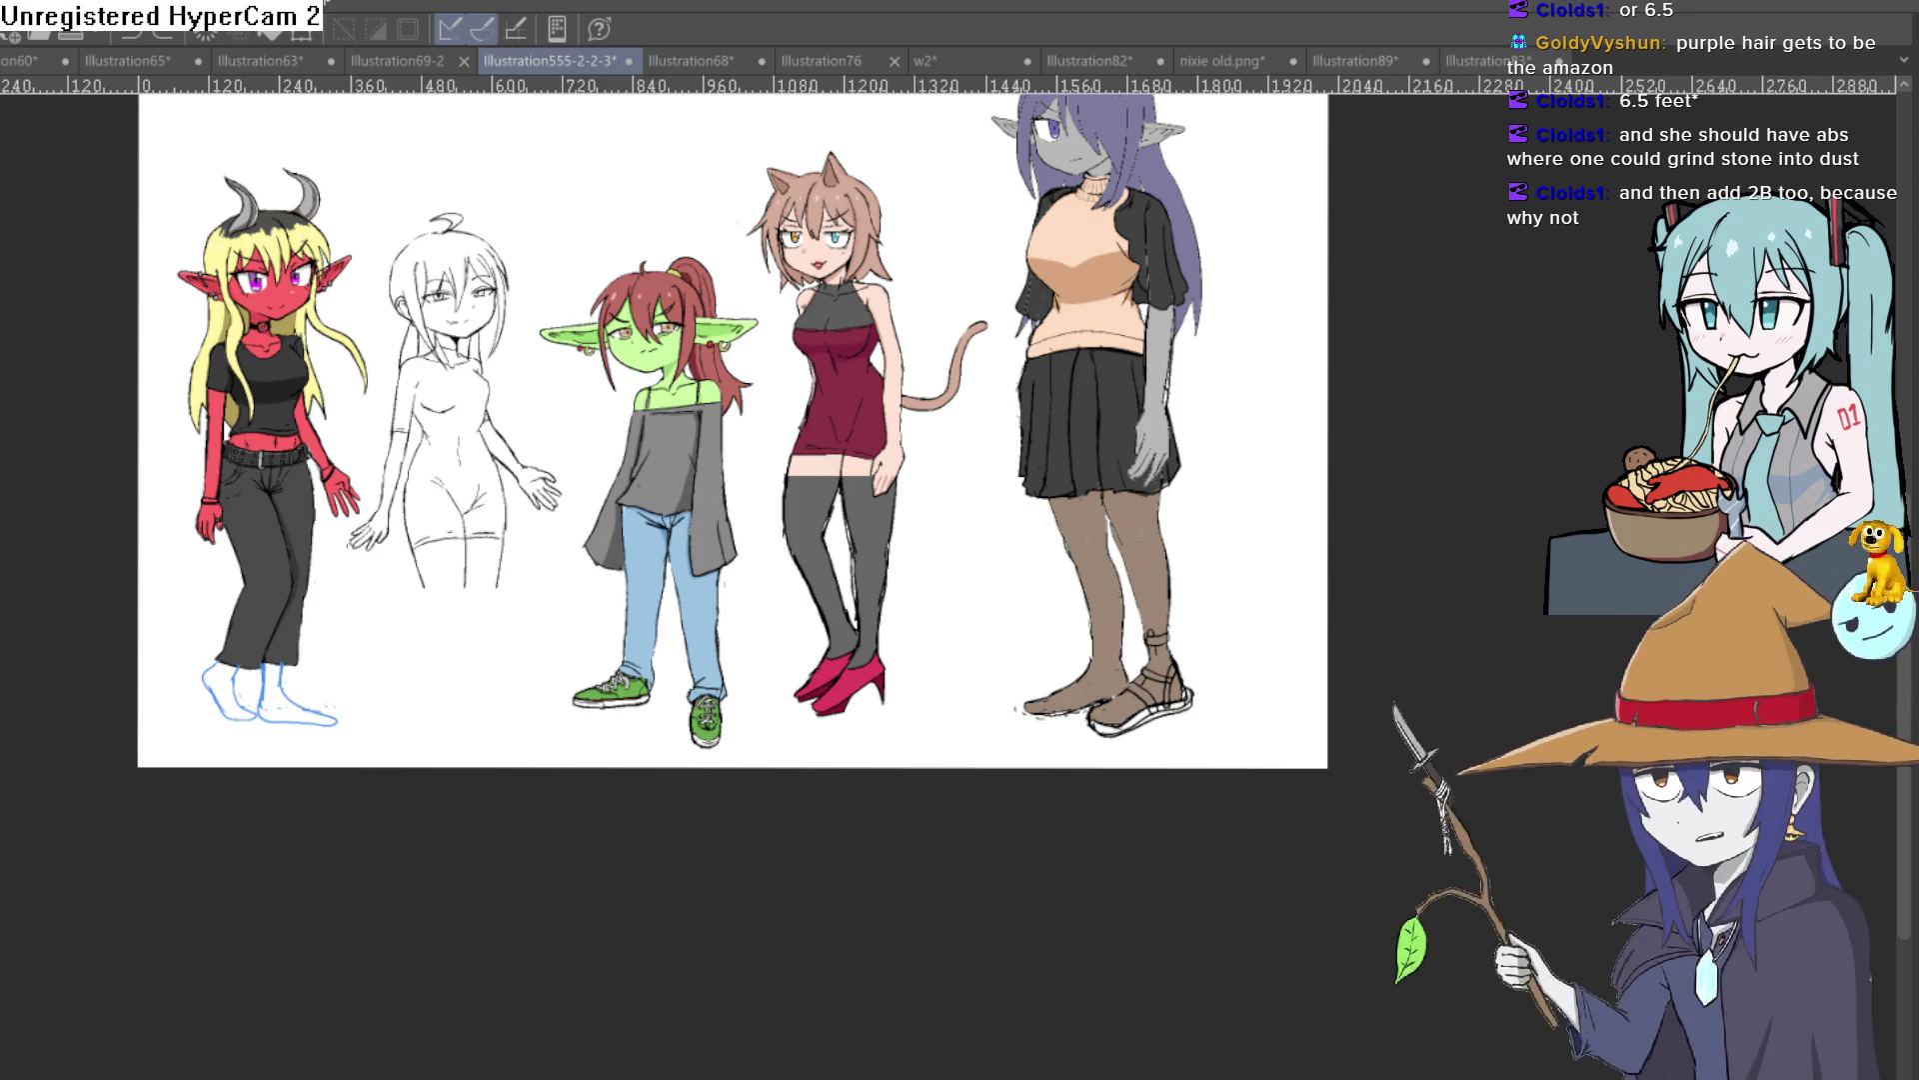
# Step: Paste the 0–8 ft height chart, enlarge it to fill the canvas, and raise the purple-haired girl above it
pyautogui.hotkey('ctrl', 'v')
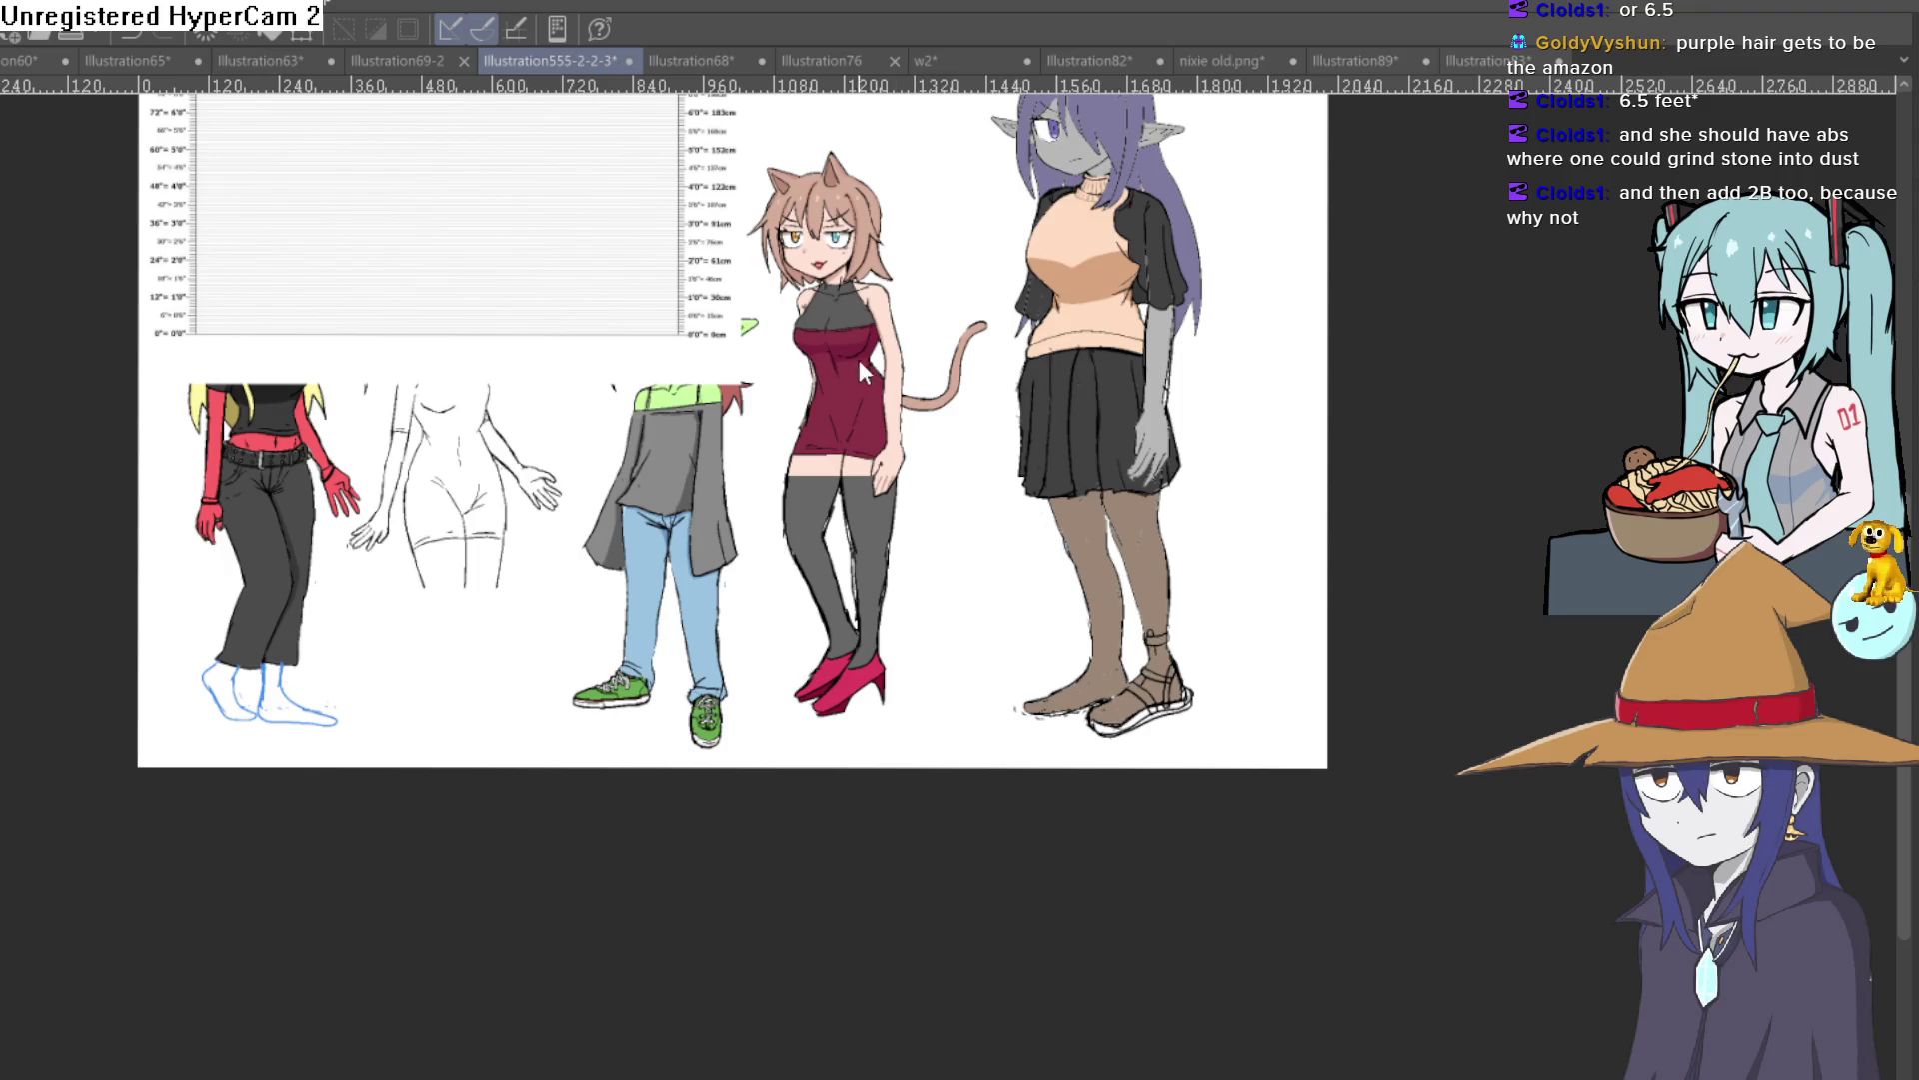
pyautogui.hotkey('ctrl', 't')
pyautogui.moveTo(740, 383)
pyautogui.mouseDown()
pyautogui.moveTo(1327, 921)
pyautogui.moveTo(1289, 807)
pyautogui.moveTo(1307, 734)
pyautogui.mouseUp()
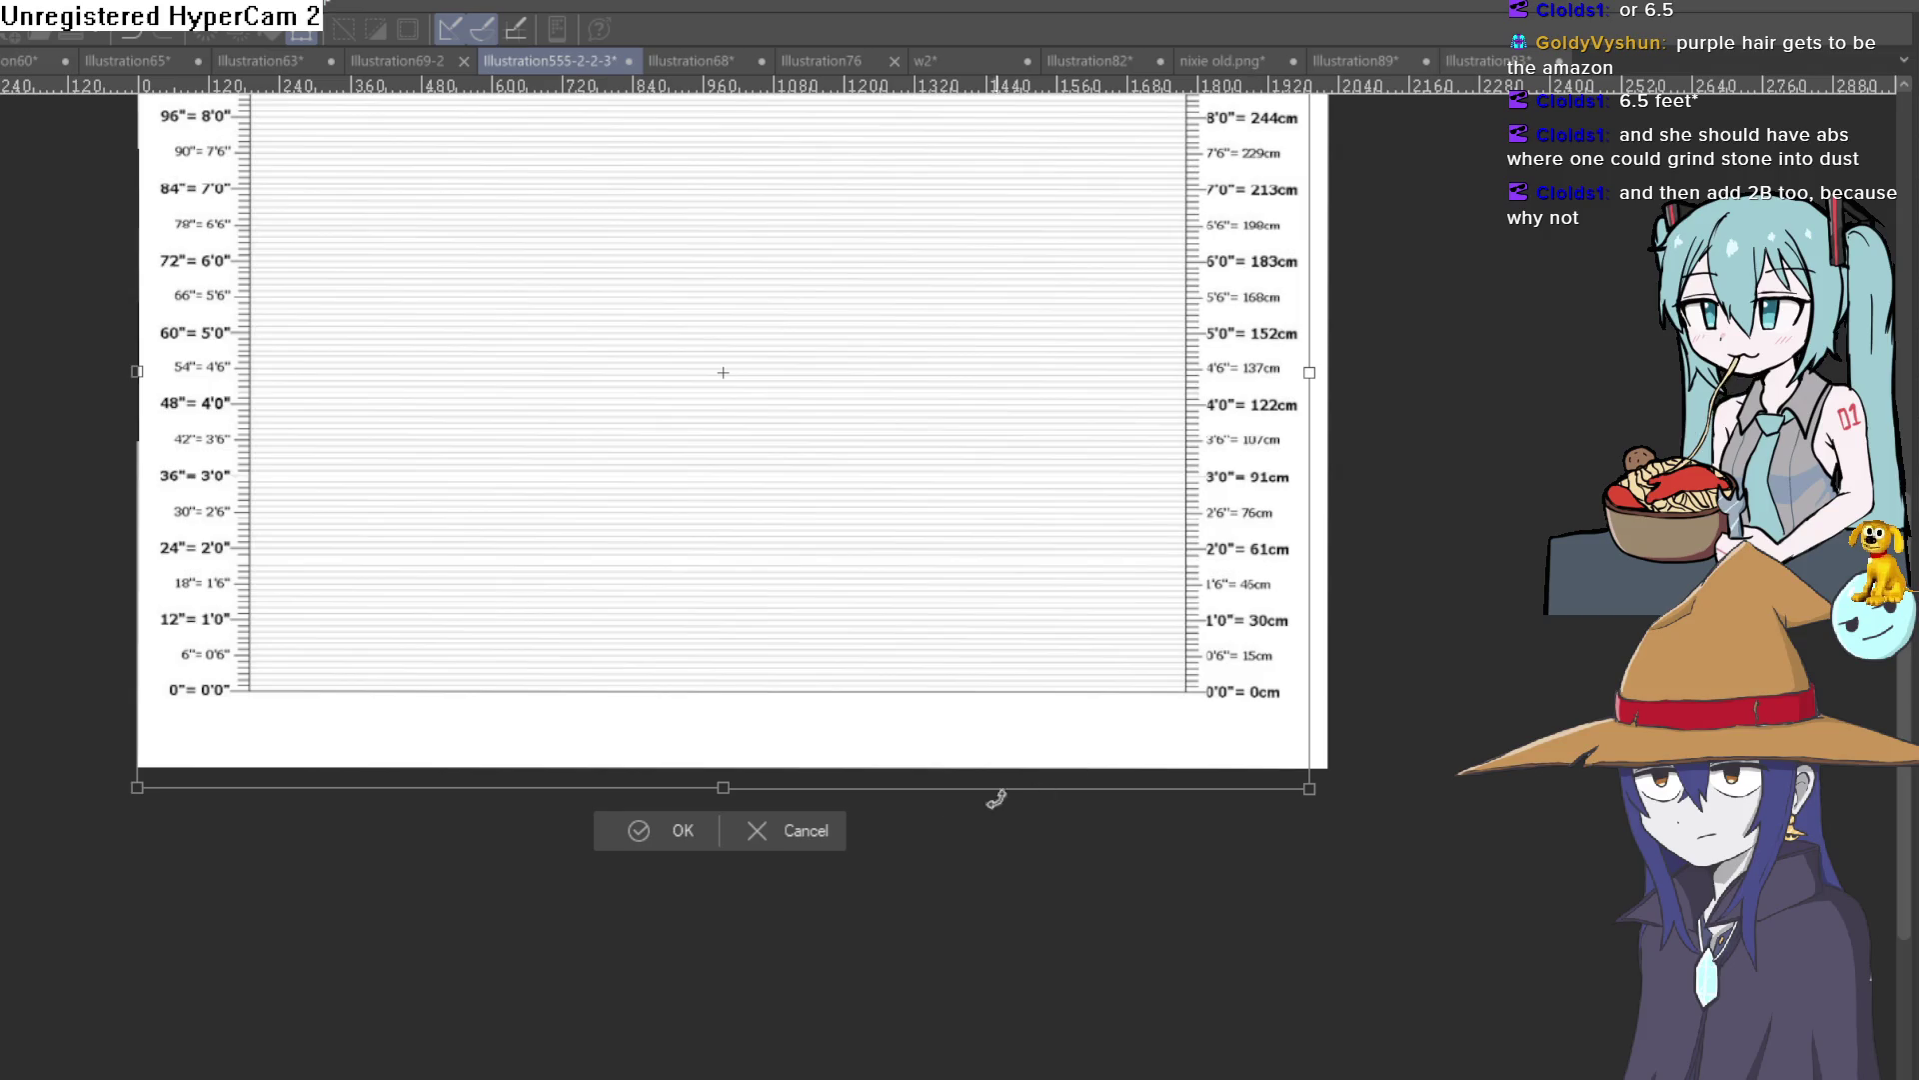
pyautogui.click(680, 830)
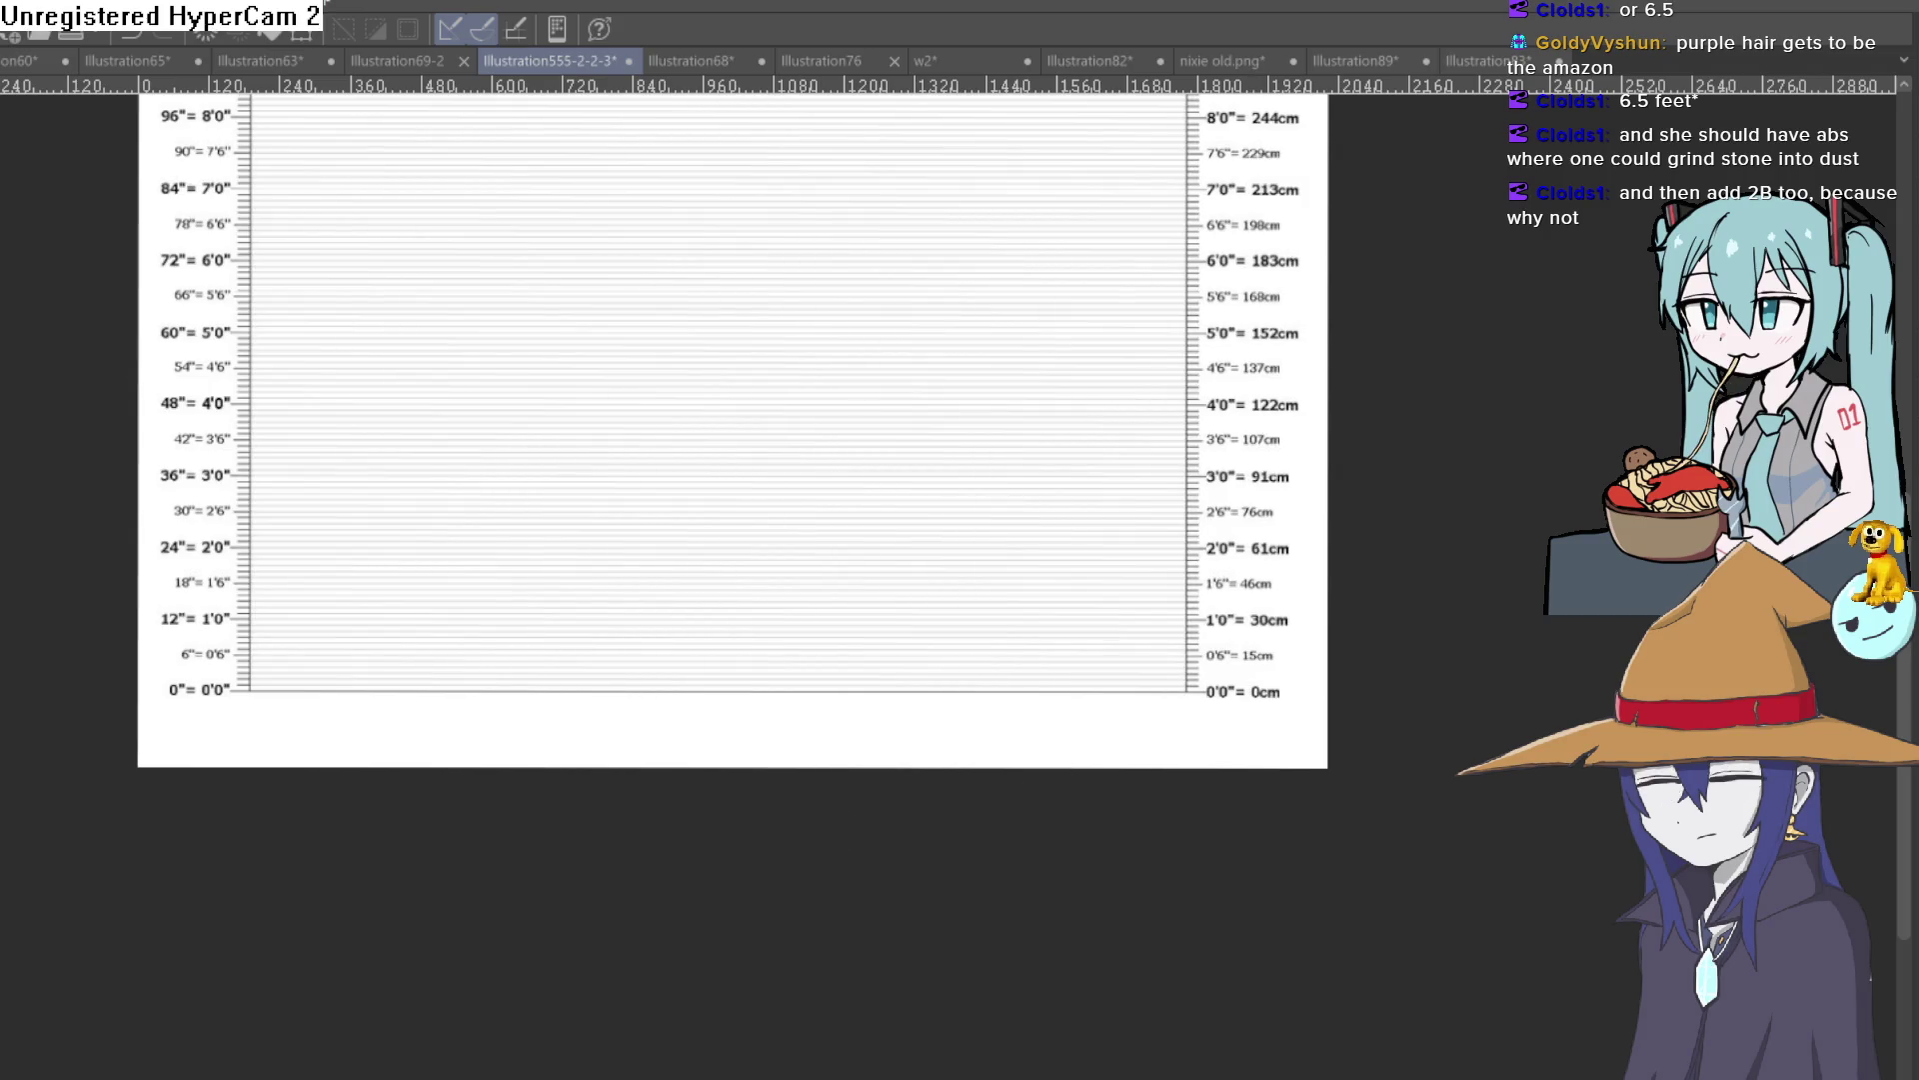
pyautogui.hotkey('ctrl', '[')
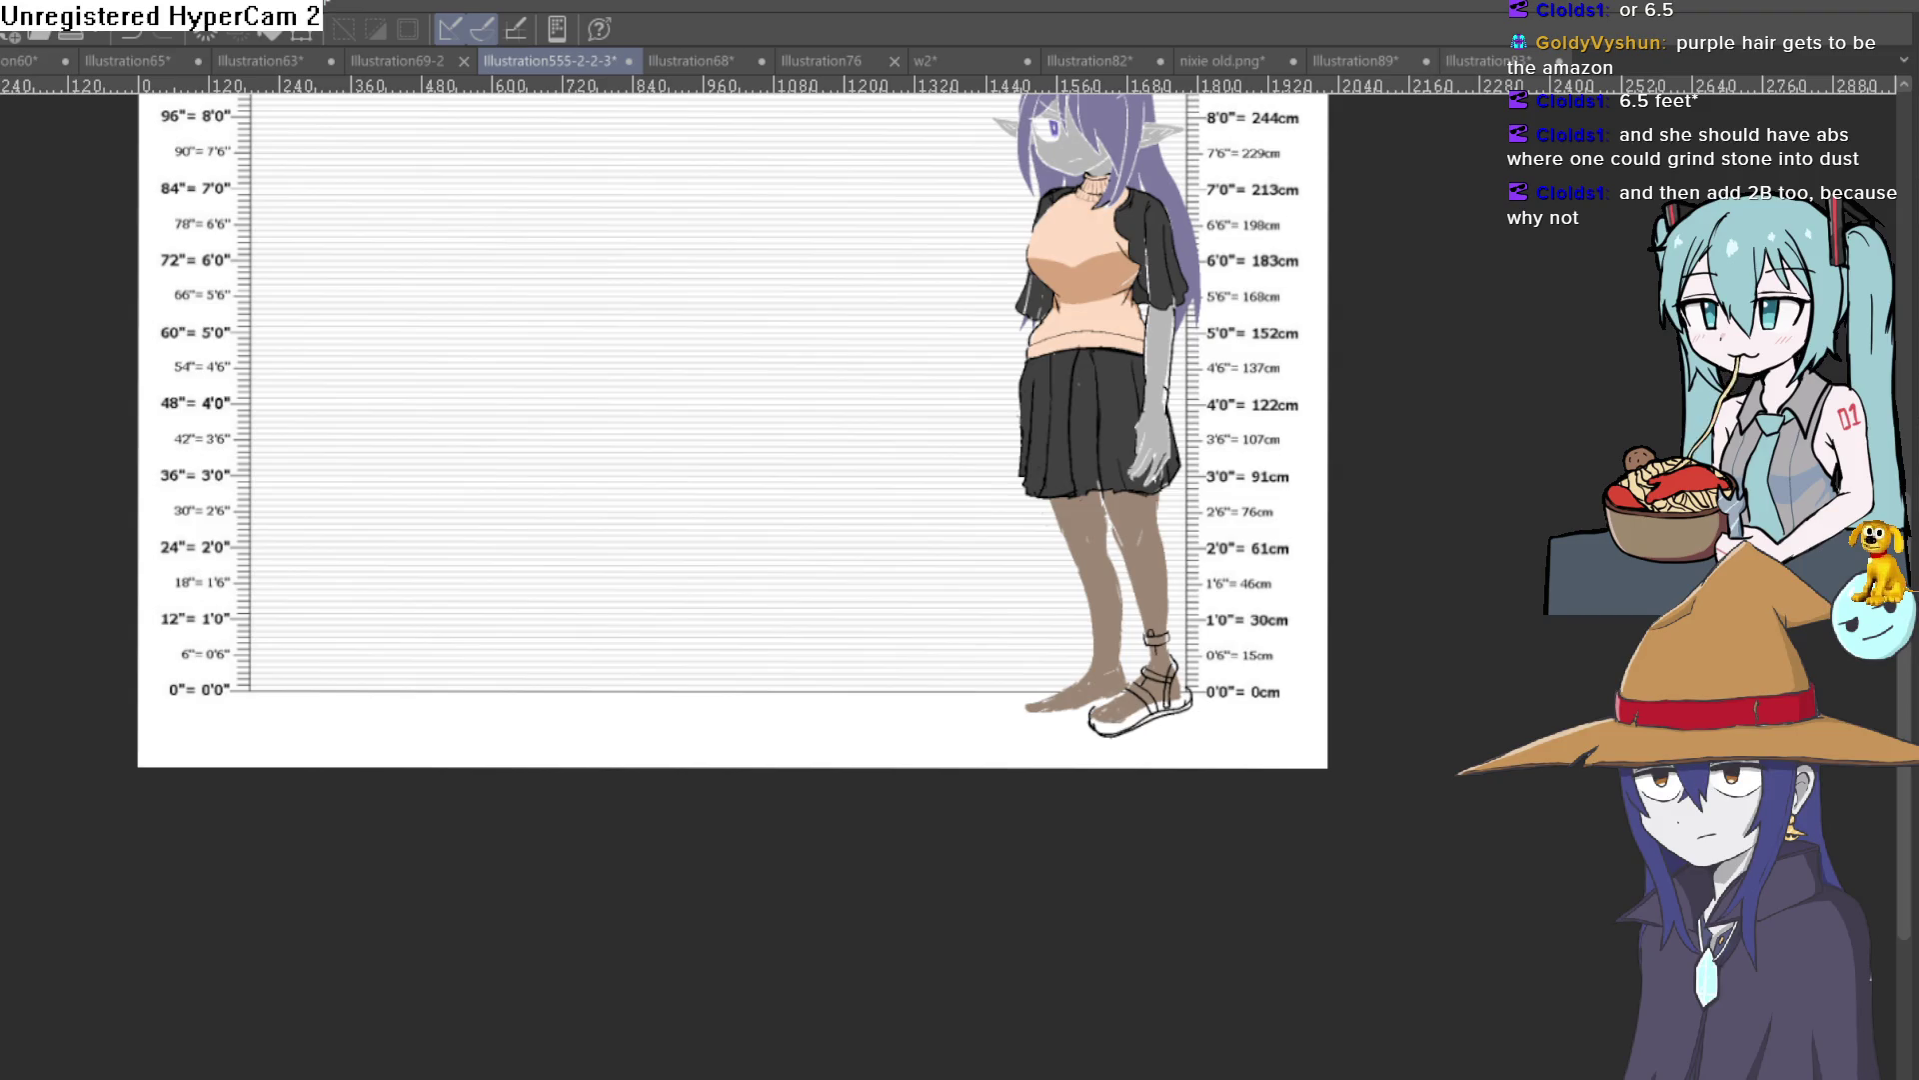
# Step: Show the purple-haired, red demon, sketched, cat and goblin girls in front of the height chart
pyautogui.hotkey('ctrl', '[')
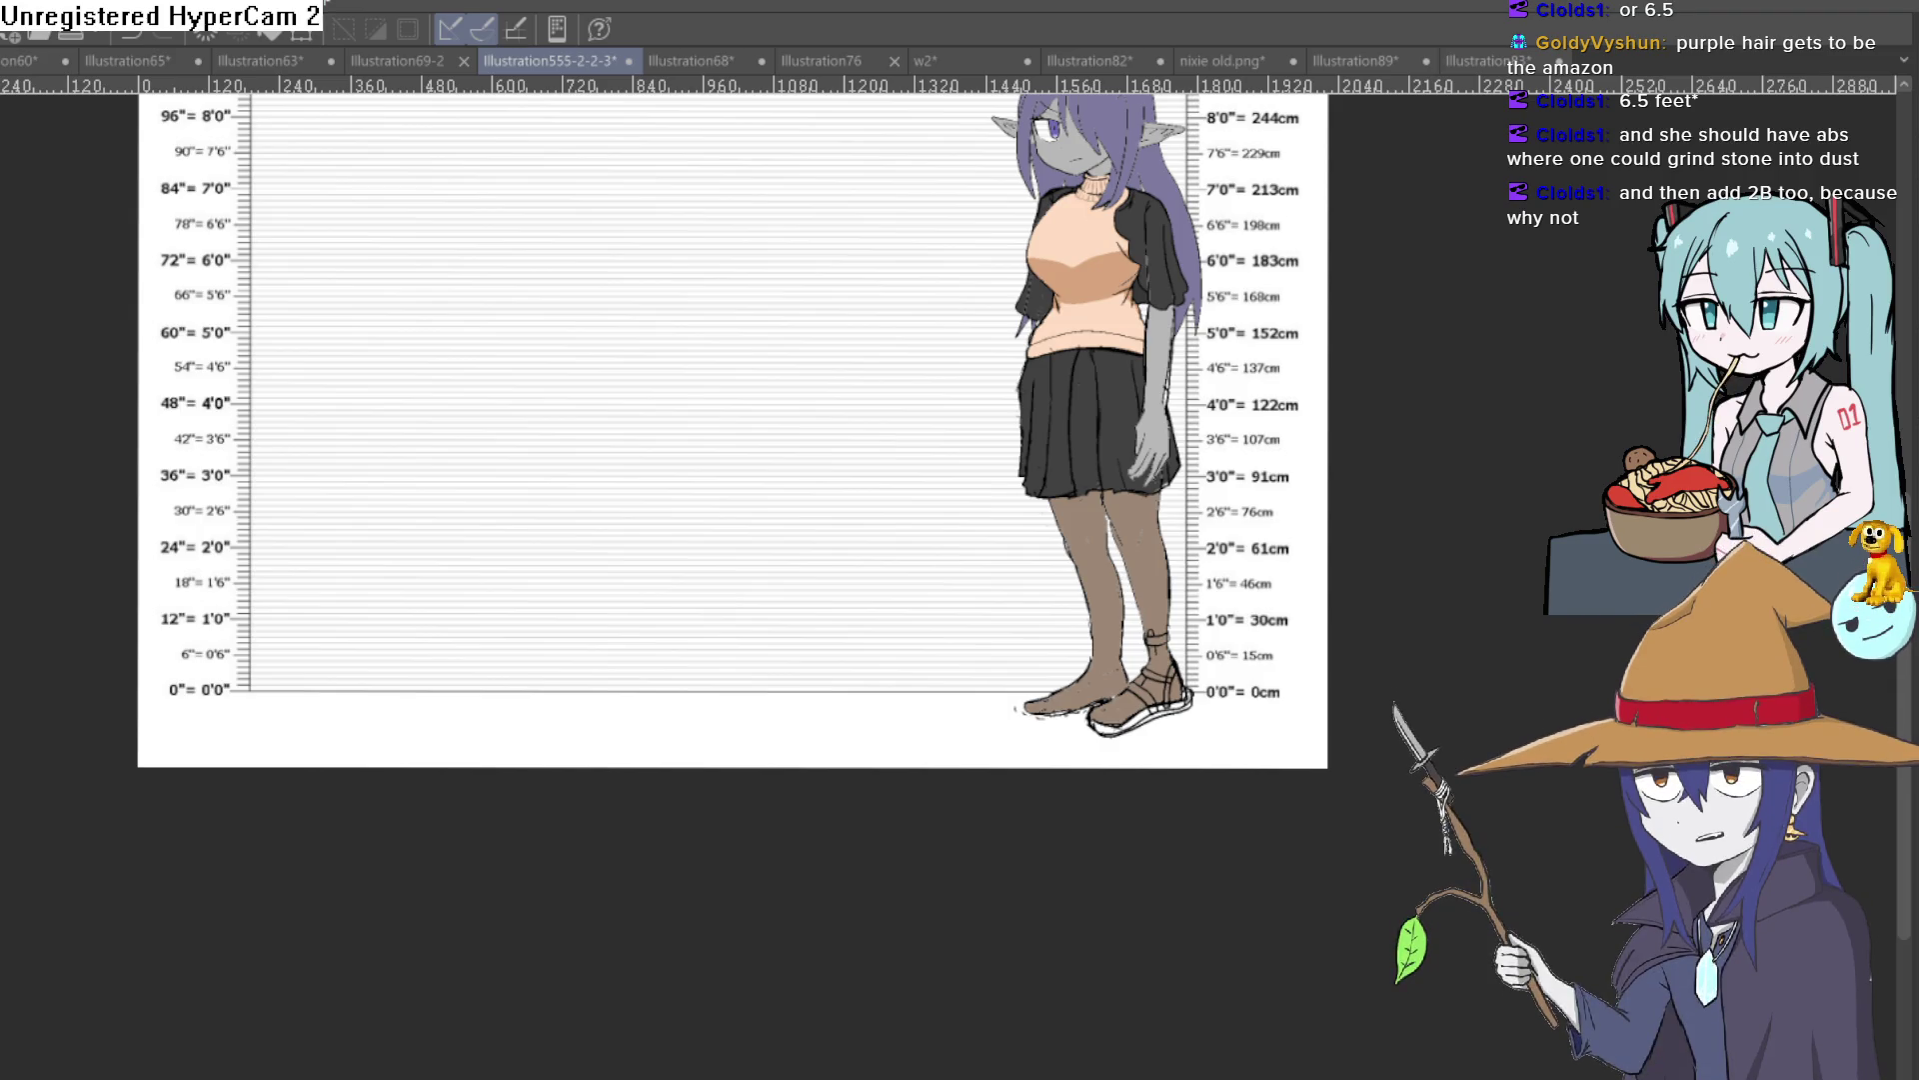
pyautogui.hotkey('ctrl', 'v')
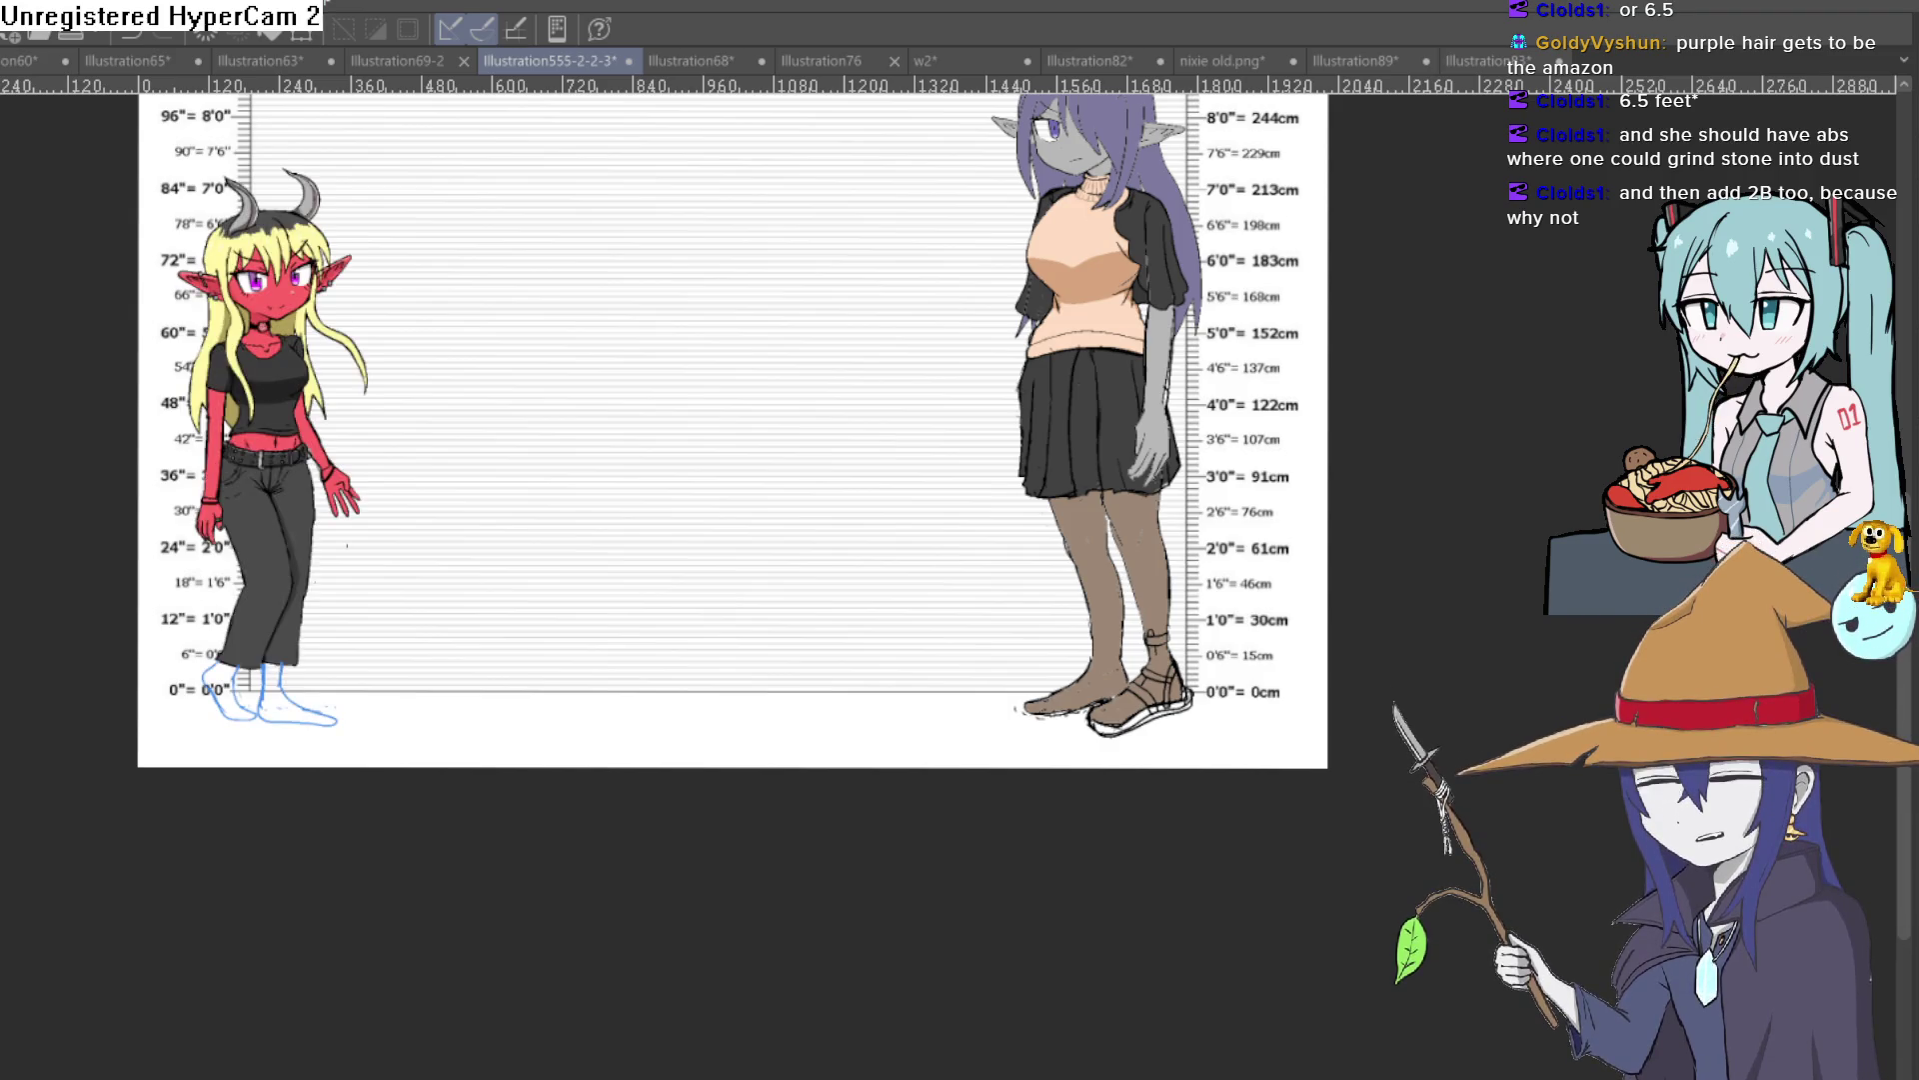
pyautogui.hotkey('ctrl', 'v')
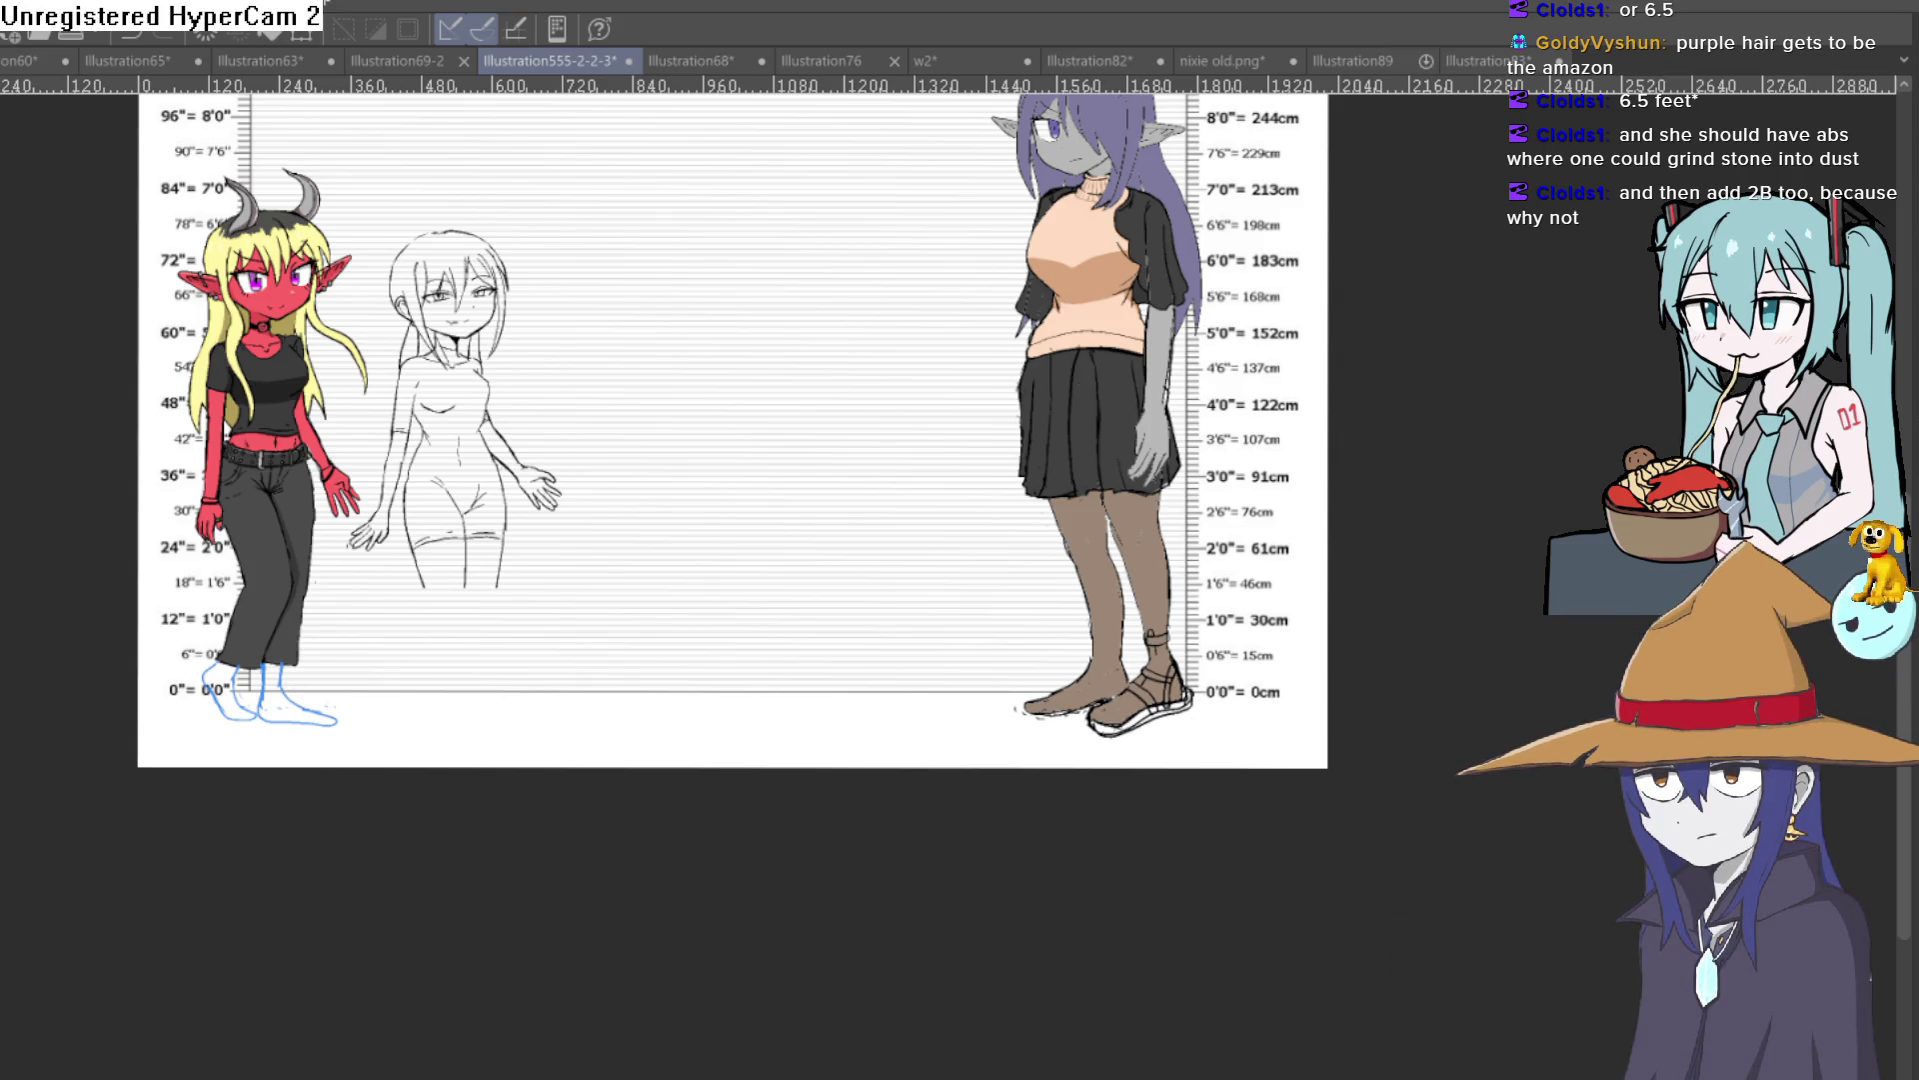
pyautogui.hotkey('ctrl', 'v')
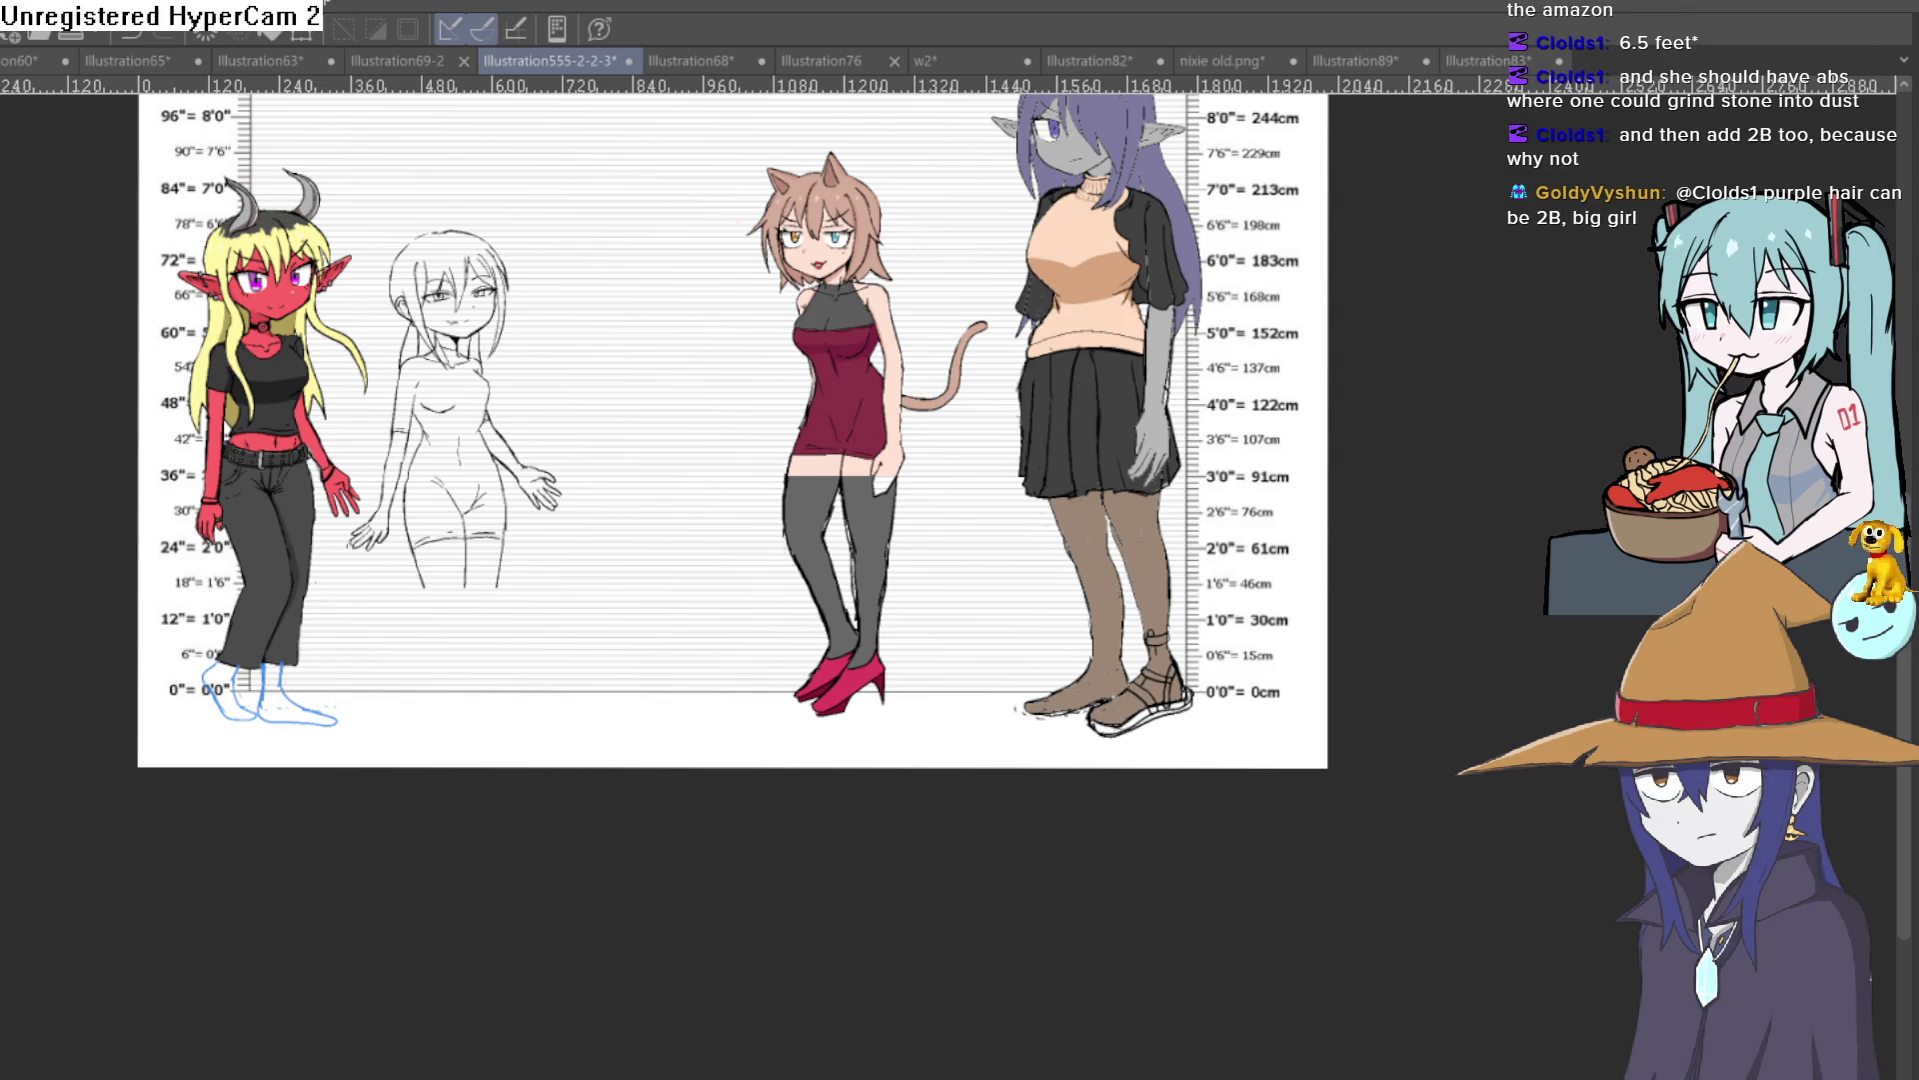
pyautogui.hotkey('ctrl', 'v')
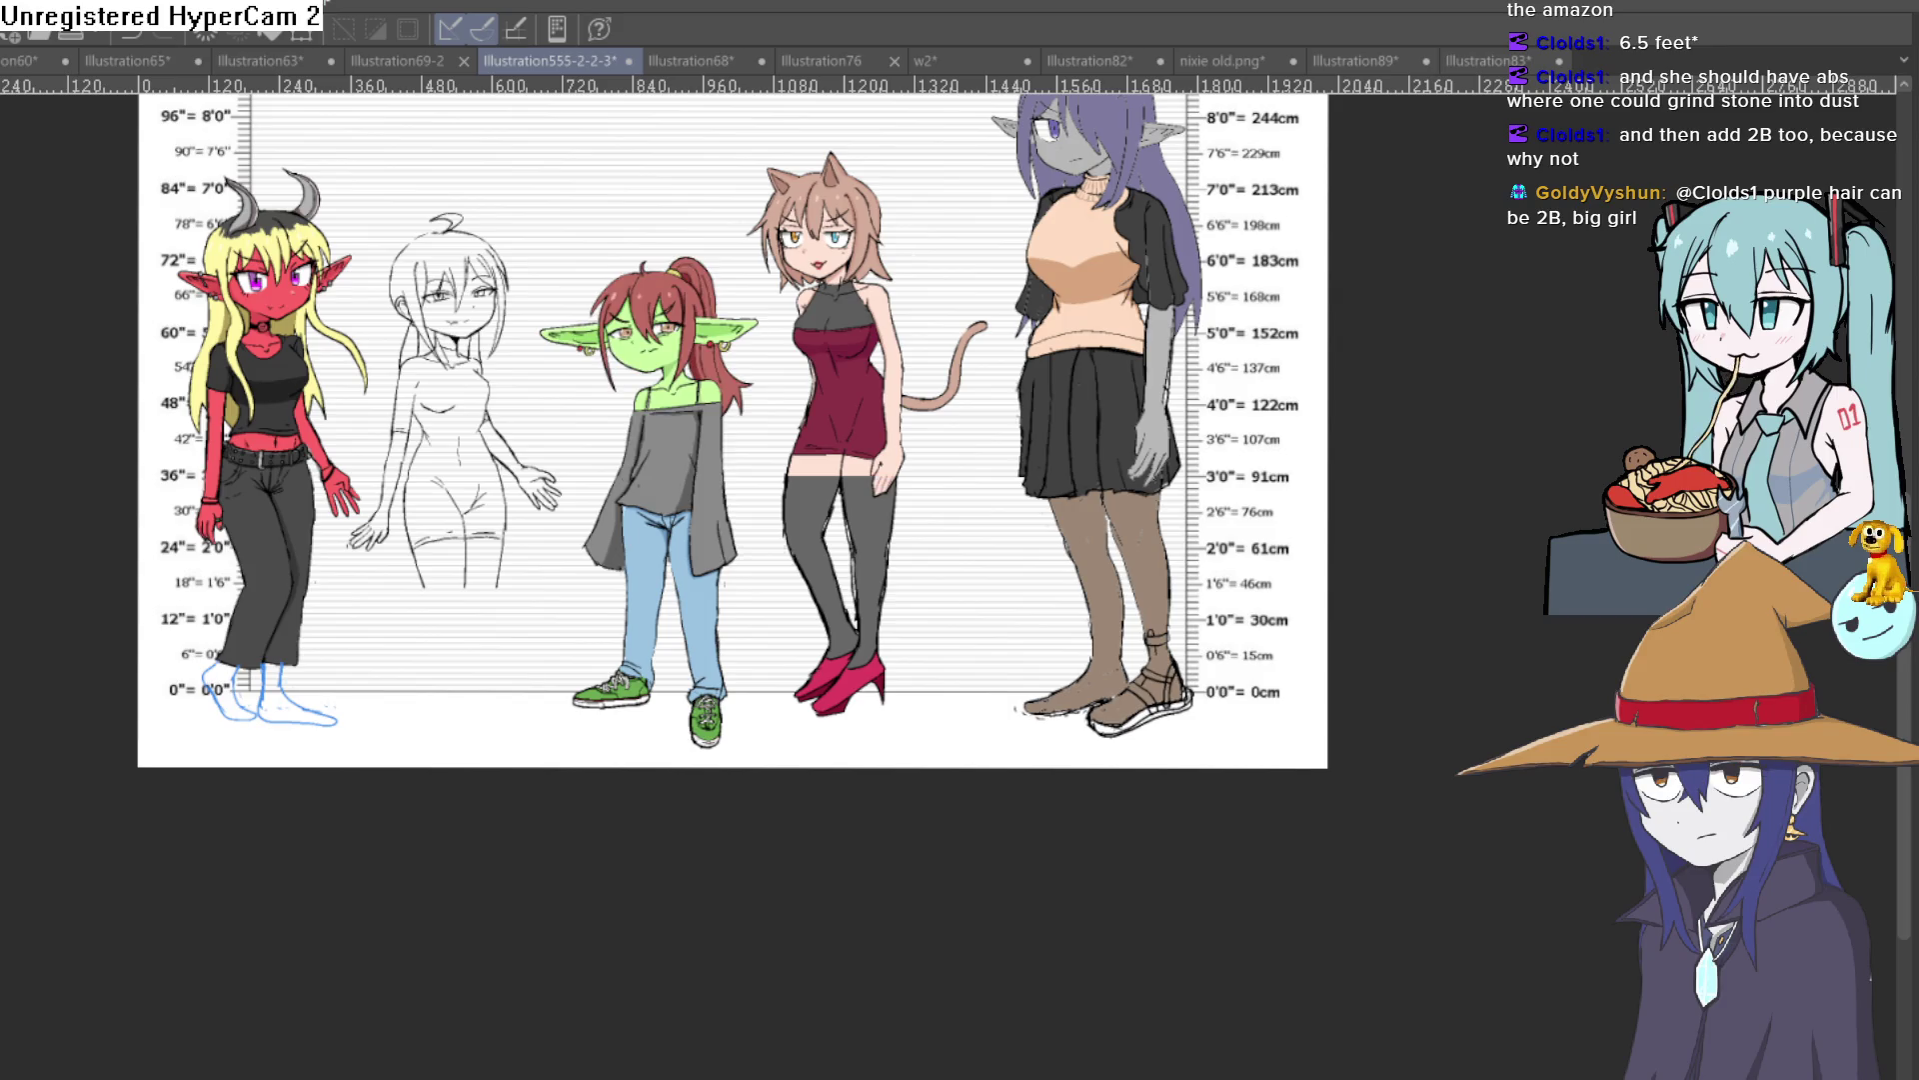
pyautogui.scroll(3, 1214, 768)
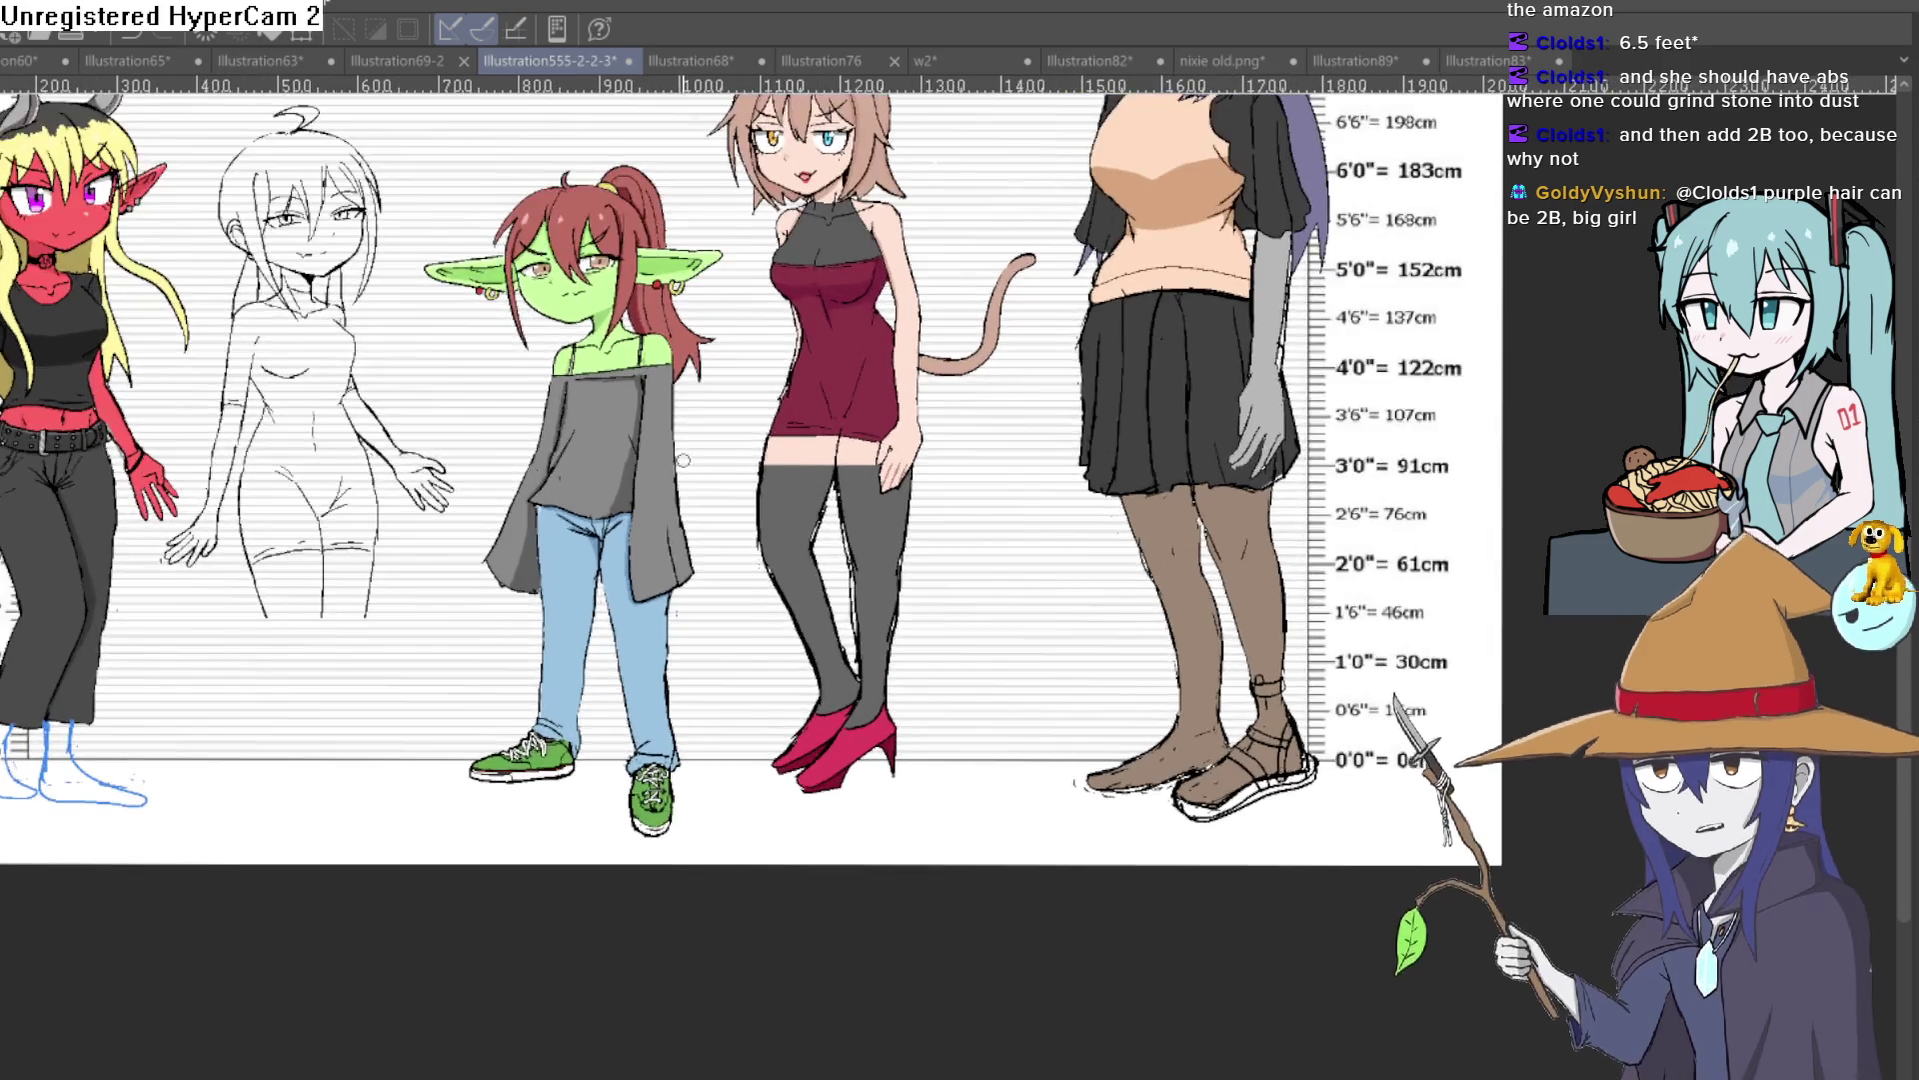
# Step: Zoom the view in and out to look over the lineup against the height chart
pyautogui.scroll(-3, 1149, 766)
pyautogui.scroll(3, 1105, 765)
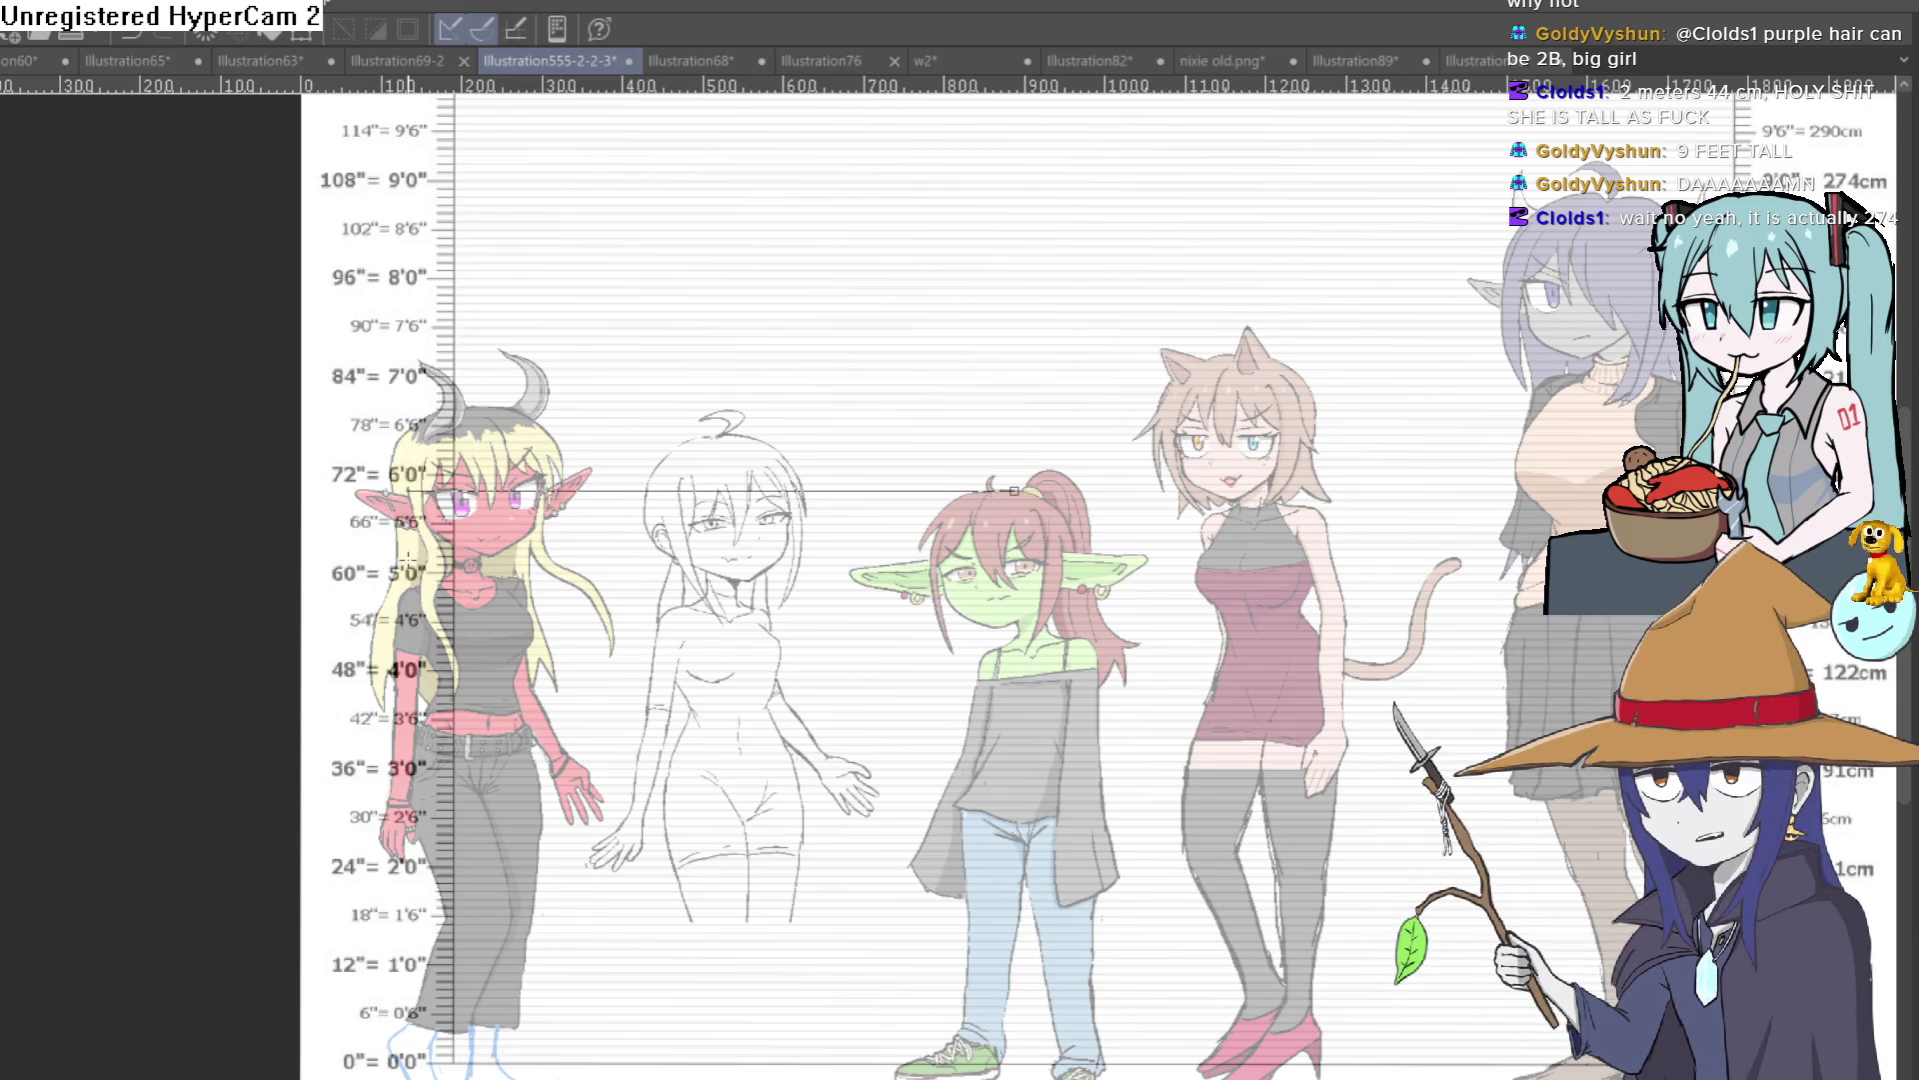
# Step: Draw purple height lines at about 6 feet, the cat-girl's ear tips, and above the purple-haired girl's head
pyautogui.moveTo(1014, 491); pyautogui.dragTo(1014, 491)
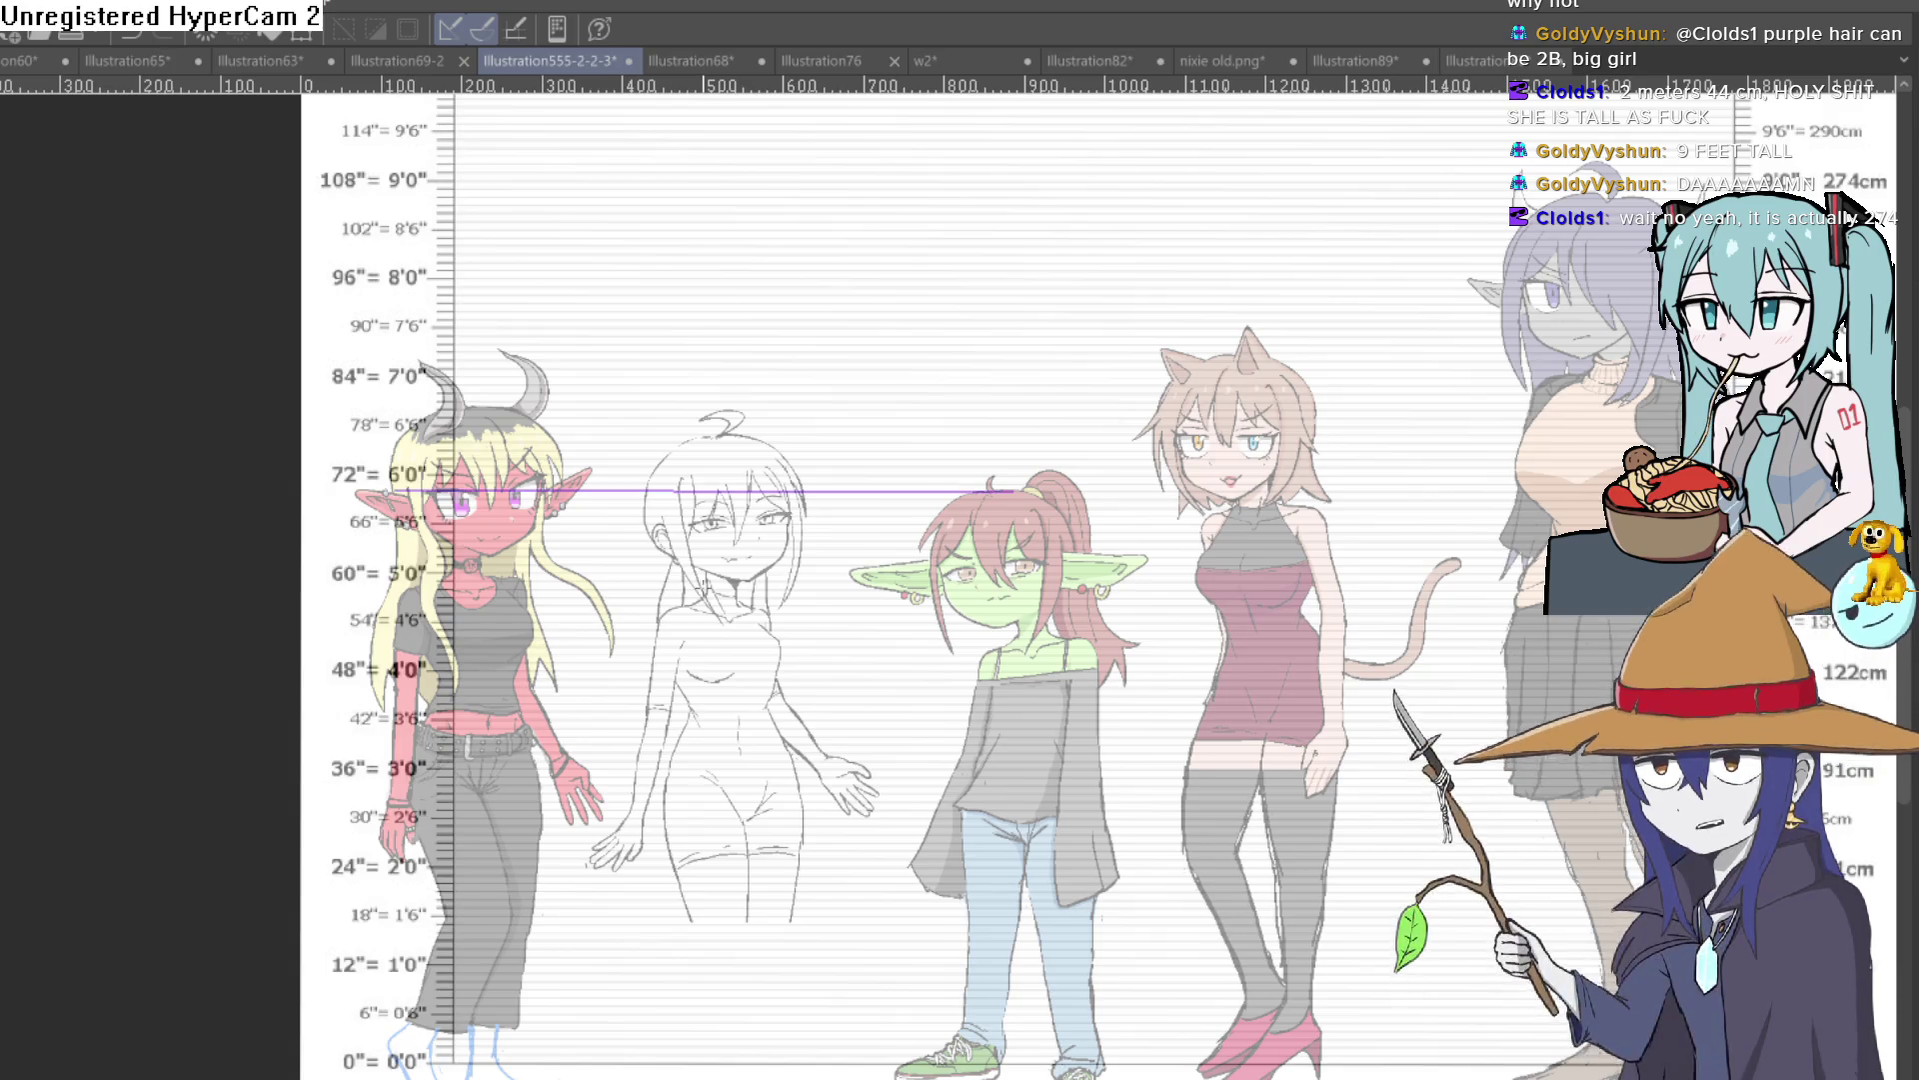
pyautogui.moveTo(435, 353); pyautogui.dragTo(1222, 354)
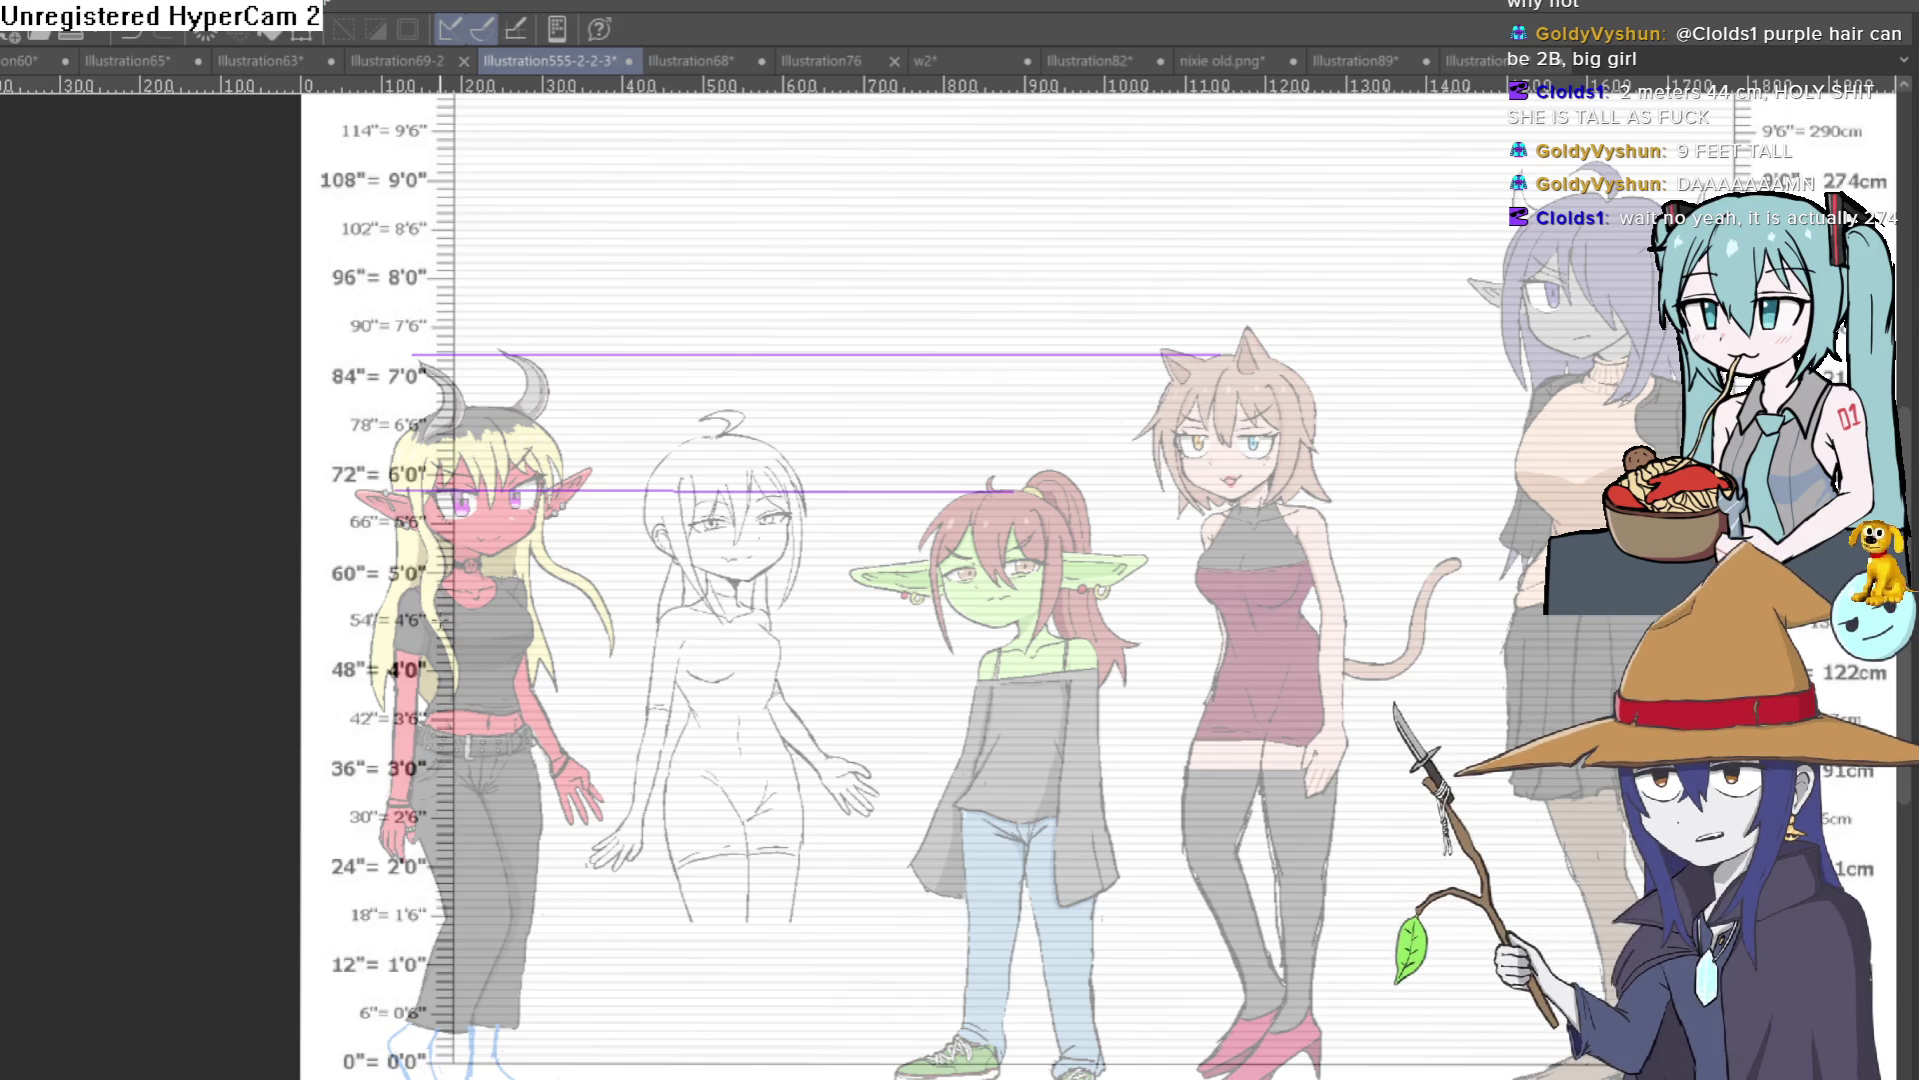
pyautogui.moveTo(1423, 396); pyautogui.dragTo(1227, 502)
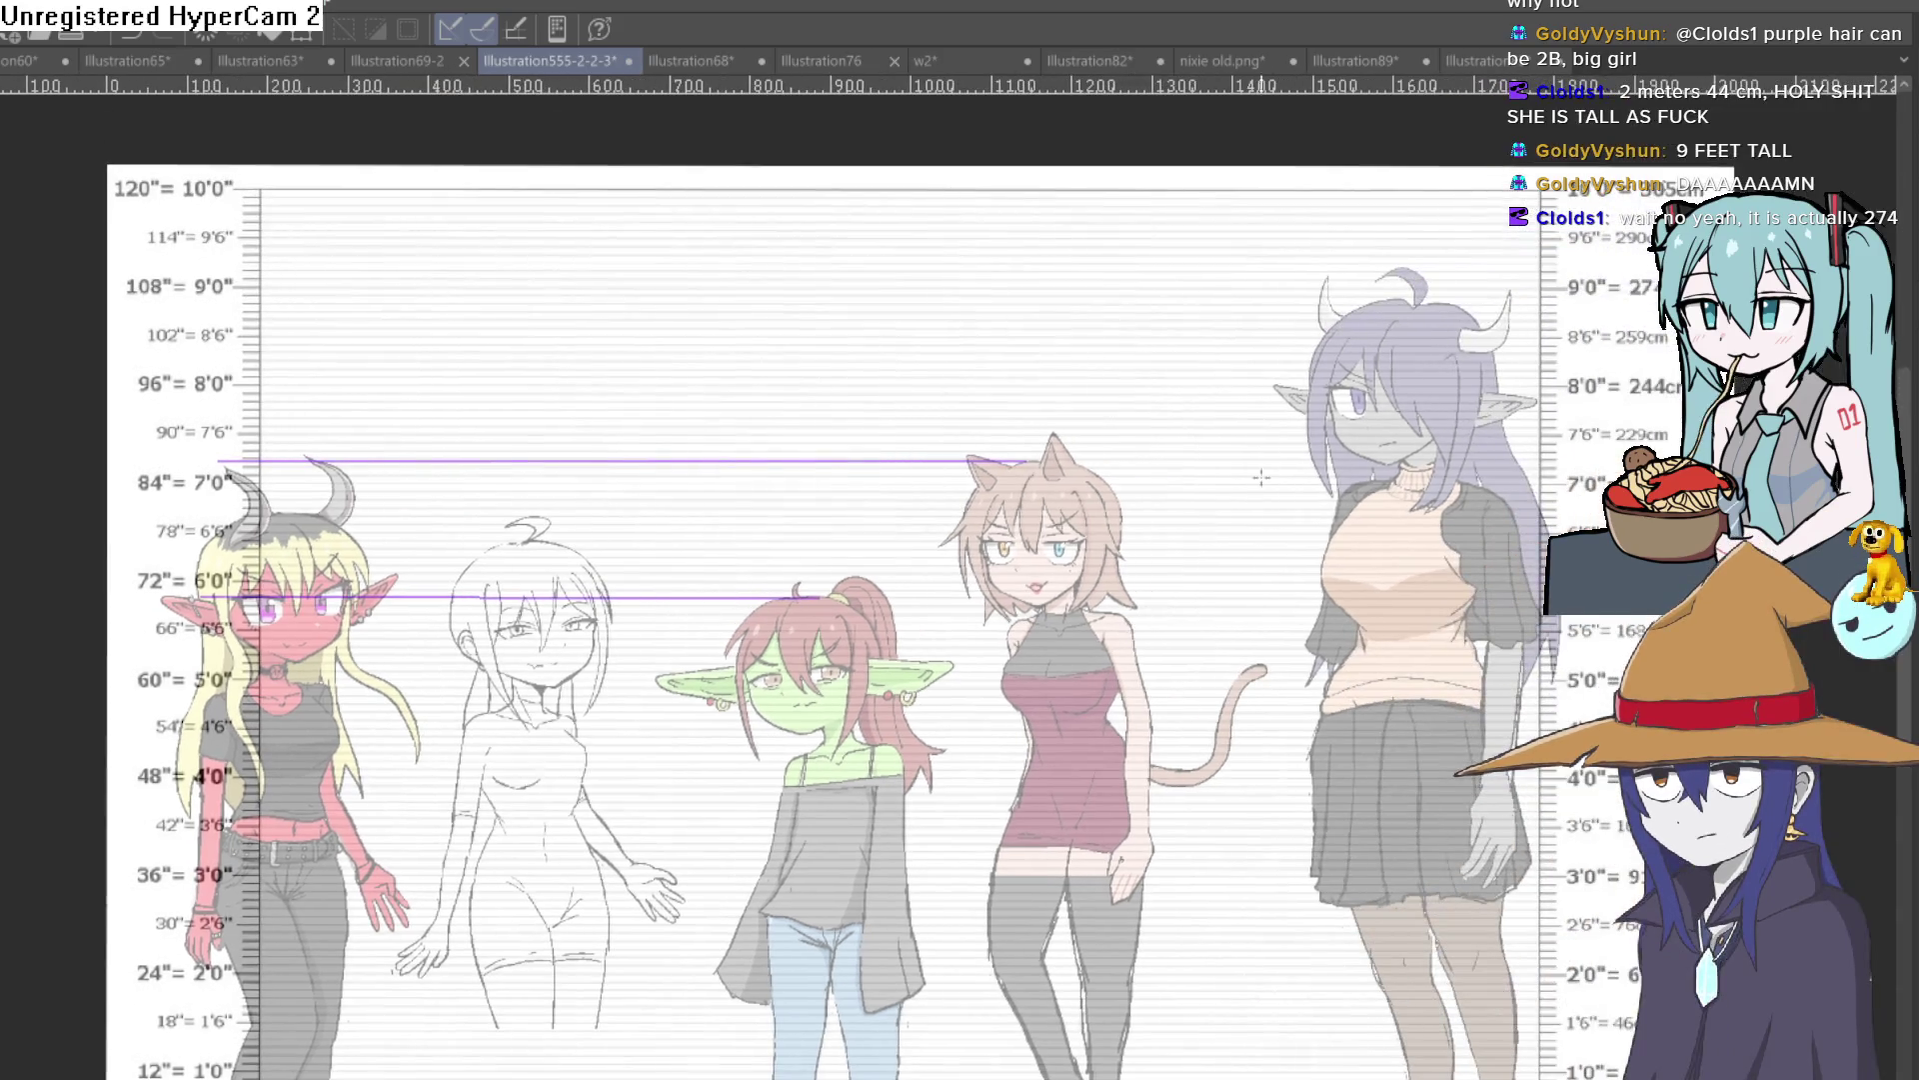
pyautogui.moveTo(1412, 300); pyautogui.dragTo(1575, 322)
pyautogui.hotkey('ctrl', 'z')
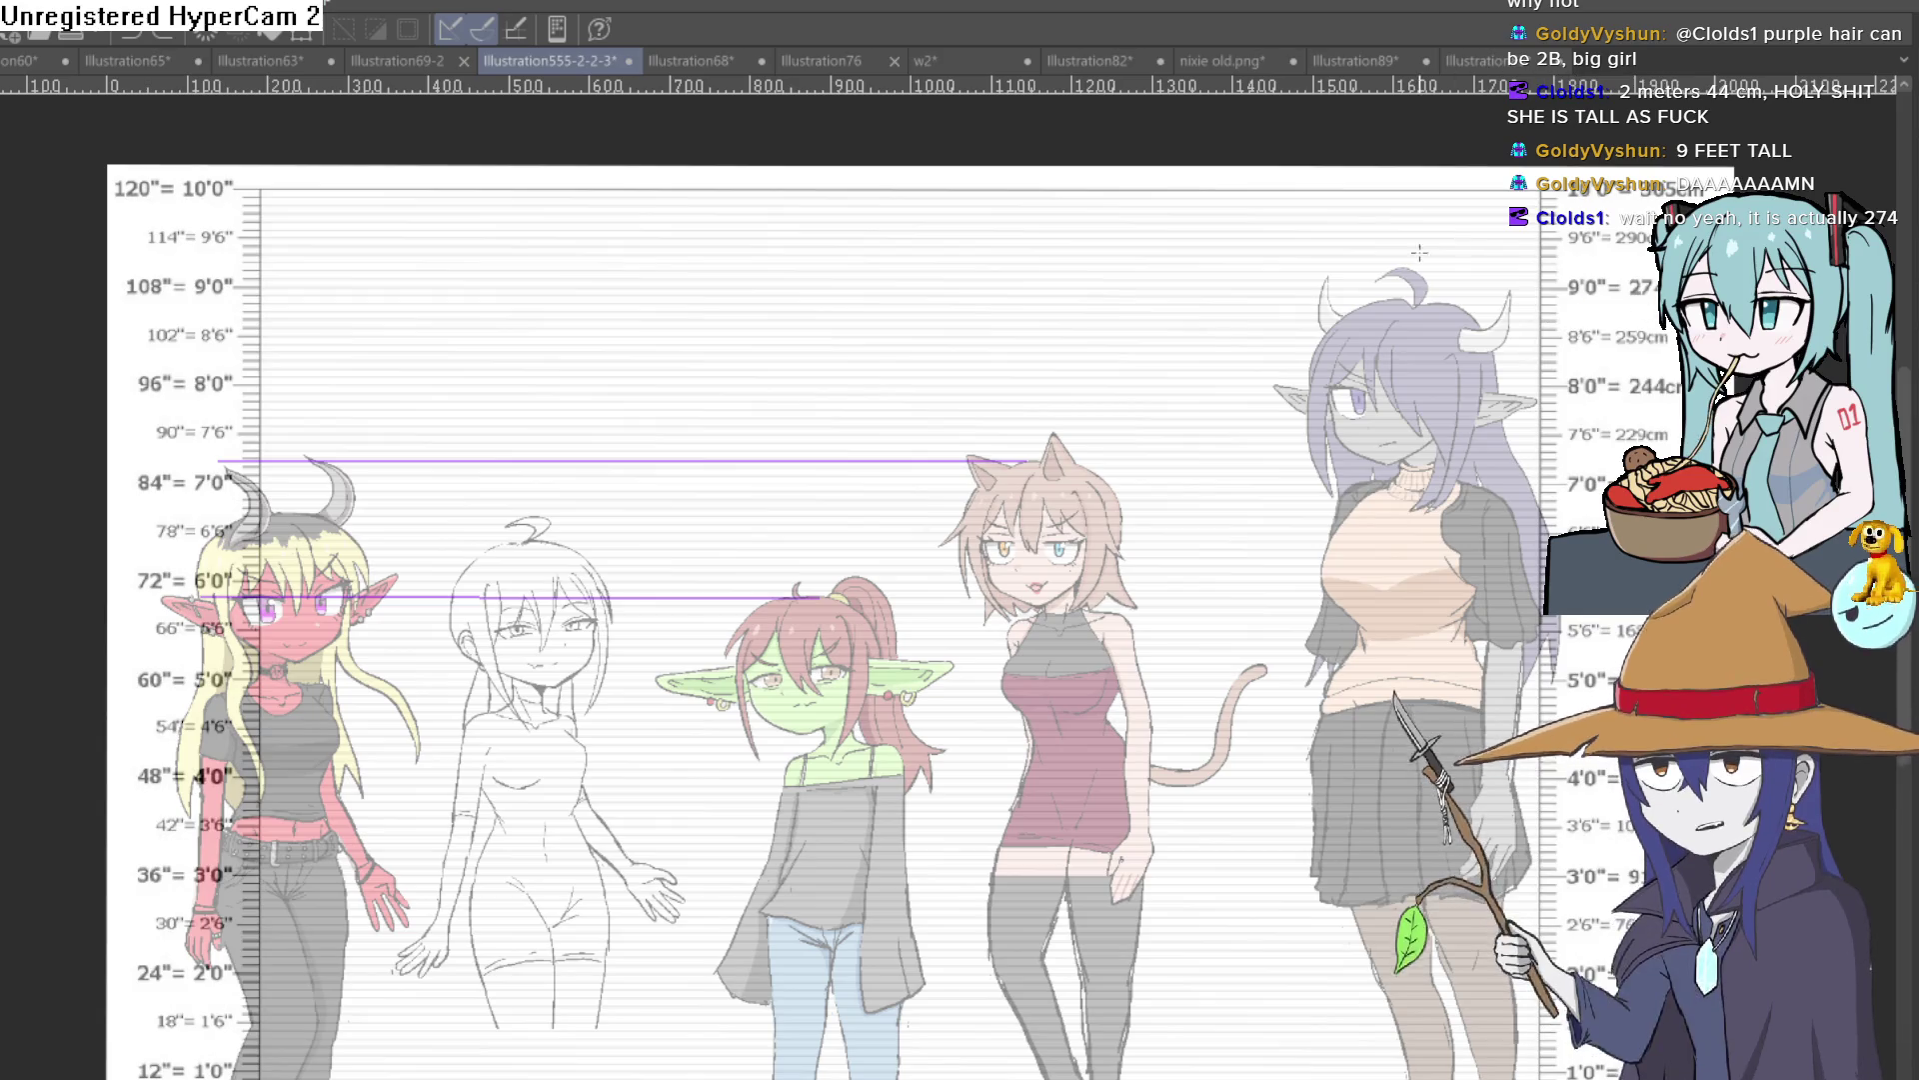
pyautogui.moveTo(1399, 267); pyautogui.dragTo(1613, 267)
# Step: Zoom in on the 9'0" = 274 cm mark and the left characters' heights to read them
pyautogui.moveTo(1653, 373); pyautogui.dragTo(1523, 365)
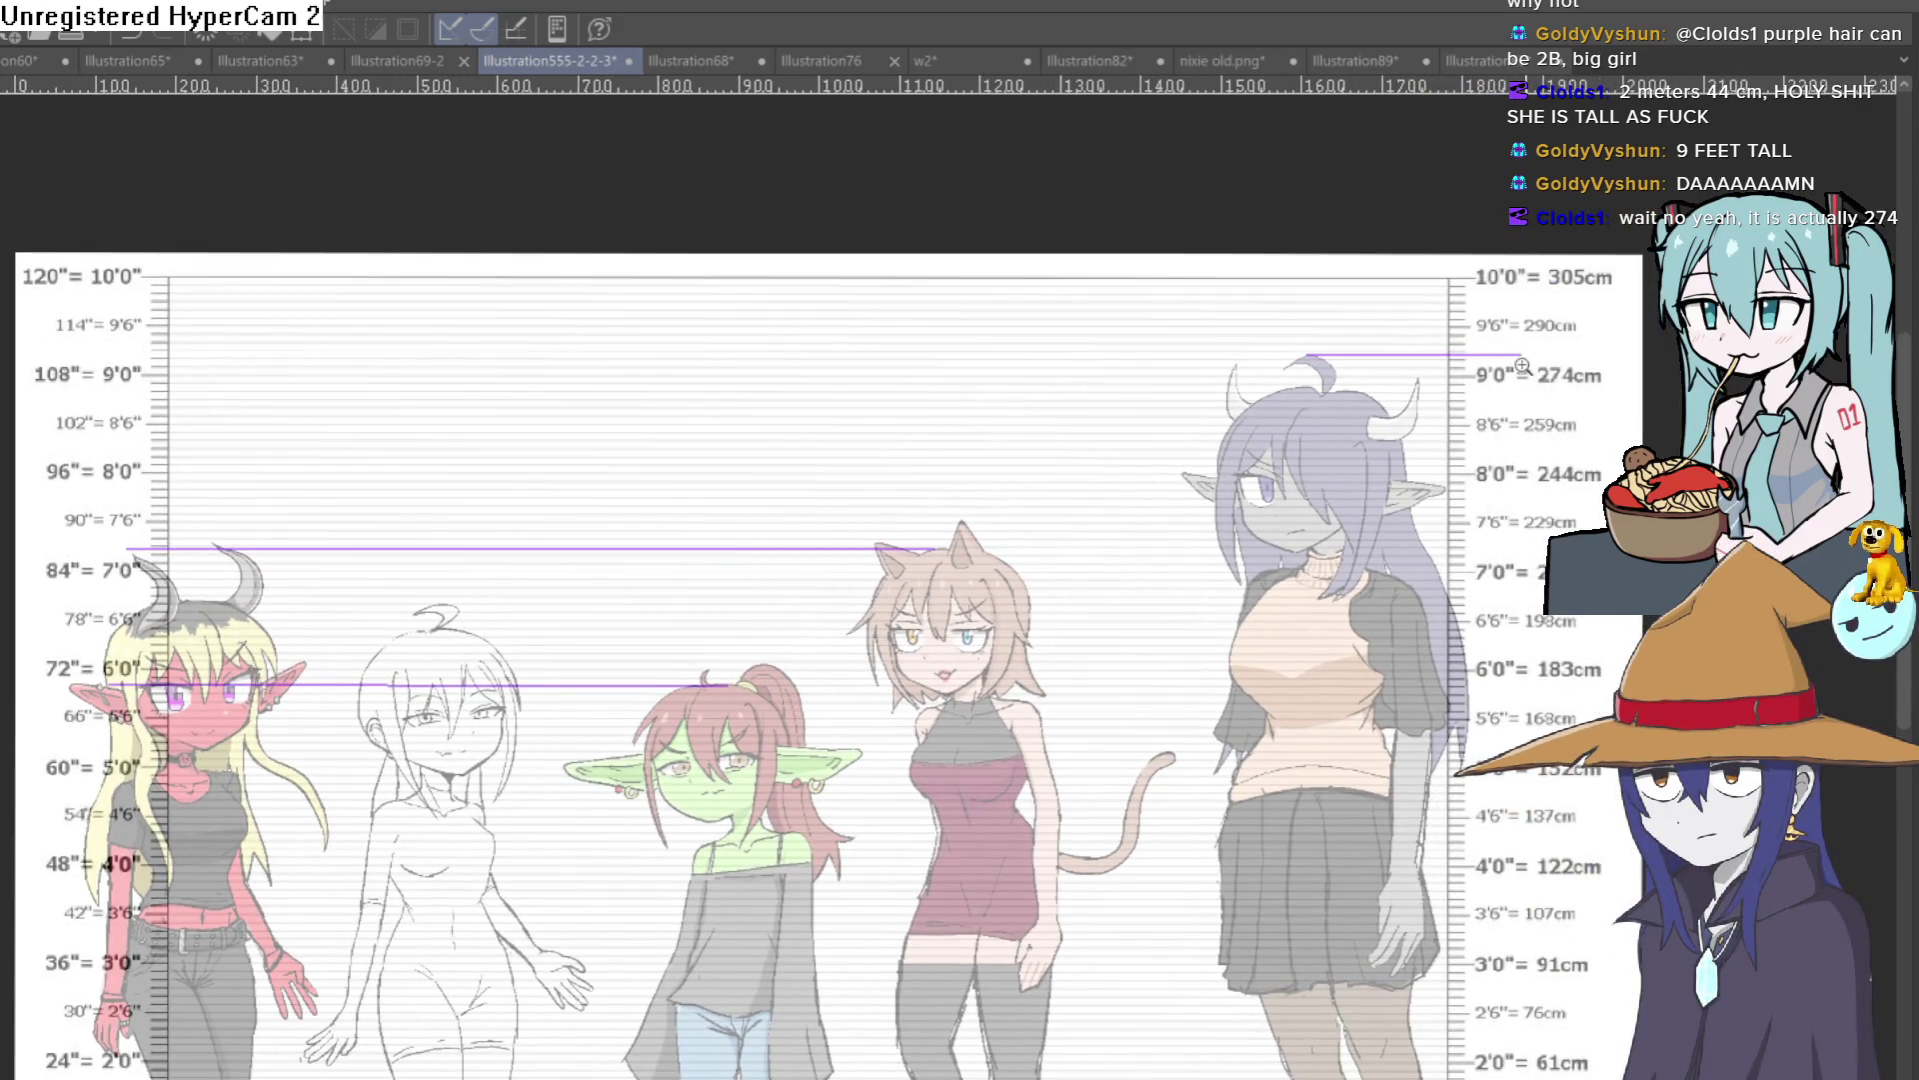
pyautogui.click(1522, 366)
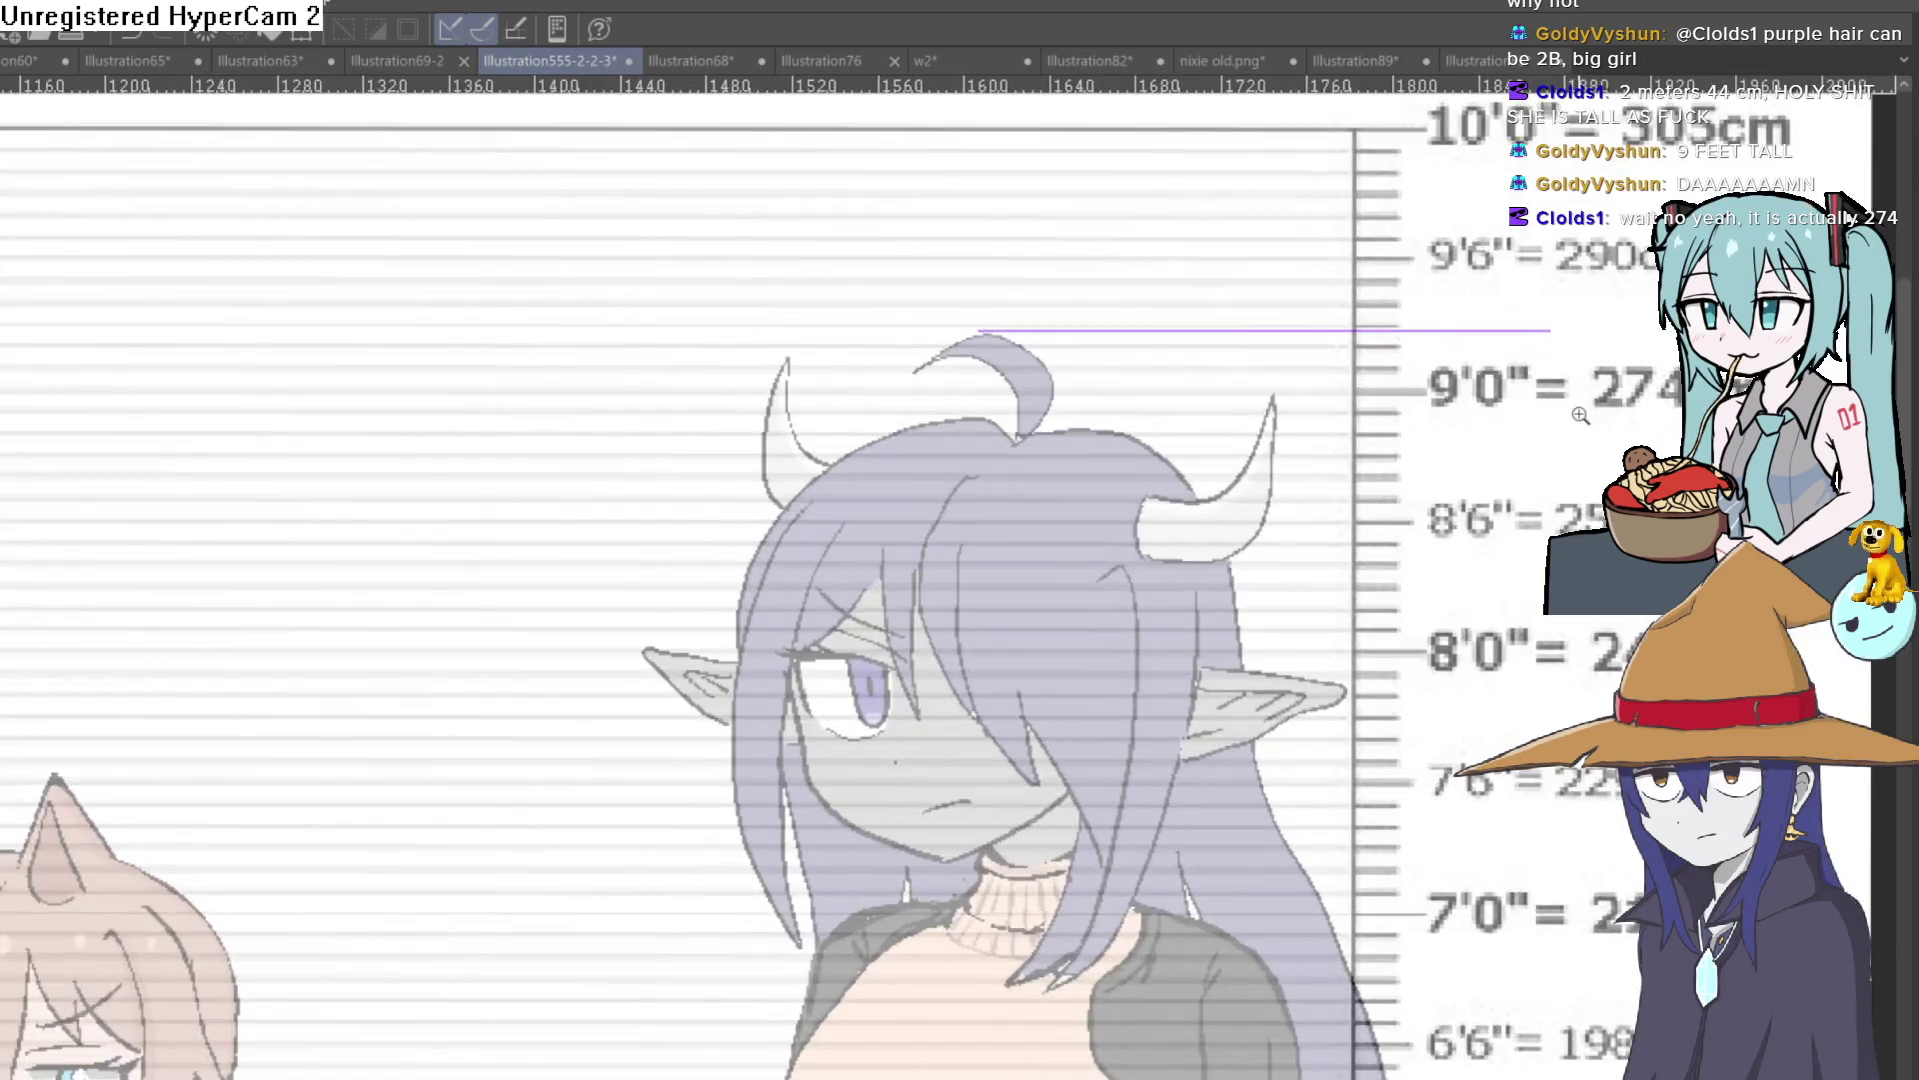
pyautogui.scroll(-2, 1566, 445)
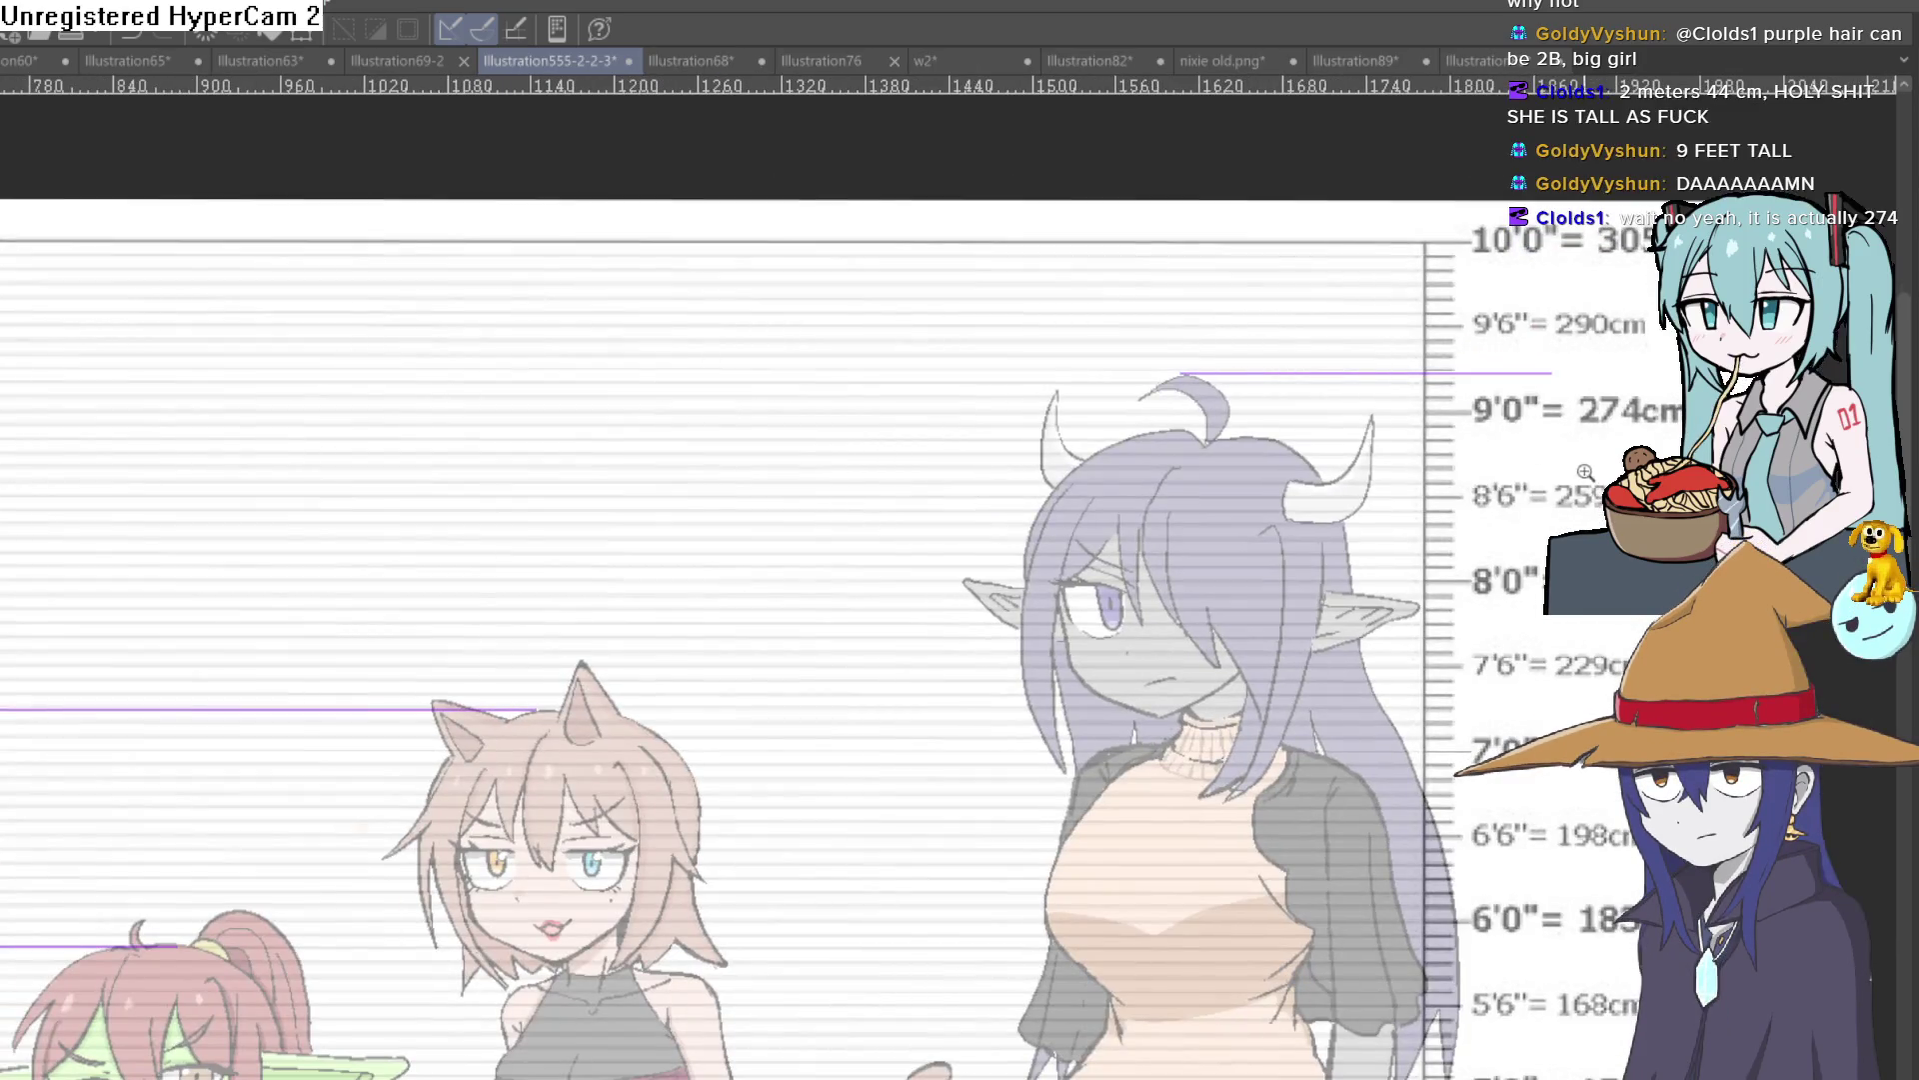
pyautogui.scroll(-2, 1559, 470)
pyautogui.scroll(4, 1499, 540)
pyautogui.moveTo(1496, 559); pyautogui.dragTo(1322, 582)
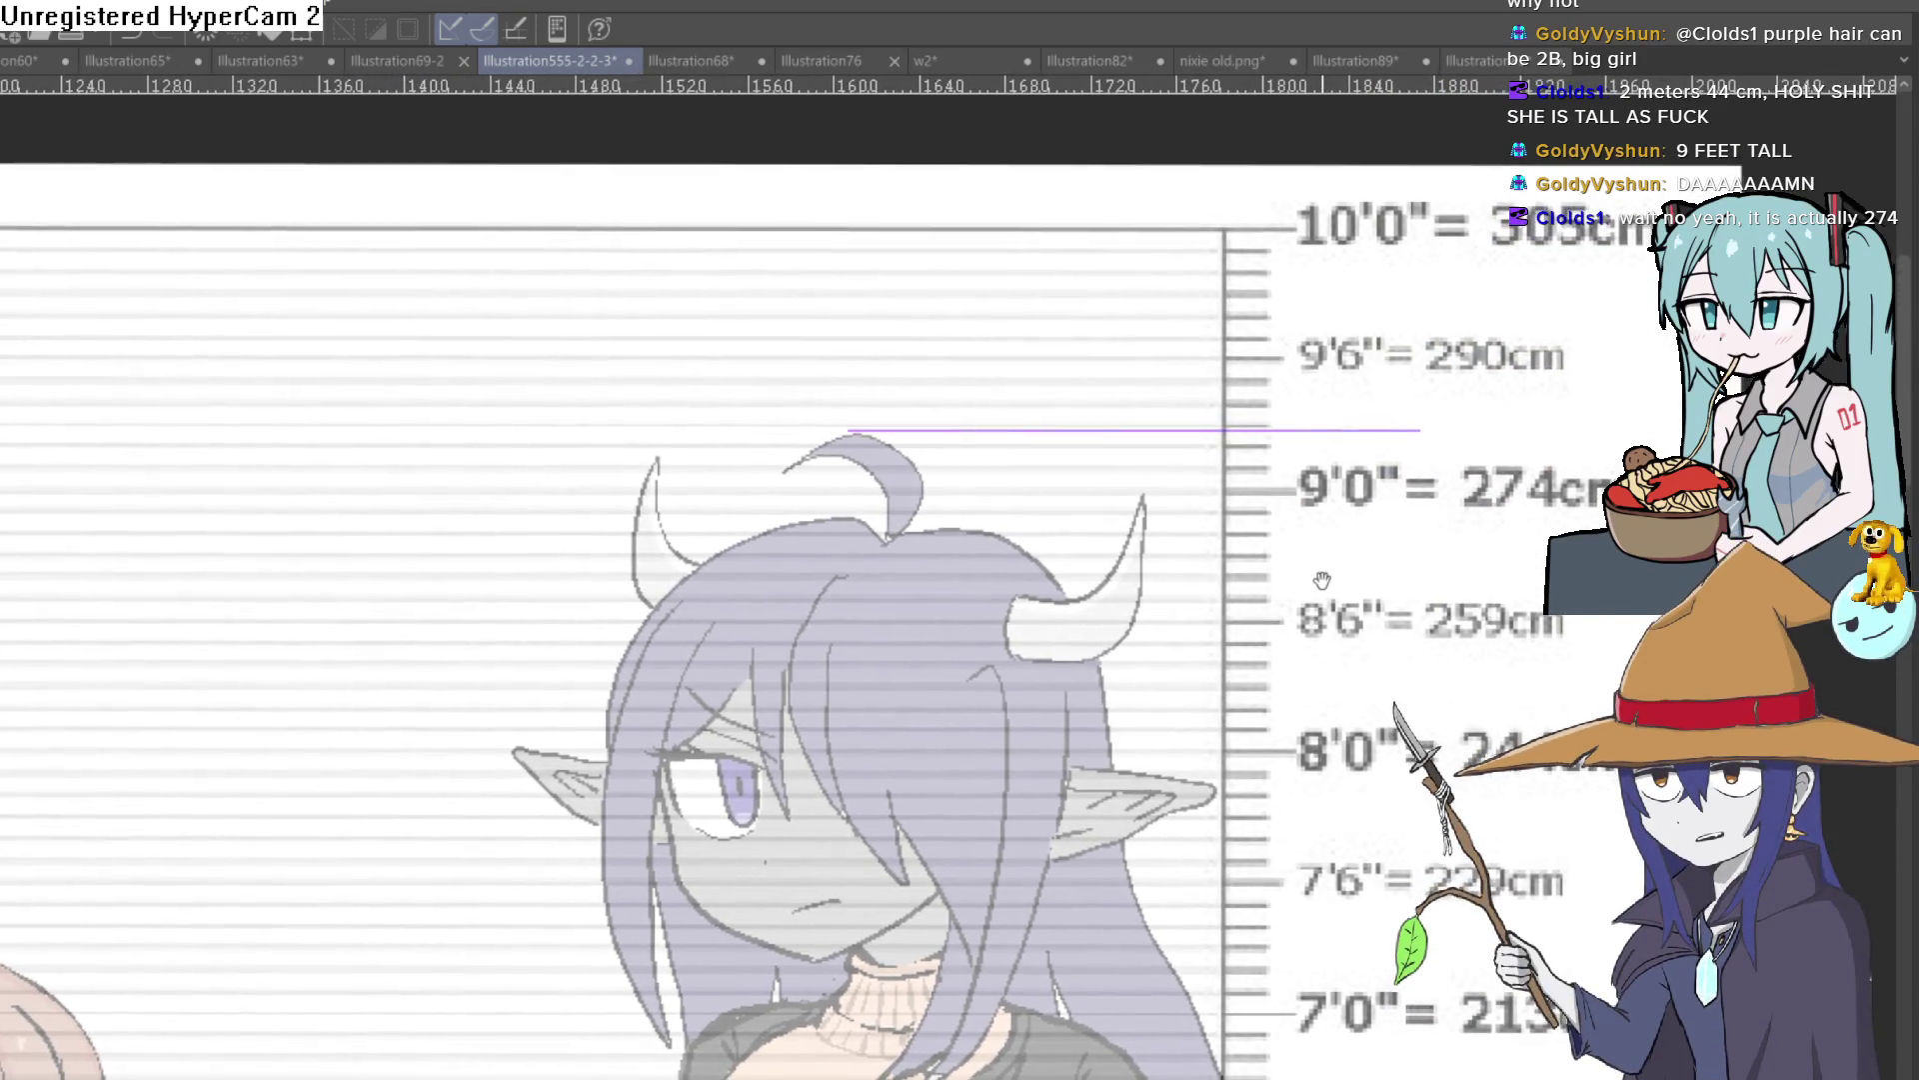
pyautogui.scroll(-2, 1323, 582)
pyautogui.scroll(-2, 1322, 583)
pyautogui.moveTo(691, 581)
pyautogui.mouseDown()
pyautogui.moveTo(1006, 401)
pyautogui.moveTo(1020, 497)
pyautogui.moveTo(1001, 509)
pyautogui.mouseUp()
# Step: Survey the whole lineup against the chart, then undo the purple height lines
pyautogui.scroll(3, 1006, 401)
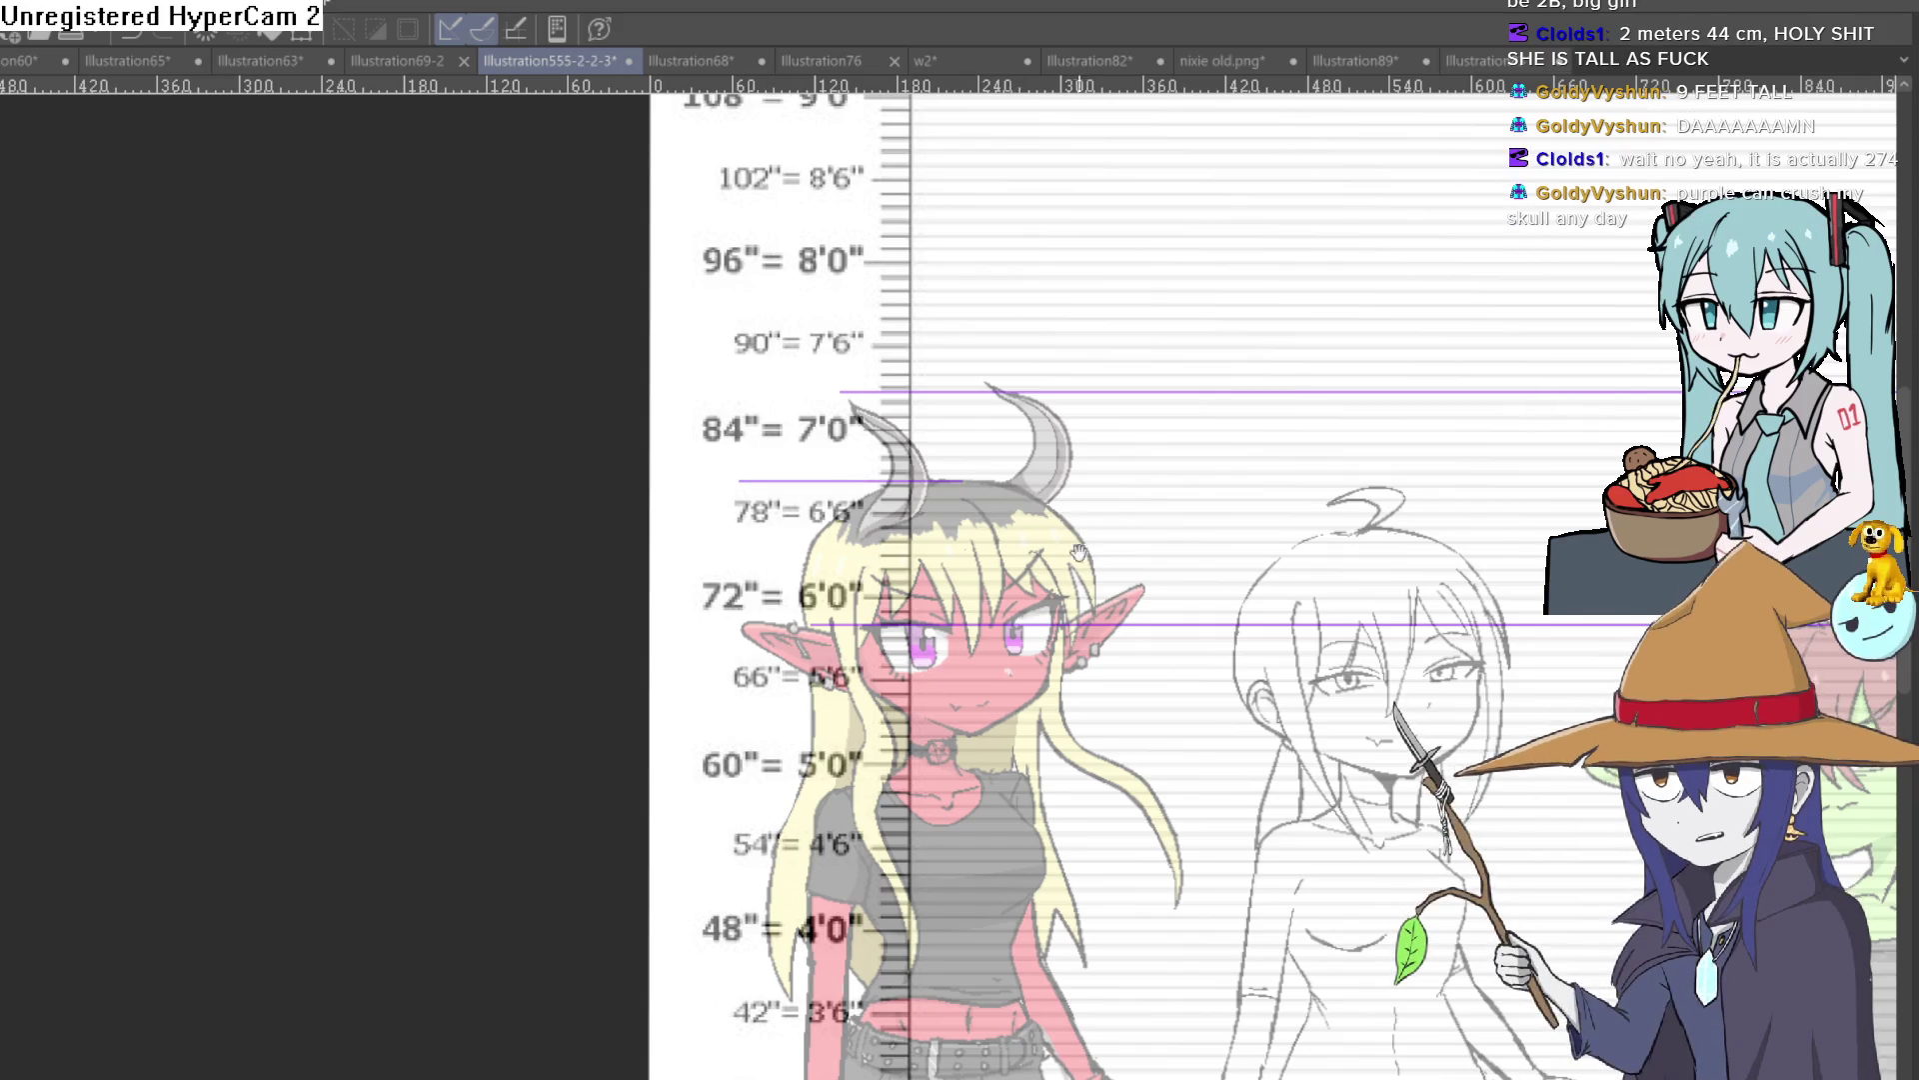
pyautogui.scroll(2, 1096, 561)
pyautogui.scroll(-5, 1096, 561)
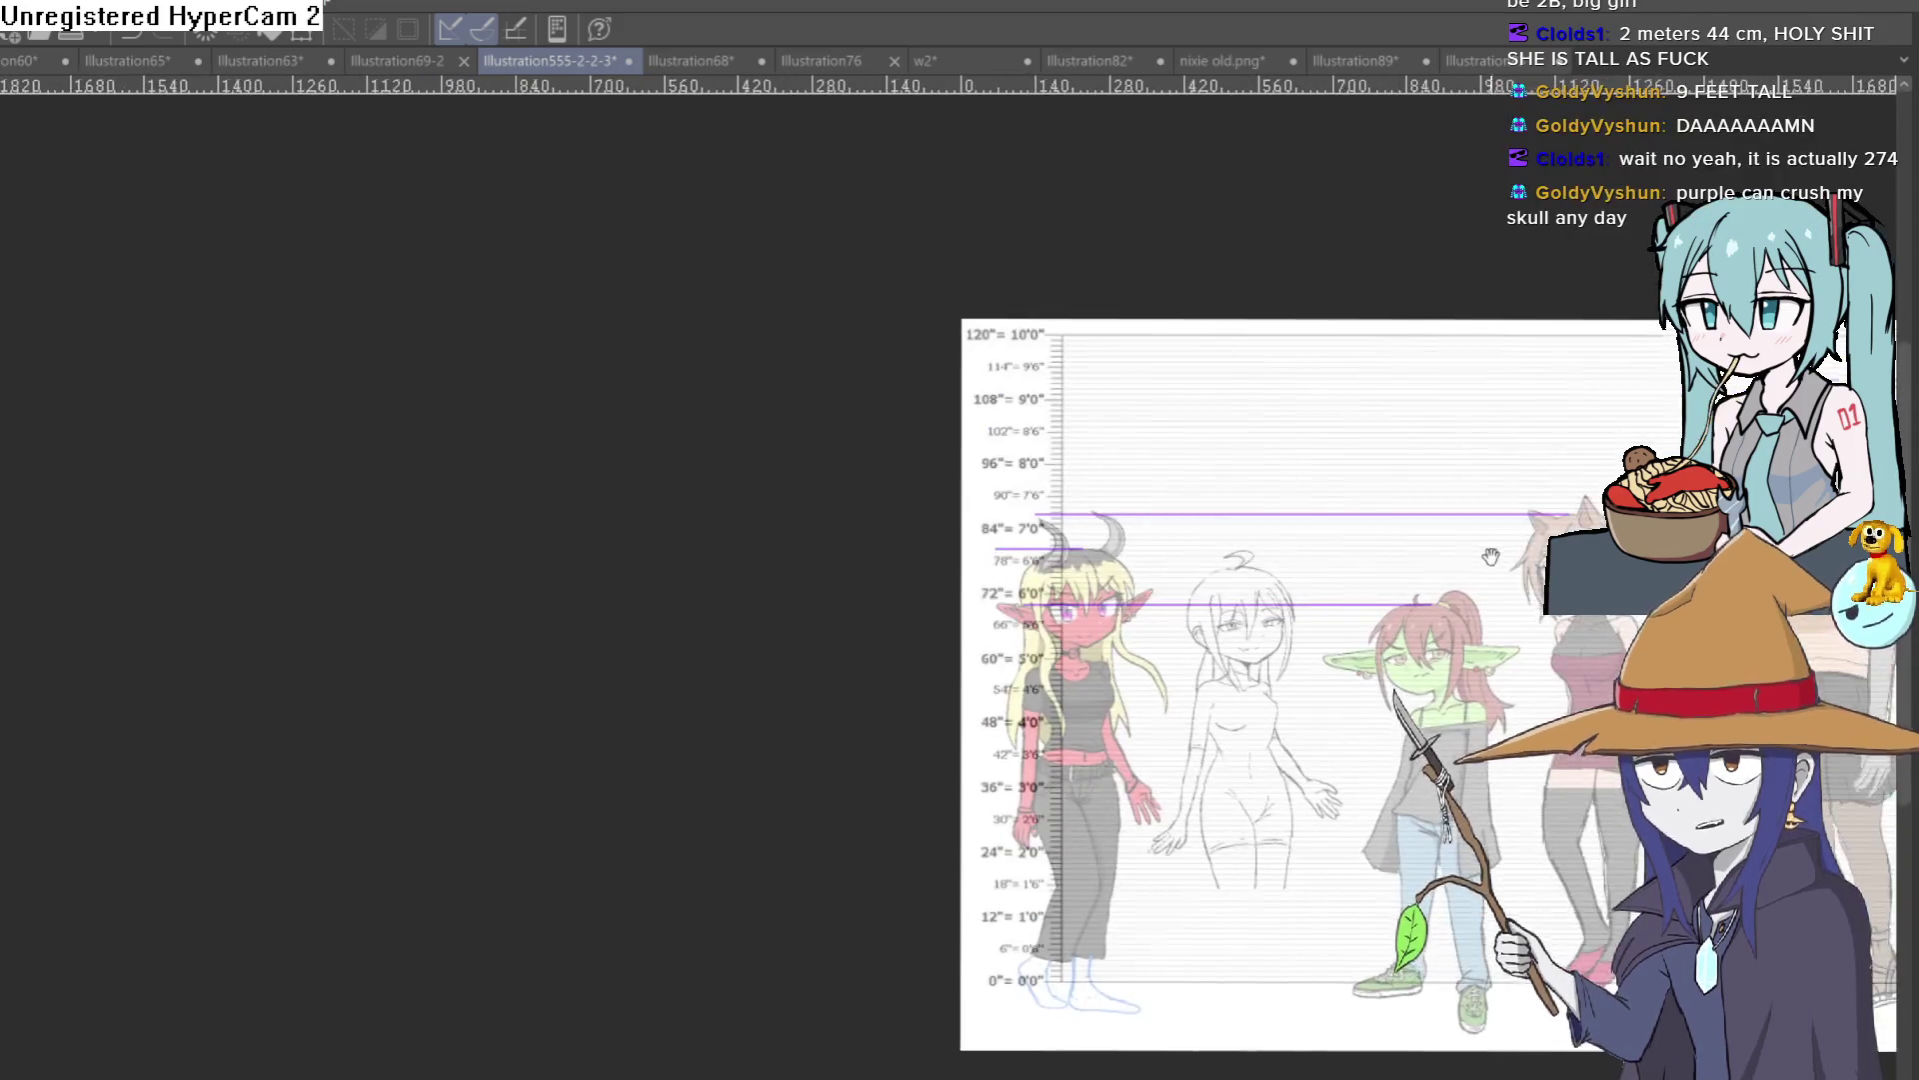
pyautogui.scroll(1, 1099, 420)
pyautogui.scroll(1, 999, 430)
pyautogui.scroll(2, 950, 442)
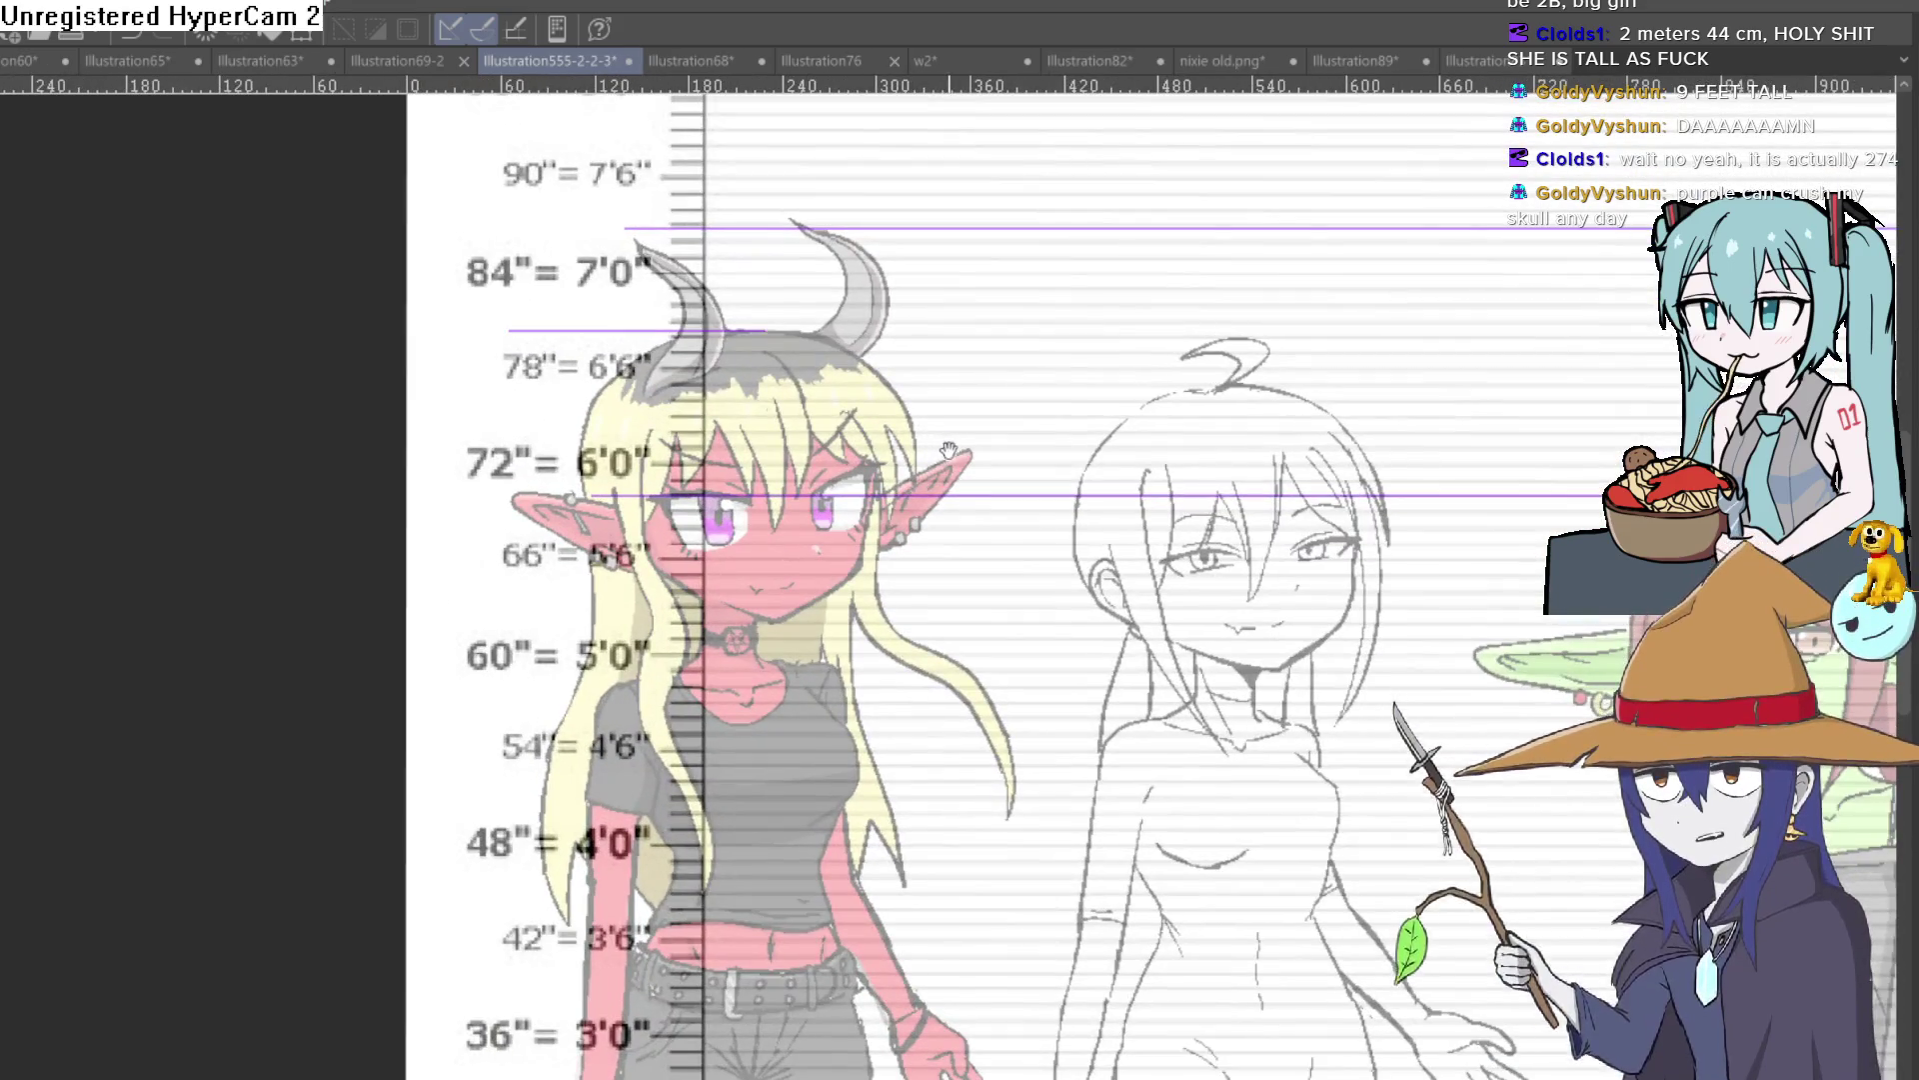
pyautogui.scroll(-3, 951, 442)
pyautogui.moveTo(1360, 479); pyautogui.dragTo(1115, 445)
pyautogui.scroll(-2, 1115, 445)
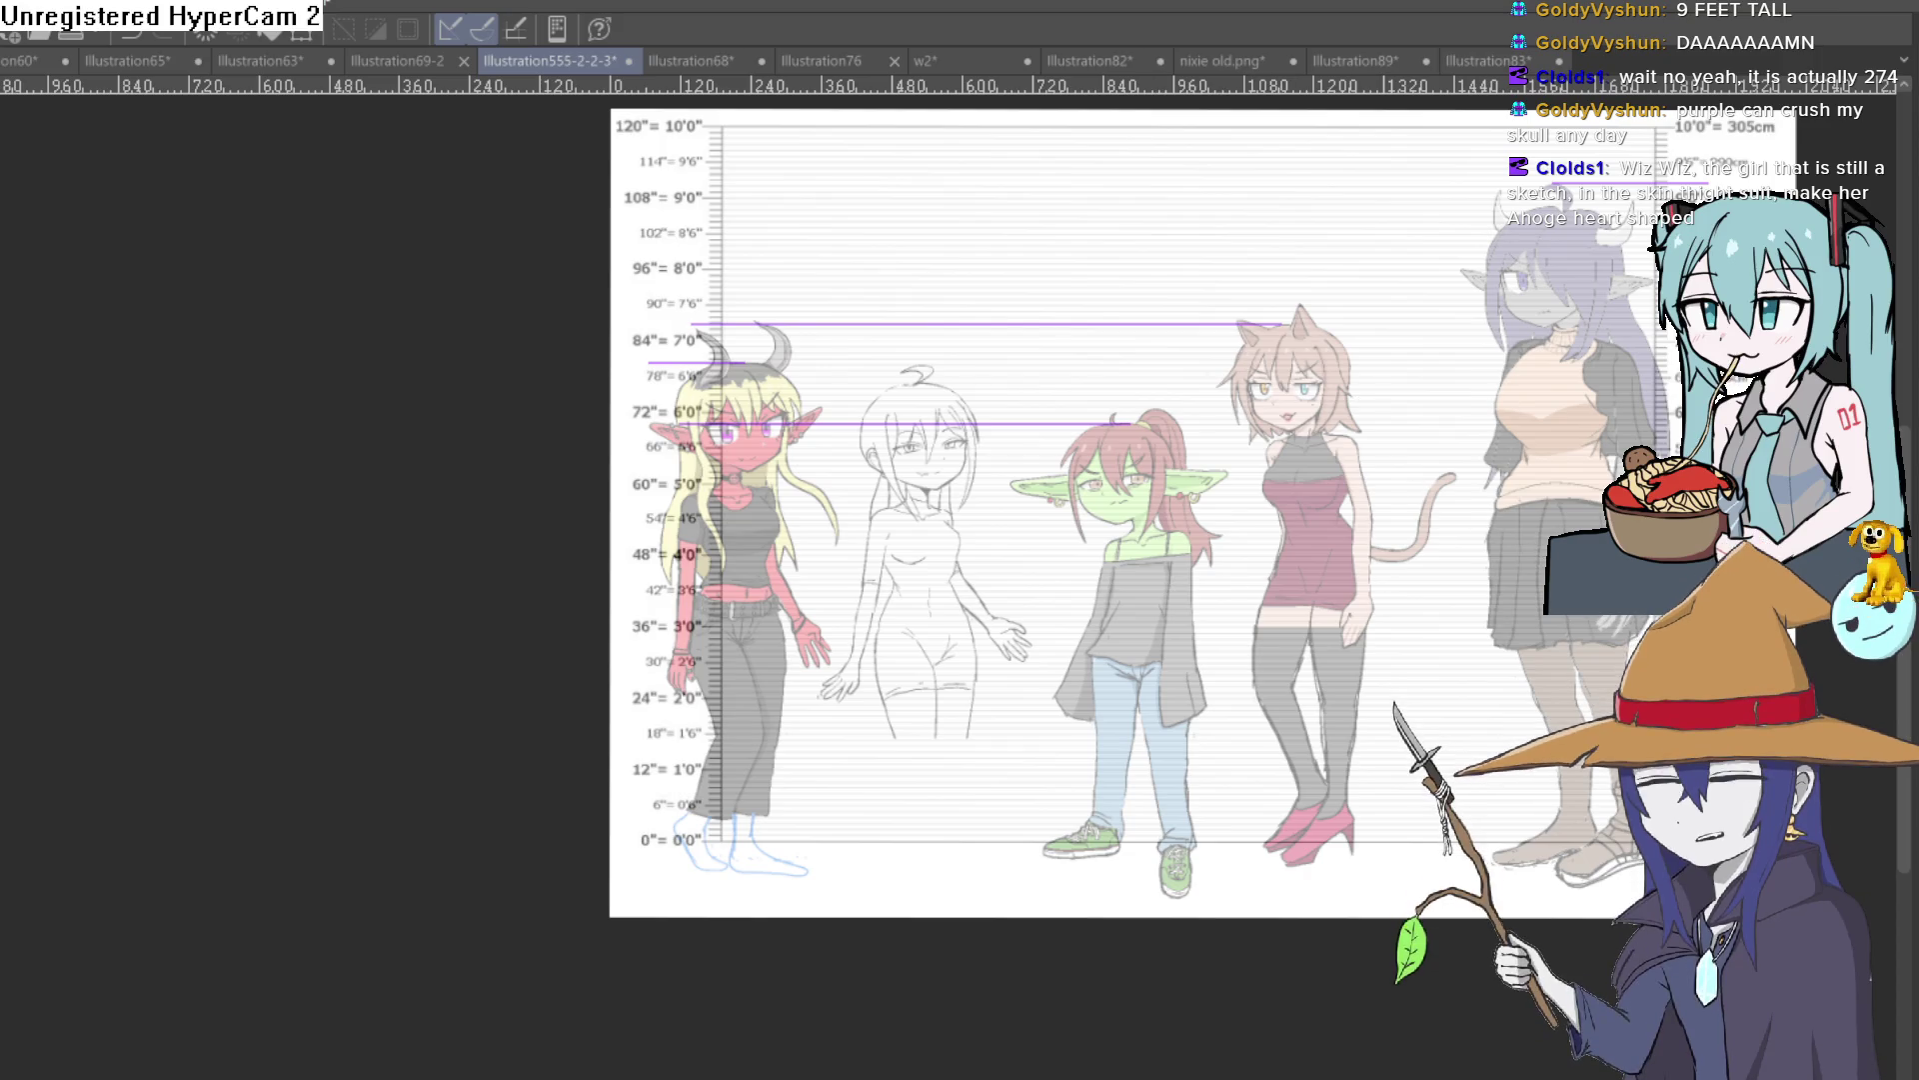
pyautogui.hotkey('ctrl', 'z')
pyautogui.hotkey('ctrl', 'z')
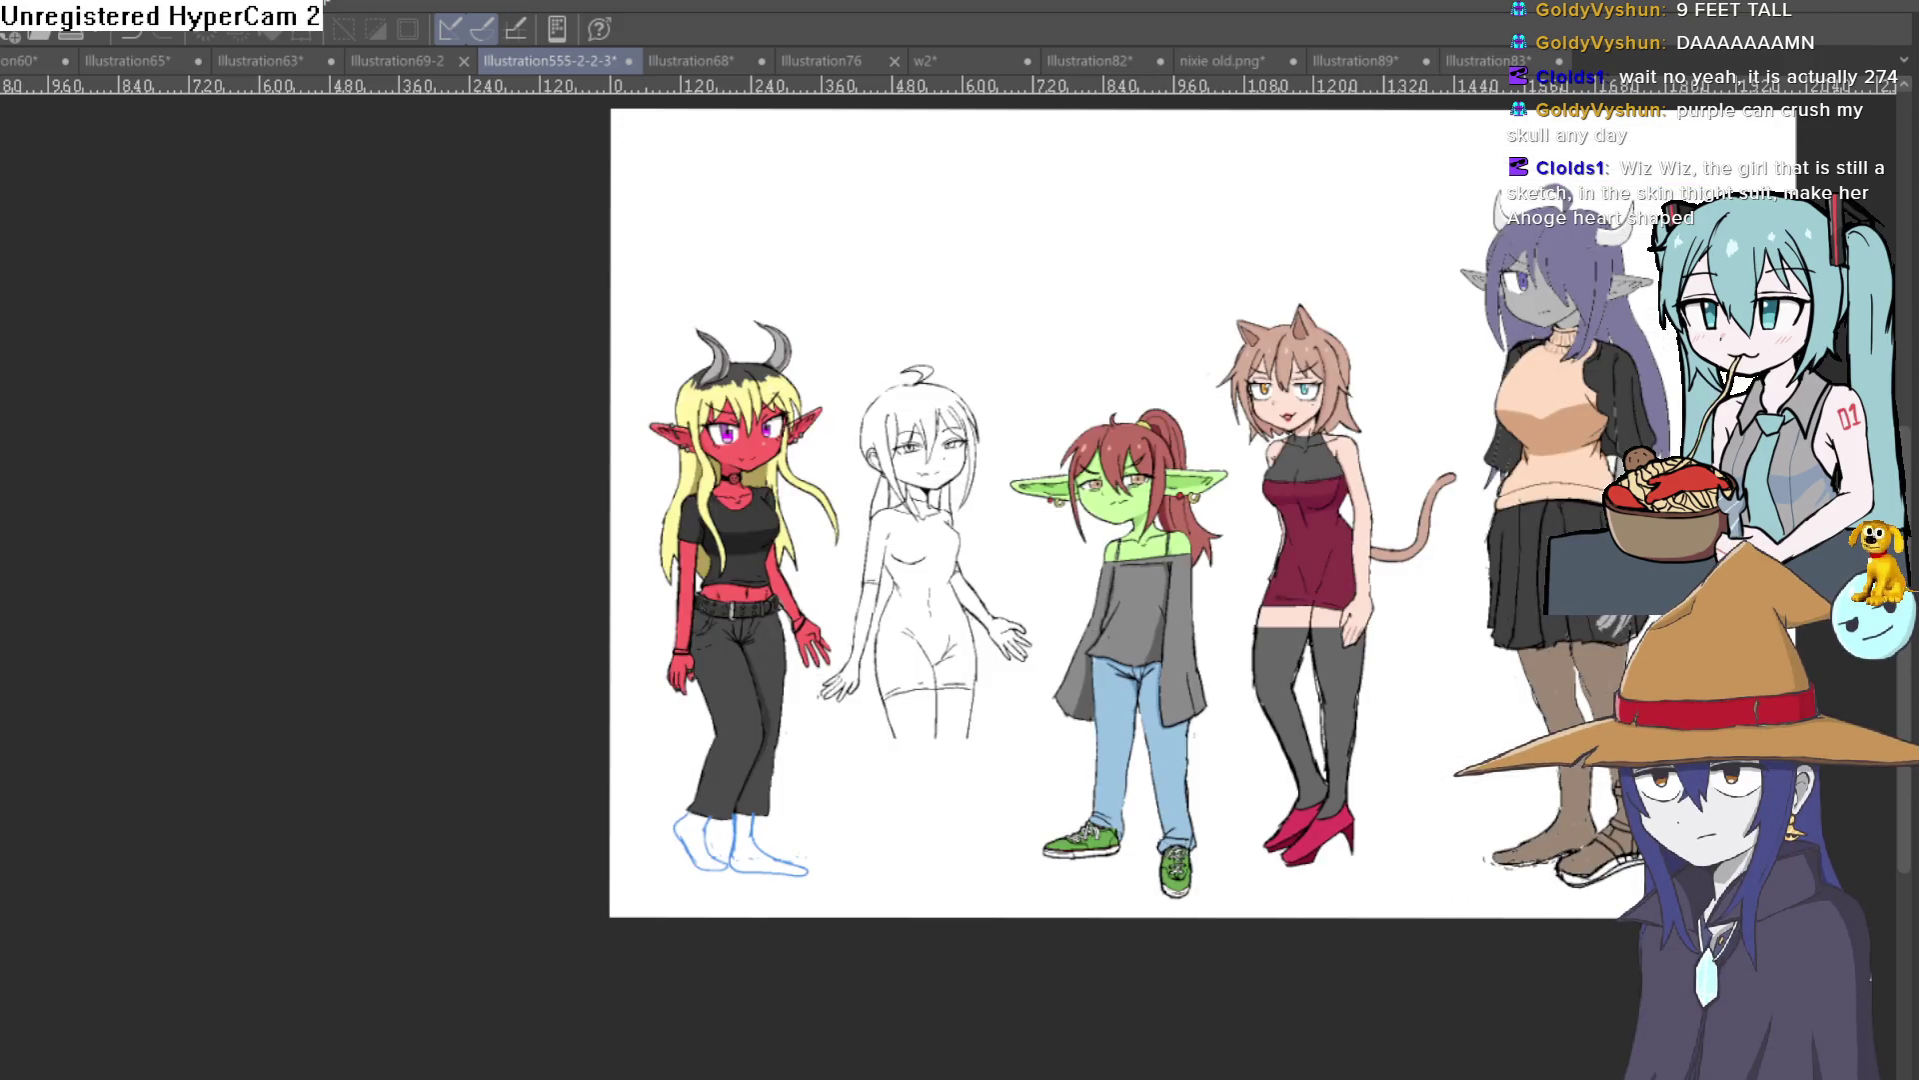
# Step: Hide the height chart and frame a close-up of the purple-haired girl on plain white
pyautogui.moveTo(1257, 585); pyautogui.dragTo(898, 585)
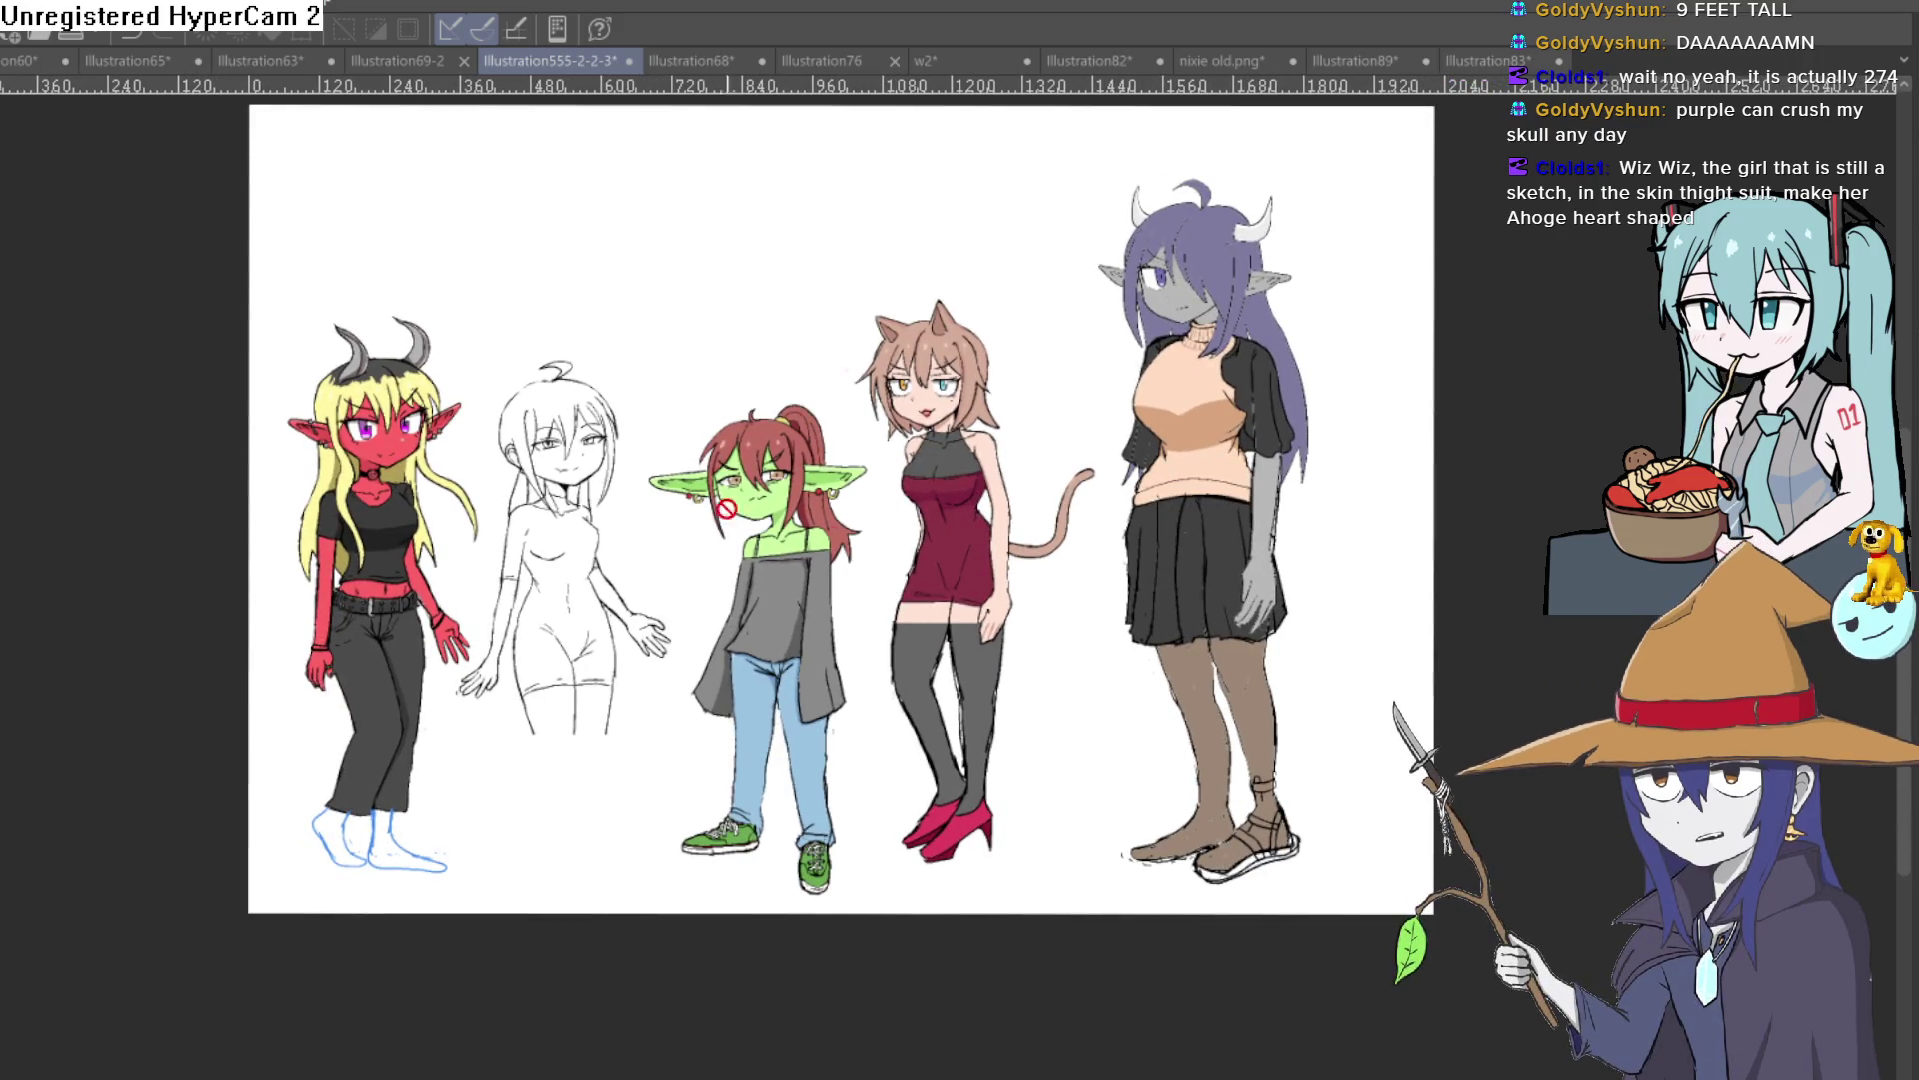
pyautogui.moveTo(865, 408); pyautogui.dragTo(853, 377)
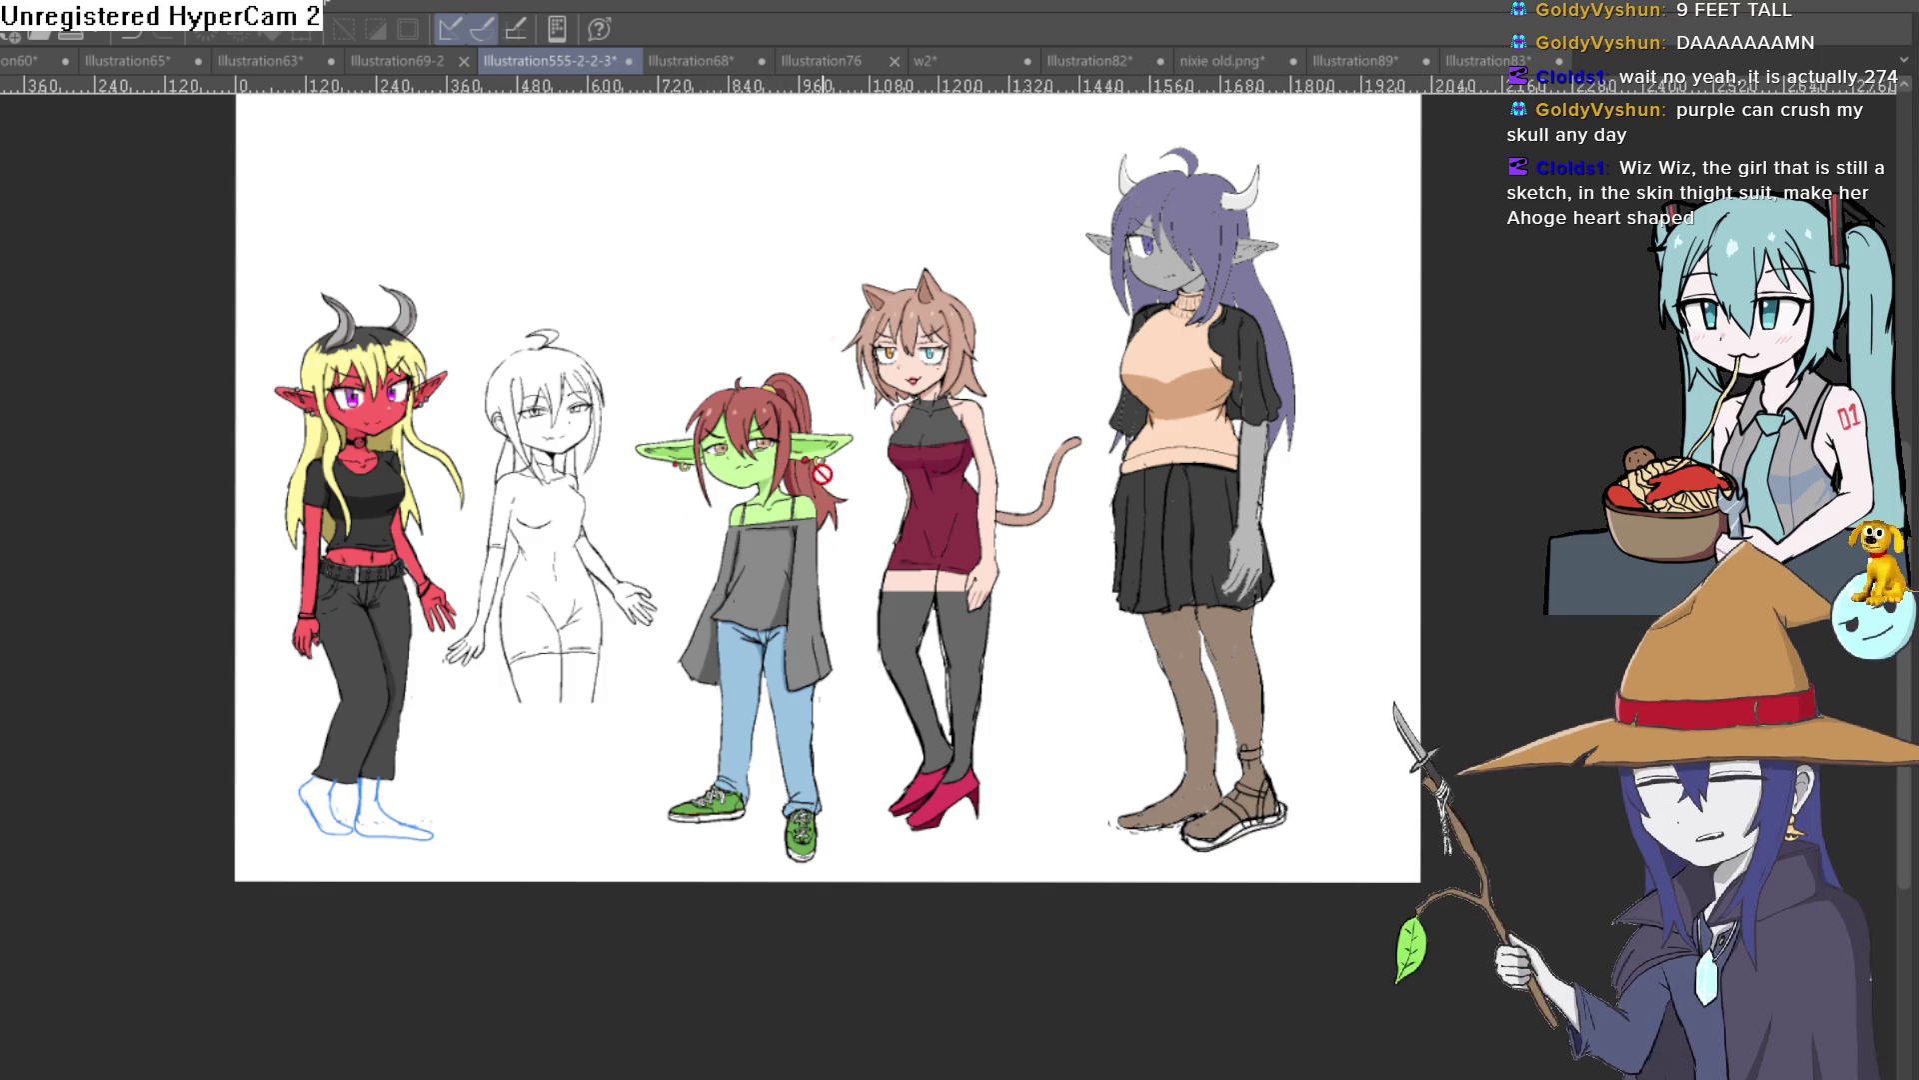
pyautogui.moveTo(782, 602); pyautogui.dragTo(786, 672)
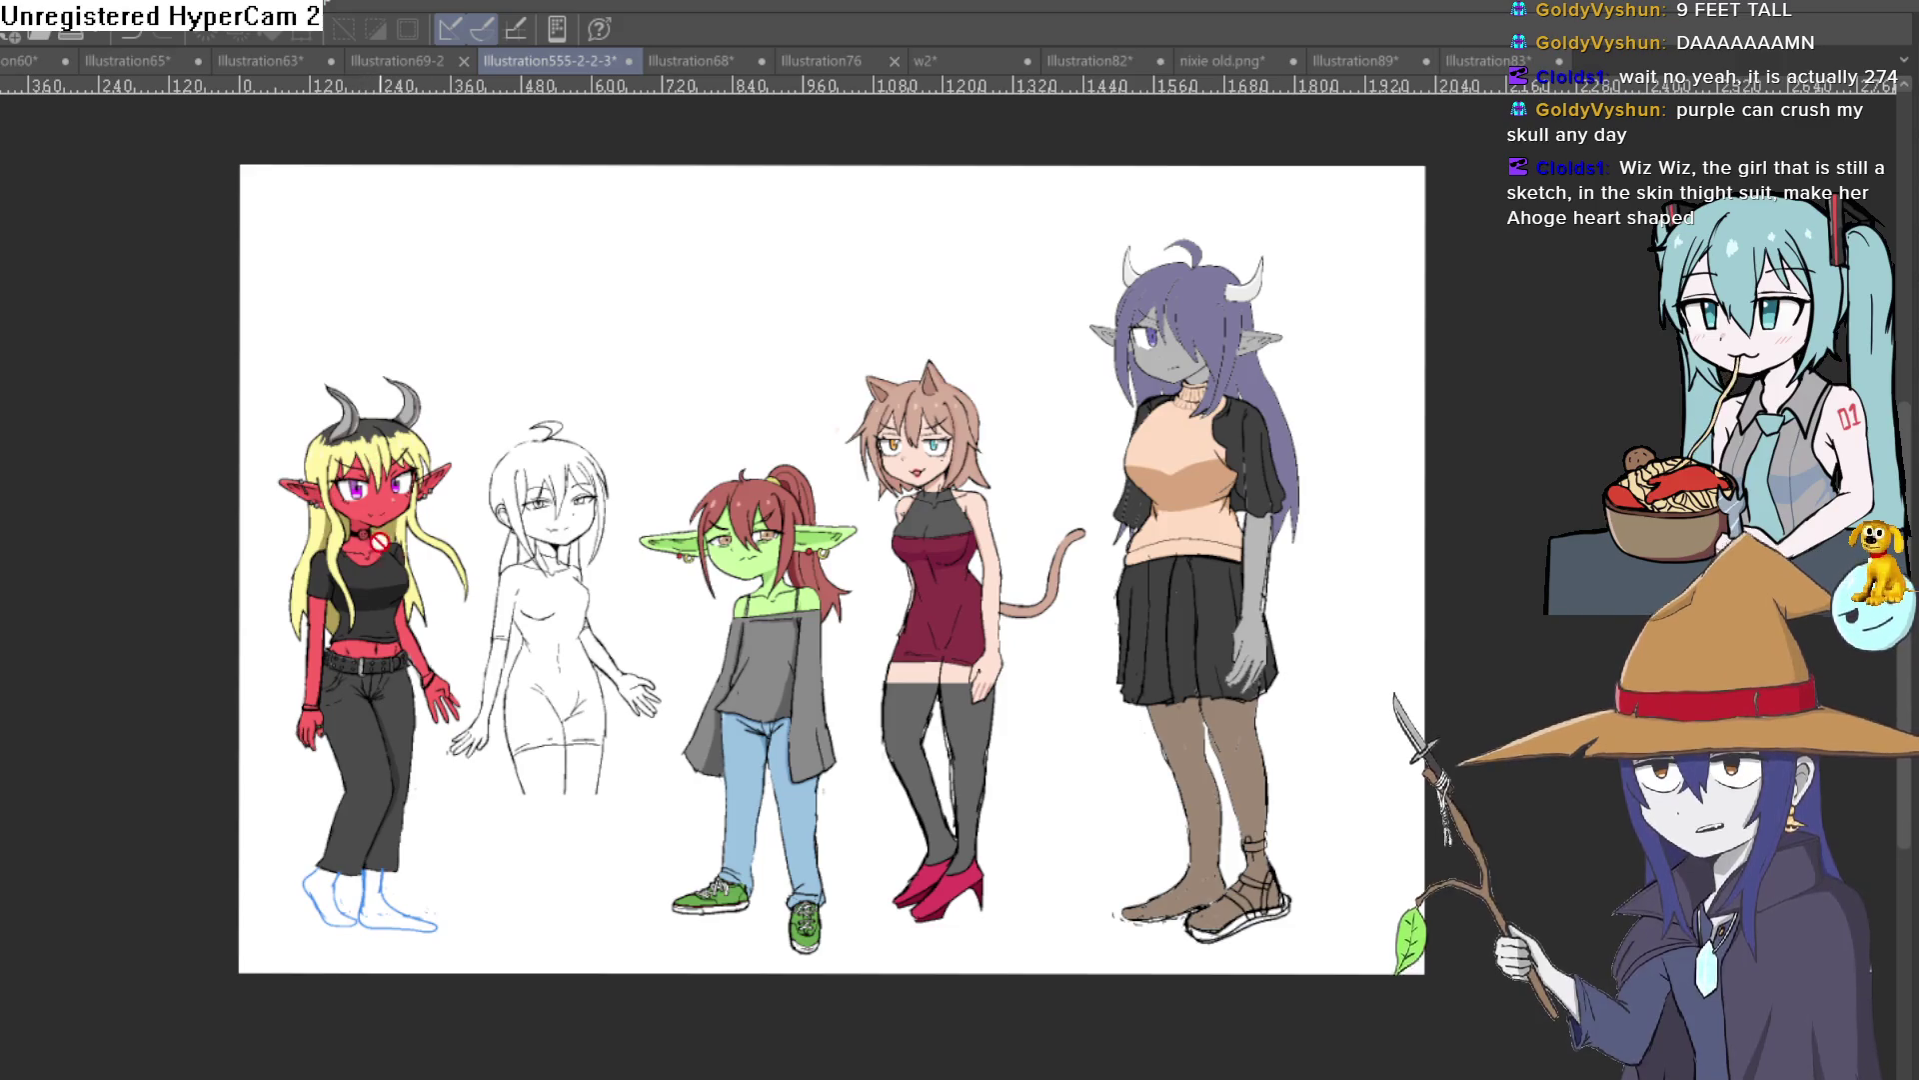
pyautogui.scroll(5, 1241, 343)
pyautogui.scroll(-4, 1230, 359)
pyautogui.scroll(1, 1209, 375)
pyautogui.scroll(4, 1195, 389)
pyautogui.moveTo(1195, 389); pyautogui.dragTo(1178, 470)
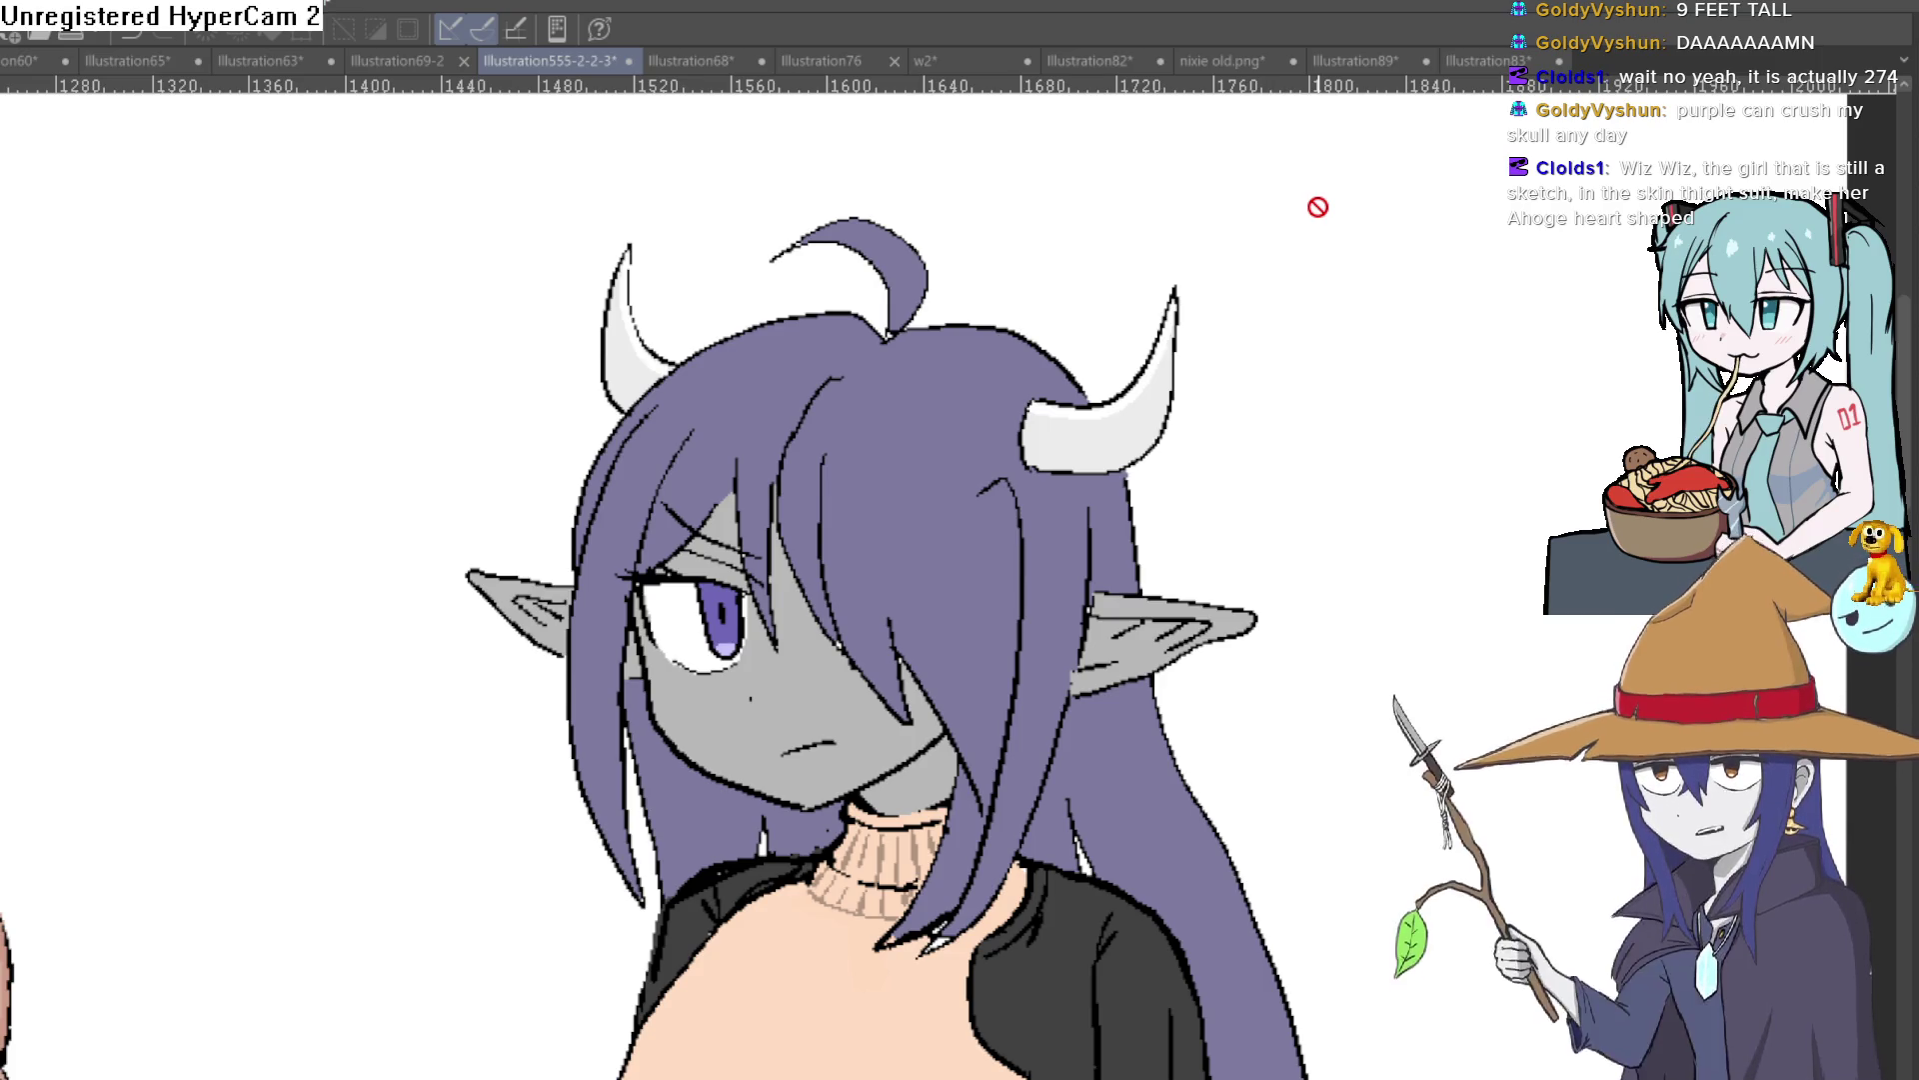
pyautogui.moveTo(403, 544)
pyautogui.mouseDown()
pyautogui.moveTo(869, 493)
pyautogui.moveTo(1328, 287)
pyautogui.mouseUp()
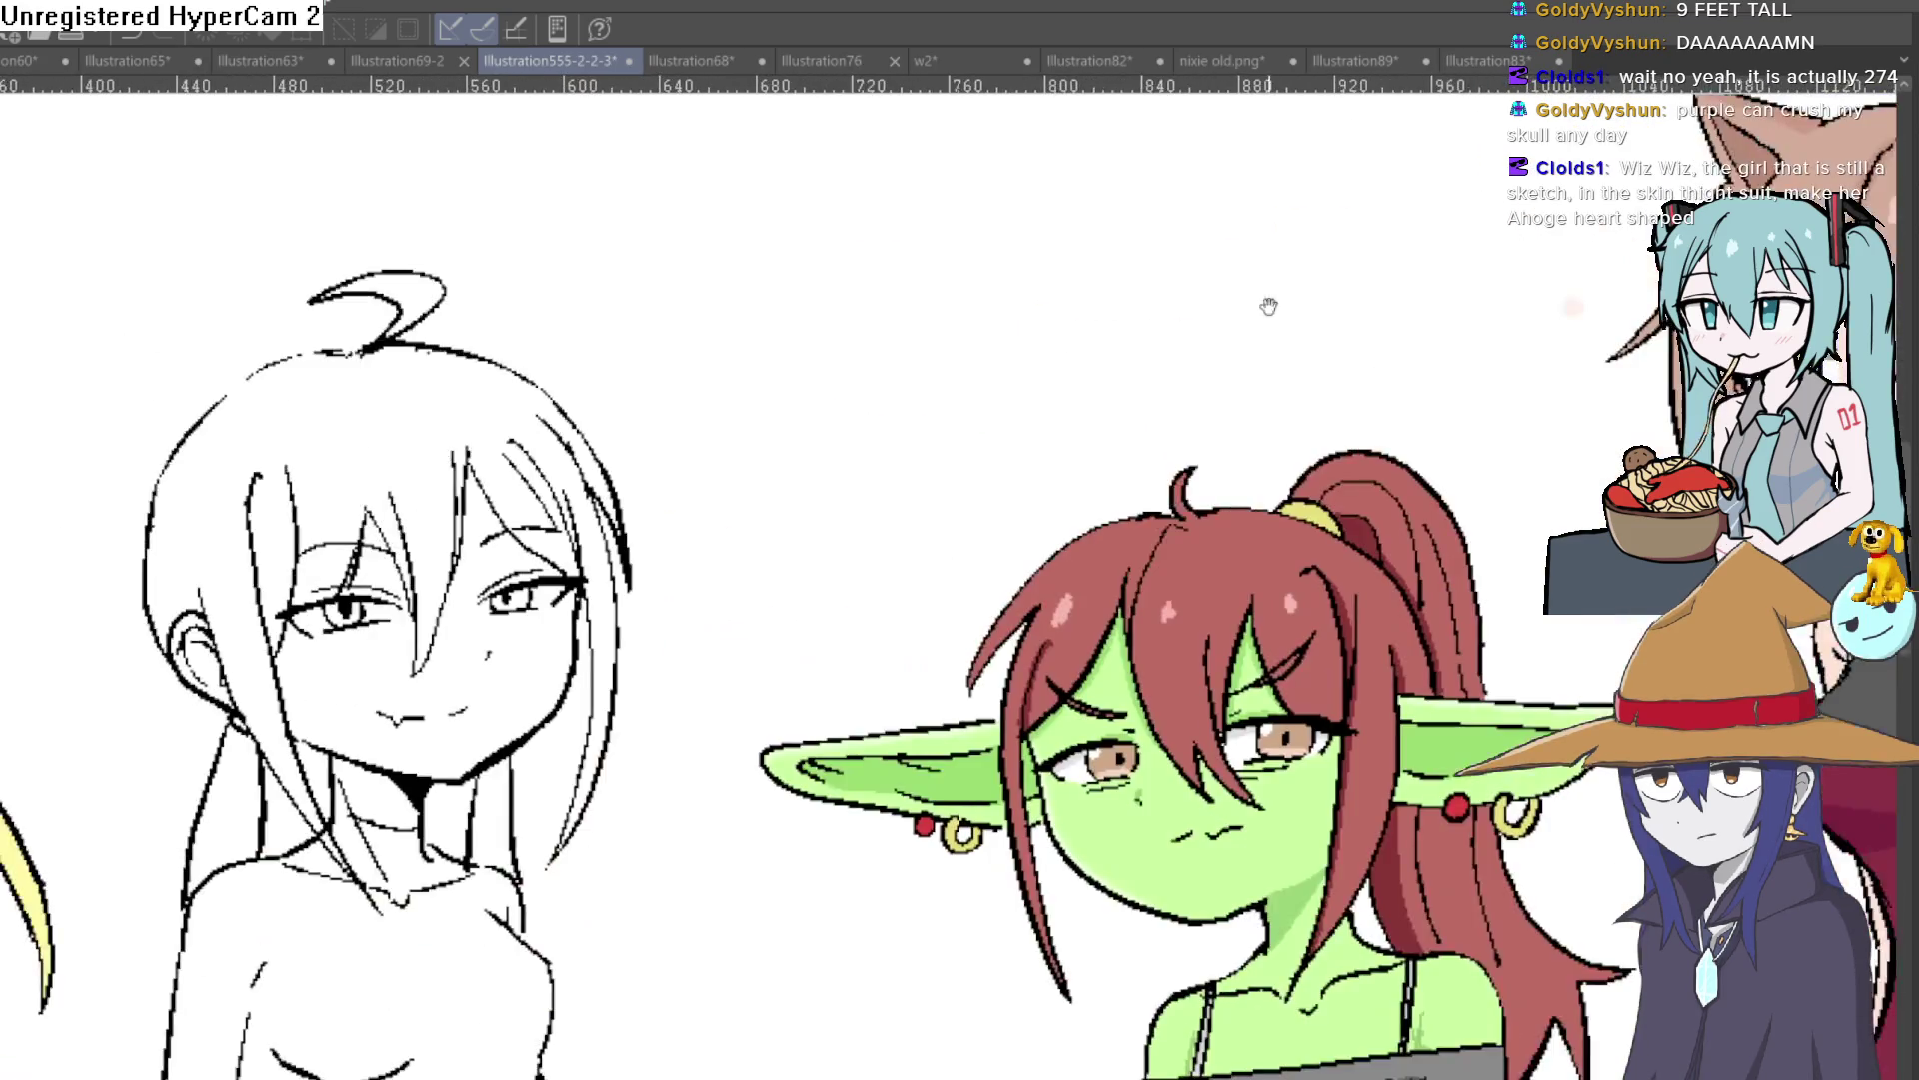
pyautogui.scroll(-2, 813, 672)
pyautogui.scroll(-2, 813, 672)
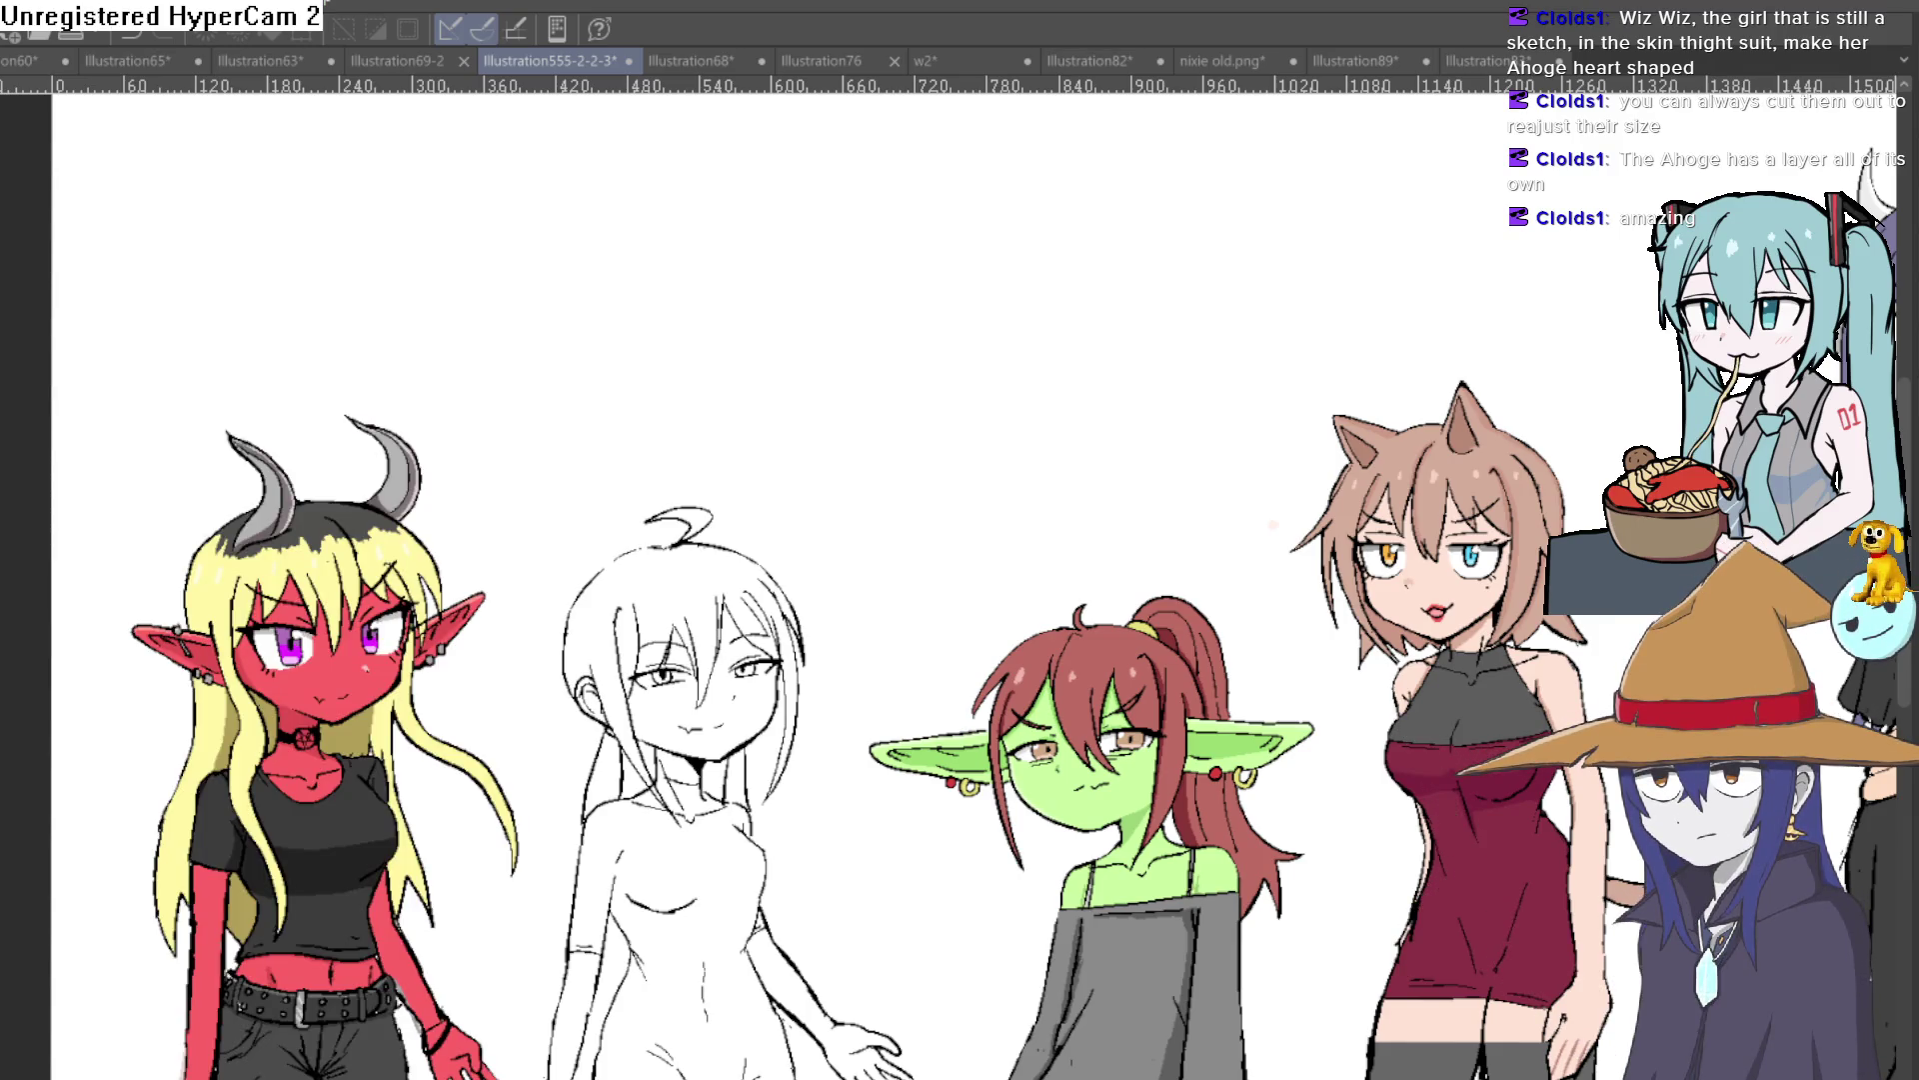
pyautogui.press('Delete')
pyautogui.press('Delete')
pyautogui.hotkey('ctrl', 'z')
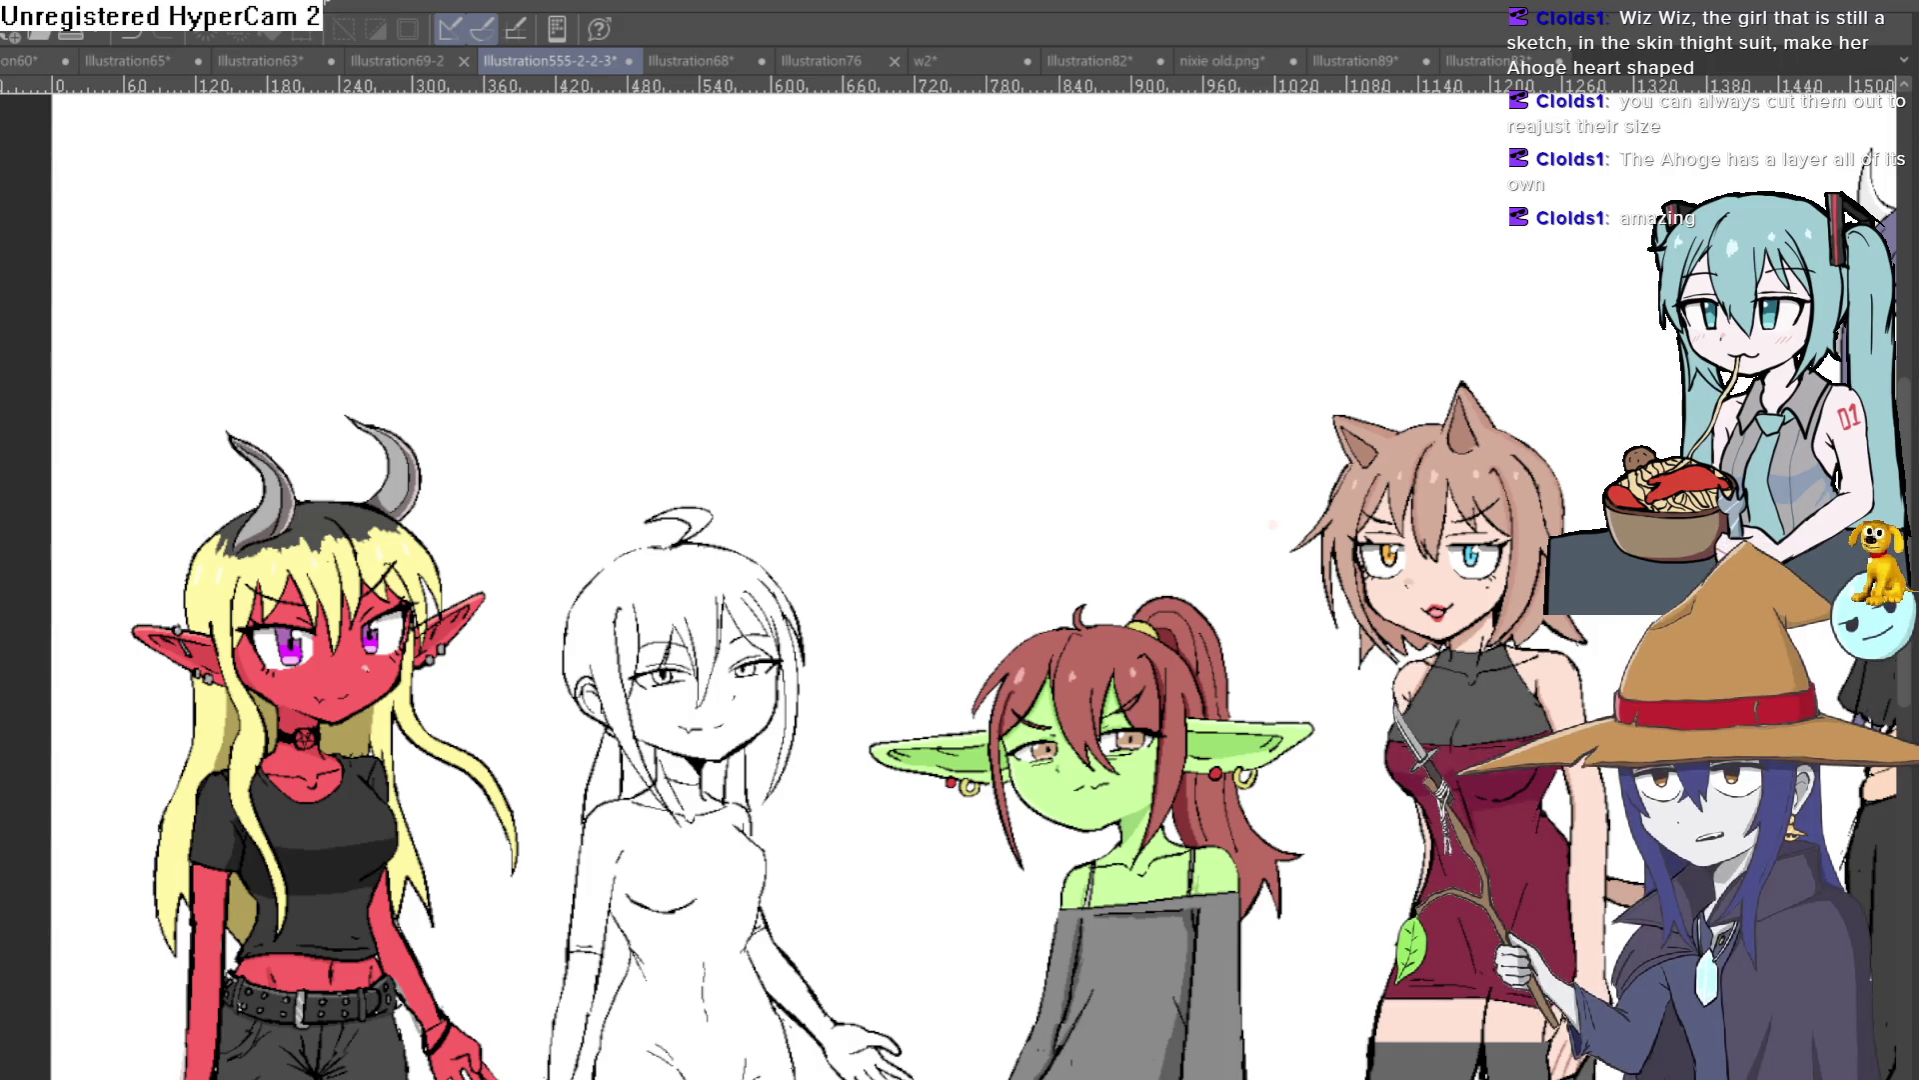
pyautogui.scroll(-3, 1501, 791)
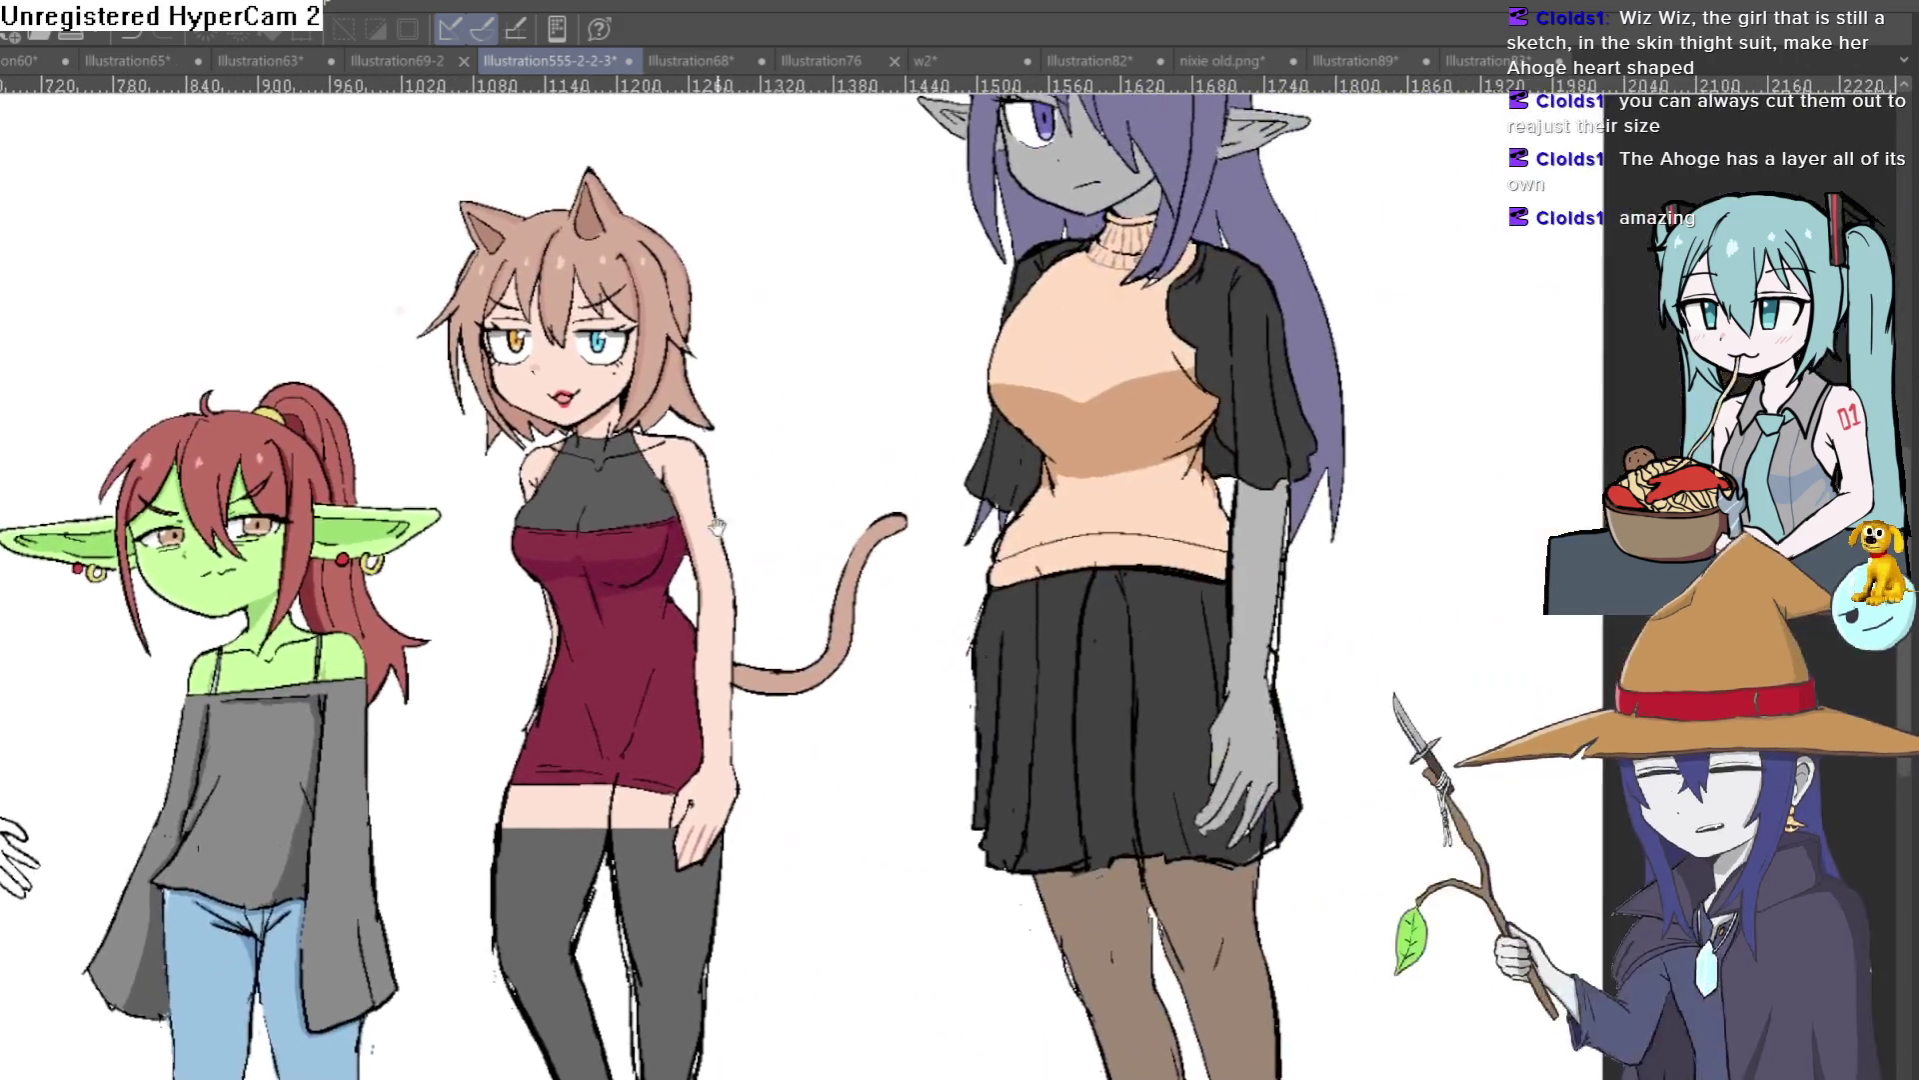
pyautogui.moveTo(1099, 700); pyautogui.dragTo(1302, 591)
pyautogui.scroll(2, 1301, 591)
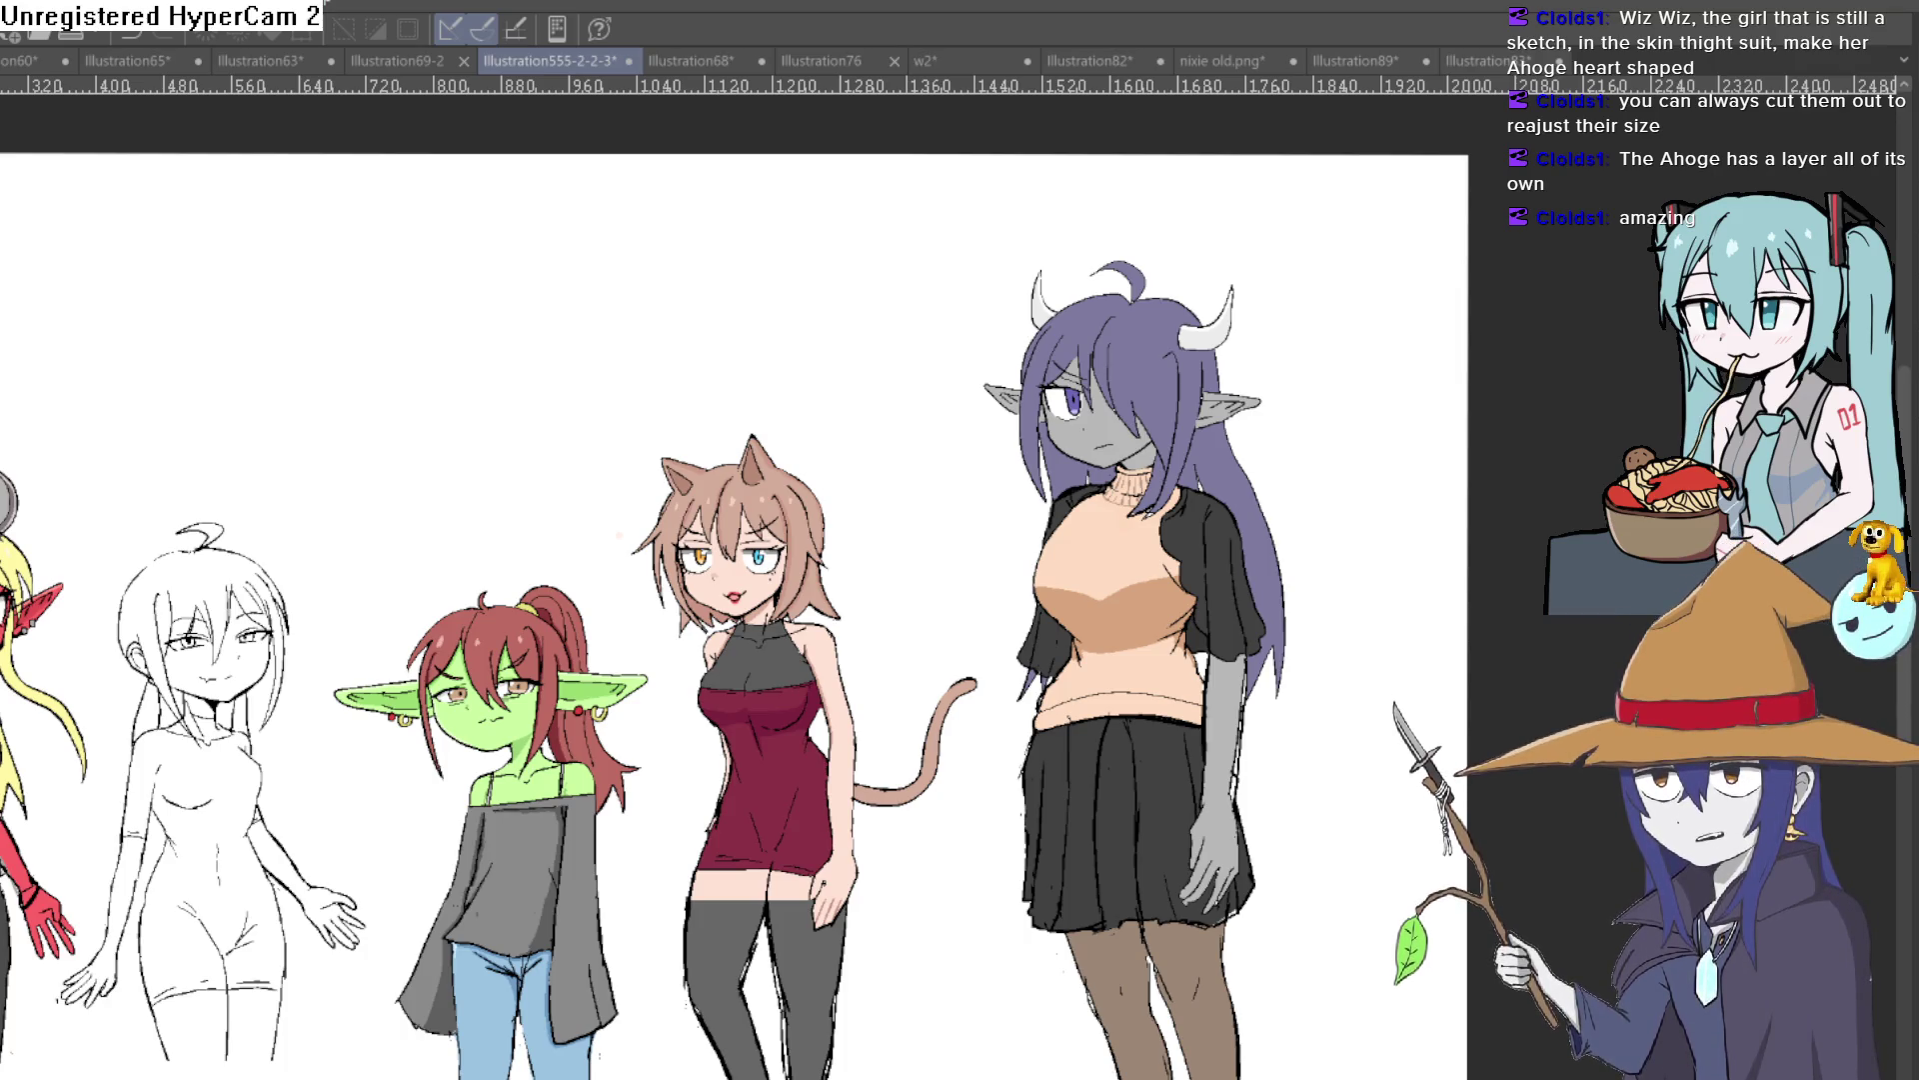
# Step: Step through undo/redo to restore the goblin's head and torso, then erase the sketch girl's ahoge
pyautogui.moveTo(1333, 944); pyautogui.dragTo(1317, 789)
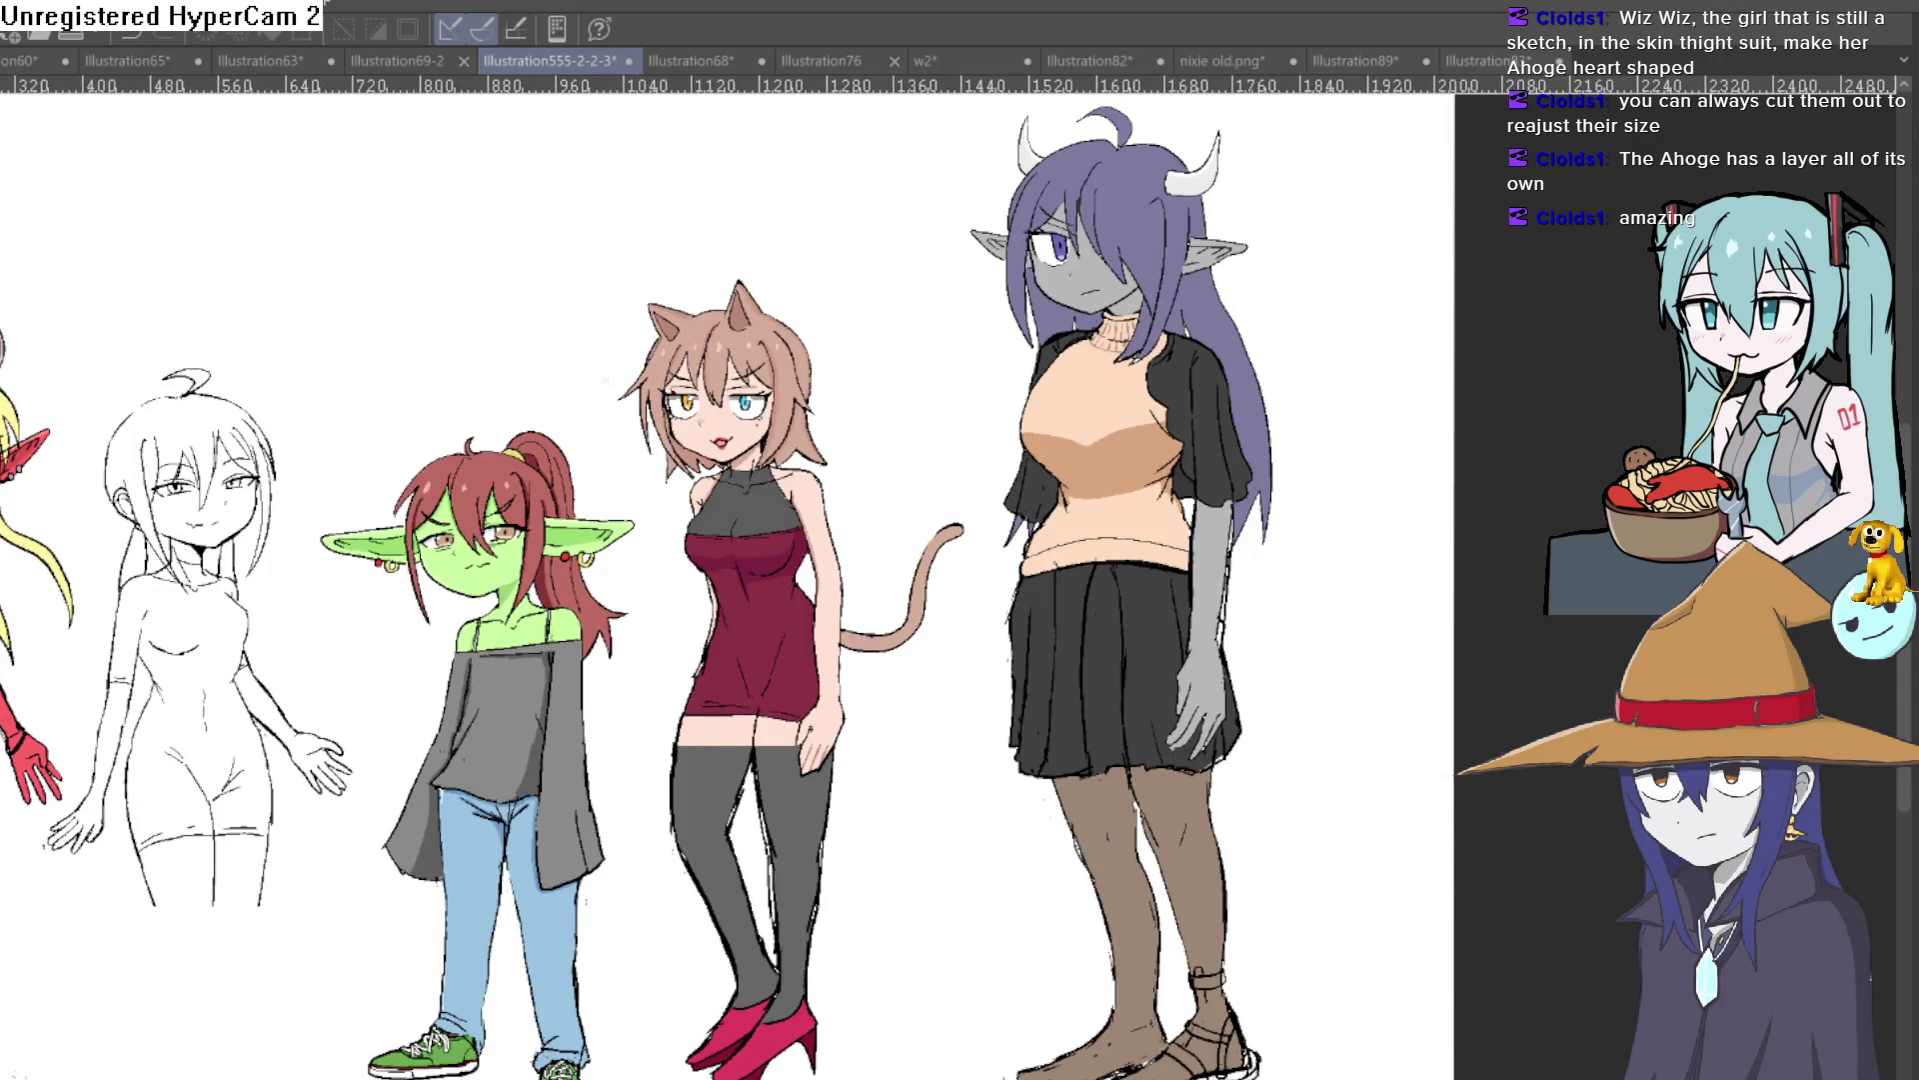
pyautogui.hotkey('ctrl', 'x')
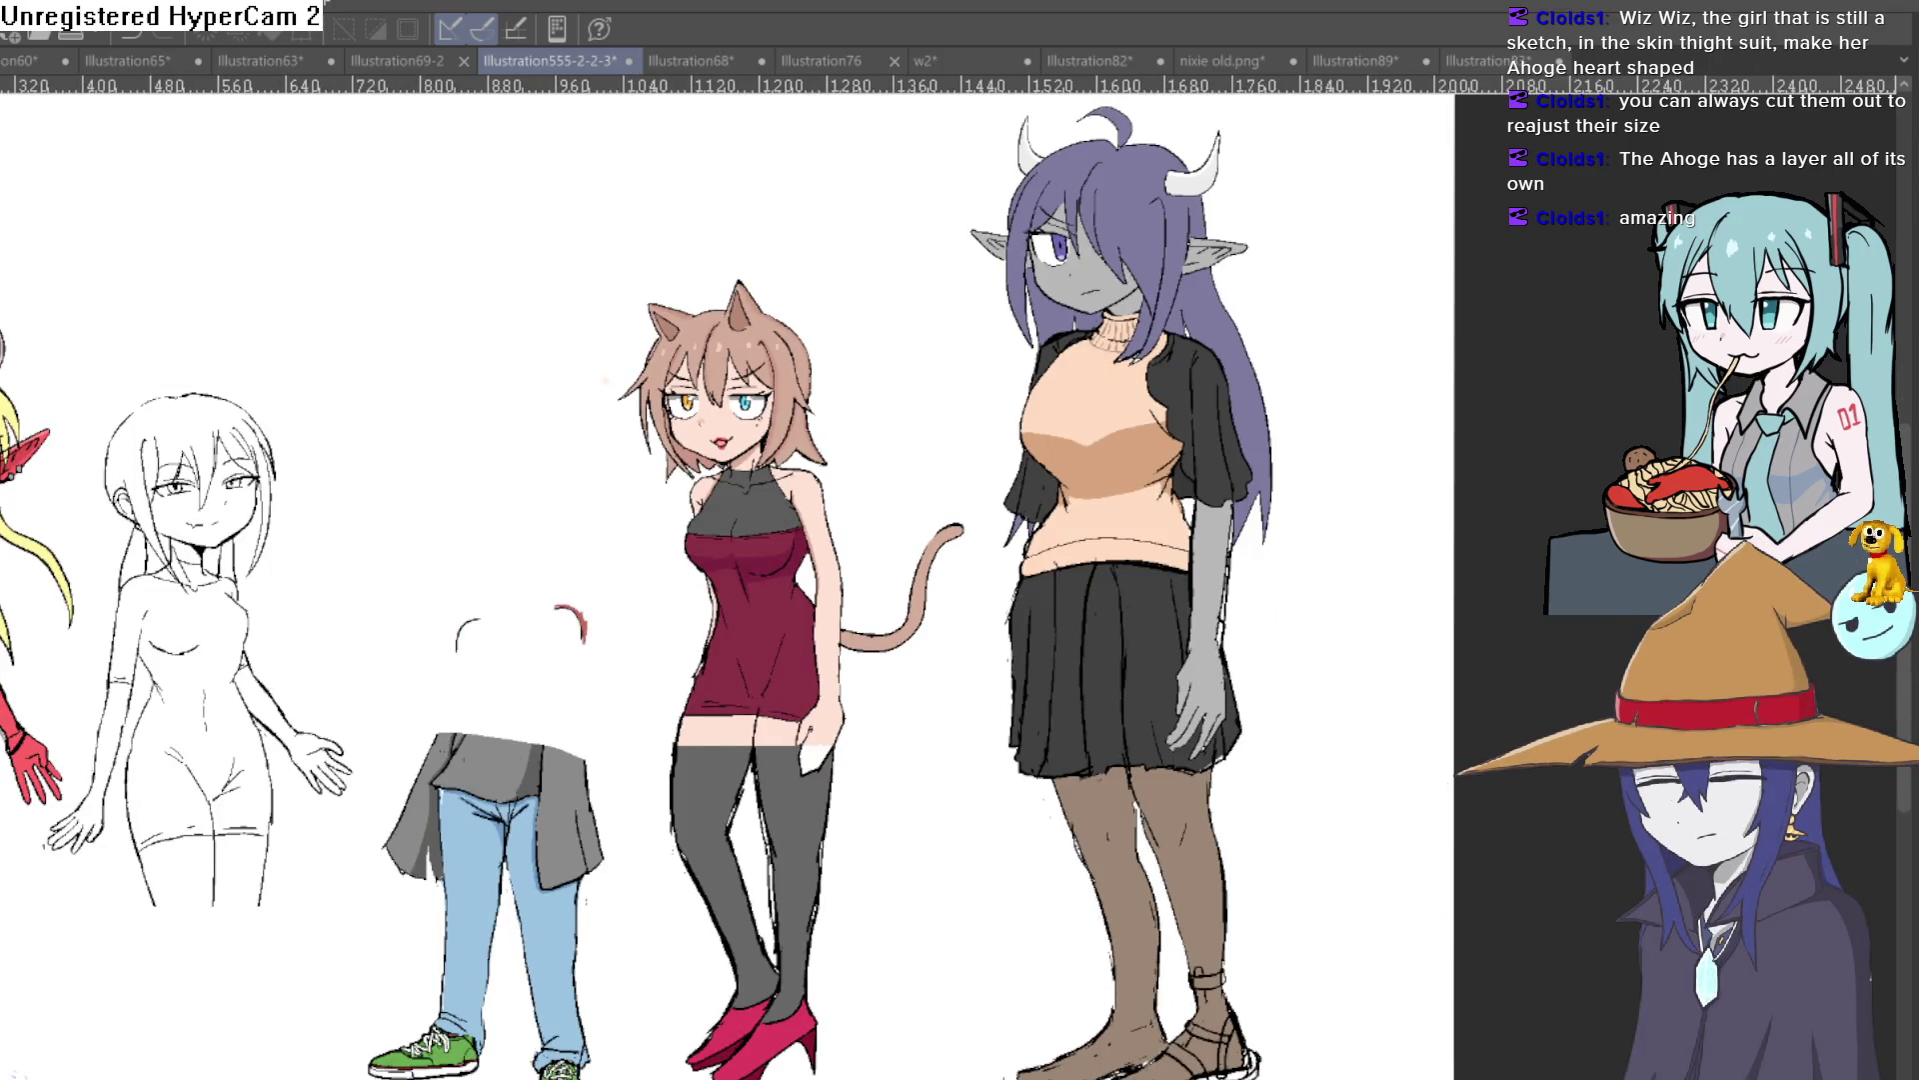
pyautogui.hotkey('ctrl', 'z')
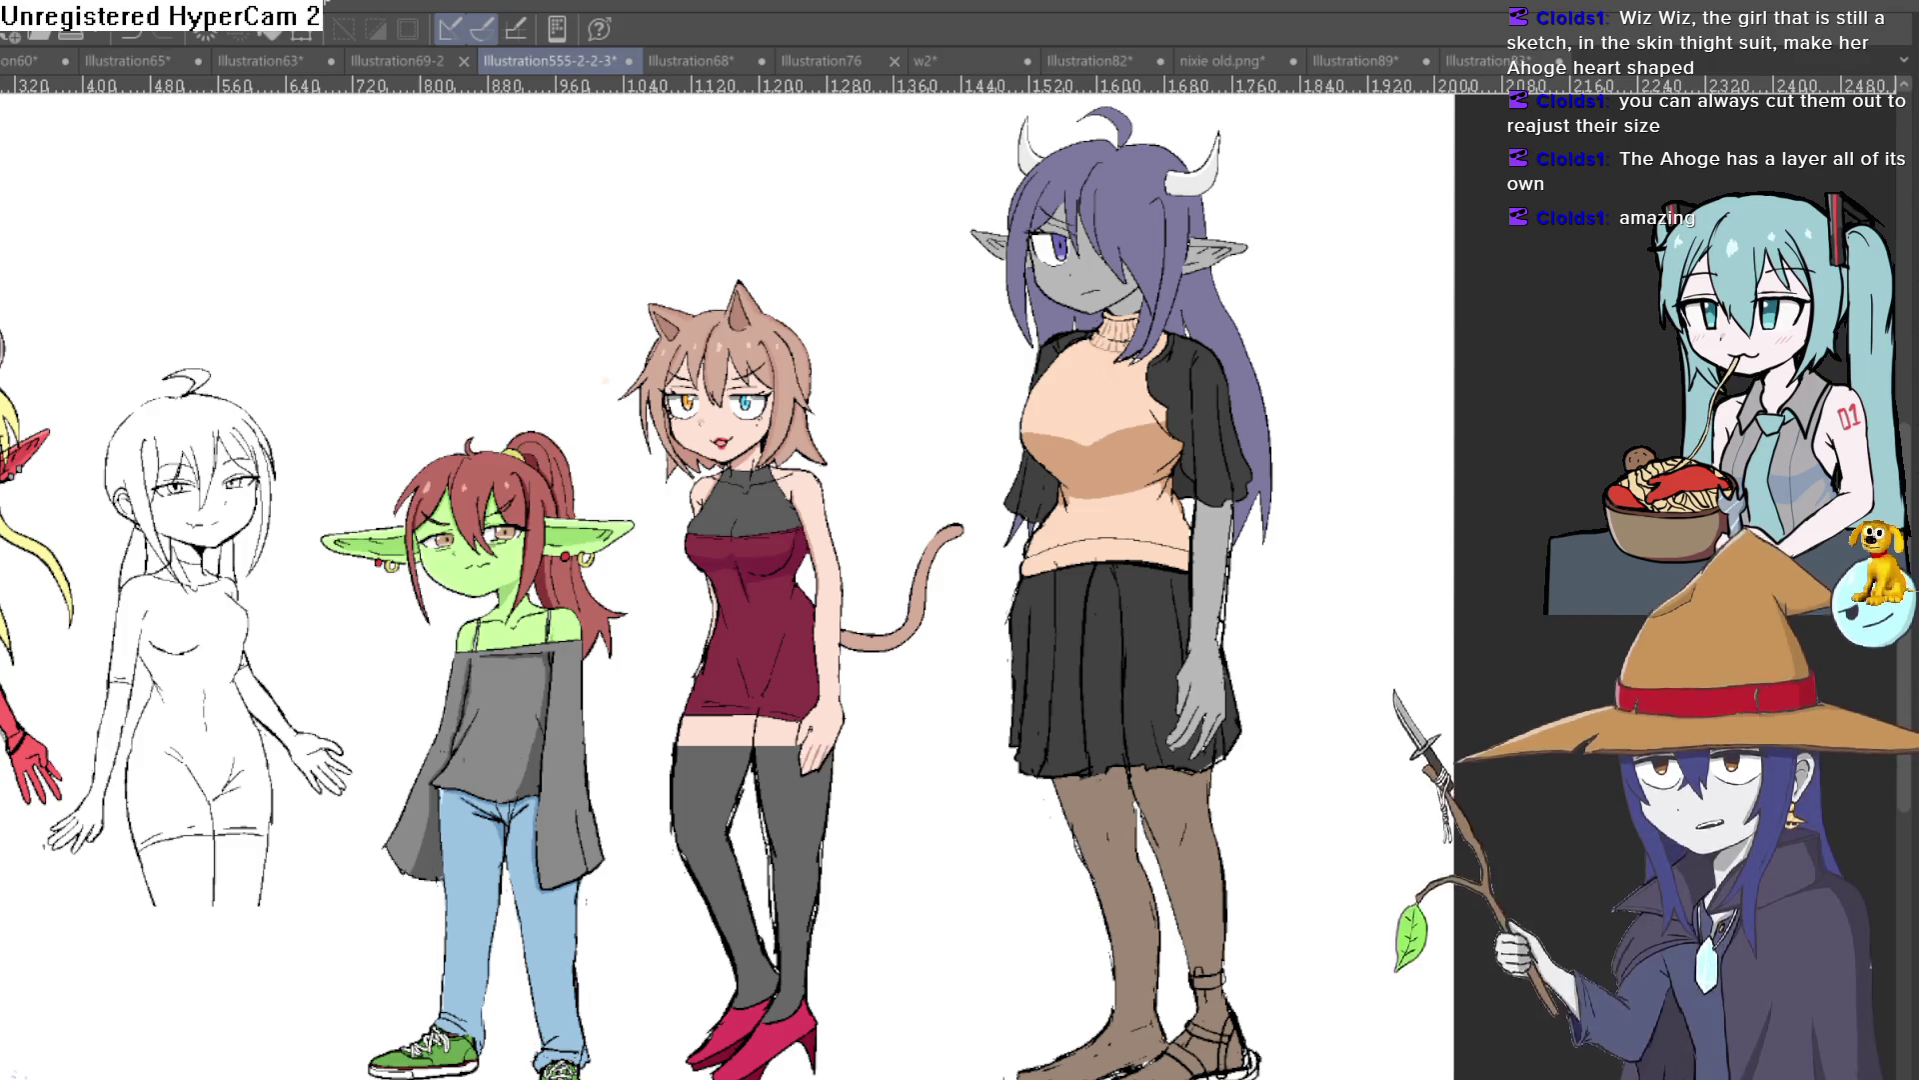
pyautogui.hotkey('ctrl', 'y')
pyautogui.hotkey('ctrl', 'z')
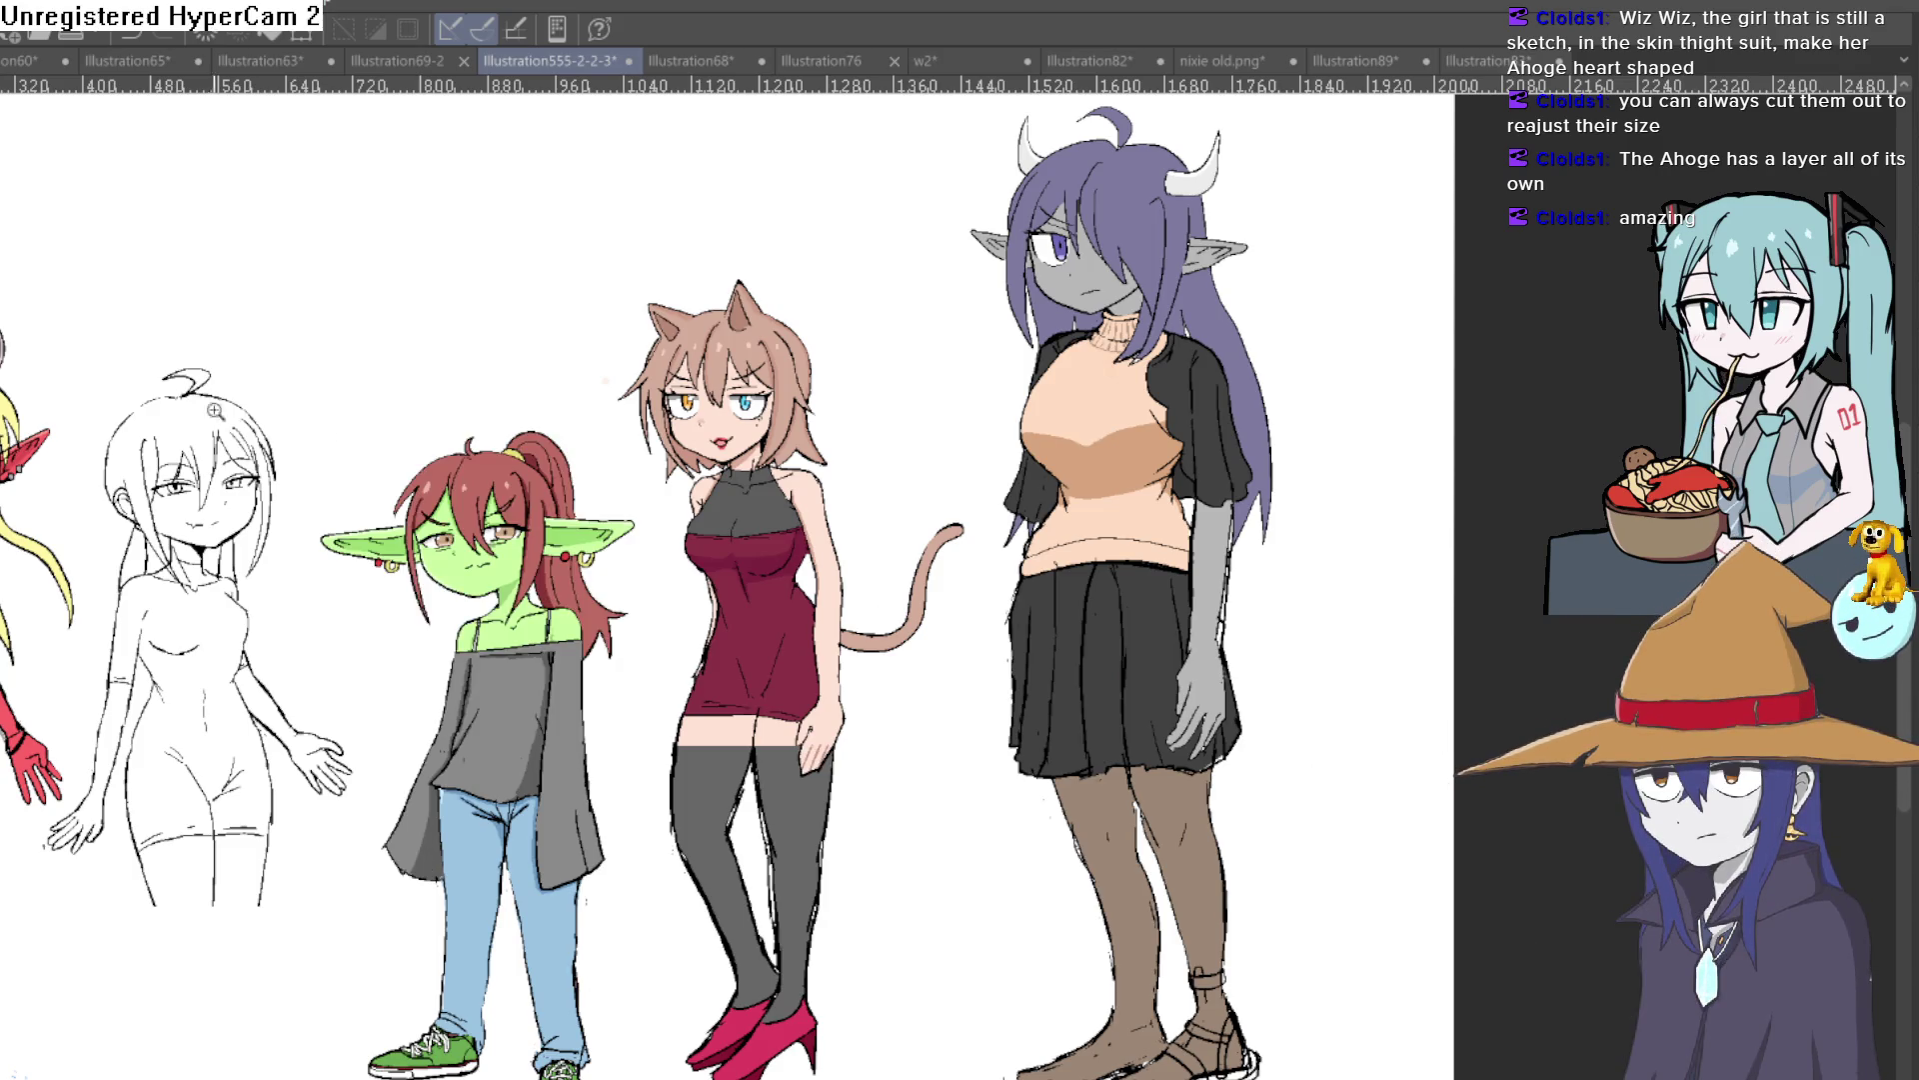
pyautogui.scroll(5, 229, 410)
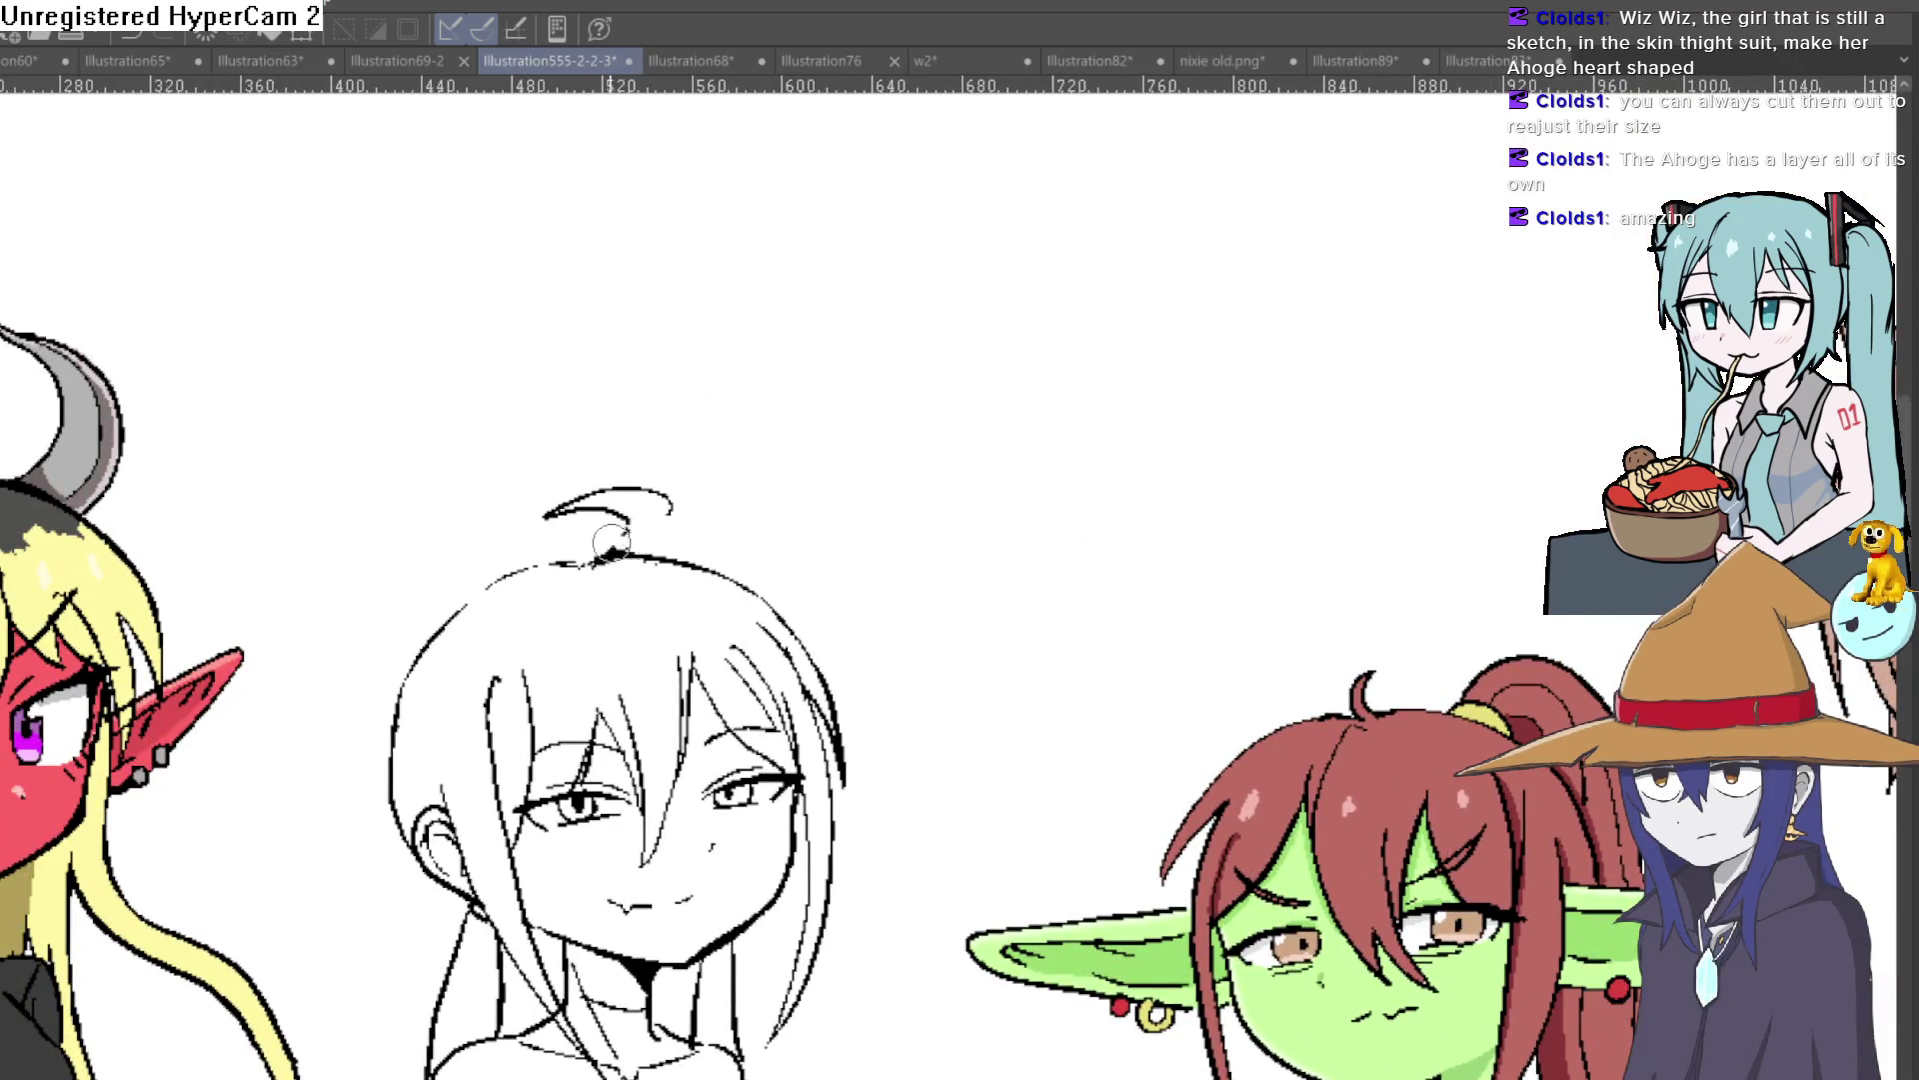
pyautogui.moveTo(668, 499)
pyautogui.mouseDown()
pyautogui.moveTo(549, 514)
pyautogui.moveTo(598, 507)
pyautogui.mouseUp()
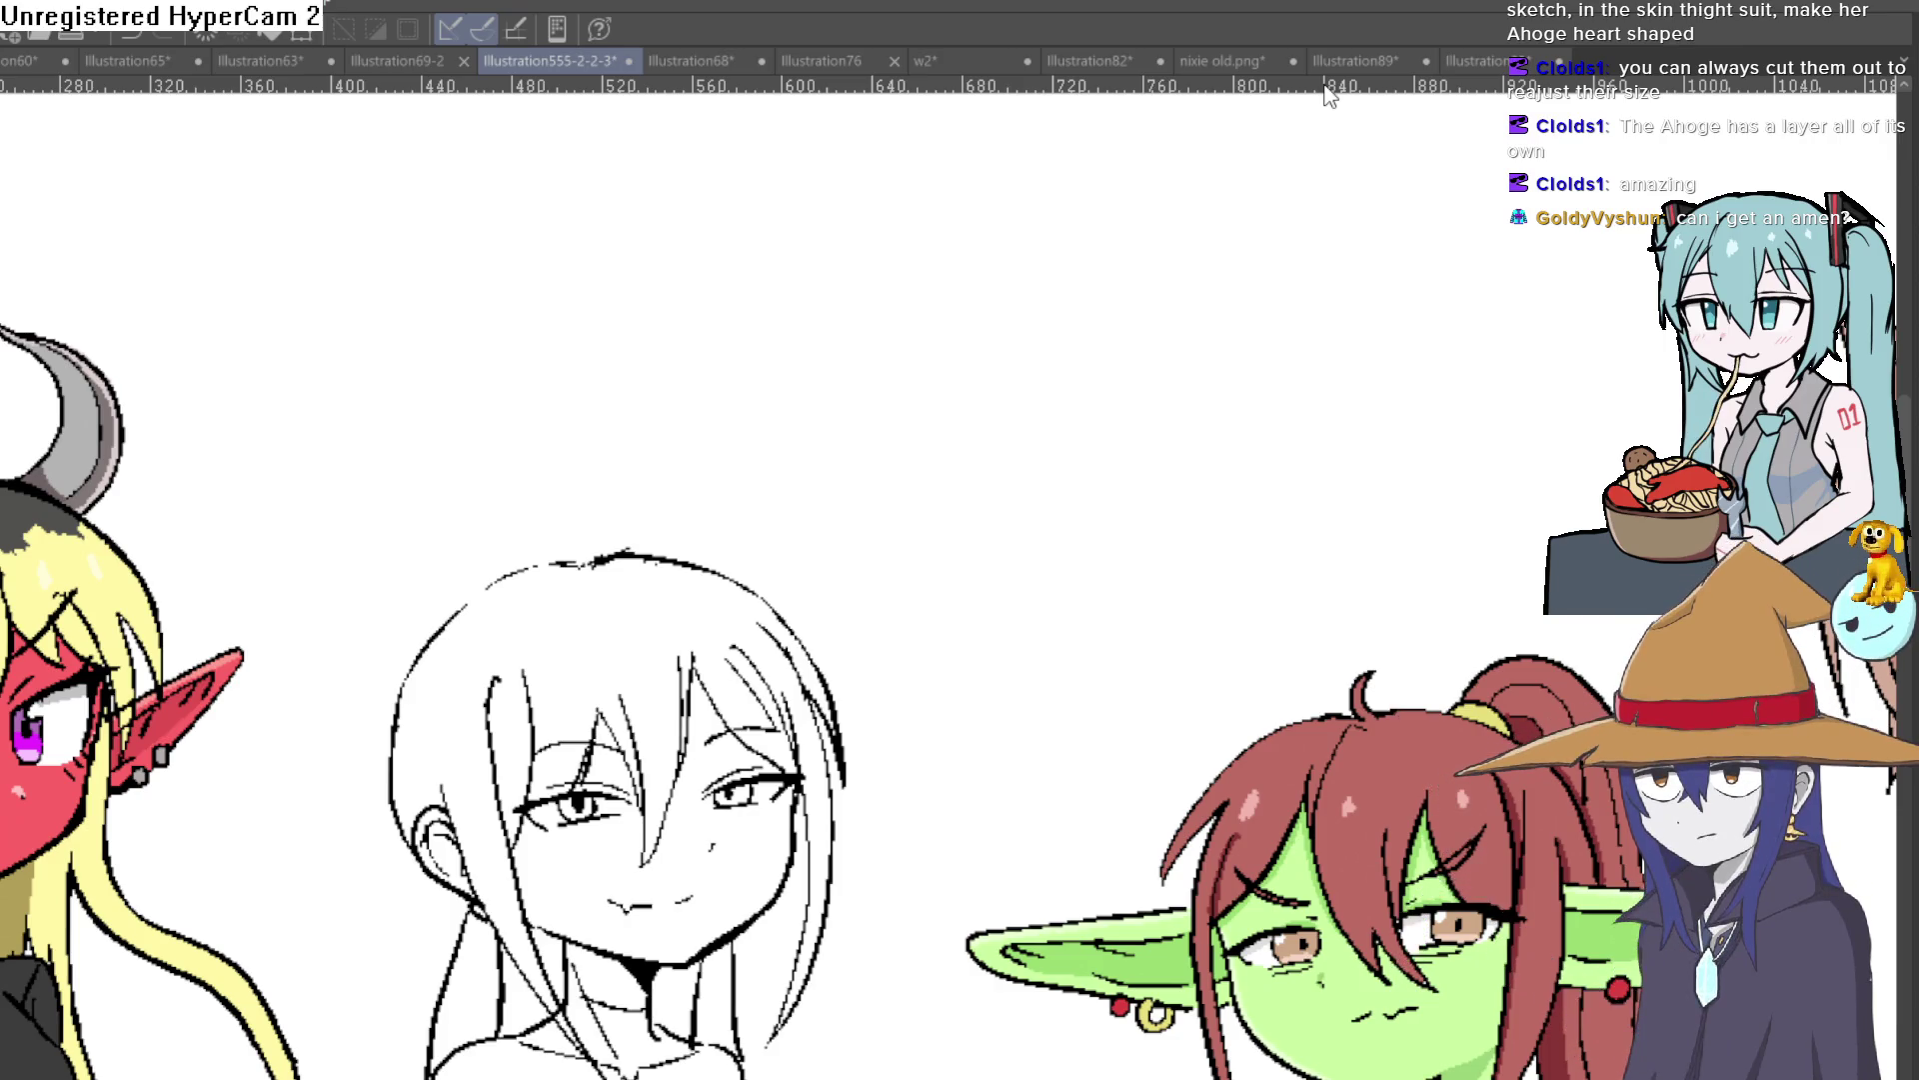
# Step: Draw a heart-shaped ahoge on the sketch girl, redrawing it once and extending the inner heart's bottom stroke
pyautogui.moveTo(591, 563); pyautogui.dragTo(616, 487)
pyautogui.hotkey('ctrl', 'z')
pyautogui.moveTo(592, 562); pyautogui.dragTo(612, 438)
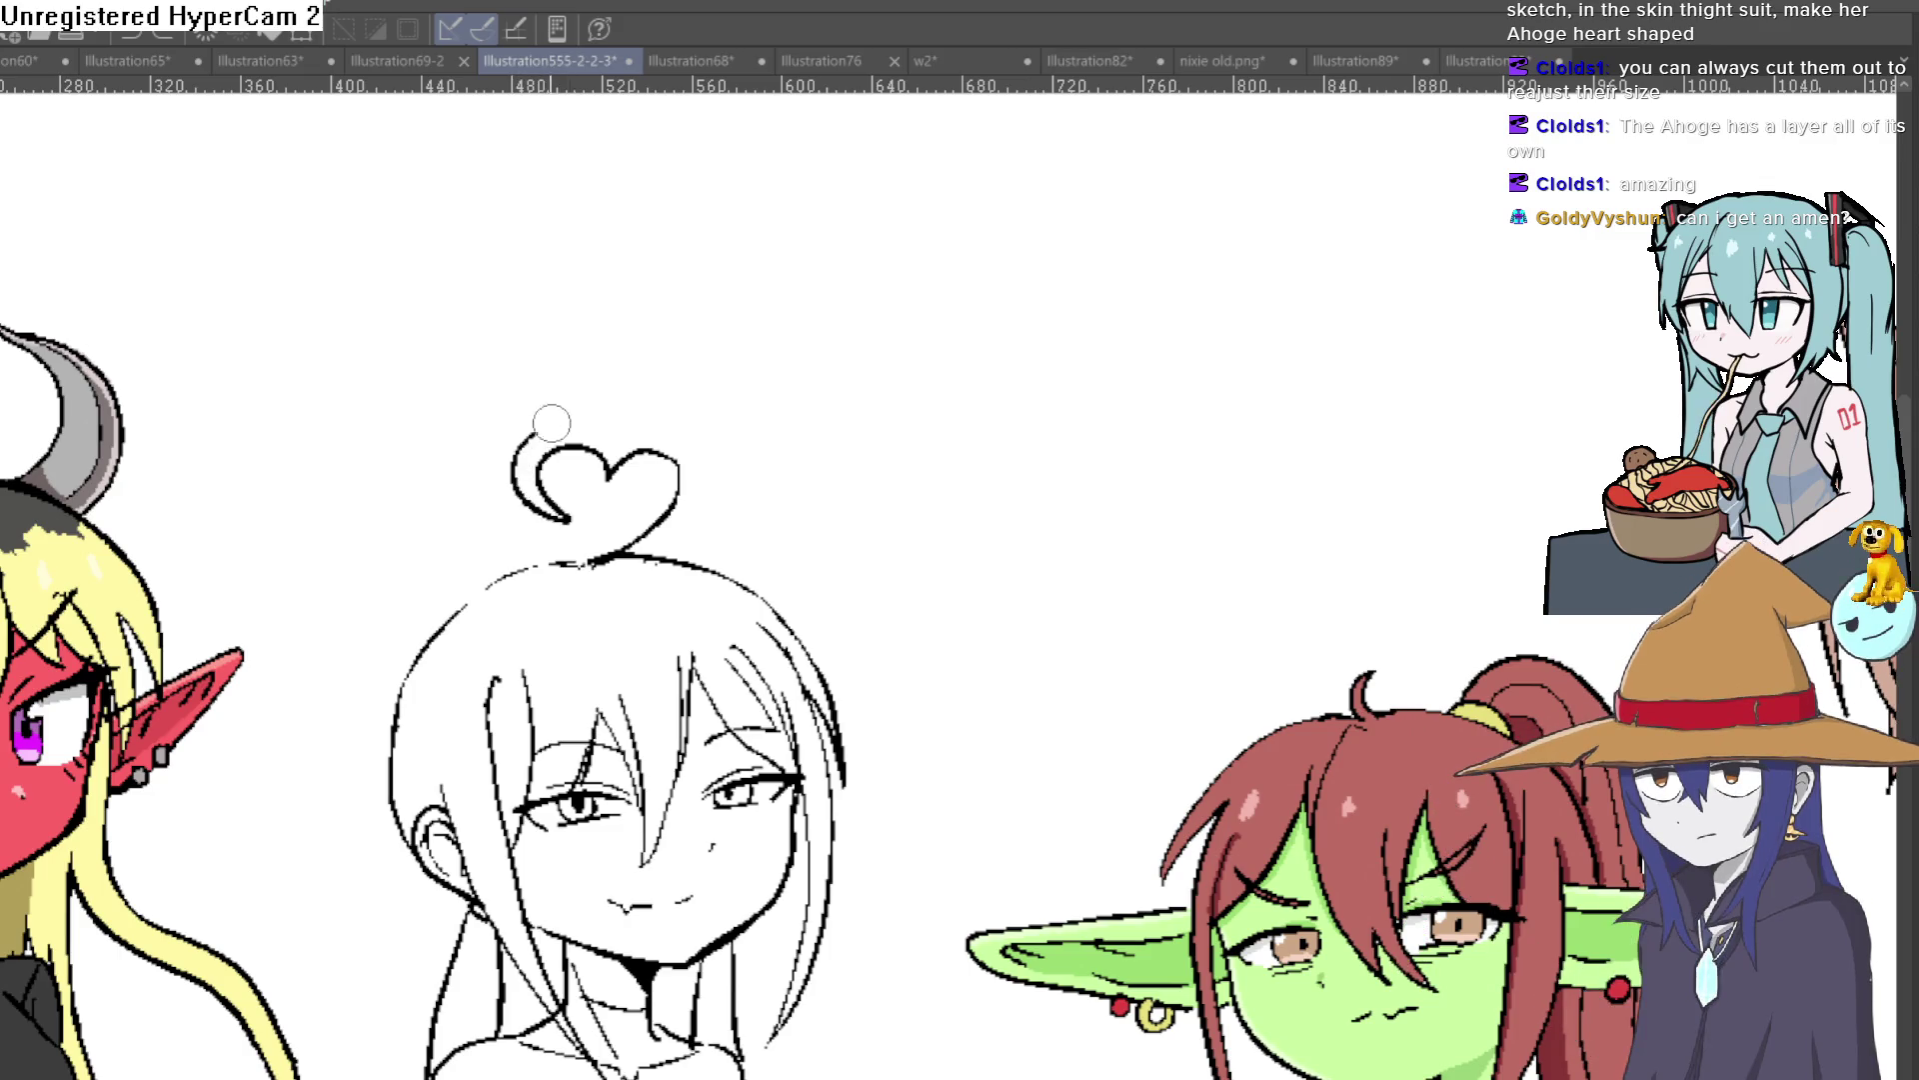
pyautogui.scroll(-3, 866, 533)
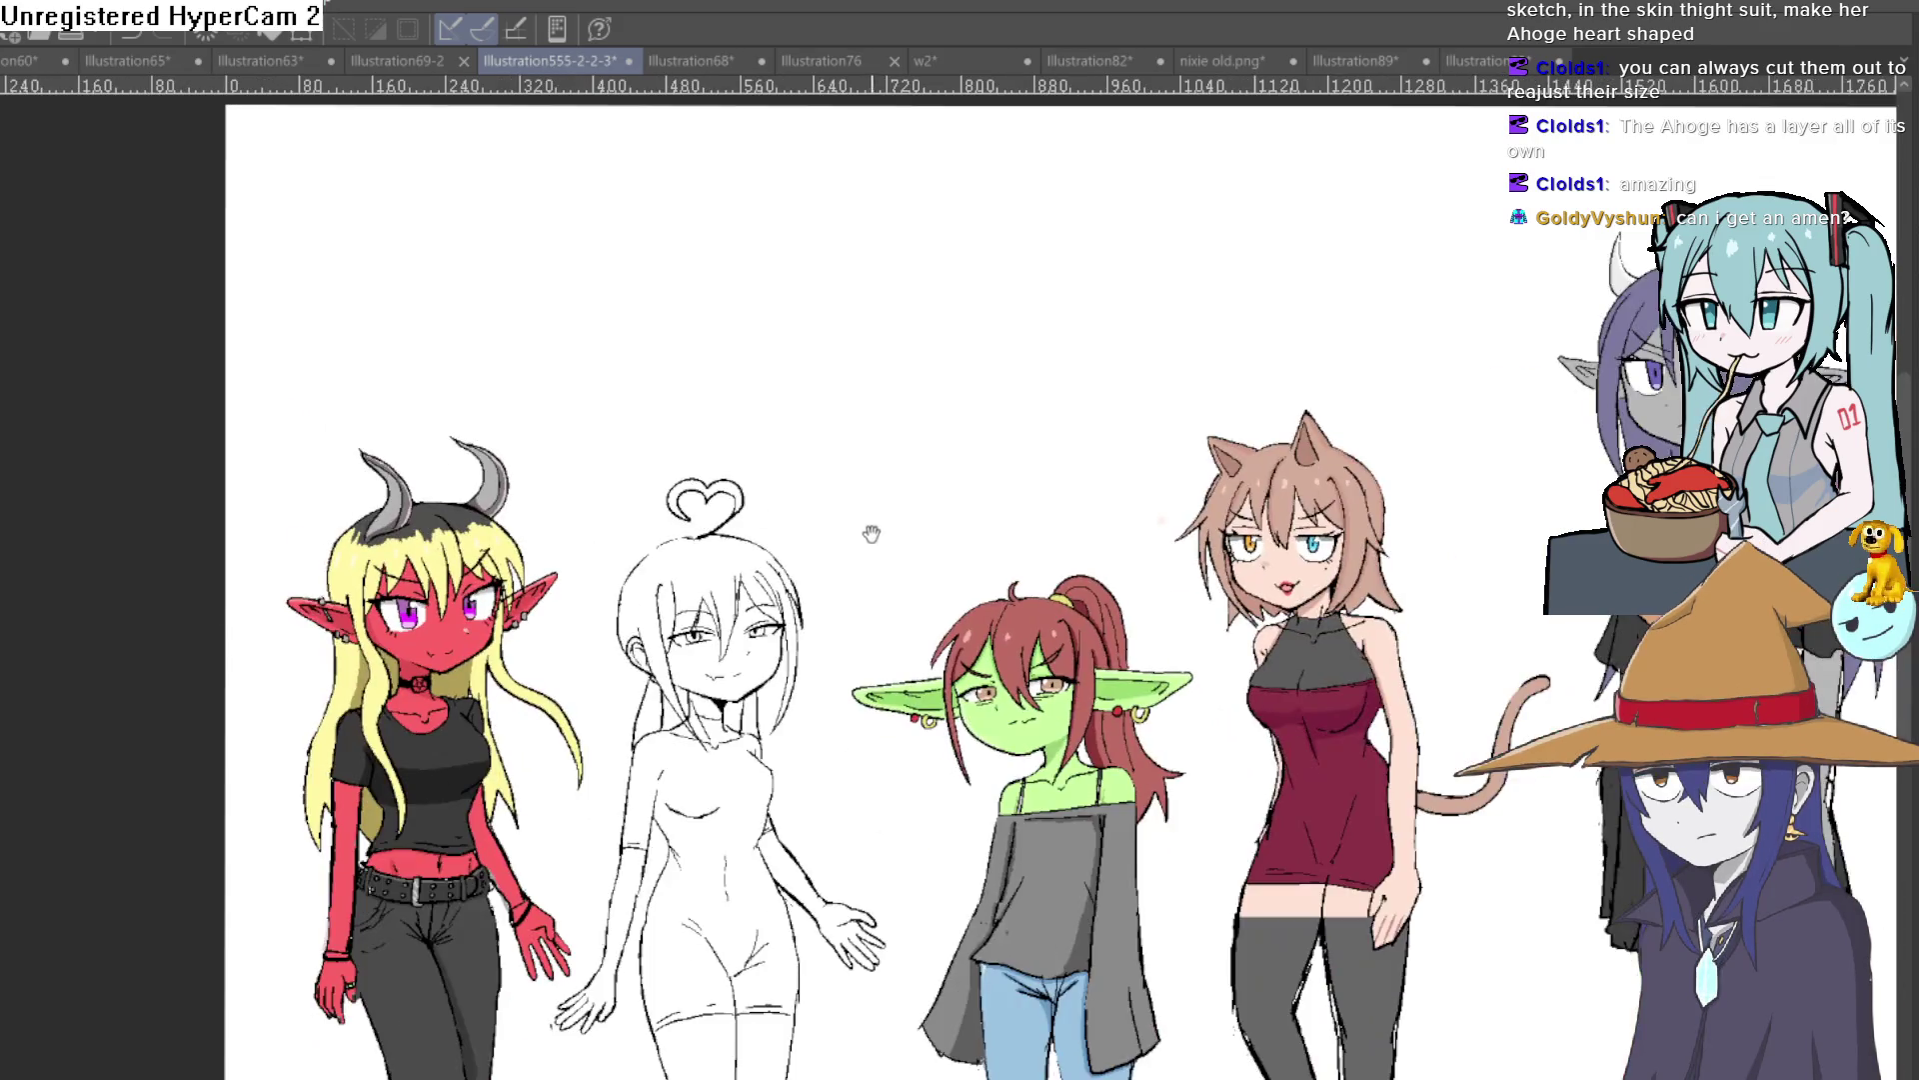
pyautogui.scroll(2, 749, 534)
pyautogui.scroll(2, 748, 535)
pyautogui.scroll(2, 748, 535)
pyautogui.moveTo(688, 475); pyautogui.dragTo(720, 478)
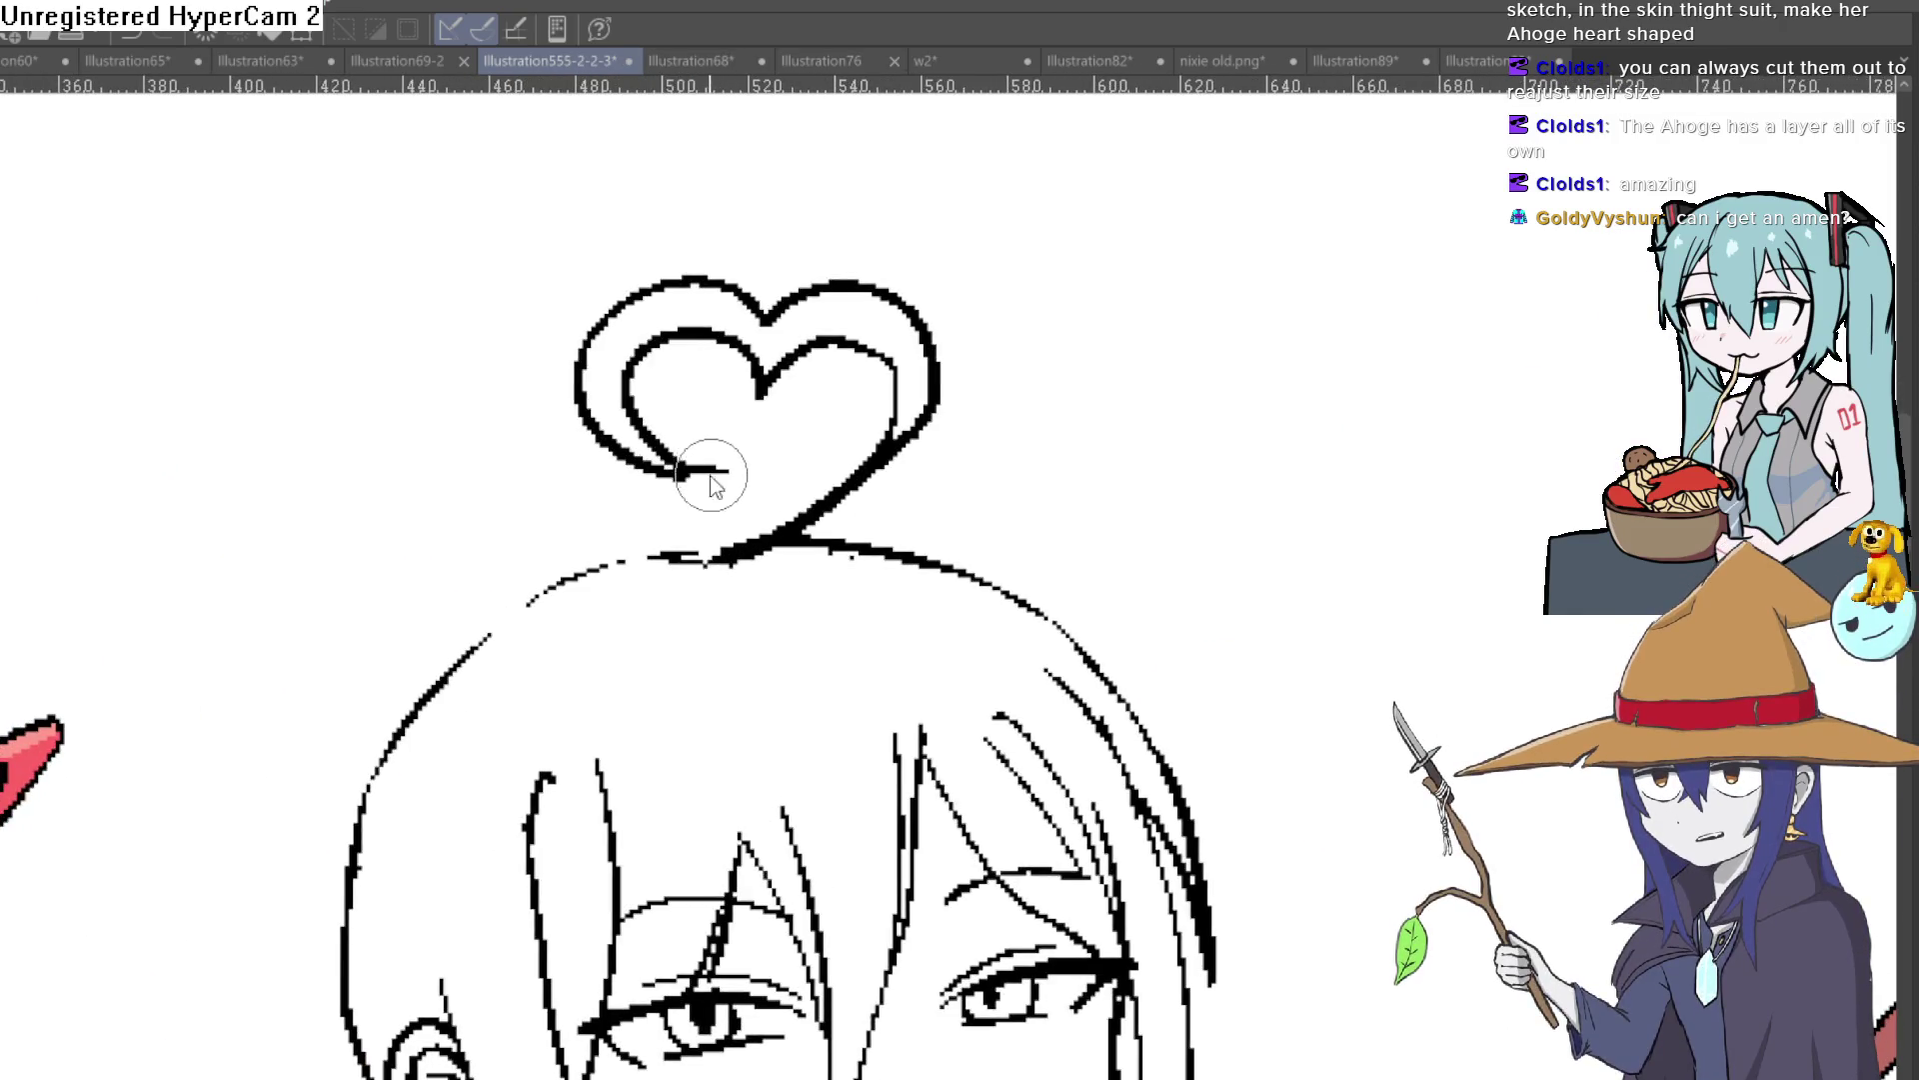
pyautogui.scroll(-3, 835, 443)
pyautogui.moveTo(921, 441)
pyautogui.mouseDown()
pyautogui.moveTo(929, 557)
pyautogui.moveTo(997, 484)
pyautogui.mouseUp()
pyautogui.scroll(-3, 921, 605)
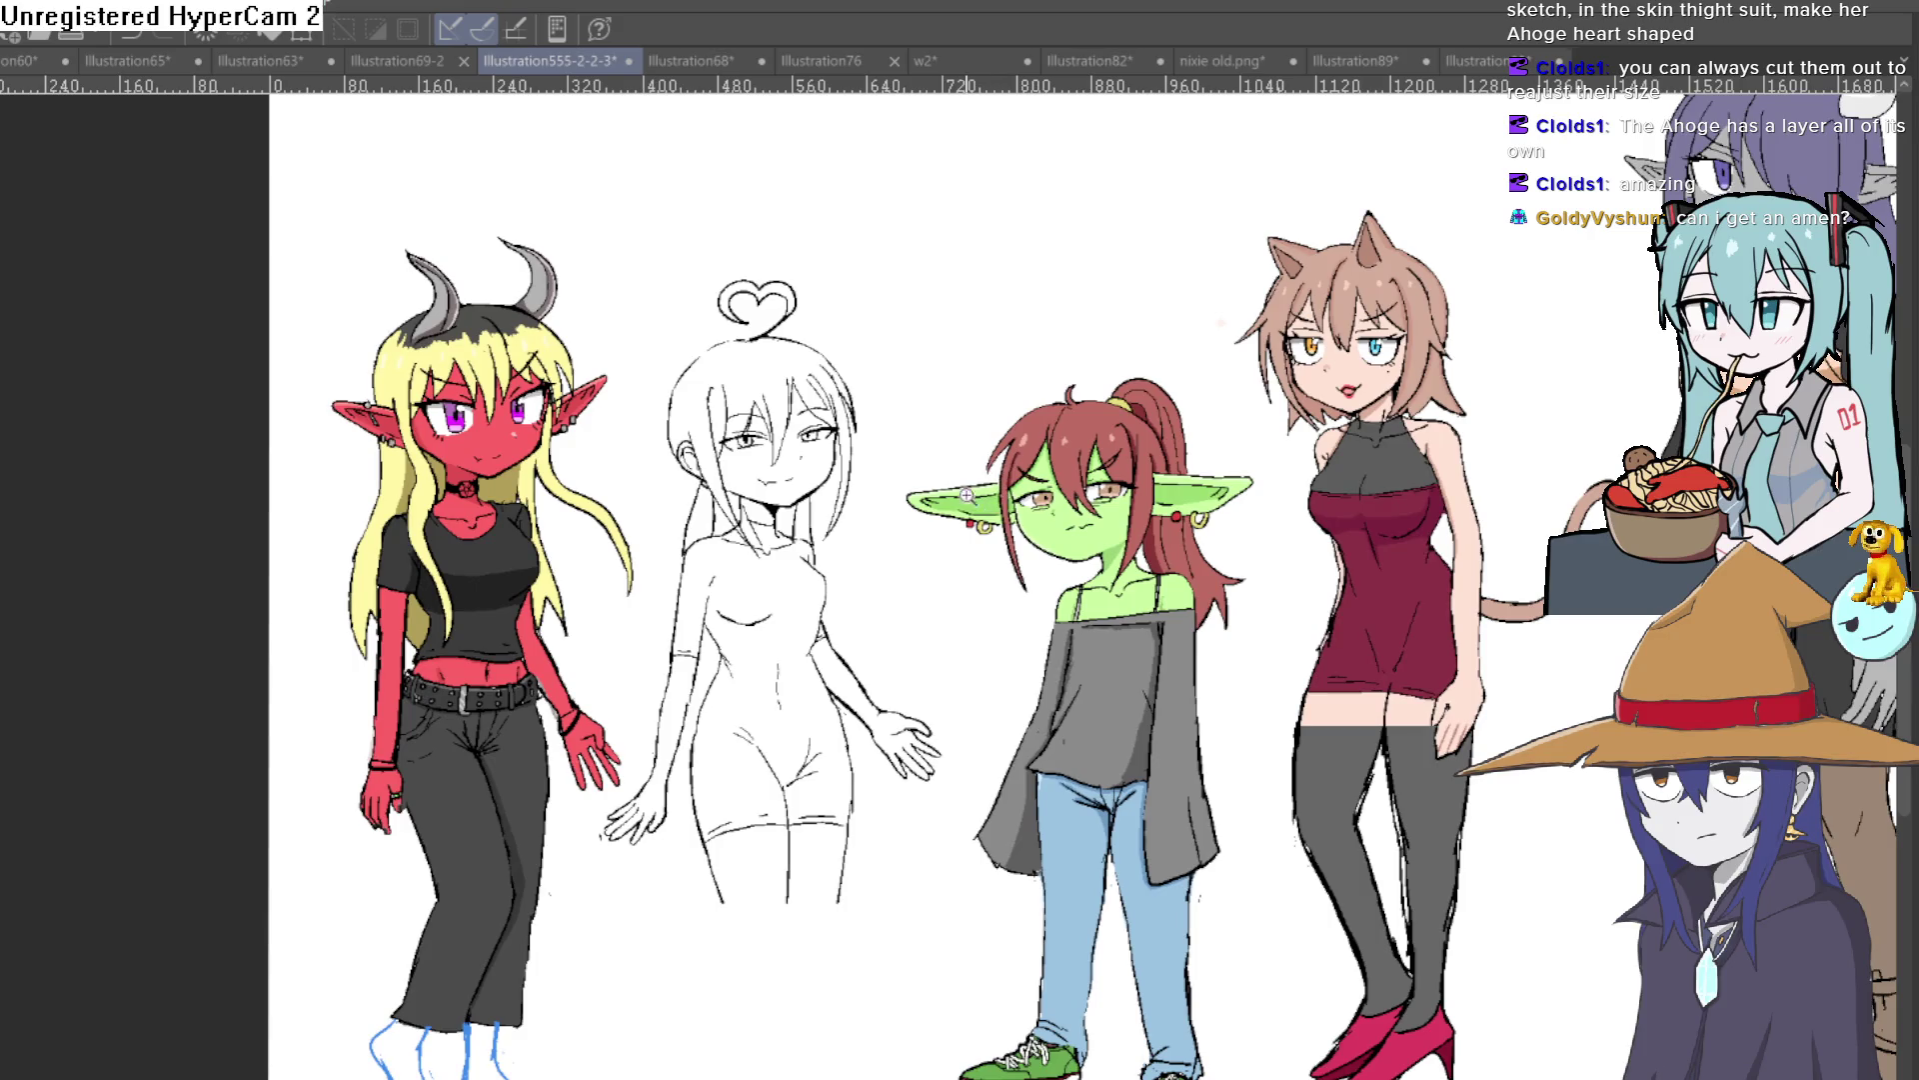
pyautogui.scroll(2, 889, 464)
pyautogui.moveTo(885, 489); pyautogui.dragTo(883, 591)
# Step: Zoom in on the ahoge with a tilted view, remove the blob at the inner line's tip, and straighten the view
pyautogui.click(793, 343)
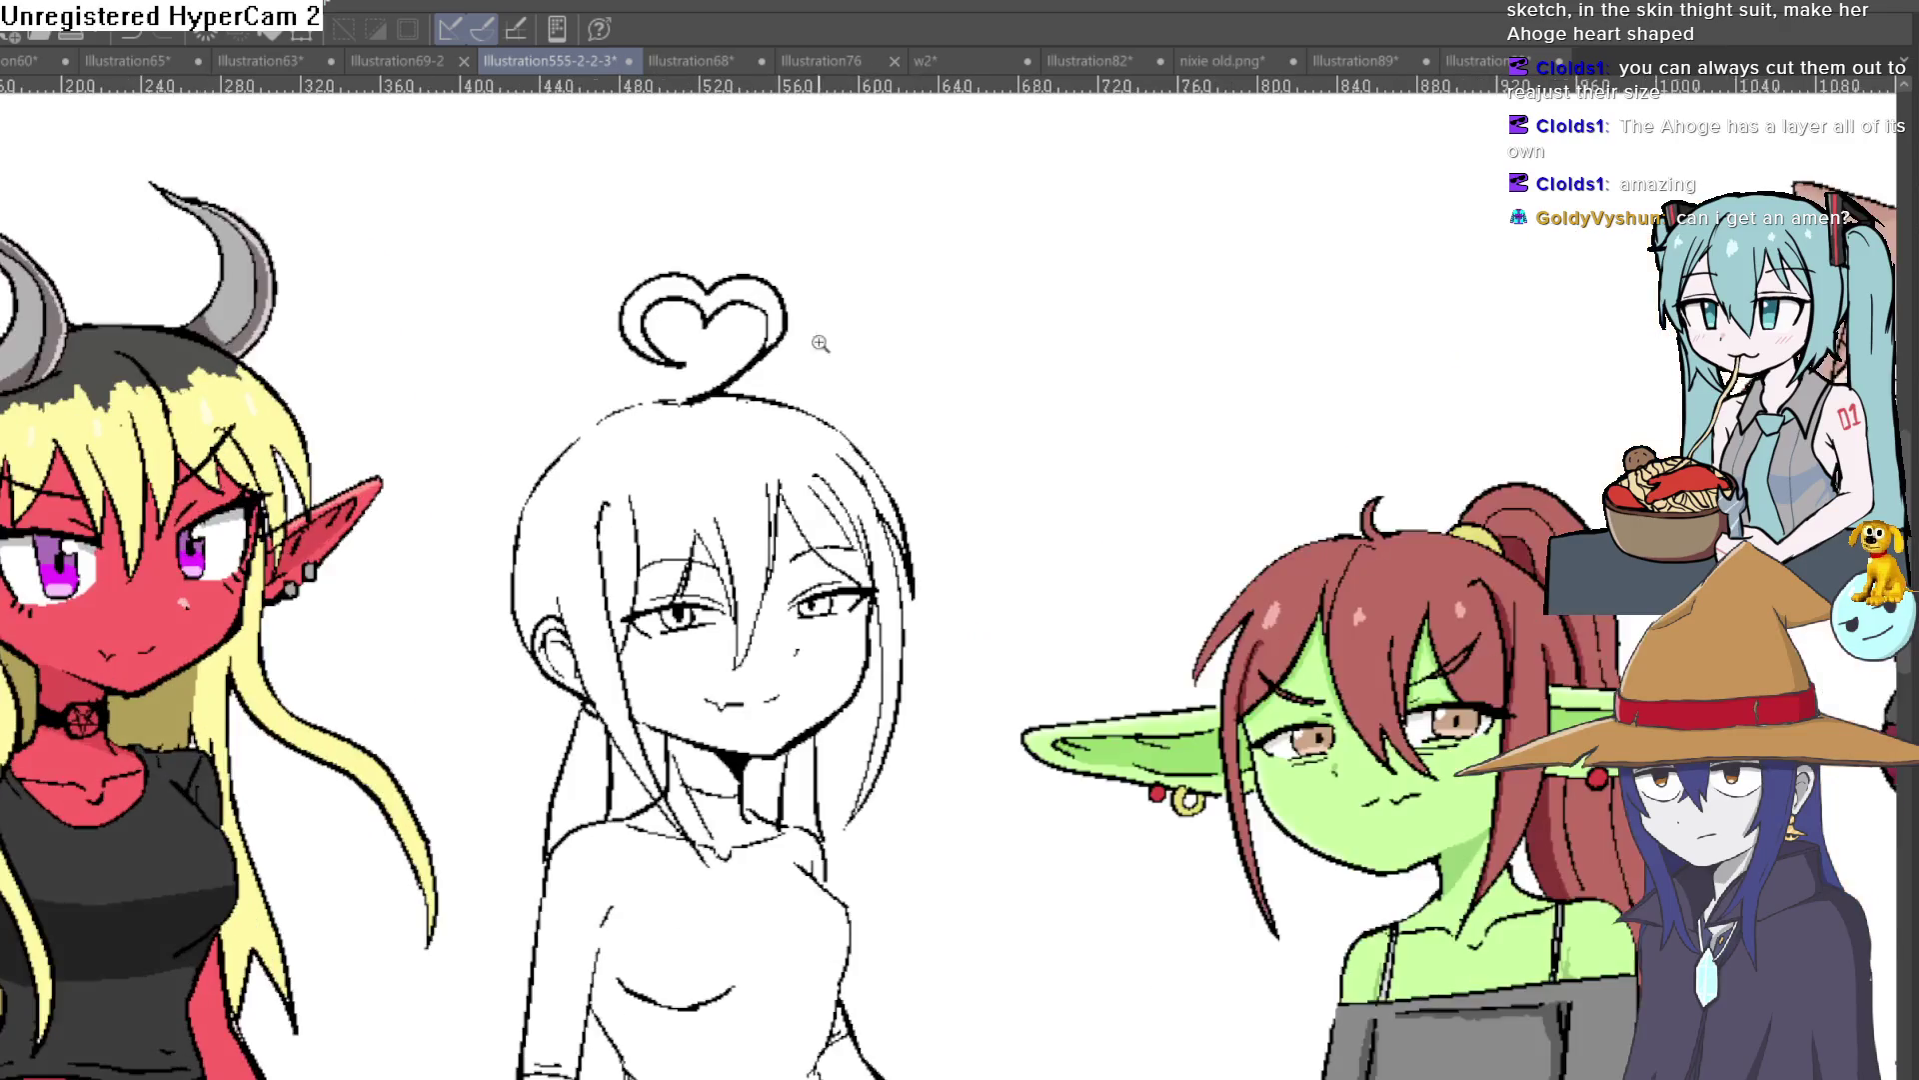
pyautogui.moveTo(928, 420); pyautogui.dragTo(1200, 676)
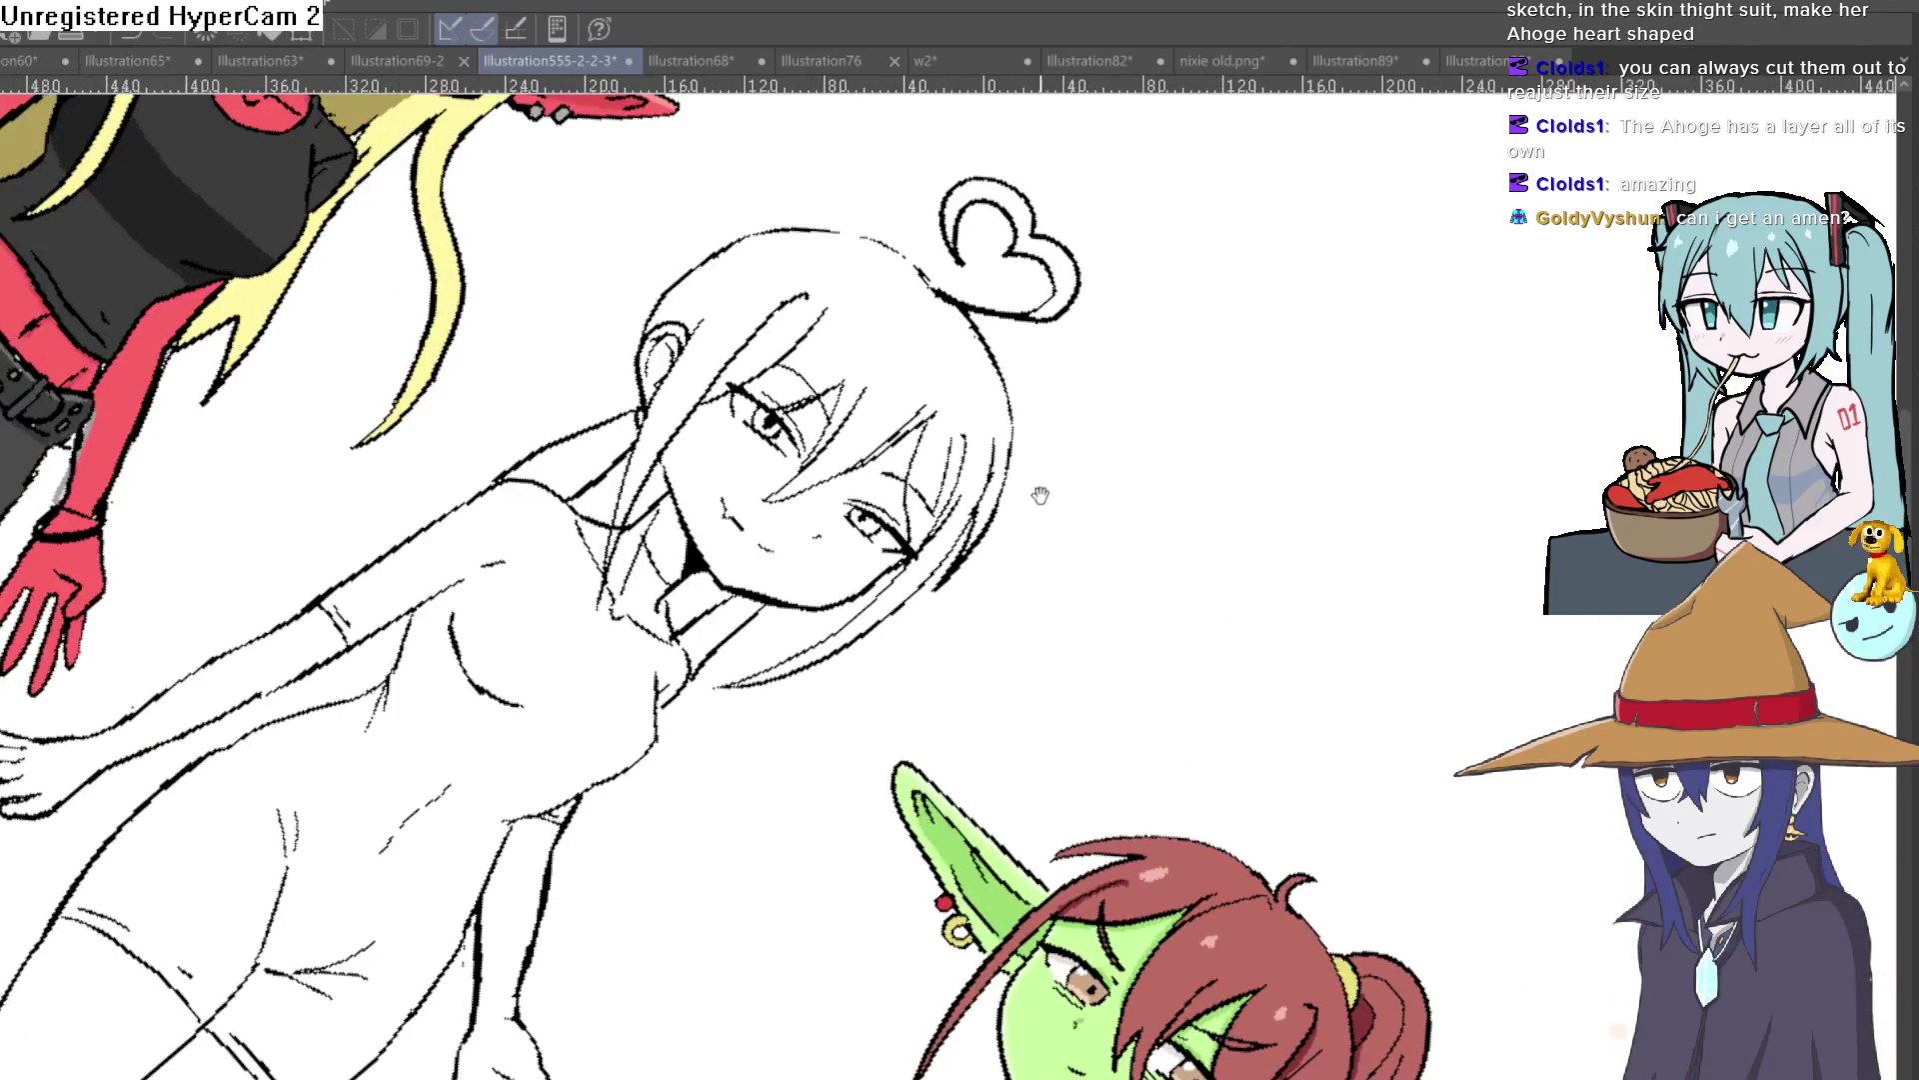
pyautogui.scroll(3, 1030, 430)
pyautogui.scroll(4, 990, 475)
pyautogui.hotkey('ctrl', 'z')
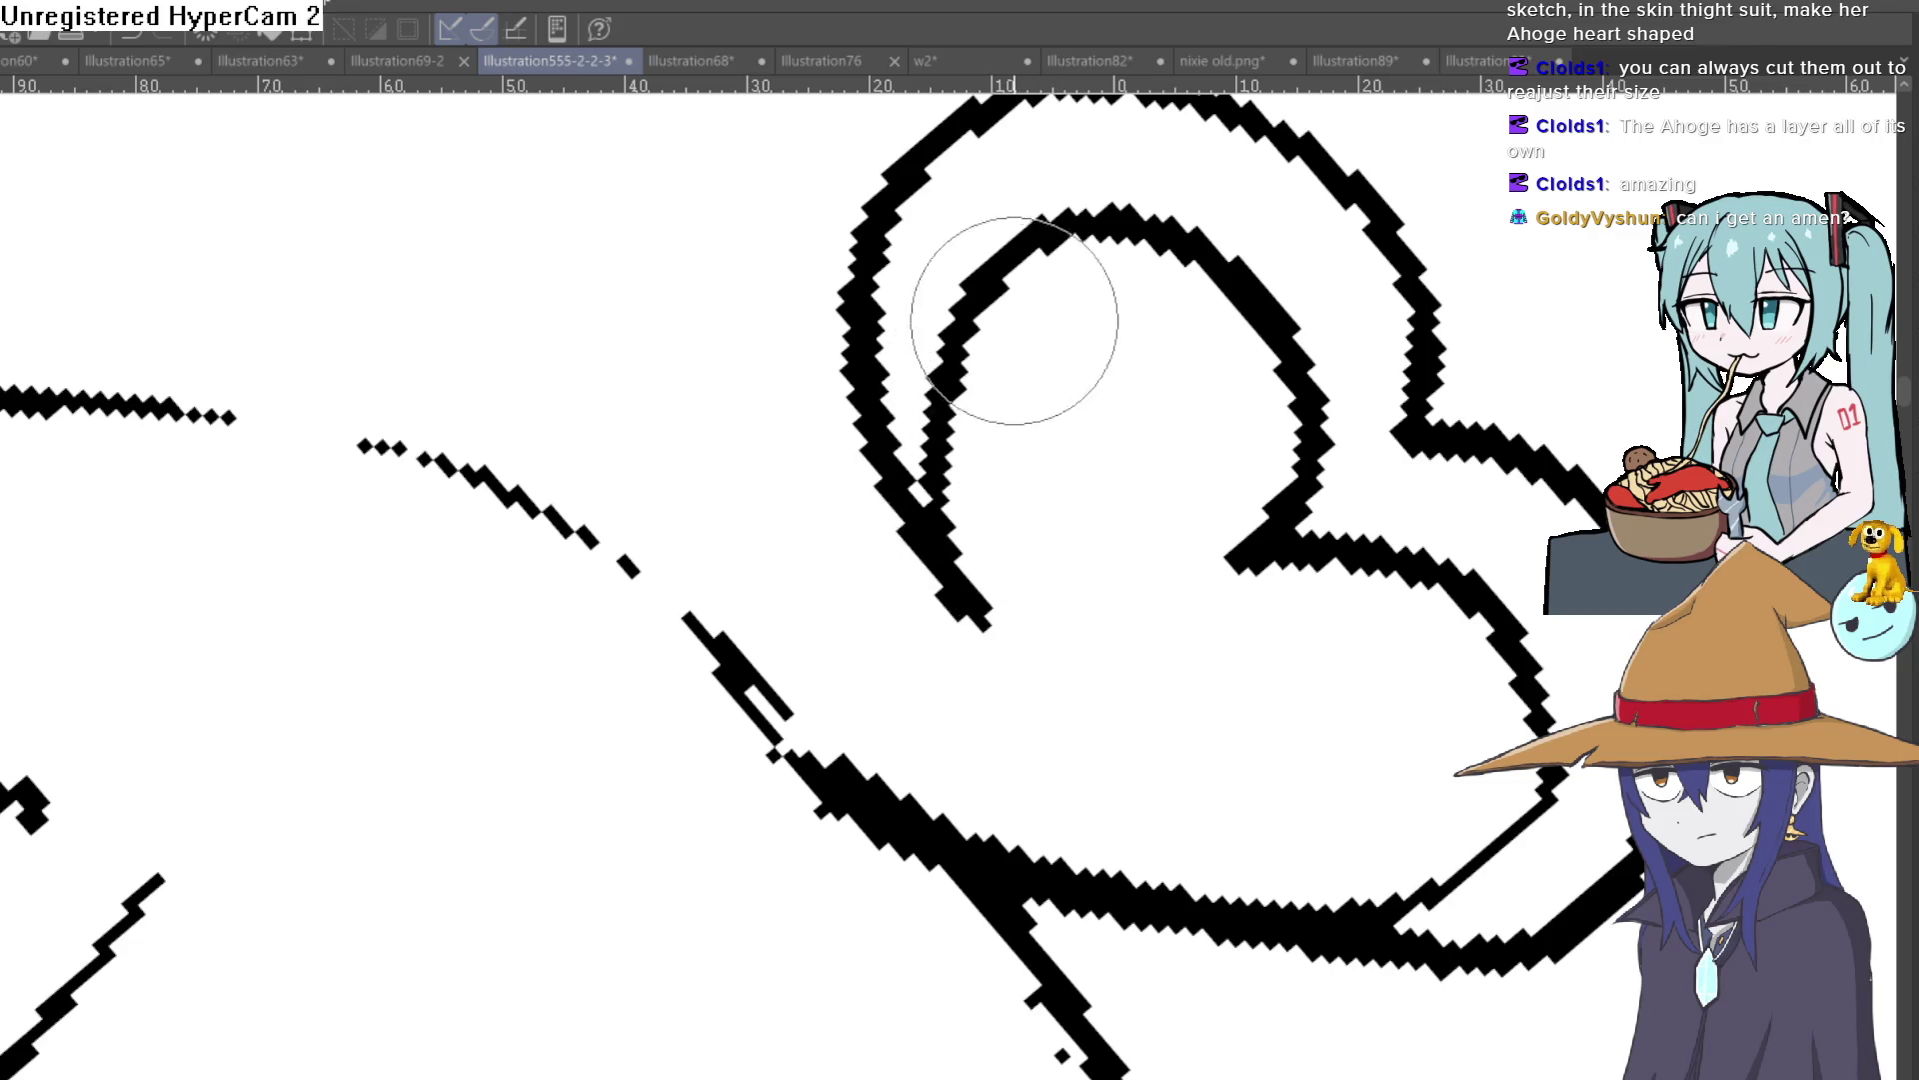
pyautogui.scroll(-3, 1012, 320)
pyautogui.scroll(-2, 1015, 419)
pyautogui.scroll(-3, 860, 394)
pyautogui.scroll(1, 1286, 620)
pyautogui.scroll(-2, 1286, 621)
pyautogui.moveTo(1286, 621); pyautogui.dragTo(1266, 498)
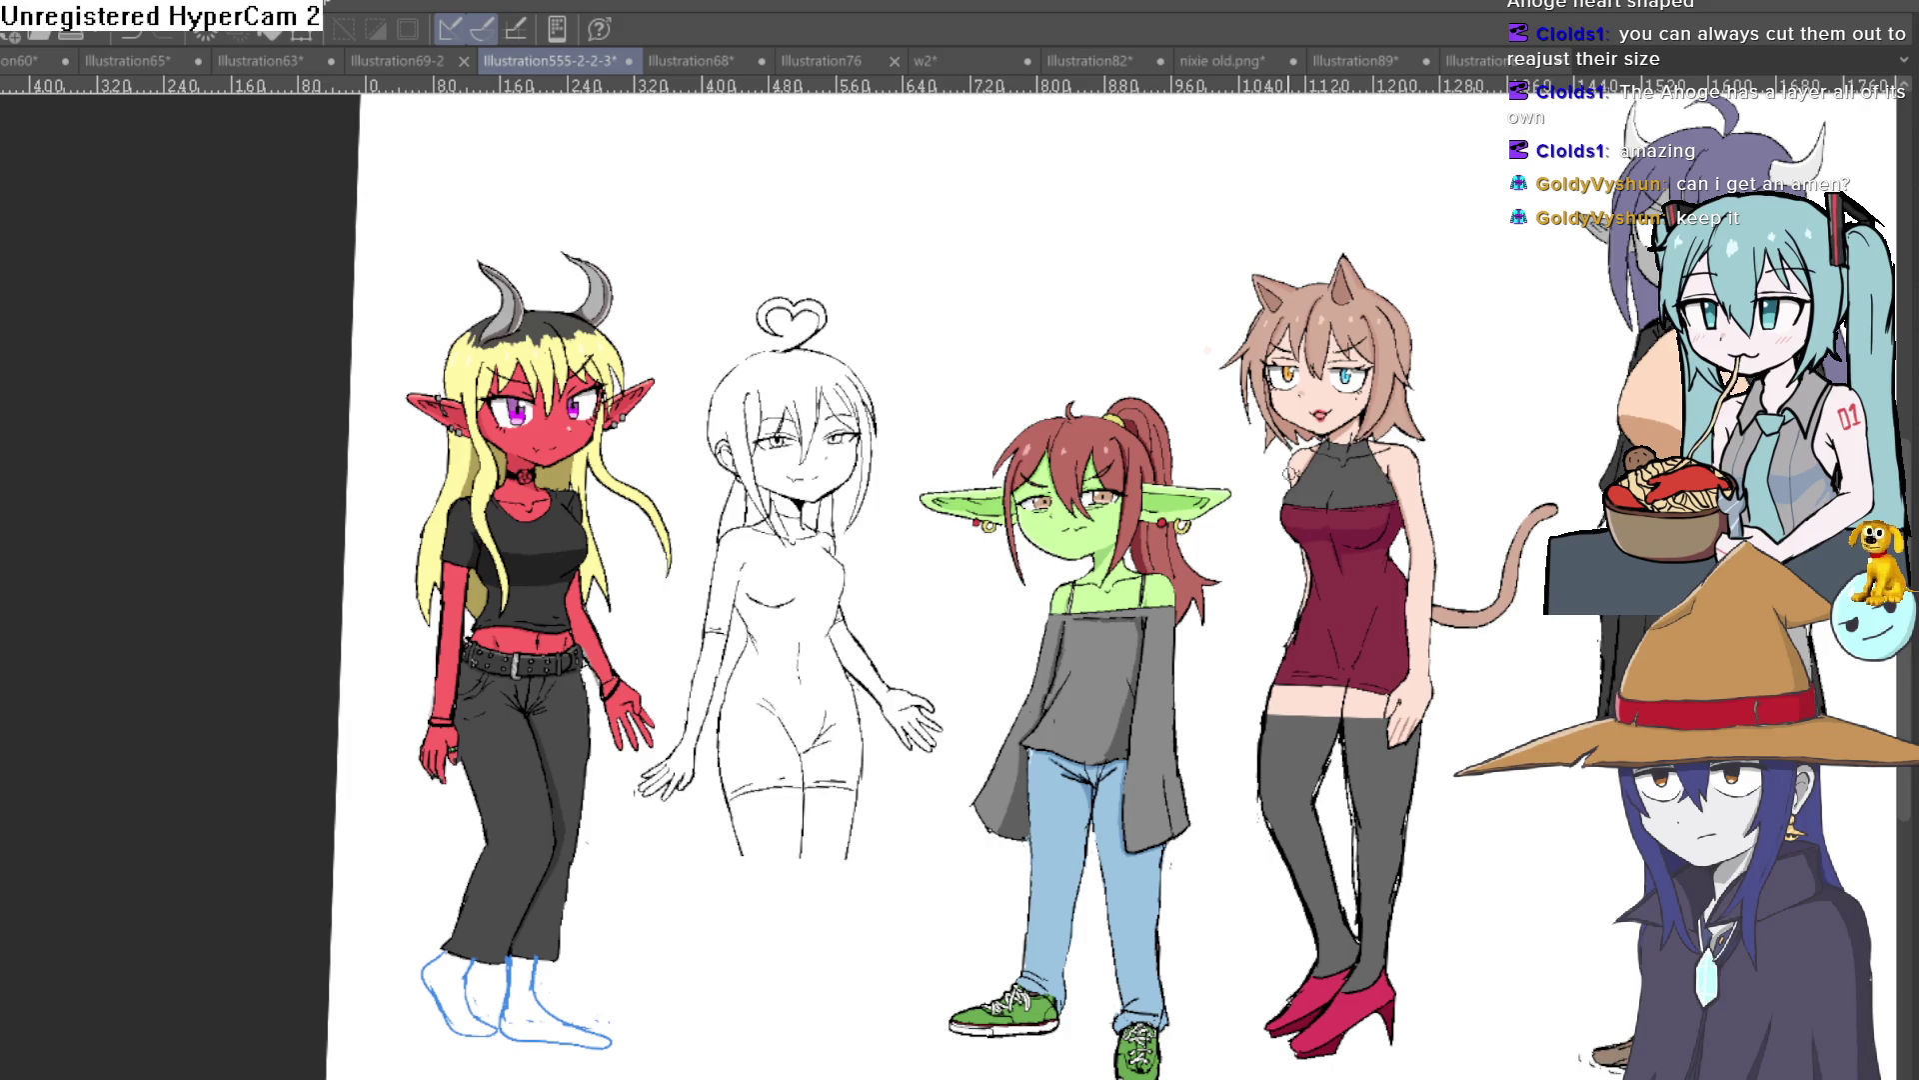
pyautogui.scroll(1, 817, 372)
pyautogui.scroll(2, 817, 372)
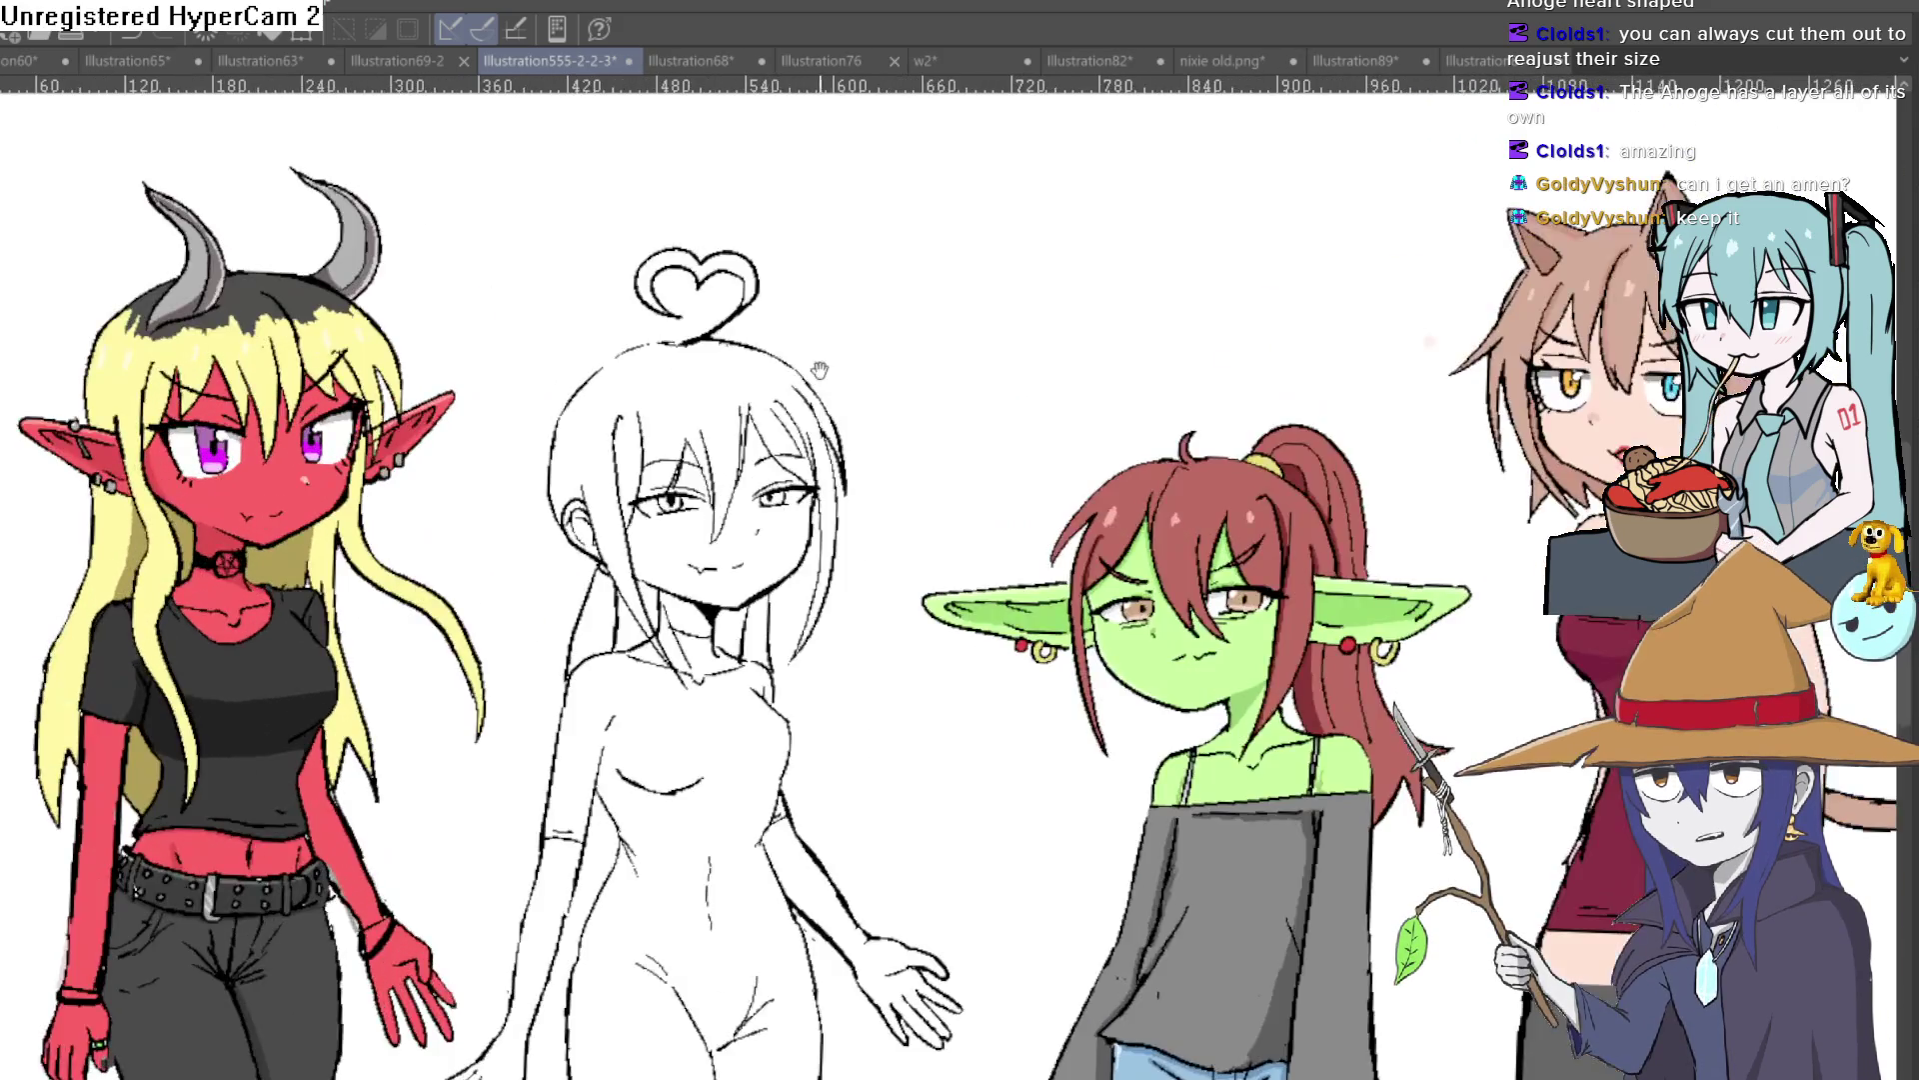
pyautogui.scroll(-1, 838, 435)
pyautogui.scroll(-1, 898, 470)
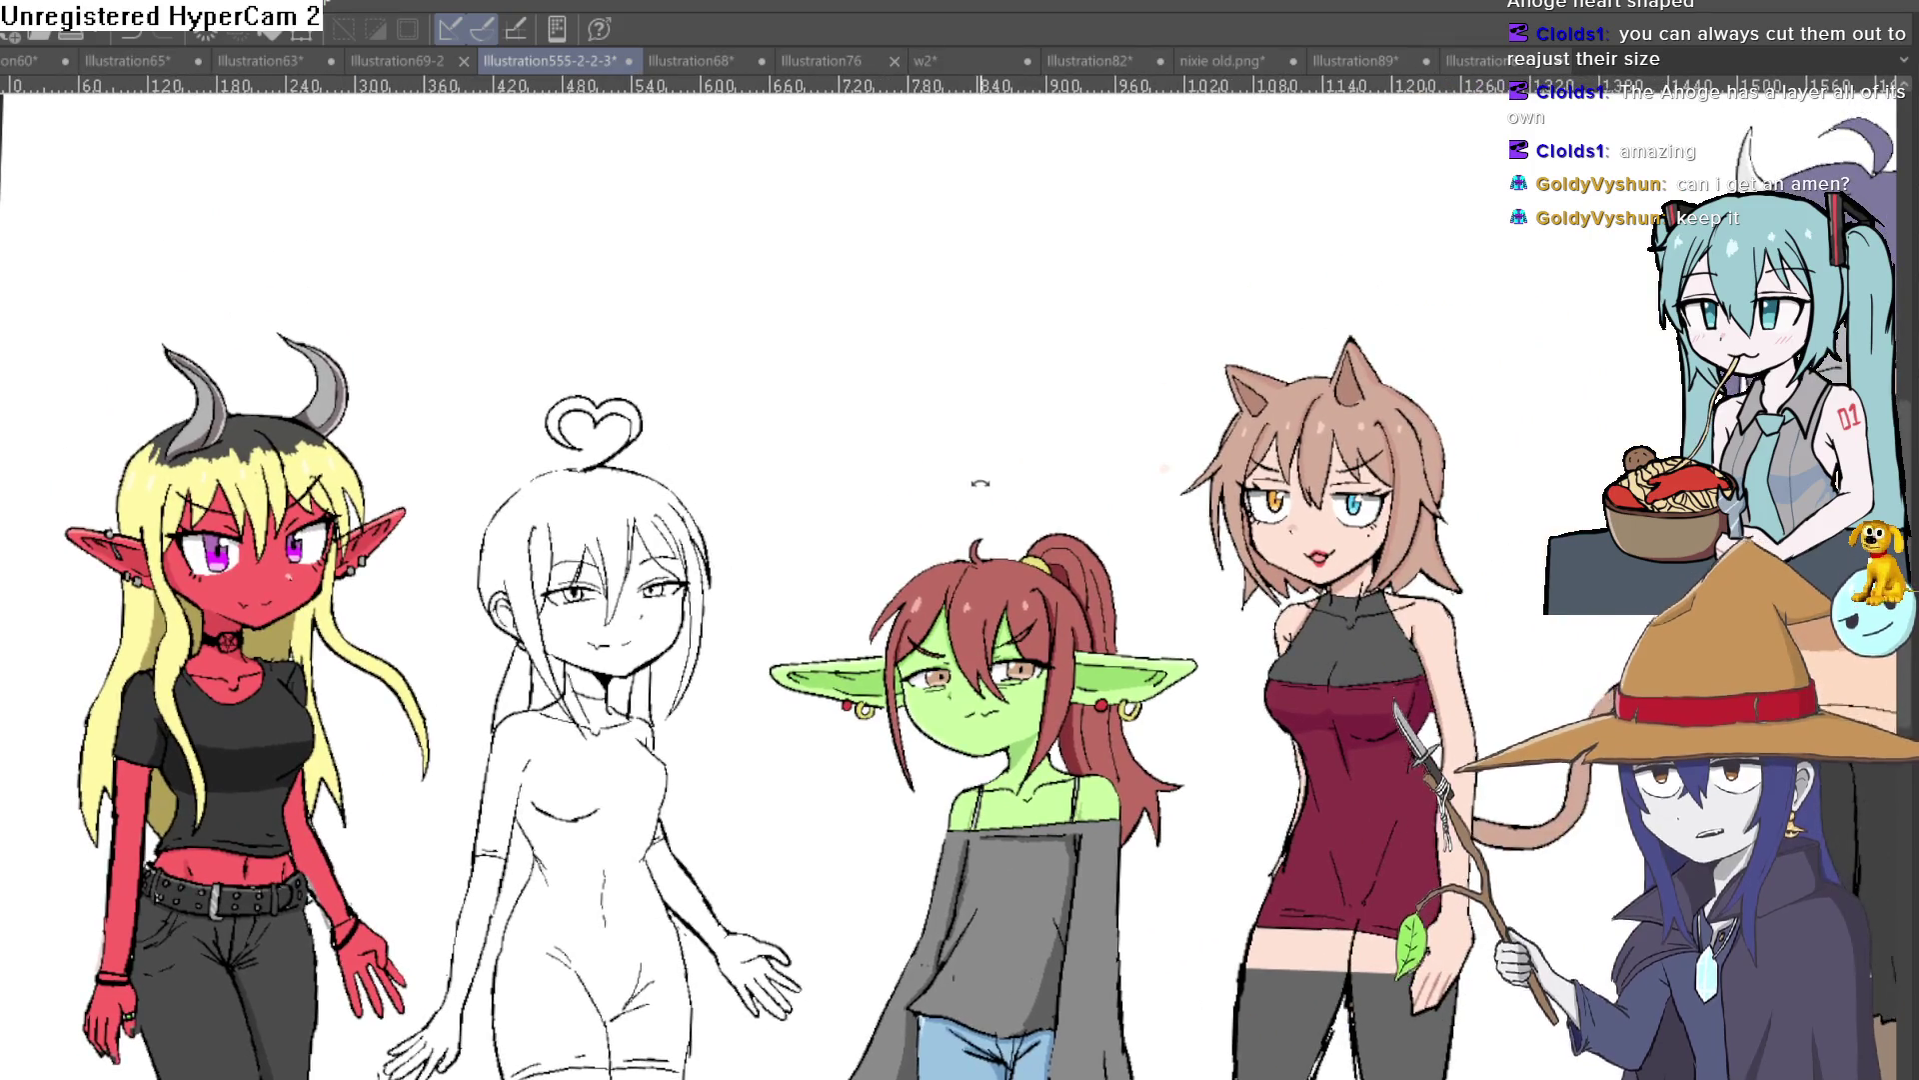
pyautogui.scroll(1, 1029, 461)
pyautogui.moveTo(1029, 462); pyautogui.dragTo(1041, 455)
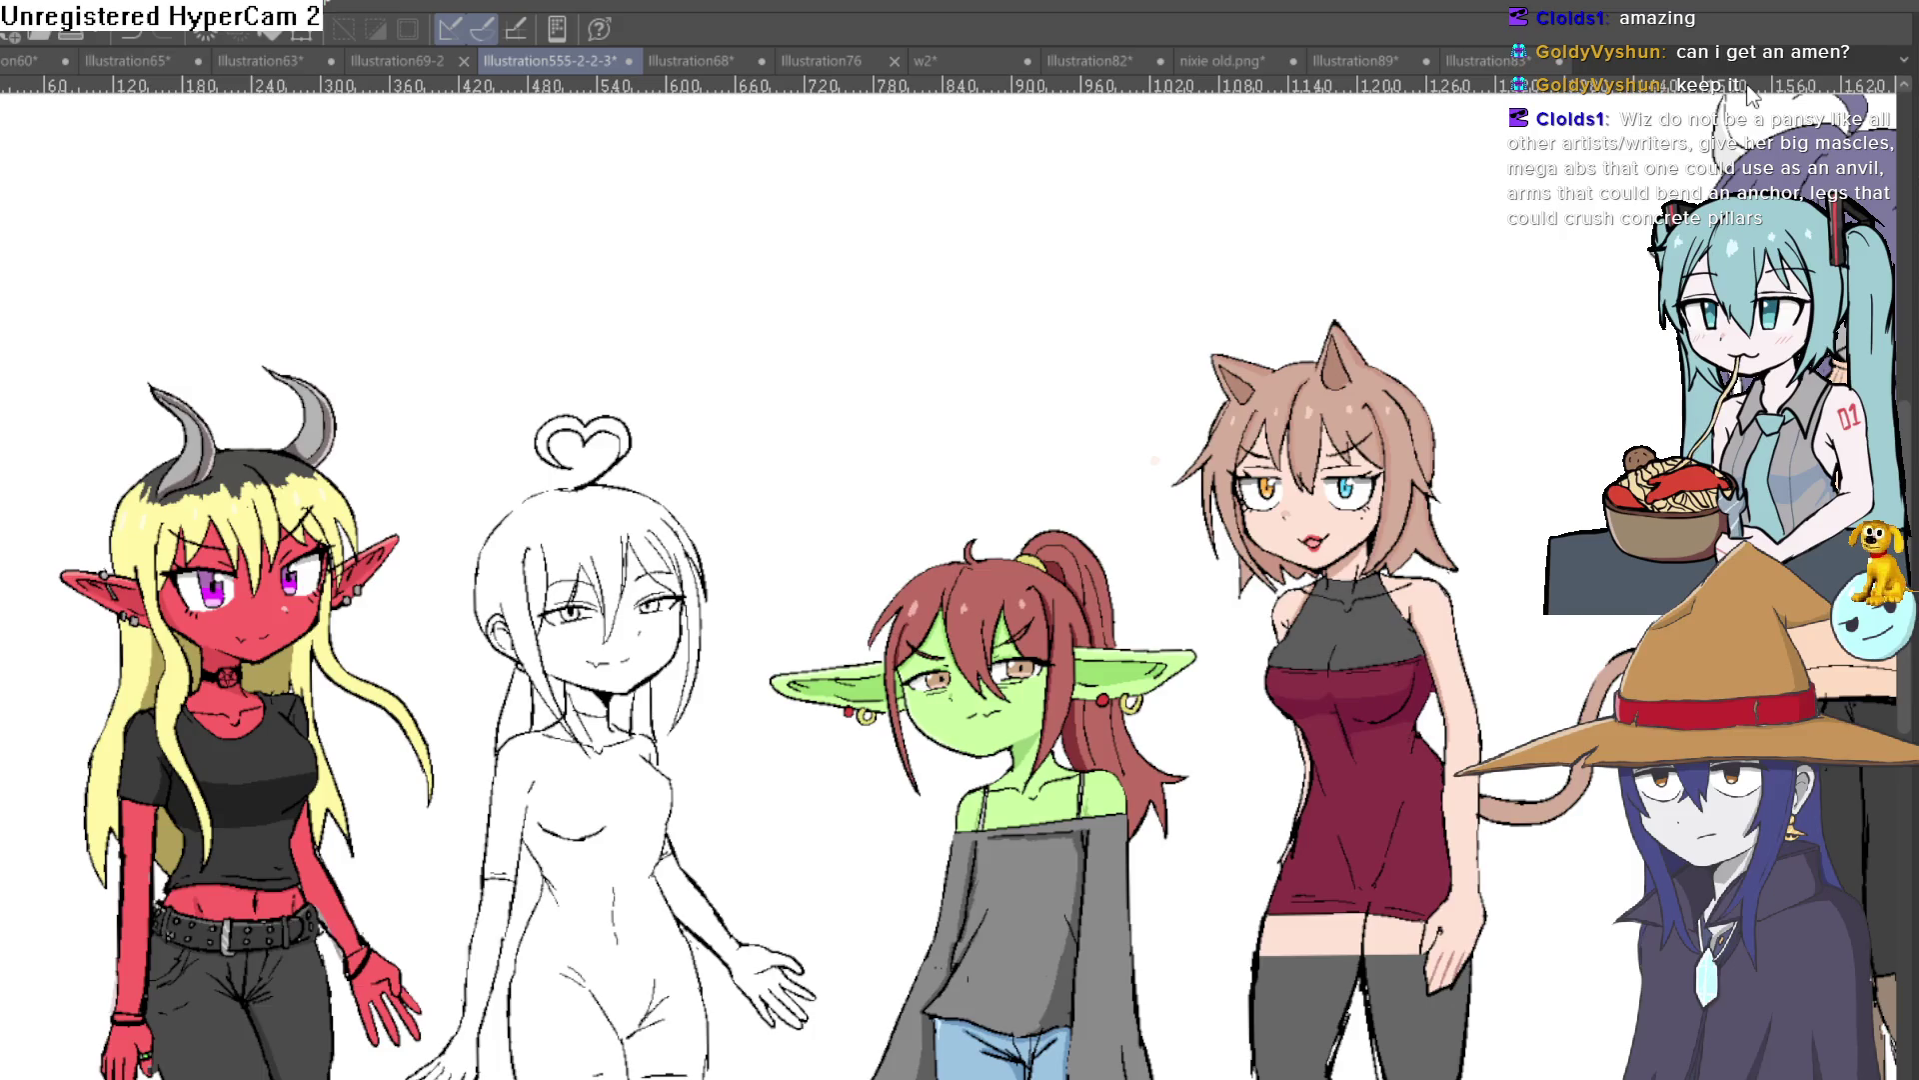
pyautogui.moveTo(1615, 689); pyautogui.dragTo(934, 465)
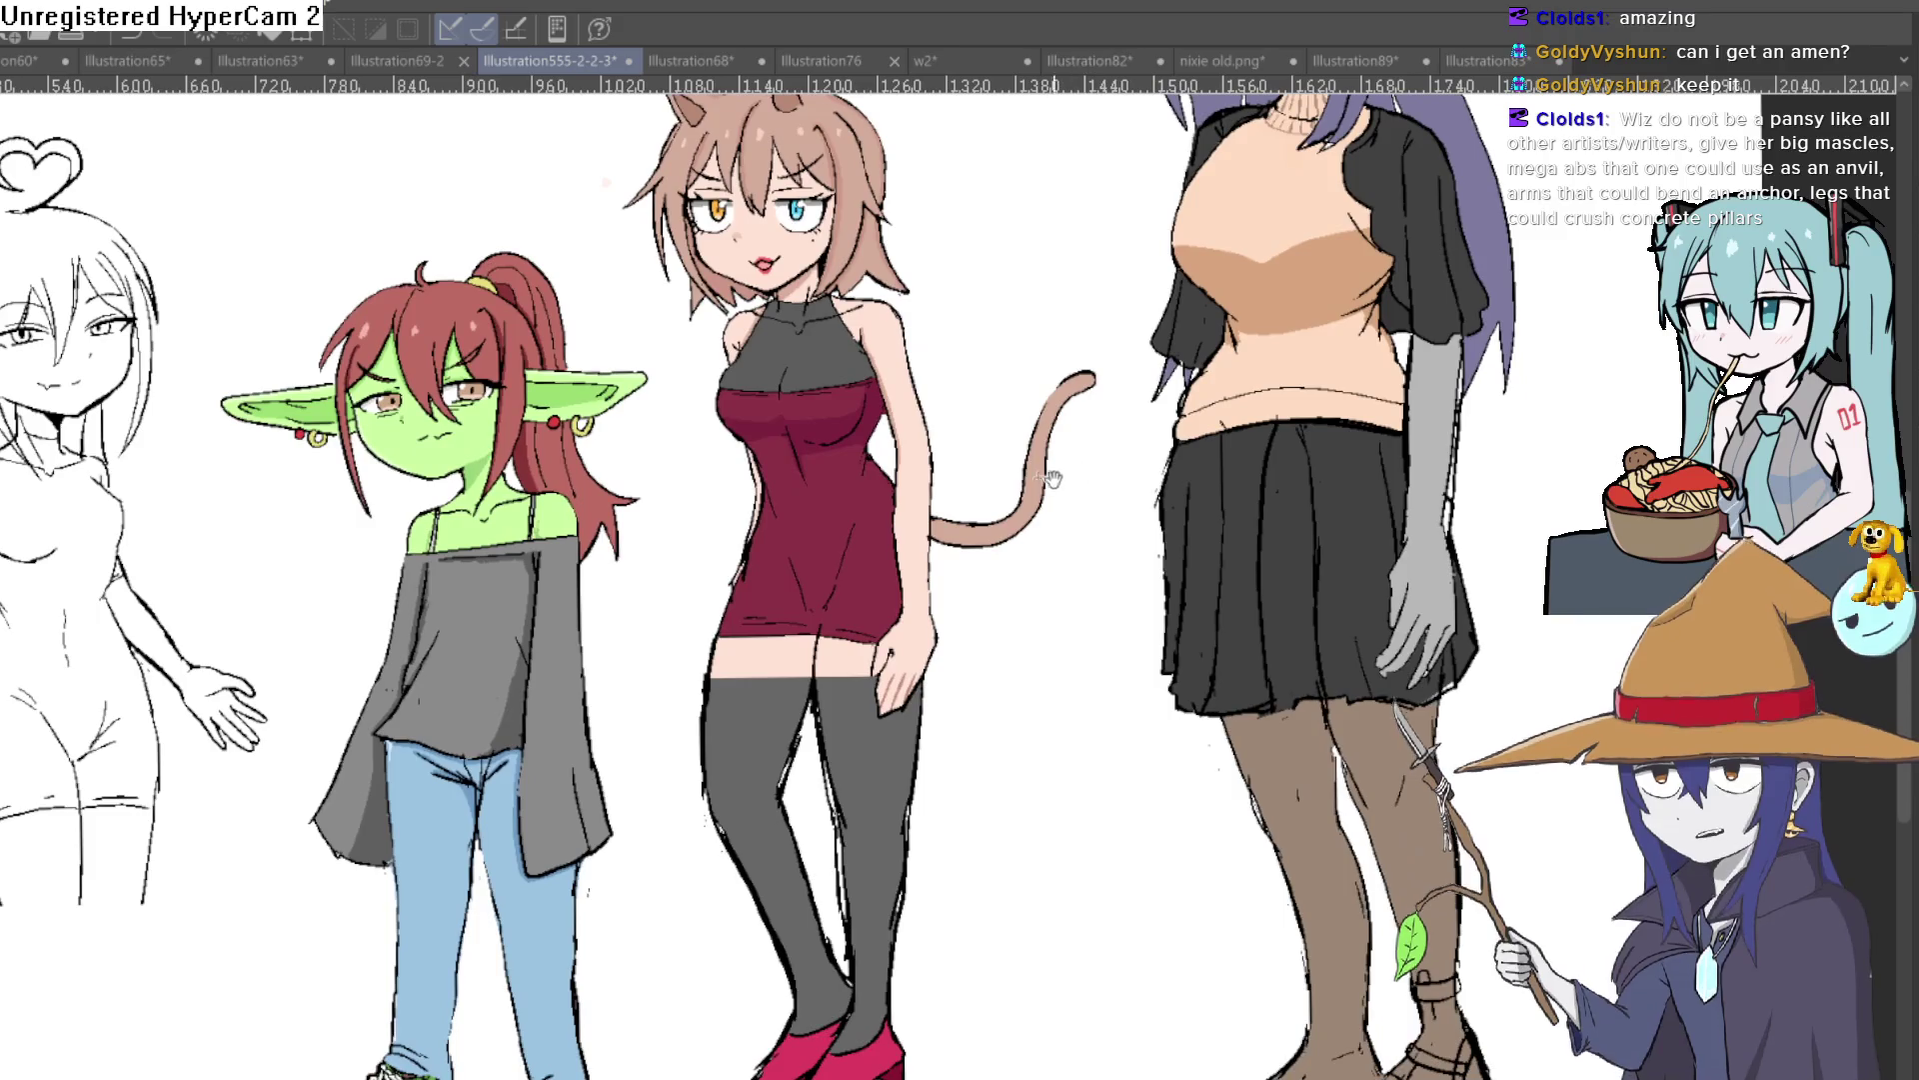
pyautogui.scroll(-2, 934, 465)
pyautogui.scroll(-2, 1082, 599)
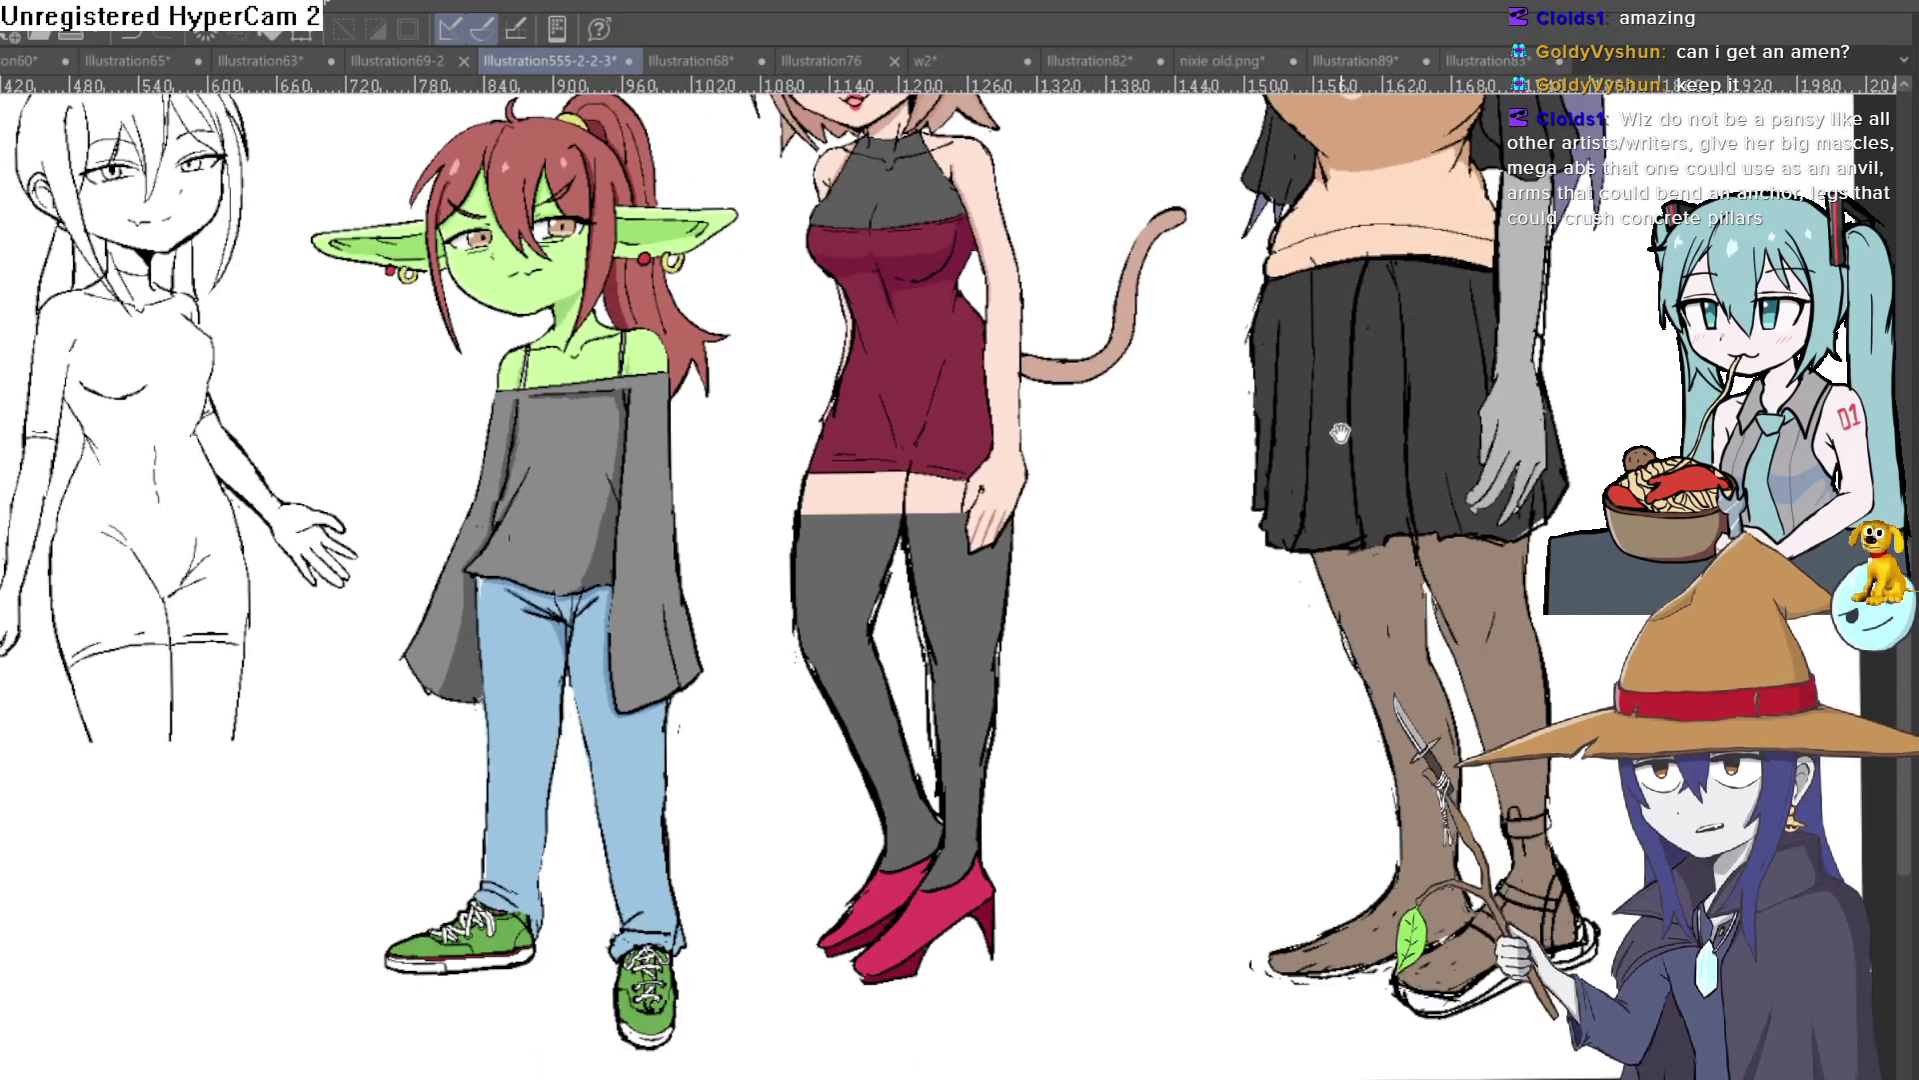
pyautogui.scroll(2, 1082, 599)
pyautogui.scroll(-1, 1035, 540)
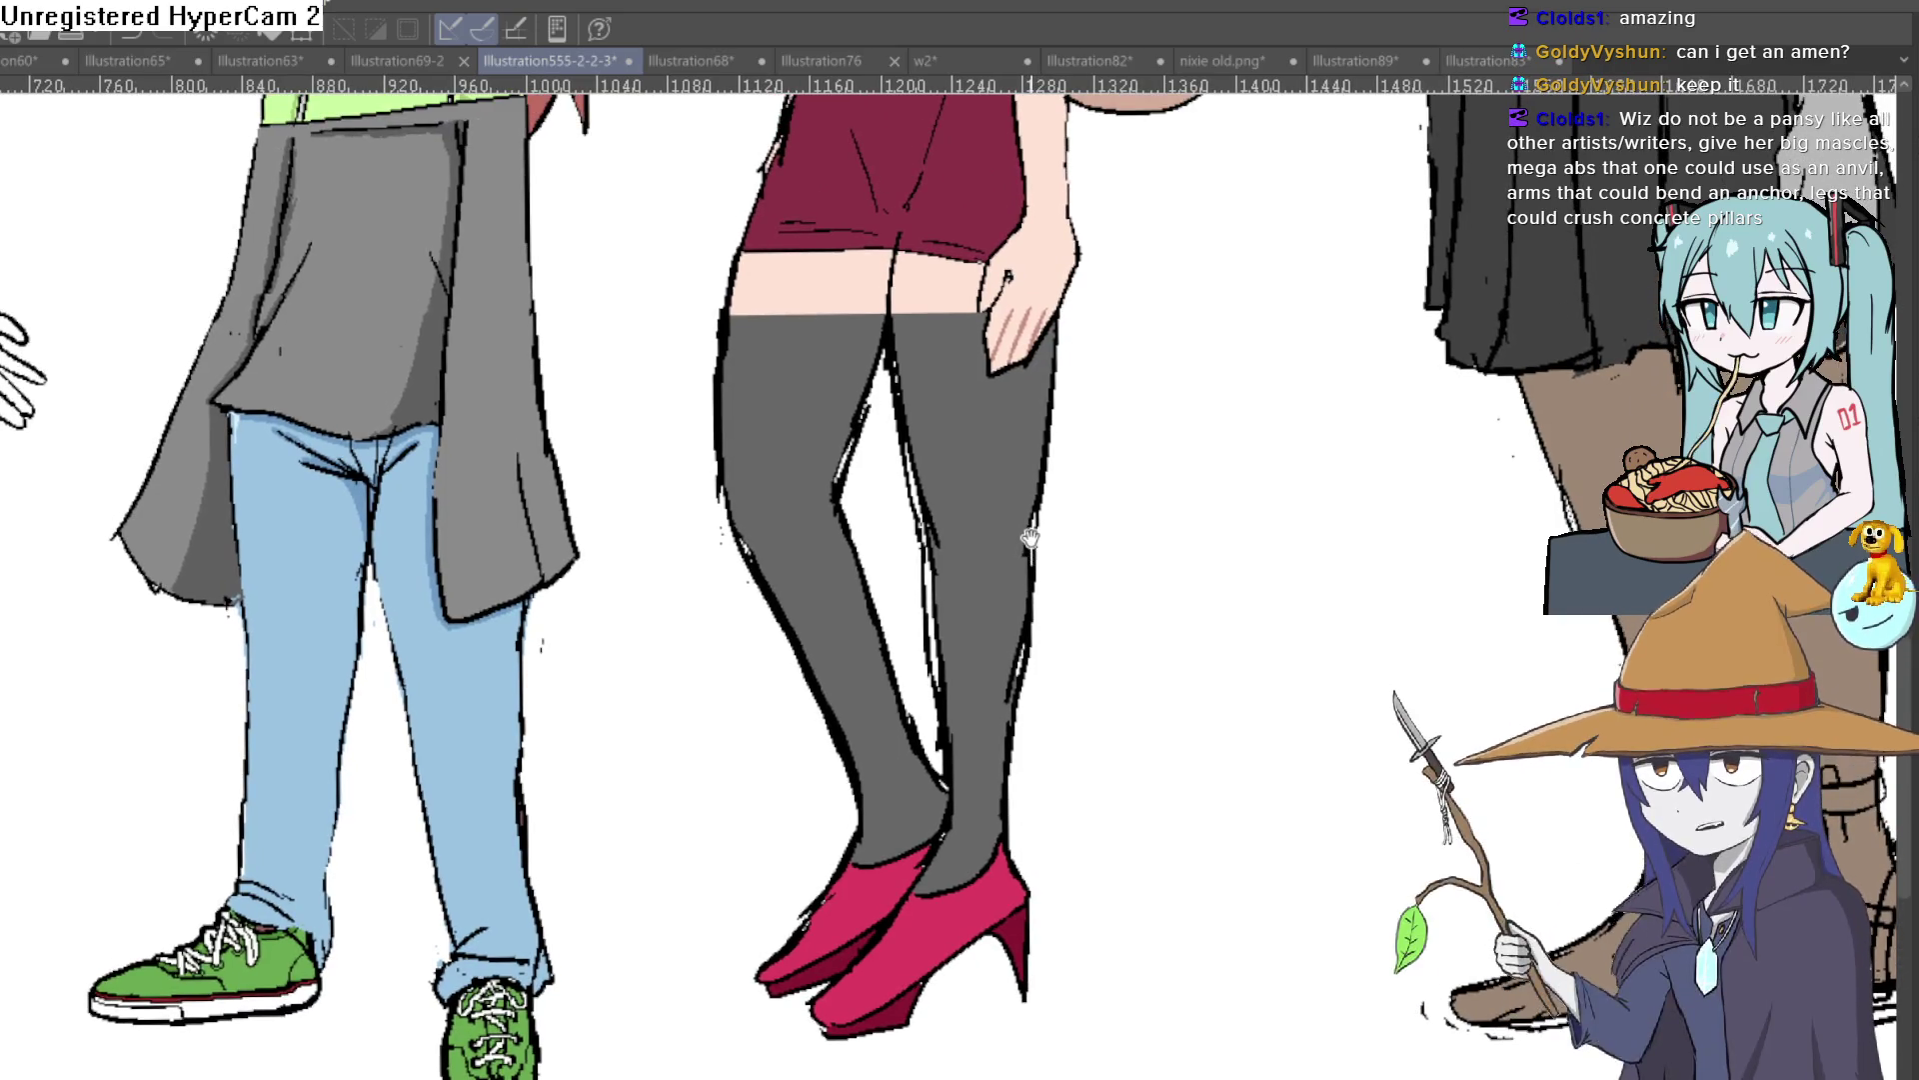
pyautogui.scroll(-2, 1033, 547)
pyautogui.scroll(-2, 1026, 530)
pyautogui.scroll(-2, 1027, 531)
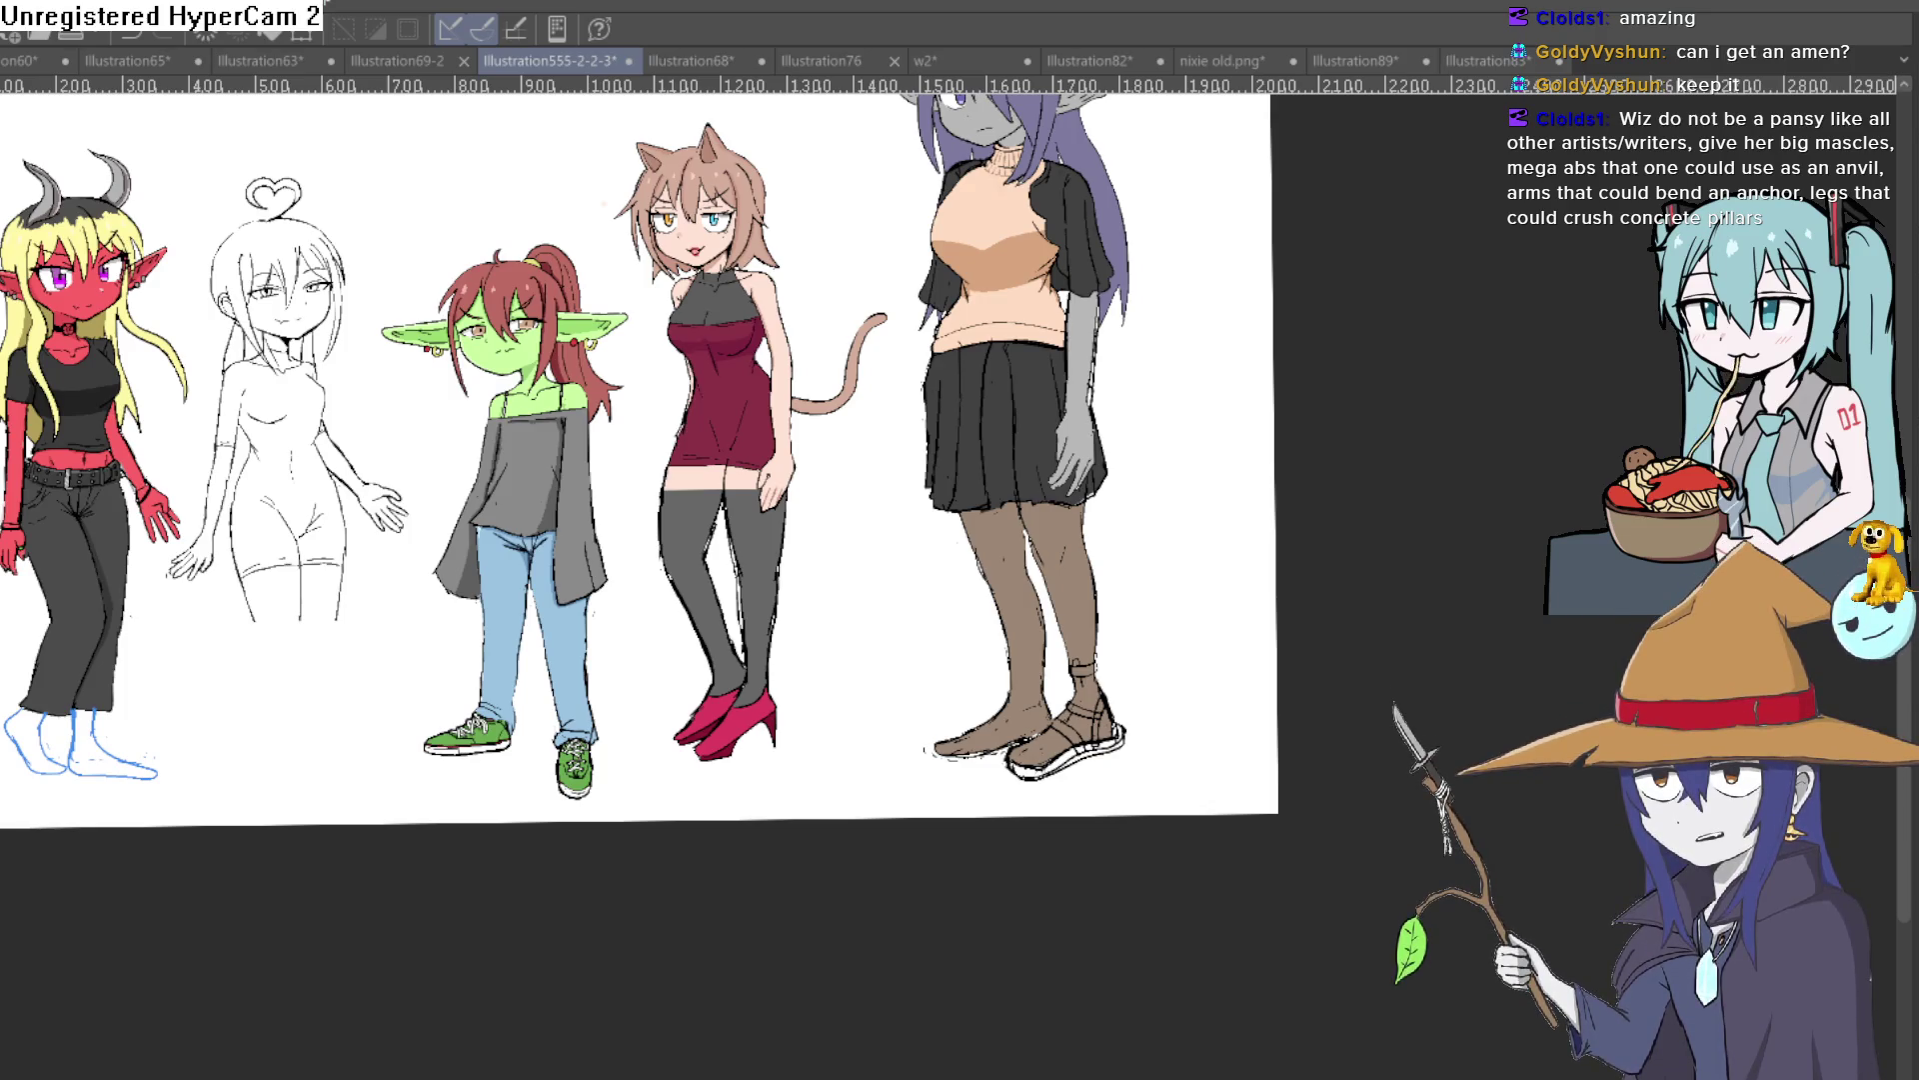
pyautogui.hotkey('ctrl', 'z')
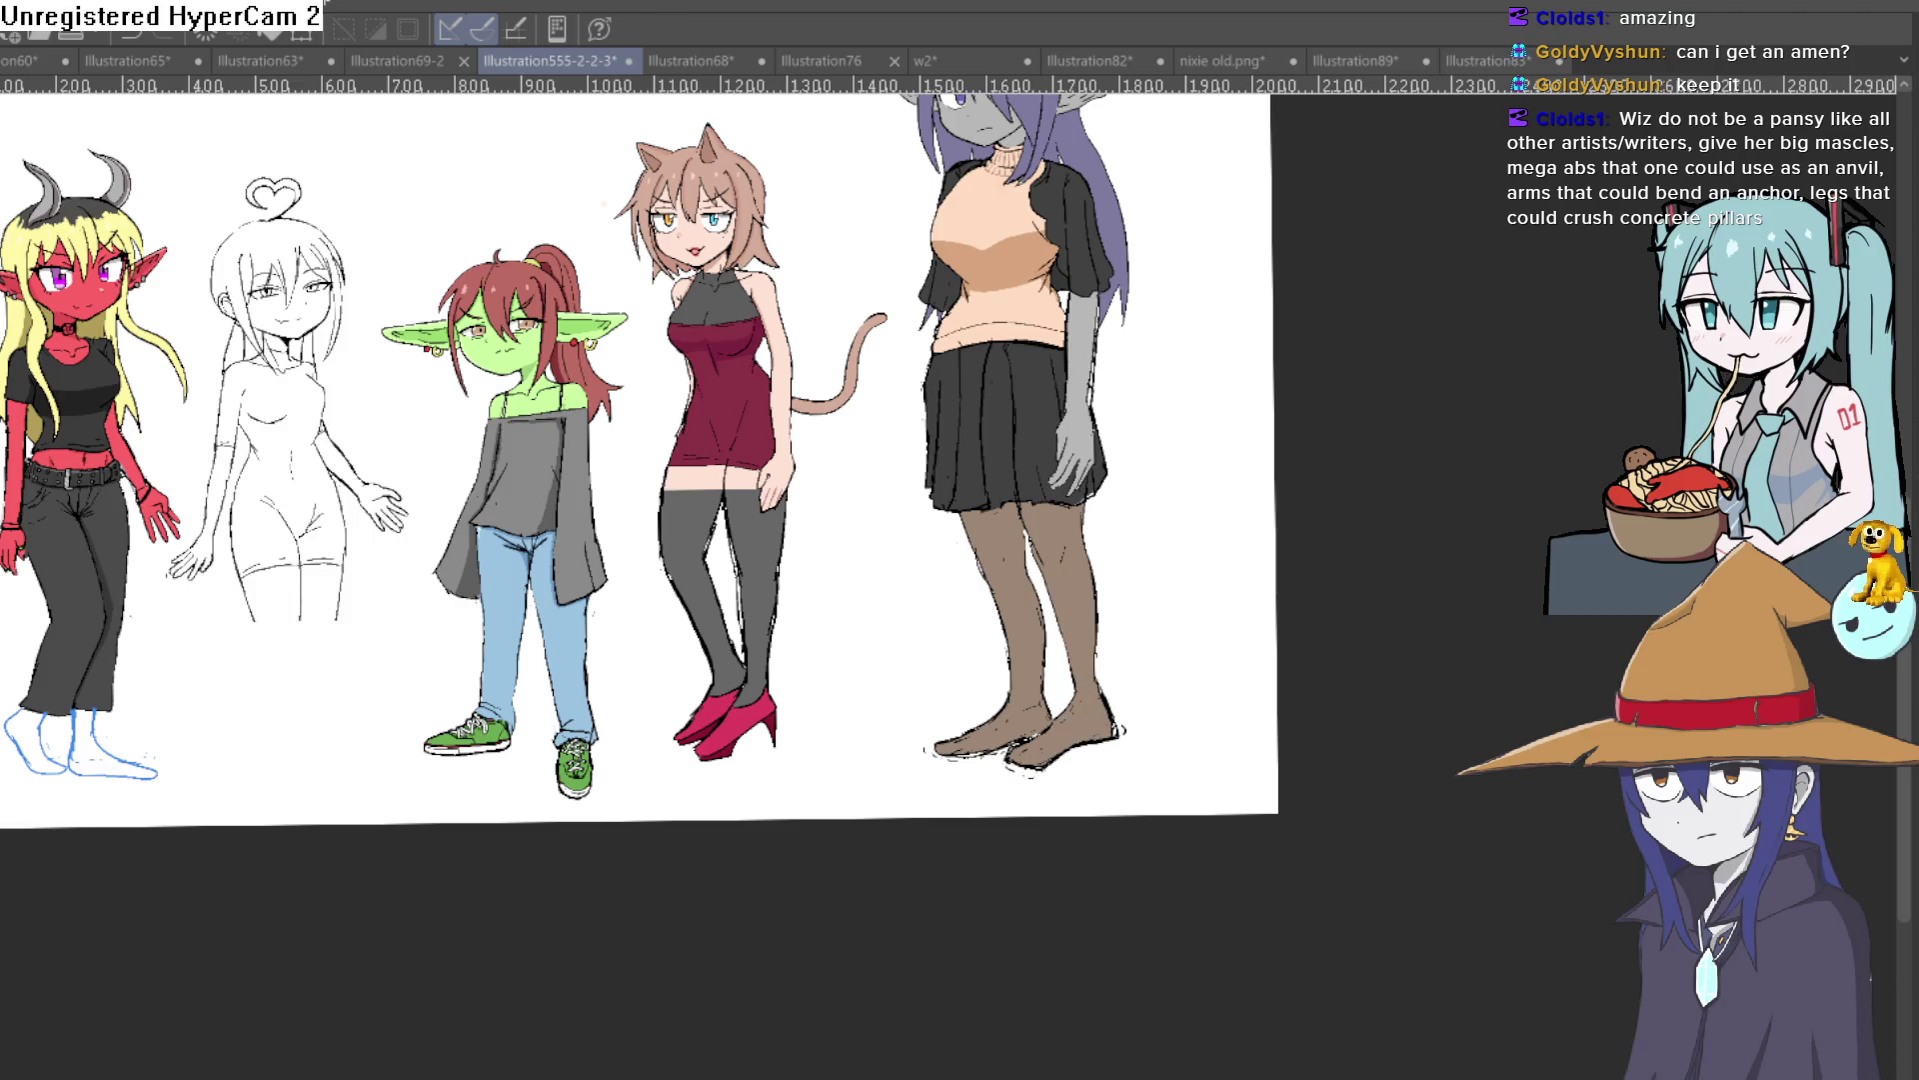
pyautogui.hotkey('ctrl', 'y')
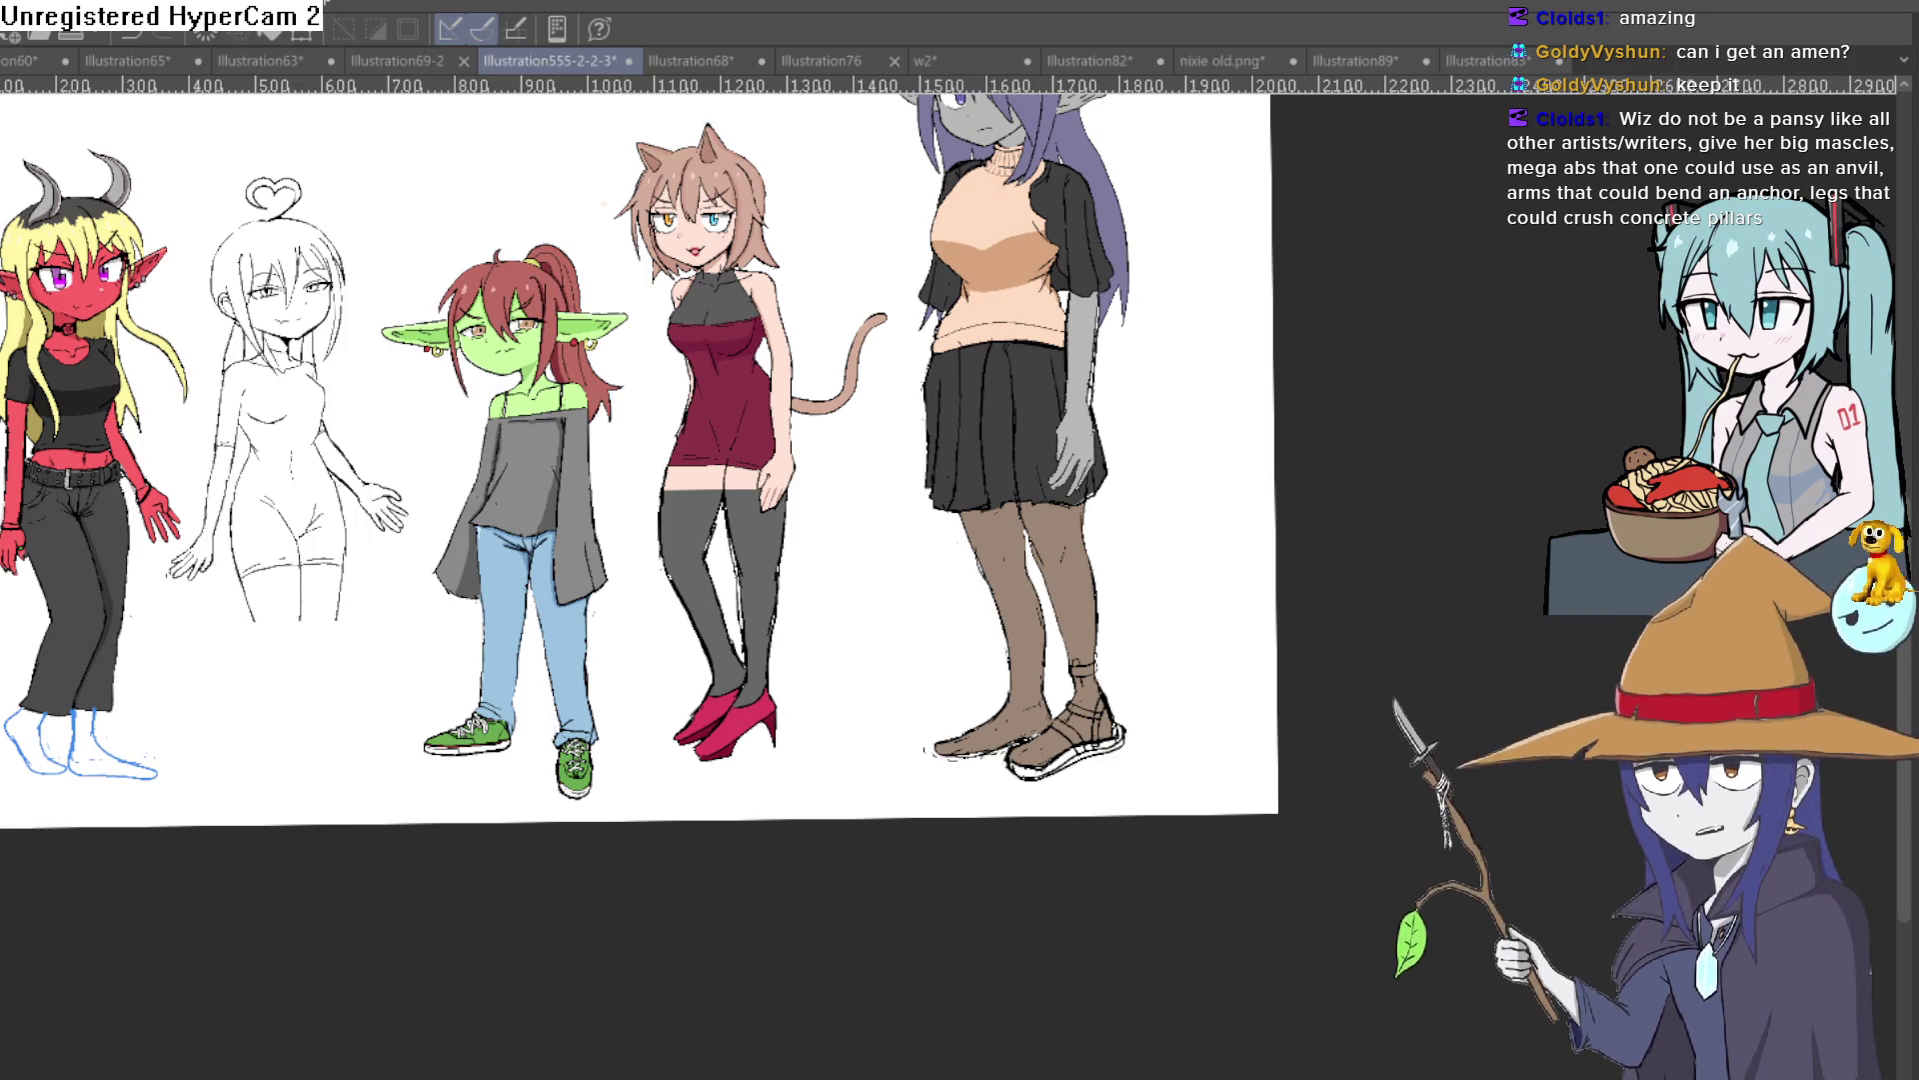
pyautogui.moveTo(1012, 562); pyautogui.dragTo(1035, 612)
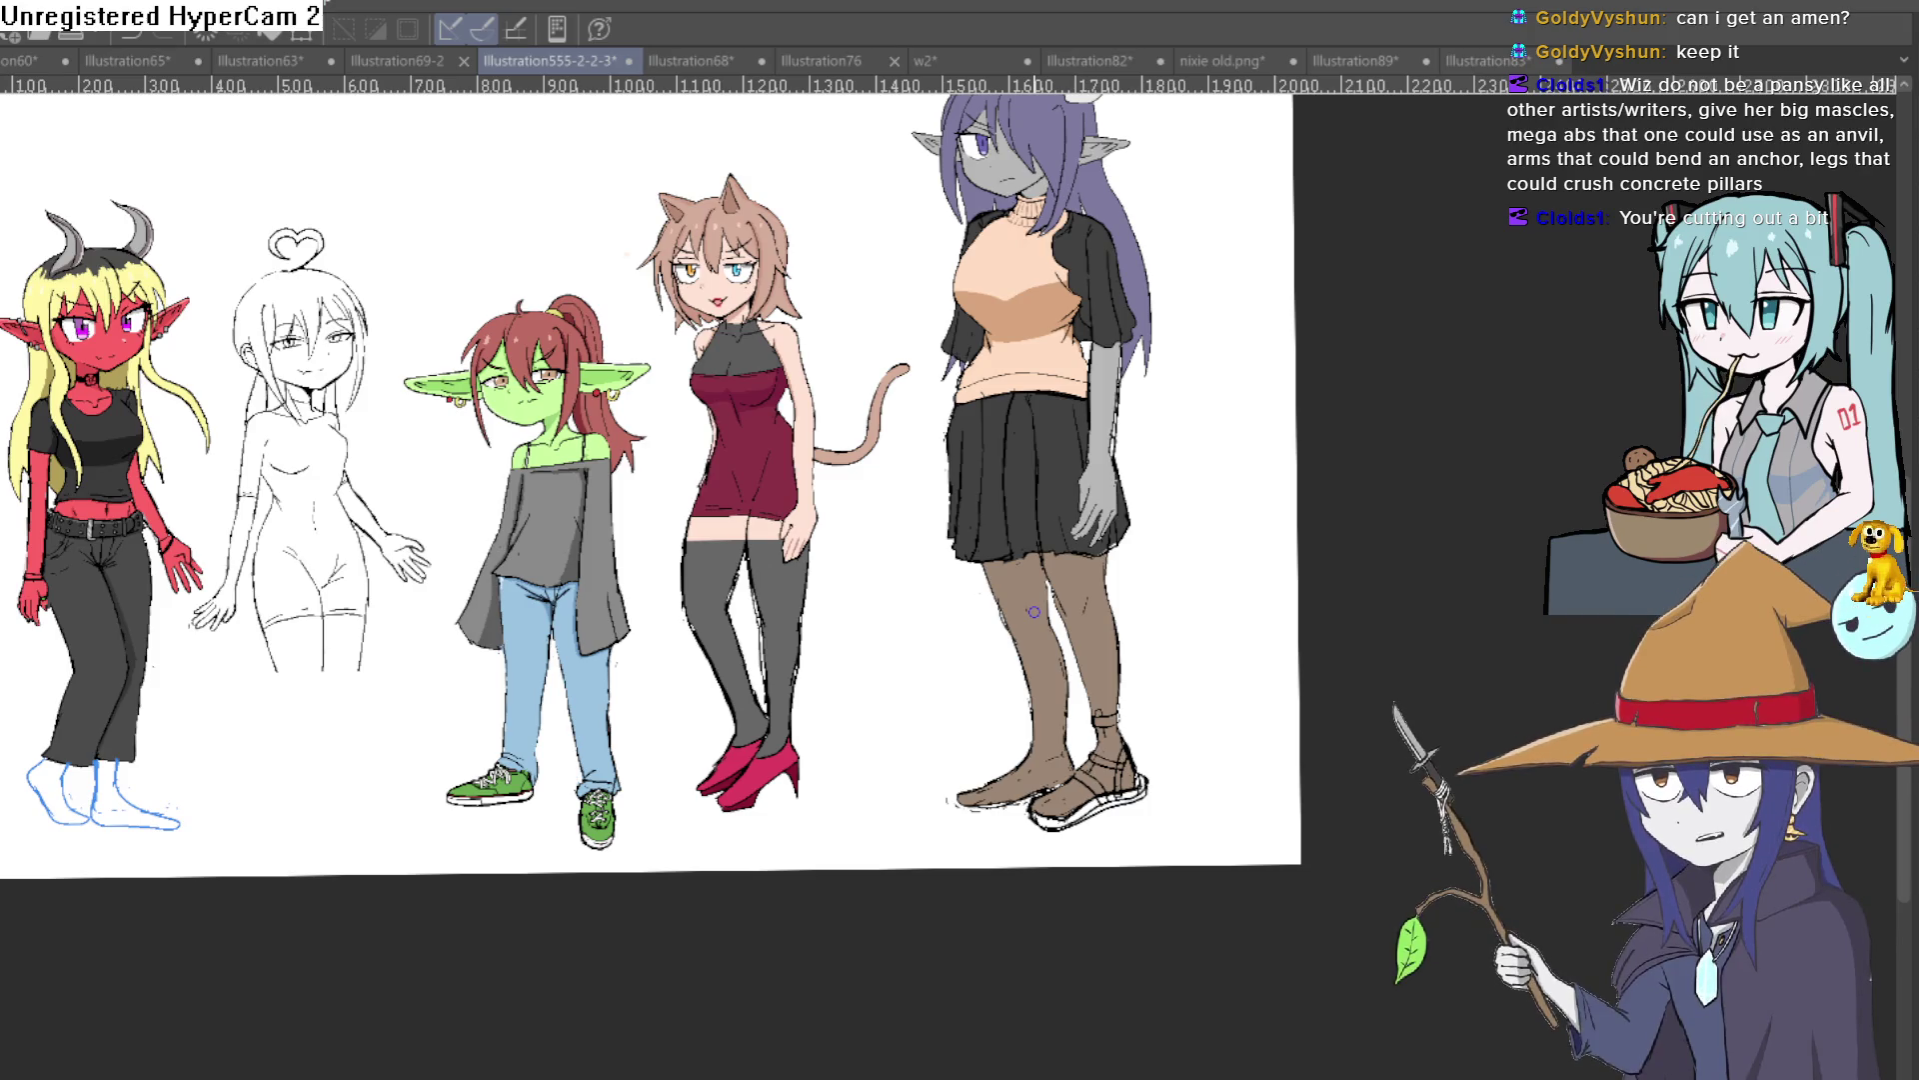
pyautogui.scroll(-1, 191, 248)
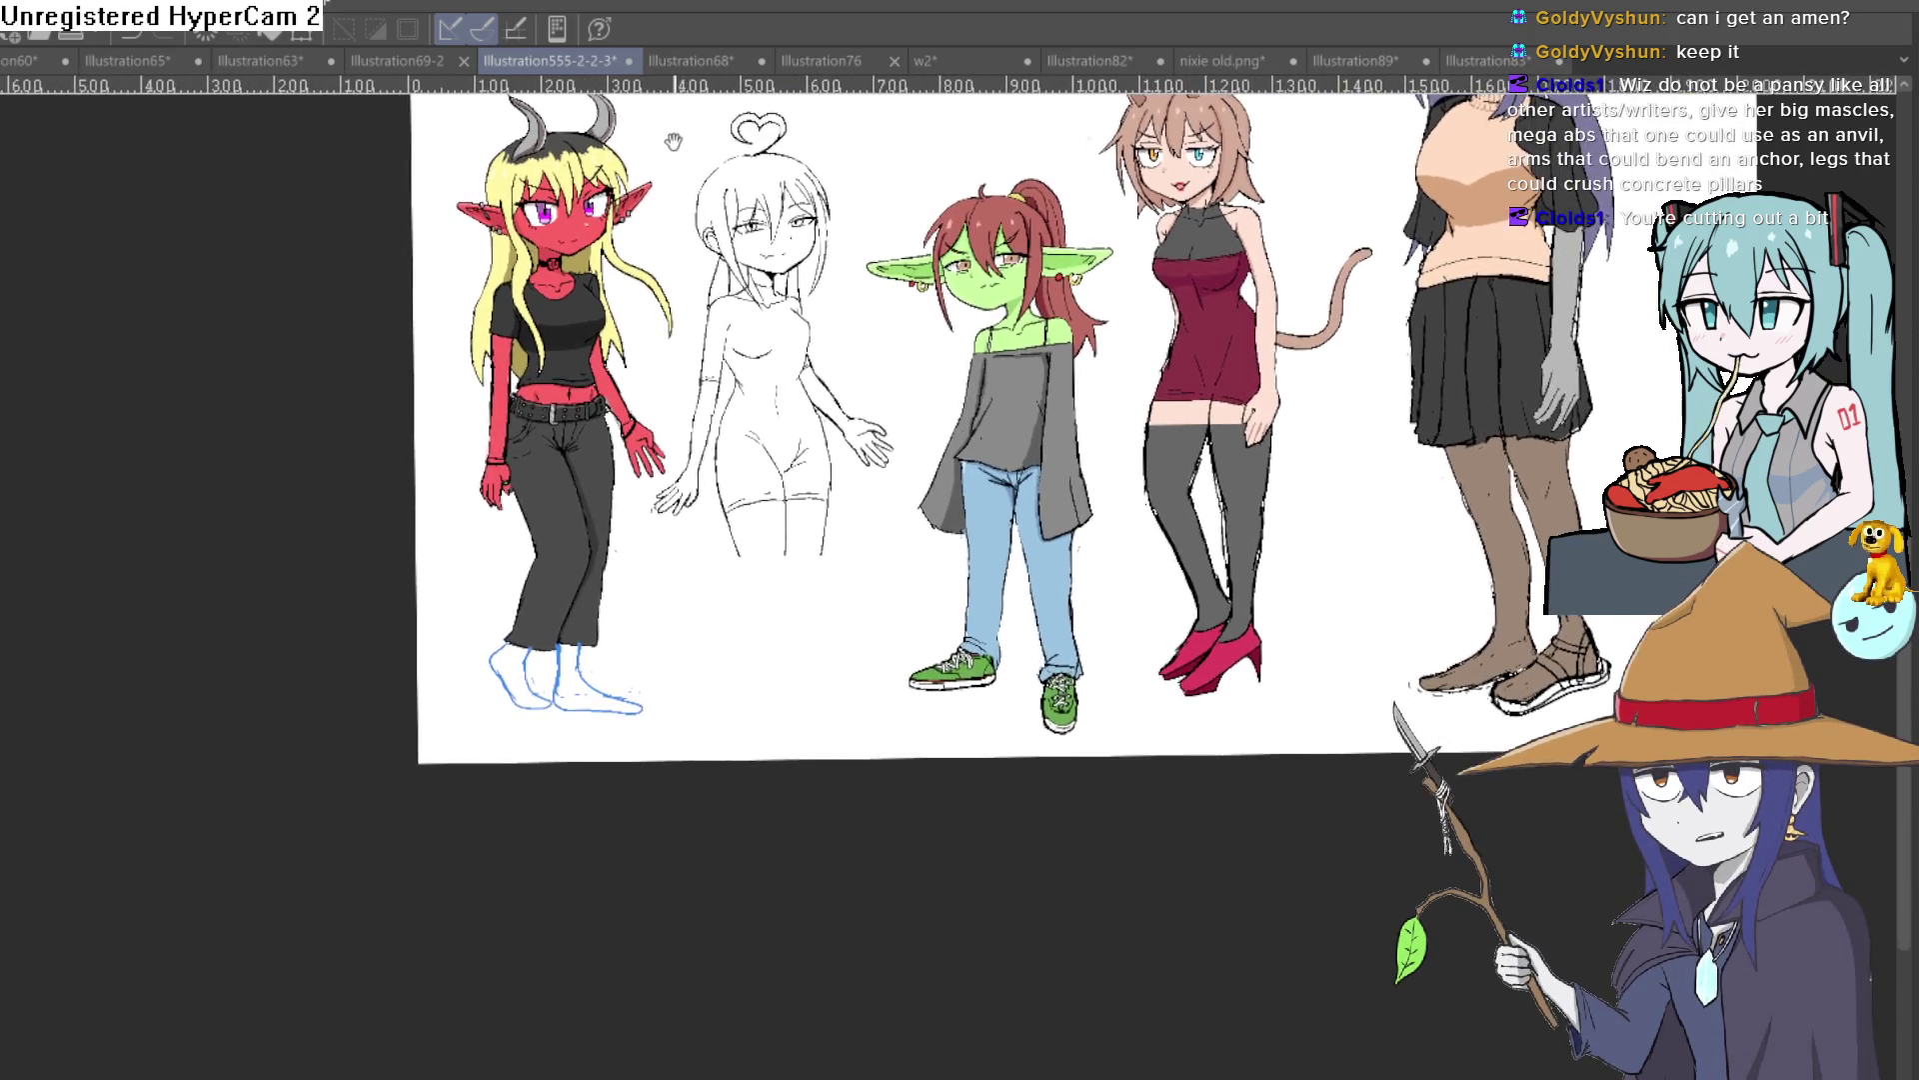
pyautogui.scroll(2, 747, 443)
pyautogui.scroll(1, 746, 443)
pyautogui.scroll(1, 747, 443)
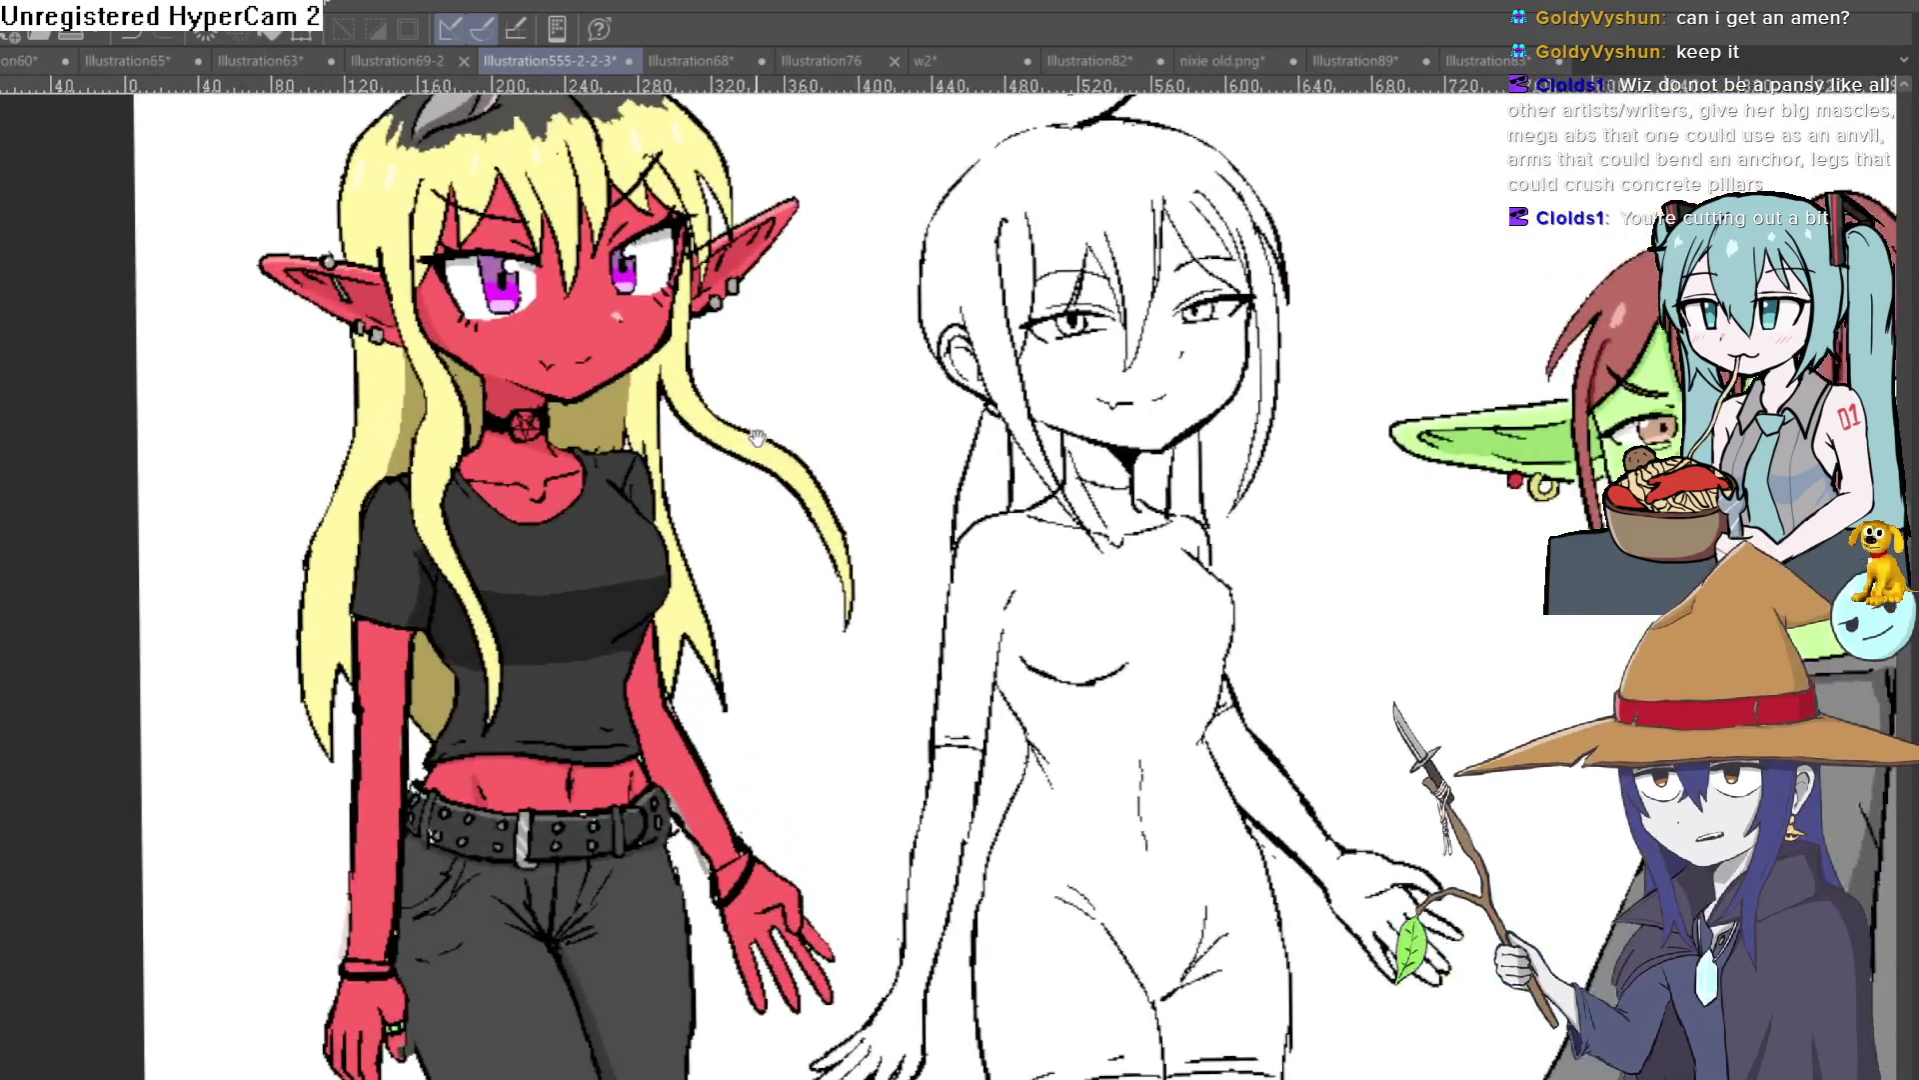
pyautogui.moveTo(746, 442); pyautogui.dragTo(766, 371)
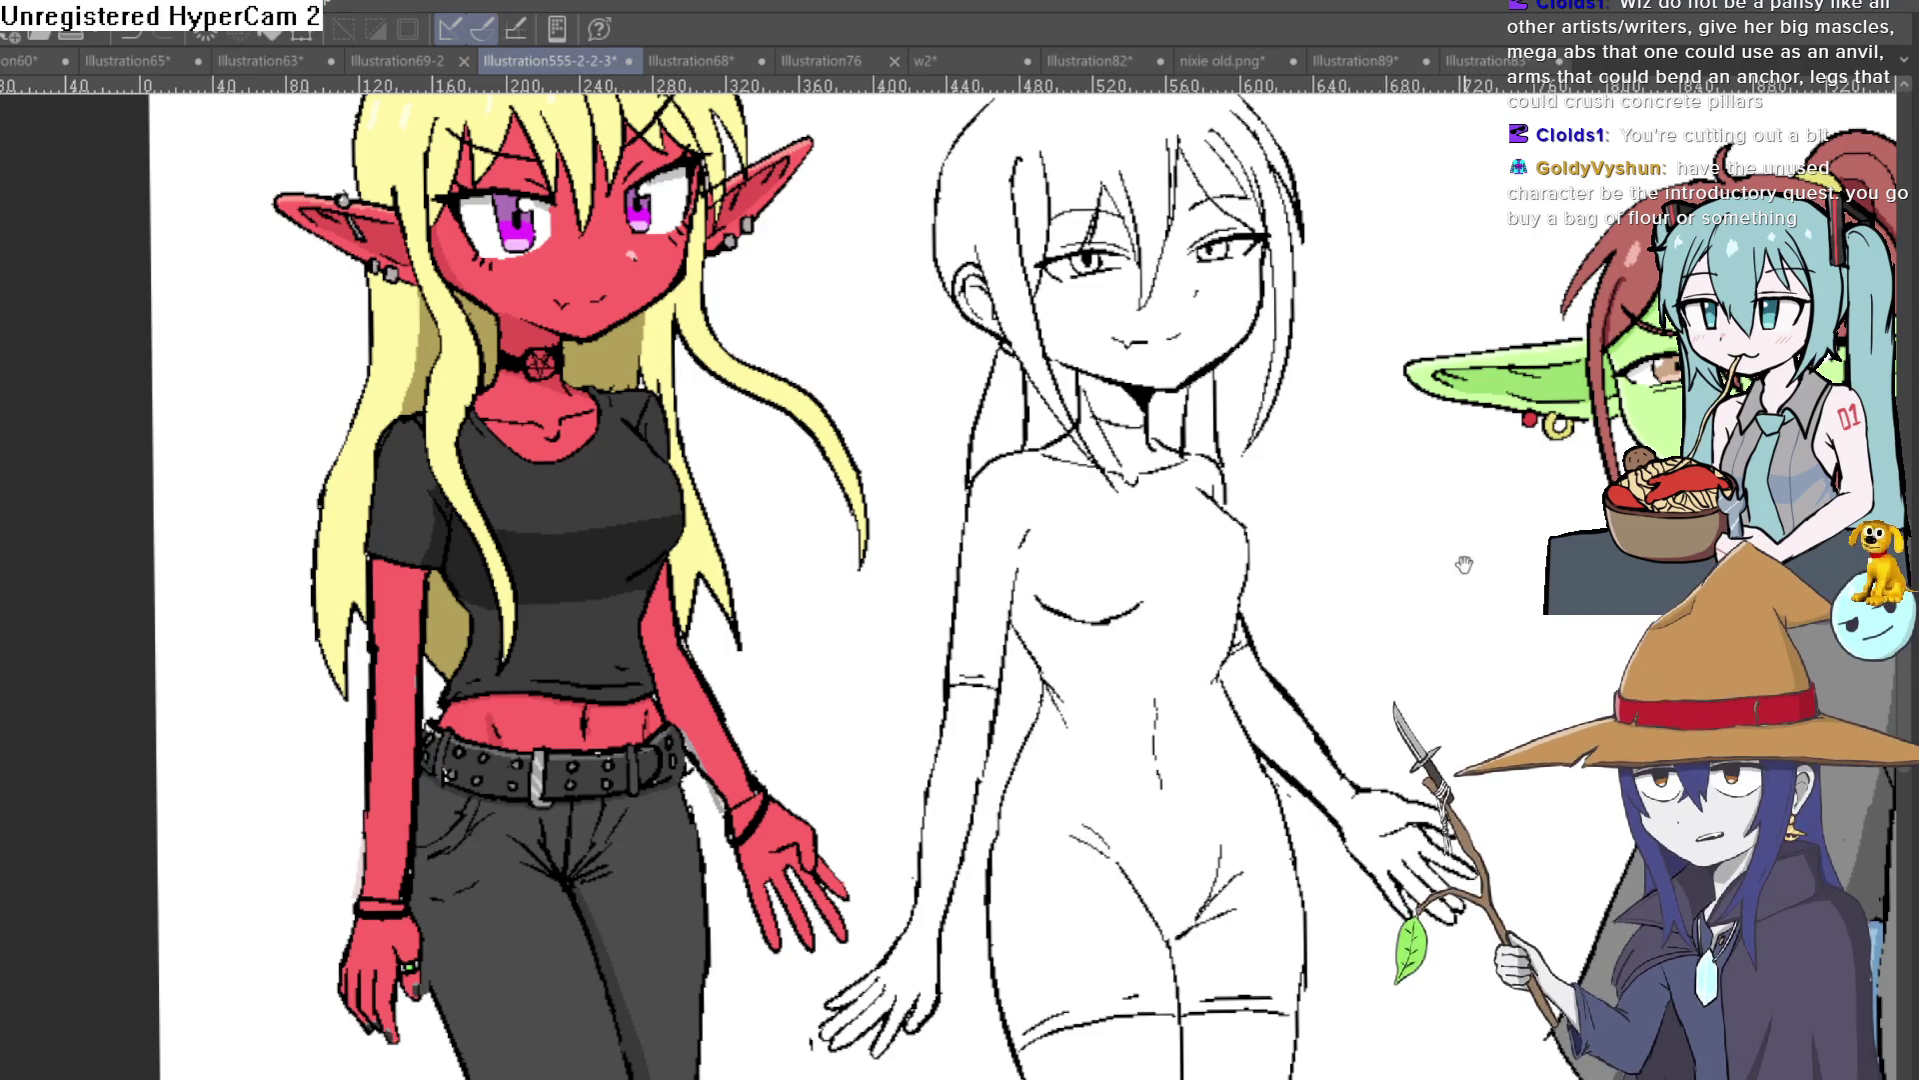
# Step: Pan and zoom from the full lineup to a close view of the grey figure's torso
pyautogui.moveTo(1464, 557); pyautogui.dragTo(411, 569)
pyautogui.moveTo(1860, 490)
pyautogui.mouseDown()
pyautogui.moveTo(805, 501)
pyautogui.moveTo(790, 940)
pyautogui.mouseUp()
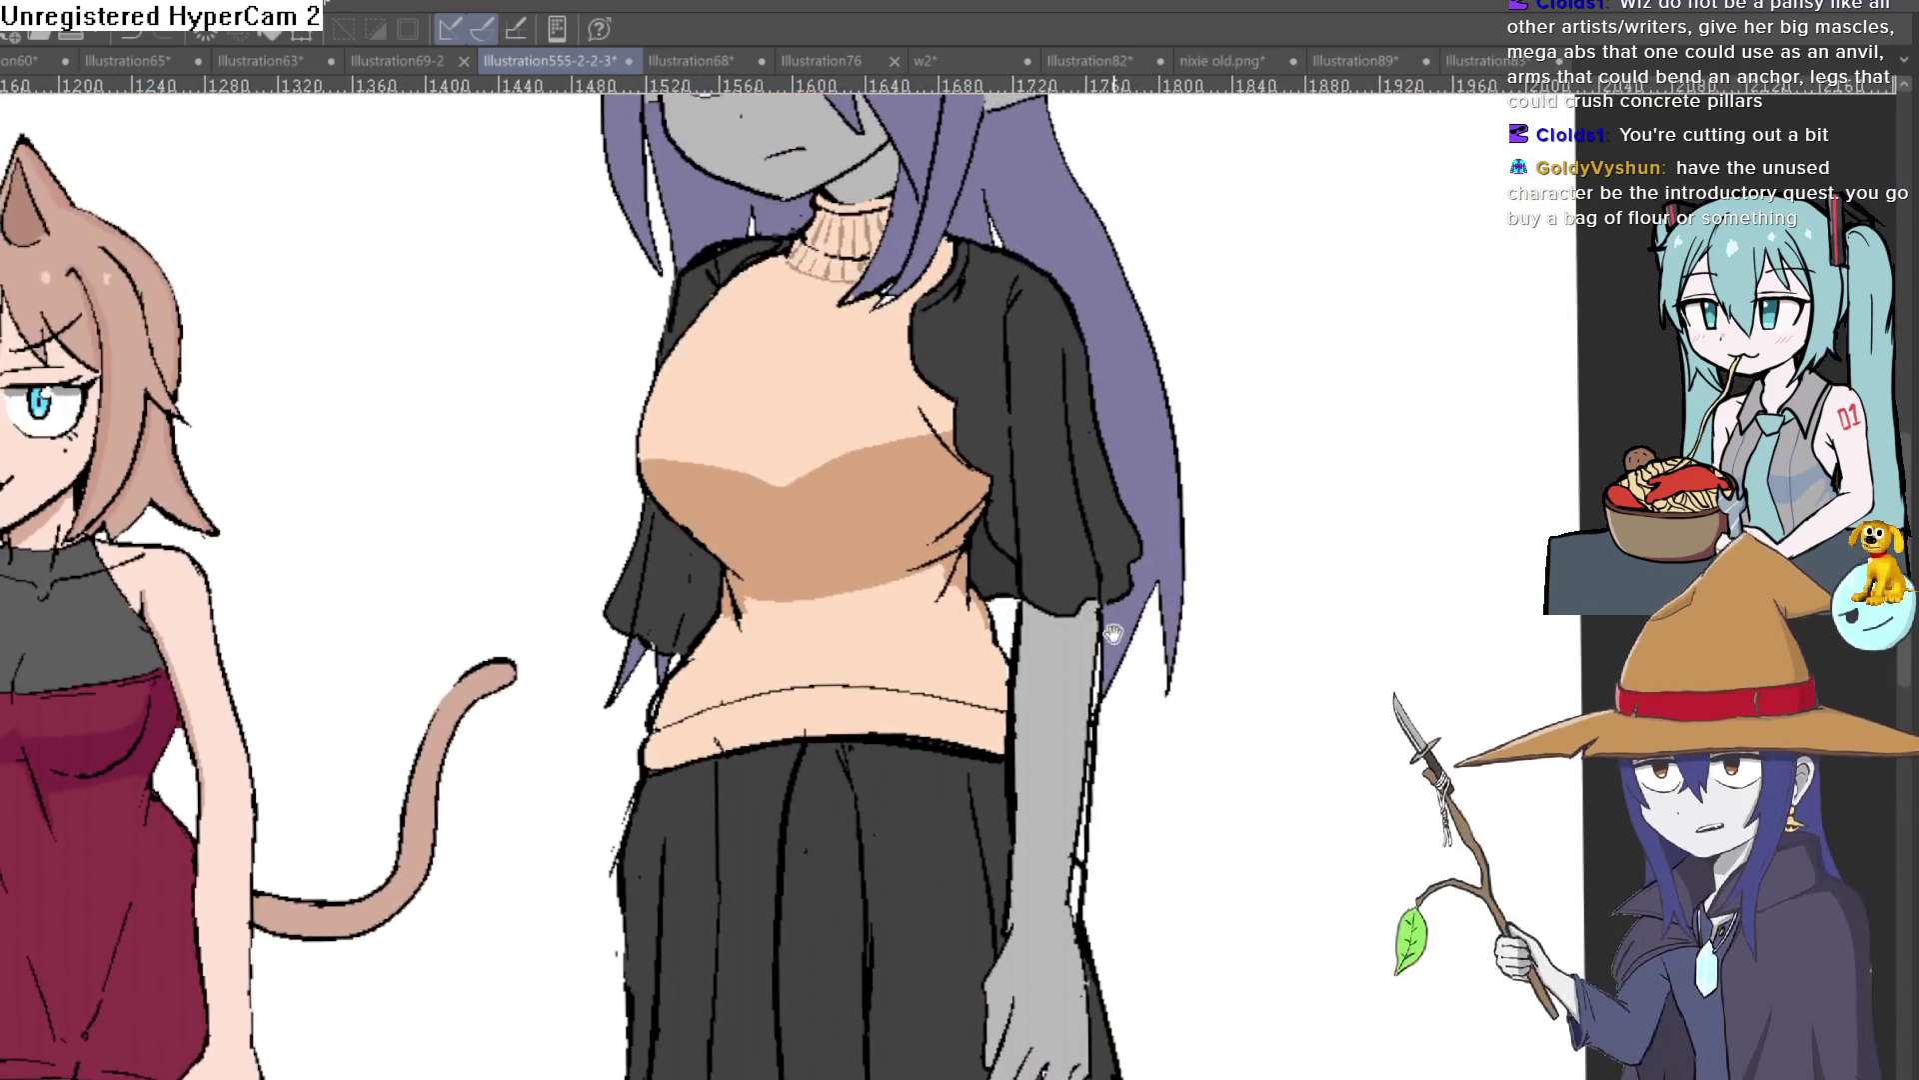
pyautogui.scroll(-2, 1076, 620)
pyautogui.scroll(3, 1075, 620)
pyautogui.moveTo(1076, 620)
pyautogui.mouseDown()
pyautogui.moveTo(1084, 672)
pyautogui.moveTo(1118, 477)
pyautogui.mouseUp()
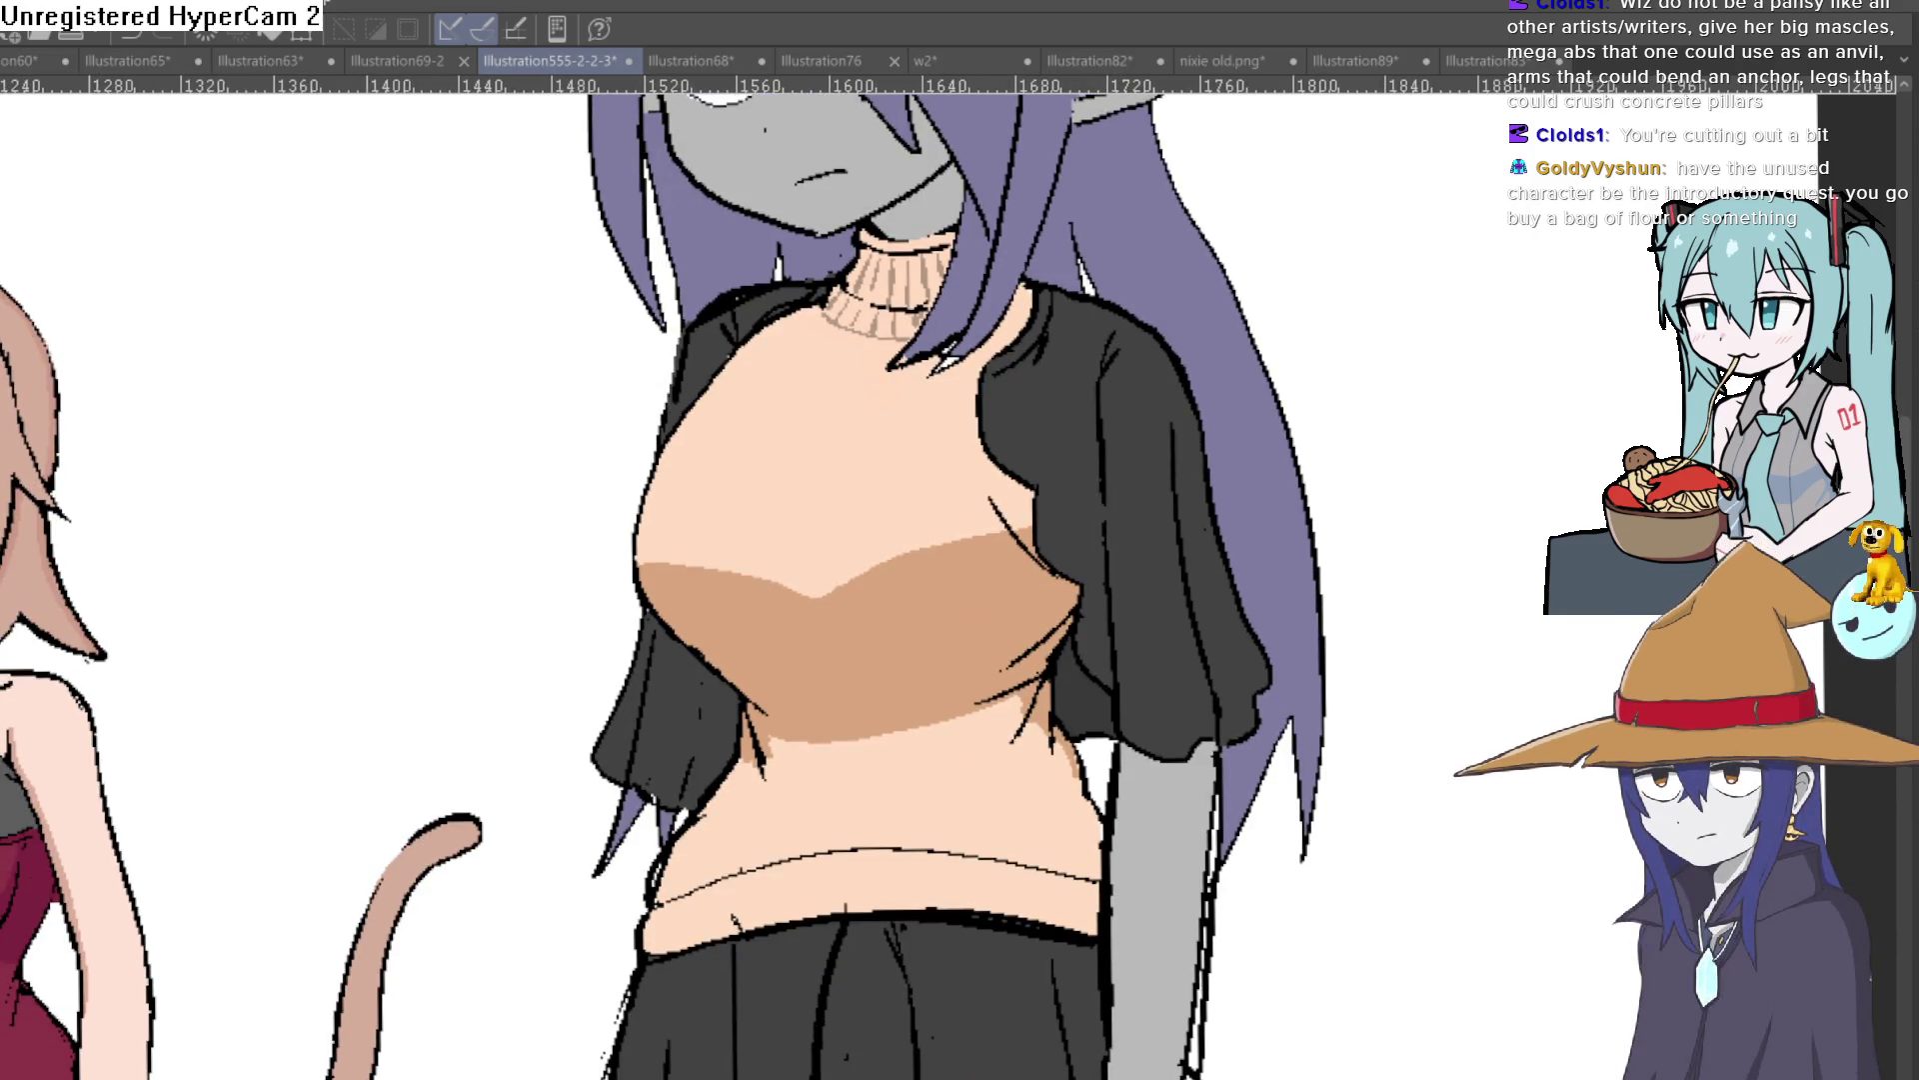
pyautogui.scroll(-2, 1213, 437)
pyautogui.scroll(-2, 1212, 437)
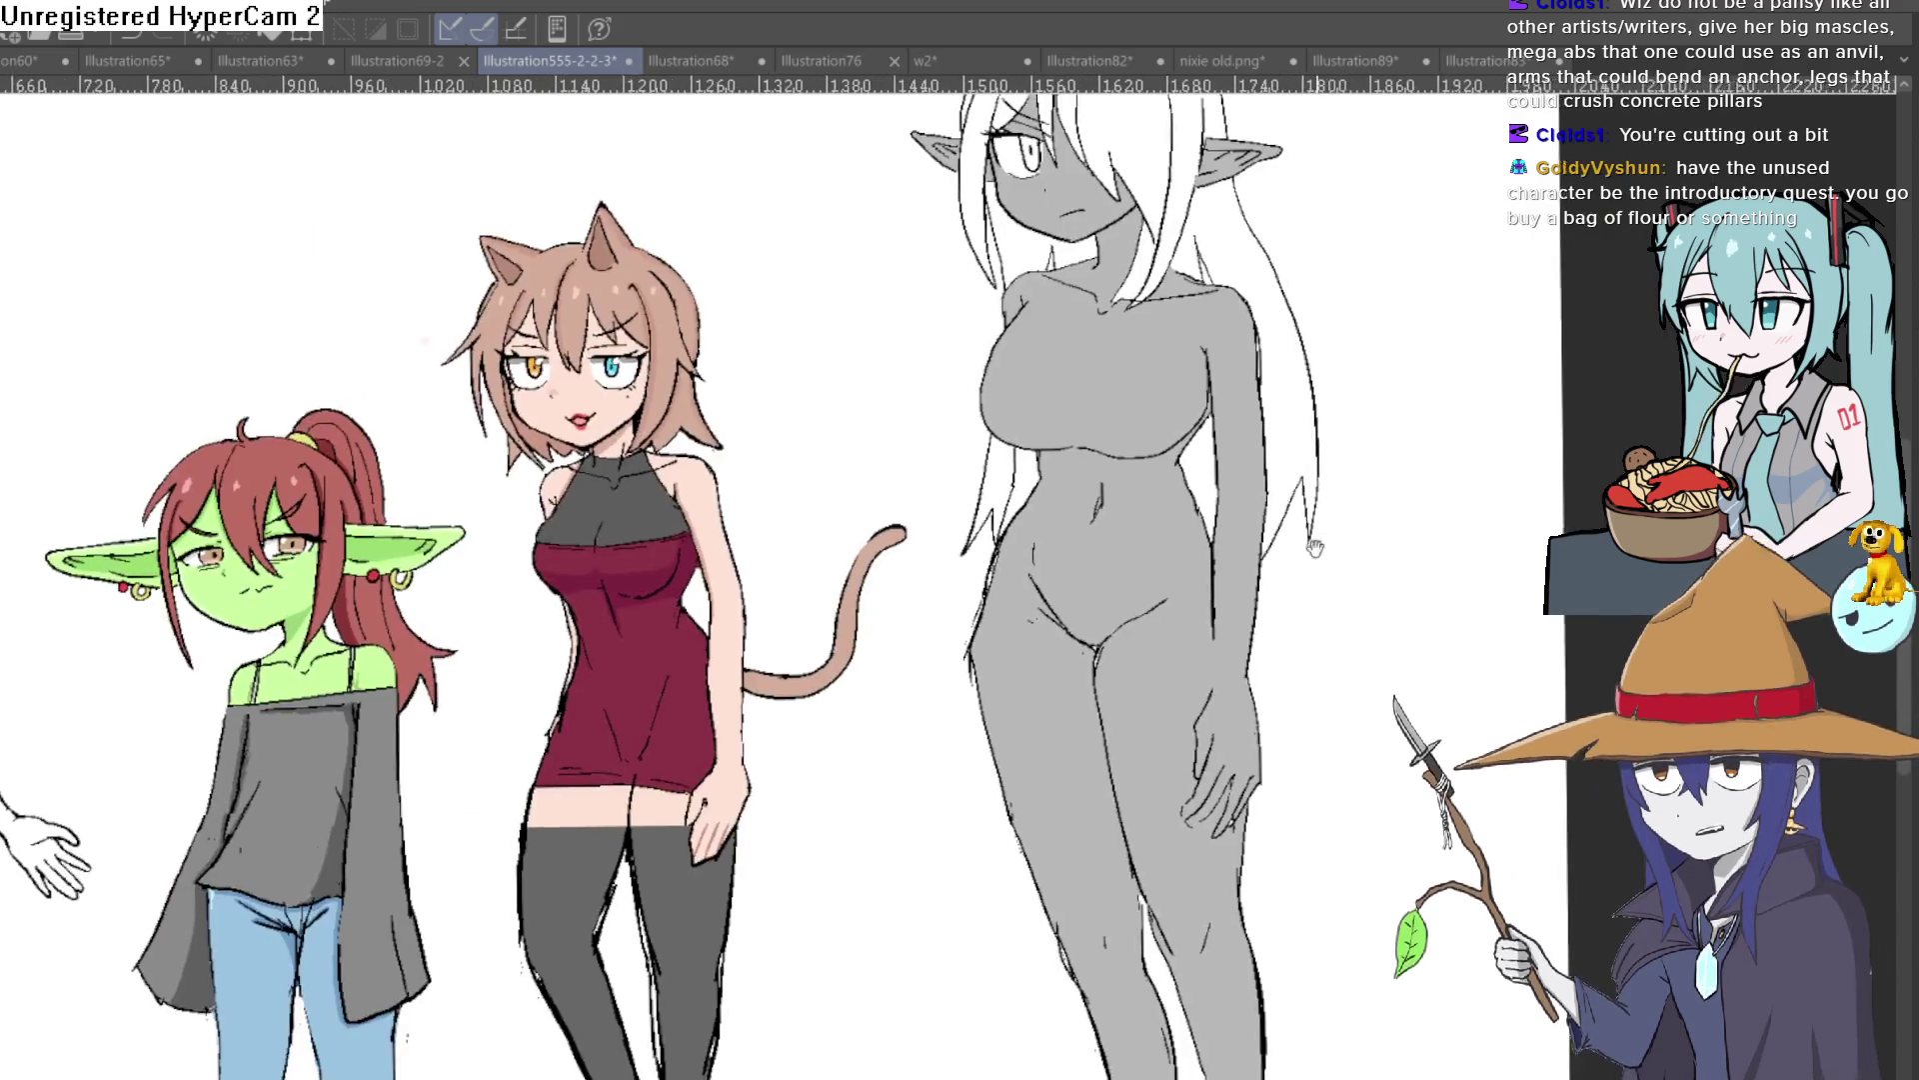
pyautogui.scroll(-1, 1213, 437)
pyautogui.scroll(-1, 1213, 437)
pyautogui.moveTo(1213, 437); pyautogui.dragTo(1212, 531)
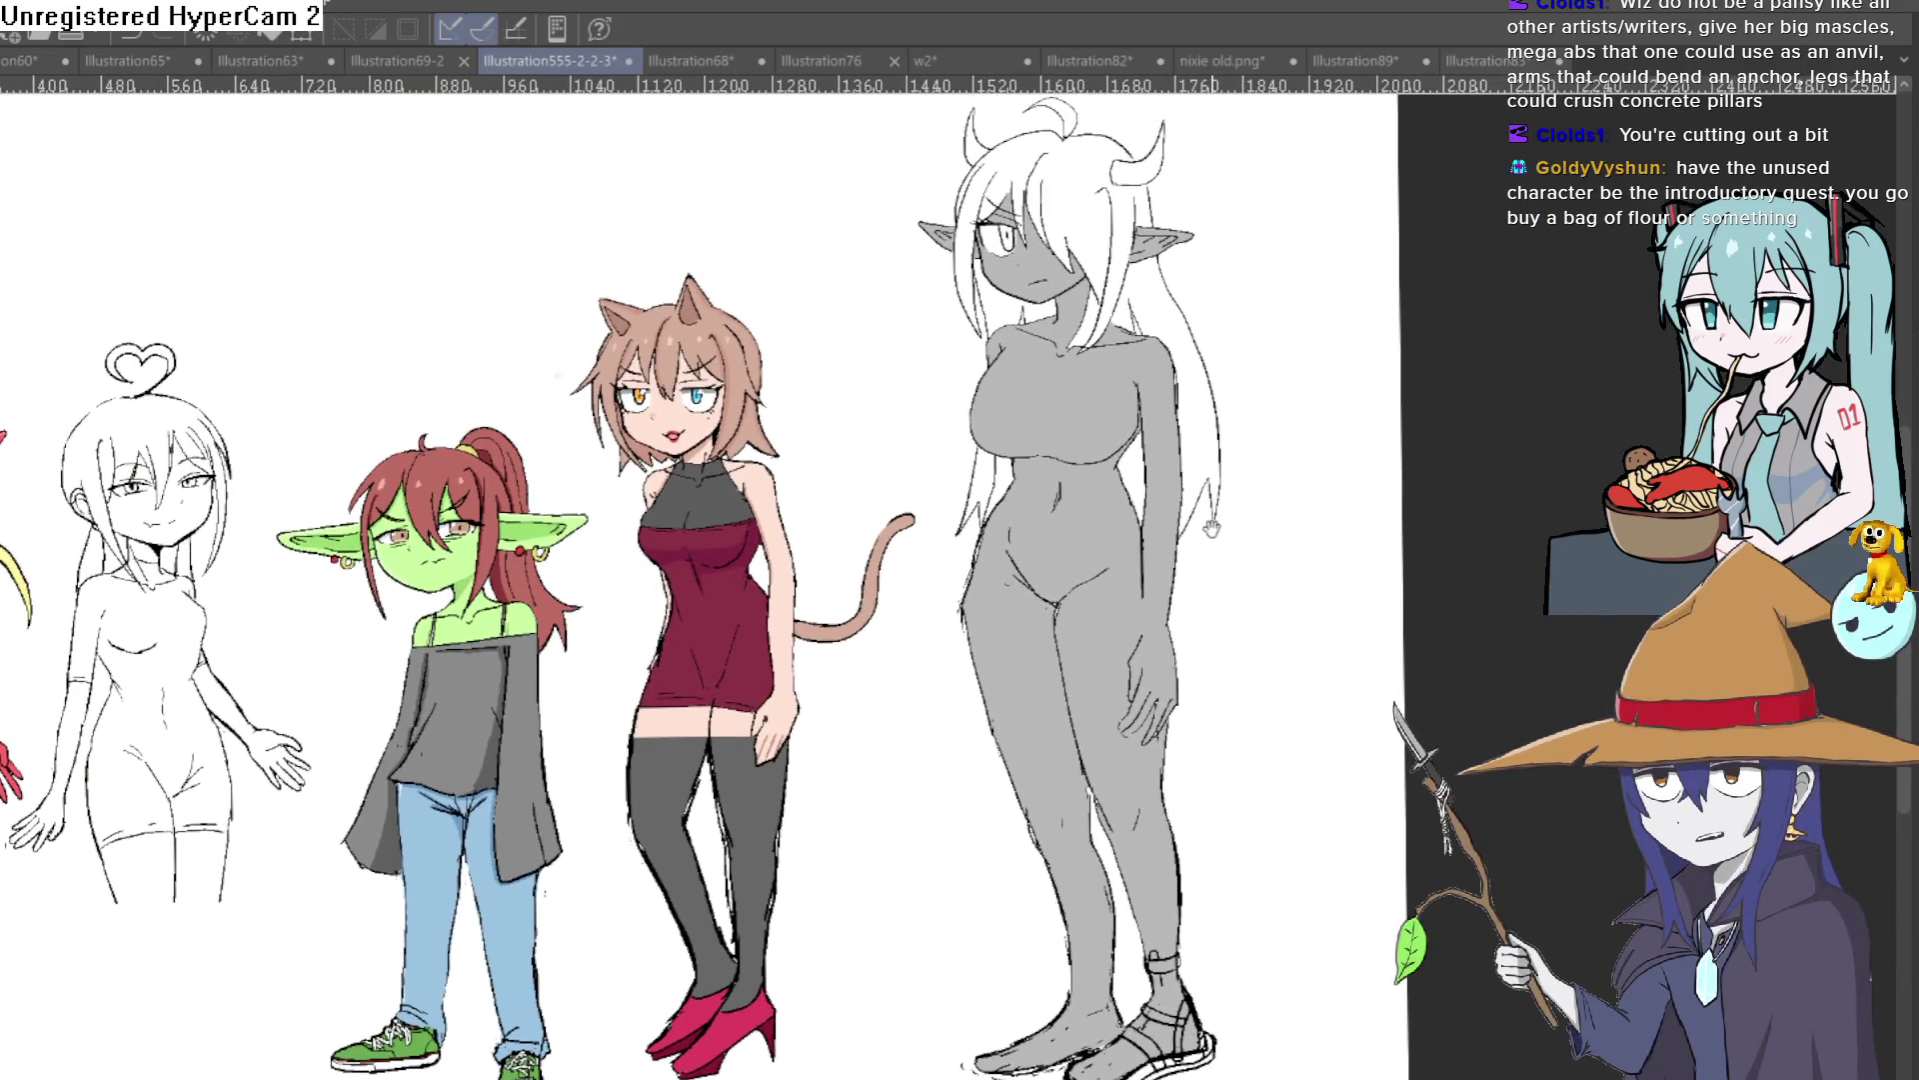
pyautogui.scroll(1, 1195, 498)
pyautogui.scroll(1, 1208, 490)
pyautogui.scroll(1, 1220, 487)
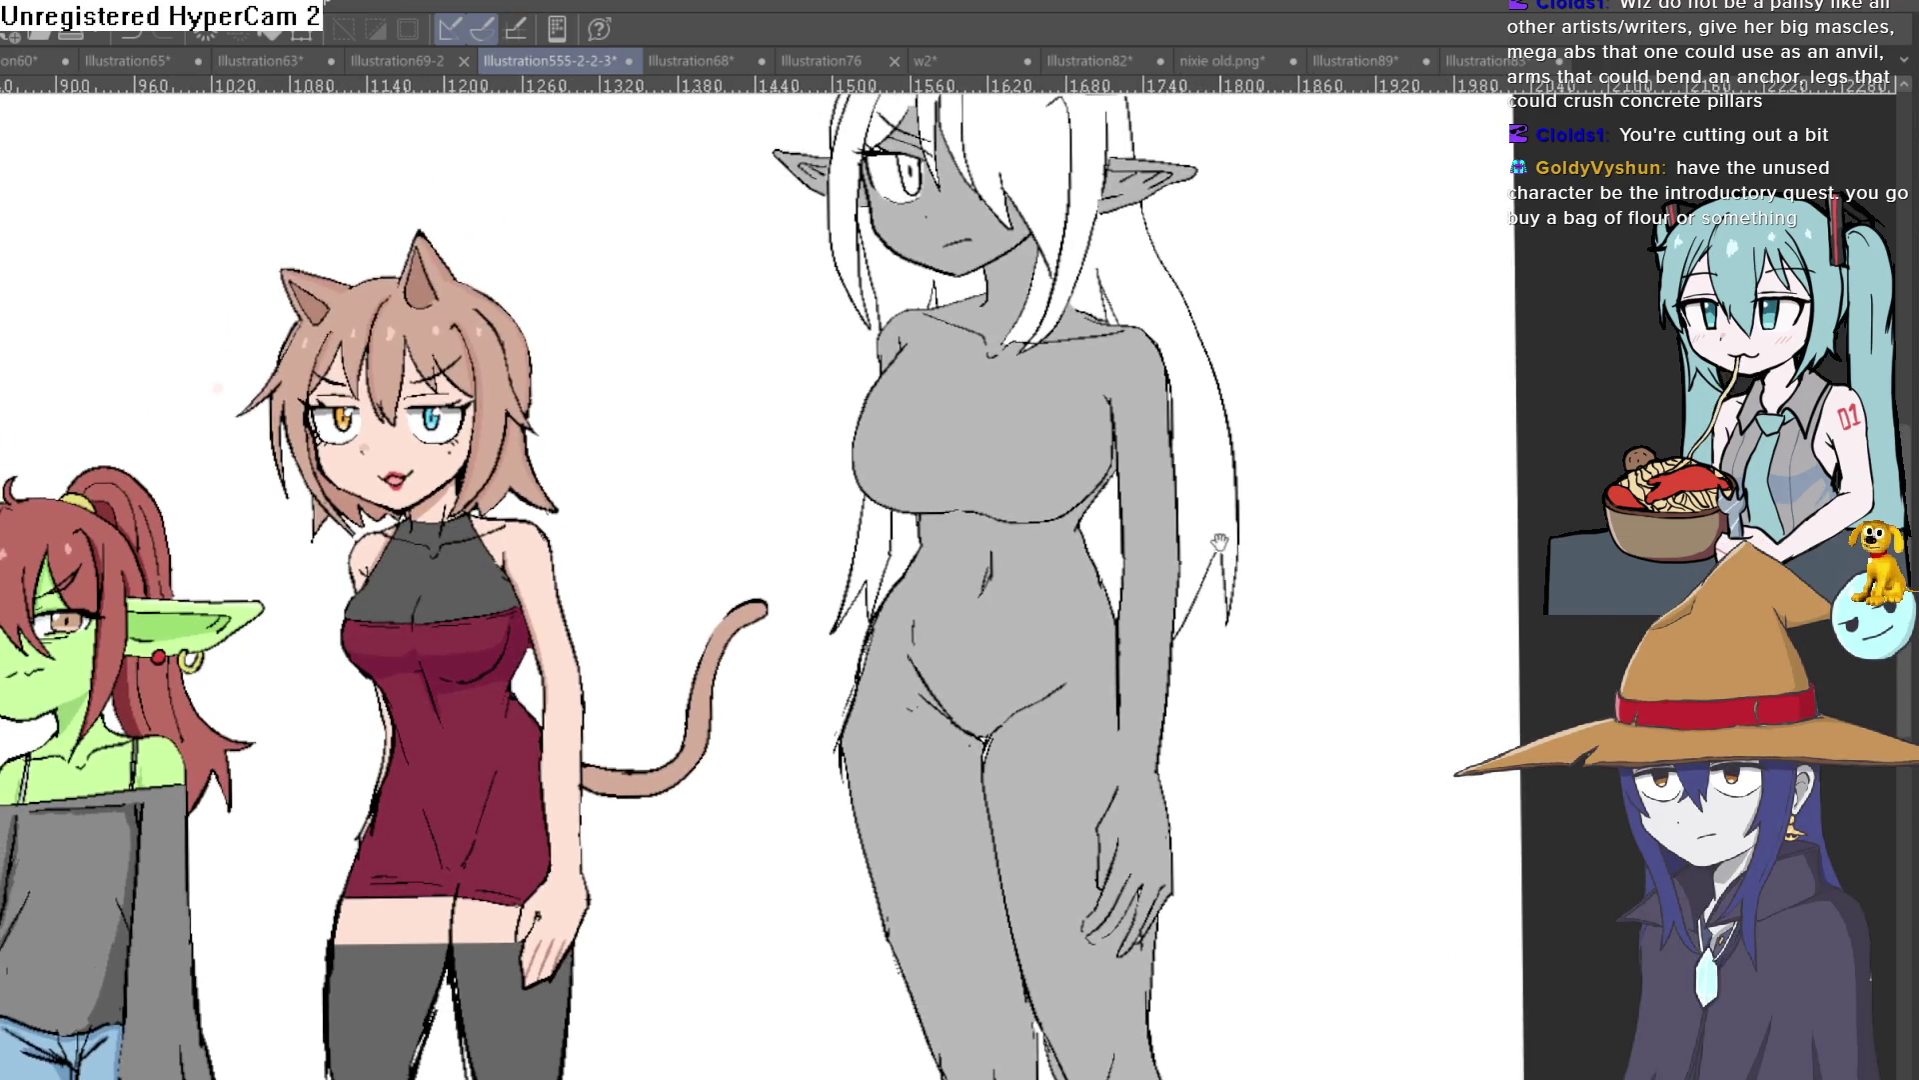
pyautogui.scroll(1, 1198, 470)
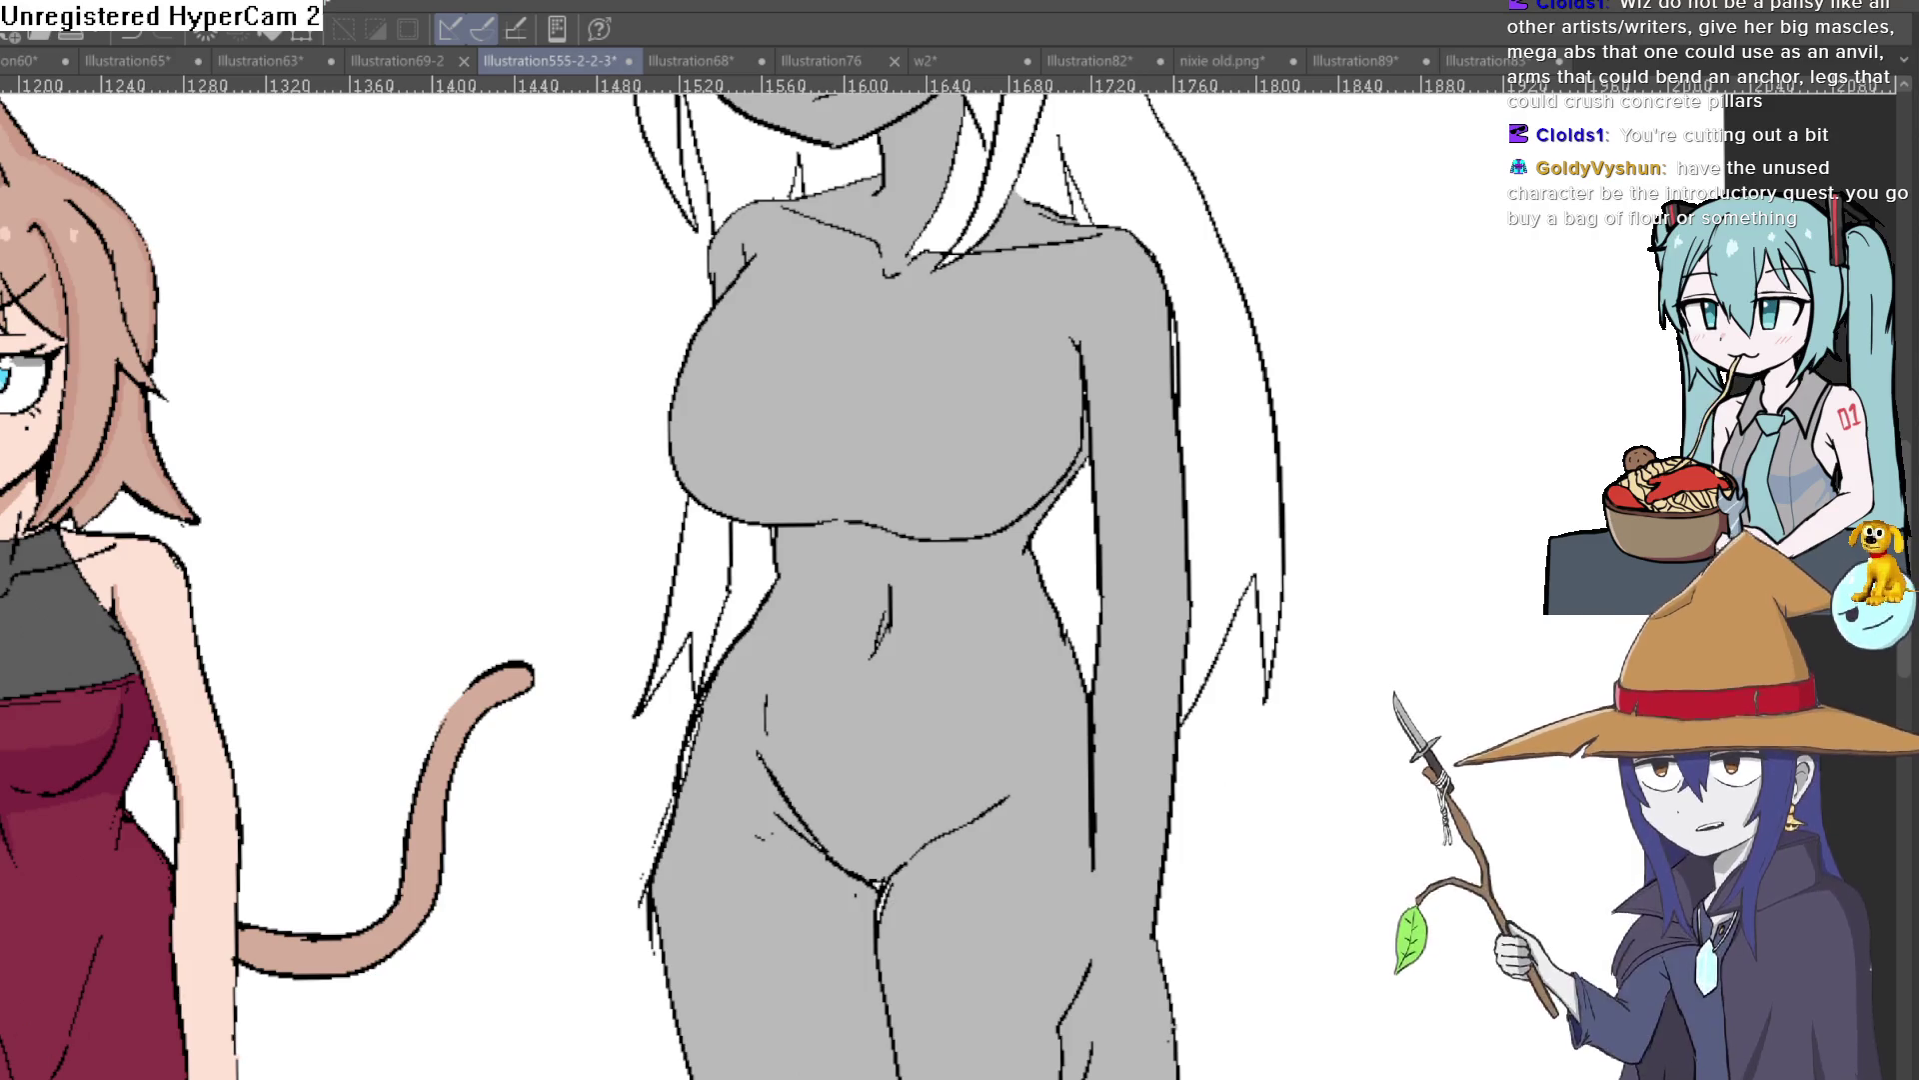
pyautogui.scroll(1, 880, 559)
# Step: Sketch curved creases on the grey figure's lower belly, redrawing the lower crease longer
pyautogui.moveTo(784, 505); pyautogui.dragTo(758, 568)
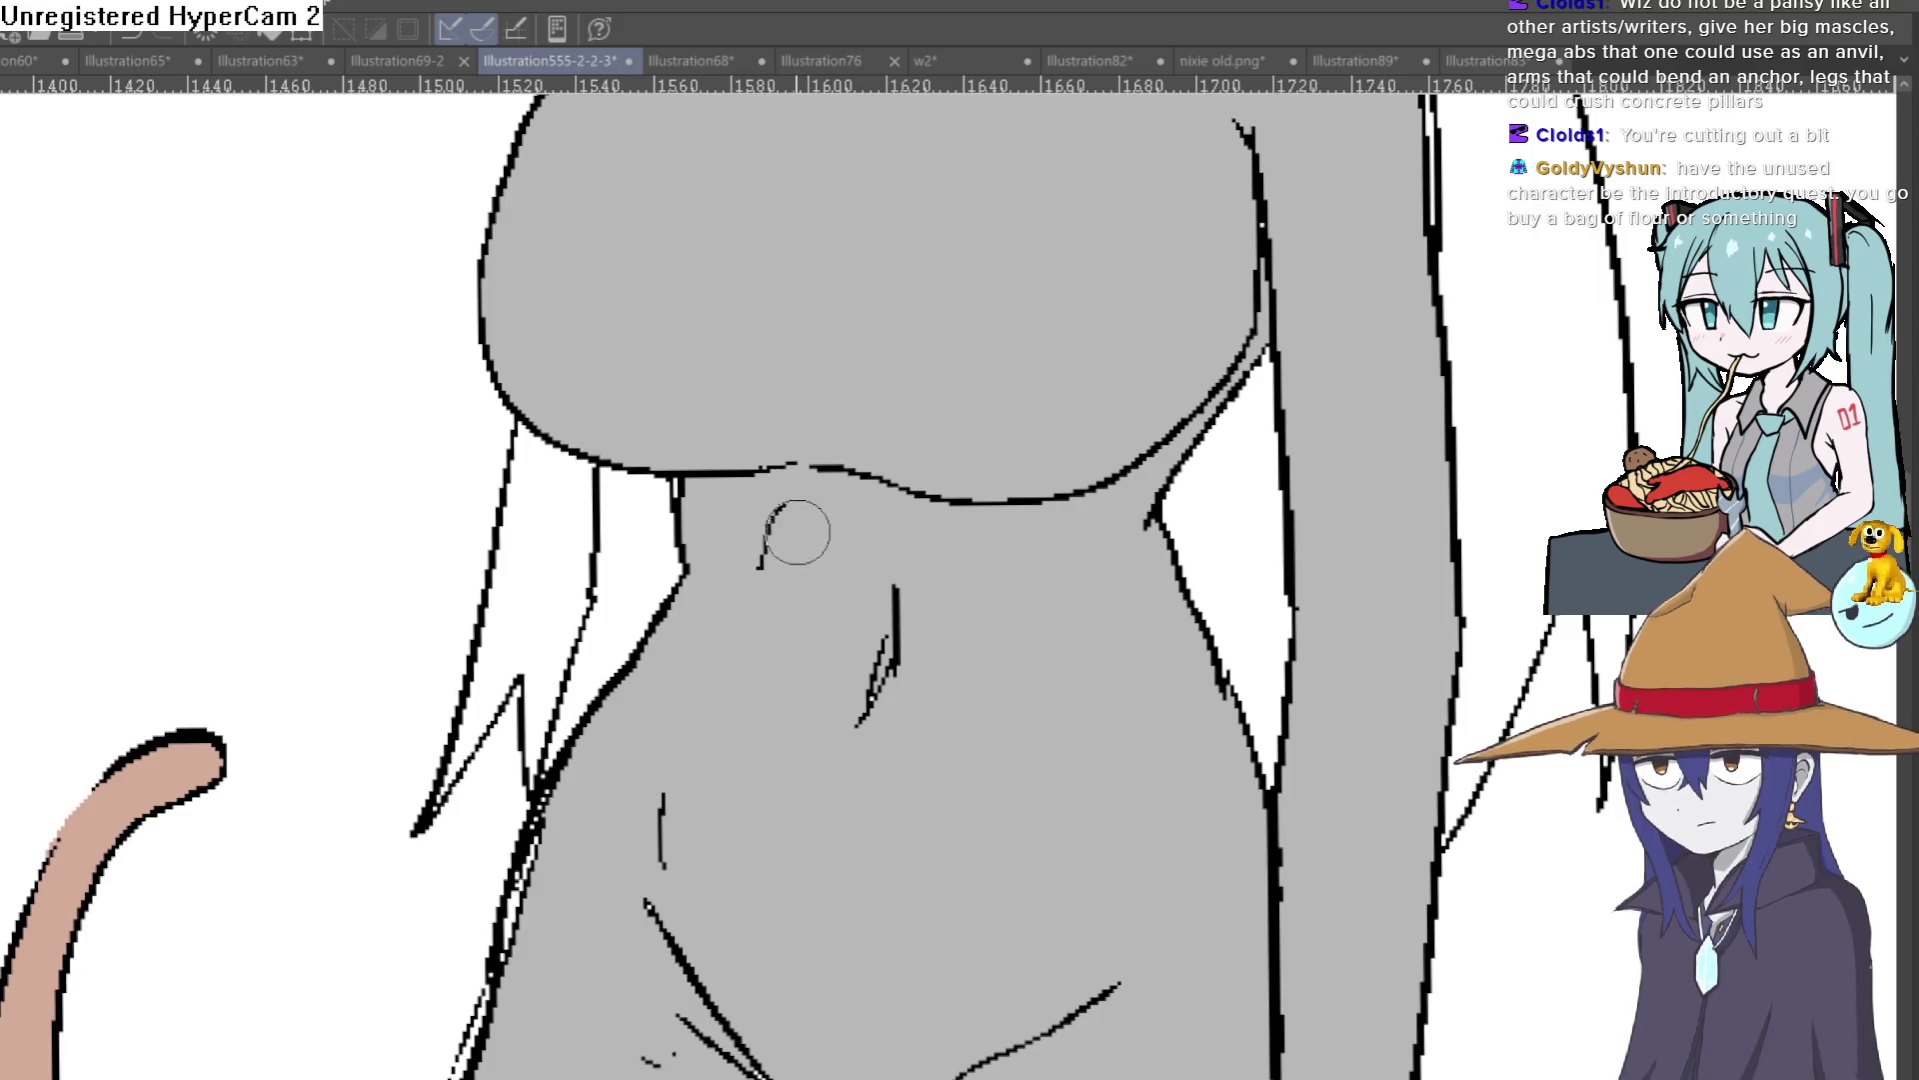
pyautogui.moveTo(1029, 538); pyautogui.dragTo(1072, 627)
pyautogui.moveTo(1076, 706); pyautogui.dragTo(1049, 579)
pyautogui.moveTo(957, 883); pyautogui.dragTo(994, 805)
pyautogui.hotkey('ctrl', 'z')
pyautogui.moveTo(957, 870); pyautogui.dragTo(1003, 745)
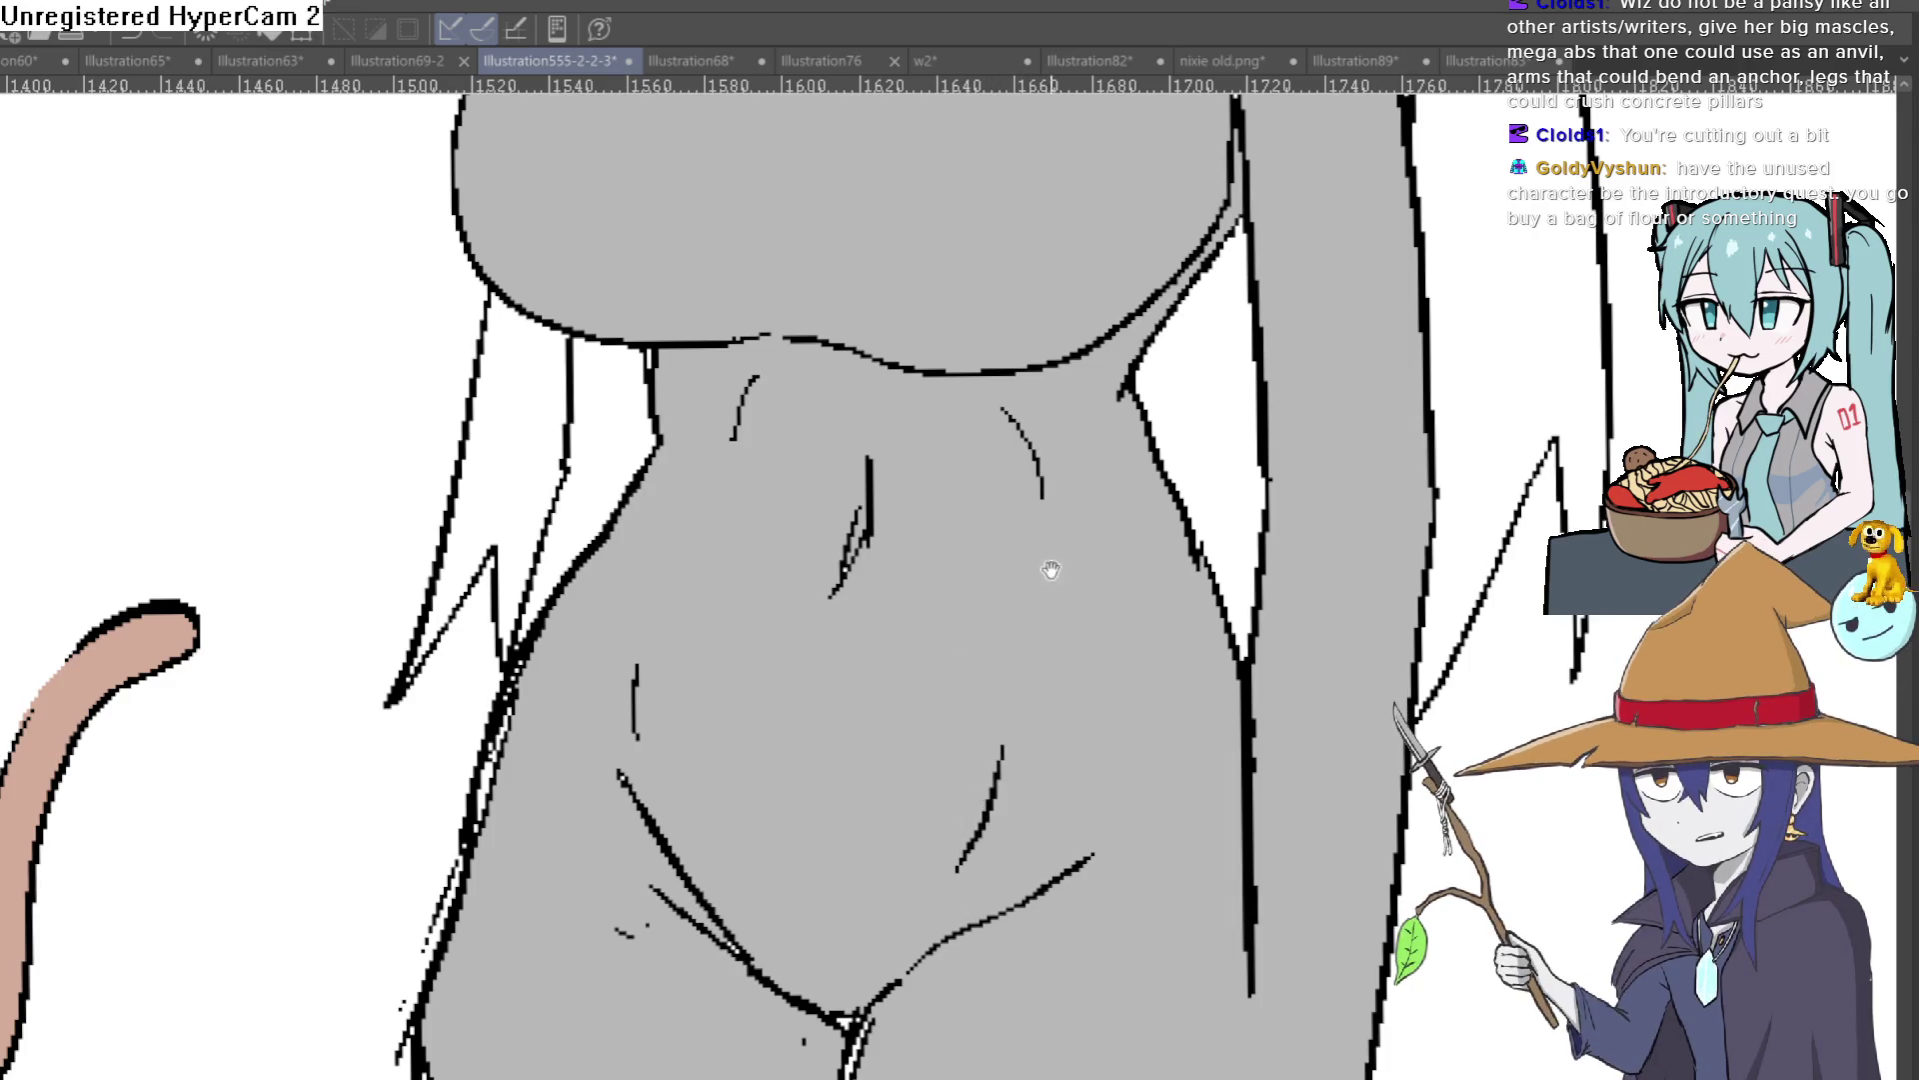
# Step: Add a vertical ab line with short cross creases, then undo the ab strokes and the navel stroke
pyautogui.moveTo(1032, 562); pyautogui.dragTo(954, 487)
pyautogui.moveTo(765, 494)
pyautogui.mouseDown()
pyautogui.moveTo(729, 600)
pyautogui.moveTo(737, 645)
pyautogui.mouseUp()
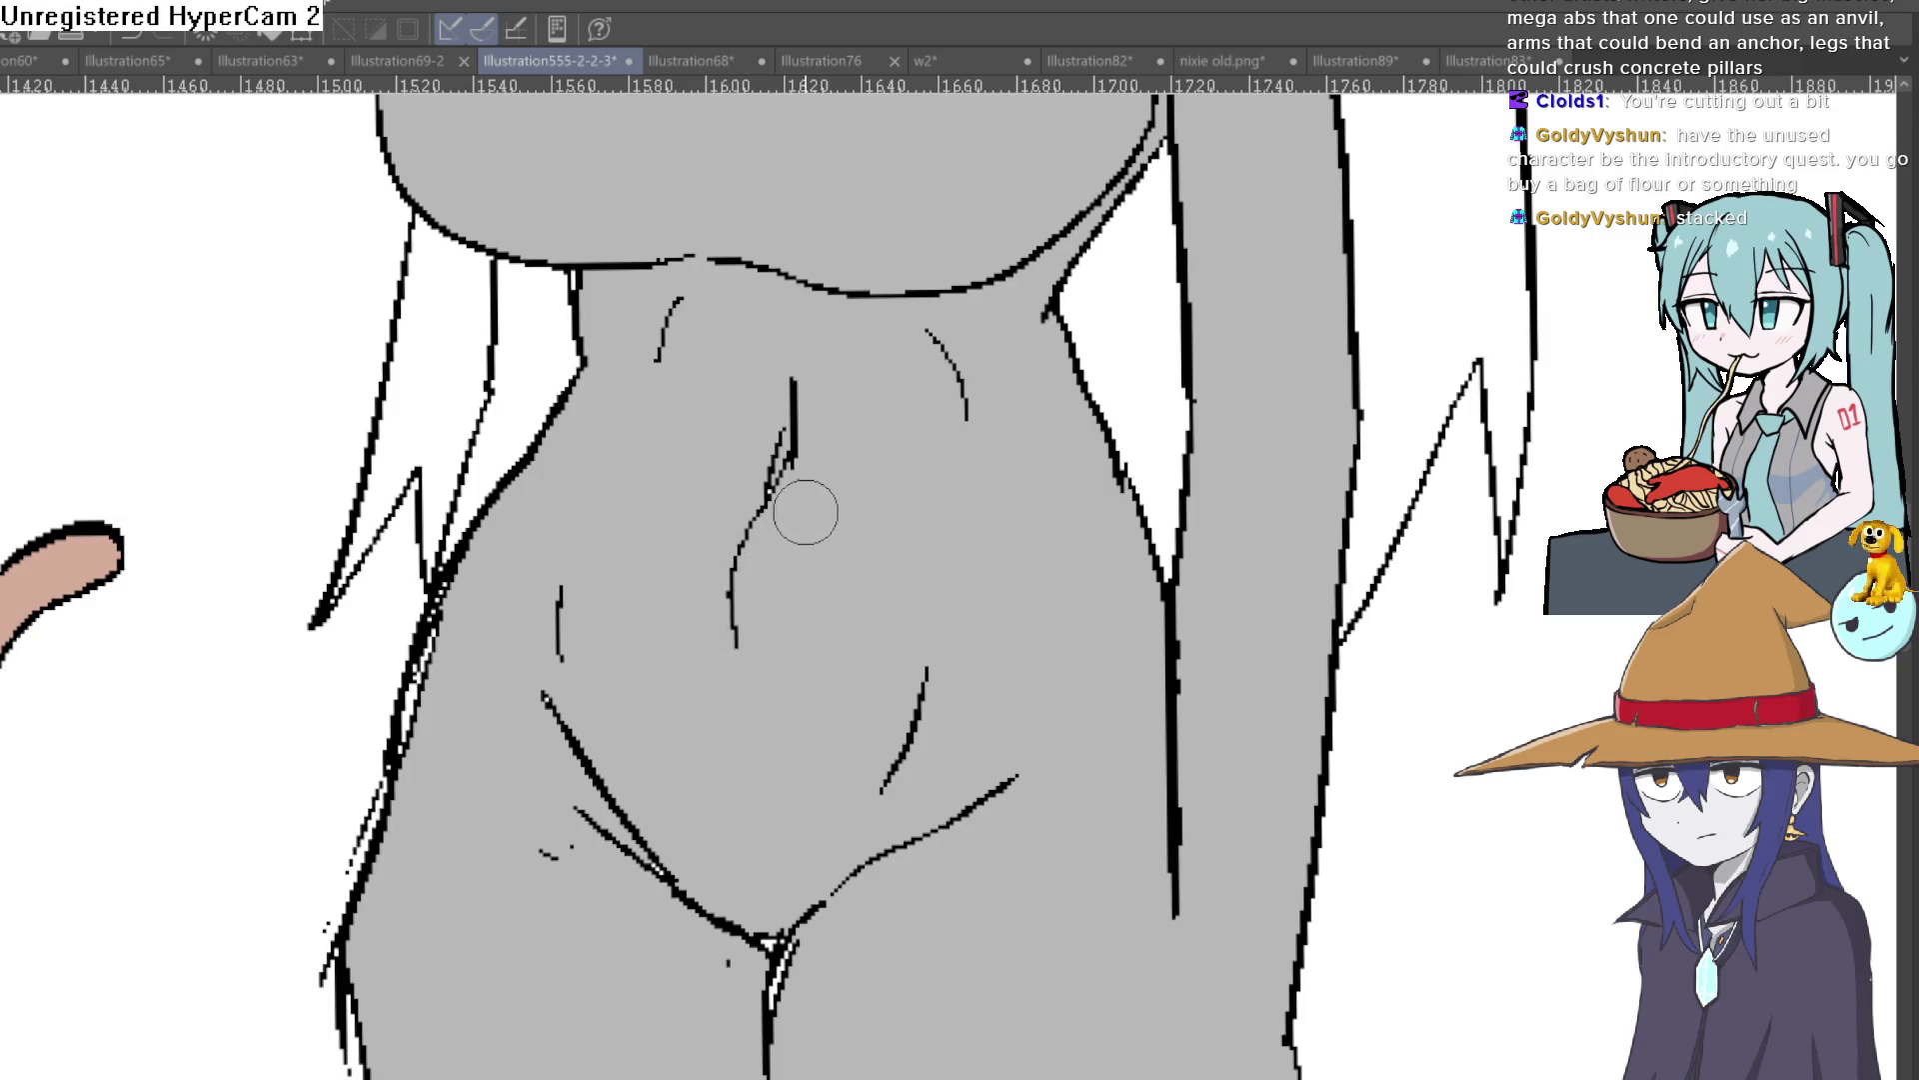
pyautogui.moveTo(790, 395); pyautogui.dragTo(800, 312)
pyautogui.moveTo(800, 465); pyautogui.dragTo(872, 493)
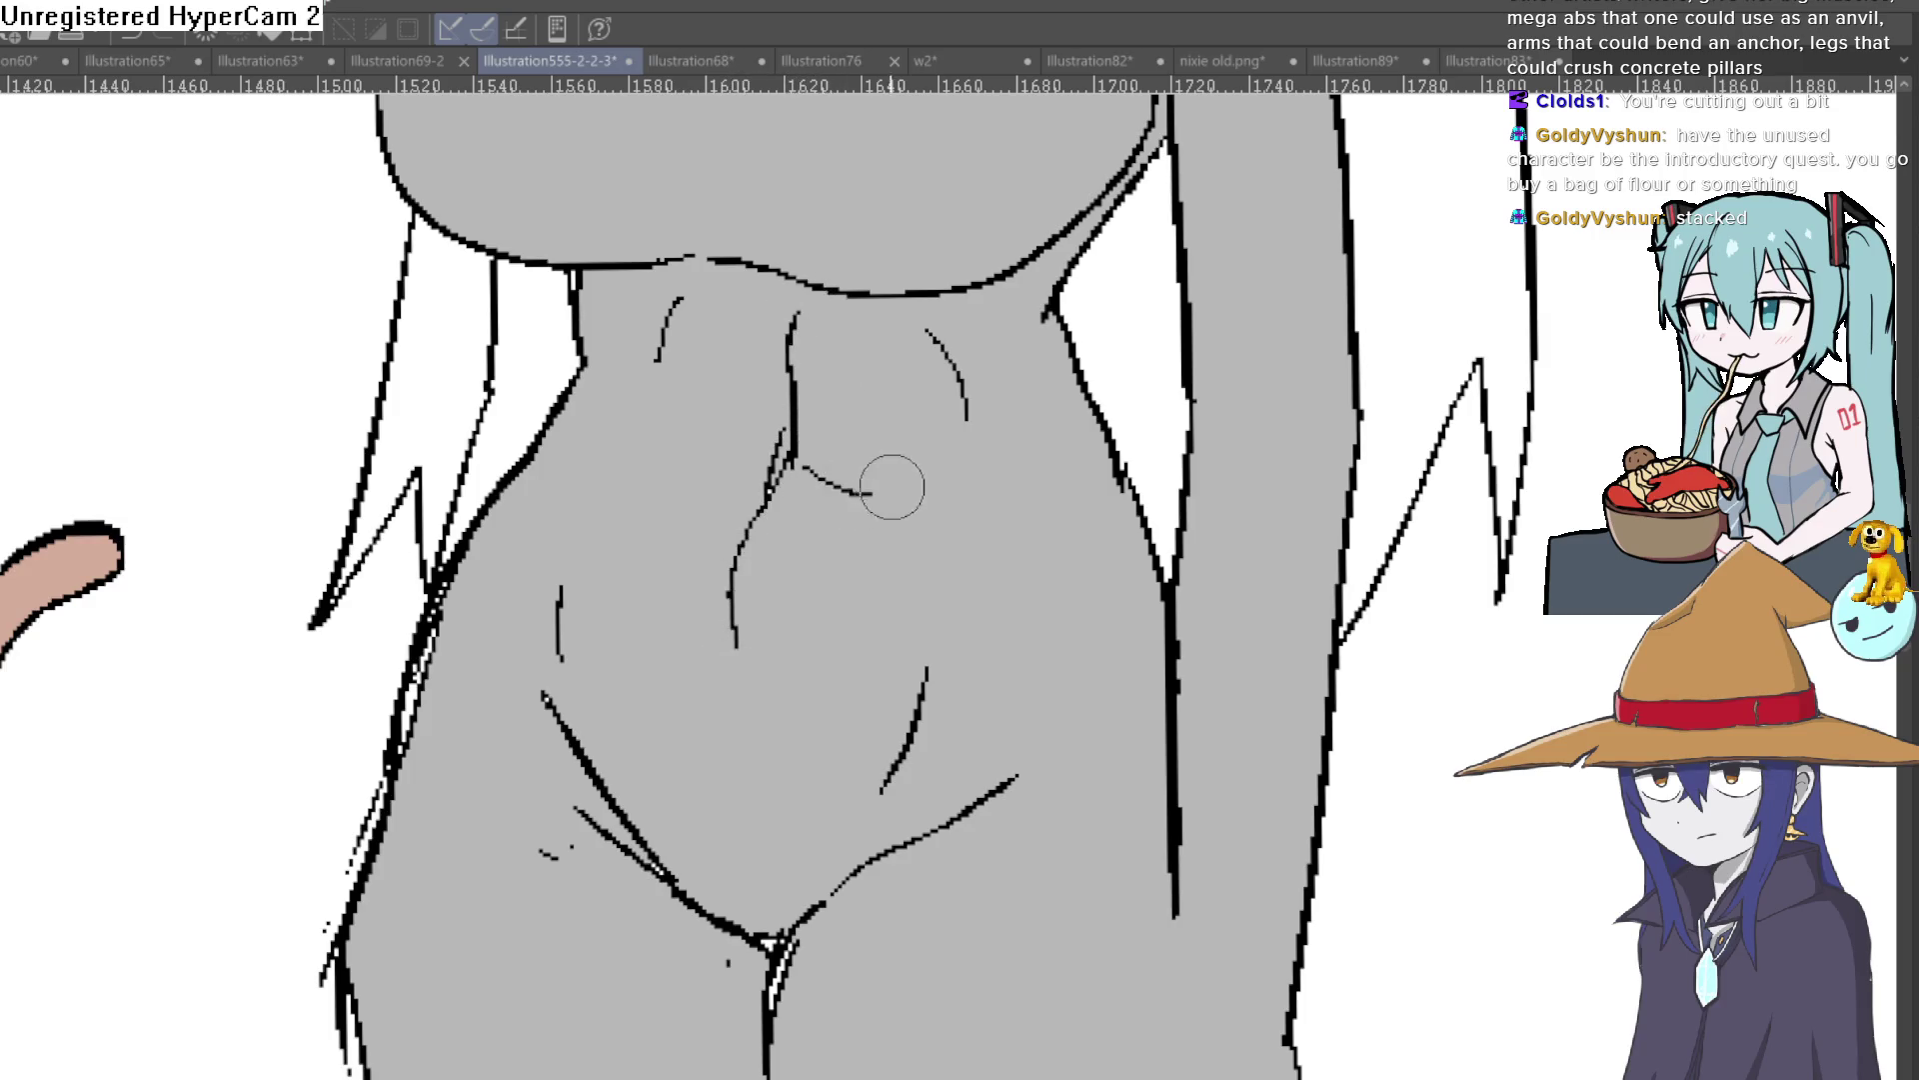
pyautogui.moveTo(755, 462); pyautogui.dragTo(652, 468)
pyautogui.moveTo(643, 667); pyautogui.dragTo(722, 657)
pyautogui.hotkey('ctrl', 'z')
pyautogui.hotkey('ctrl', 'z')
pyautogui.hotkey('ctrl', 'z')
pyautogui.hotkey('ctrl', 'z')
pyautogui.hotkey('ctrl', 'z')
pyautogui.hotkey('ctrl', 'z')
pyautogui.hotkey('ctrl', 'z')
pyautogui.hotkey('ctrl', 'z')
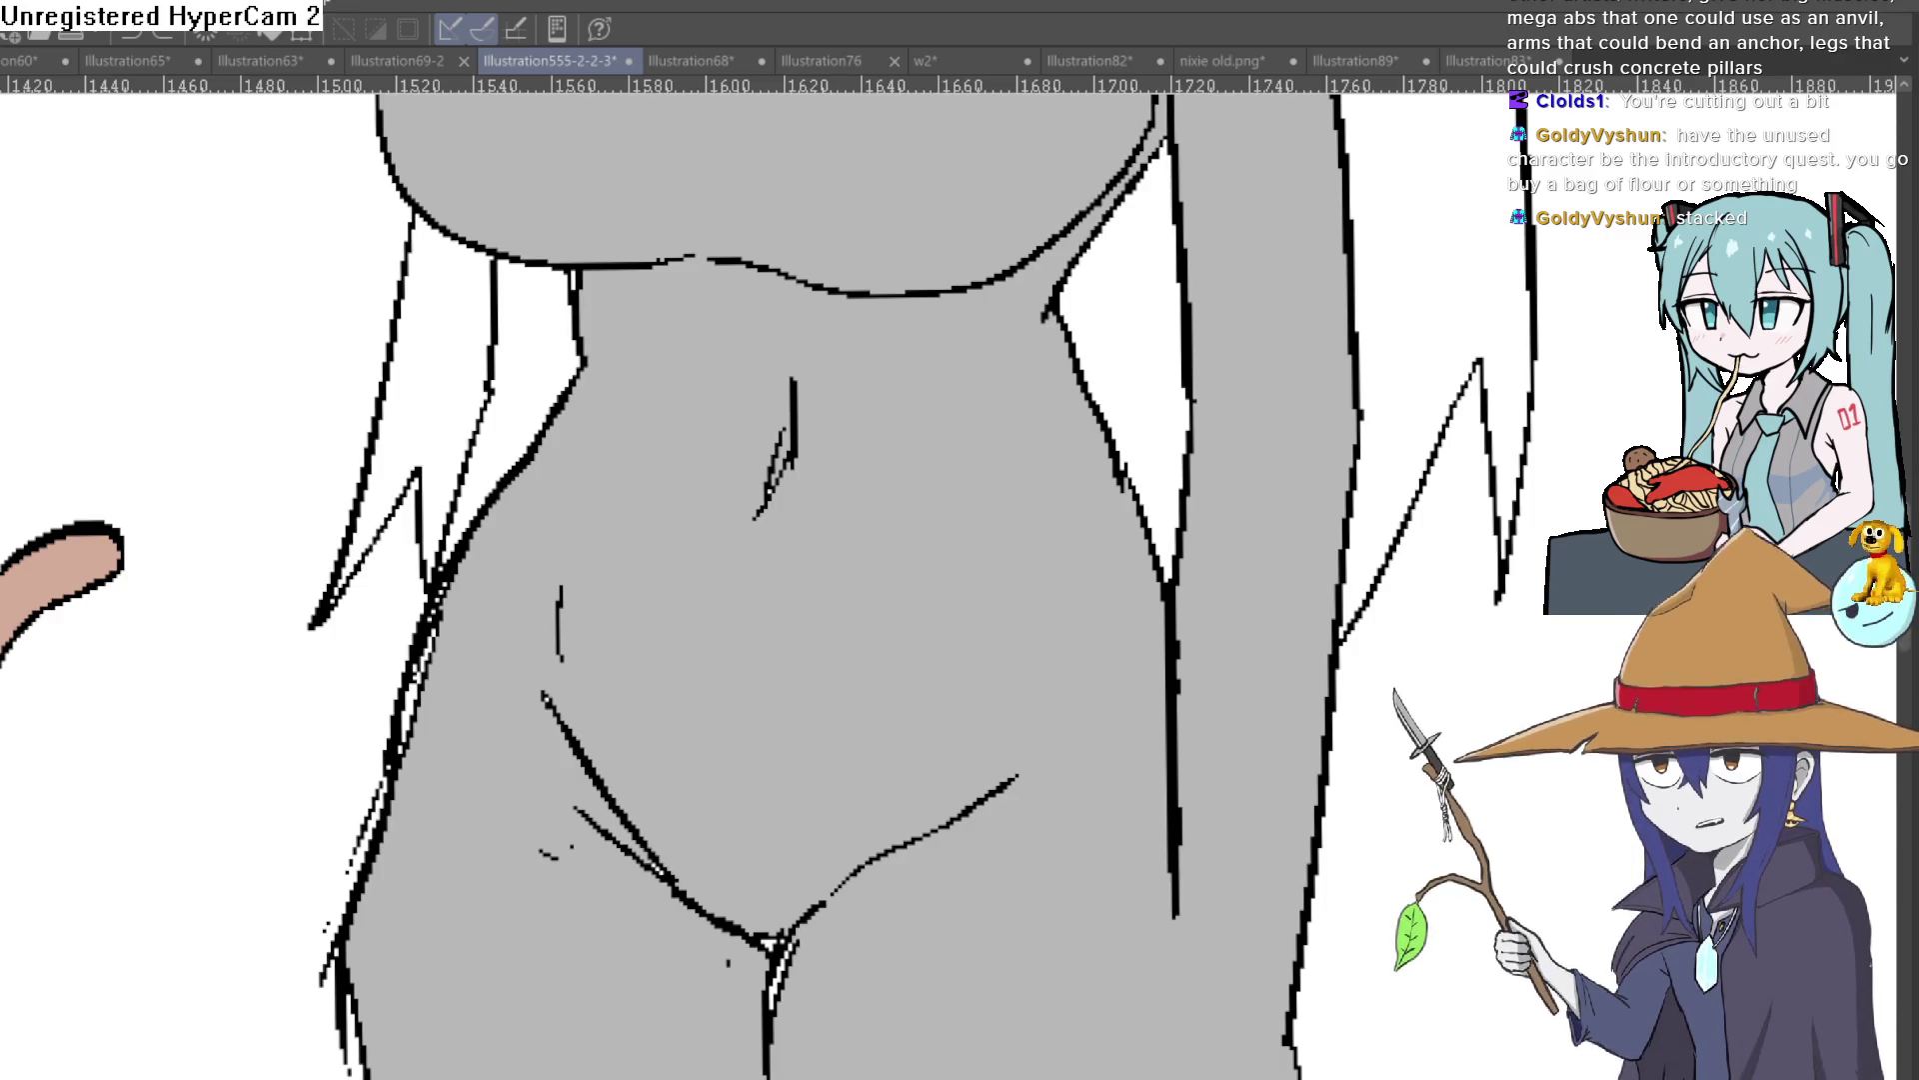
pyautogui.hotkey('ctrl', 'z')
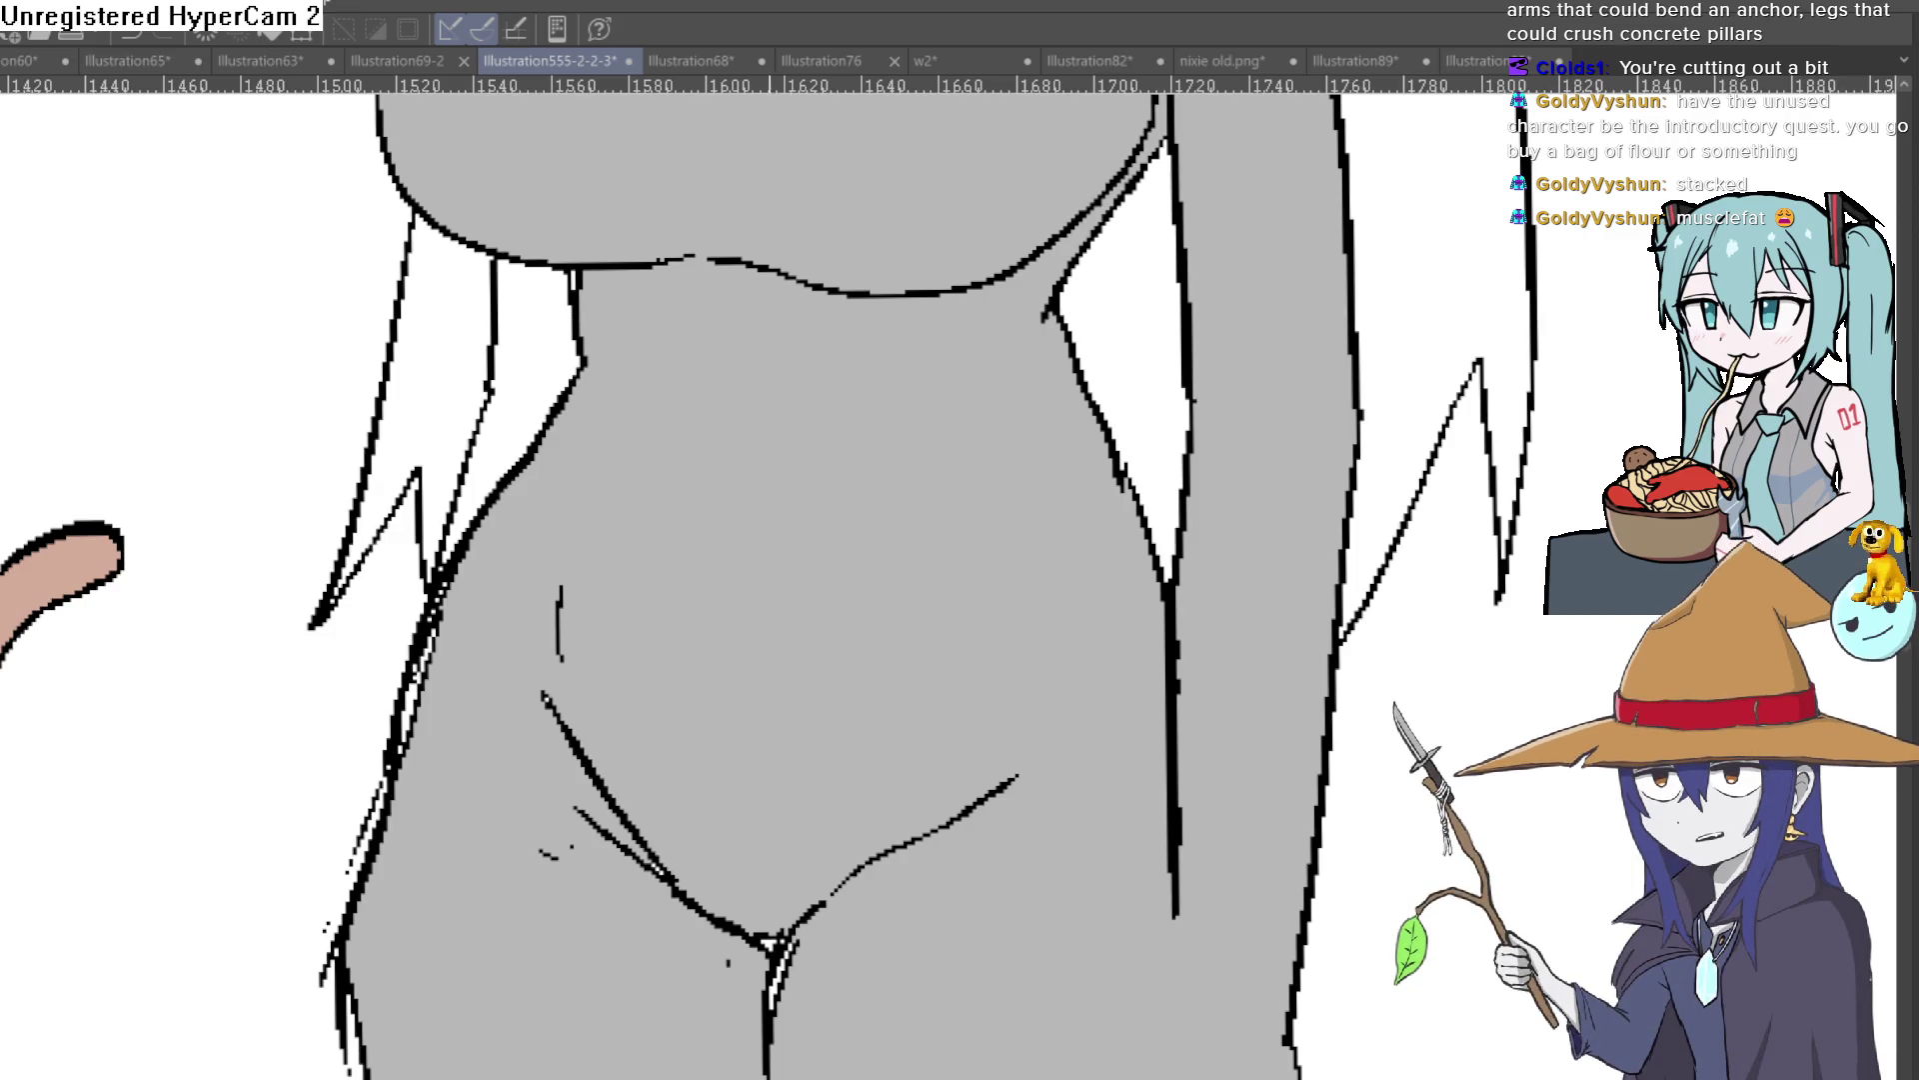
pyautogui.moveTo(1005, 755); pyautogui.dragTo(1022, 626)
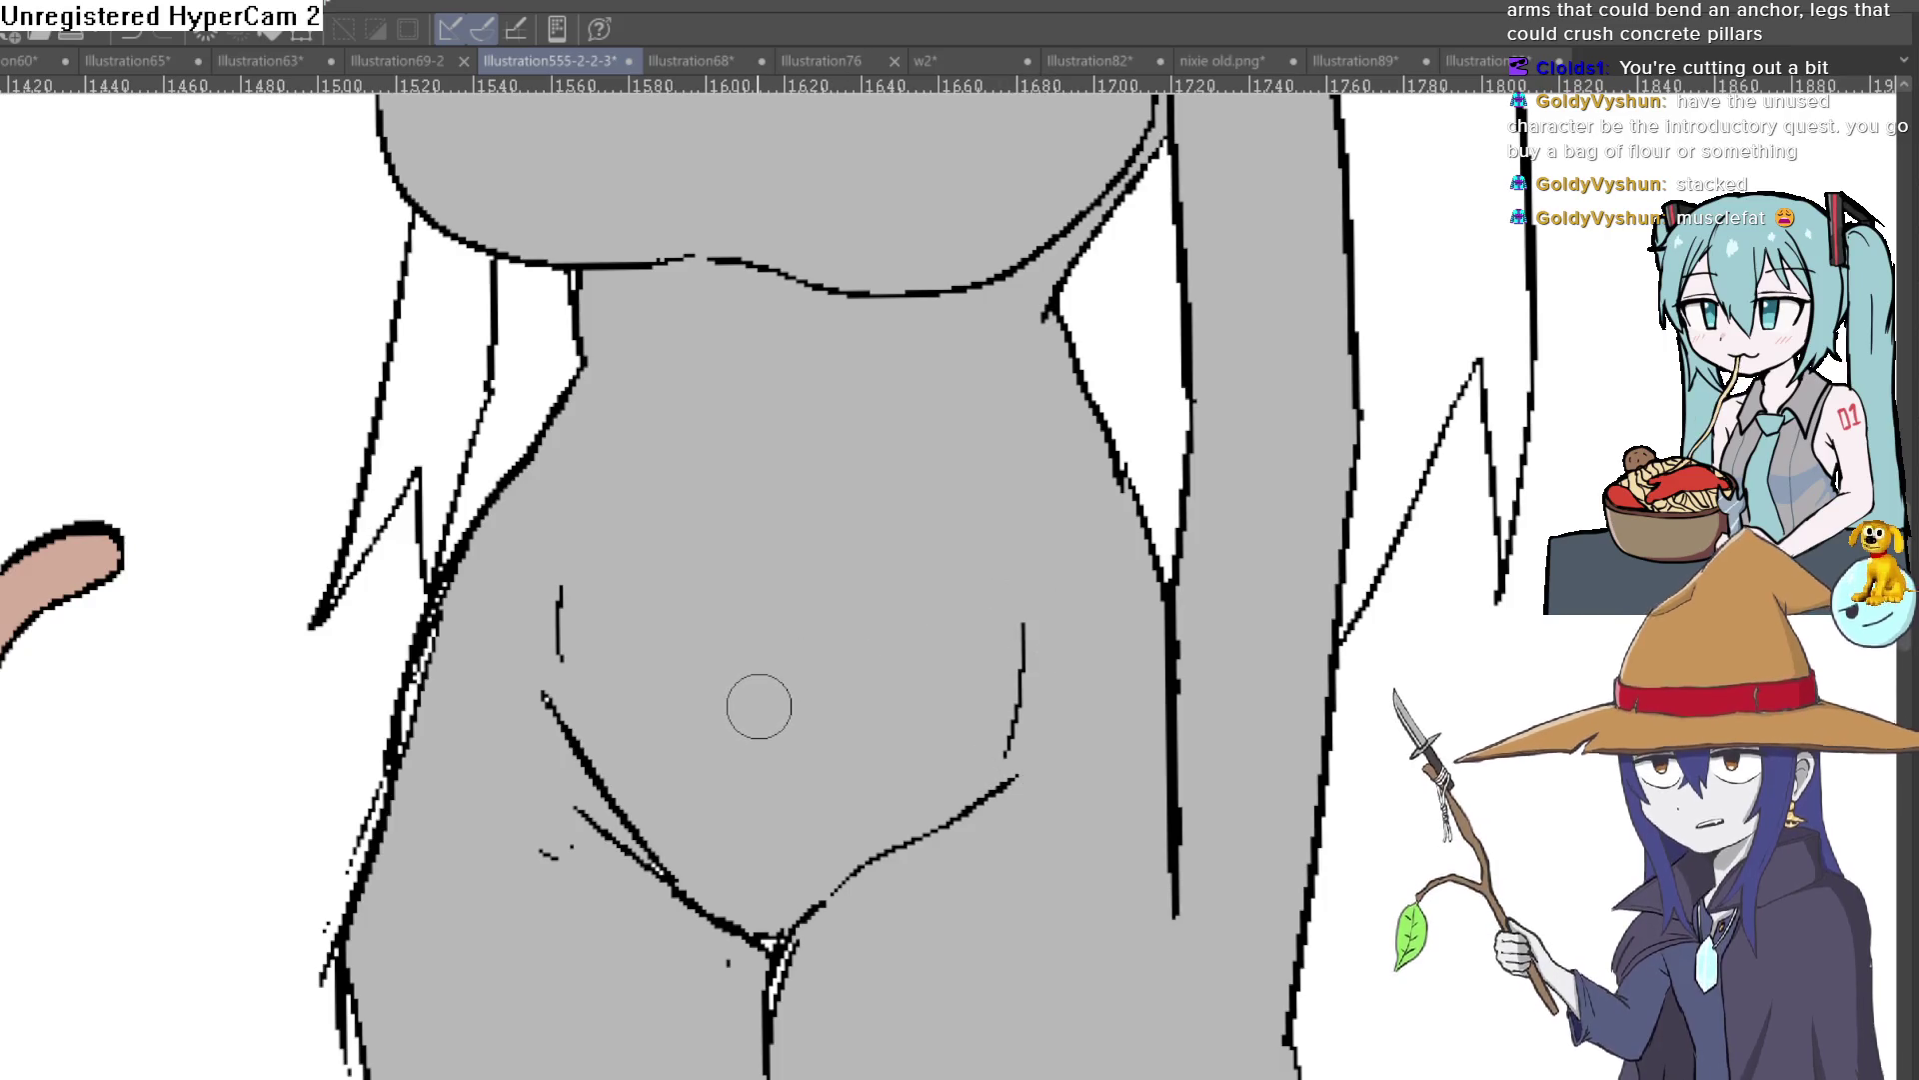
pyautogui.moveTo(781, 730)
pyautogui.mouseDown()
pyautogui.moveTo(789, 542)
pyautogui.moveTo(965, 559)
pyautogui.mouseUp()
pyautogui.moveTo(750, 540)
pyautogui.mouseDown()
pyautogui.moveTo(645, 528)
pyautogui.moveTo(628, 612)
pyautogui.mouseUp()
pyautogui.moveTo(833, 571); pyautogui.dragTo(814, 661)
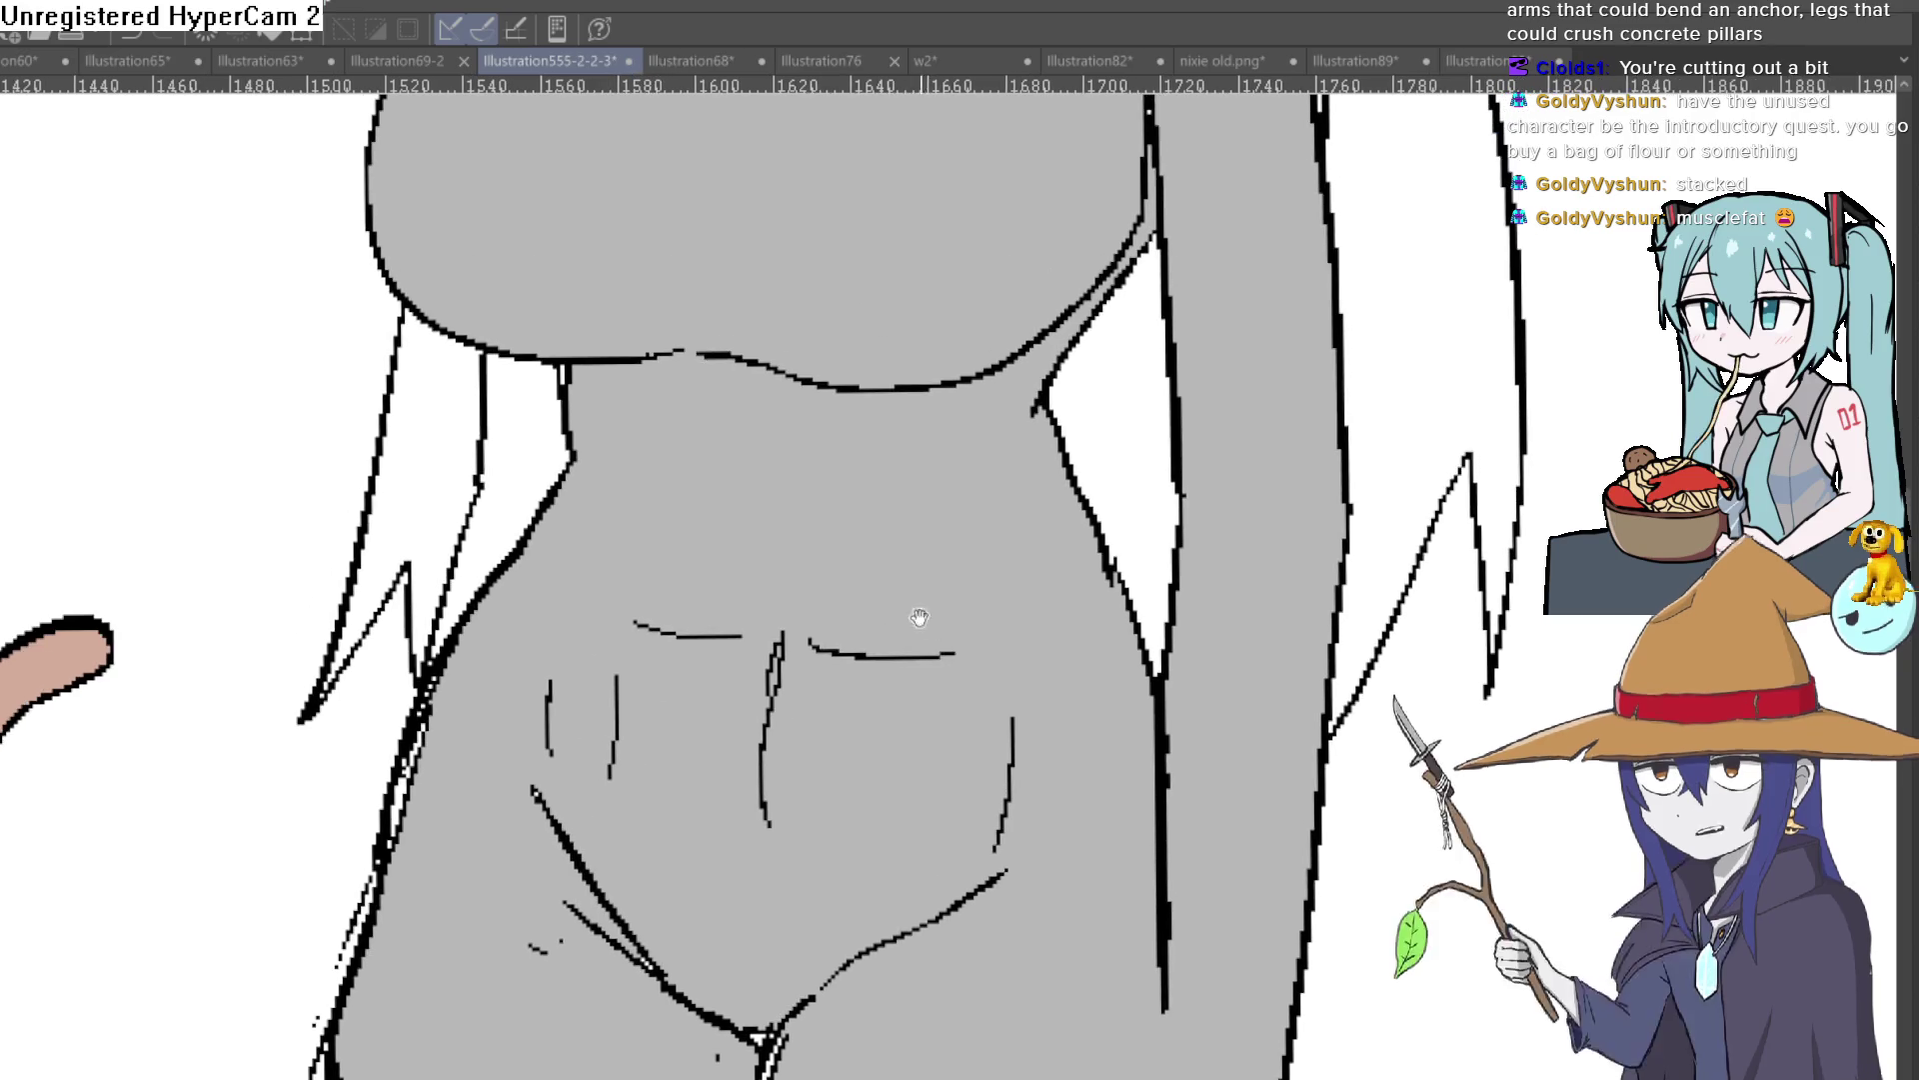
pyautogui.moveTo(642, 590); pyautogui.dragTo(625, 470)
pyautogui.moveTo(849, 489); pyautogui.dragTo(746, 532)
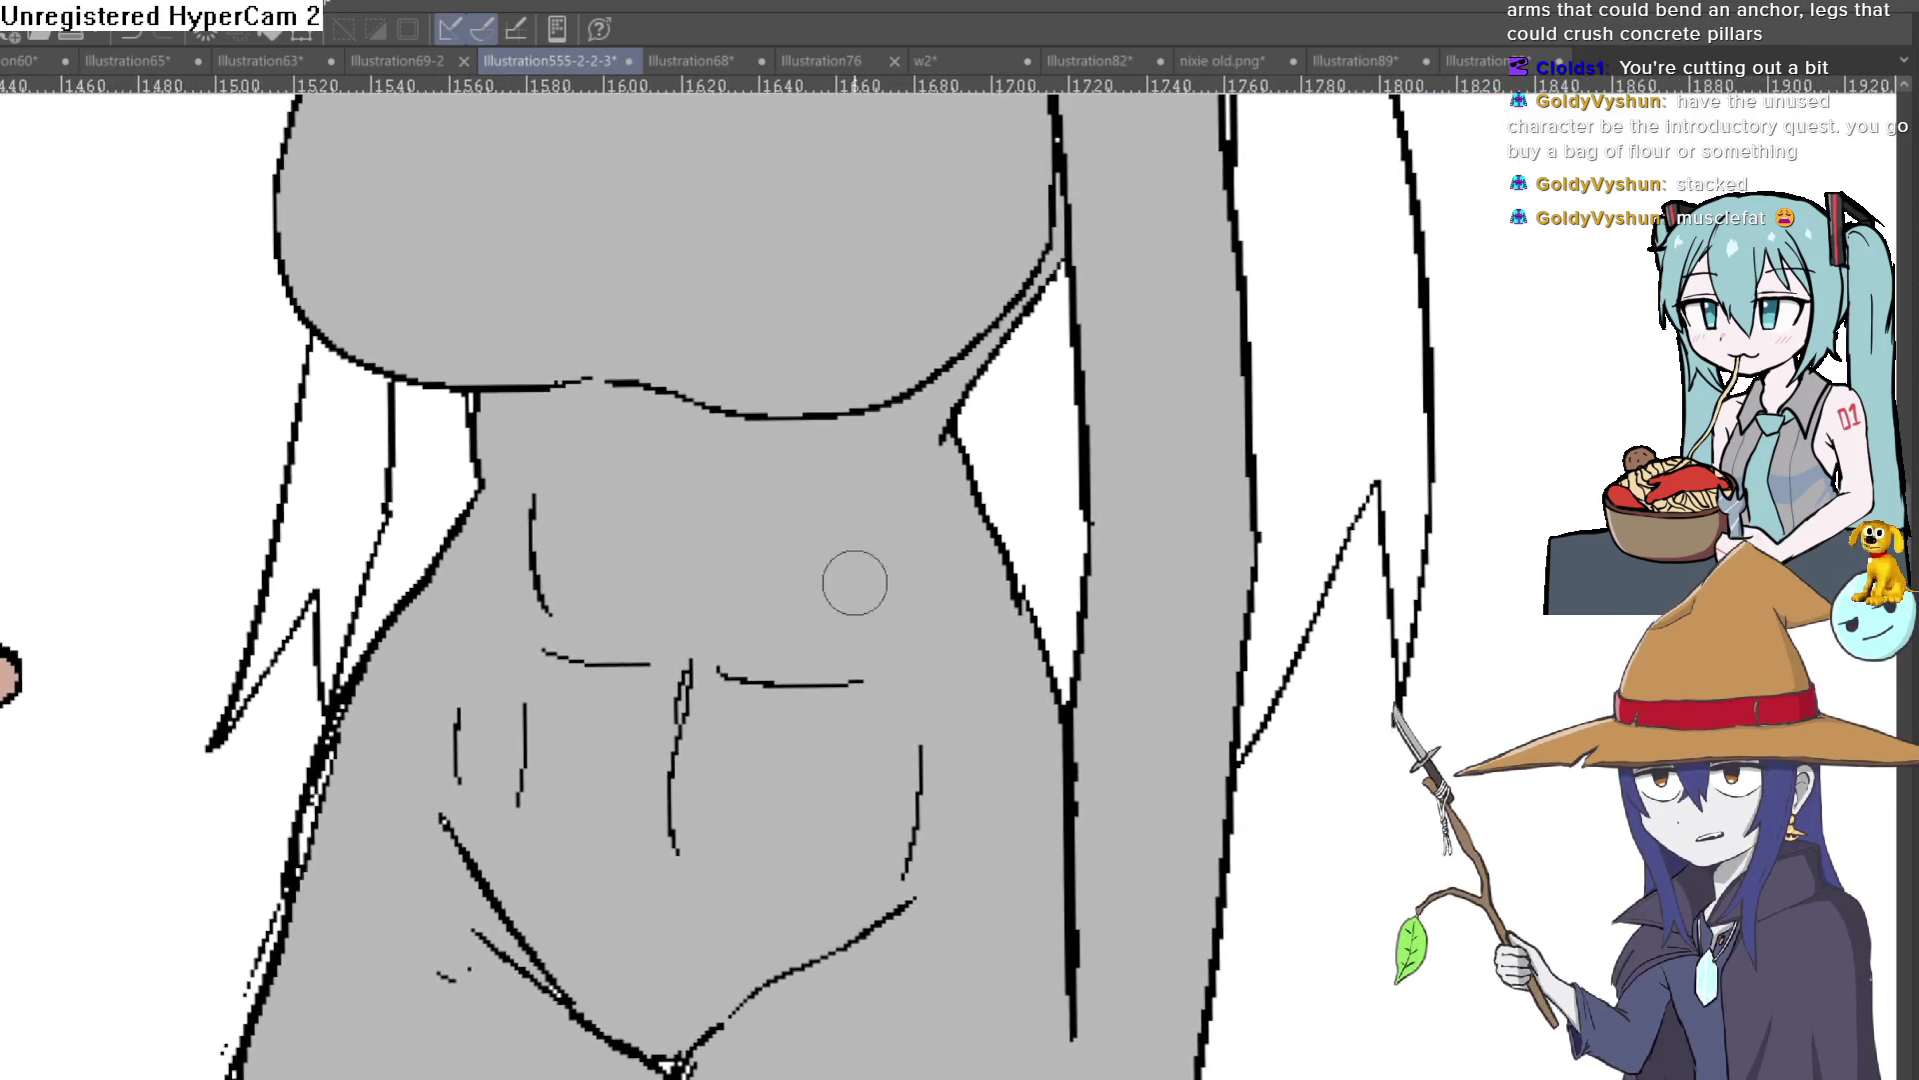
pyautogui.moveTo(868, 644); pyautogui.dragTo(891, 484)
pyautogui.moveTo(694, 617); pyautogui.dragTo(698, 505)
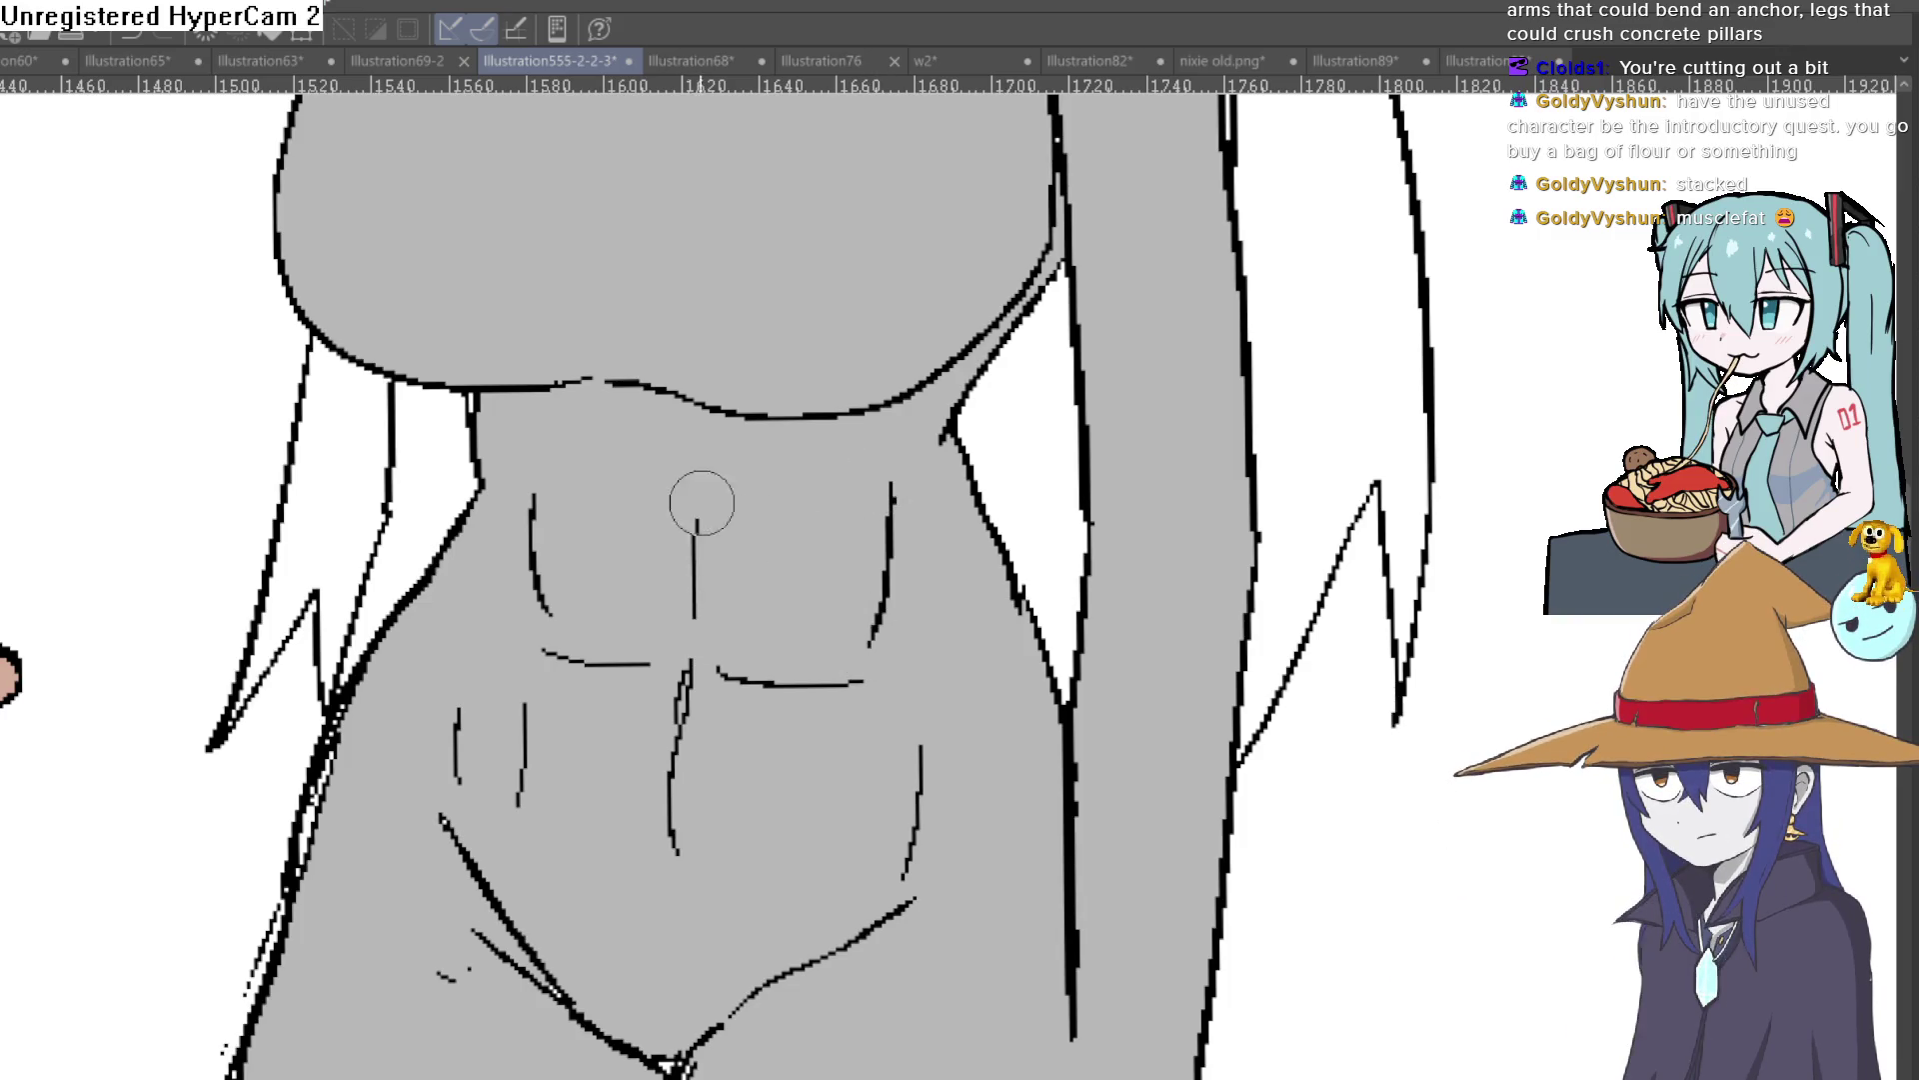
pyautogui.click(716, 483)
pyautogui.moveTo(715, 484); pyautogui.dragTo(842, 488)
pyautogui.moveTo(656, 485); pyautogui.dragTo(597, 487)
pyautogui.hotkey('ctrl', '-')
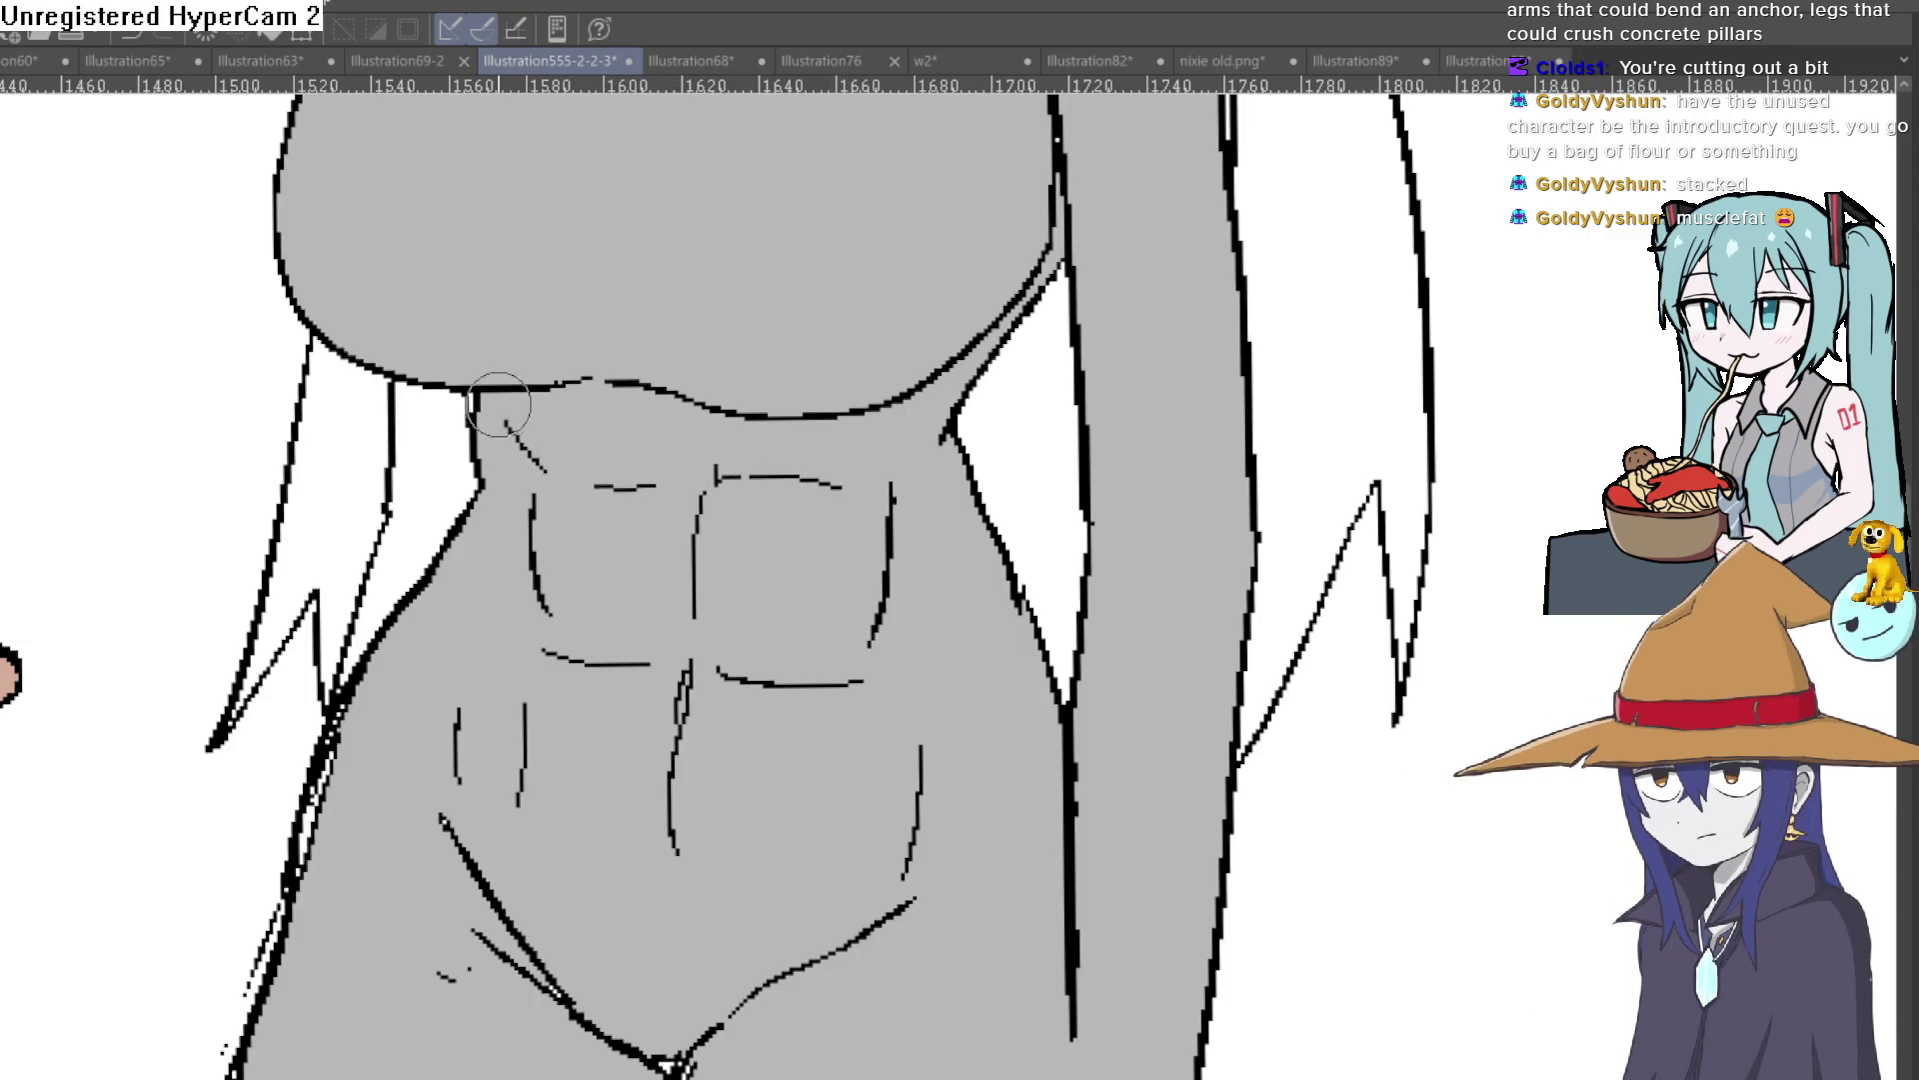
pyautogui.hotkey('ctrl', '-')
pyautogui.hotkey('ctrl', '-')
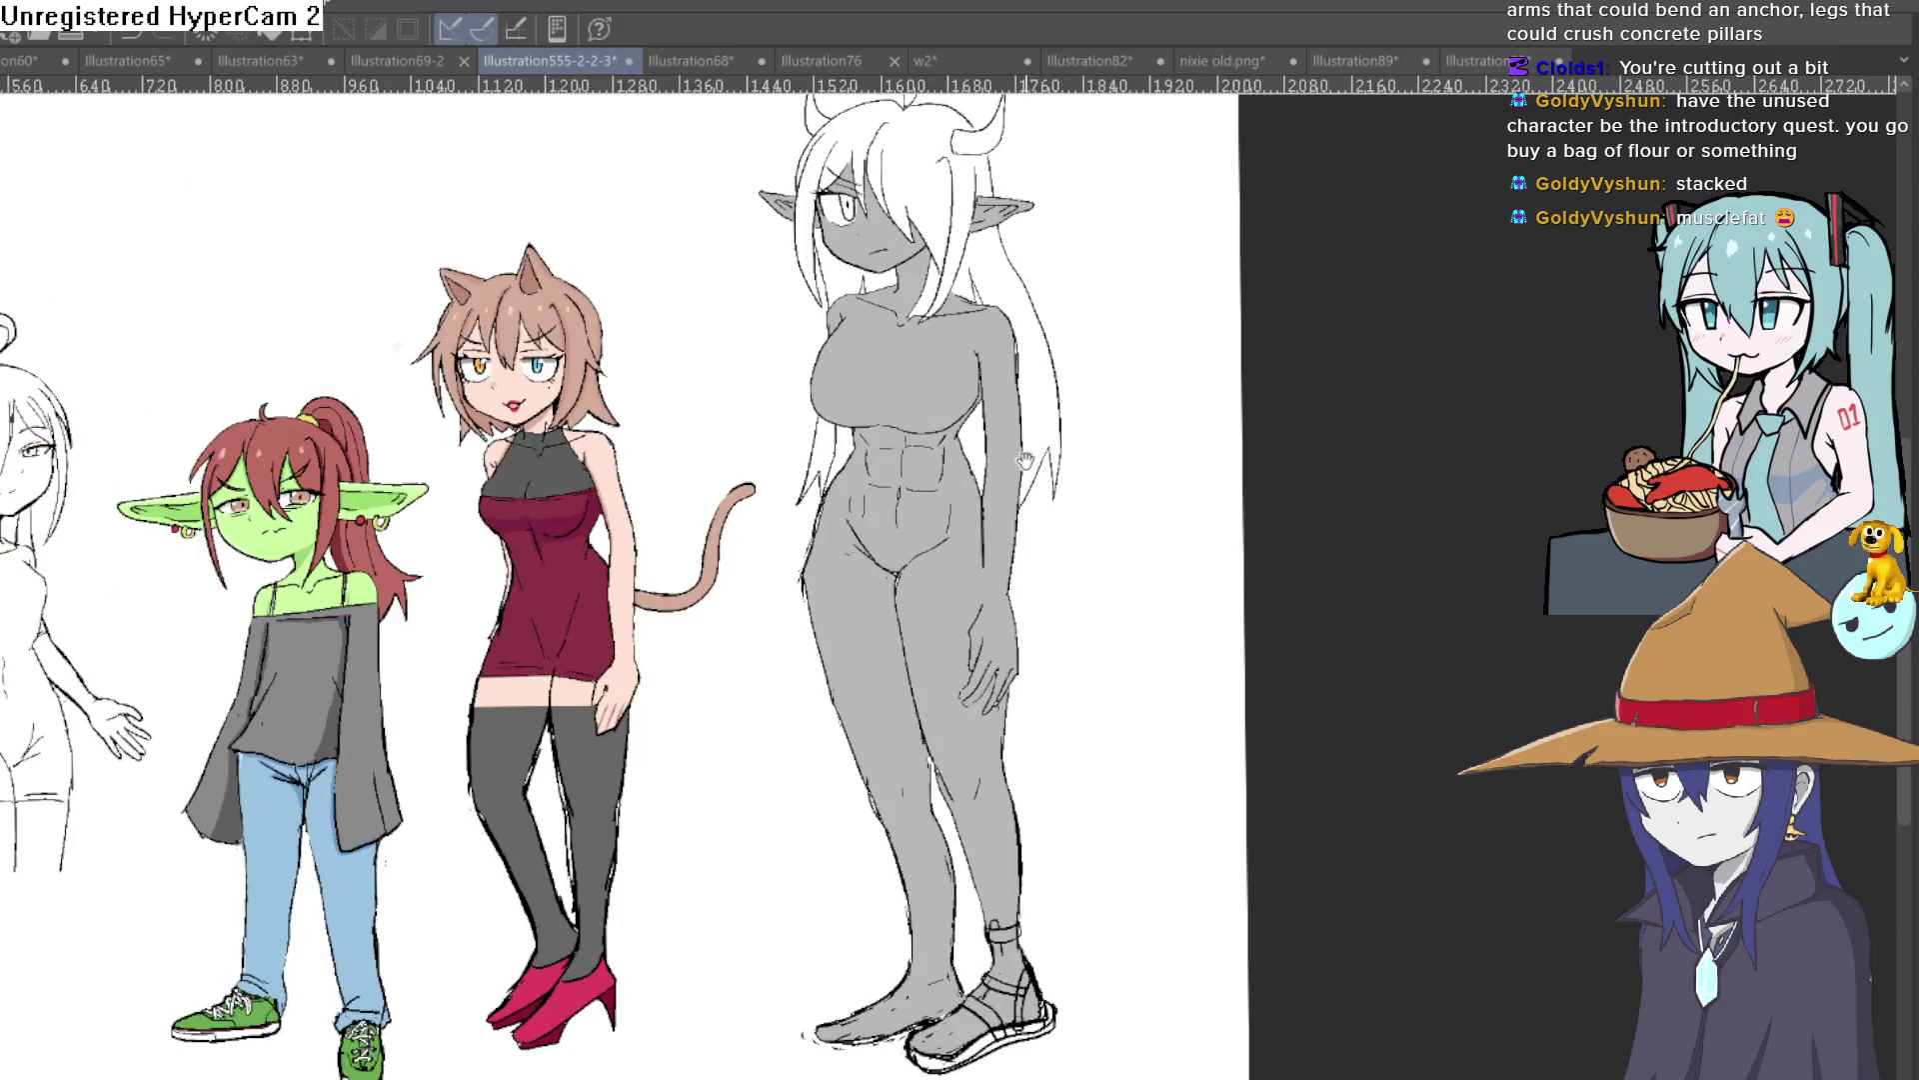
pyautogui.click(981, 489)
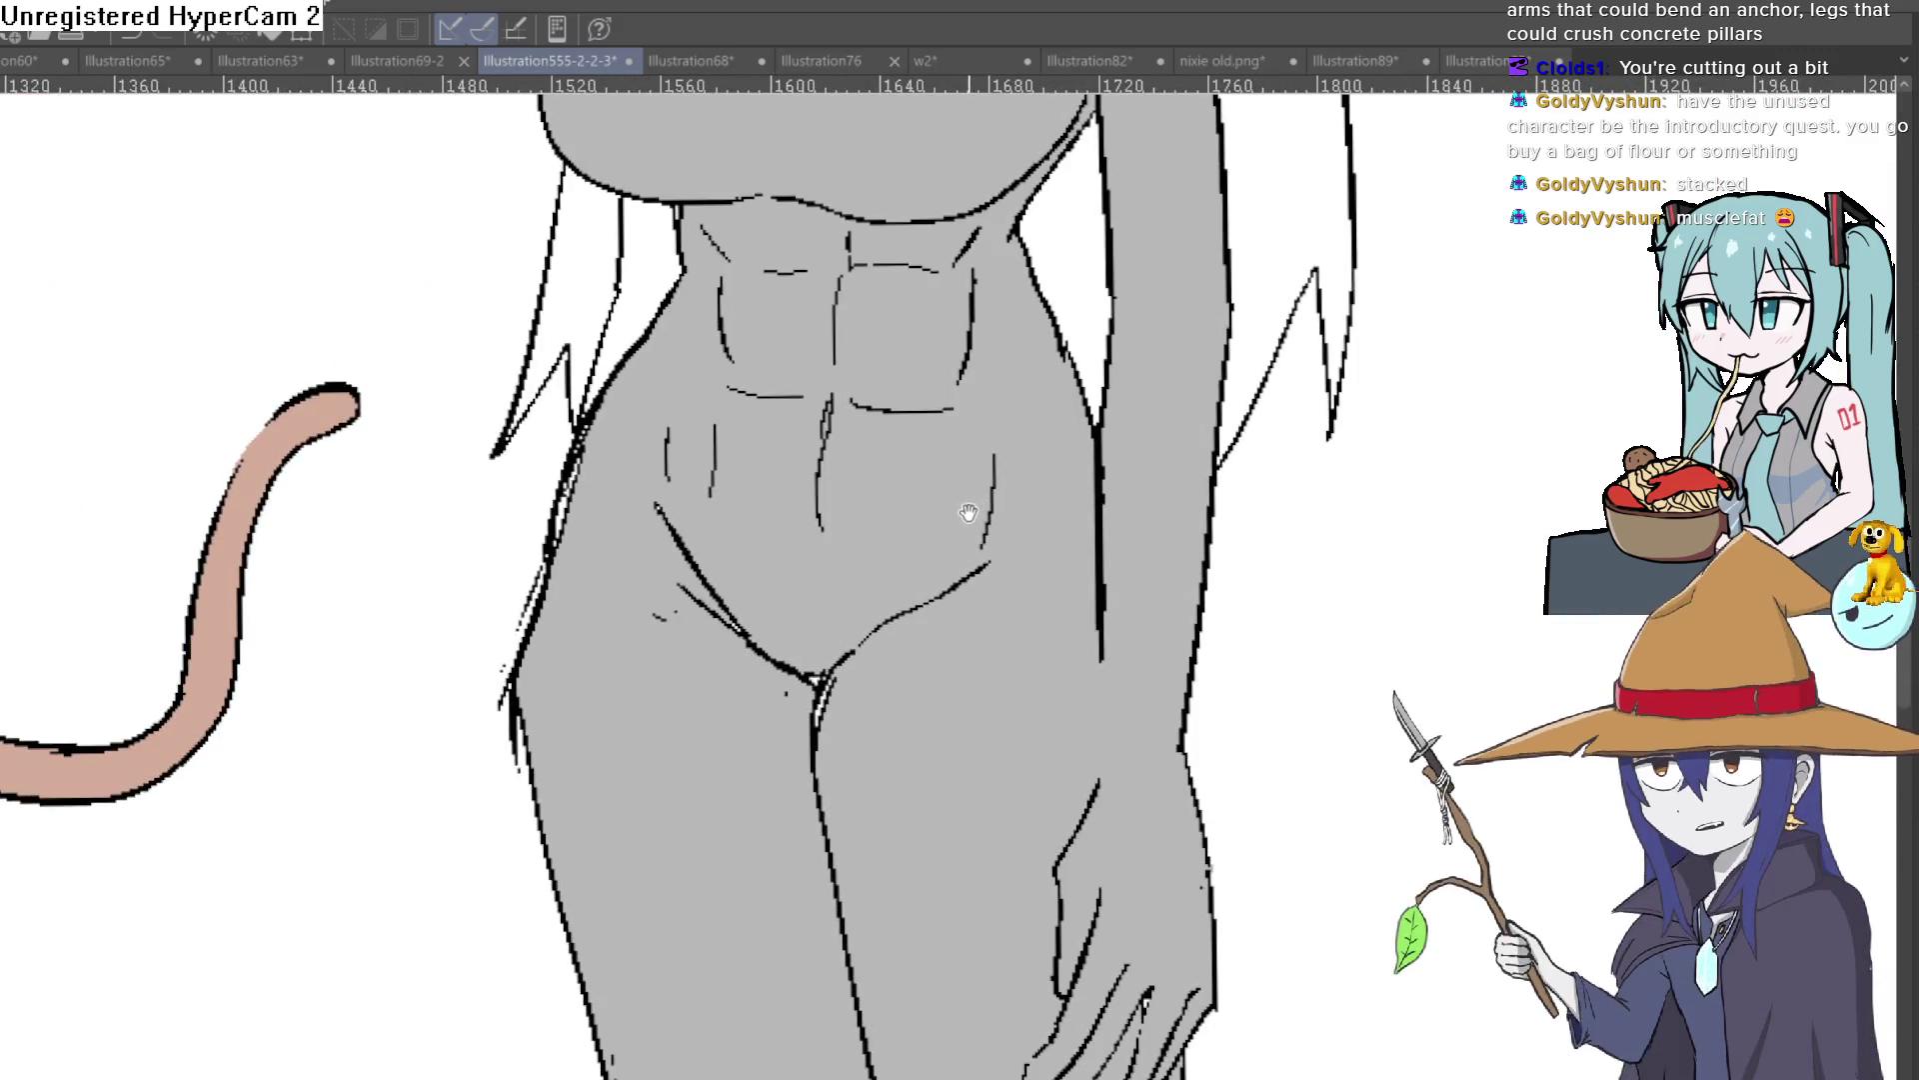
pyautogui.click(937, 523)
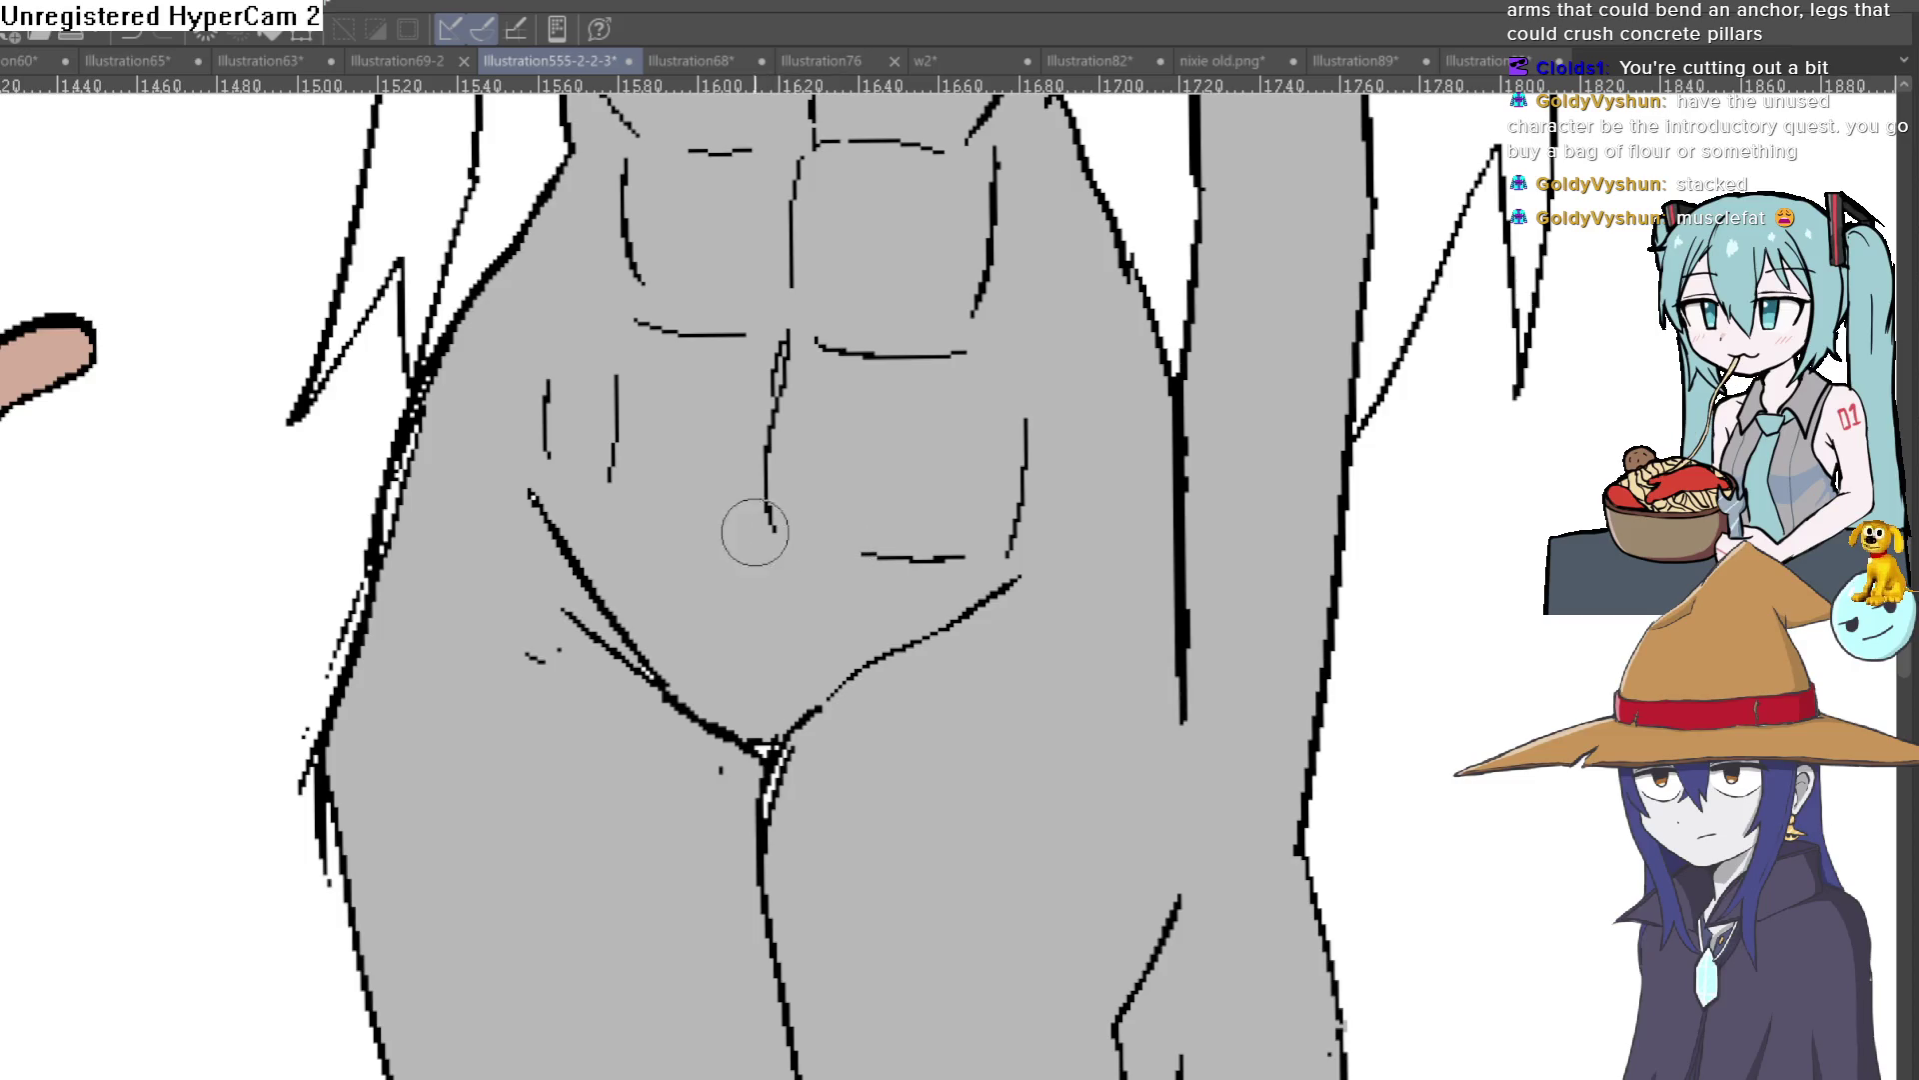
pyautogui.hotkey('ctrl', '-')
pyautogui.hotkey('ctrl', '+')
pyautogui.moveTo(1045, 515); pyautogui.dragTo(1200, 371)
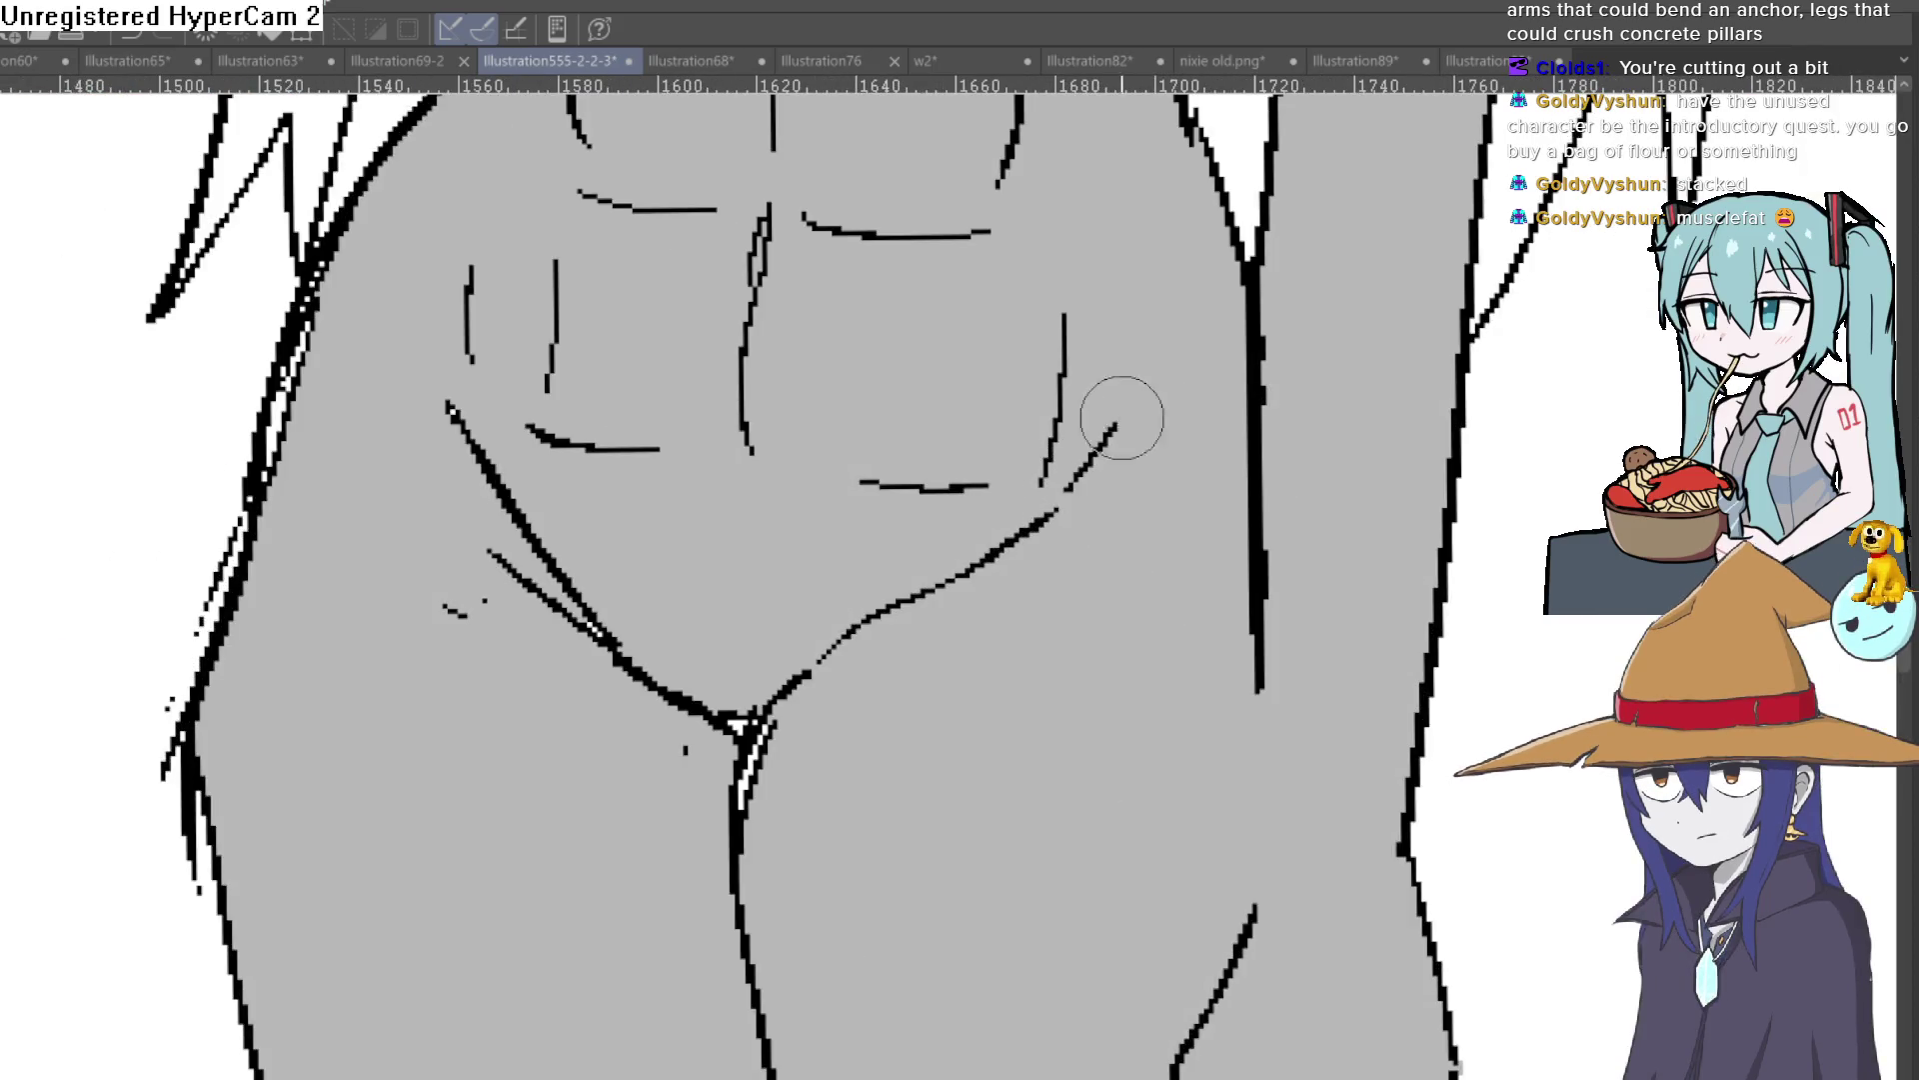
pyautogui.hotkey('ctrl', '-')
pyautogui.hotkey('ctrl', '-')
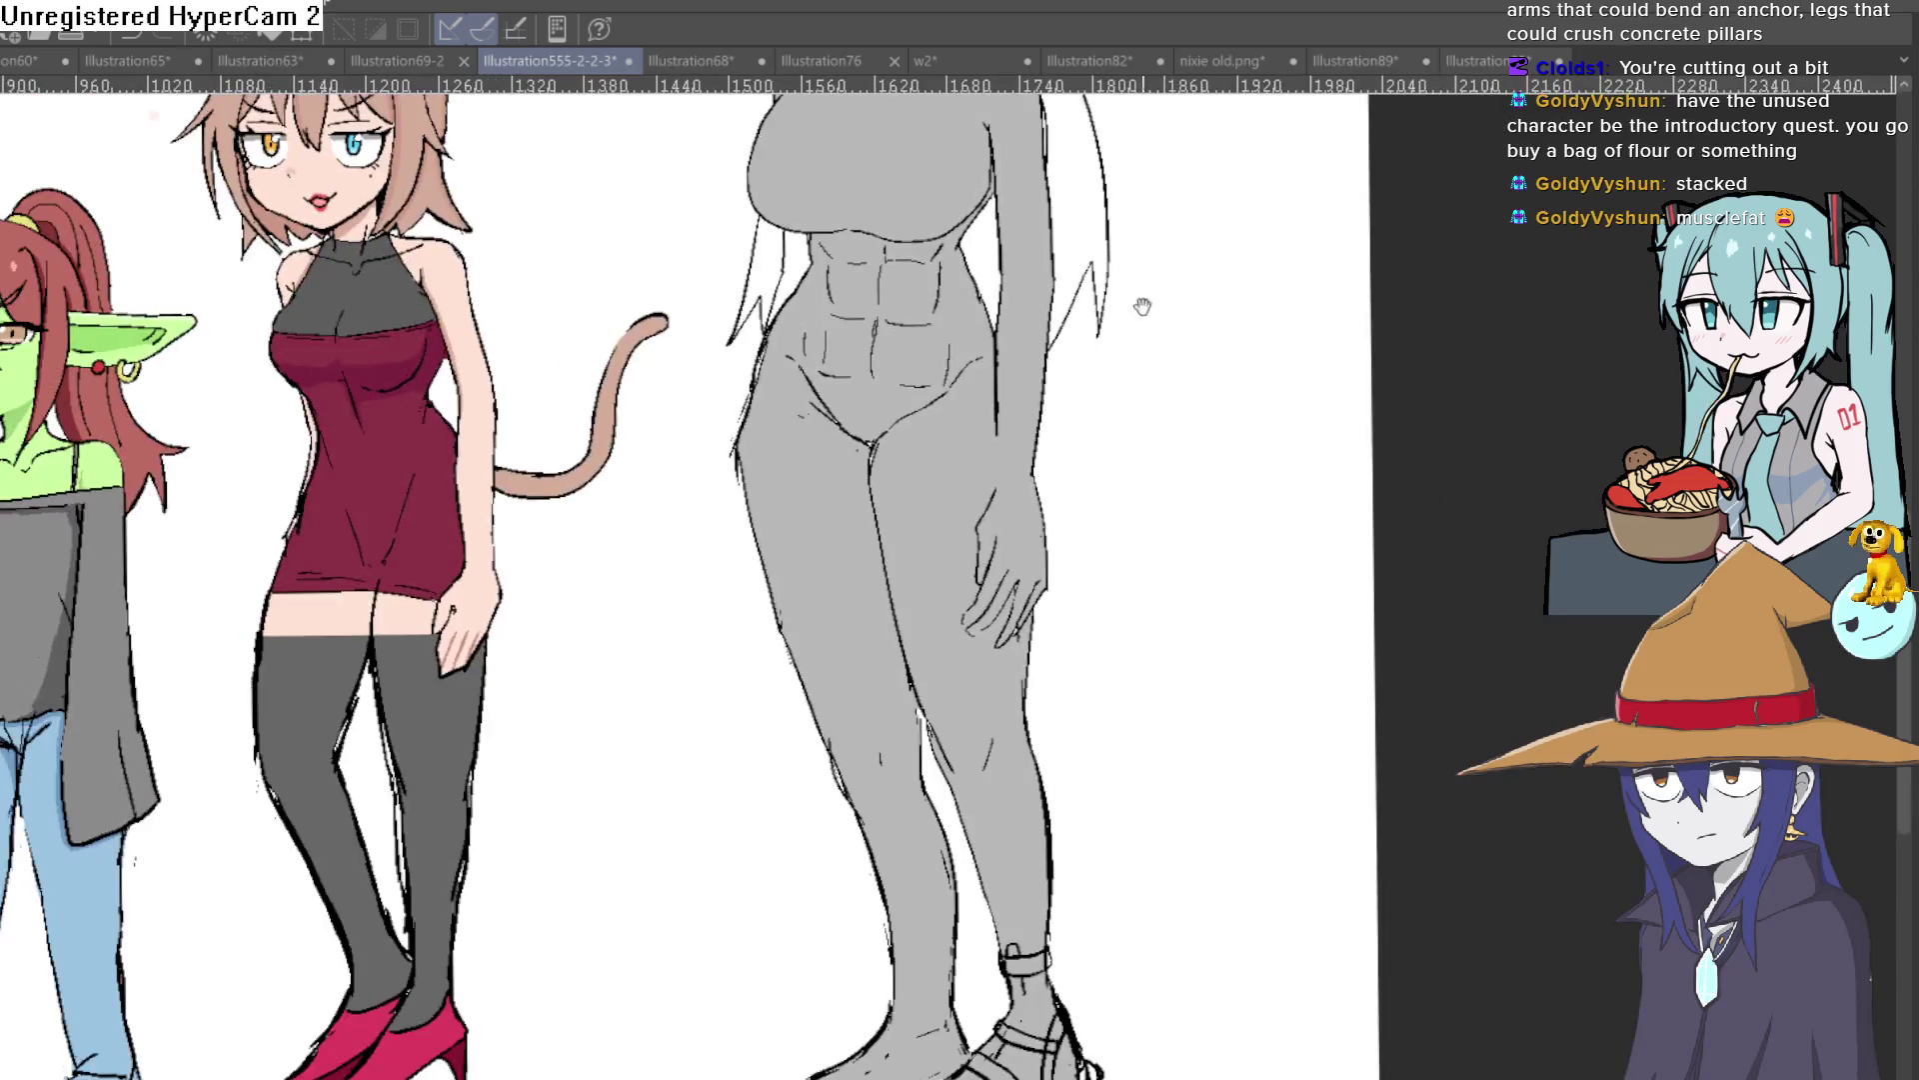
pyautogui.hotkey('ctrl', '+')
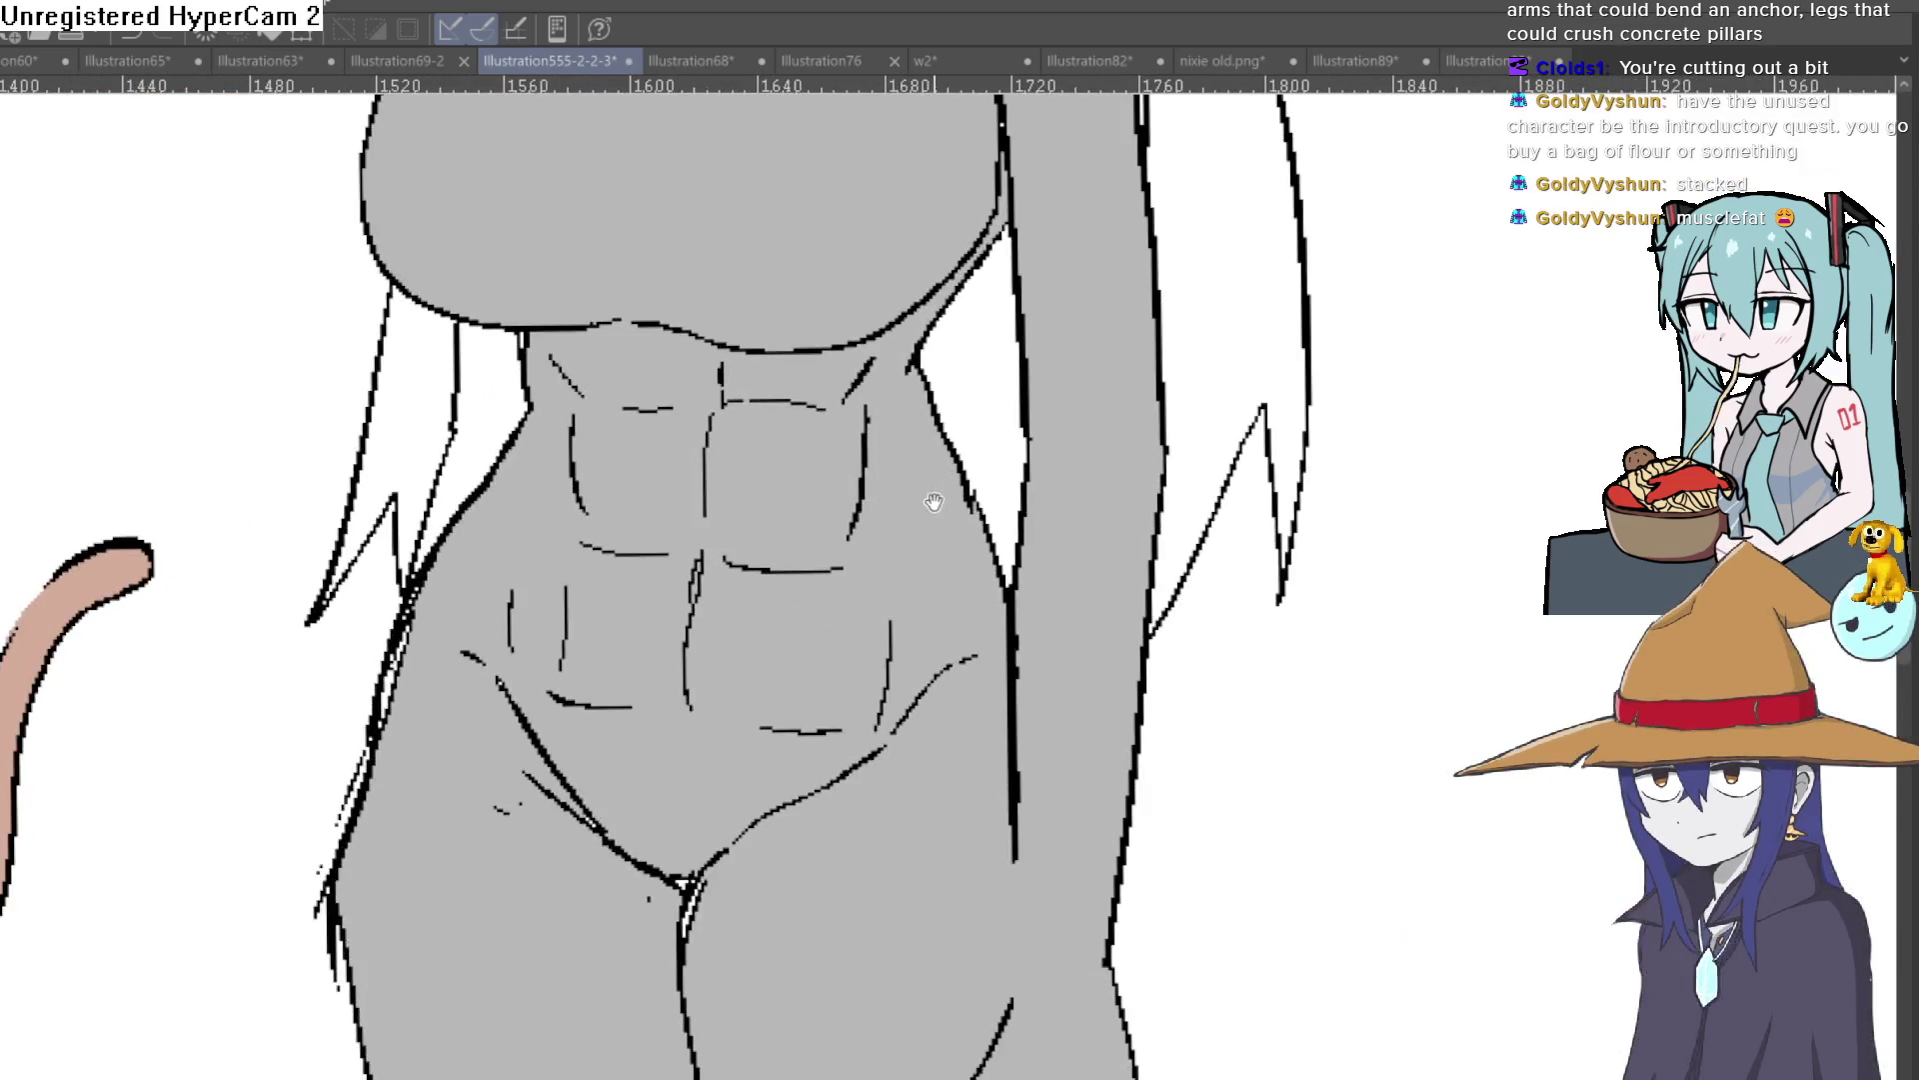
pyautogui.hotkey('ctrl', '+')
pyautogui.moveTo(903, 536); pyautogui.dragTo(896, 547)
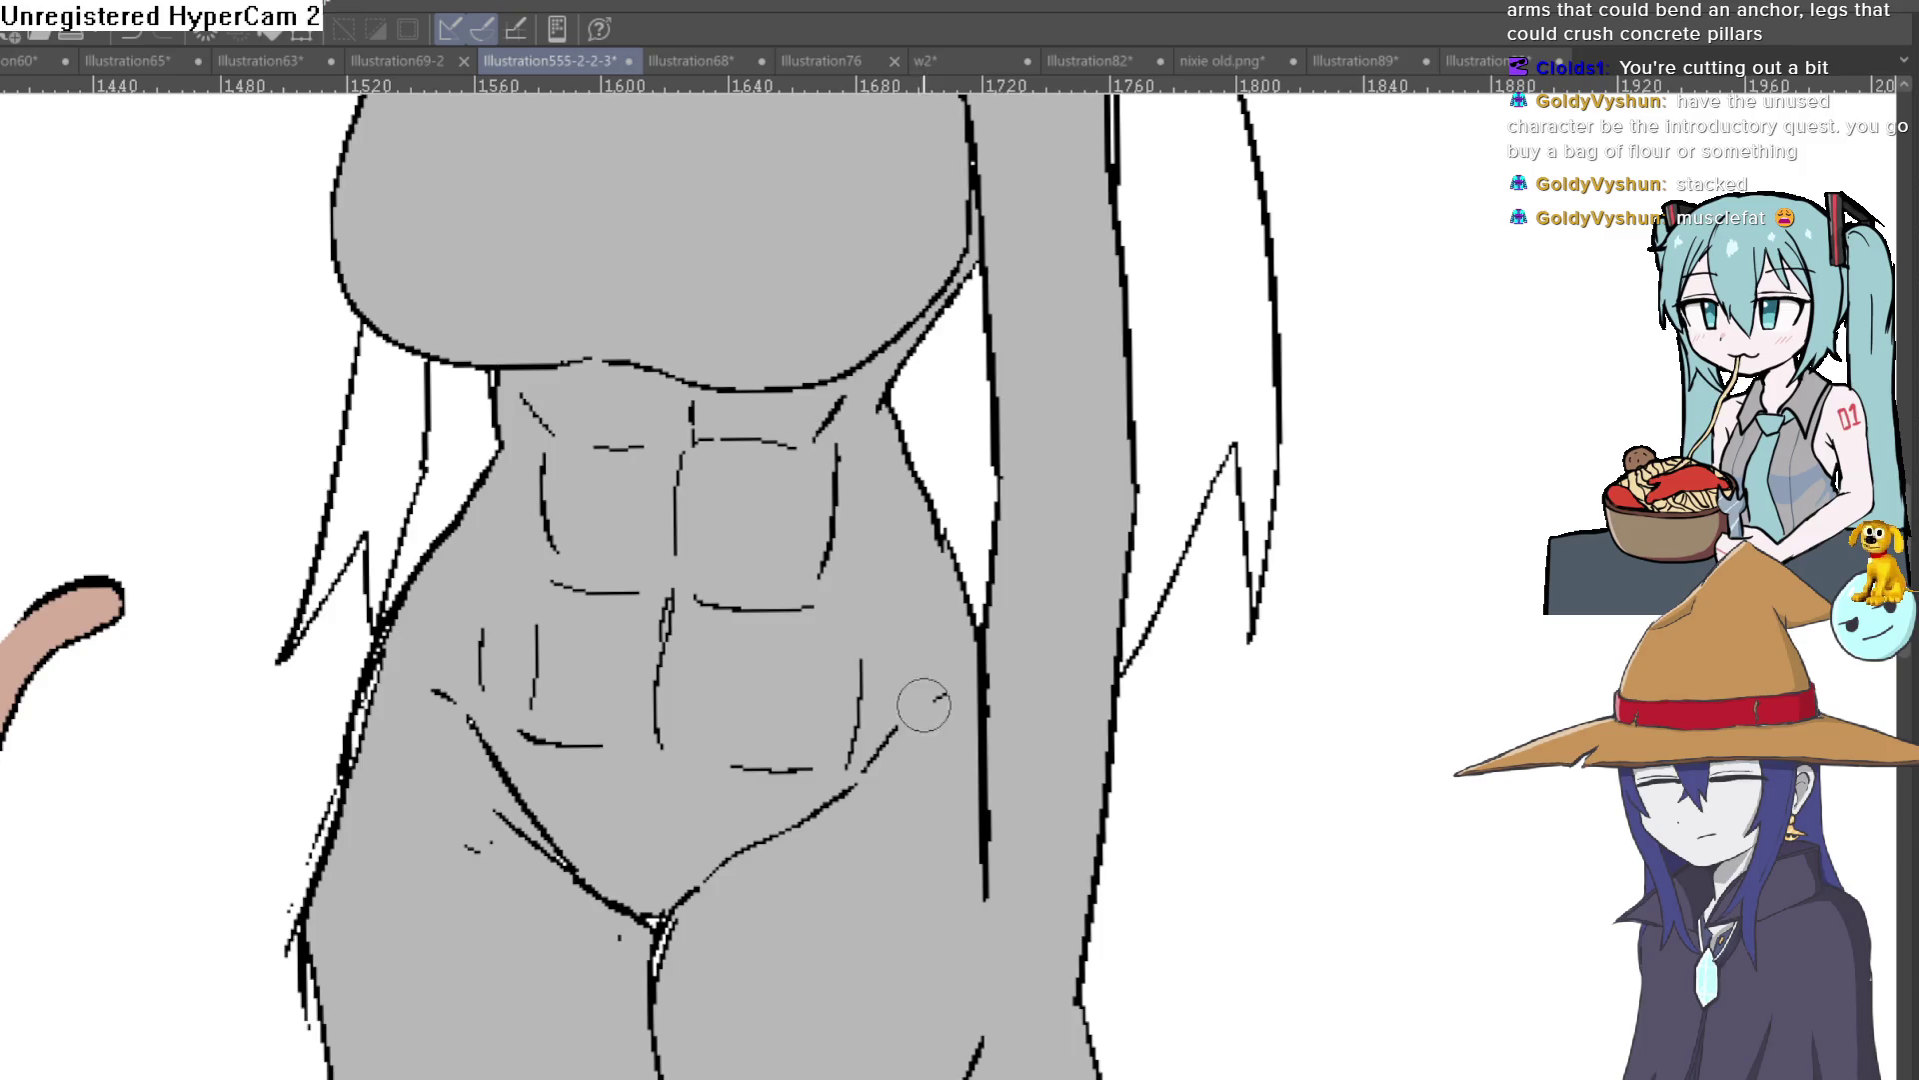
pyautogui.moveTo(540, 599); pyautogui.dragTo(463, 560)
pyautogui.moveTo(818, 583); pyautogui.dragTo(762, 493)
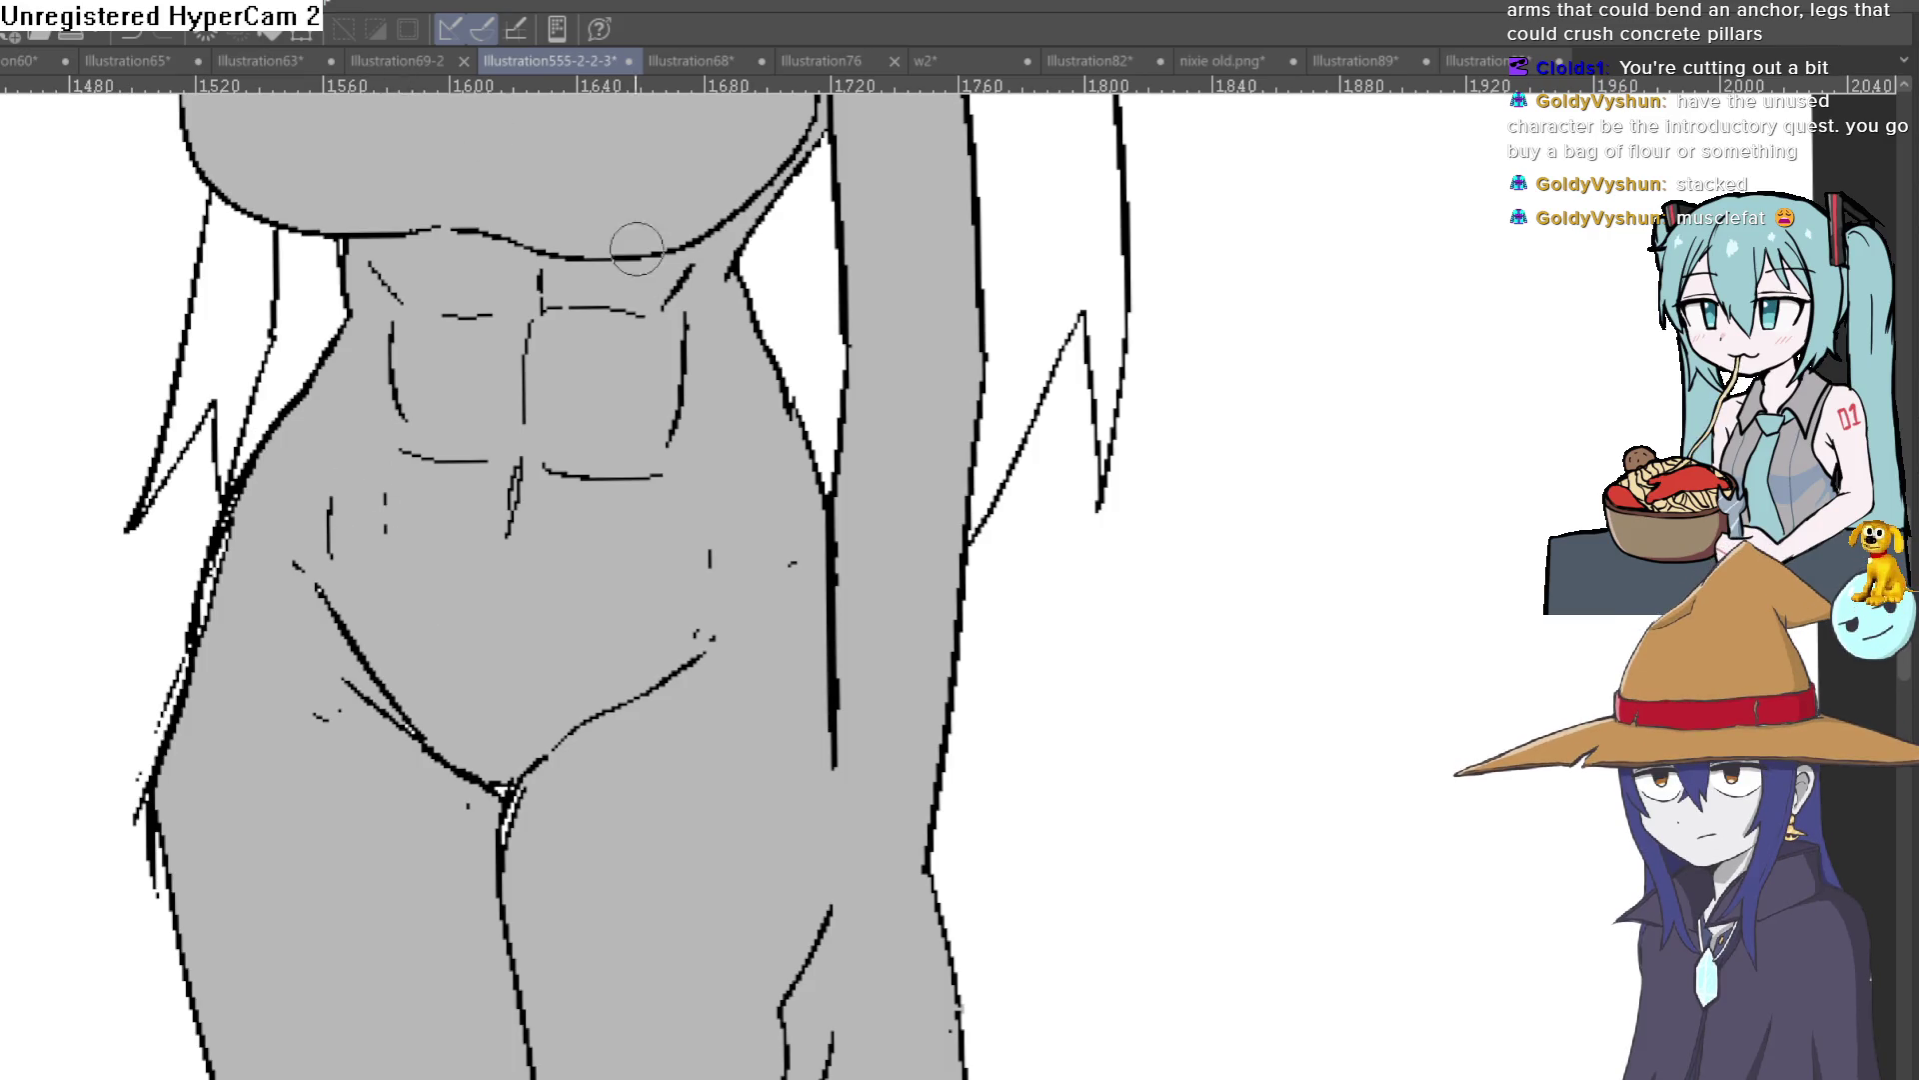
pyautogui.moveTo(504, 557); pyautogui.dragTo(507, 601)
pyautogui.moveTo(666, 484)
pyautogui.mouseDown()
pyautogui.moveTo(671, 545)
pyautogui.moveTo(629, 650)
pyautogui.mouseUp()
pyautogui.moveTo(385, 492); pyautogui.dragTo(383, 545)
pyautogui.moveTo(391, 576)
pyautogui.mouseDown()
pyautogui.moveTo(487, 627)
pyautogui.moveTo(414, 715)
pyautogui.mouseUp()
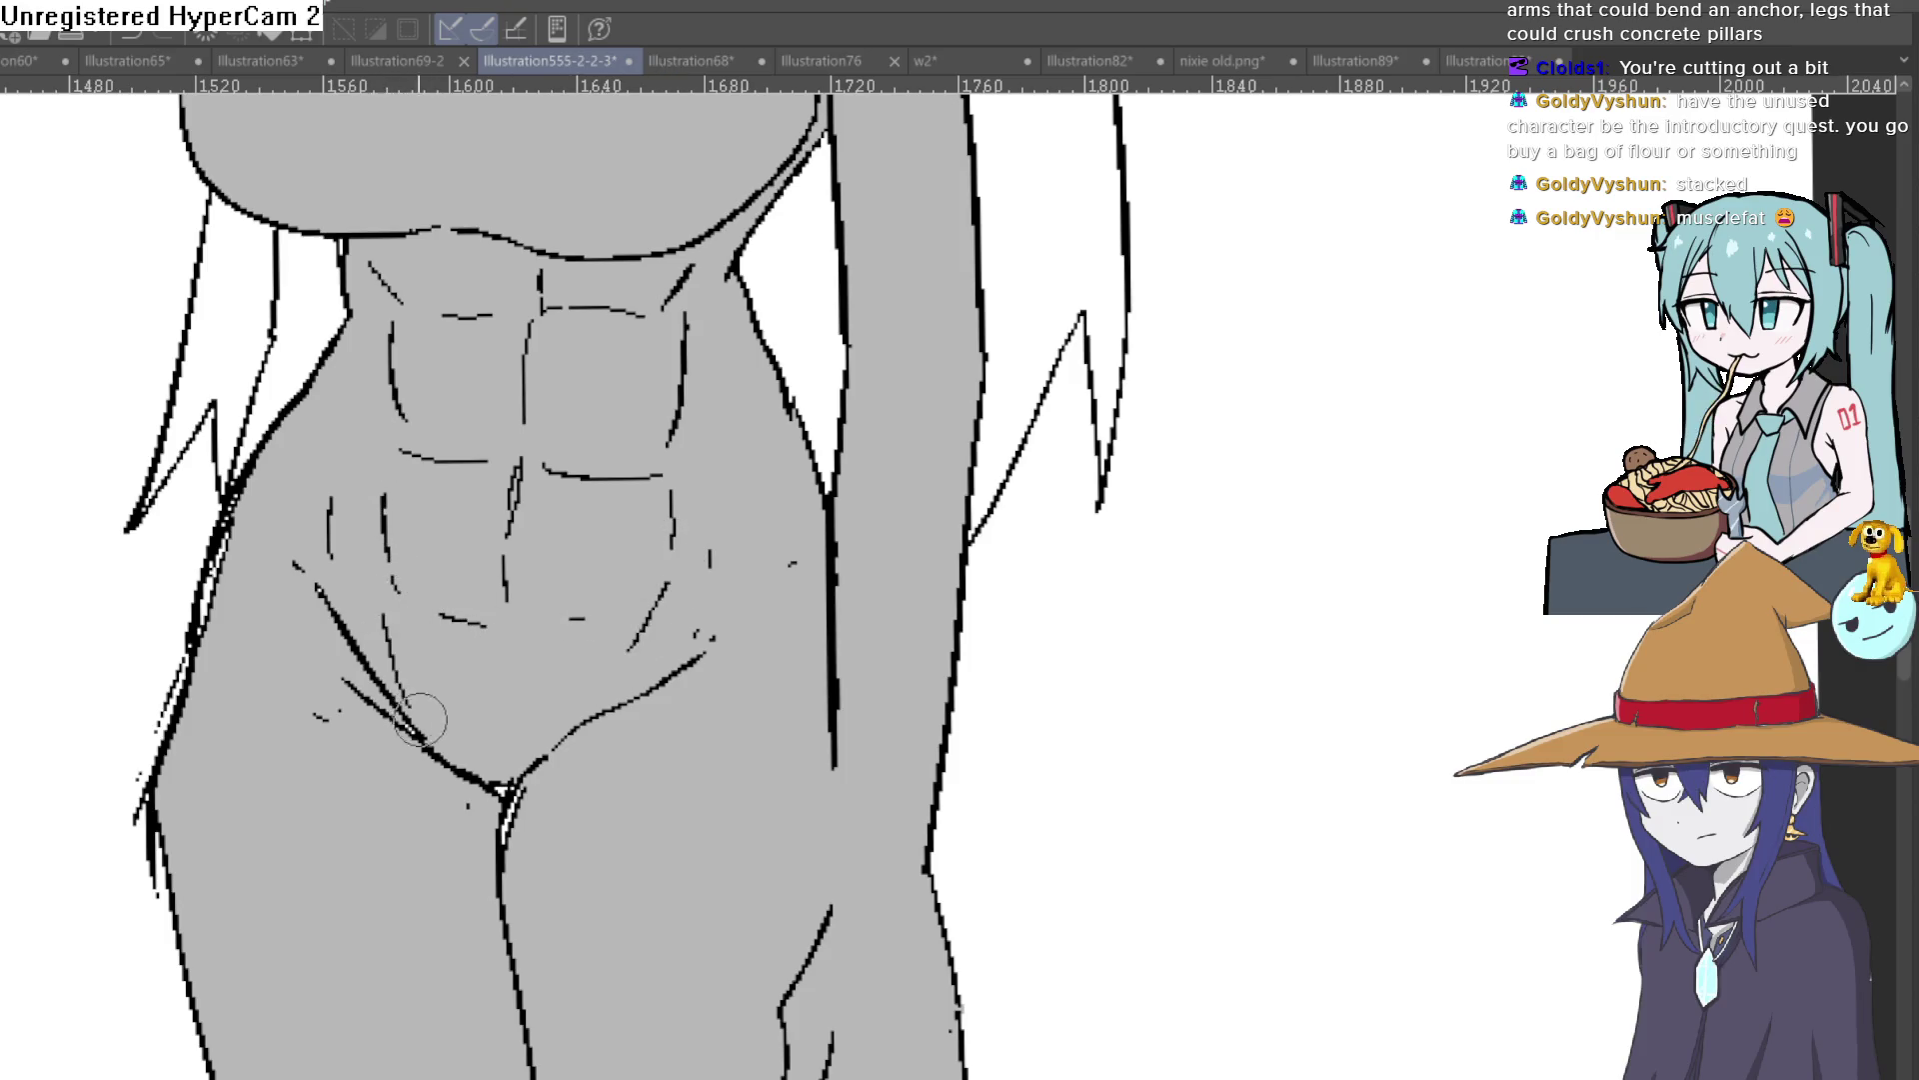
pyautogui.scroll(-5, 795, 539)
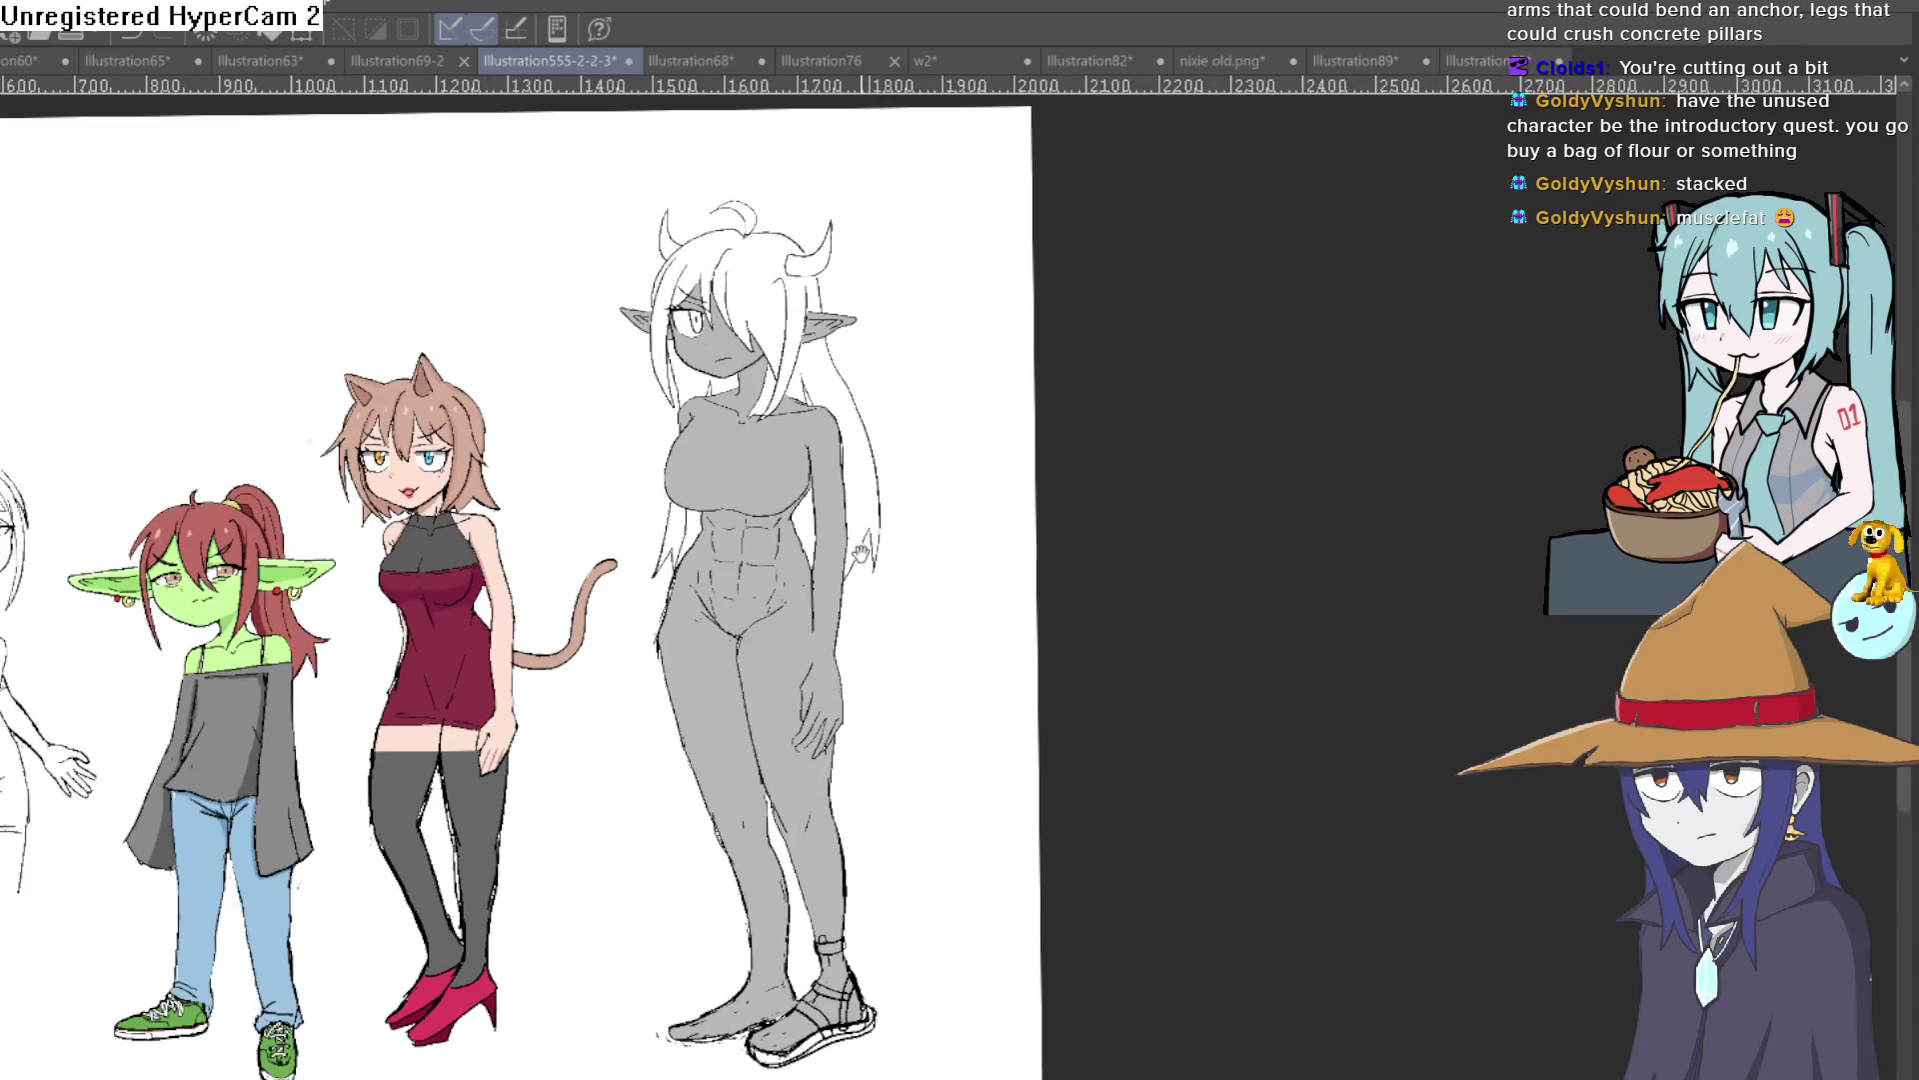
pyautogui.scroll(5, 789, 550)
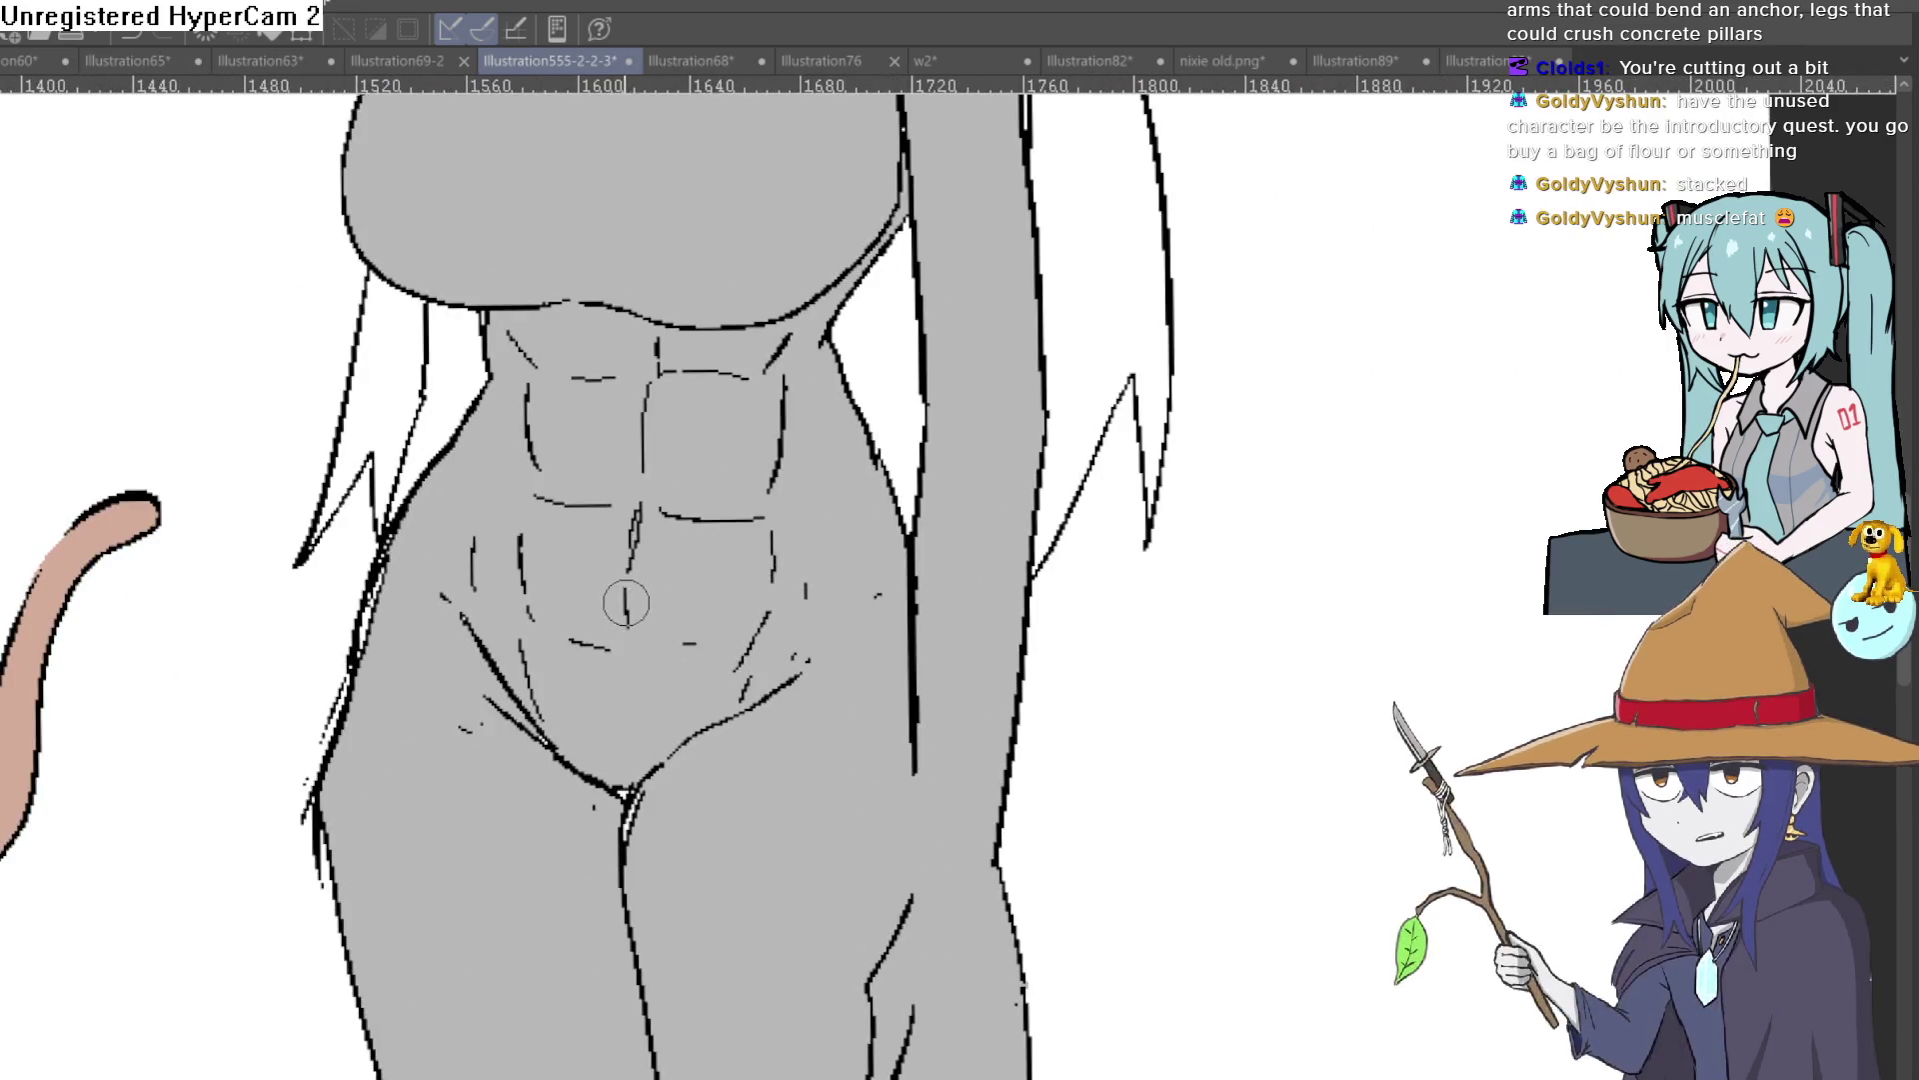
pyautogui.moveTo(755, 425); pyautogui.dragTo(762, 510)
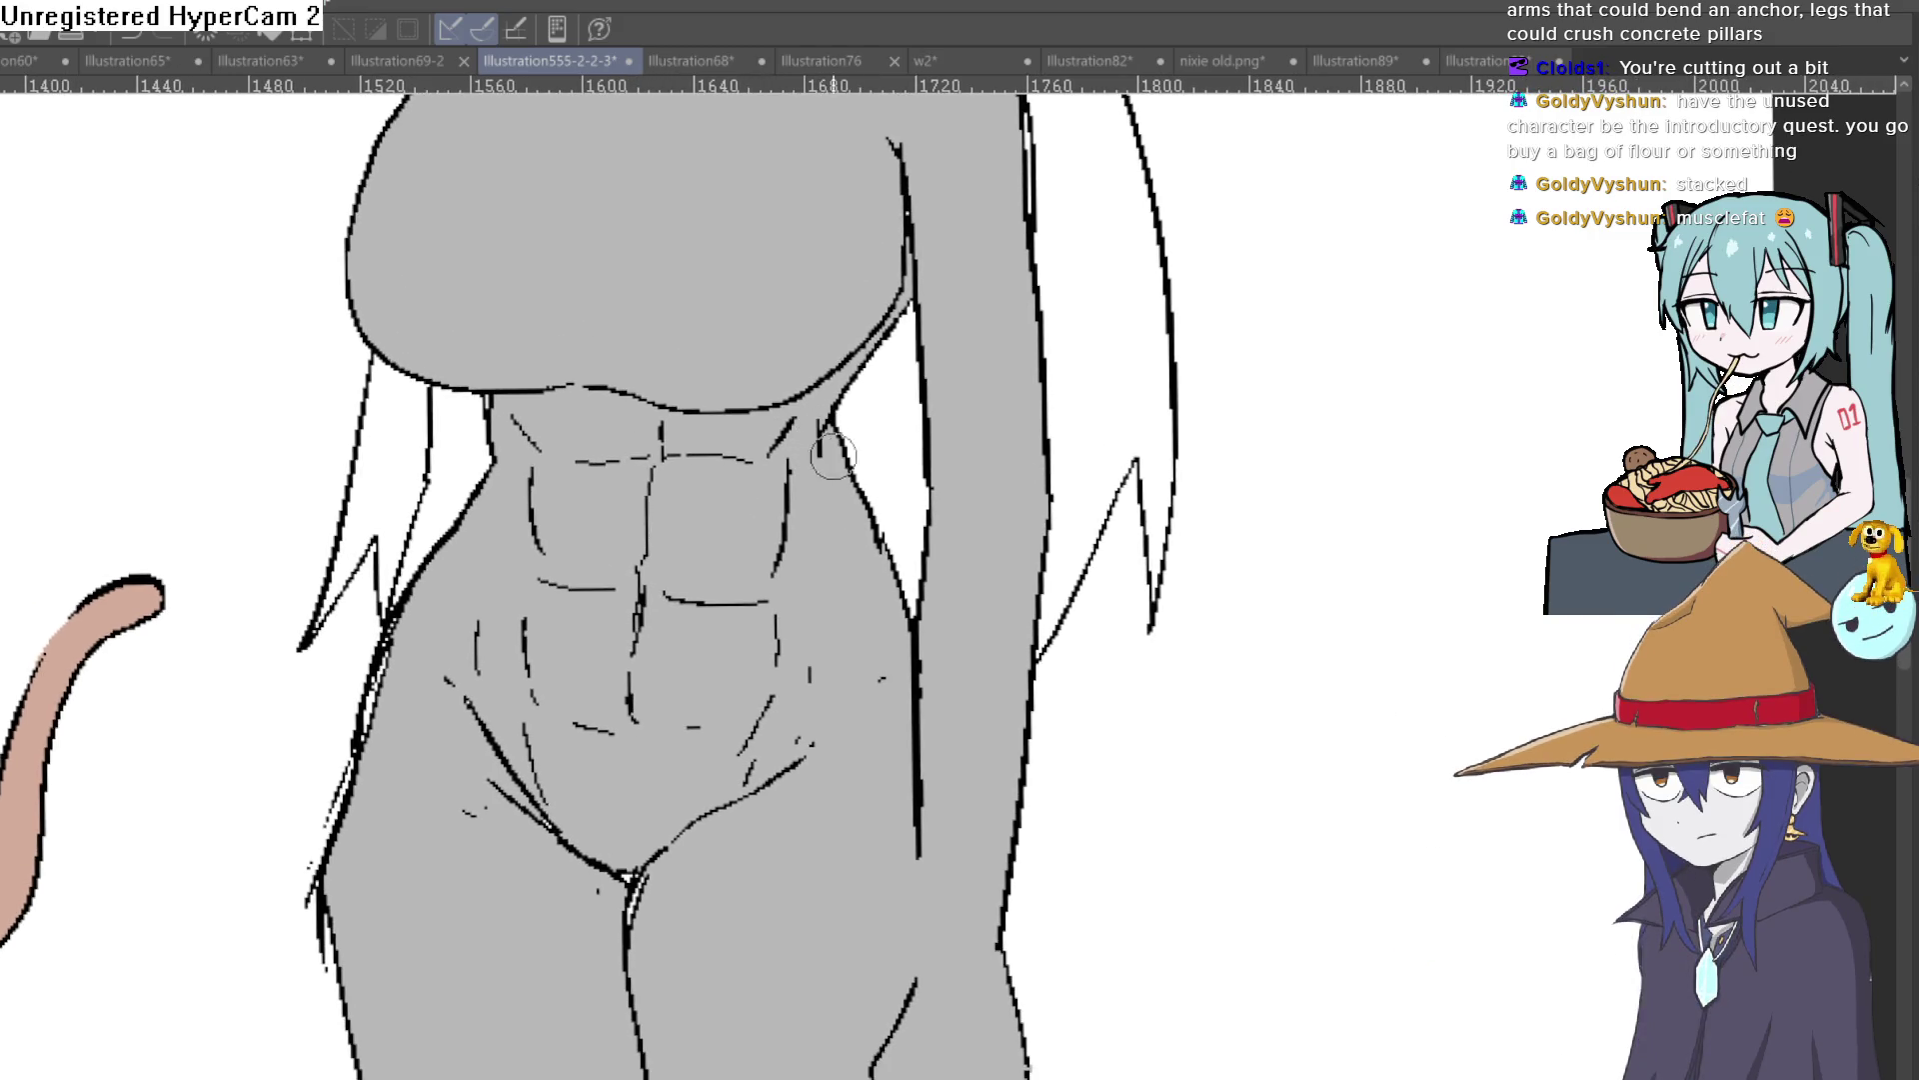
pyautogui.moveTo(799, 754)
pyautogui.mouseDown()
pyautogui.moveTo(775, 741)
pyautogui.moveTo(800, 646)
pyautogui.mouseUp()
pyautogui.scroll(-2, 636, 625)
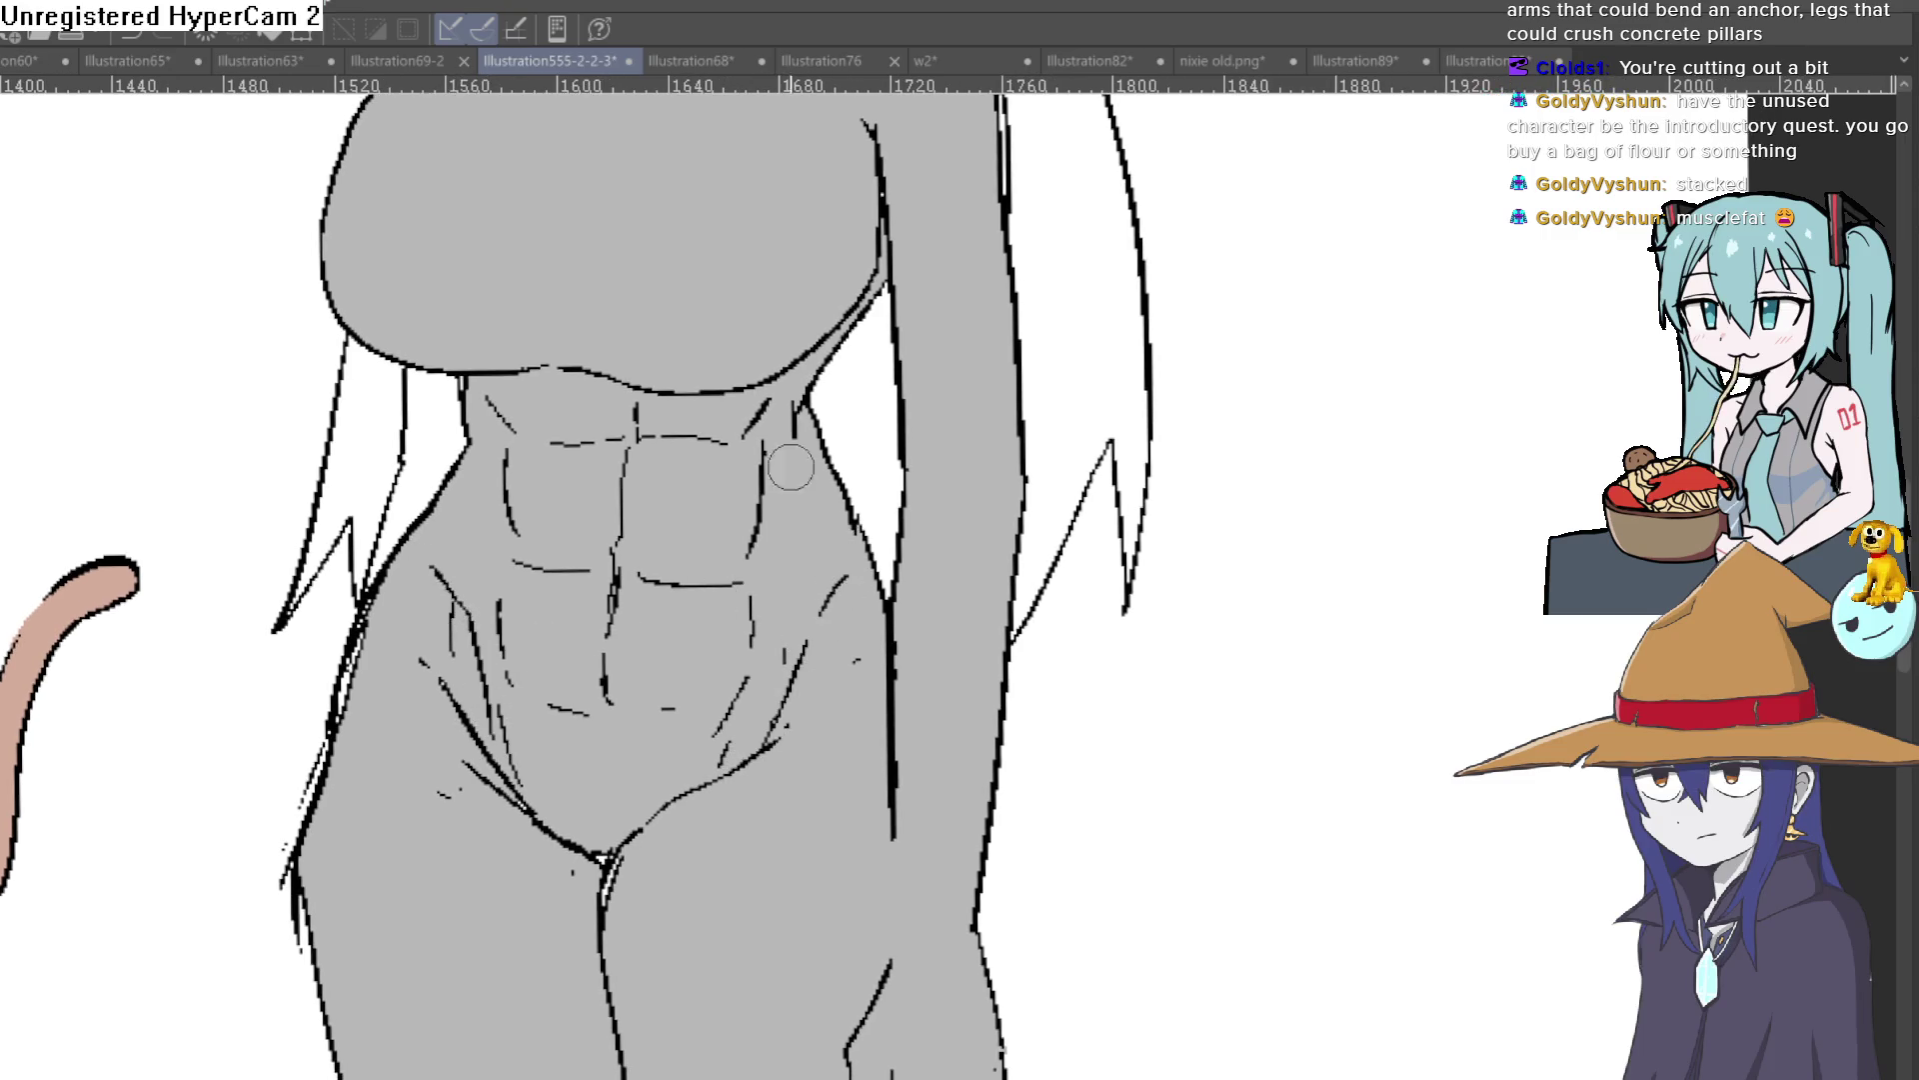
pyautogui.scroll(-2, 939, 512)
pyautogui.moveTo(940, 512); pyautogui.dragTo(897, 458)
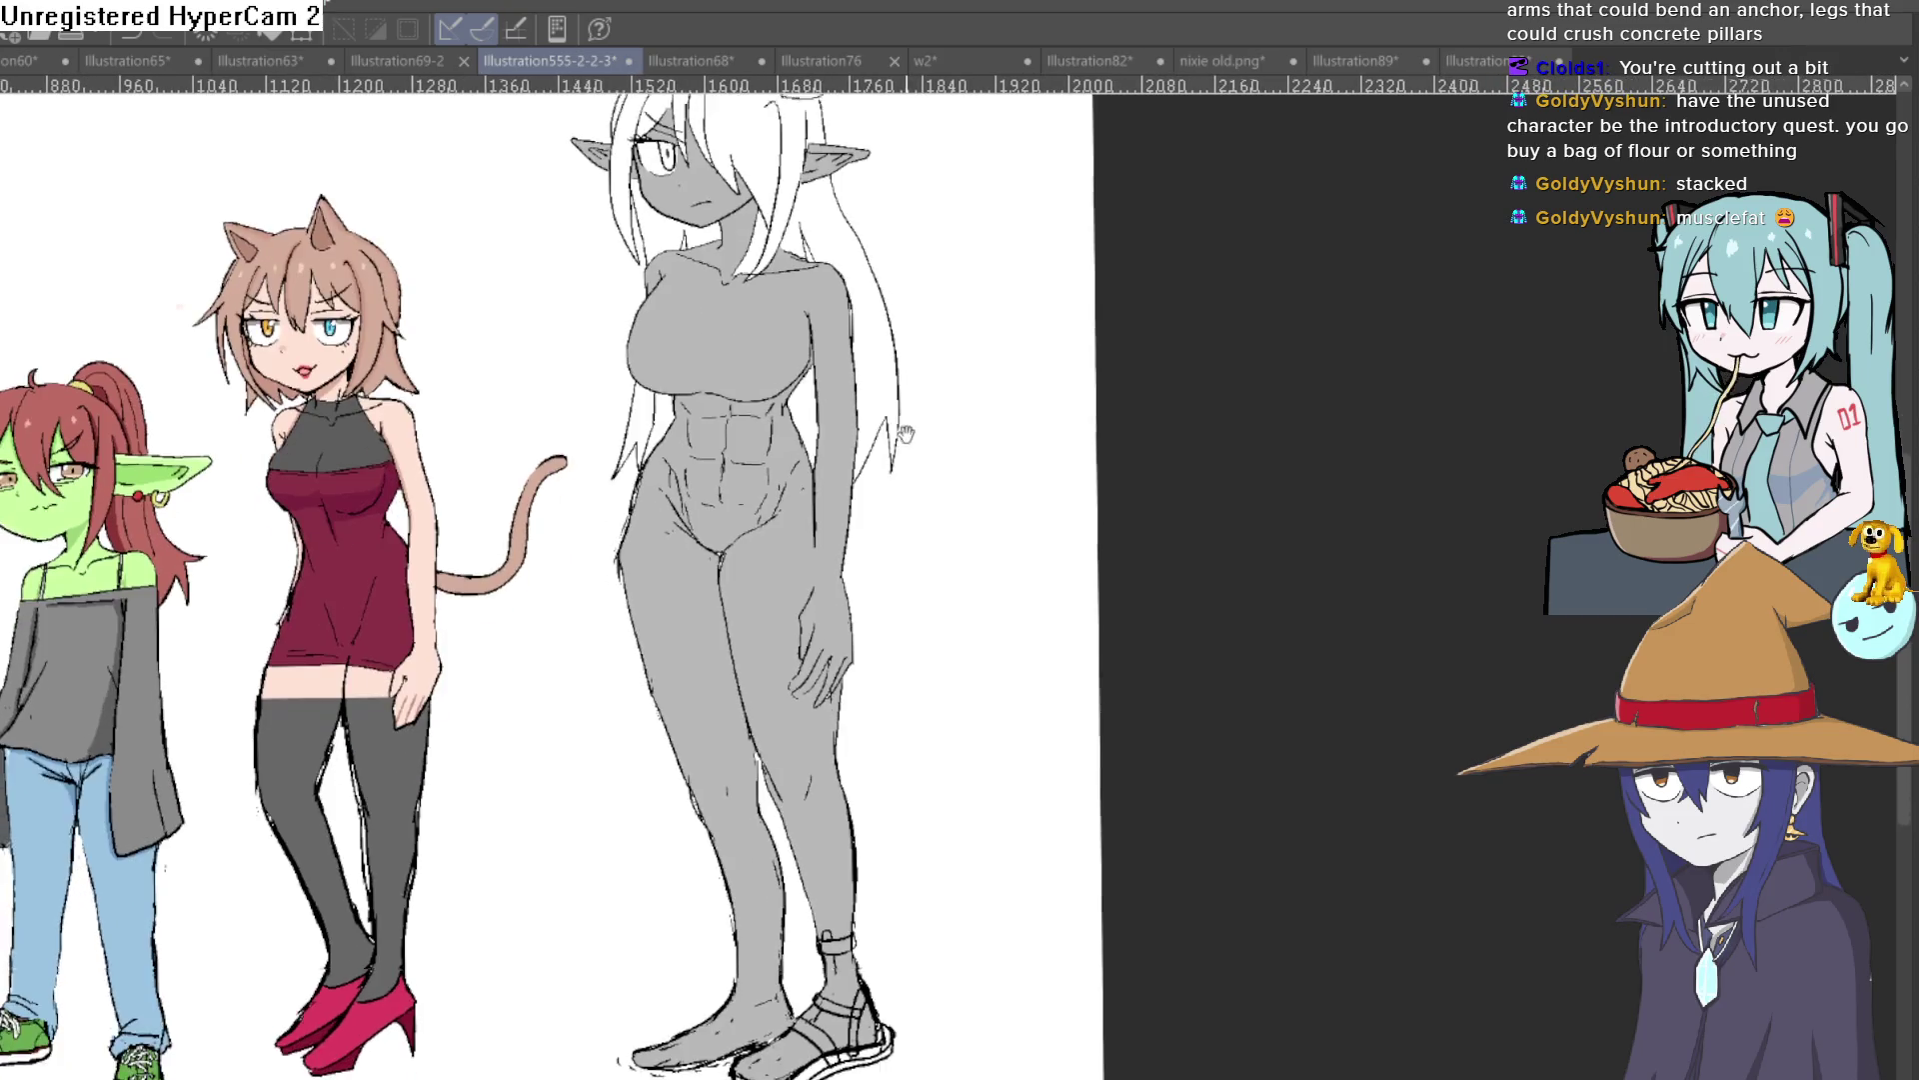
pyautogui.scroll(3, 897, 458)
pyautogui.moveTo(768, 432); pyautogui.dragTo(790, 690)
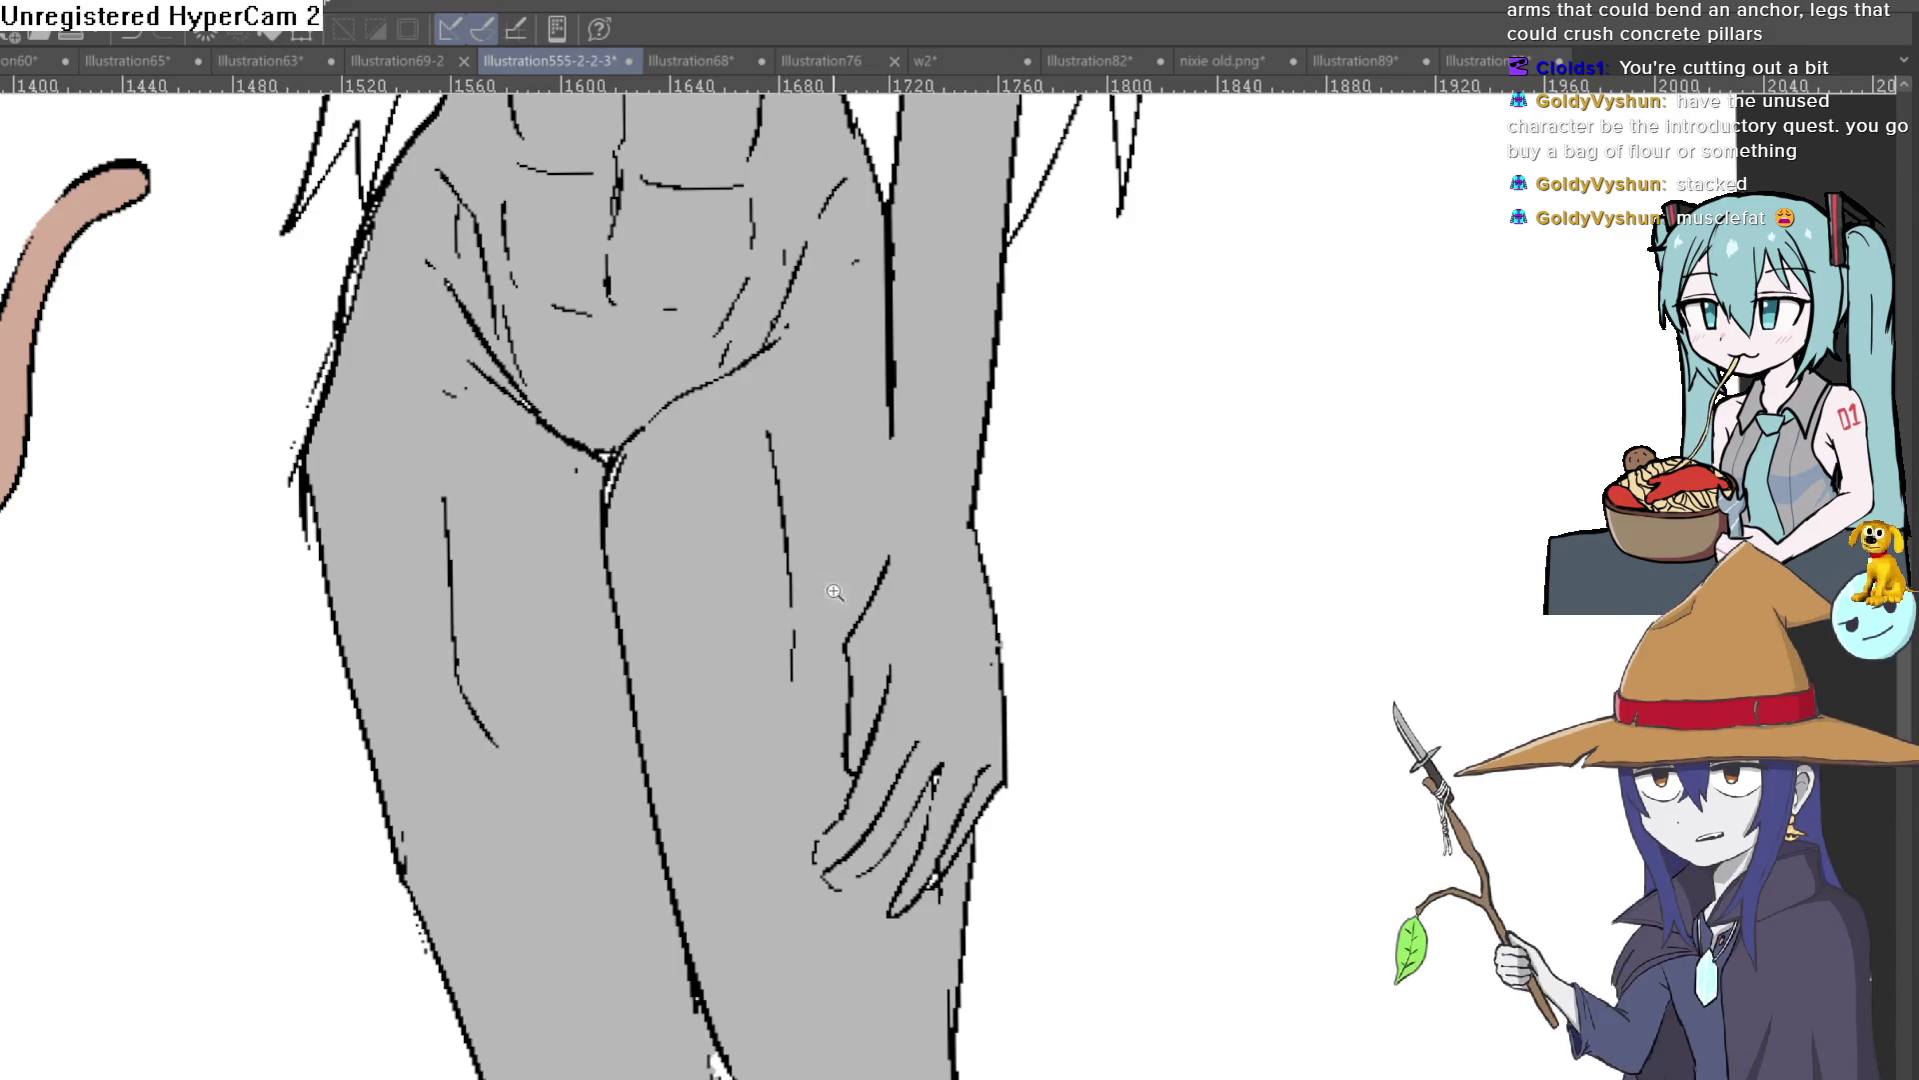
pyautogui.scroll(-5, 855, 577)
pyautogui.scroll(2, 855, 577)
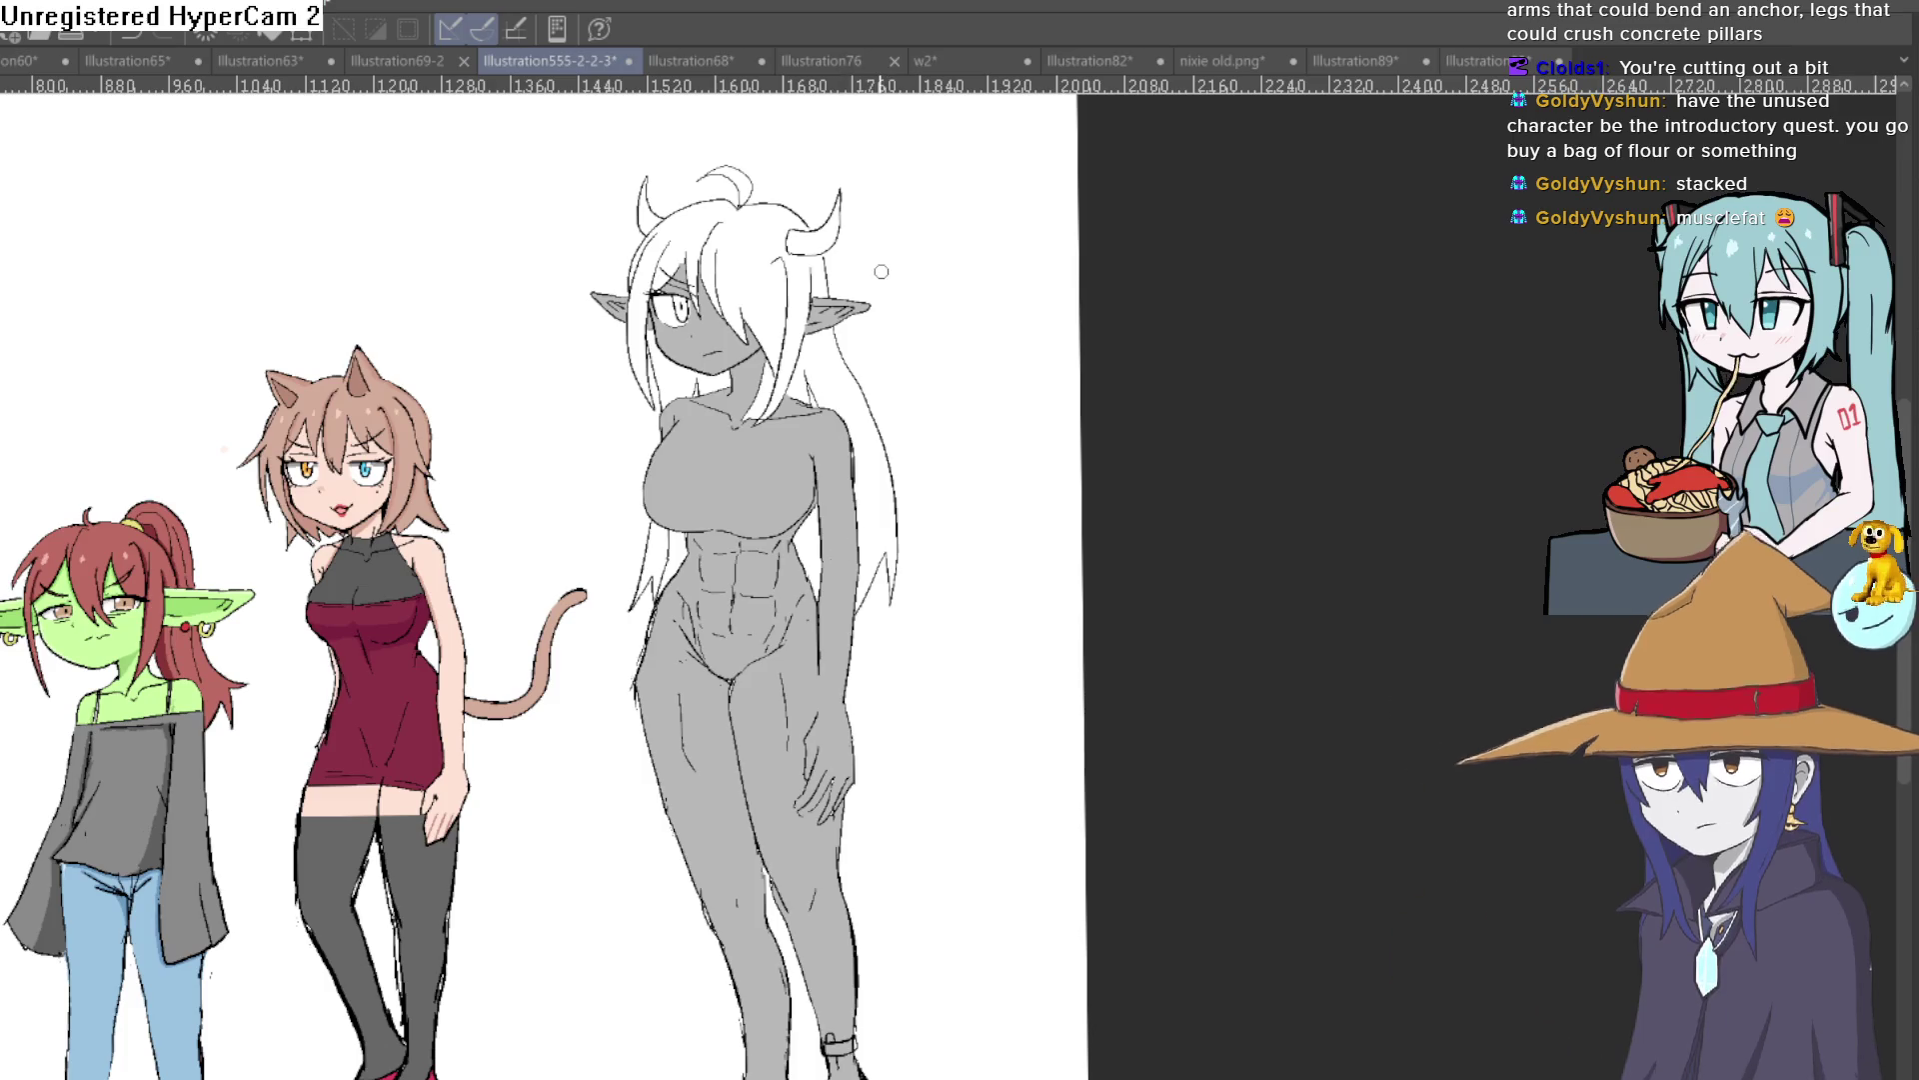
pyautogui.moveTo(911, 487); pyautogui.dragTo(908, 380)
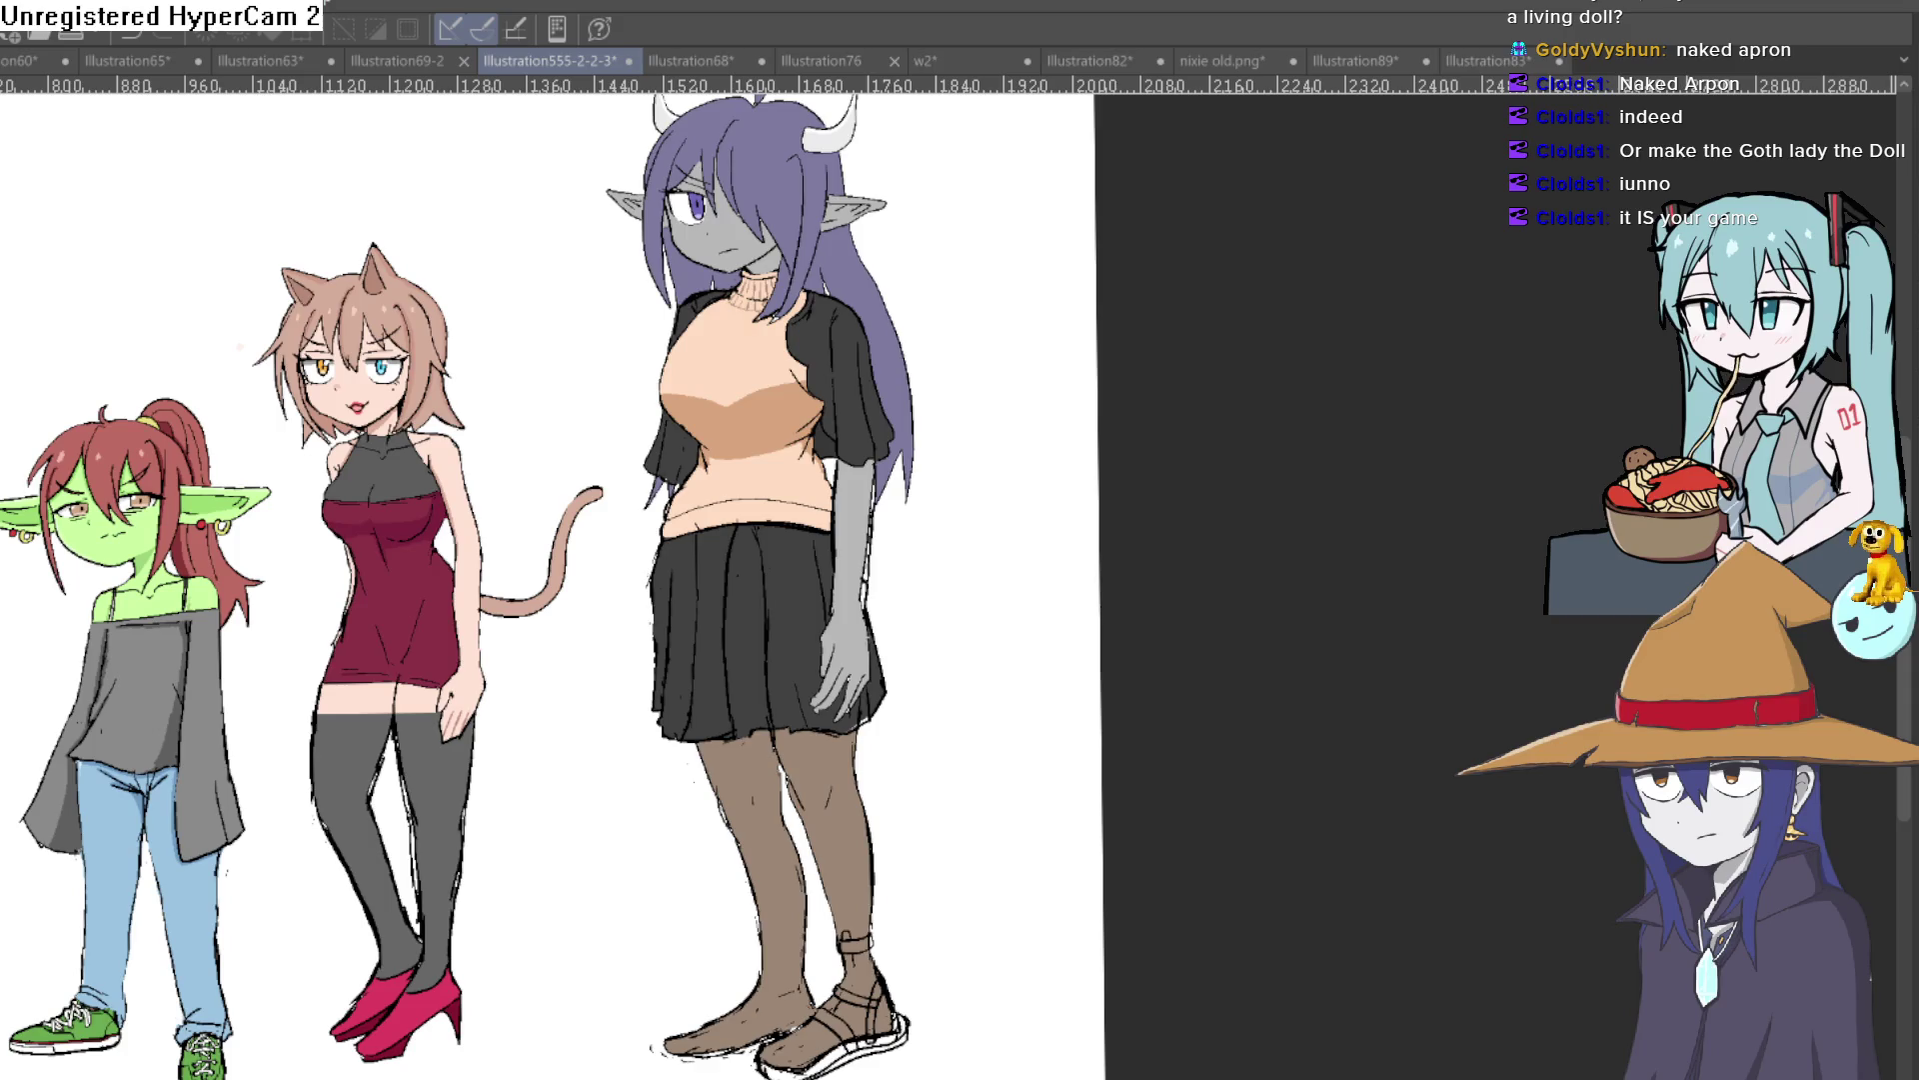
# Step: Zoom out to view the whole page of coloured characters
pyautogui.scroll(-5, 969, 467)
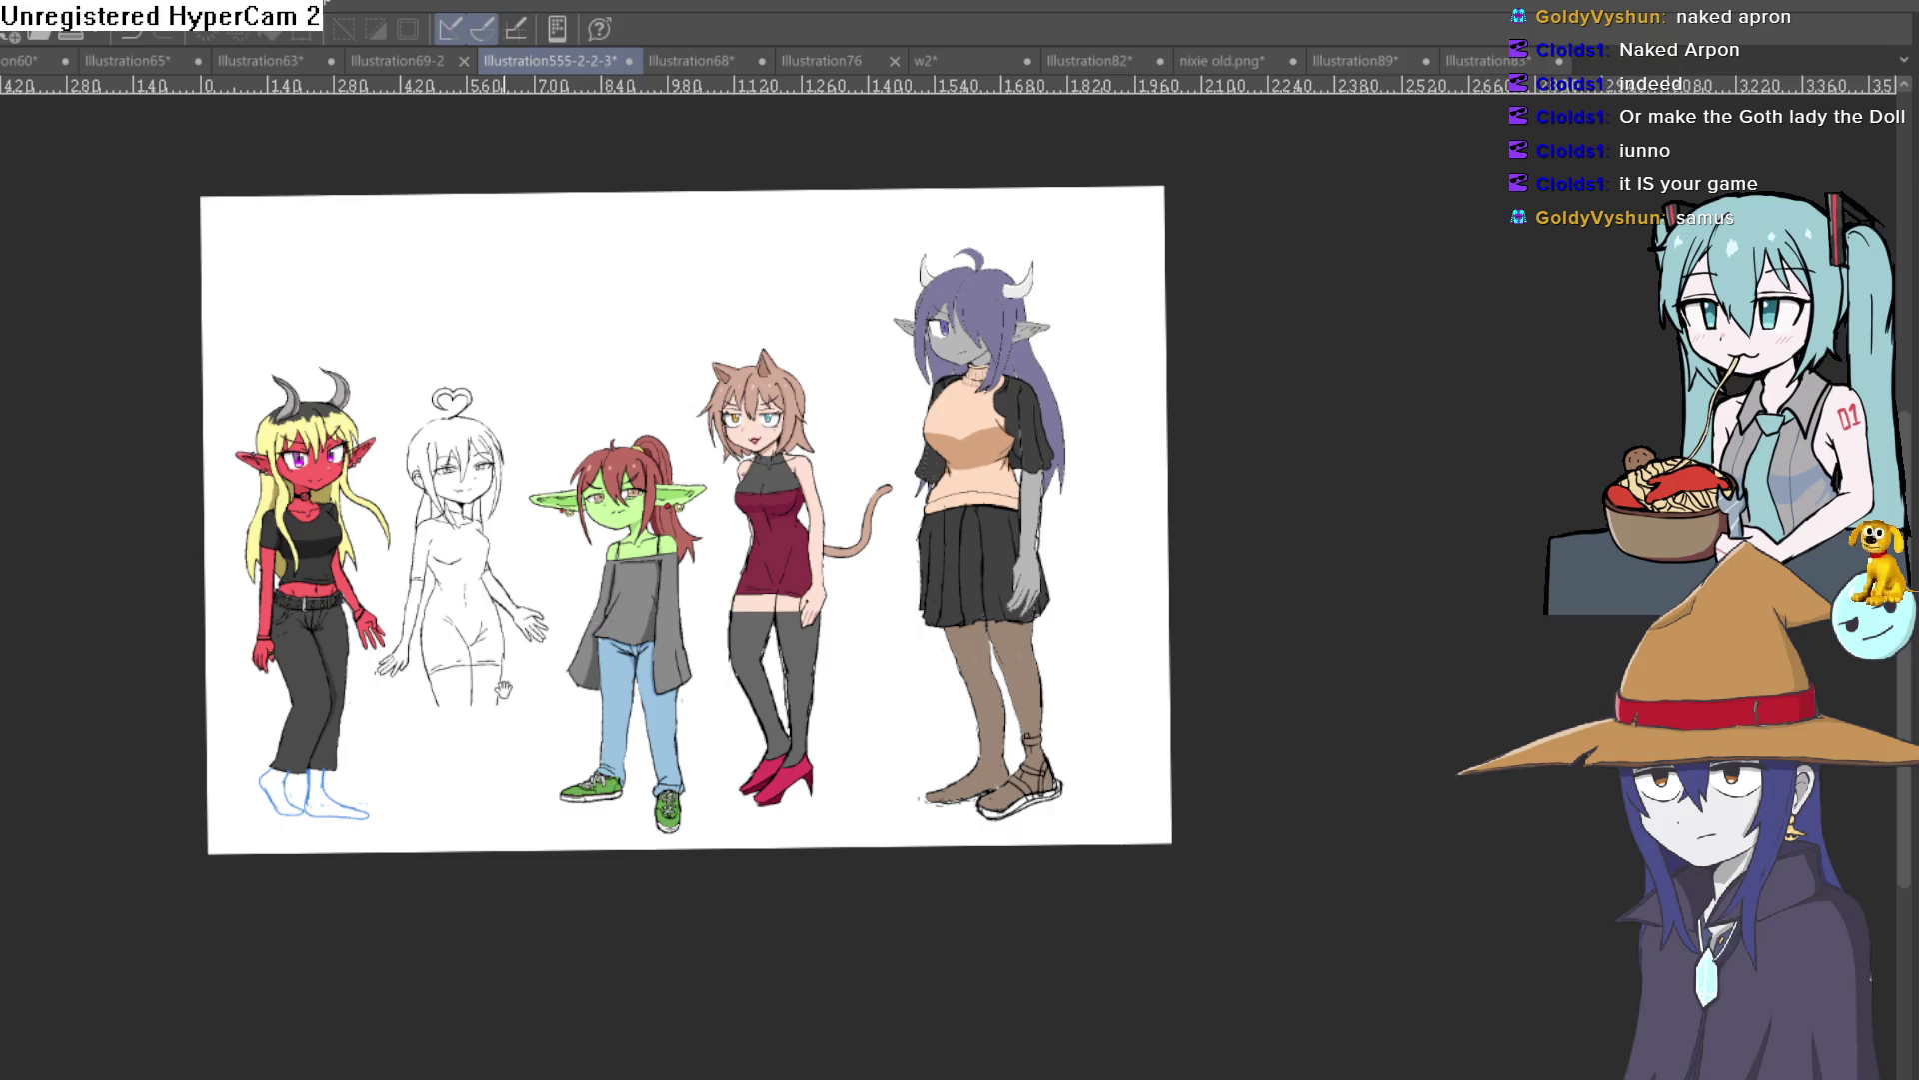
# Step: Add joint strokes at the white sketch girl's knee and elbow
pyautogui.scroll(3, 656, 544)
pyautogui.scroll(3, 677, 561)
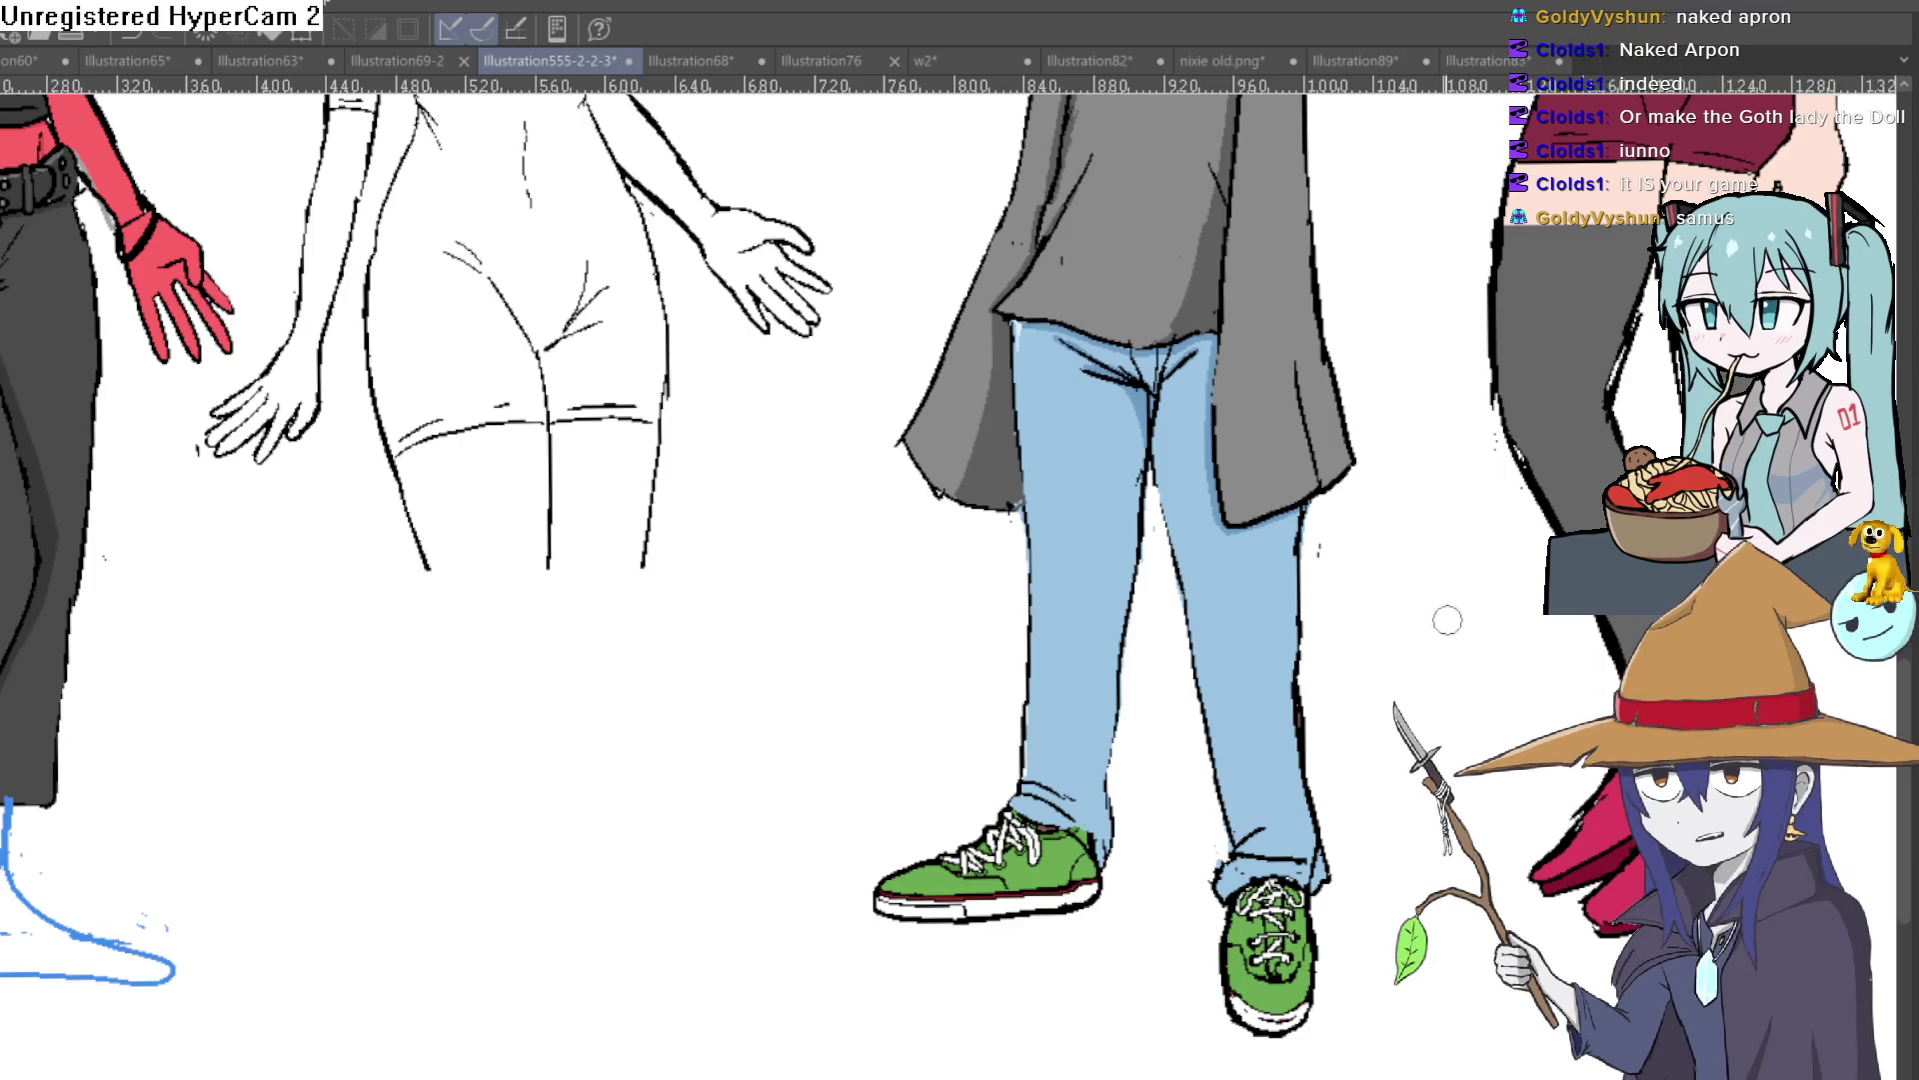
pyautogui.moveTo(574, 578)
pyautogui.mouseDown()
pyautogui.moveTo(556, 558)
pyautogui.moveTo(456, 576)
pyautogui.mouseUp()
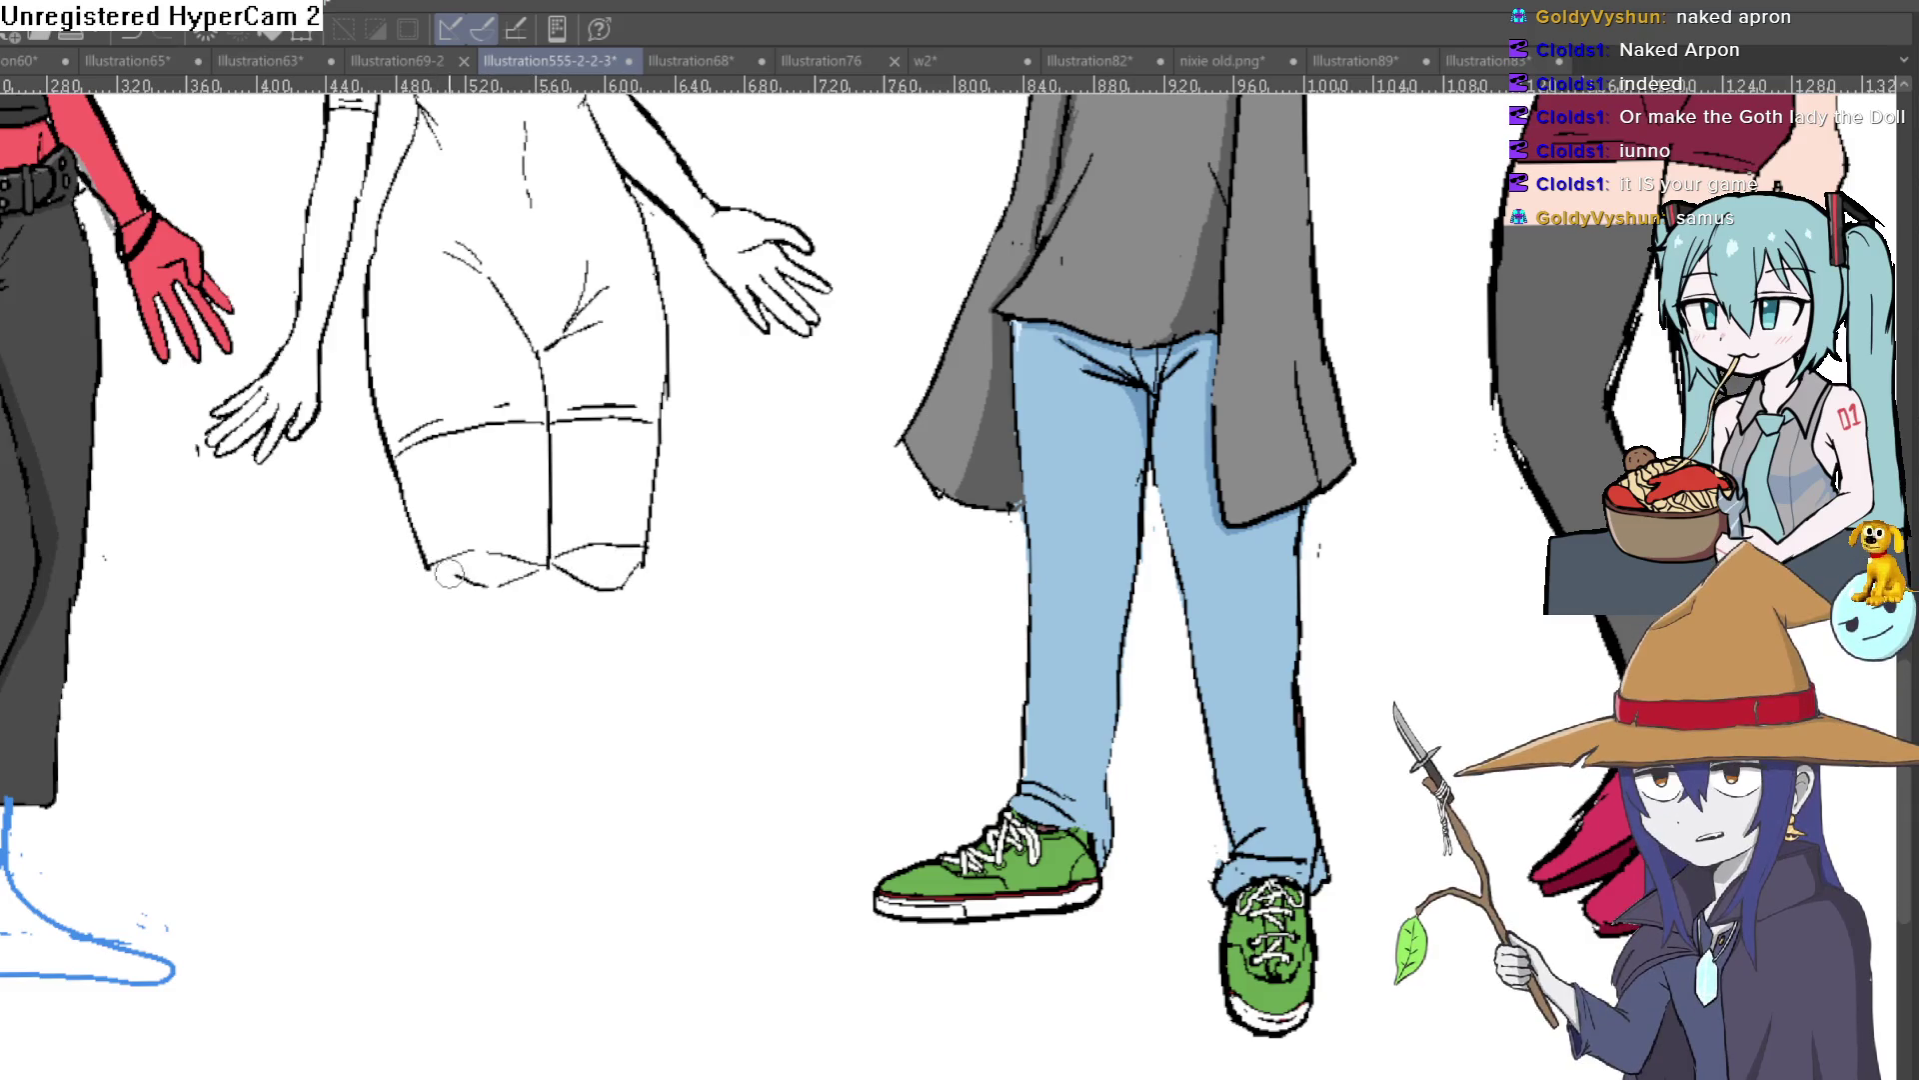
pyautogui.scroll(5, 456, 577)
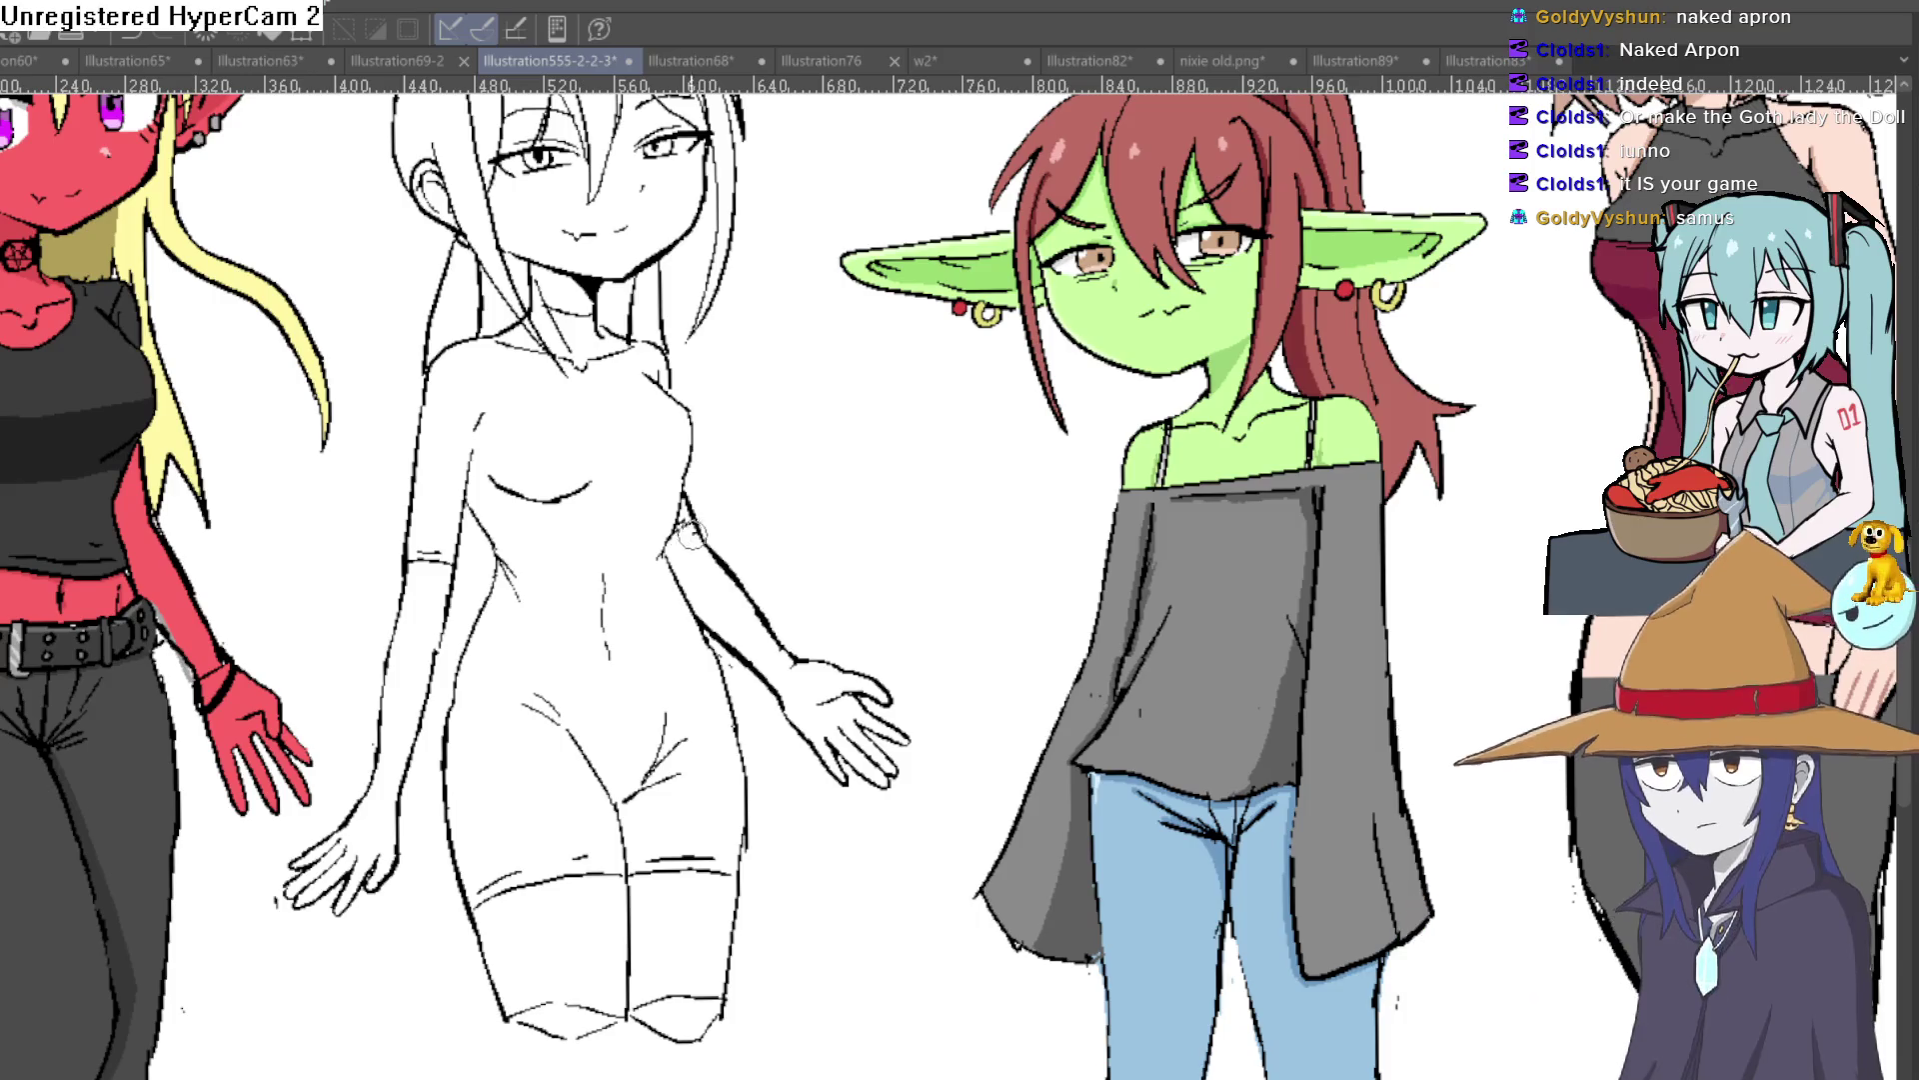
pyautogui.moveTo(672, 540); pyautogui.dragTo(689, 556)
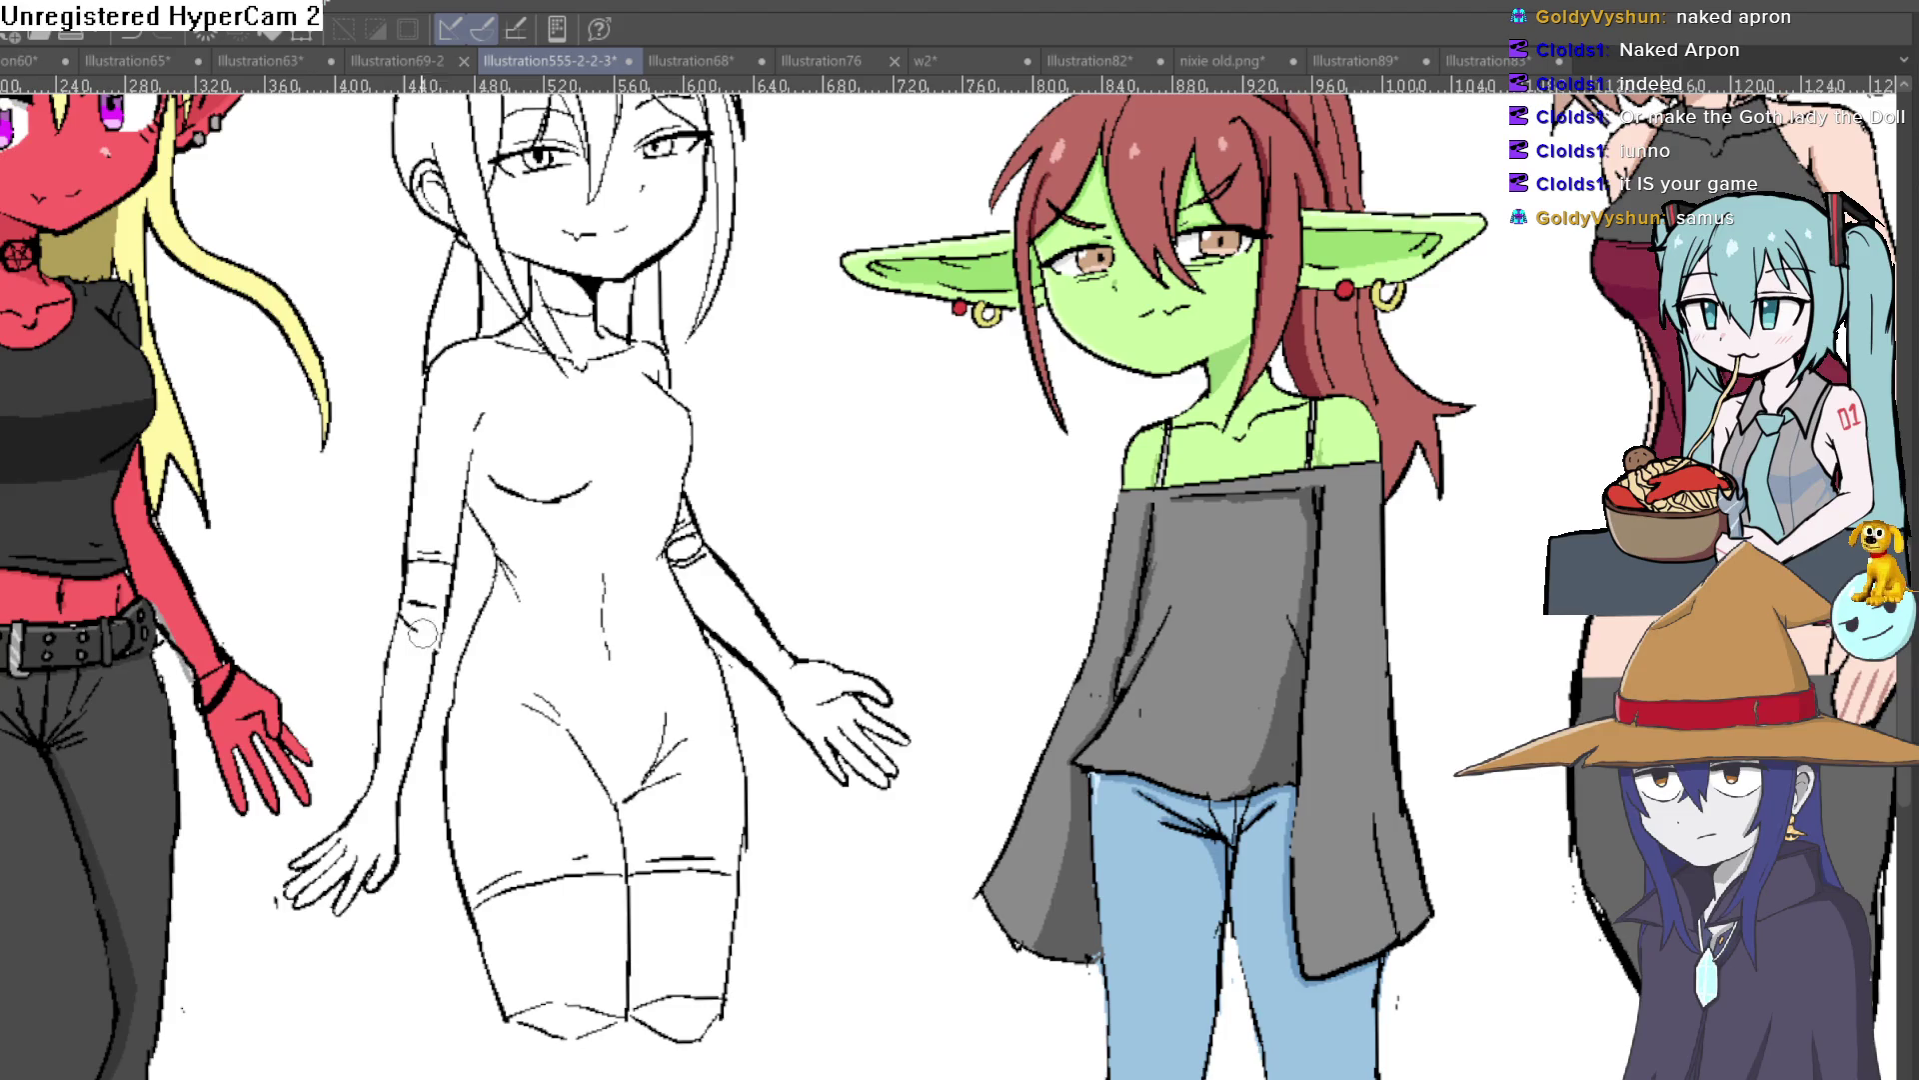
# Step: Extend the sketch girl's inner and outer leg contours down toward her ankles
pyautogui.scroll(-2, 849, 600)
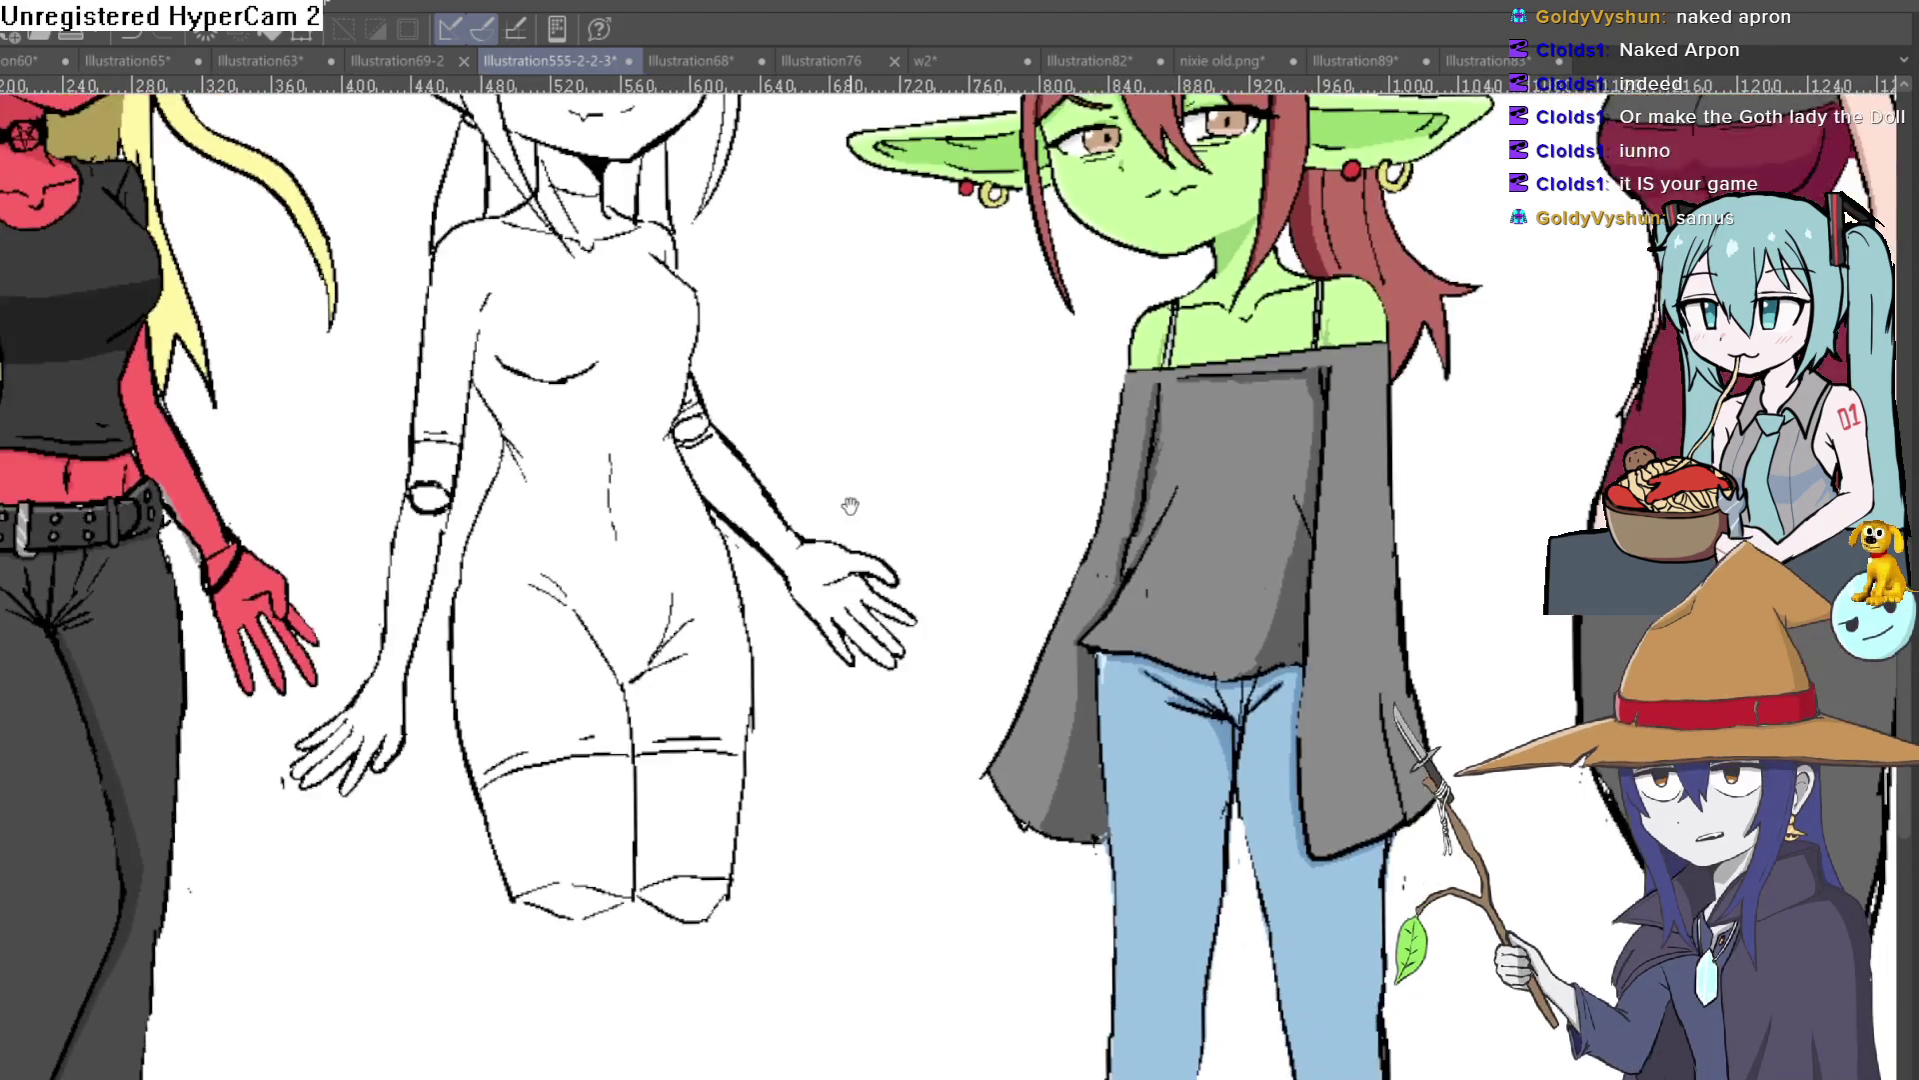
pyautogui.scroll(-3, 800, 700)
pyautogui.moveTo(738, 705); pyautogui.dragTo(713, 871)
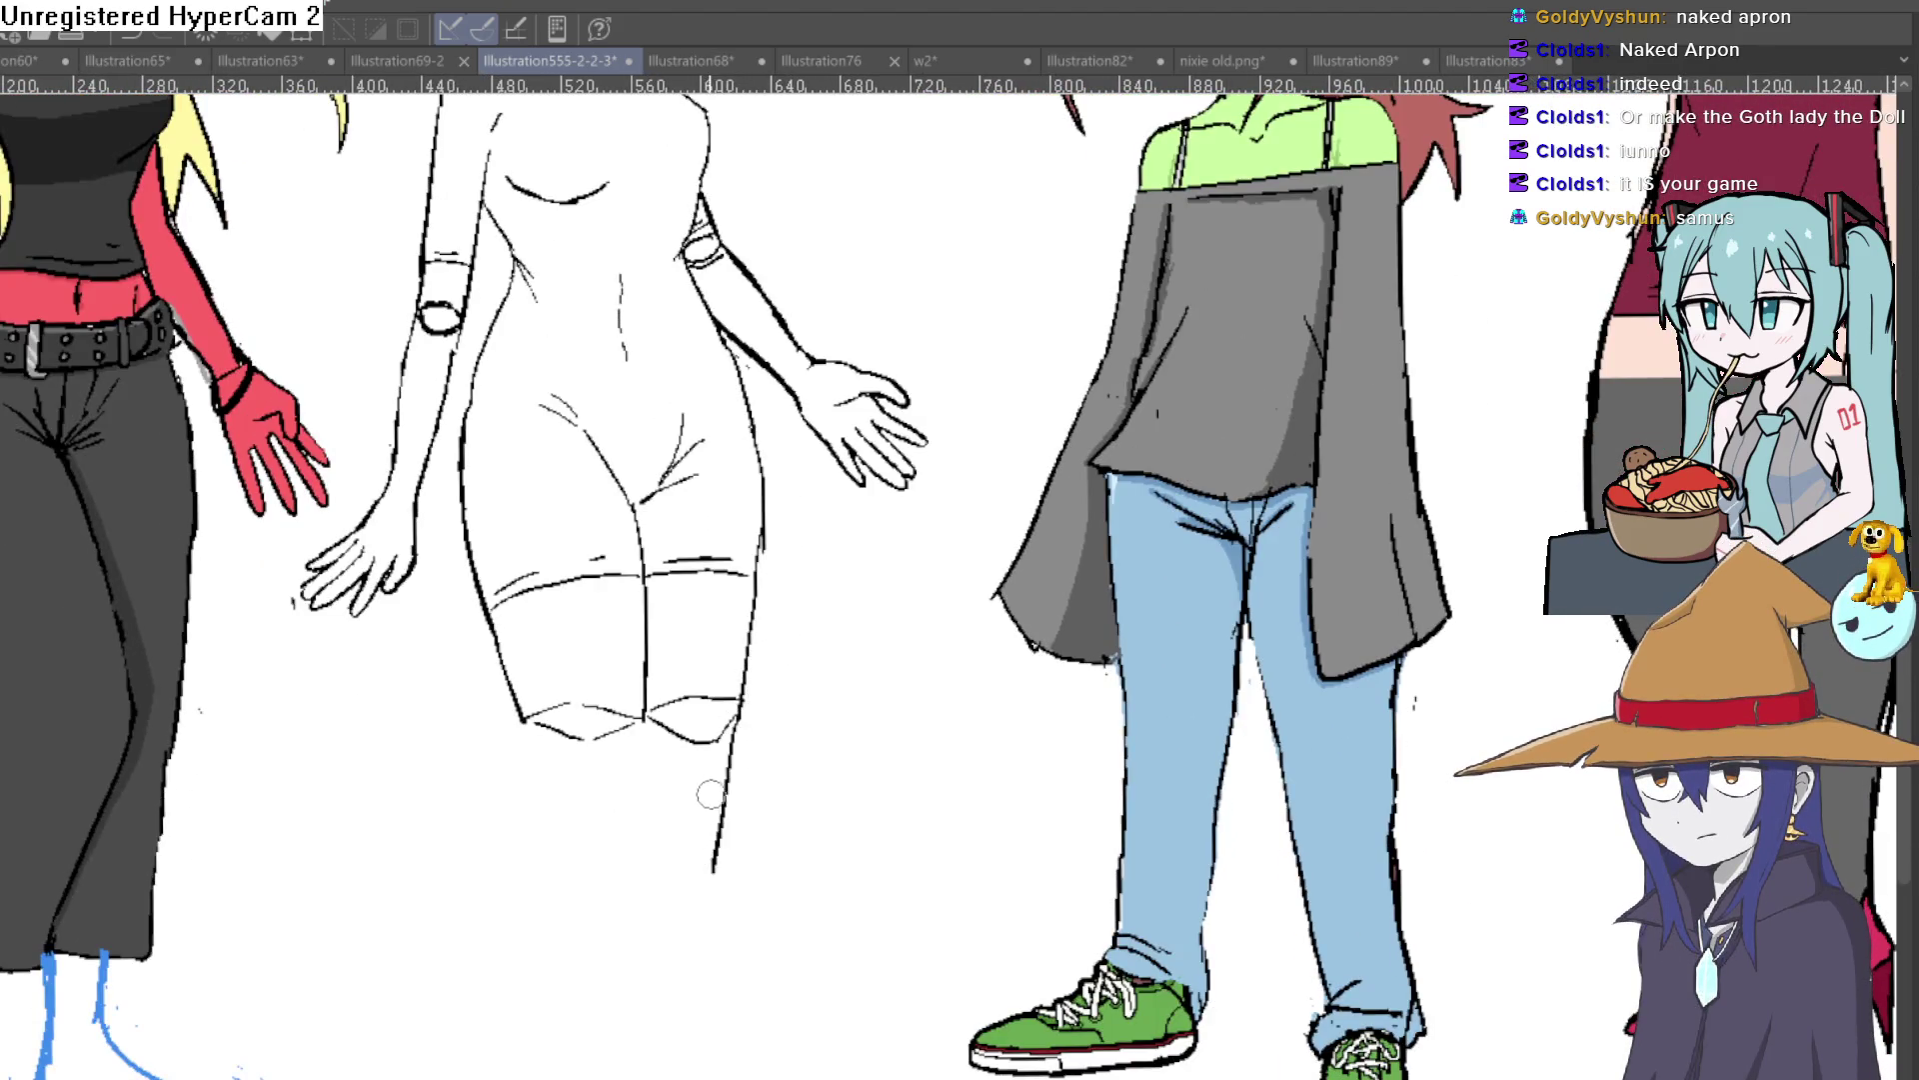
pyautogui.moveTo(645, 735); pyautogui.dragTo(599, 999)
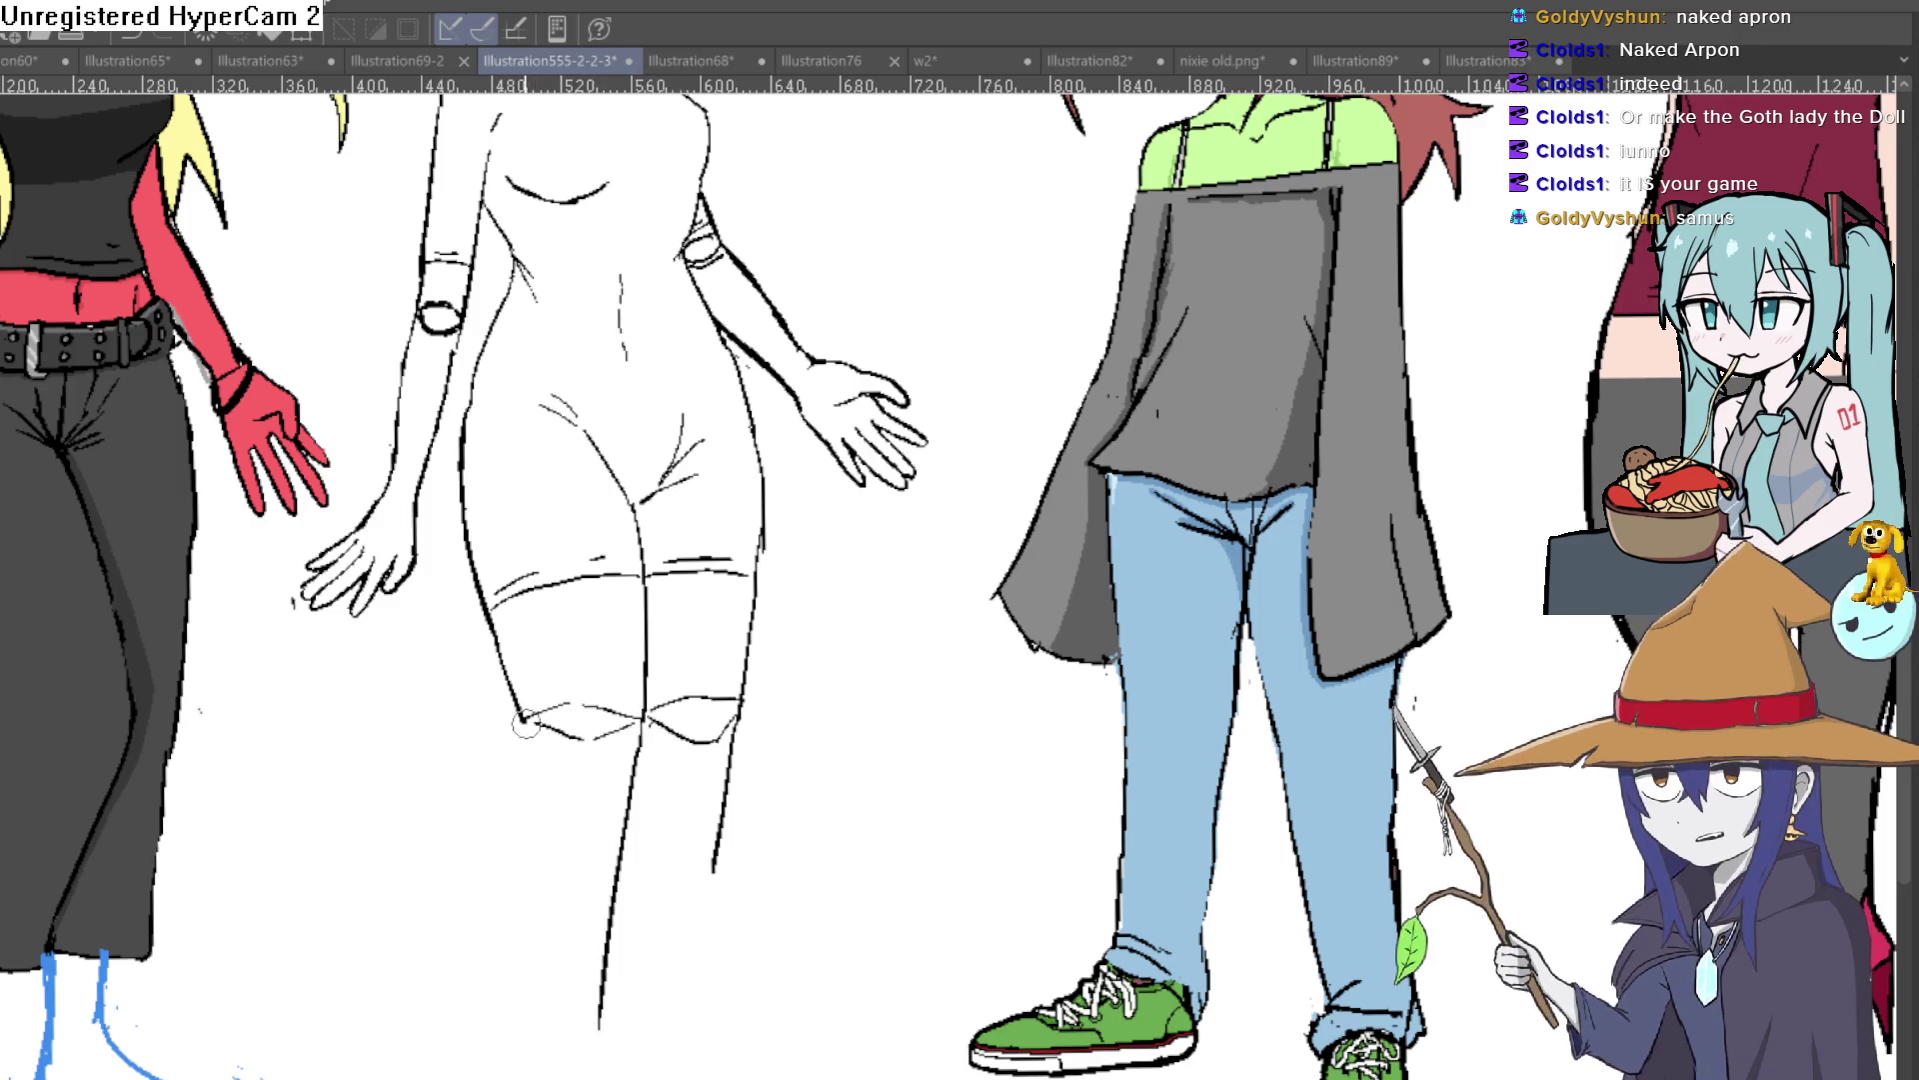
pyautogui.moveTo(520, 712); pyautogui.dragTo(545, 1014)
pyautogui.moveTo(753, 822)
pyautogui.mouseDown()
pyautogui.moveTo(743, 652)
pyautogui.moveTo(678, 860)
pyautogui.mouseUp()
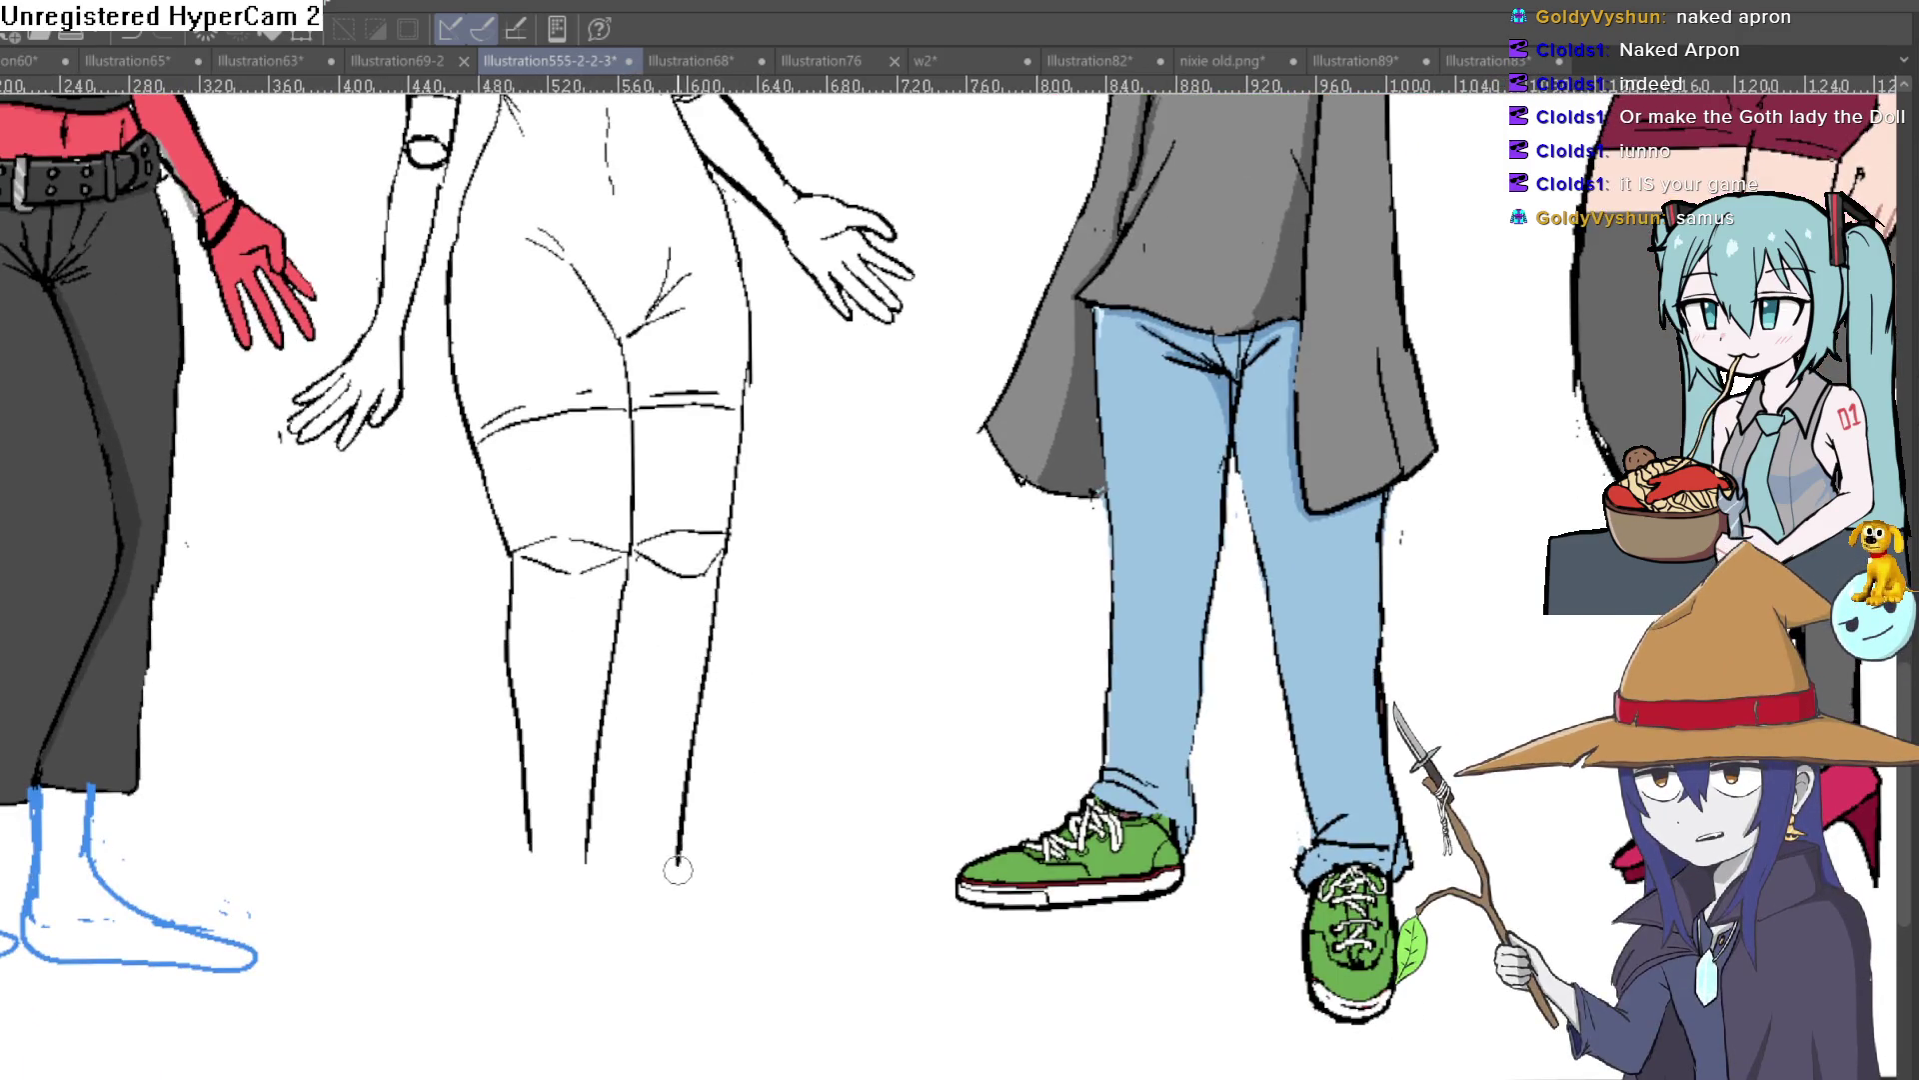
pyautogui.moveTo(606, 694); pyautogui.dragTo(591, 855)
pyautogui.hotkey('ctrl', '0')
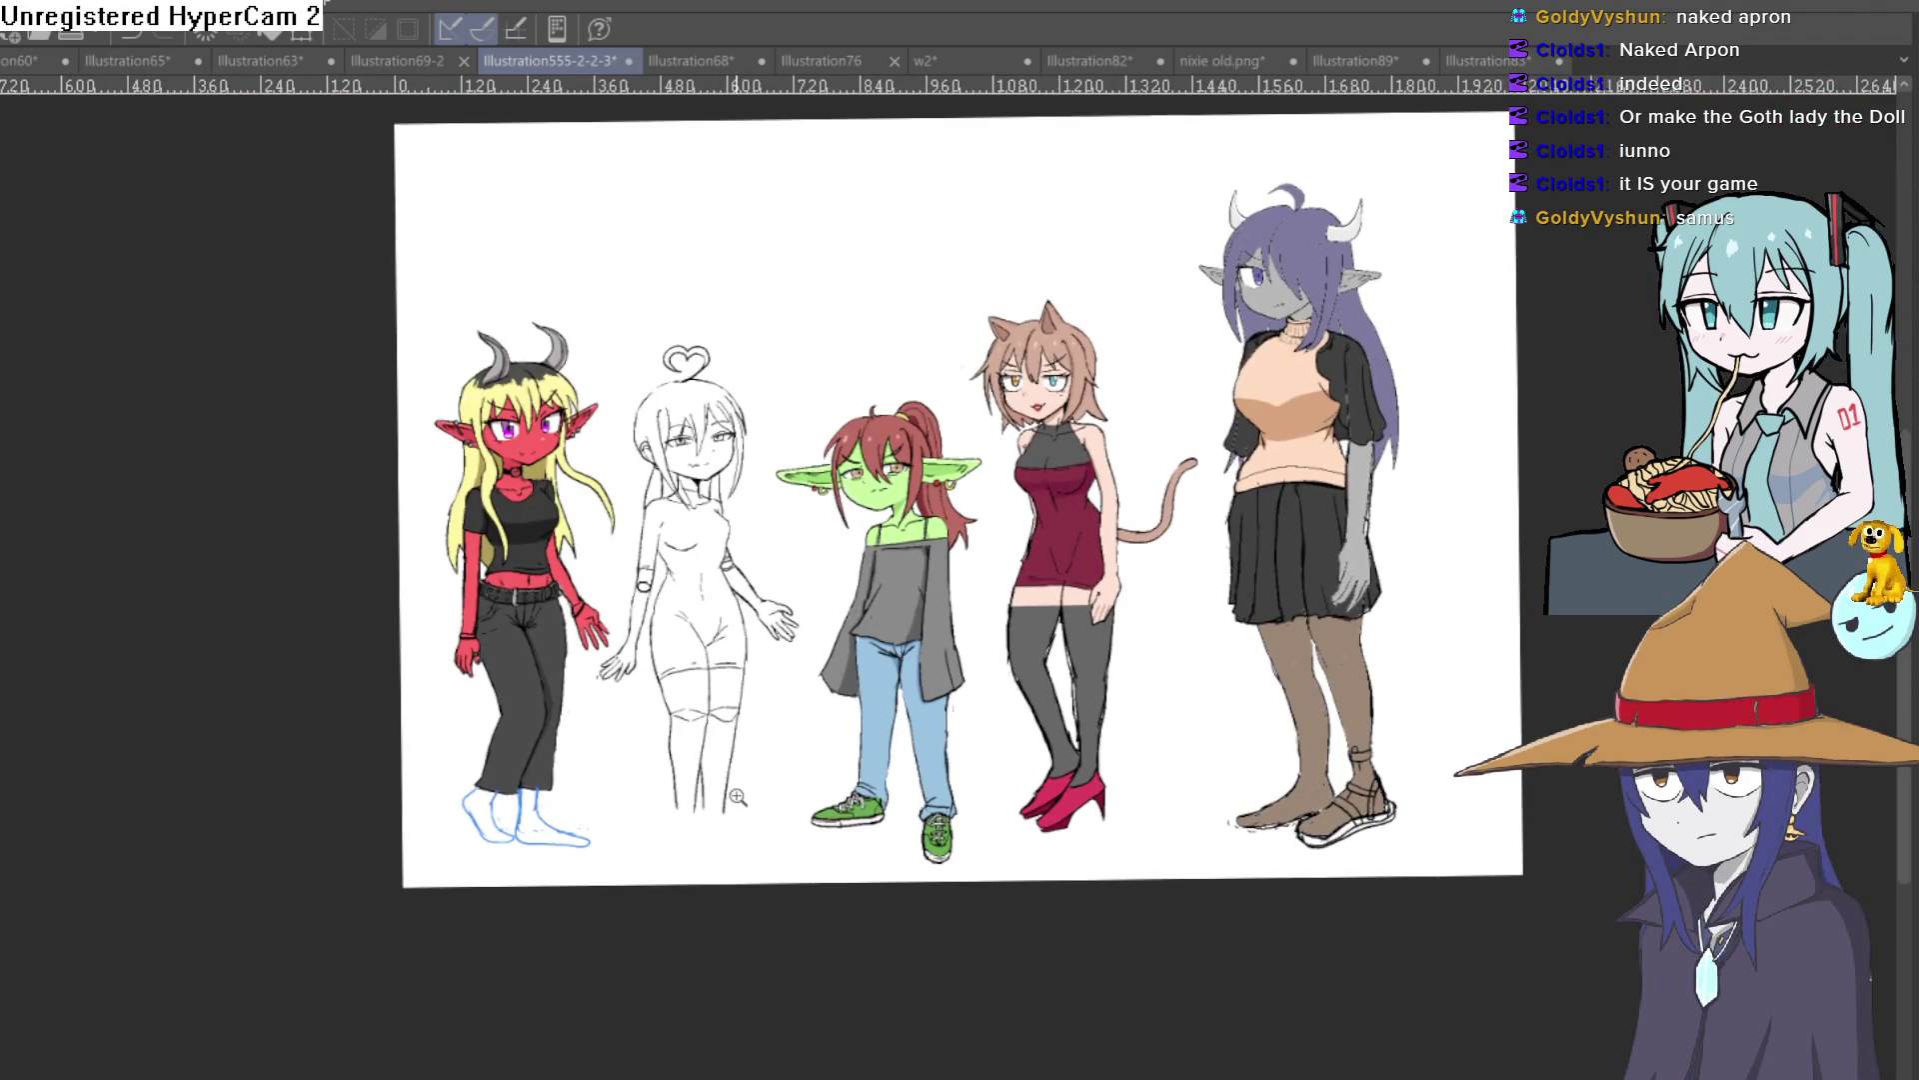
# Step: Sketch both bare feet, heel to toe, at the ends of the sketch girl's legs
pyautogui.click(737, 796)
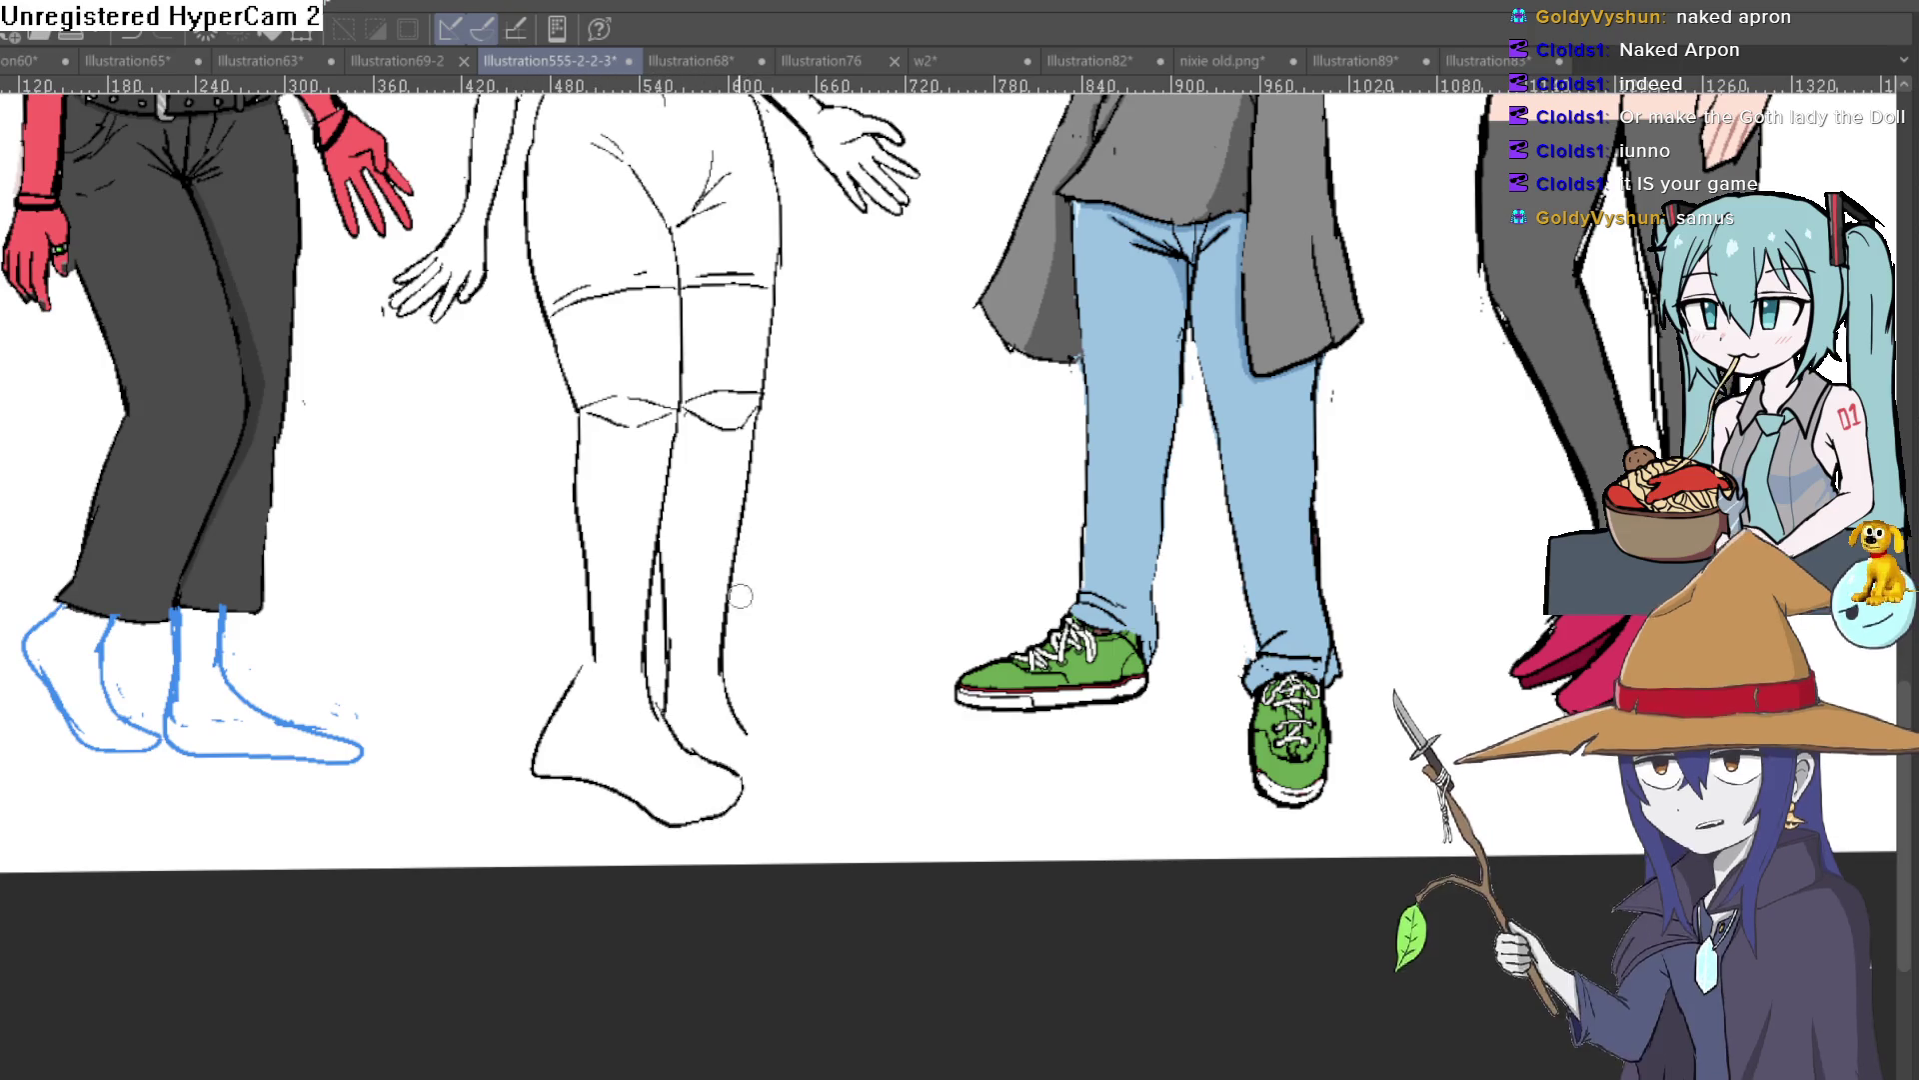
pyautogui.moveTo(659, 716)
pyautogui.mouseDown()
pyautogui.moveTo(745, 790)
pyautogui.moveTo(649, 825)
pyautogui.moveTo(540, 780)
pyautogui.moveTo(579, 679)
pyautogui.moveTo(561, 759)
pyautogui.moveTo(648, 794)
pyautogui.mouseUp()
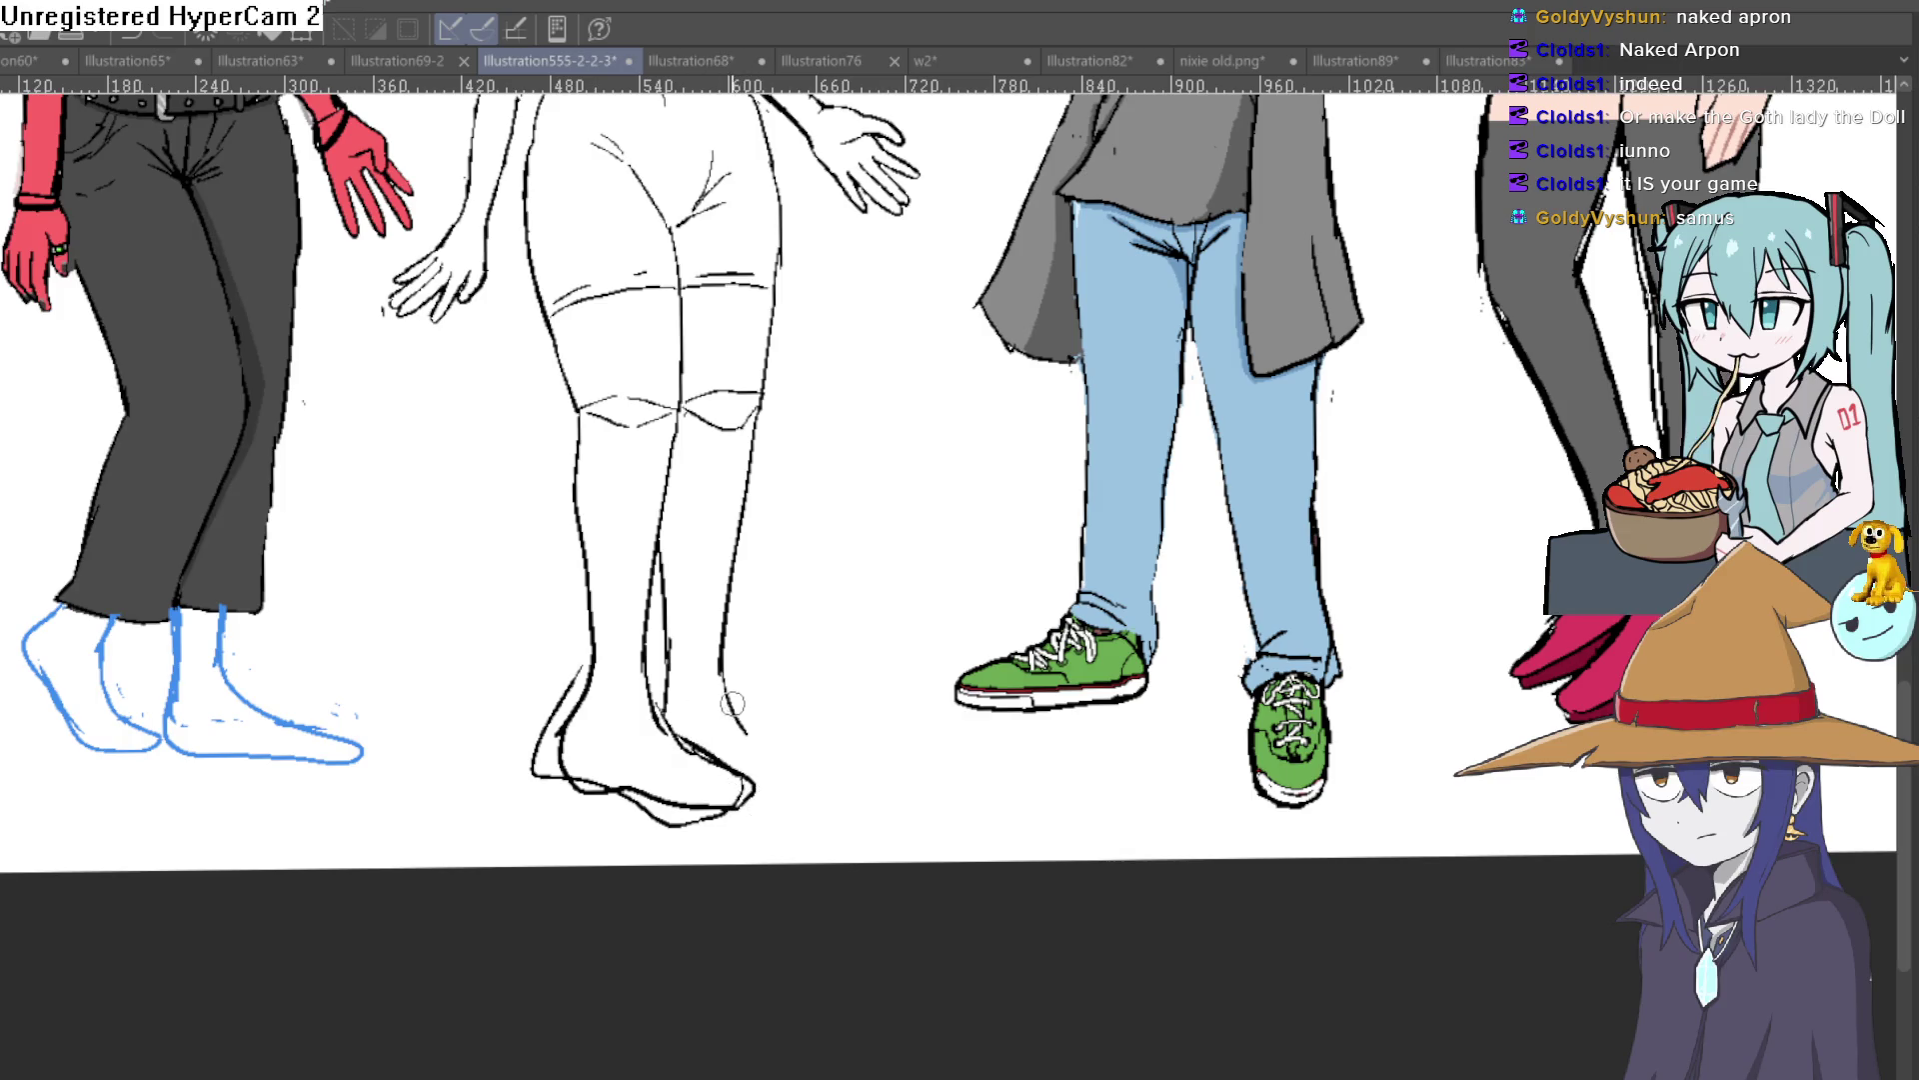
pyautogui.moveTo(772, 739); pyautogui.dragTo(764, 772)
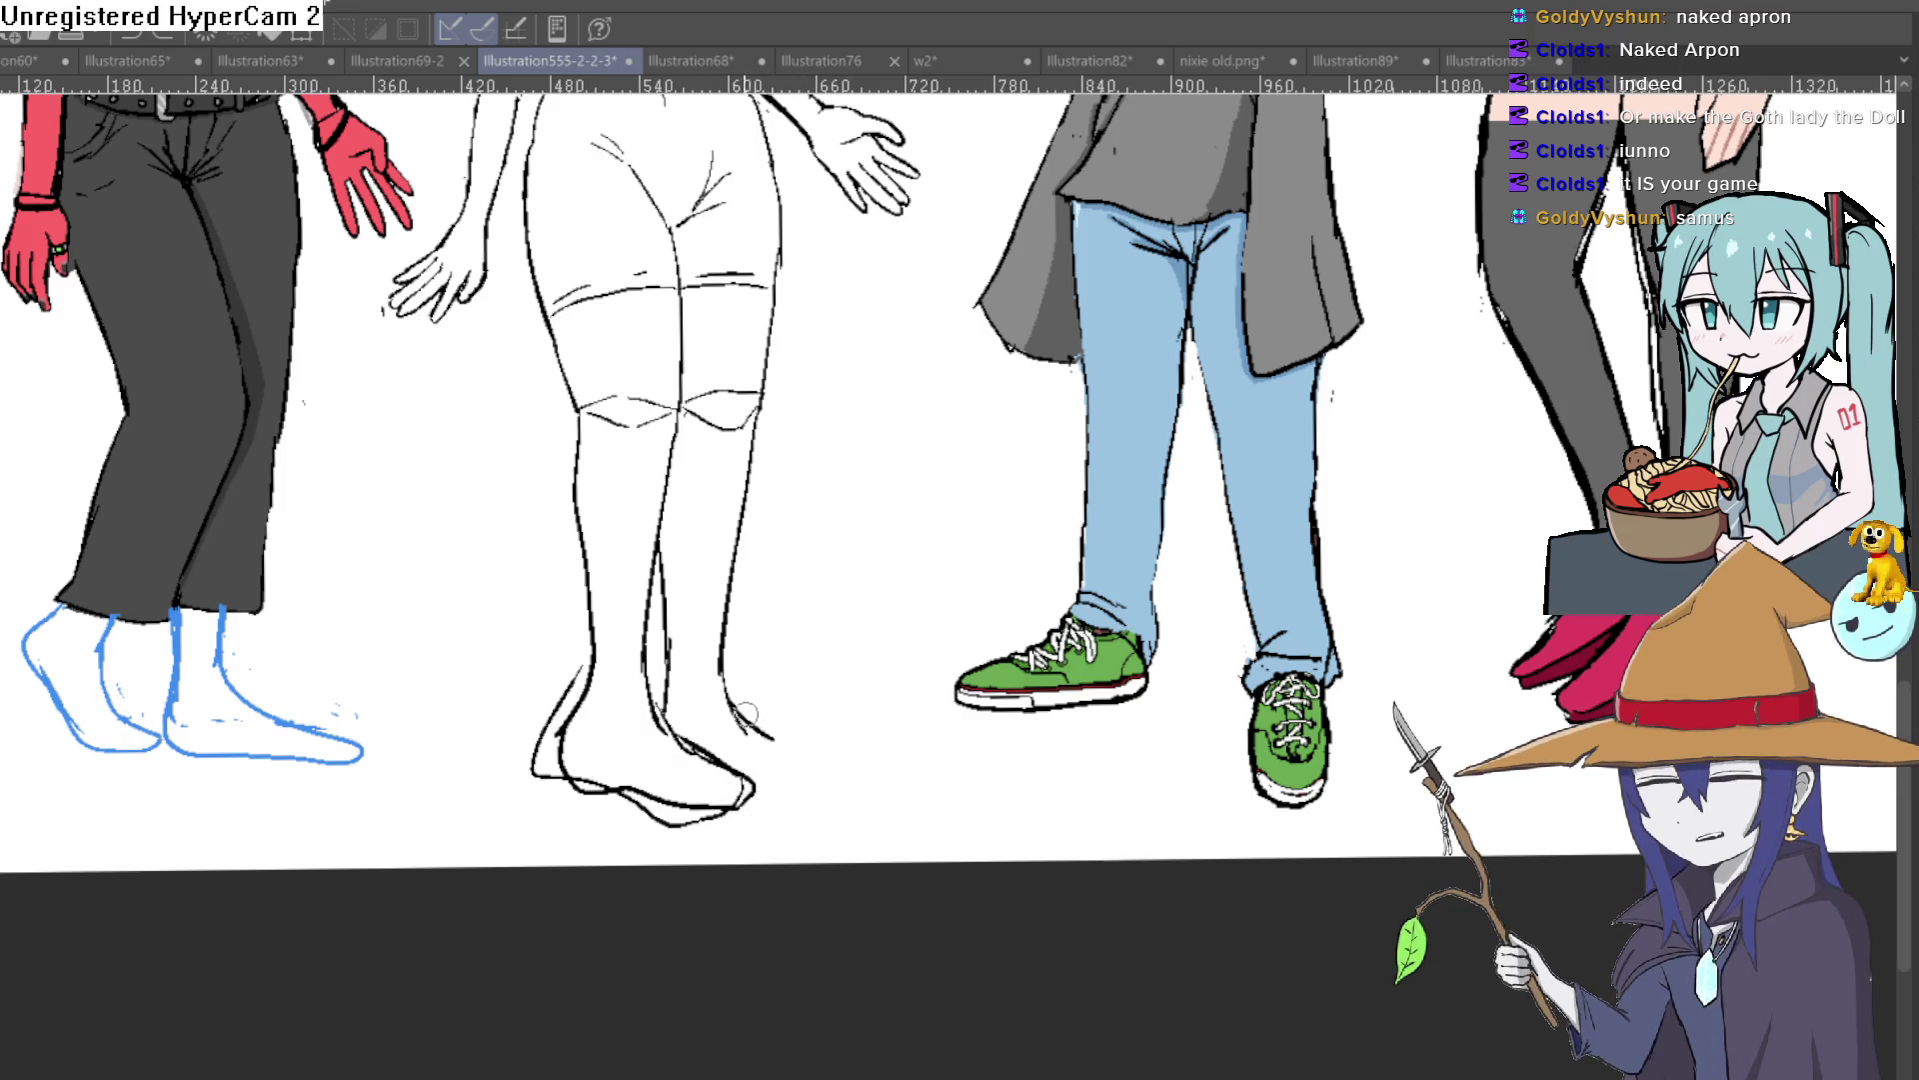
pyautogui.moveTo(725, 700); pyautogui.dragTo(815, 766)
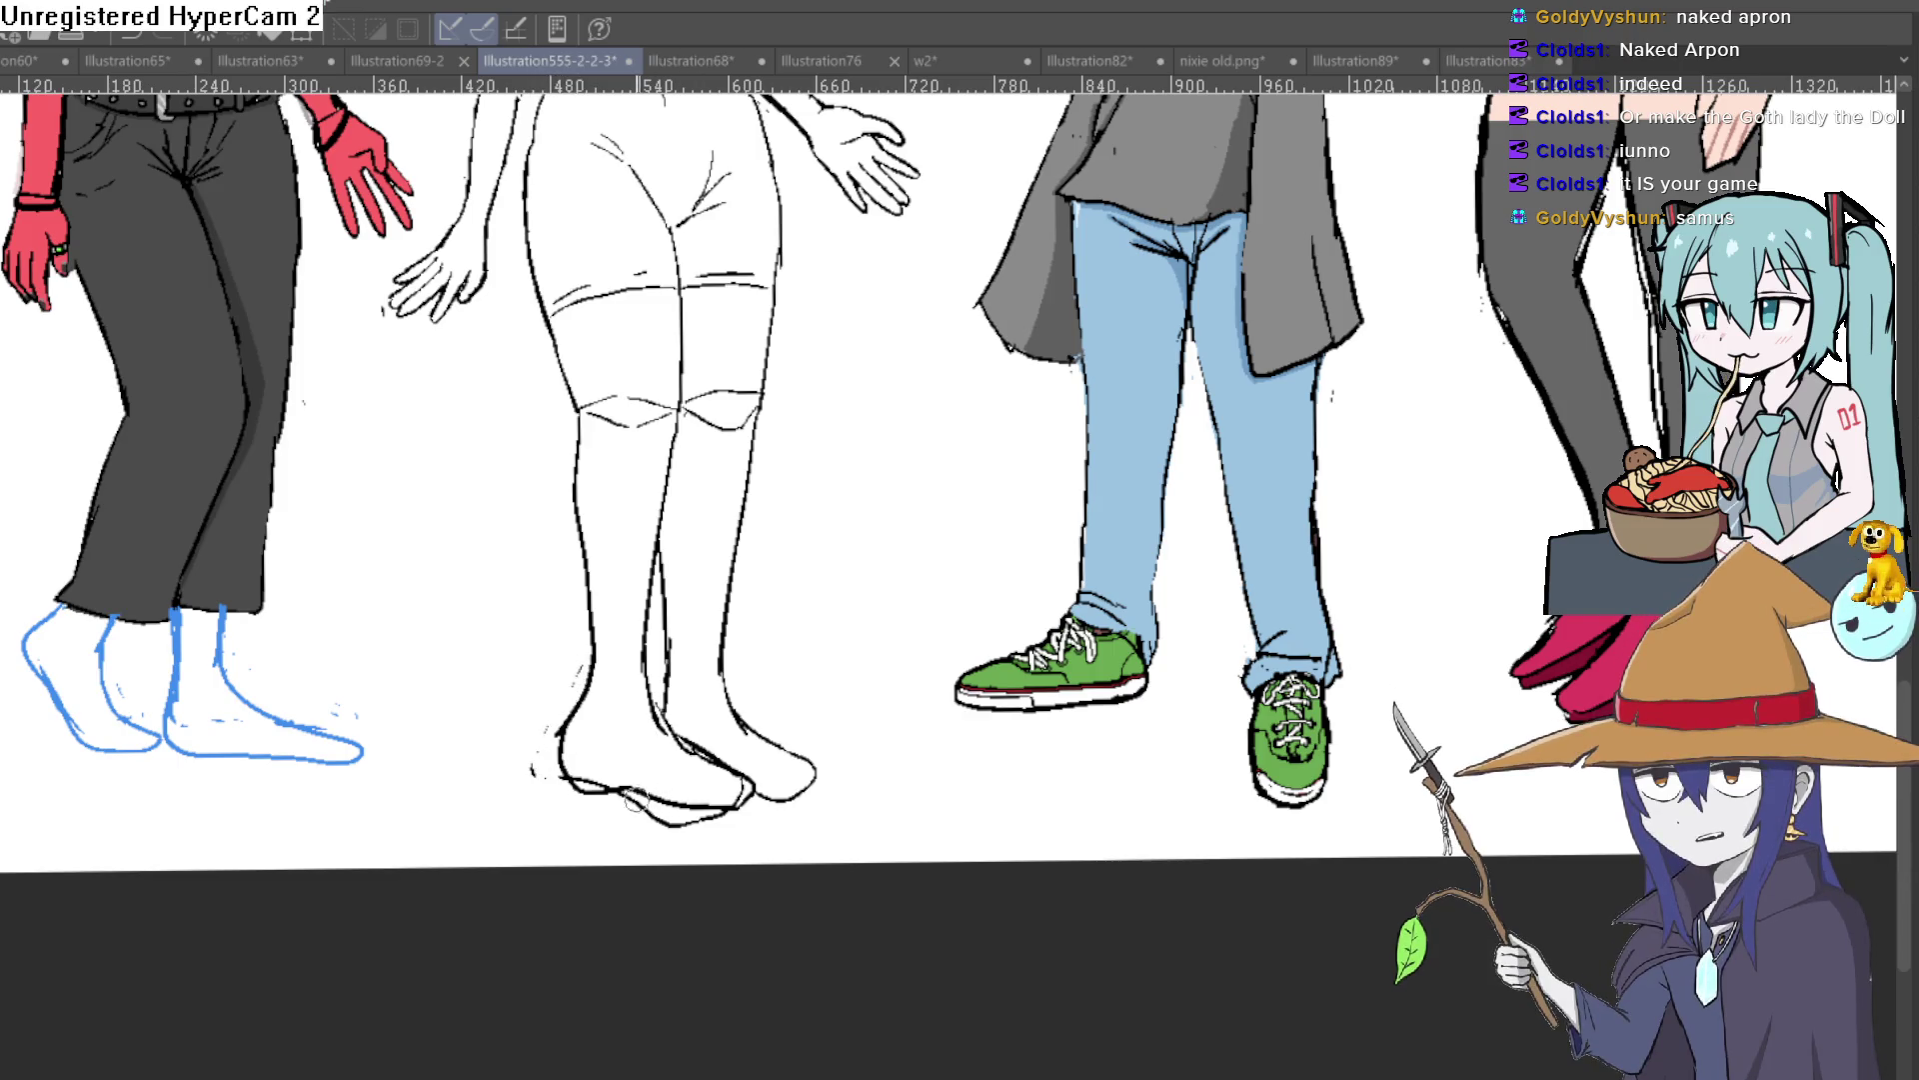
pyautogui.moveTo(778, 720); pyautogui.dragTo(1275, 921)
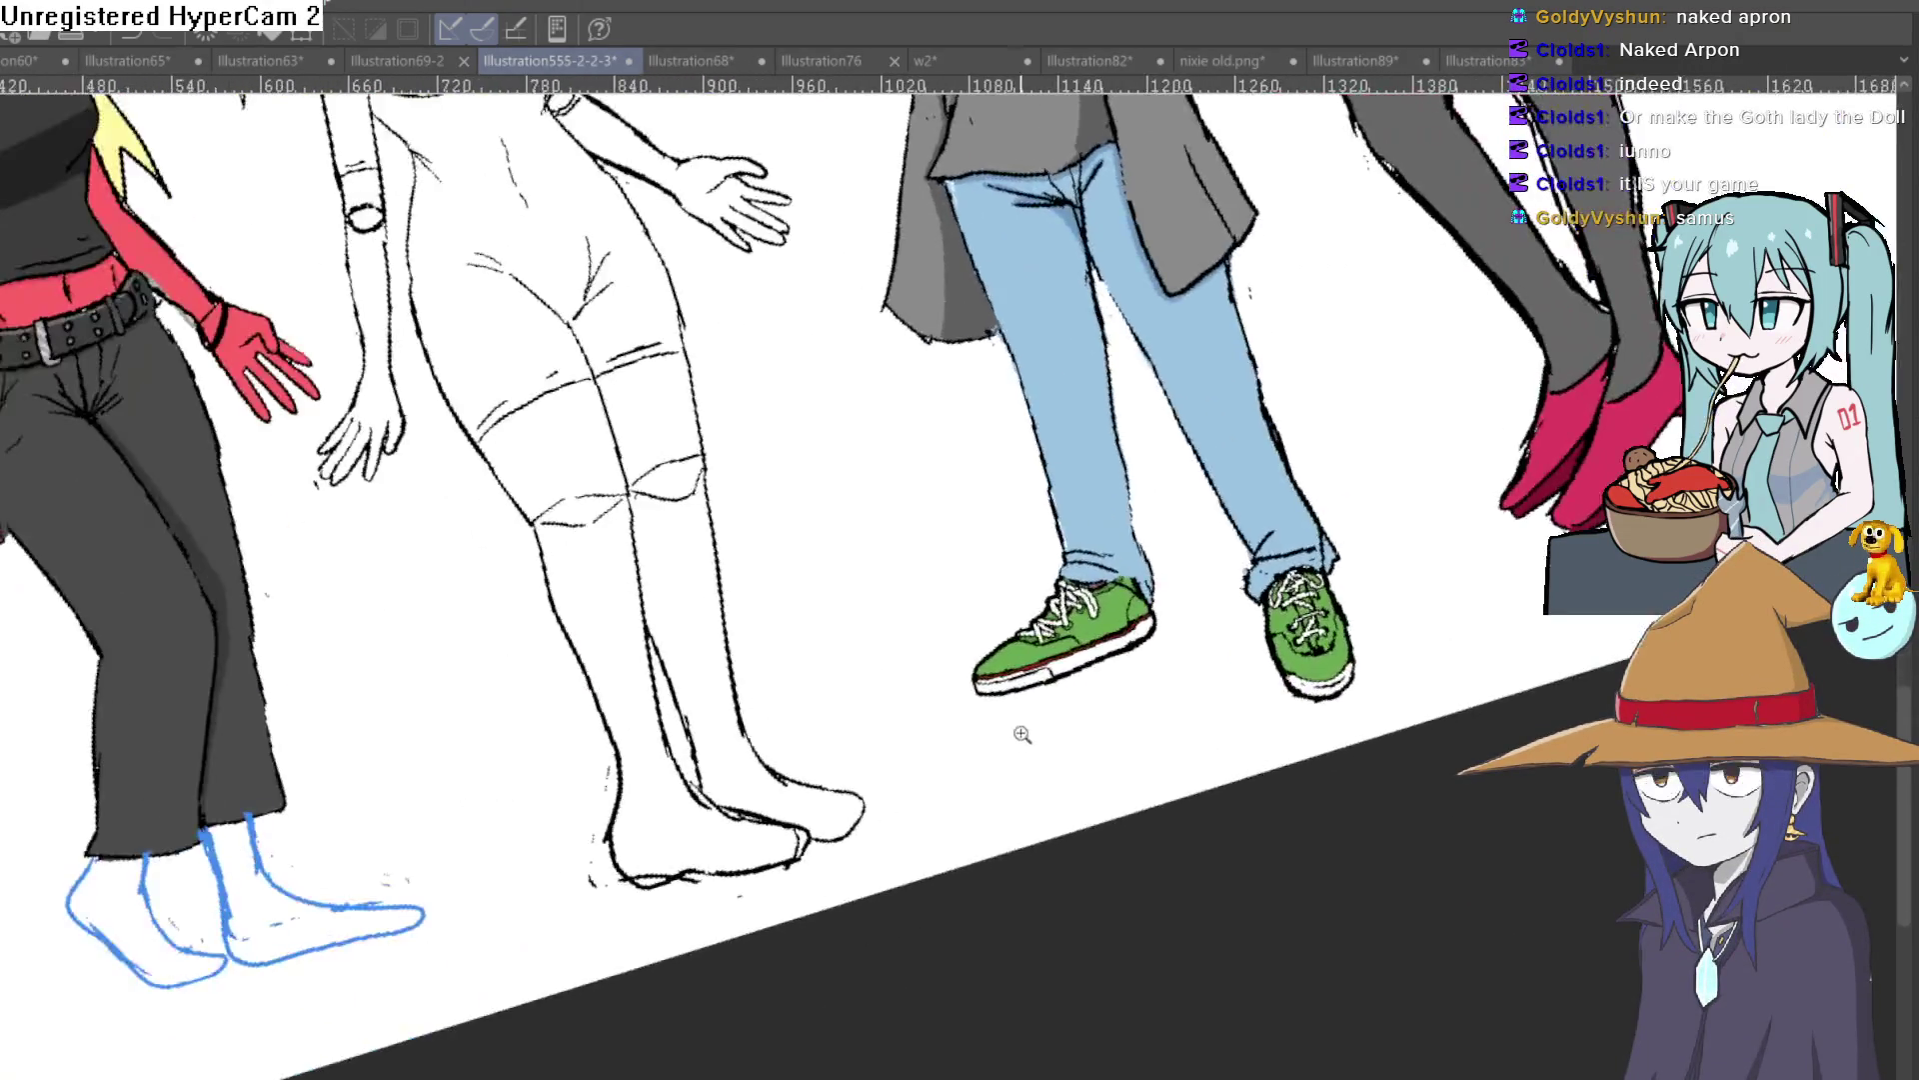
pyautogui.scroll(-5, 1274, 921)
pyautogui.scroll(5, 933, 632)
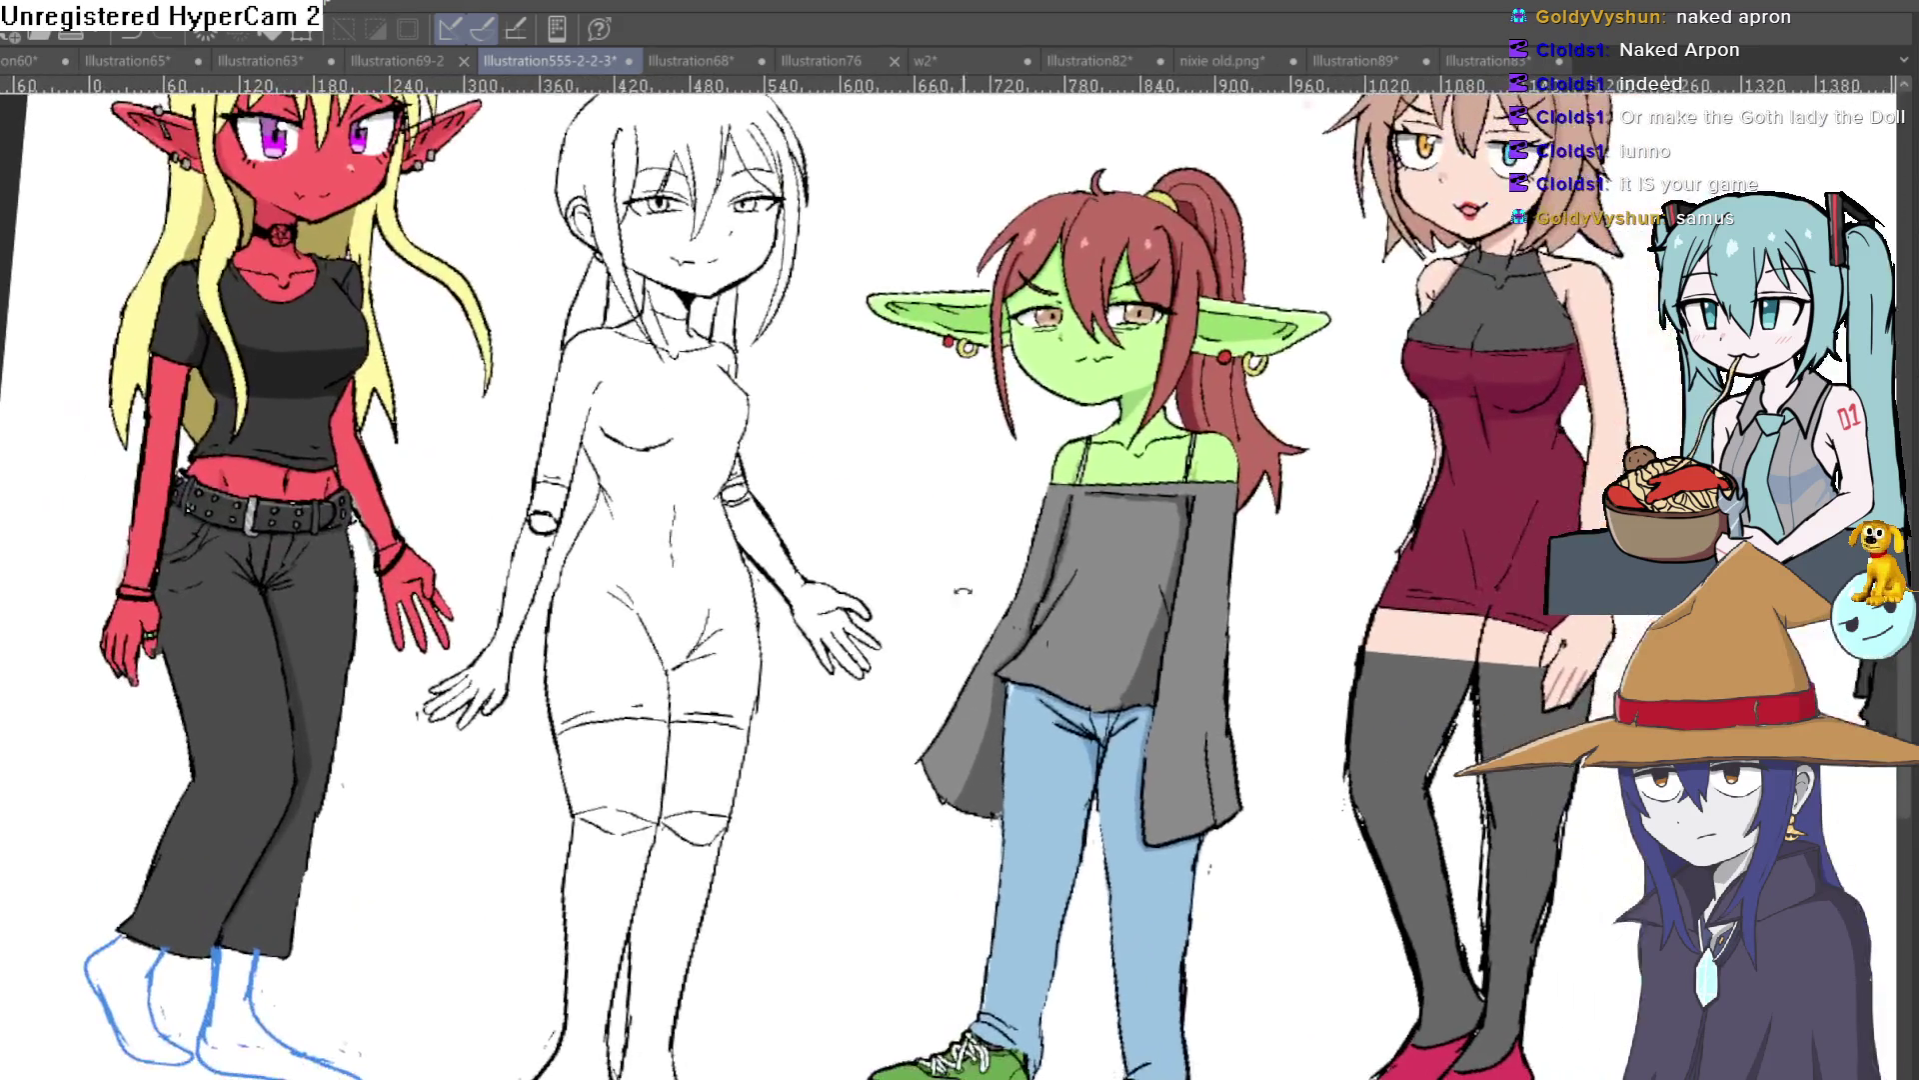
pyautogui.moveTo(948, 599)
pyautogui.mouseDown()
pyautogui.moveTo(1005, 462)
pyautogui.moveTo(1005, 570)
pyautogui.mouseUp()
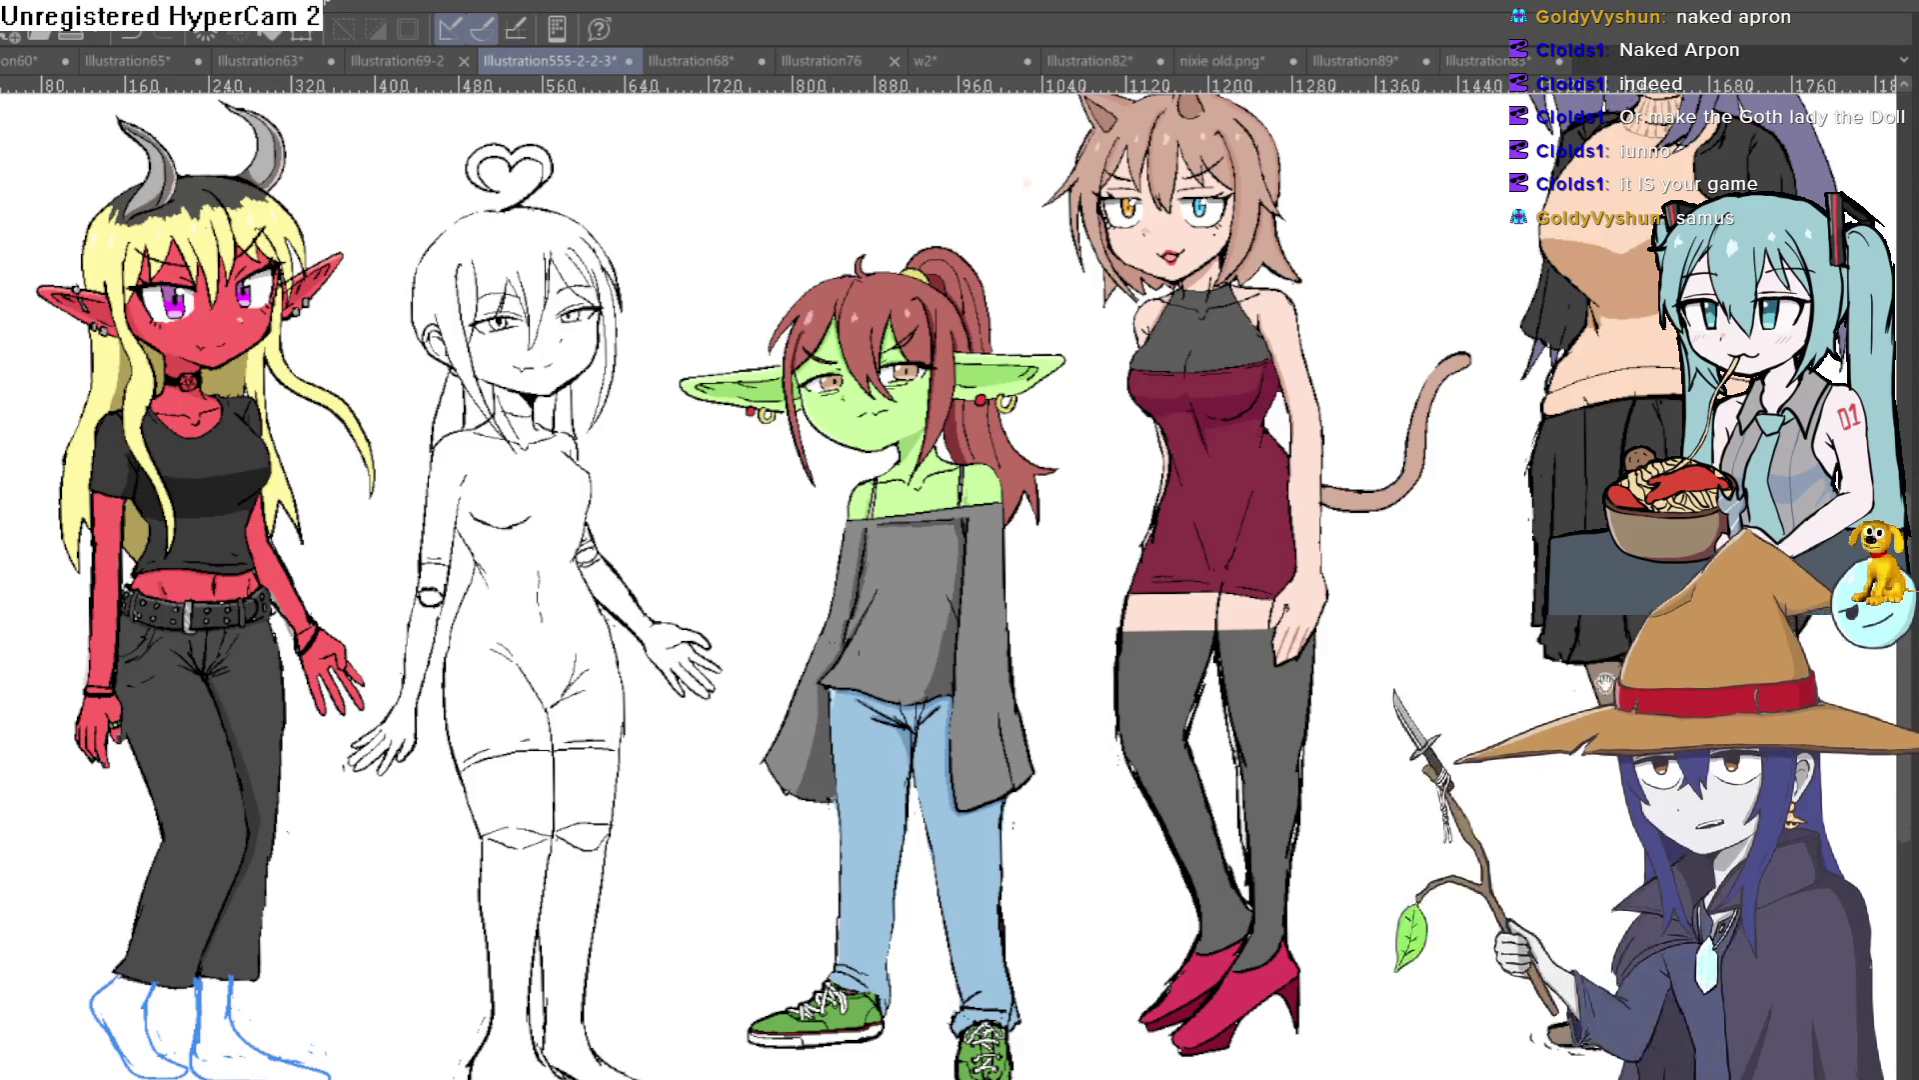
pyautogui.moveTo(1850, 670); pyautogui.dragTo(1410, 621)
pyautogui.scroll(5, 1432, 888)
pyautogui.moveTo(1432, 888); pyautogui.dragTo(1003, 778)
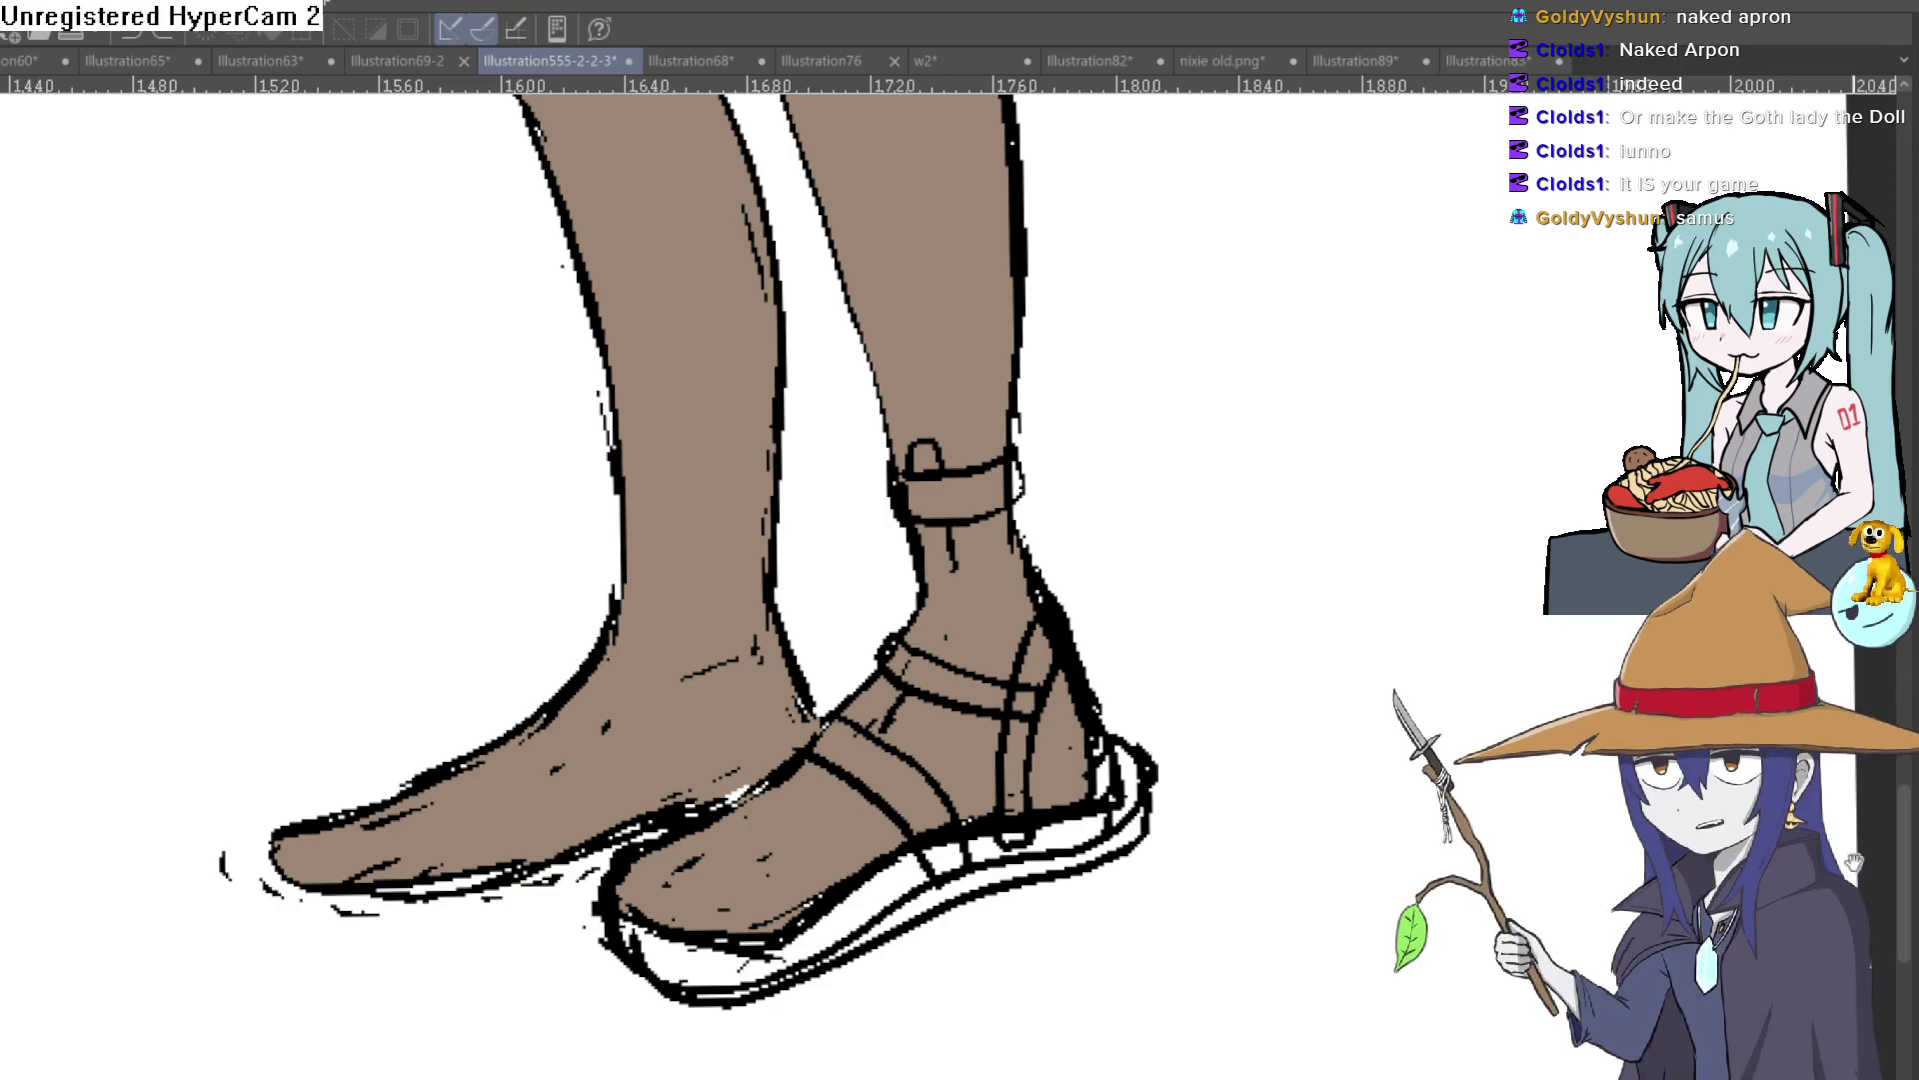
# Step: Step back through history to restore the horned girl's tan apron and hide her top and skirt
pyautogui.scroll(-5, 1379, 651)
pyautogui.scroll(2, 1380, 651)
pyautogui.hotkey('ctrl', 'z')
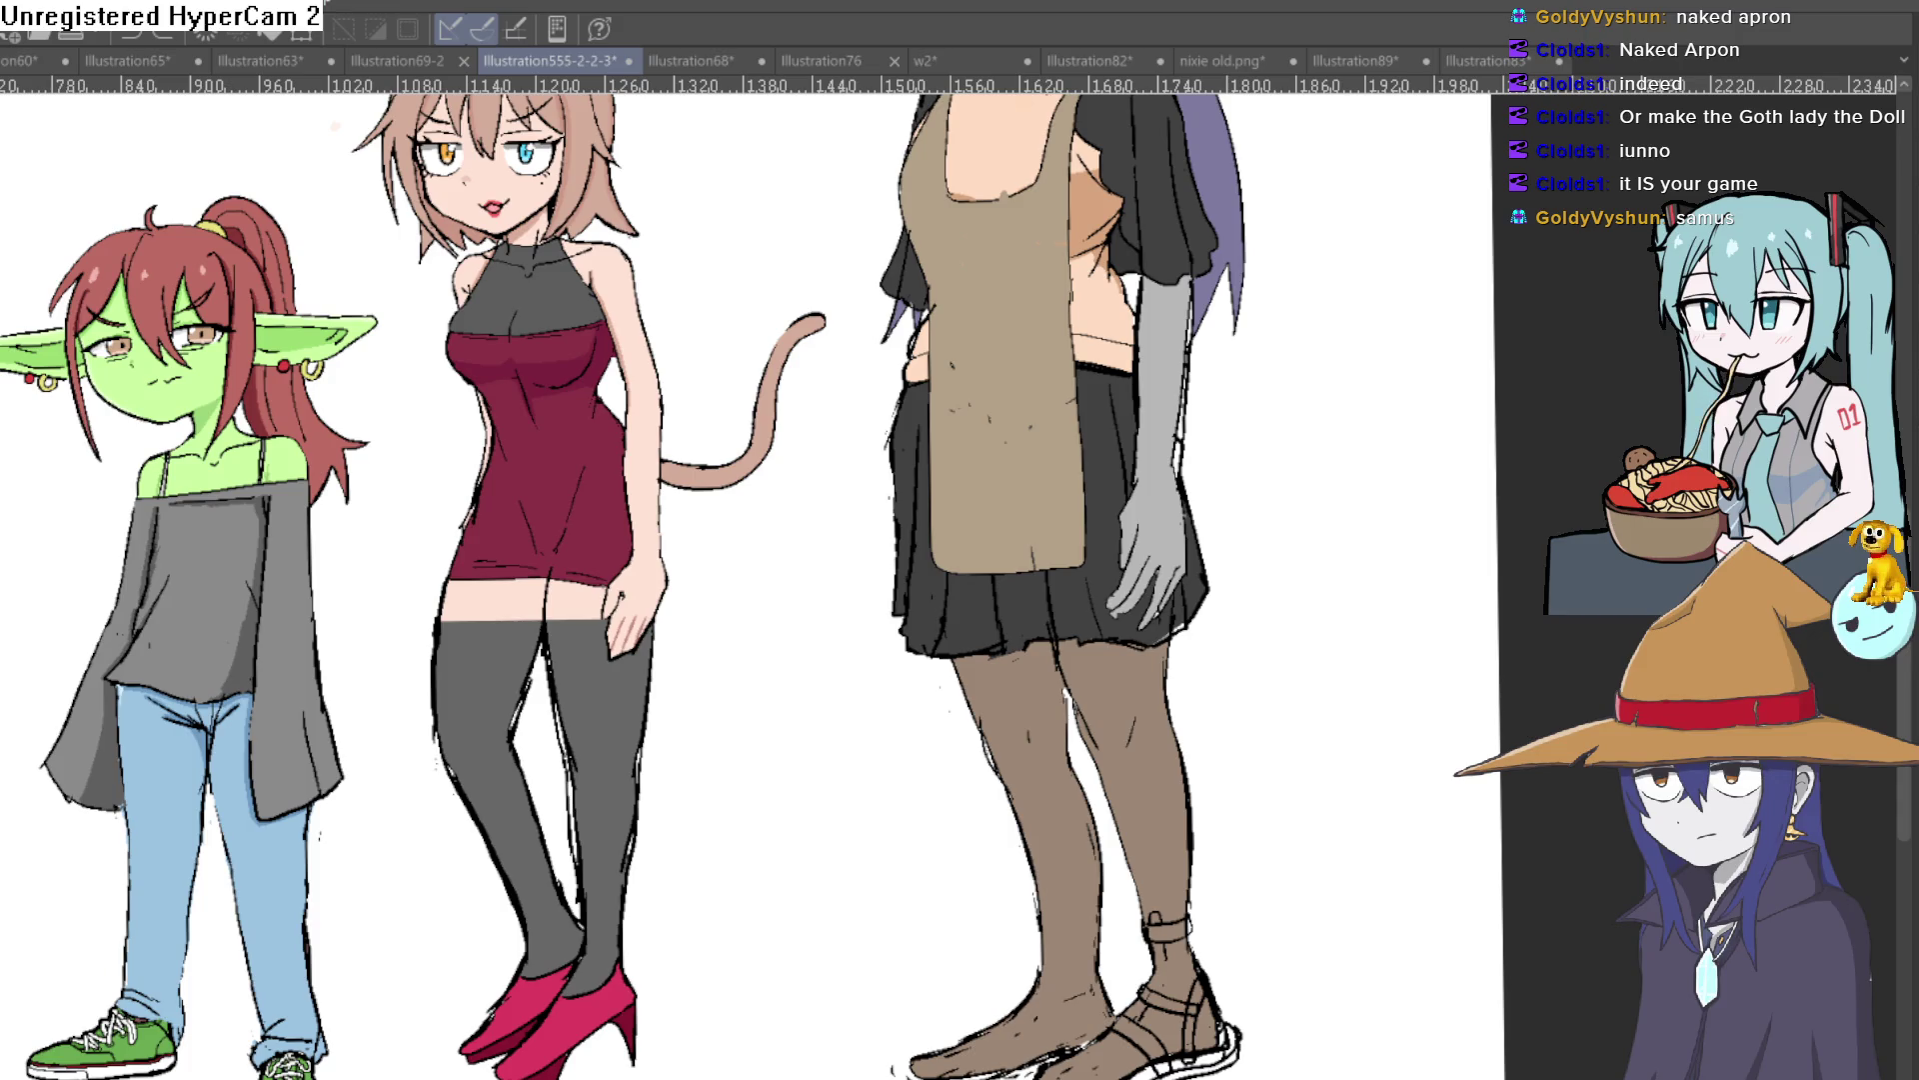
pyautogui.hotkey('ctrl', 'z')
pyautogui.hotkey('ctrl', 'y')
pyautogui.hotkey('ctrl', 'y')
pyautogui.hotkey('ctrl', 'z')
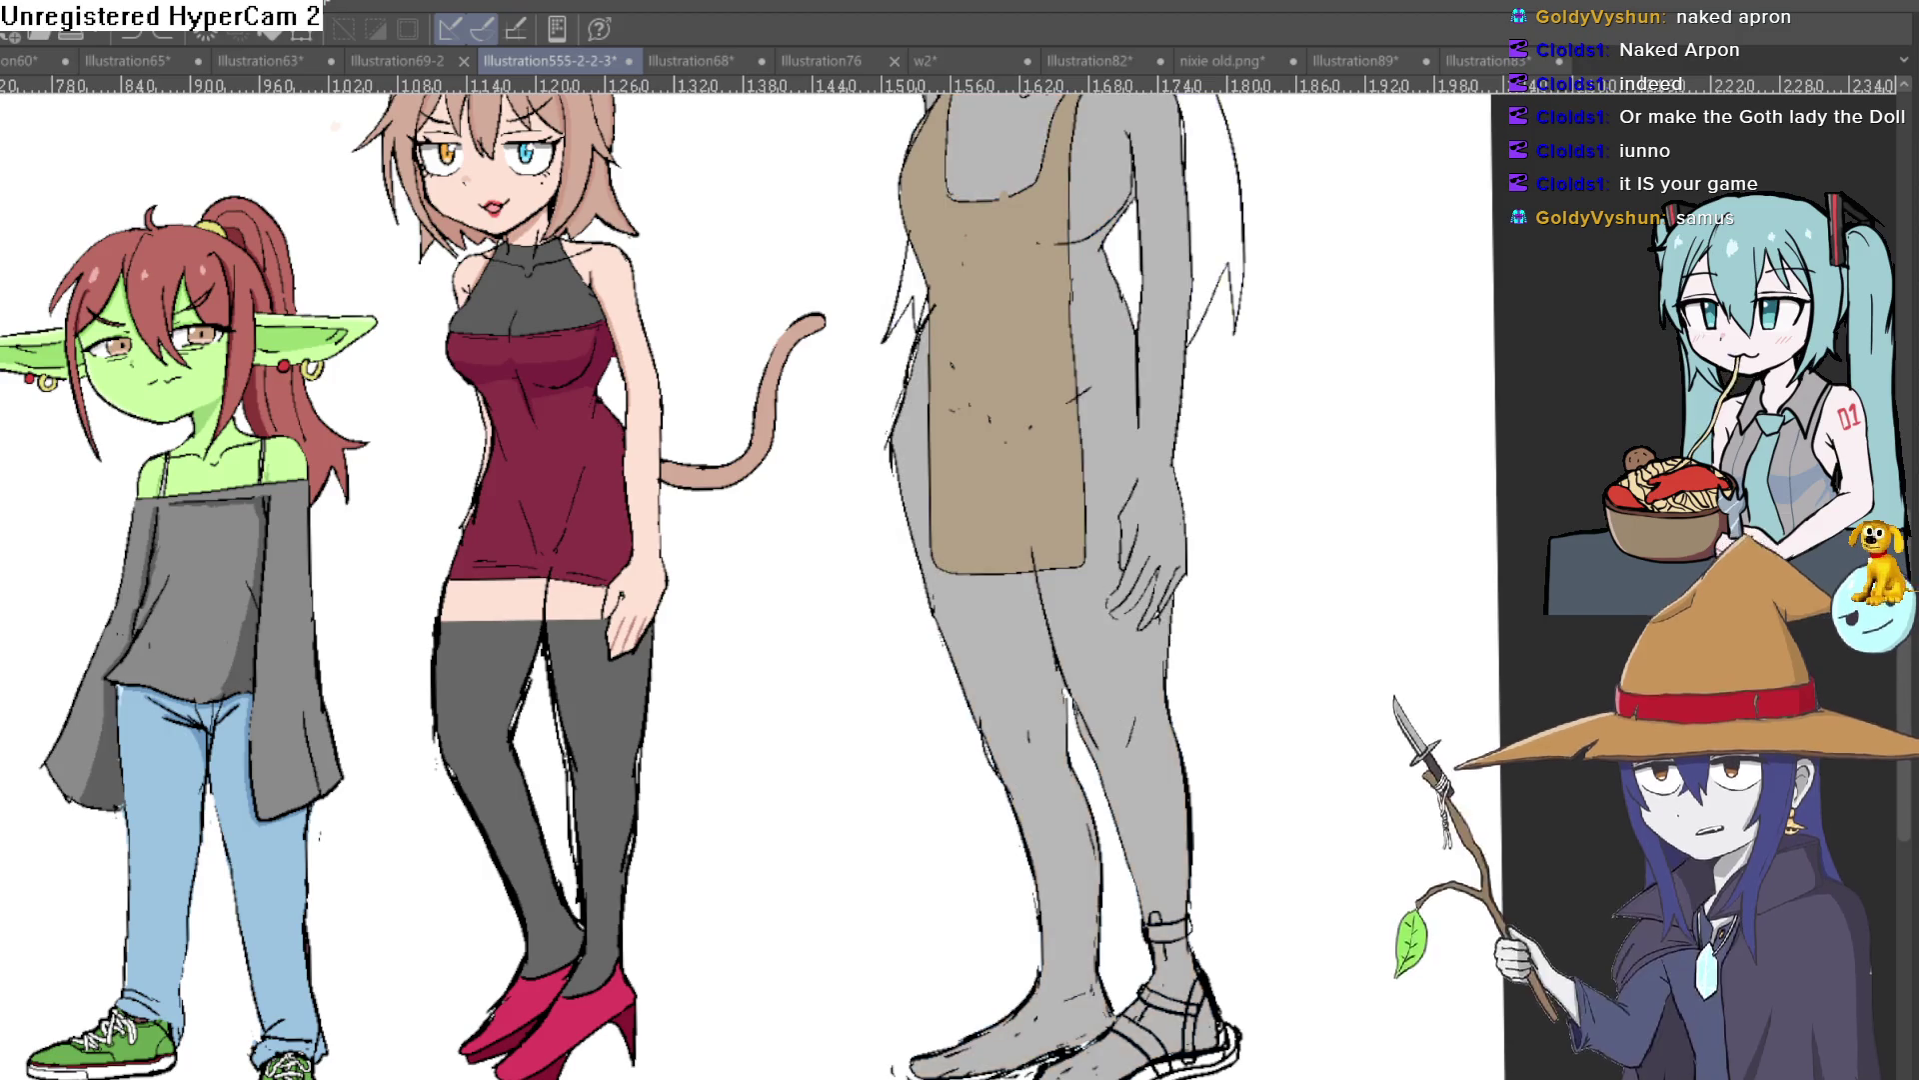
pyautogui.scroll(5, 1092, 479)
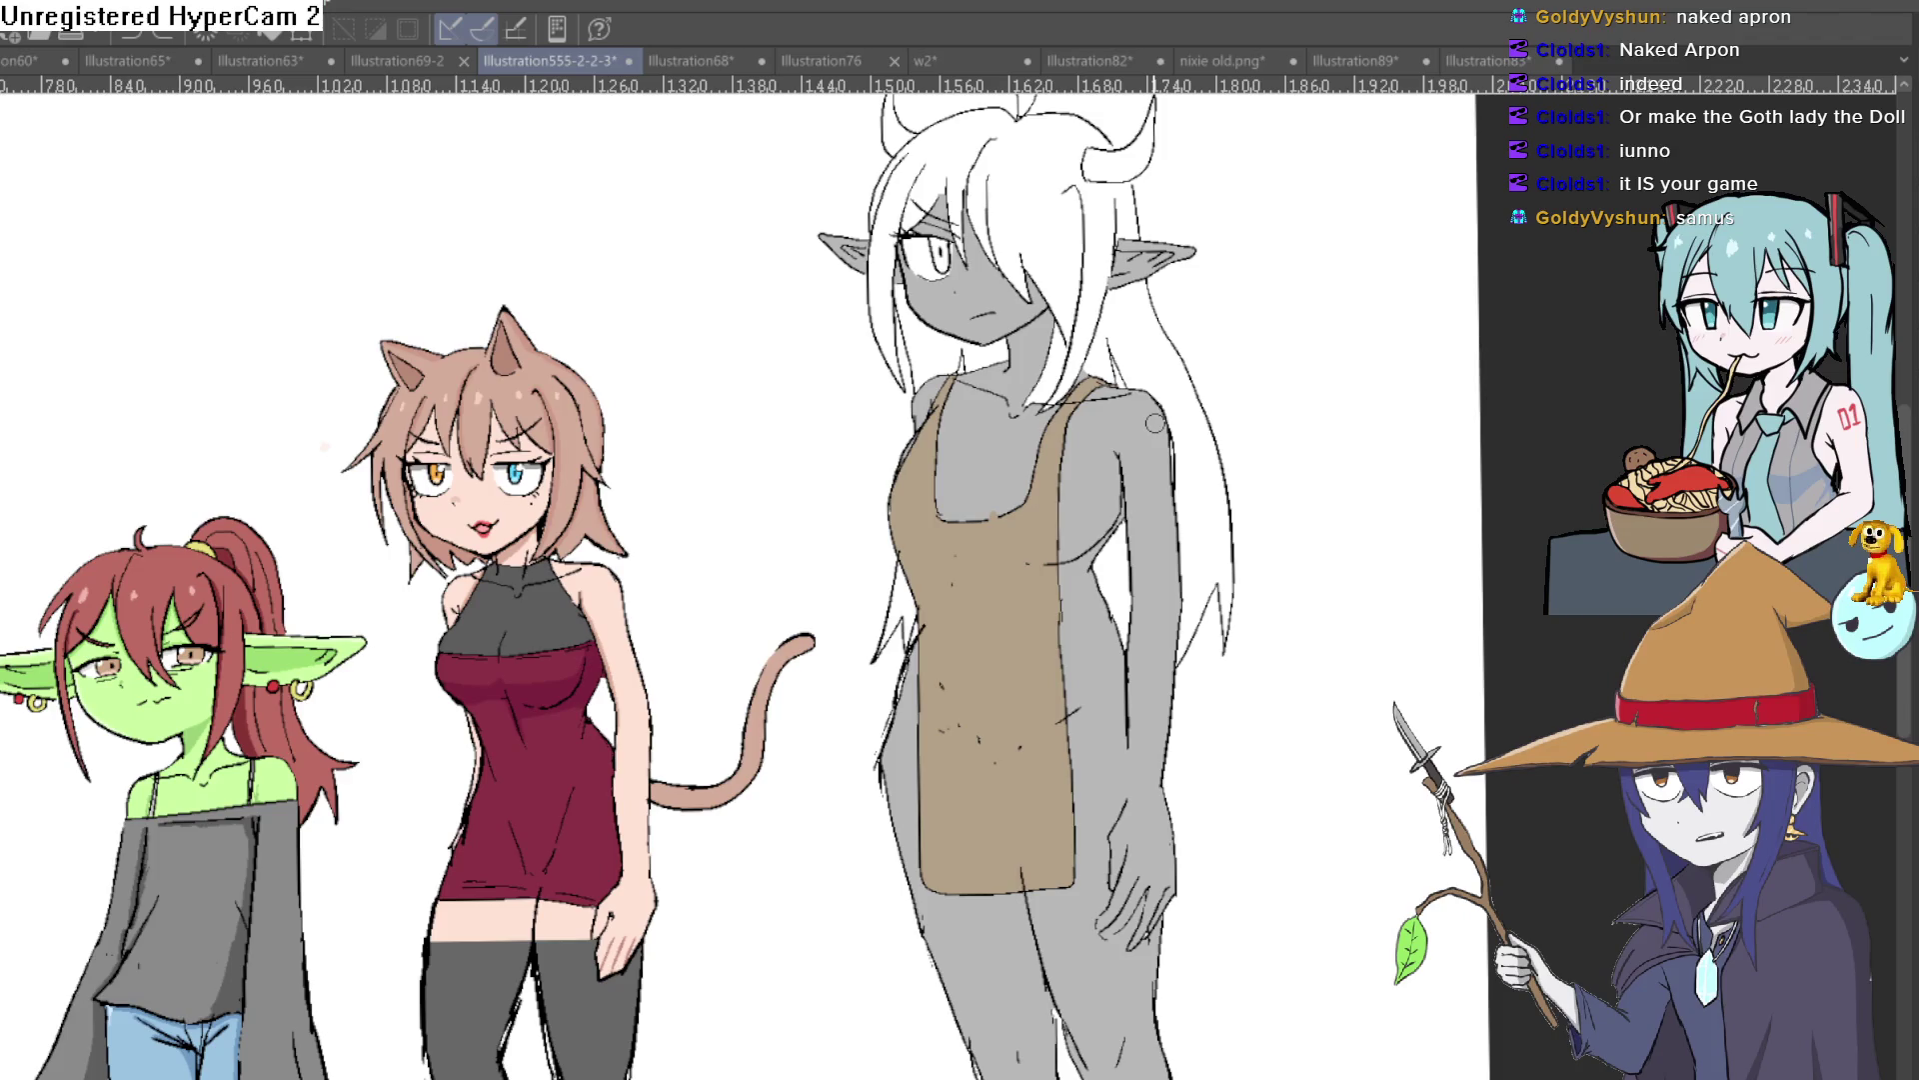
pyautogui.moveTo(1307, 591); pyautogui.dragTo(1280, 459)
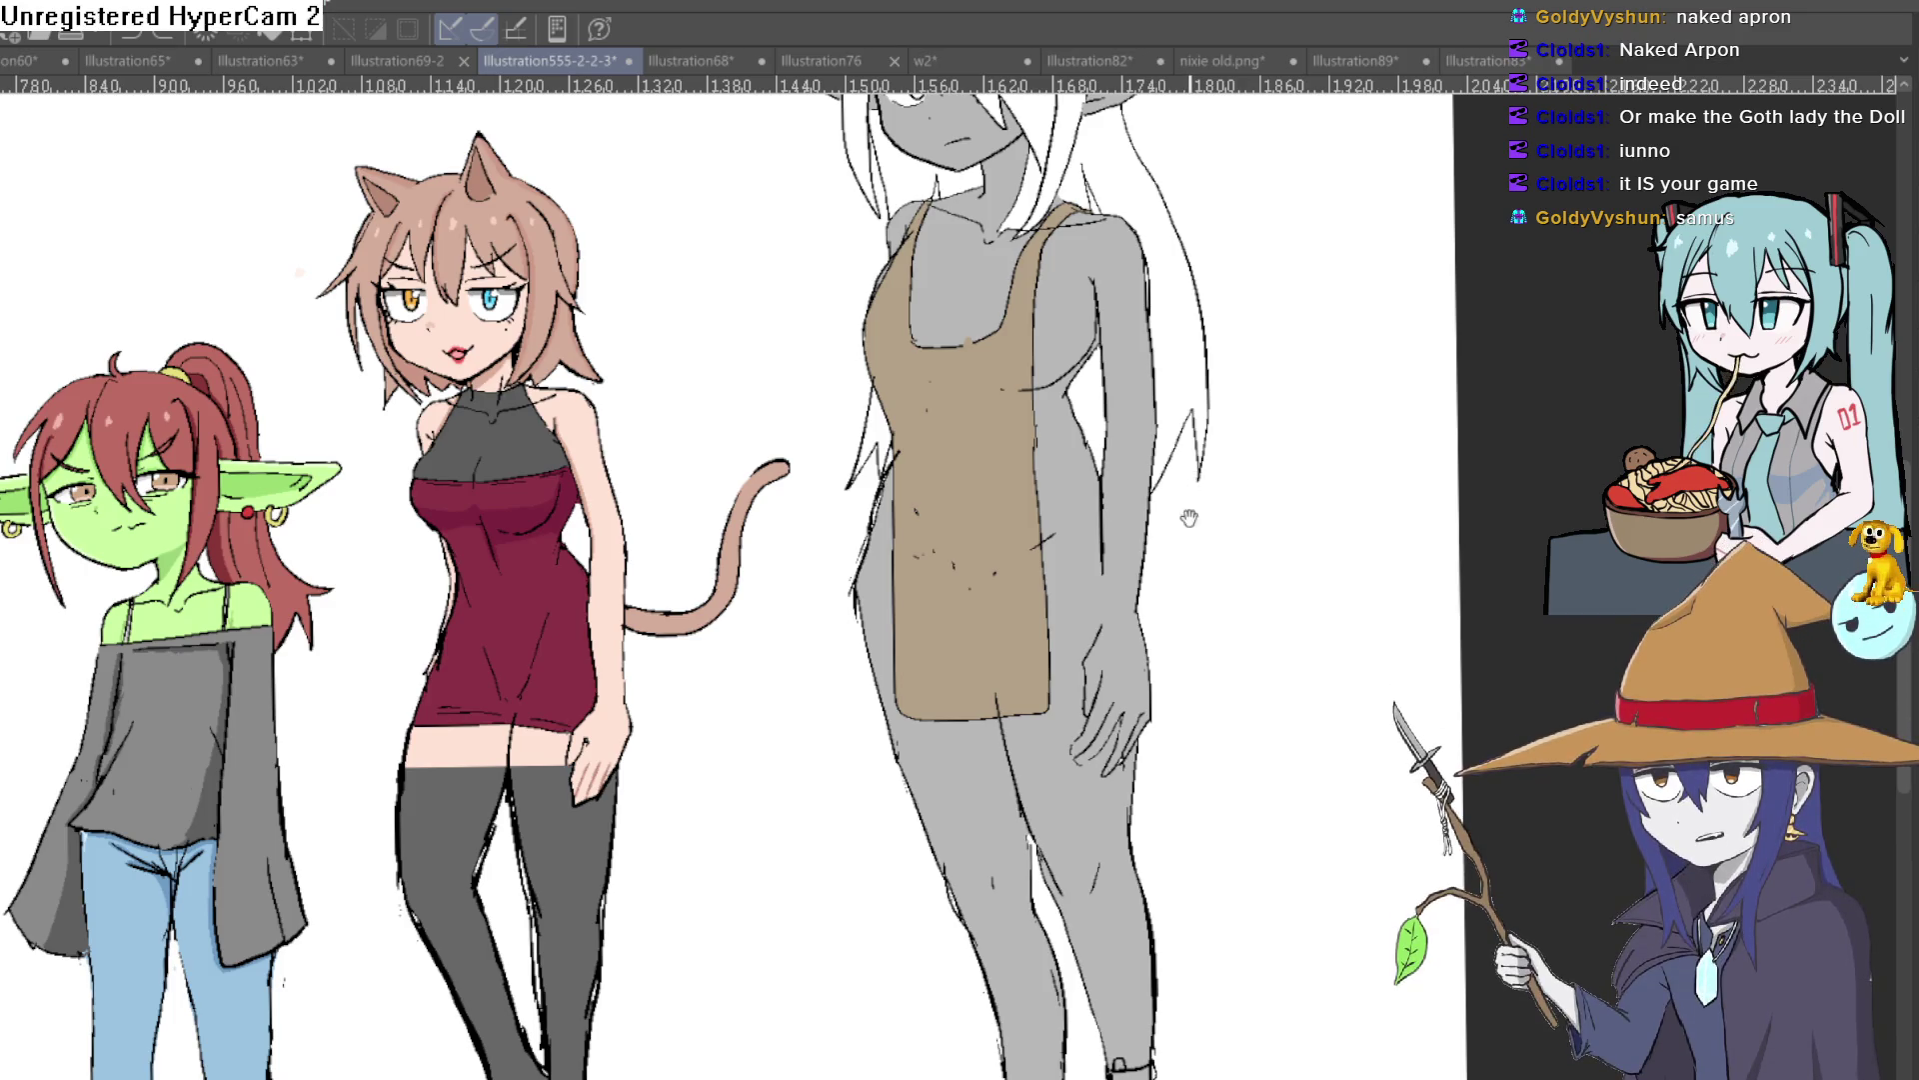
pyautogui.moveTo(1188, 540); pyautogui.dragTo(1157, 585)
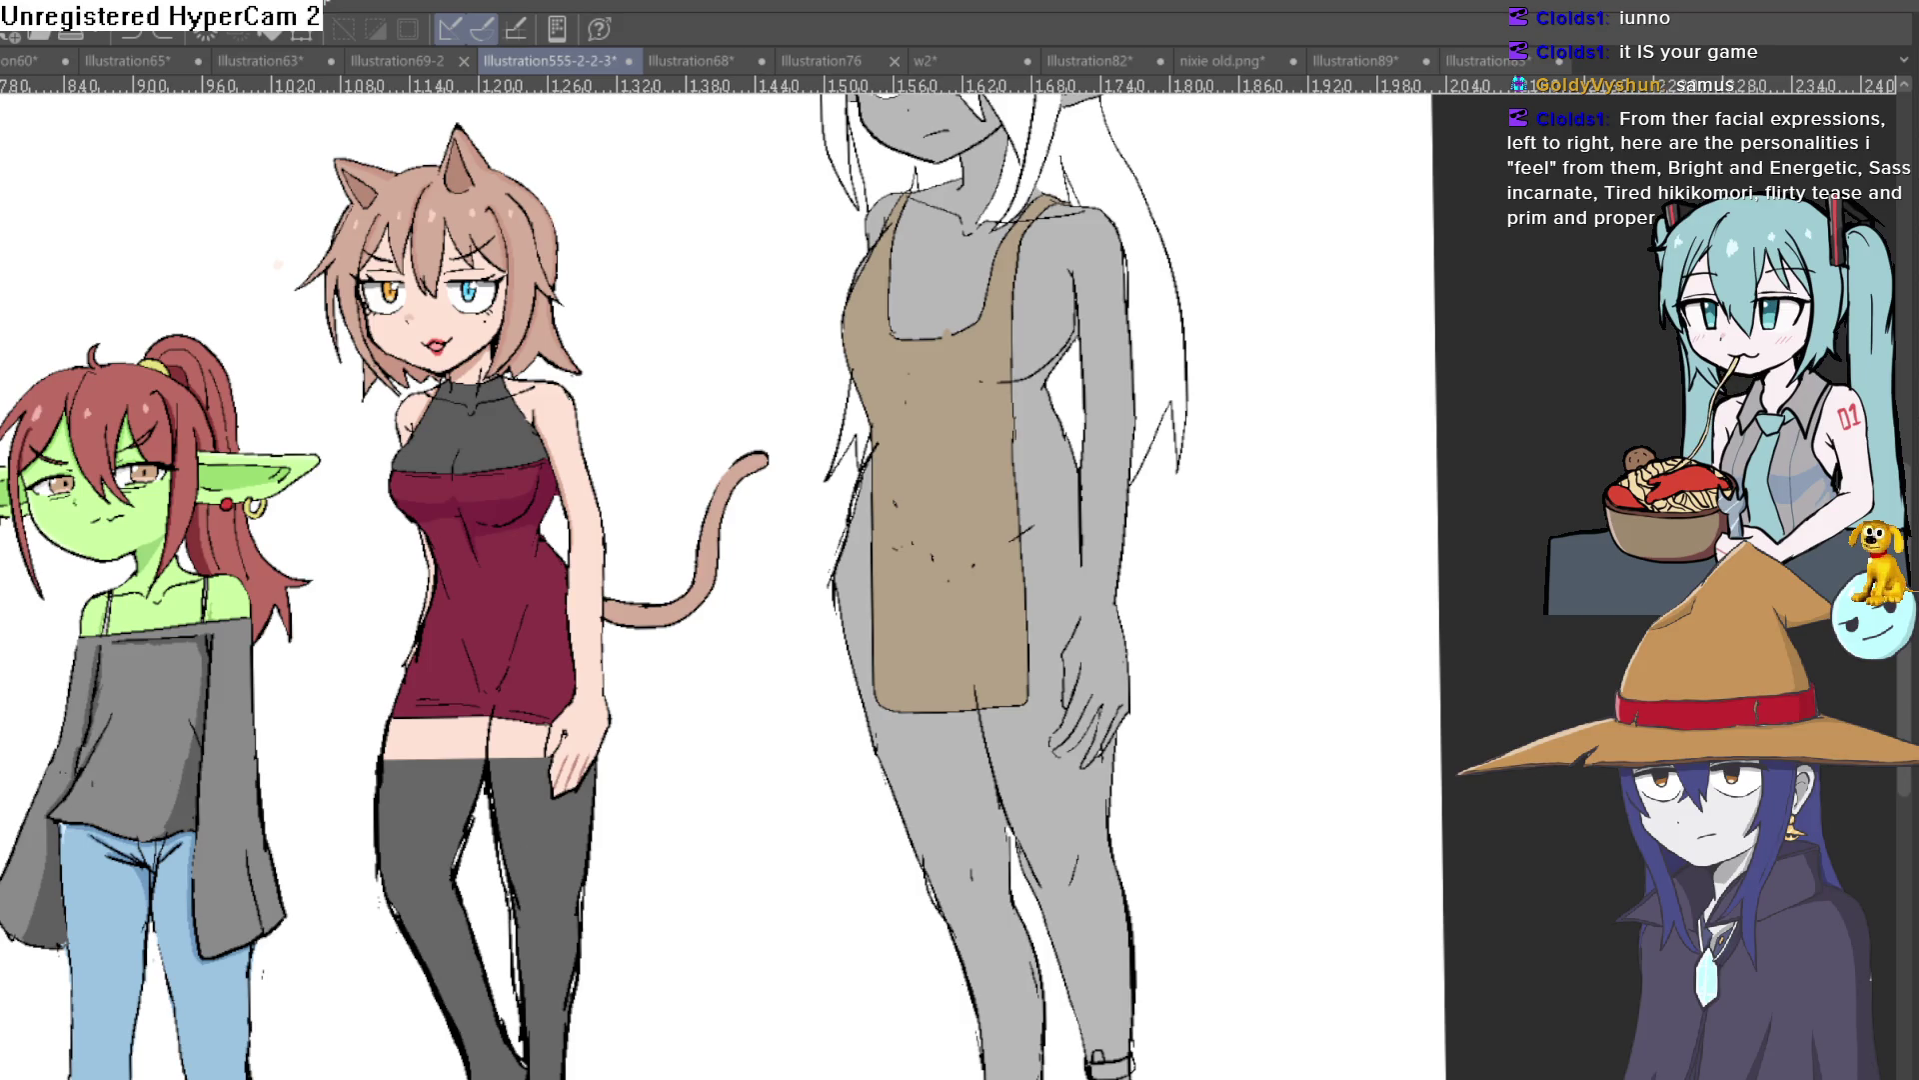
# Step: Undo the tan apron, then compare abdominal muscle lines and leave them removed
pyautogui.hotkey('ctrl', 'z')
pyautogui.hotkey('ctrl', 'z')
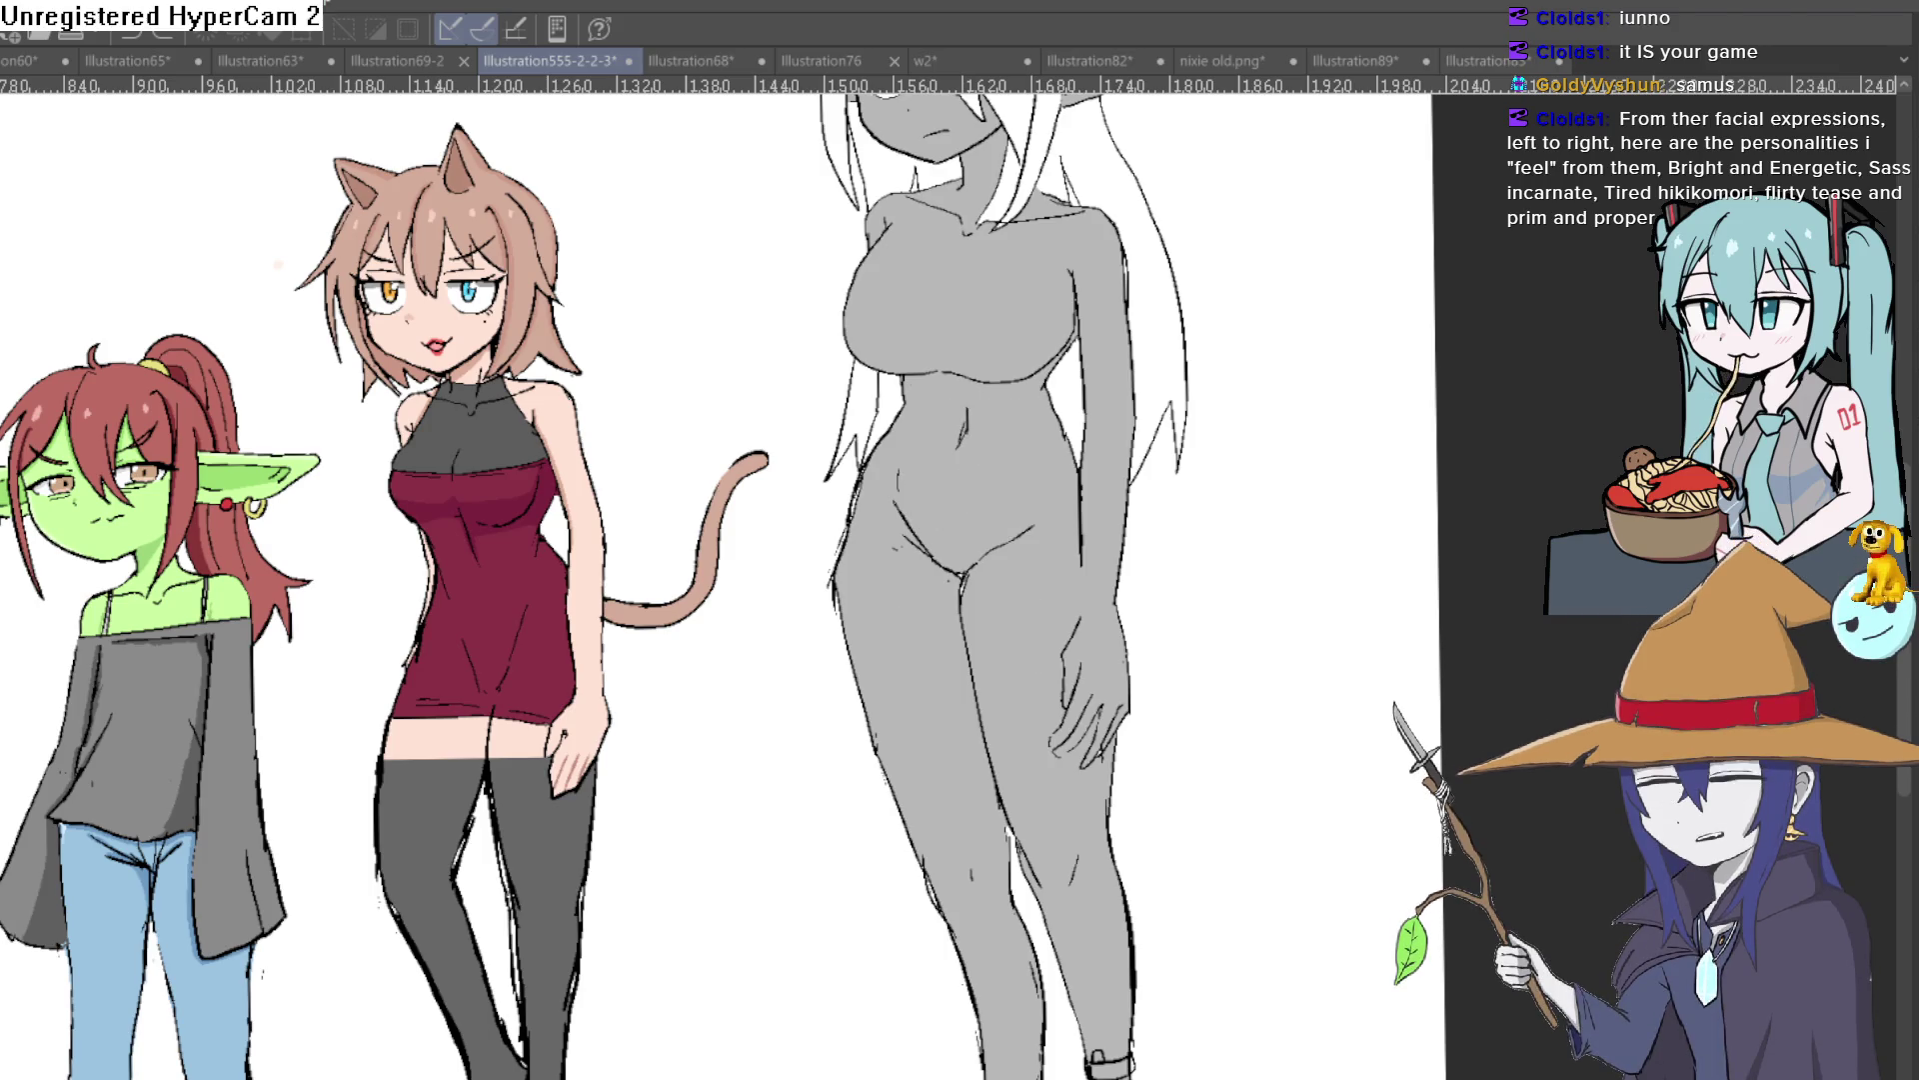
pyautogui.hotkey('ctrl', 'y')
pyautogui.hotkey('ctrl', 'z')
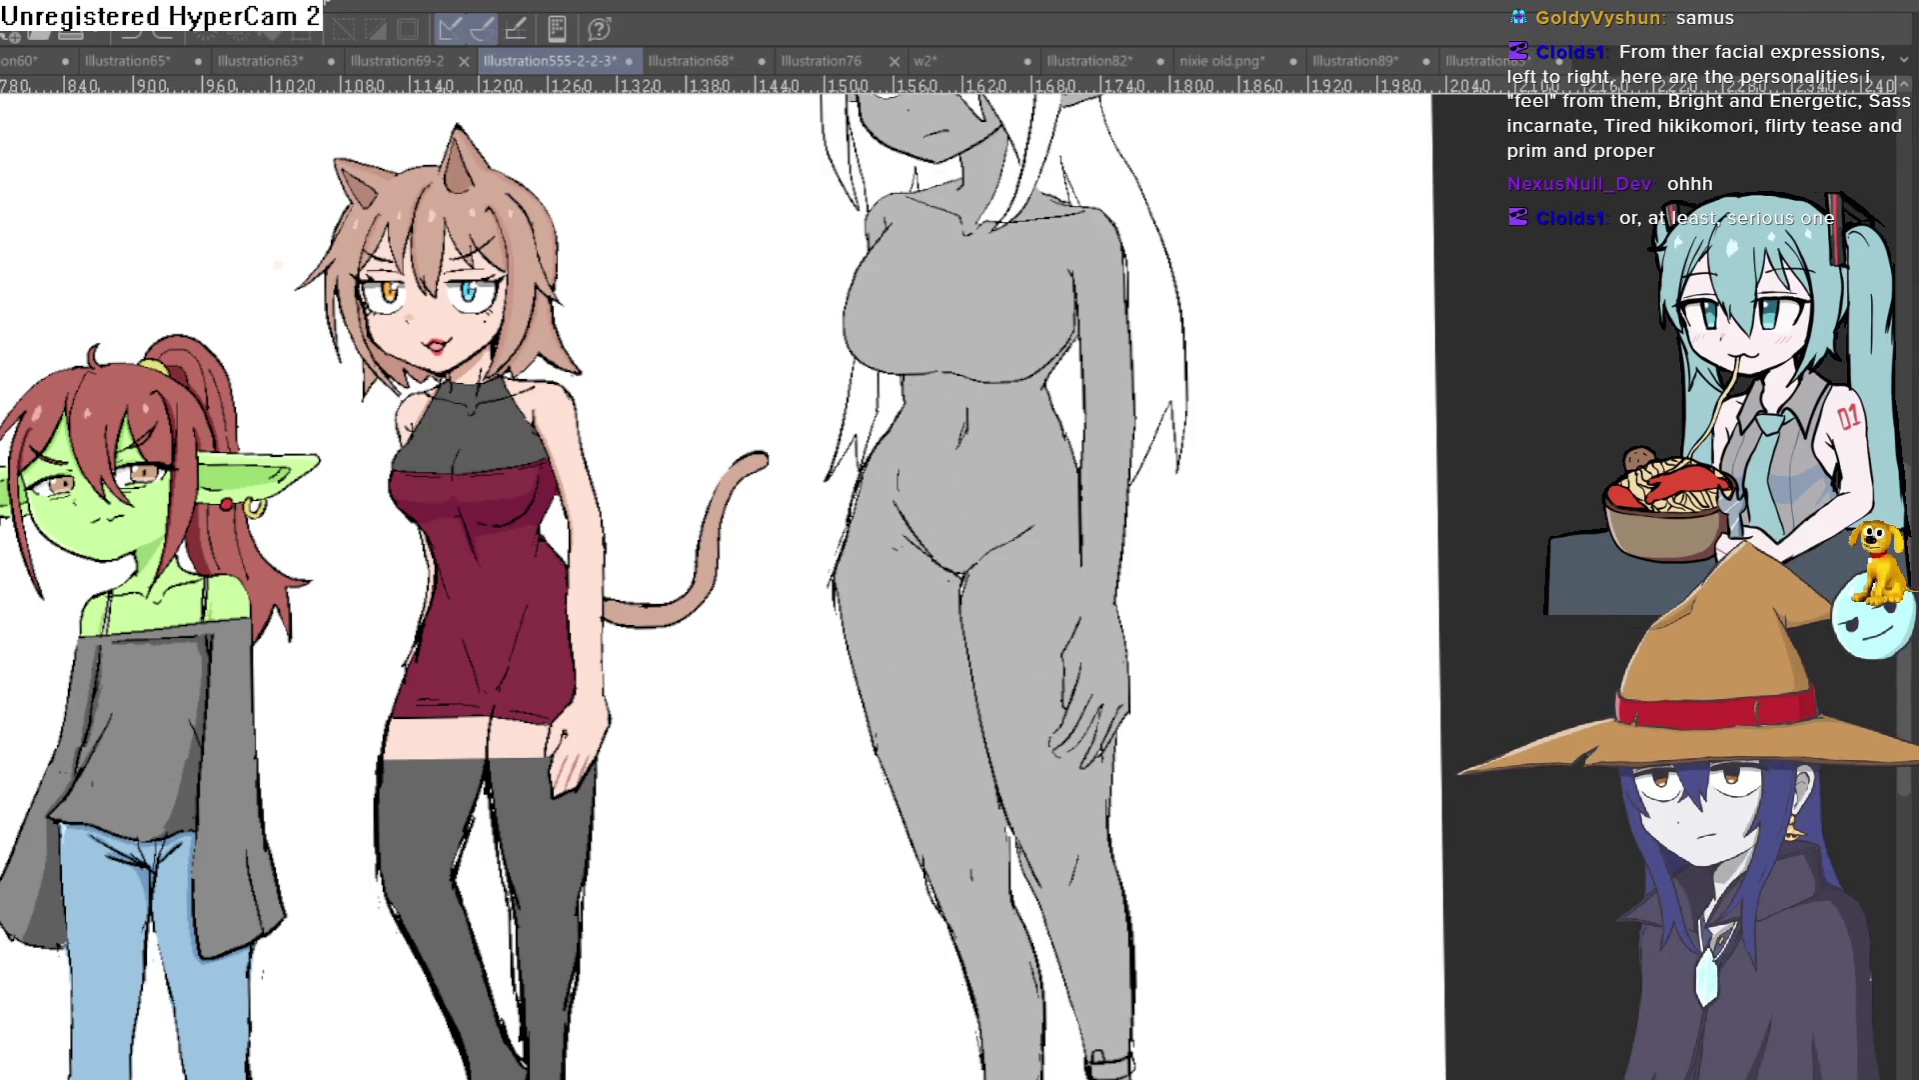
pyautogui.hotkey('ctrl', 'y')
pyautogui.hotkey('ctrl', 'z')
pyautogui.hotkey('ctrl', 'y')
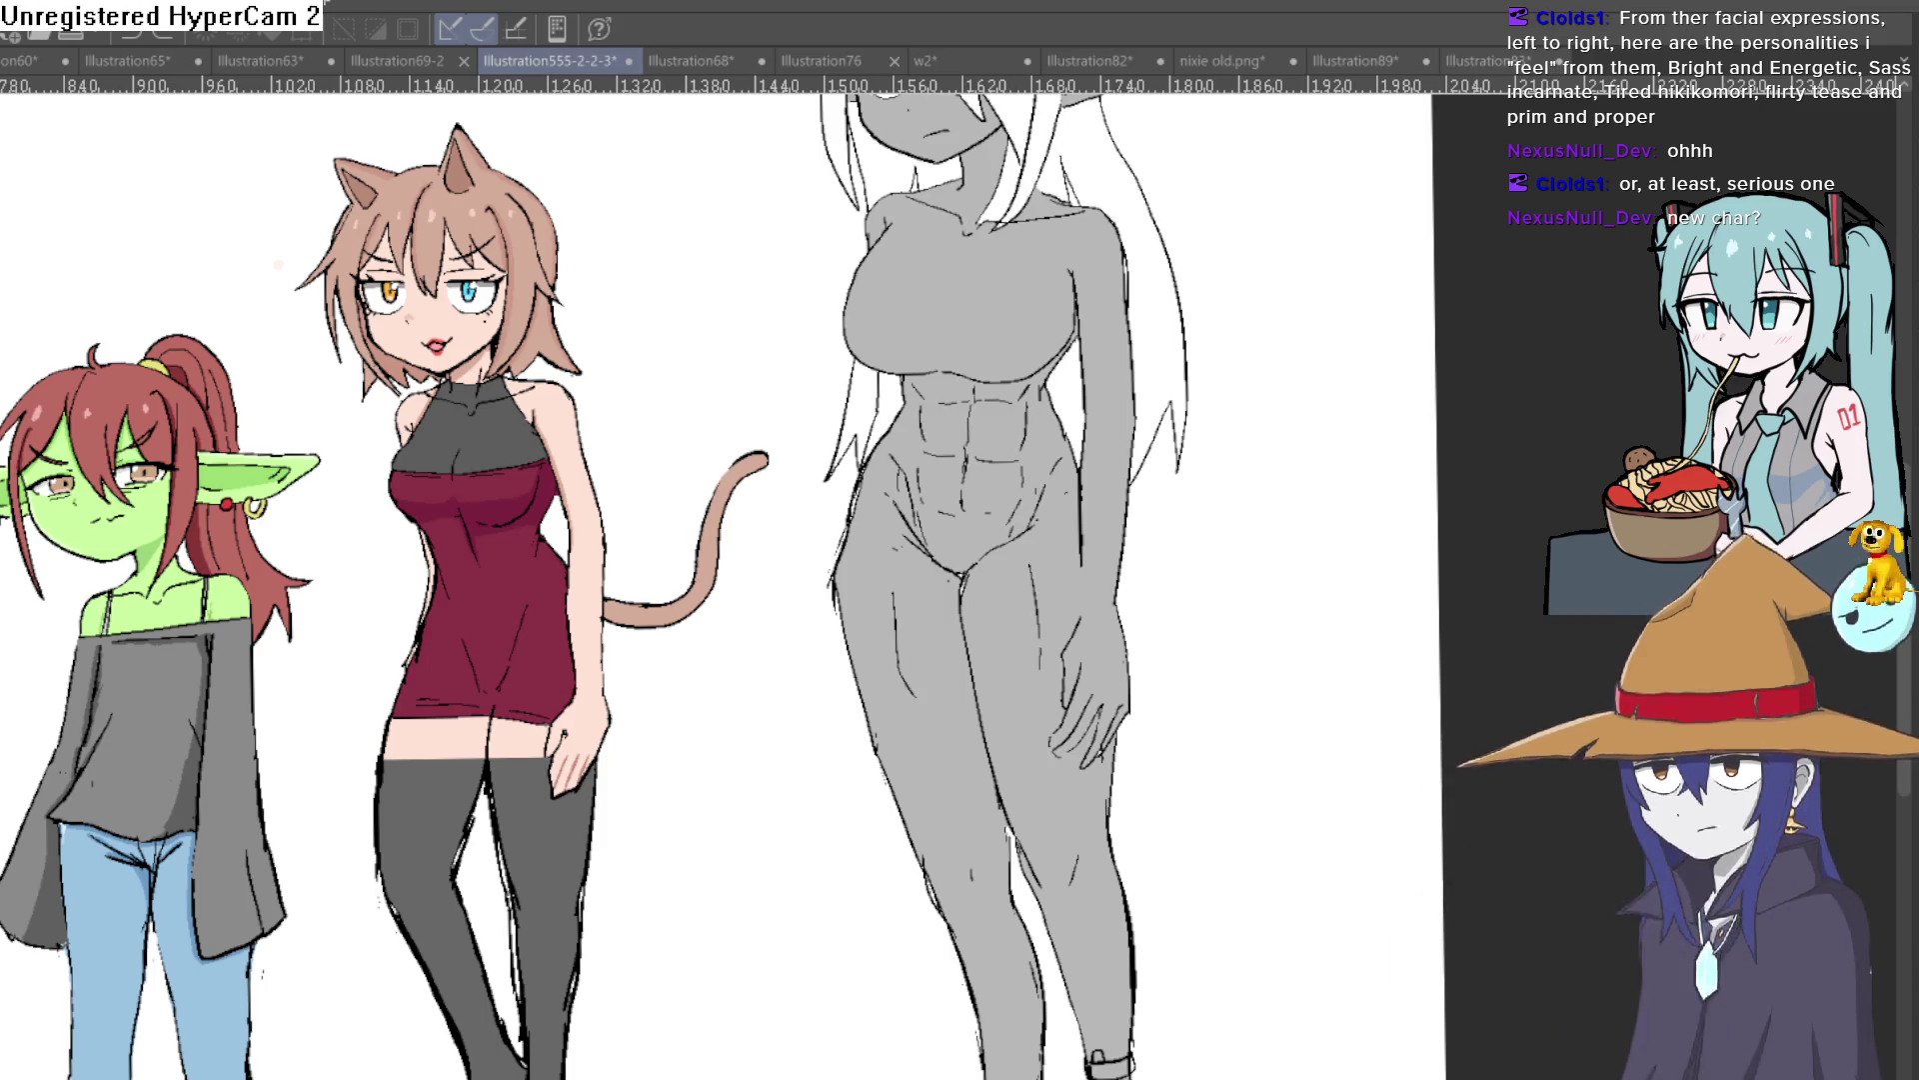
pyautogui.hotkey('ctrl', 'z')
pyautogui.hotkey('ctrl', 'y')
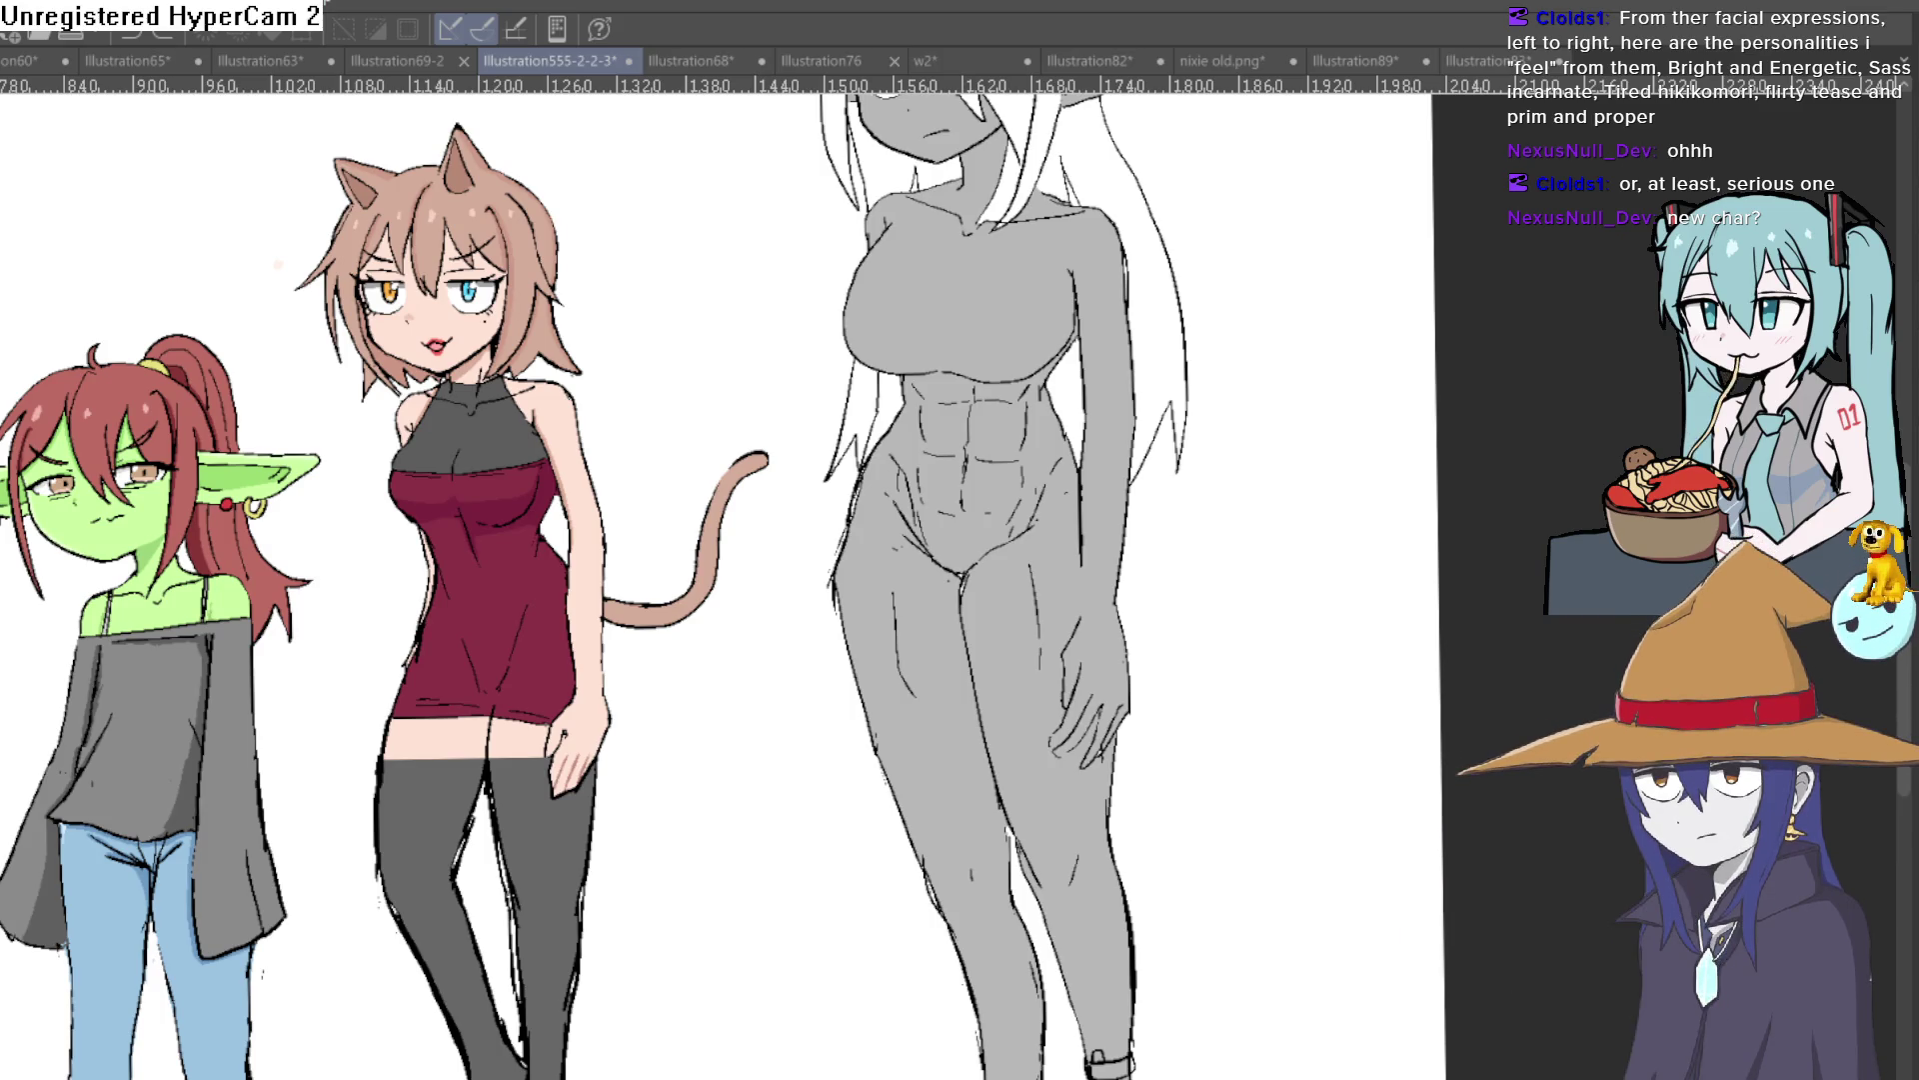
pyautogui.hotkey('ctrl', 'z')
pyautogui.moveTo(1204, 650)
pyautogui.mouseDown()
pyautogui.moveTo(1207, 797)
pyautogui.moveTo(1192, 755)
pyautogui.mouseUp()
pyautogui.scroll(-1, 1192, 754)
pyautogui.scroll(-1, 1193, 754)
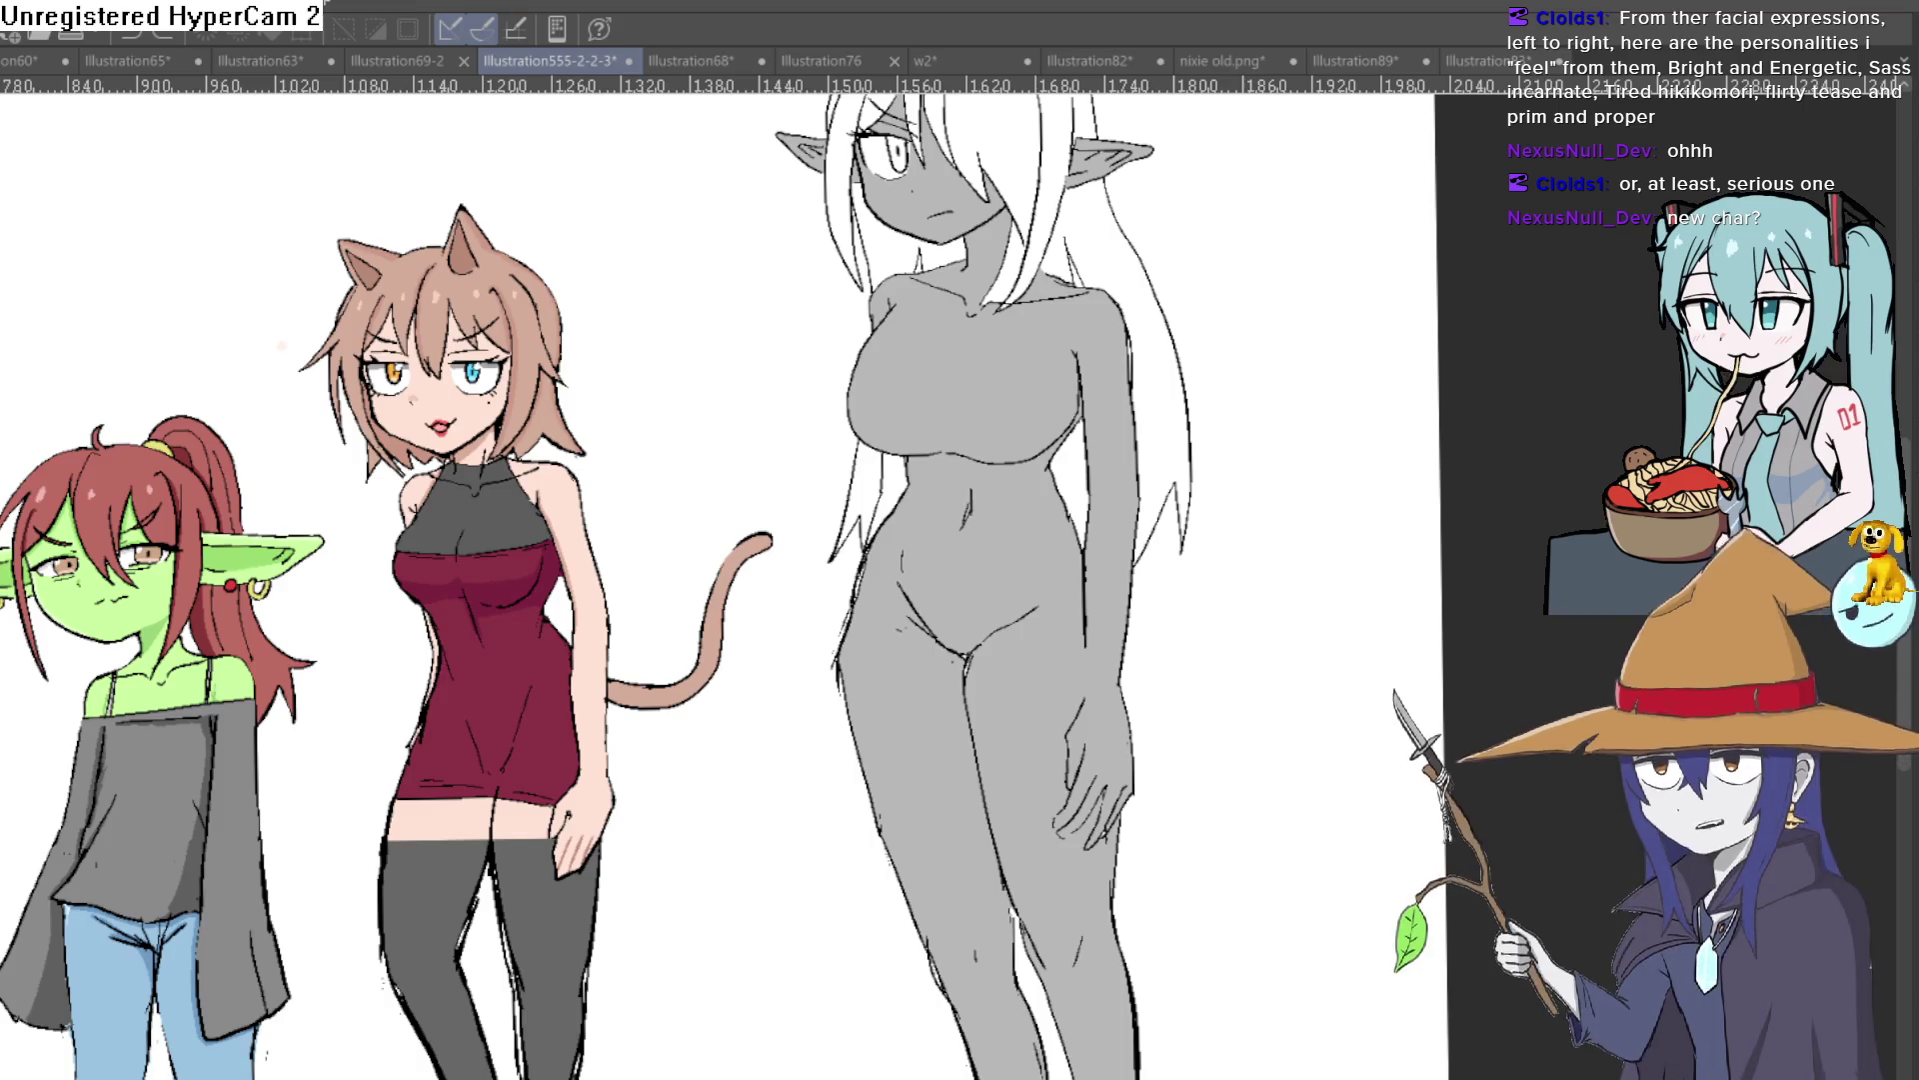
pyautogui.click(1540, 1050)
pyautogui.scroll(-2, 1251, 1016)
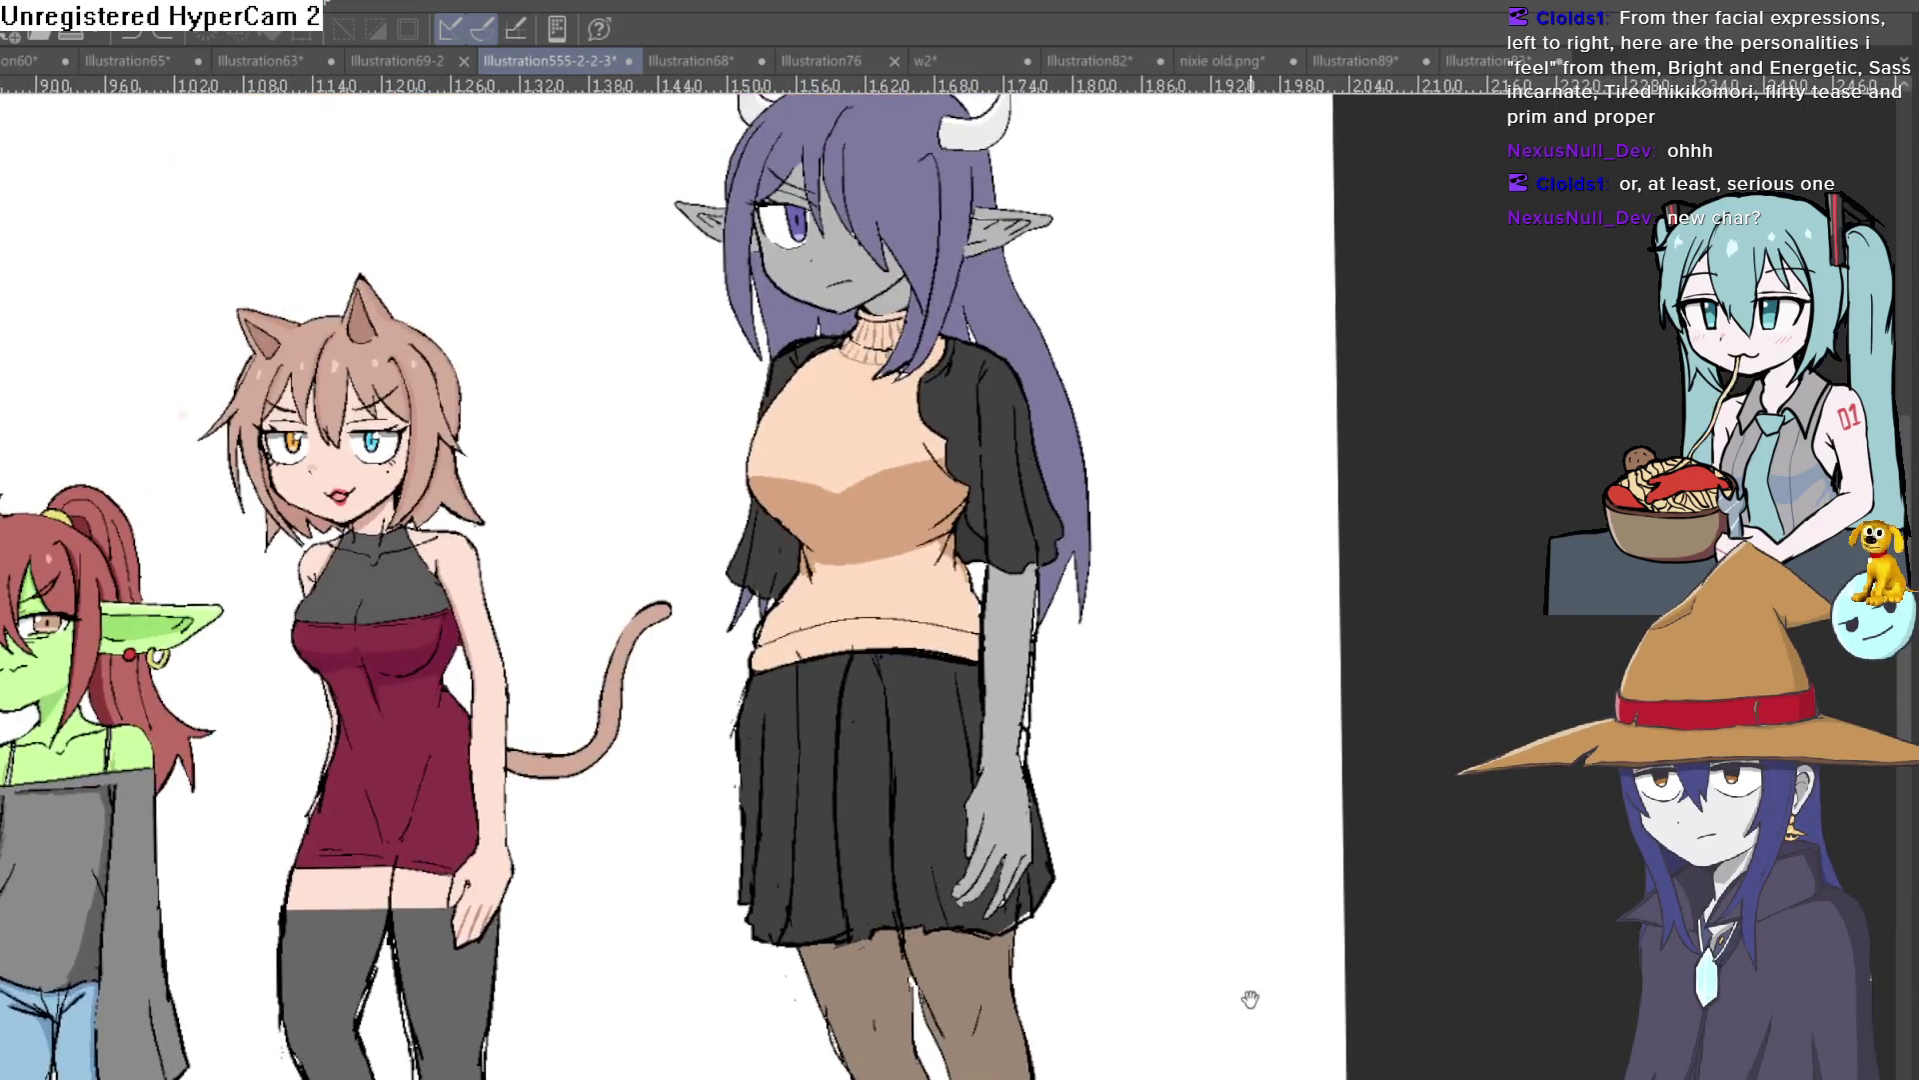
pyautogui.scroll(-1, 1229, 900)
pyautogui.moveTo(1230, 900); pyautogui.dragTo(1221, 860)
pyautogui.scroll(1, 1214, 746)
pyautogui.moveTo(1213, 746); pyautogui.dragTo(1230, 644)
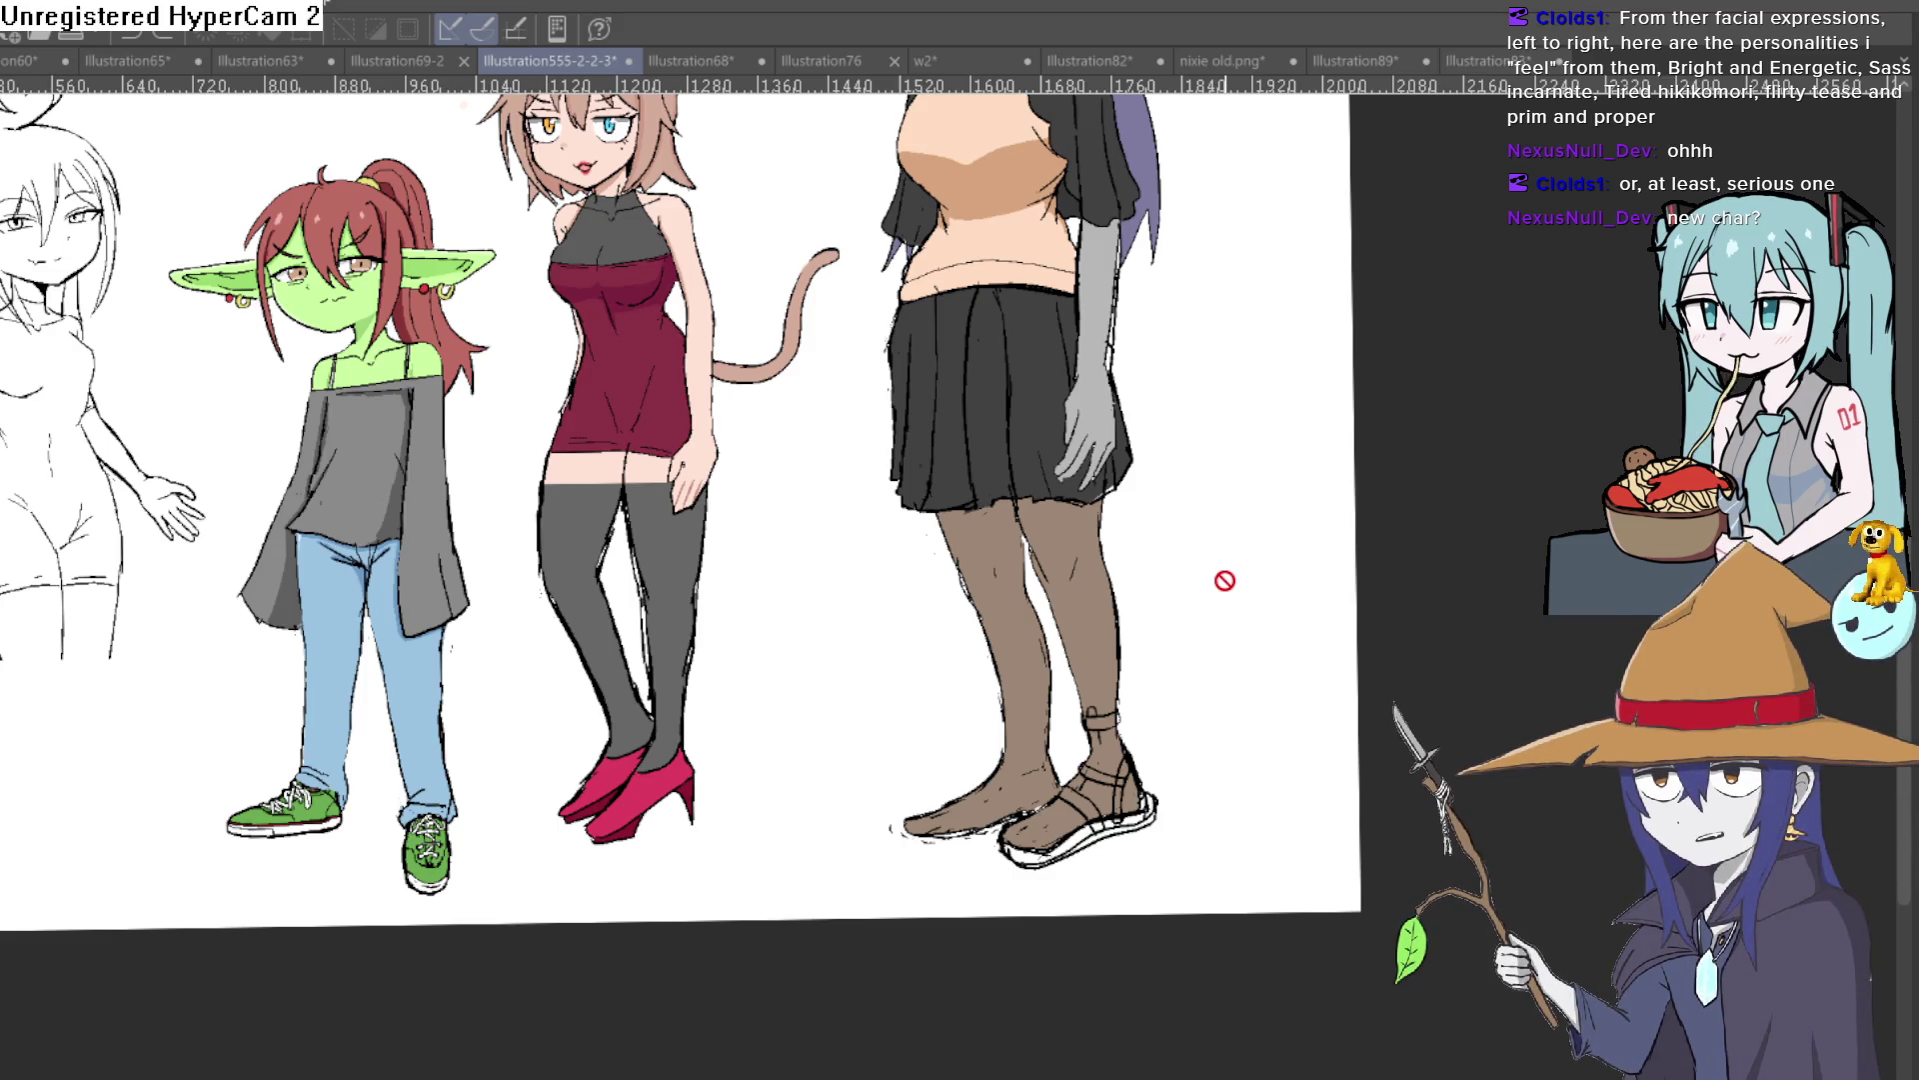
pyautogui.scroll(-3, 1209, 560)
pyautogui.scroll(-2, 1190, 640)
pyautogui.scroll(1, 1160, 650)
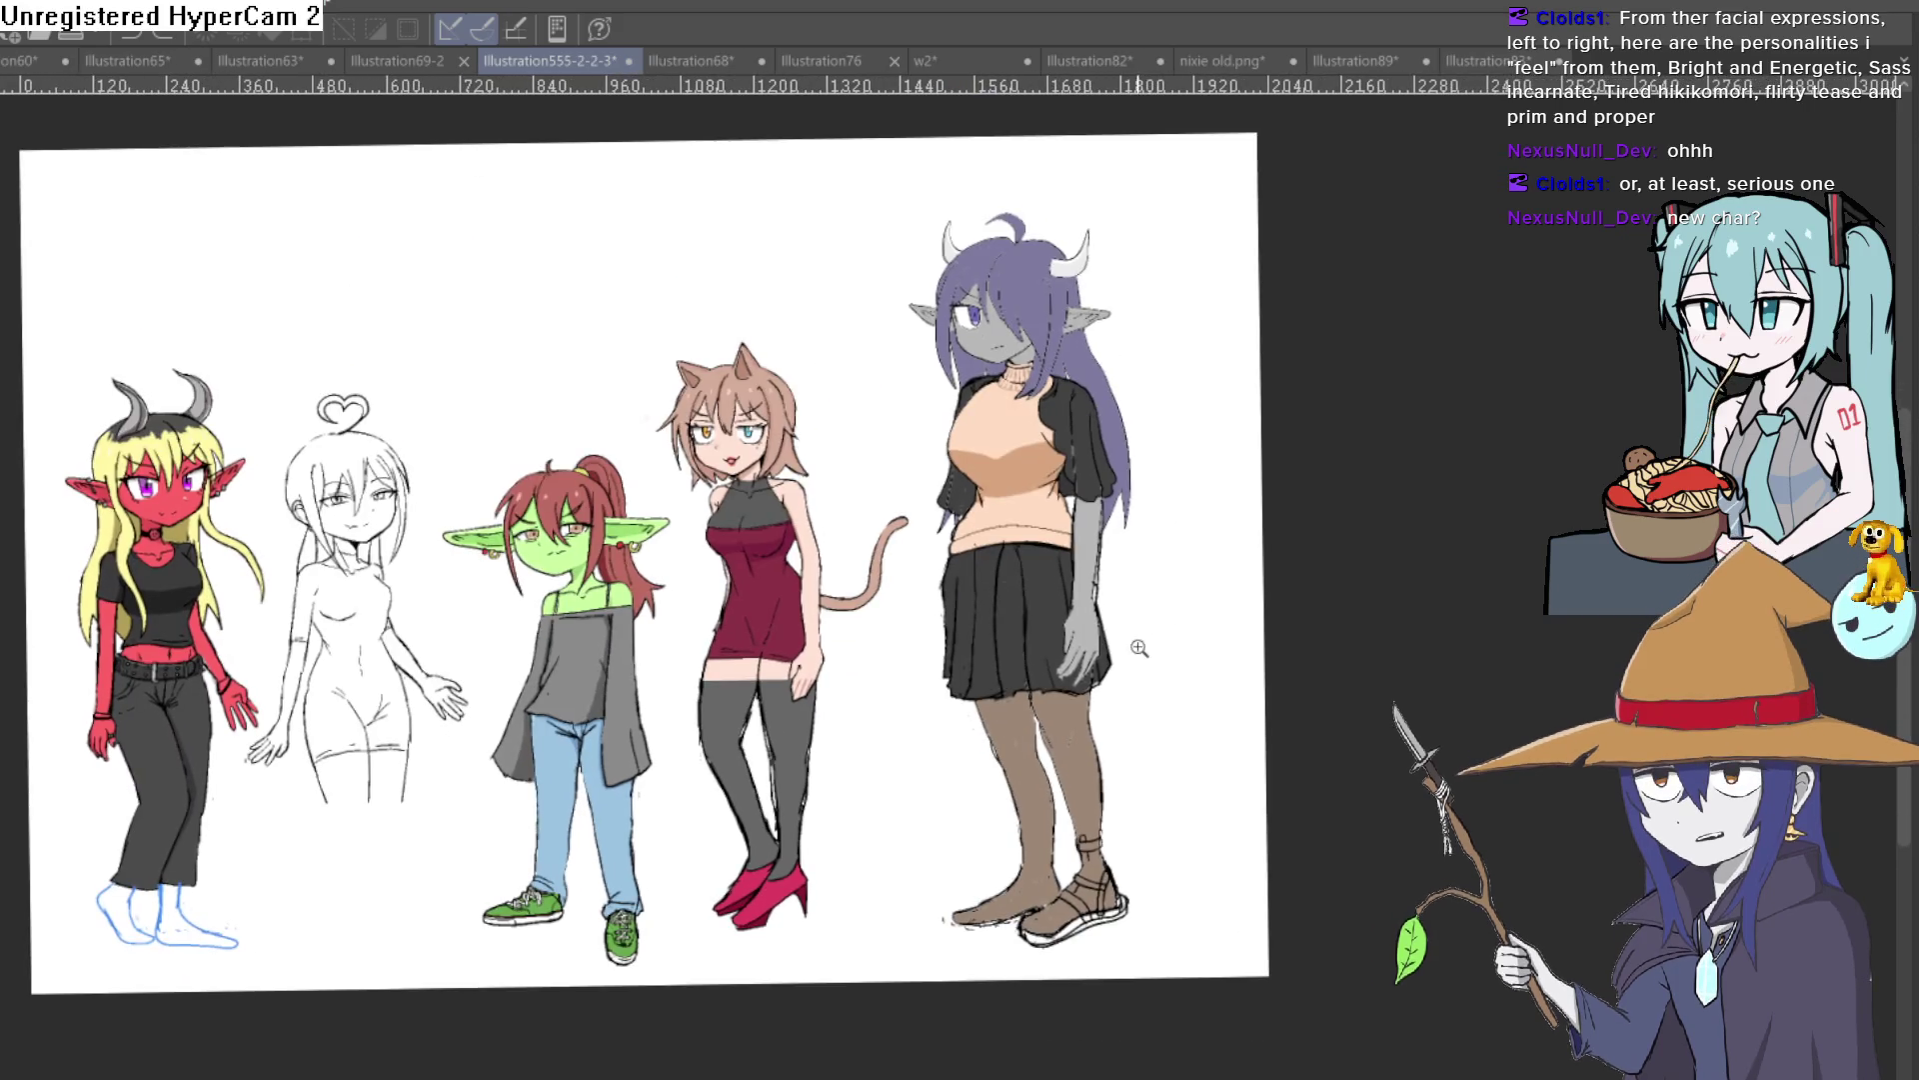
pyautogui.scroll(4, 1152, 647)
pyautogui.moveTo(1150, 648); pyautogui.dragTo(1187, 687)
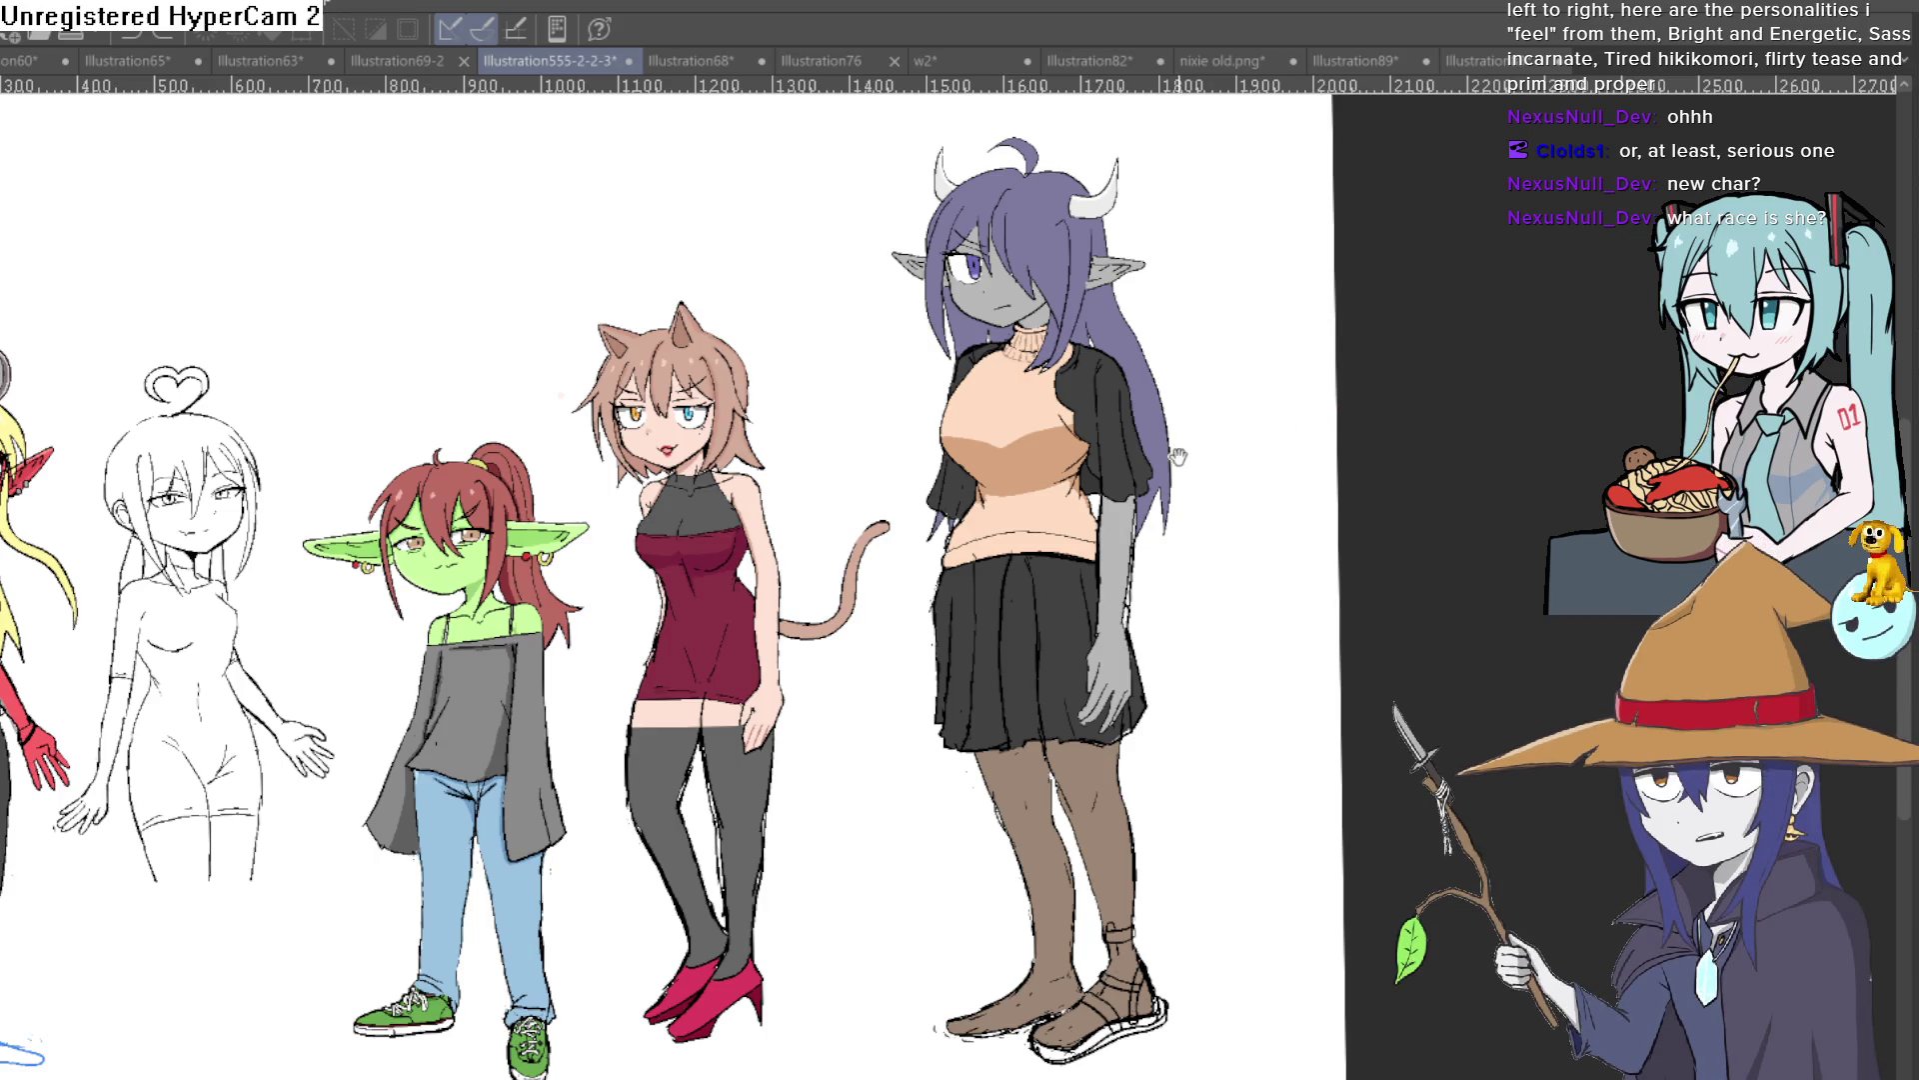
pyautogui.scroll(1, 1264, 437)
pyautogui.scroll(2, 1159, 470)
pyautogui.scroll(1, 1210, 455)
pyautogui.scroll(1, 1205, 560)
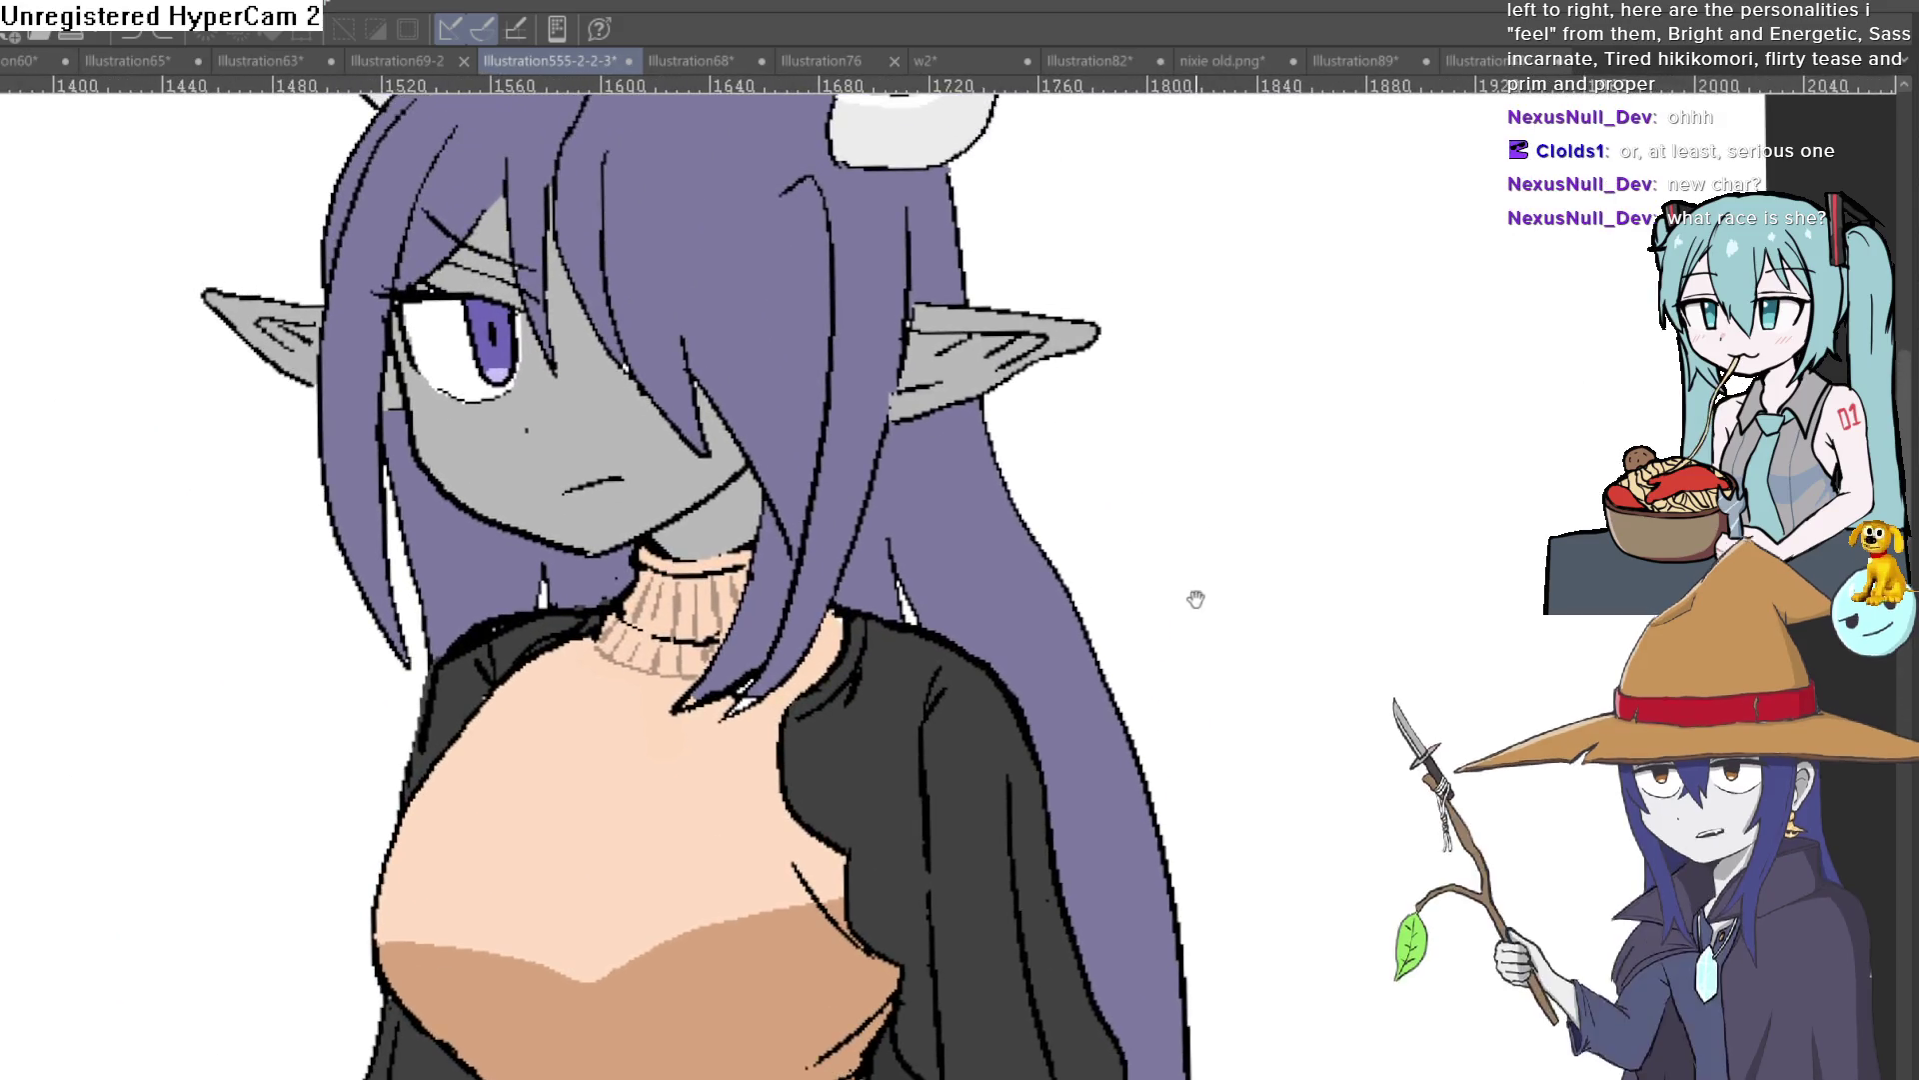
pyautogui.scroll(1, 1208, 570)
pyautogui.scroll(-1, 1200, 542)
pyautogui.scroll(-1, 1204, 548)
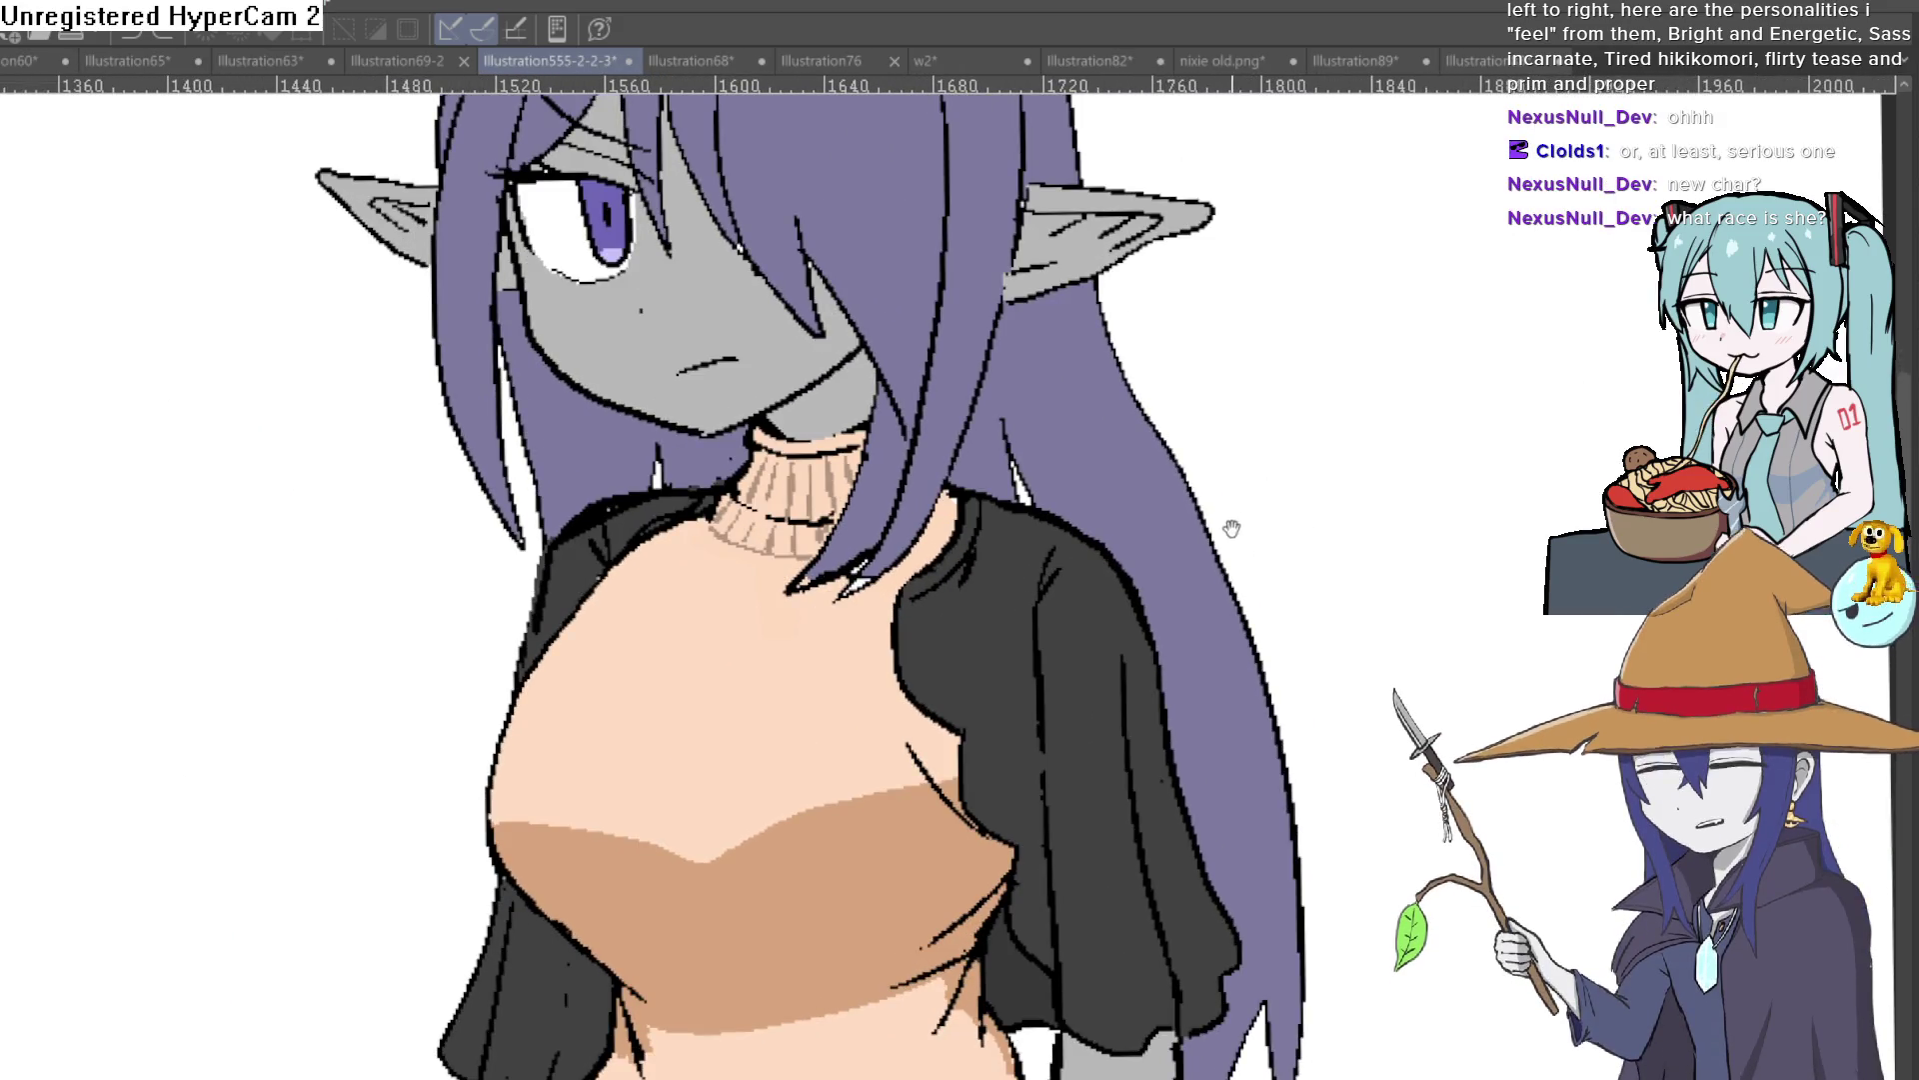
pyautogui.scroll(-1, 1208, 565)
pyautogui.scroll(-1, 1208, 570)
pyautogui.scroll(-1, 1300, 620)
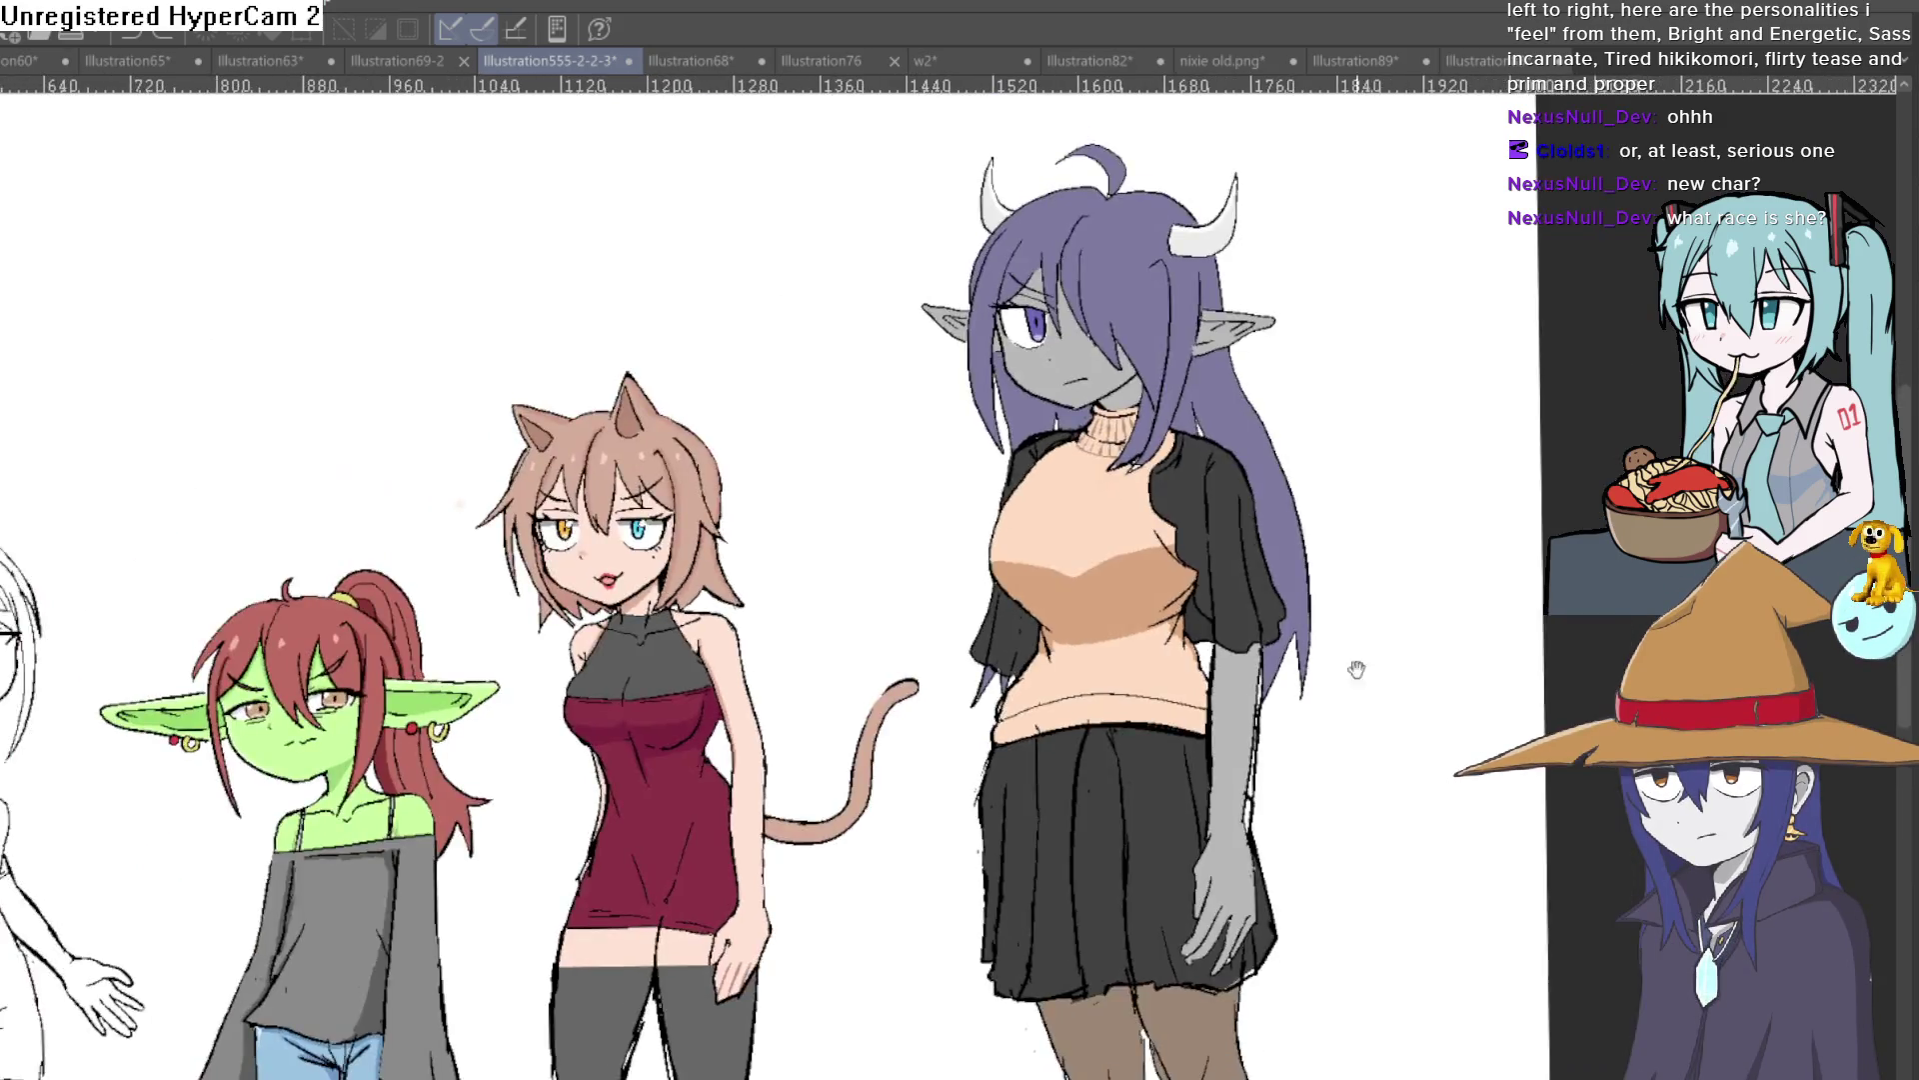
pyautogui.scroll(1, 1329, 580)
pyautogui.scroll(-1, 1290, 494)
pyautogui.moveTo(1268, 502); pyautogui.dragTo(1220, 357)
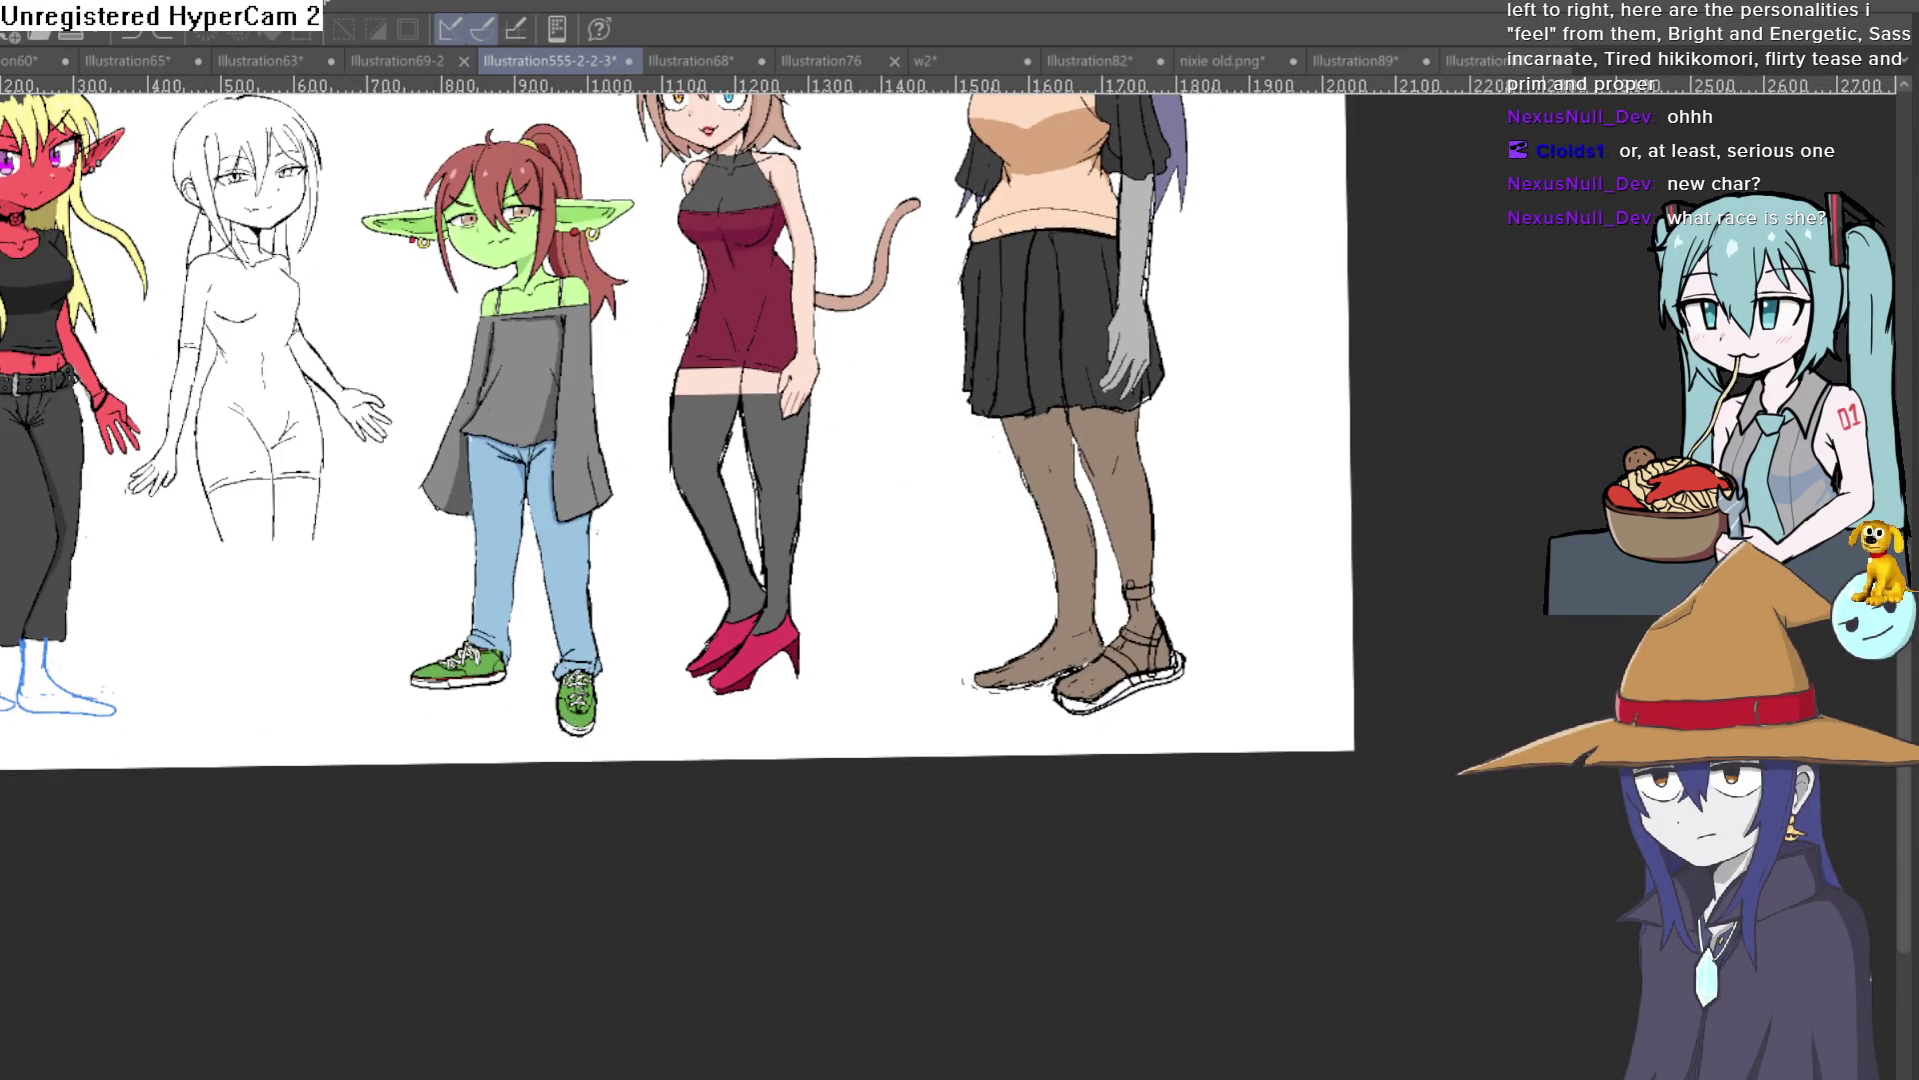
pyautogui.scroll(3, 1185, 672)
pyautogui.scroll(1, 1185, 671)
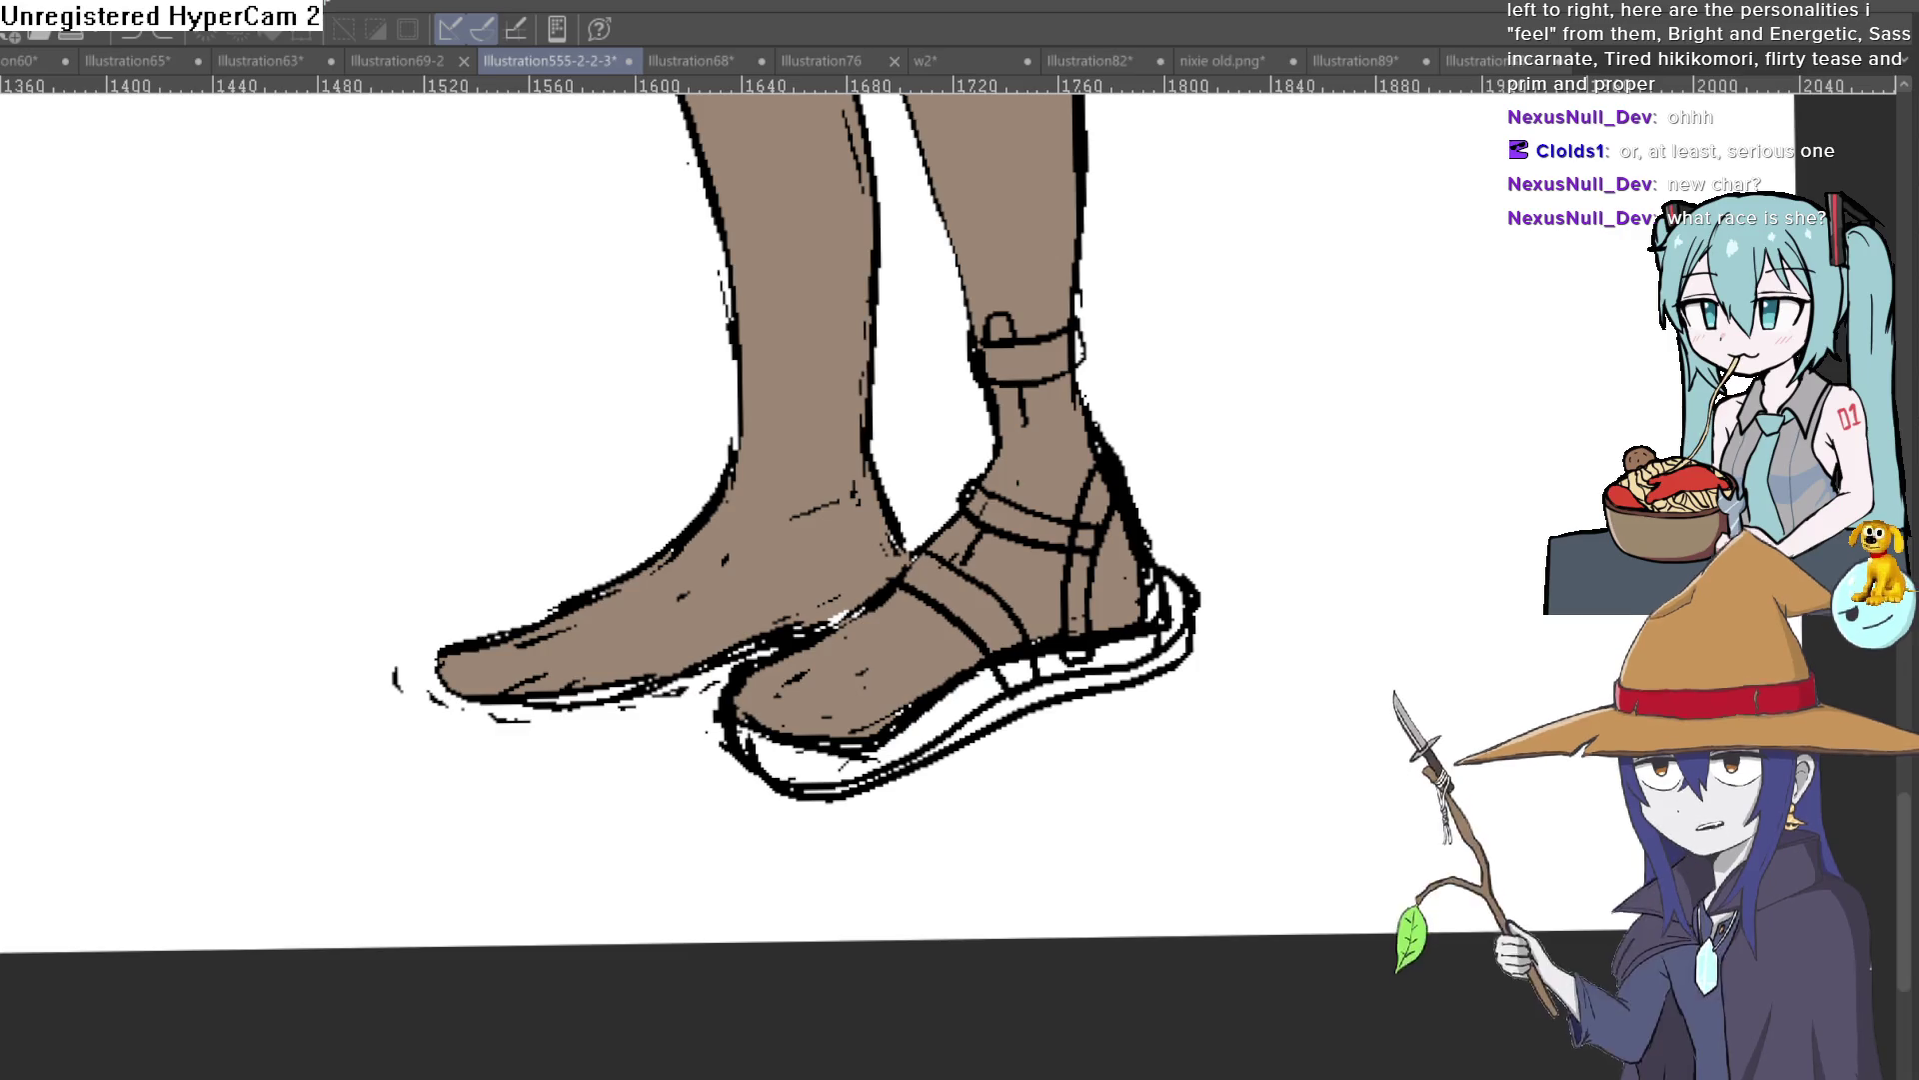
# Step: Hide and restore the sandal to compare the bare foot, then try and undo a thicker strap
pyautogui.press('Delete')
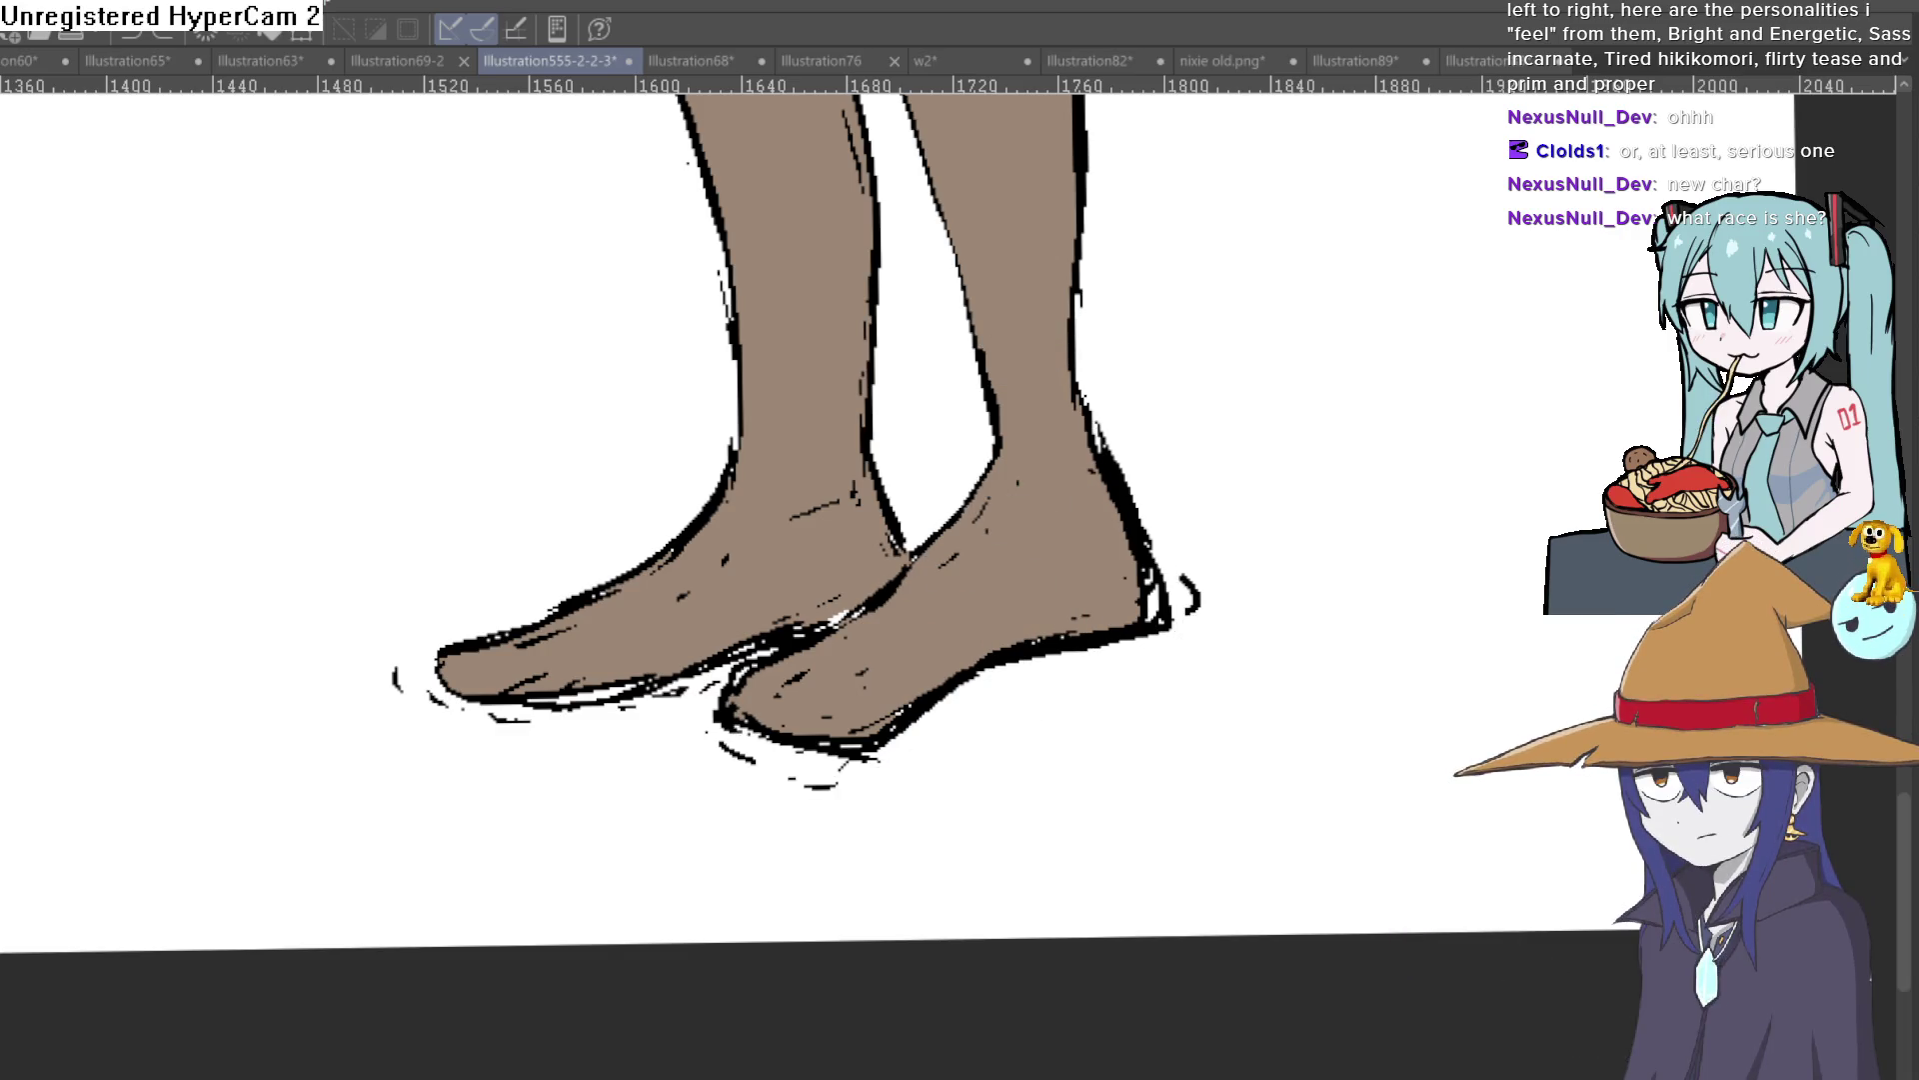
pyautogui.hotkey('ctrl', 'z')
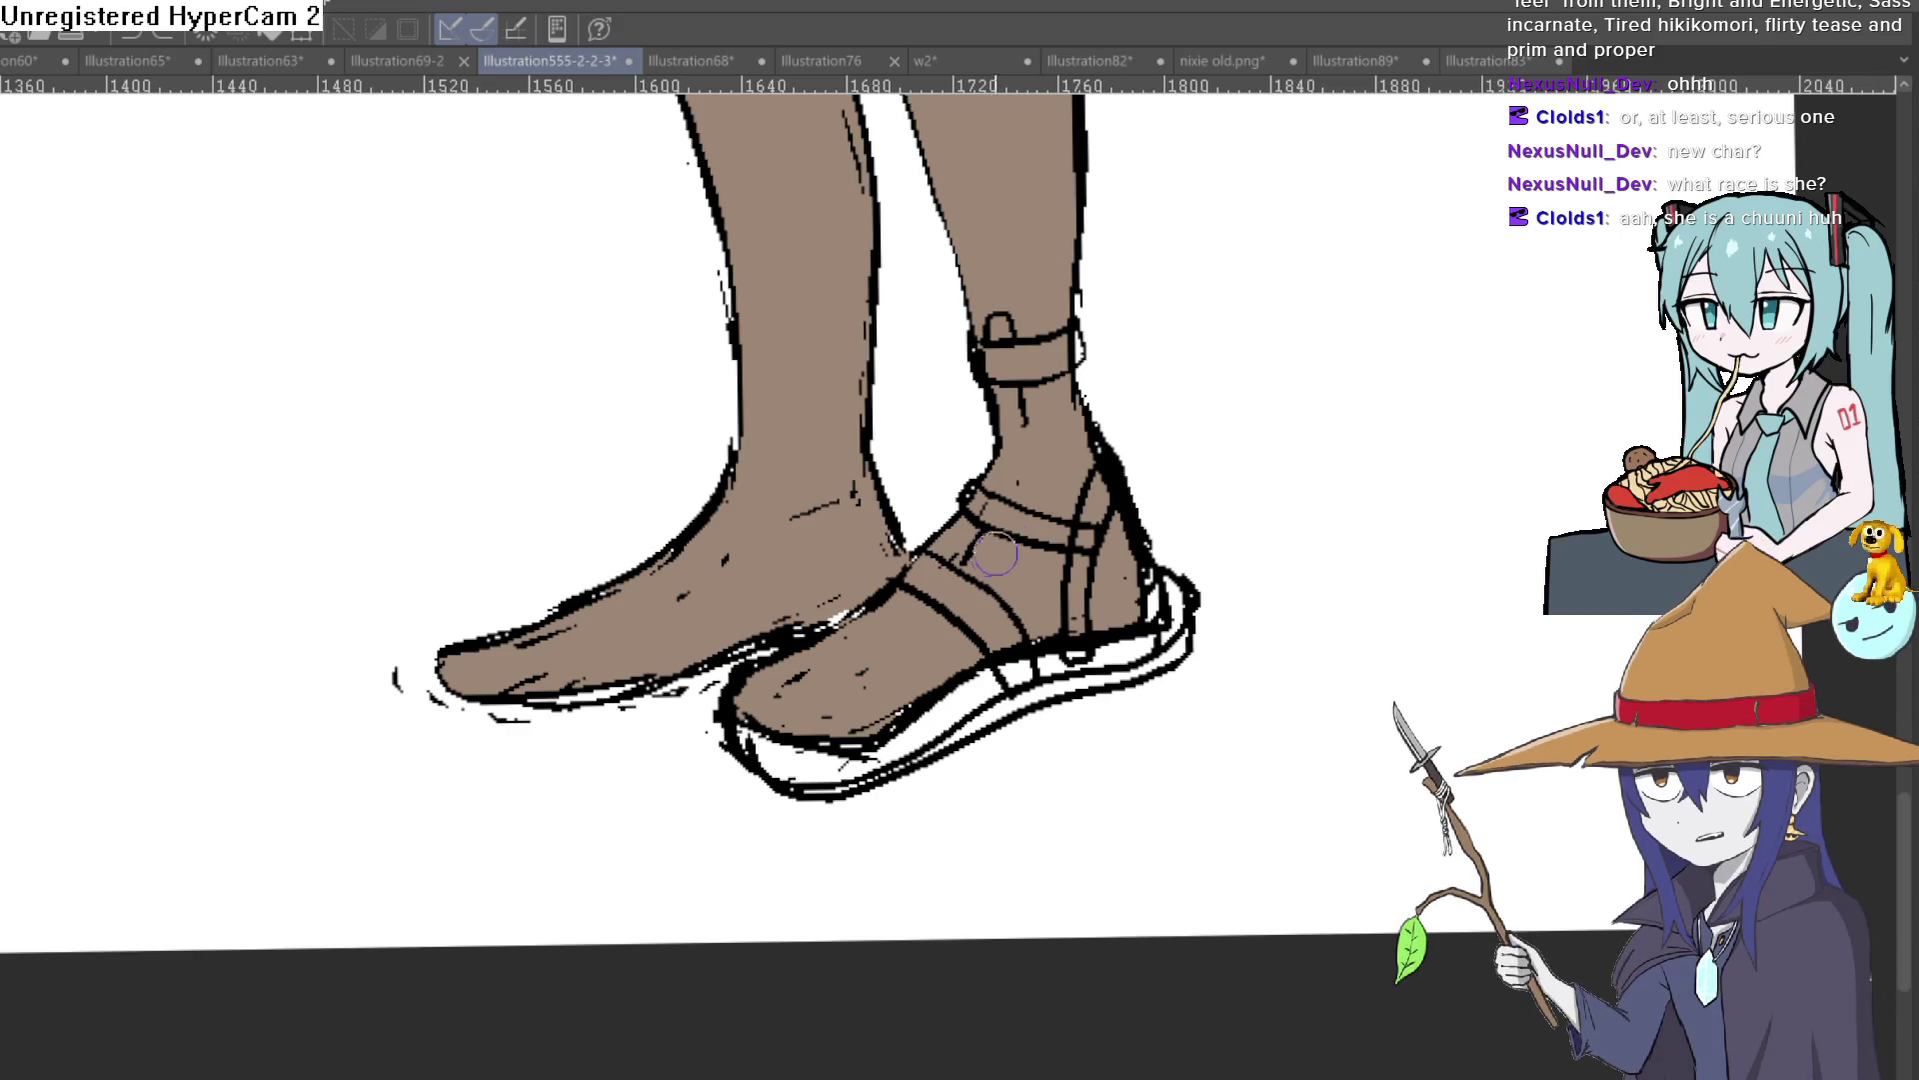
pyautogui.scroll(2, 1060, 478)
pyautogui.moveTo(1042, 489); pyautogui.dragTo(1000, 510)
pyautogui.hotkey('ctrl', 'z')
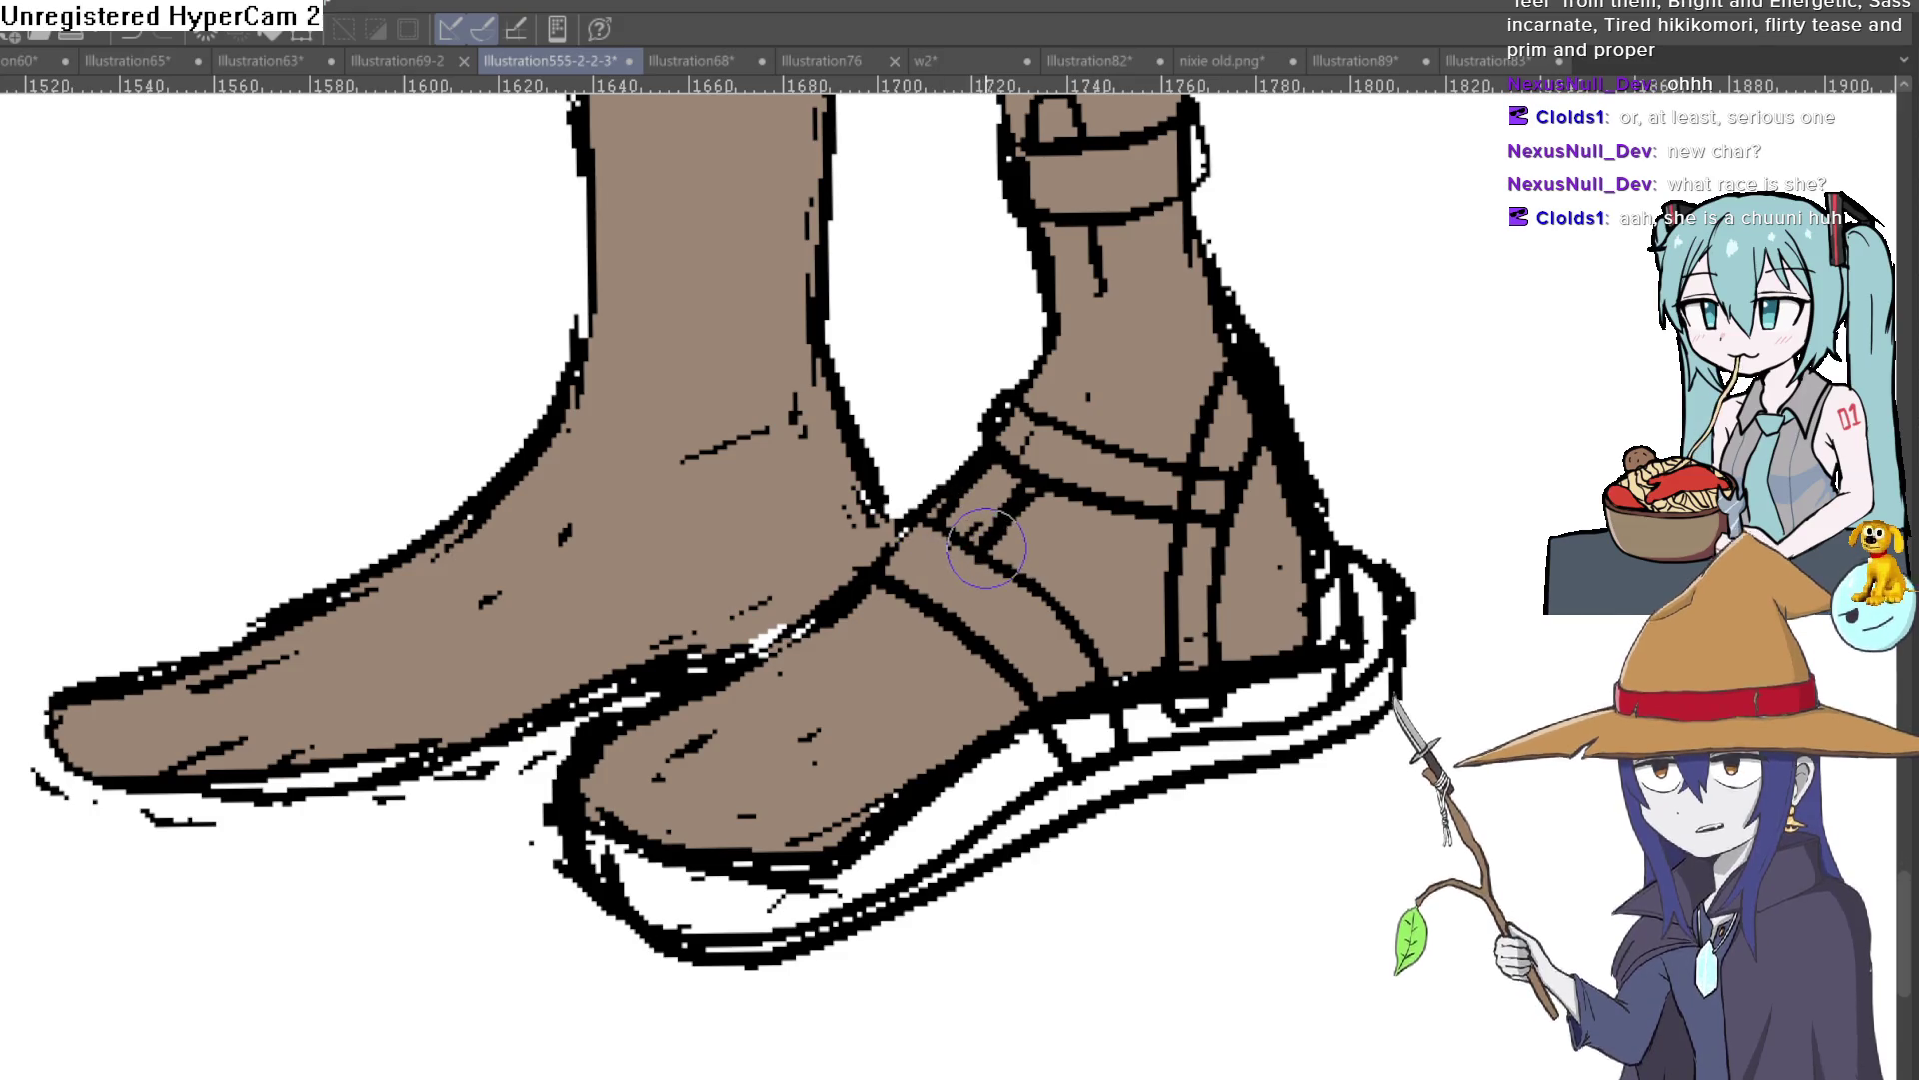
# Step: Draw diagonal straps across the tall girl's sandal, redoing misplaced strokes
pyautogui.moveTo(1005, 500); pyautogui.dragTo(895, 650)
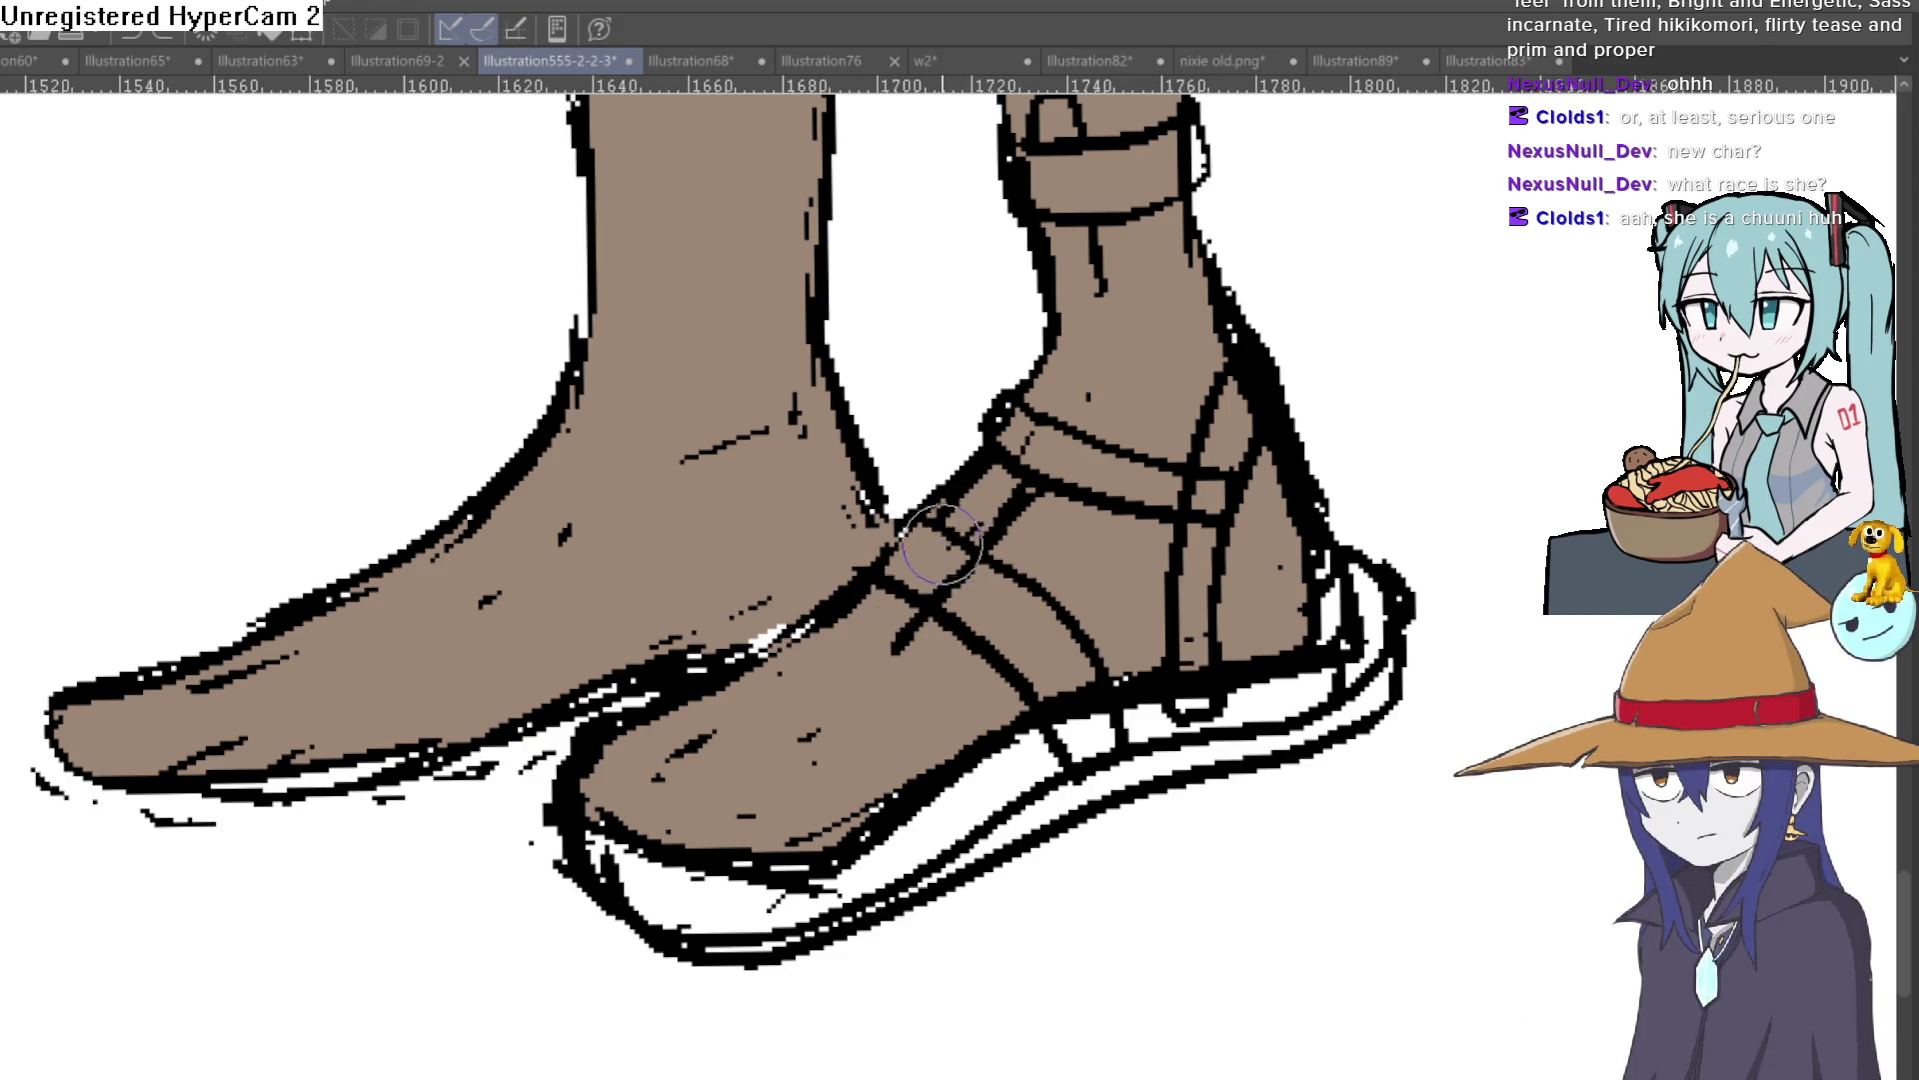
pyautogui.hotkey('ctrl', 'z')
pyautogui.moveTo(1035, 480); pyautogui.dragTo(1009, 500)
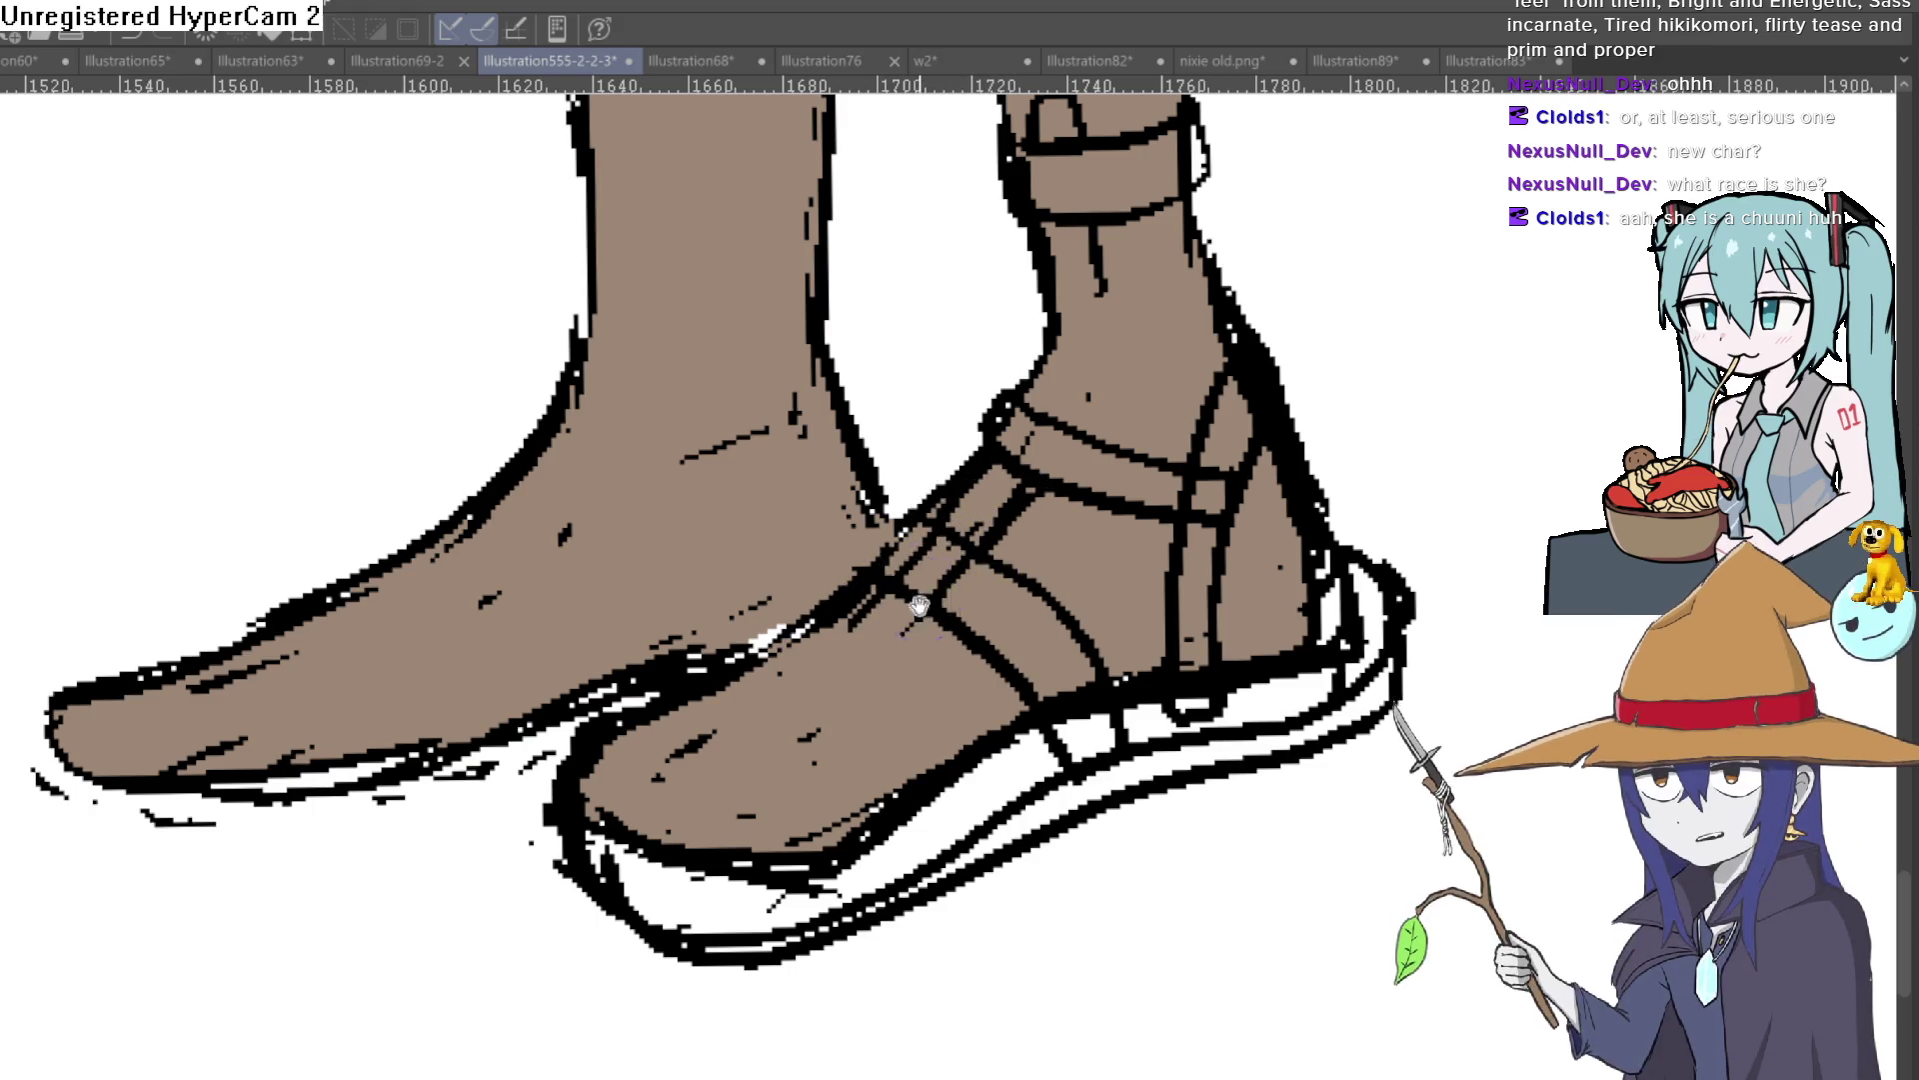
pyautogui.scroll(-3, 947, 520)
pyautogui.moveTo(907, 517); pyautogui.dragTo(1000, 609)
pyautogui.moveTo(875, 555); pyautogui.dragTo(959, 635)
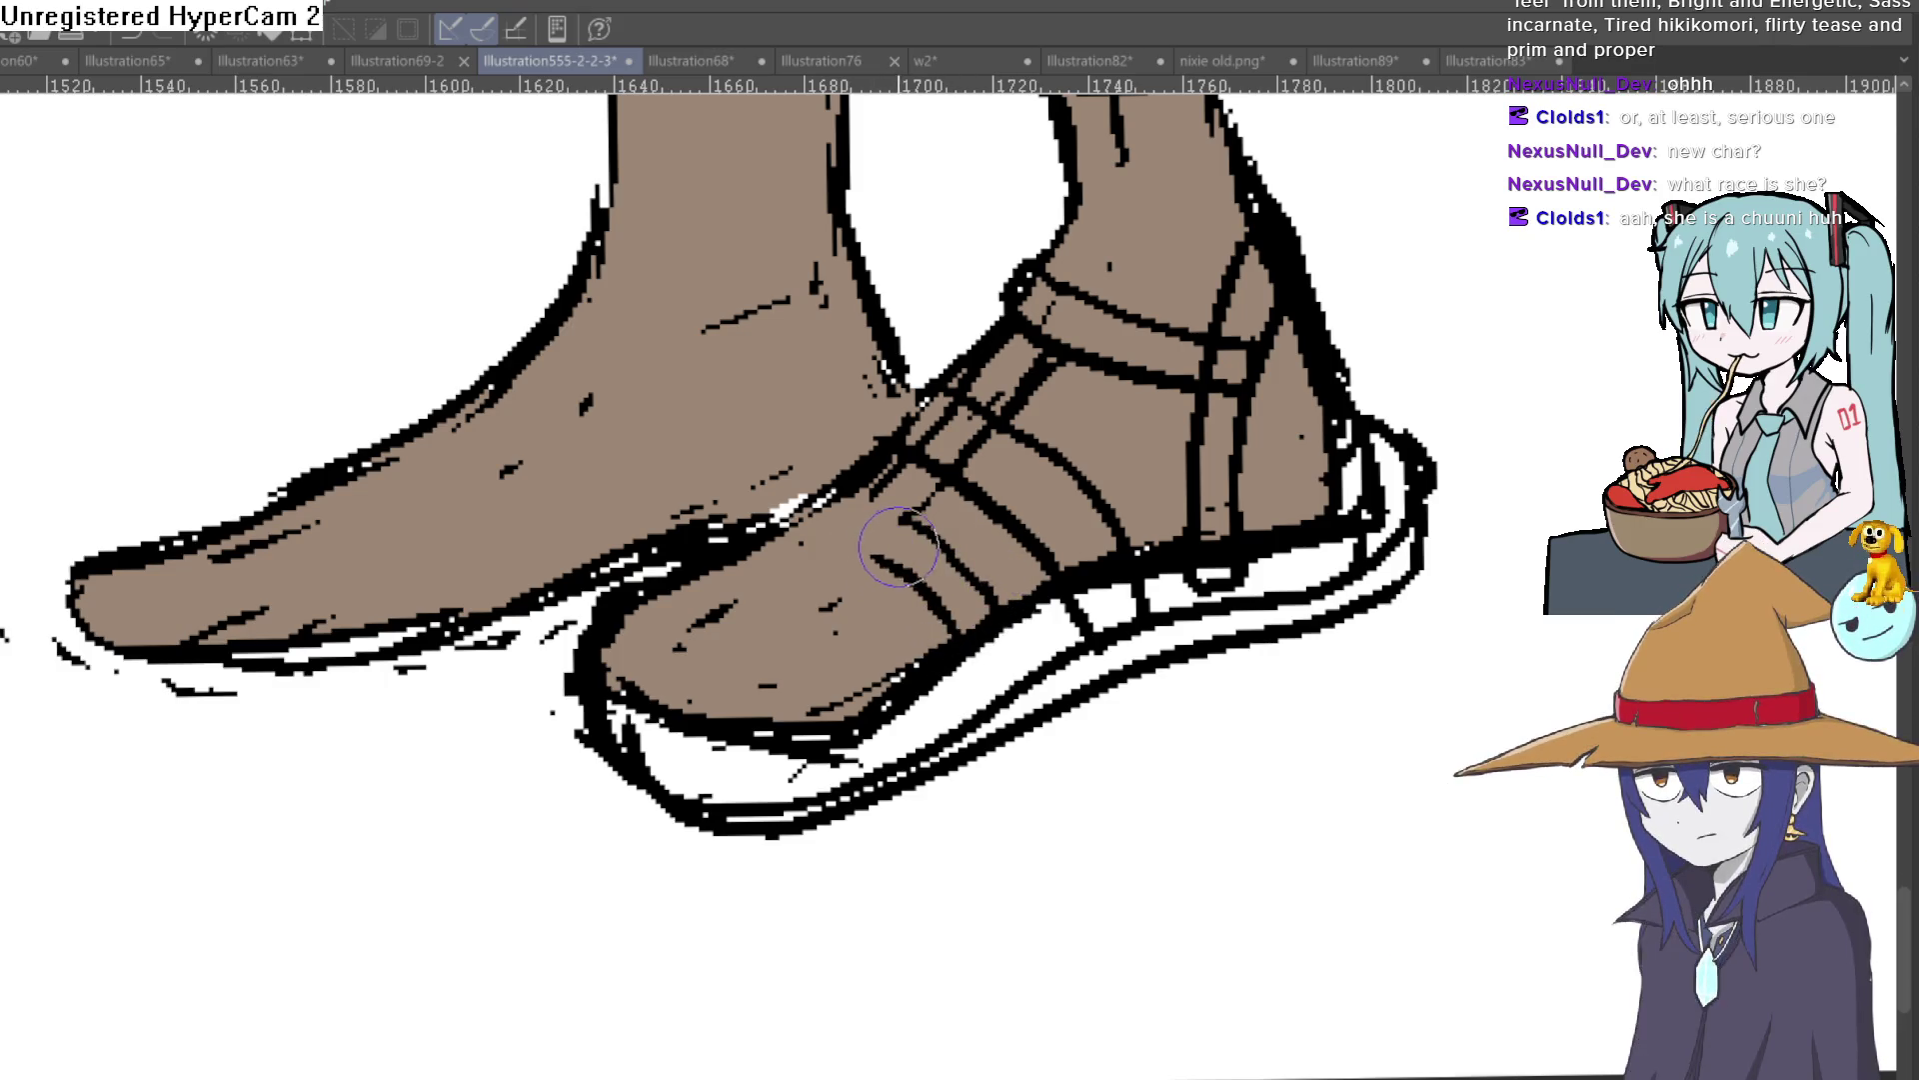
pyautogui.moveTo(900, 548); pyautogui.dragTo(855, 578)
pyautogui.hotkey('ctrl', 'z')
pyautogui.moveTo(888, 498); pyautogui.dragTo(834, 543)
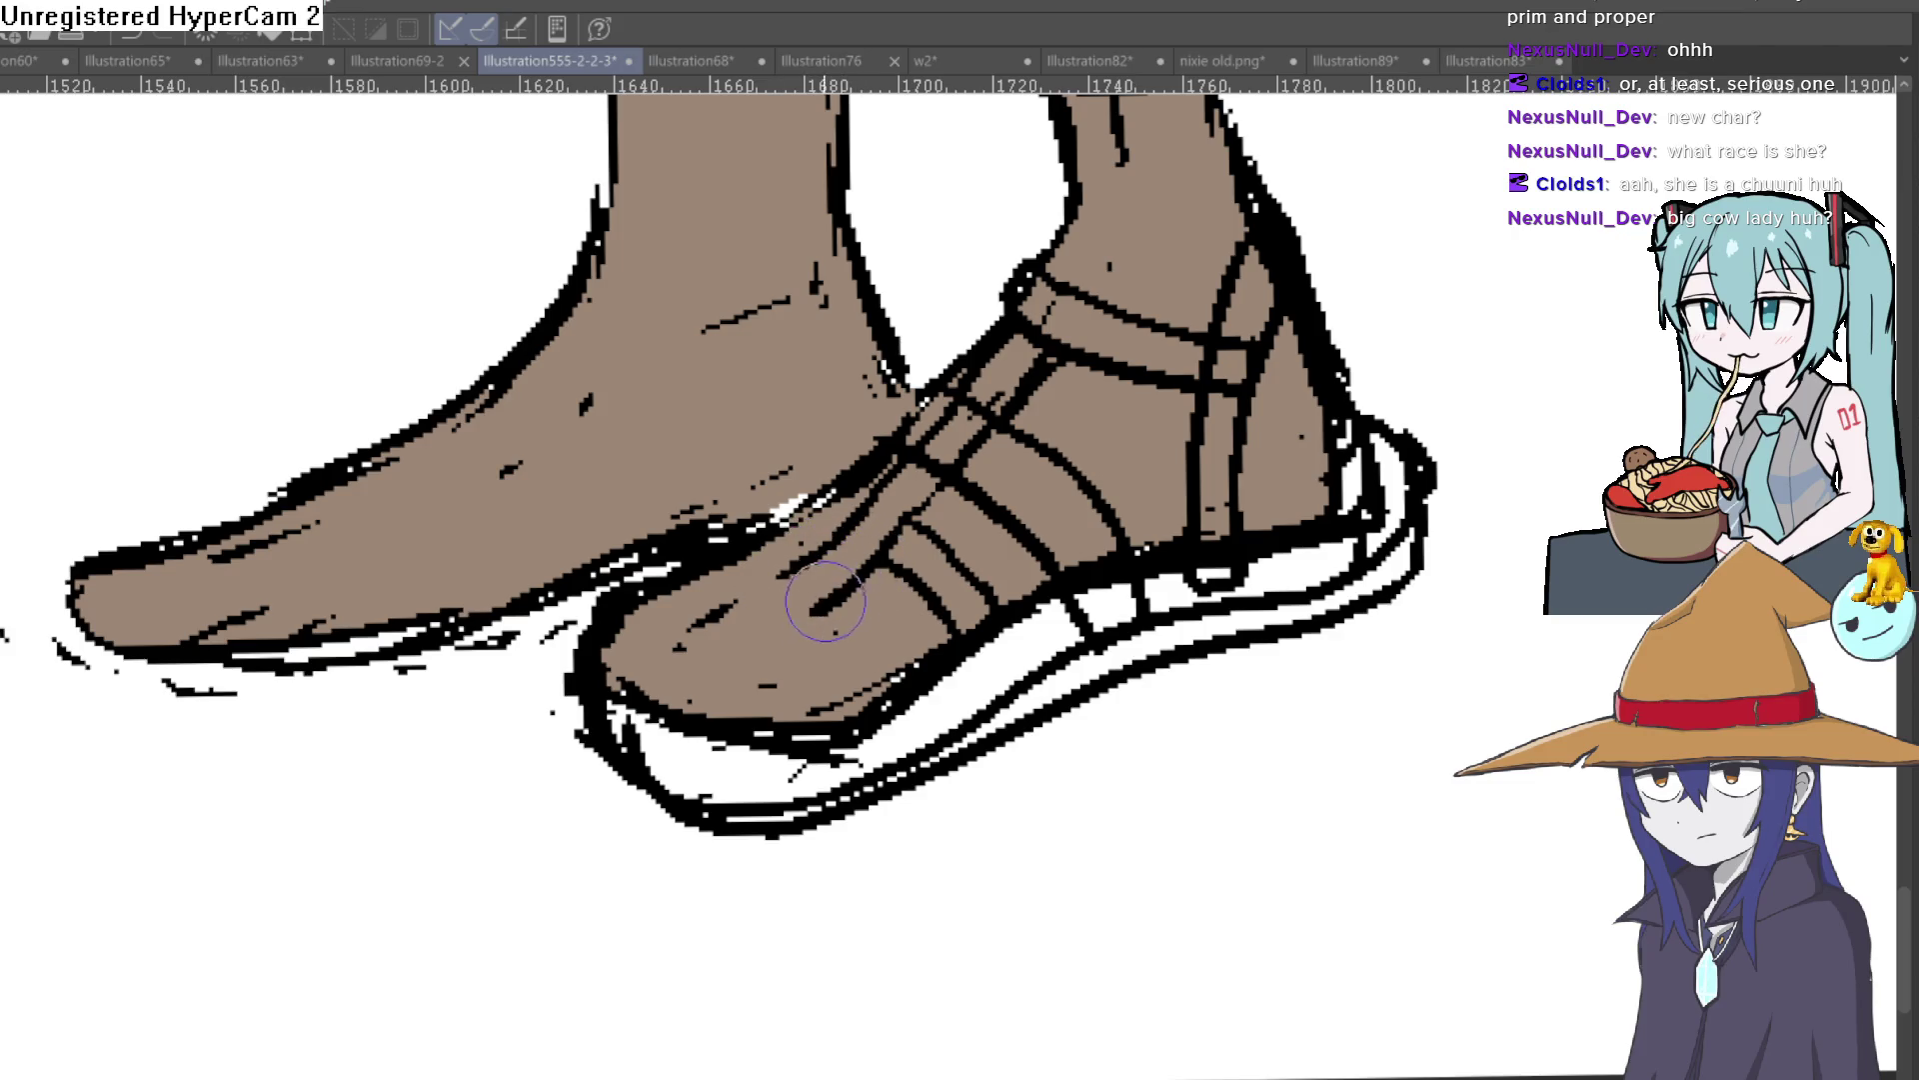
# Step: Add crossing straps over the sandal's toe area
pyautogui.moveTo(639, 569); pyautogui.dragTo(765, 649)
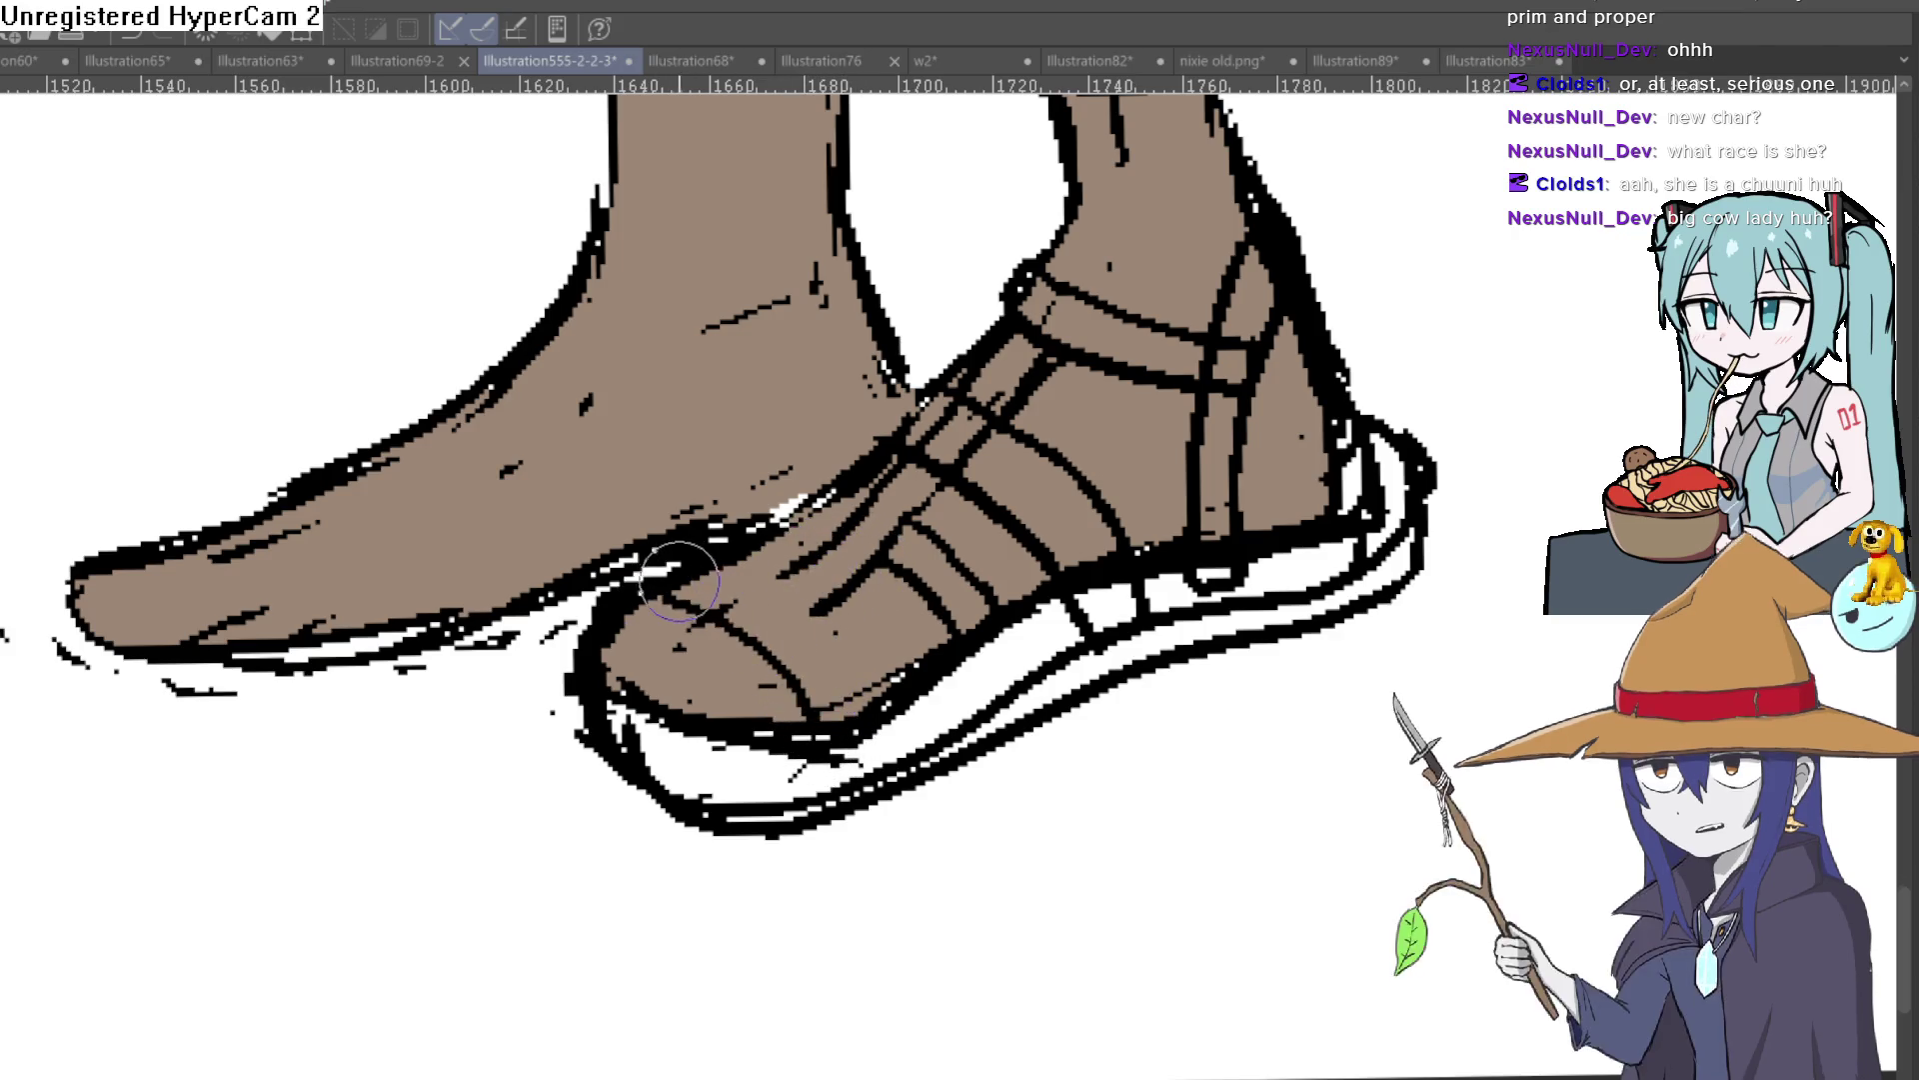
pyautogui.moveTo(700, 560); pyautogui.dragTo(874, 675)
pyautogui.moveTo(800, 605)
pyautogui.mouseDown()
pyautogui.moveTo(910, 700)
pyautogui.moveTo(870, 665)
pyautogui.mouseUp()
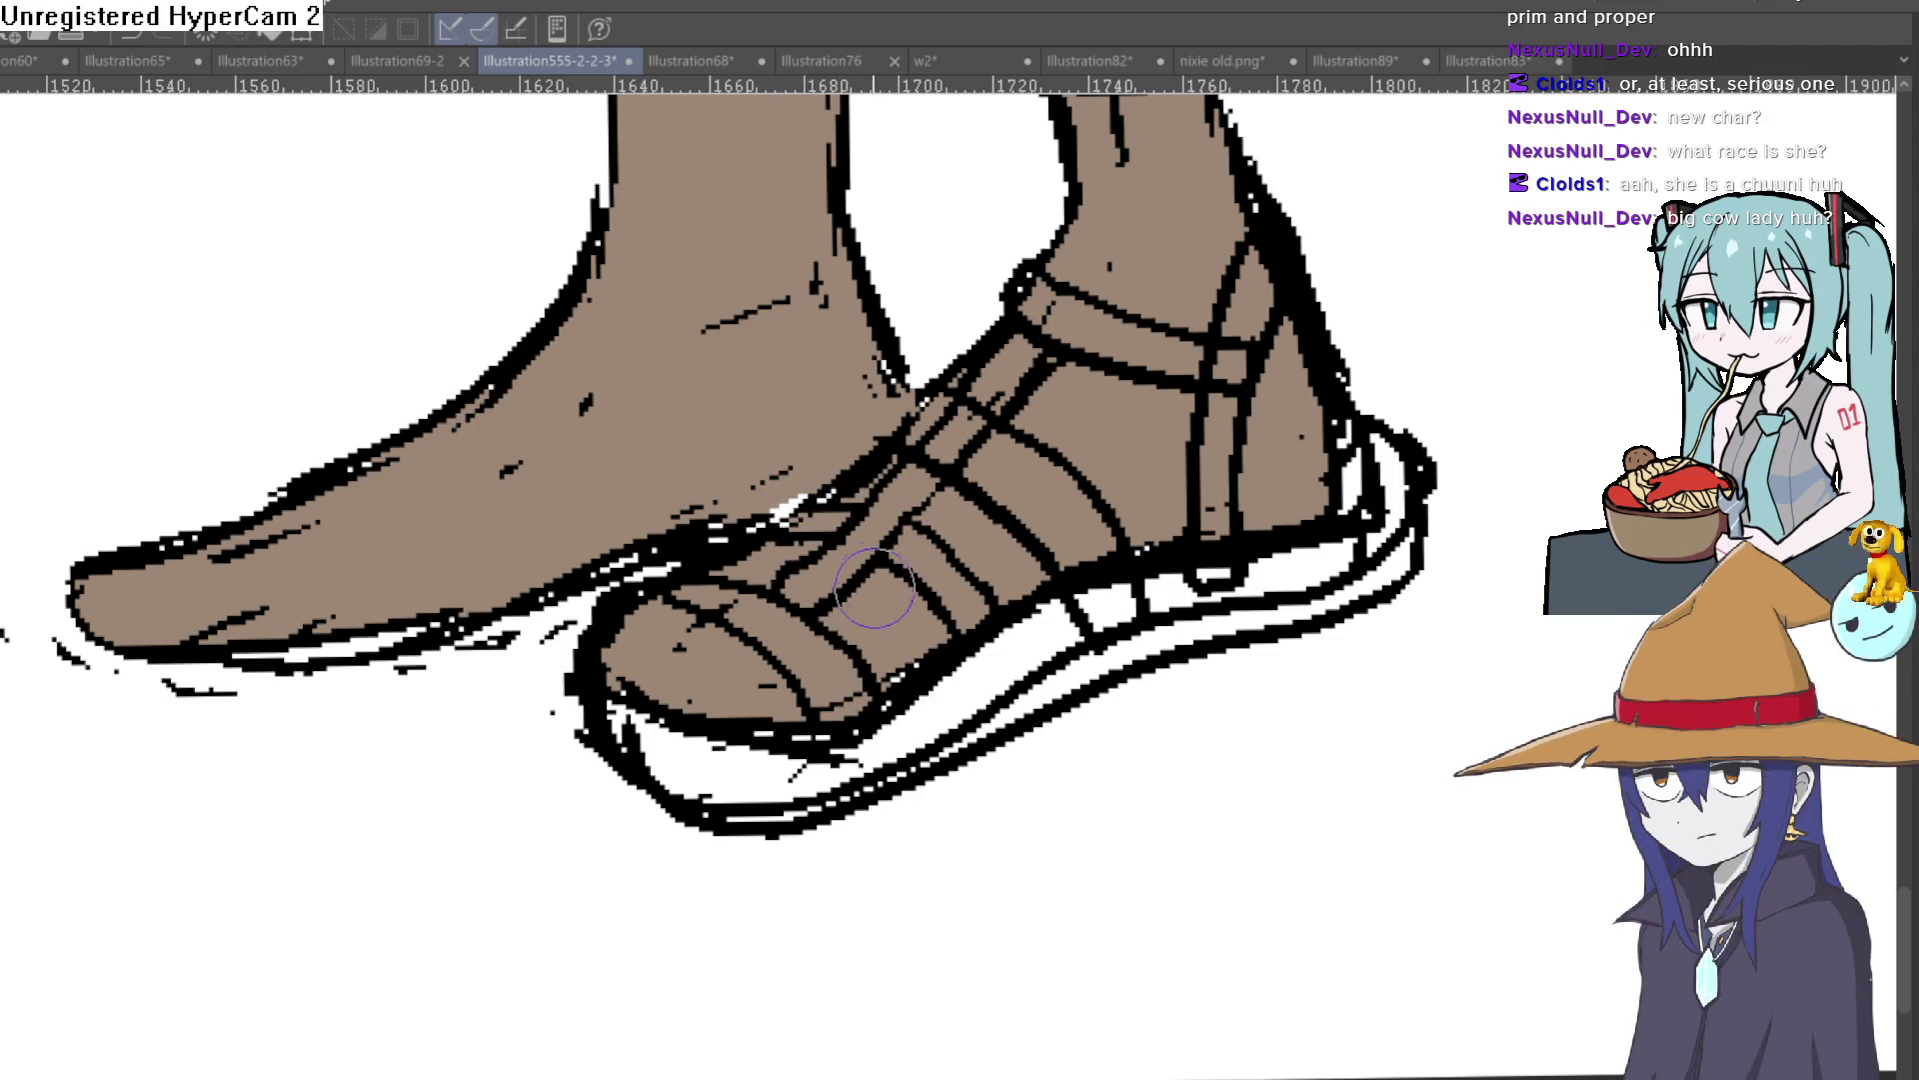
# Step: Ink a firmer sandal sole edge under the toes
pyautogui.scroll(-3, 1023, 620)
pyautogui.scroll(2, 1060, 629)
pyautogui.scroll(1, 1067, 632)
pyautogui.moveTo(1066, 632); pyautogui.dragTo(1030, 690)
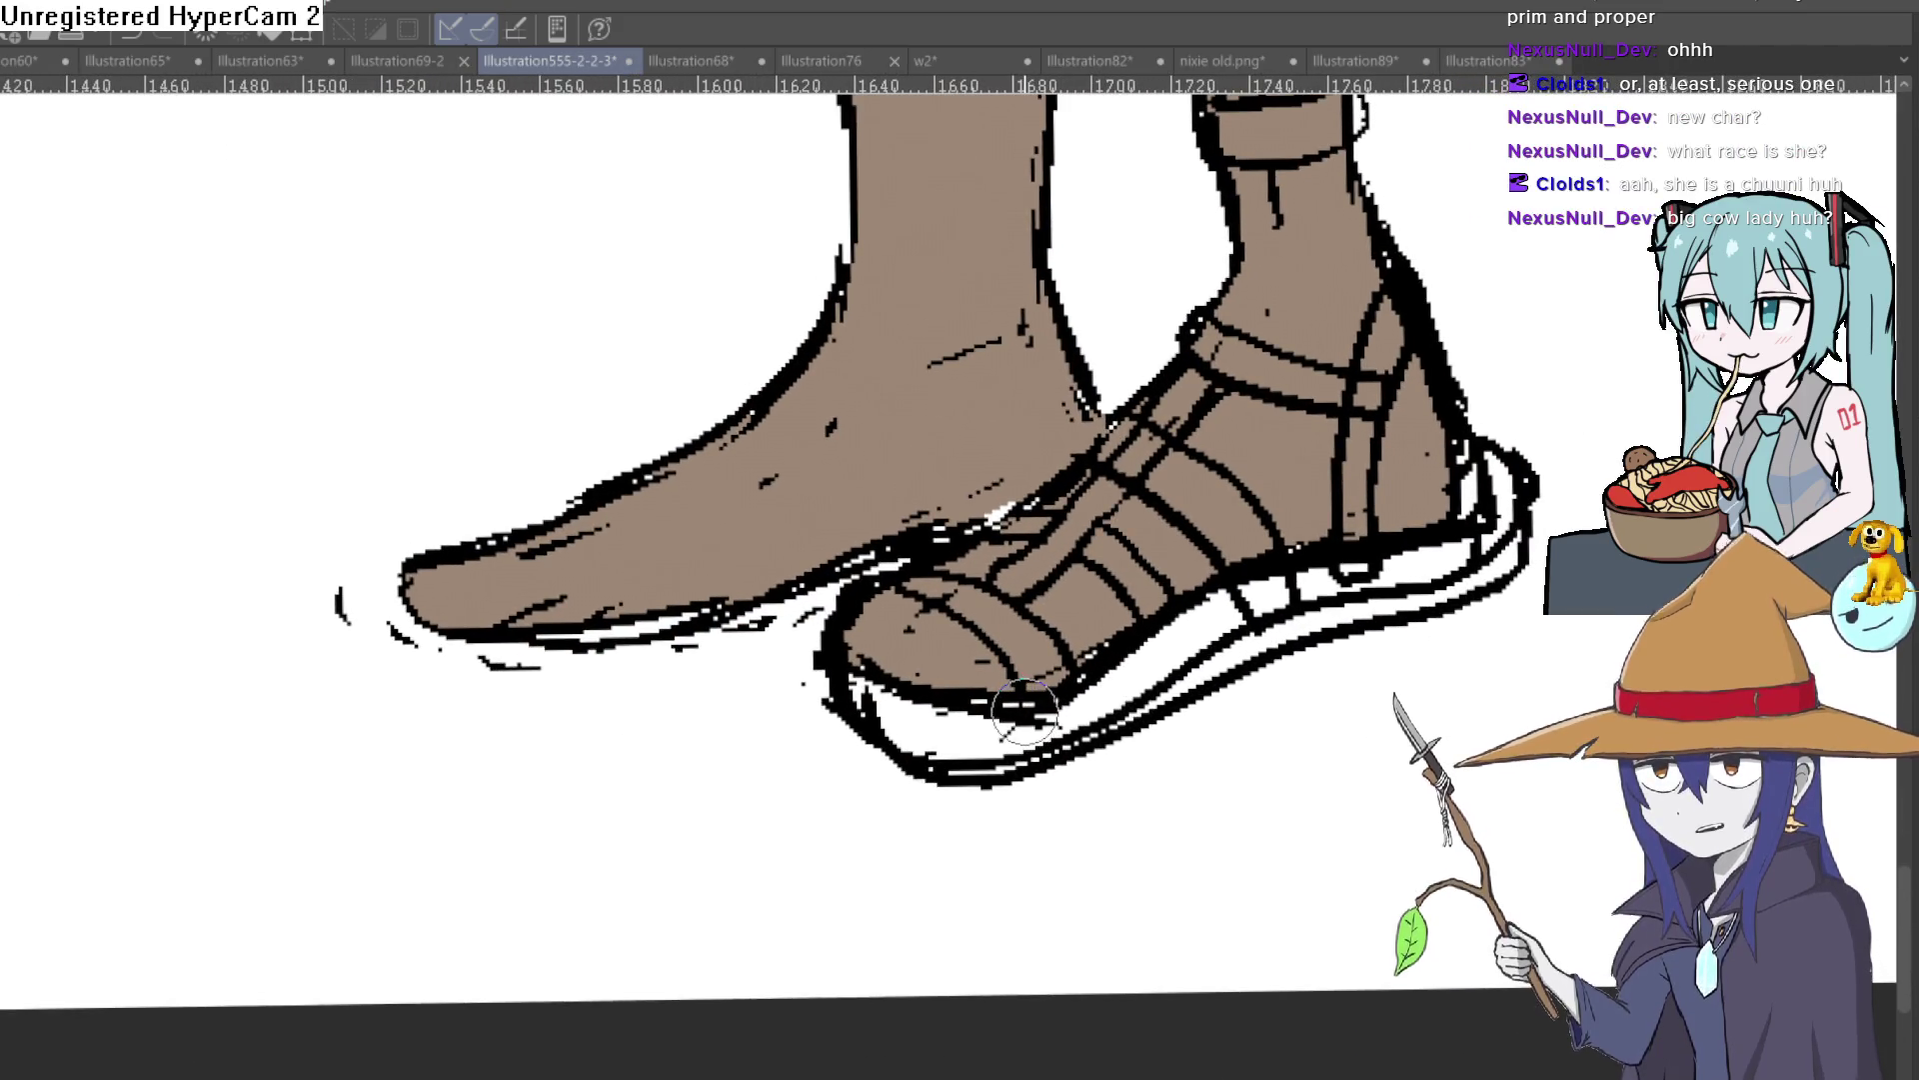
pyautogui.scroll(1, 1029, 690)
pyautogui.scroll(1, 1032, 678)
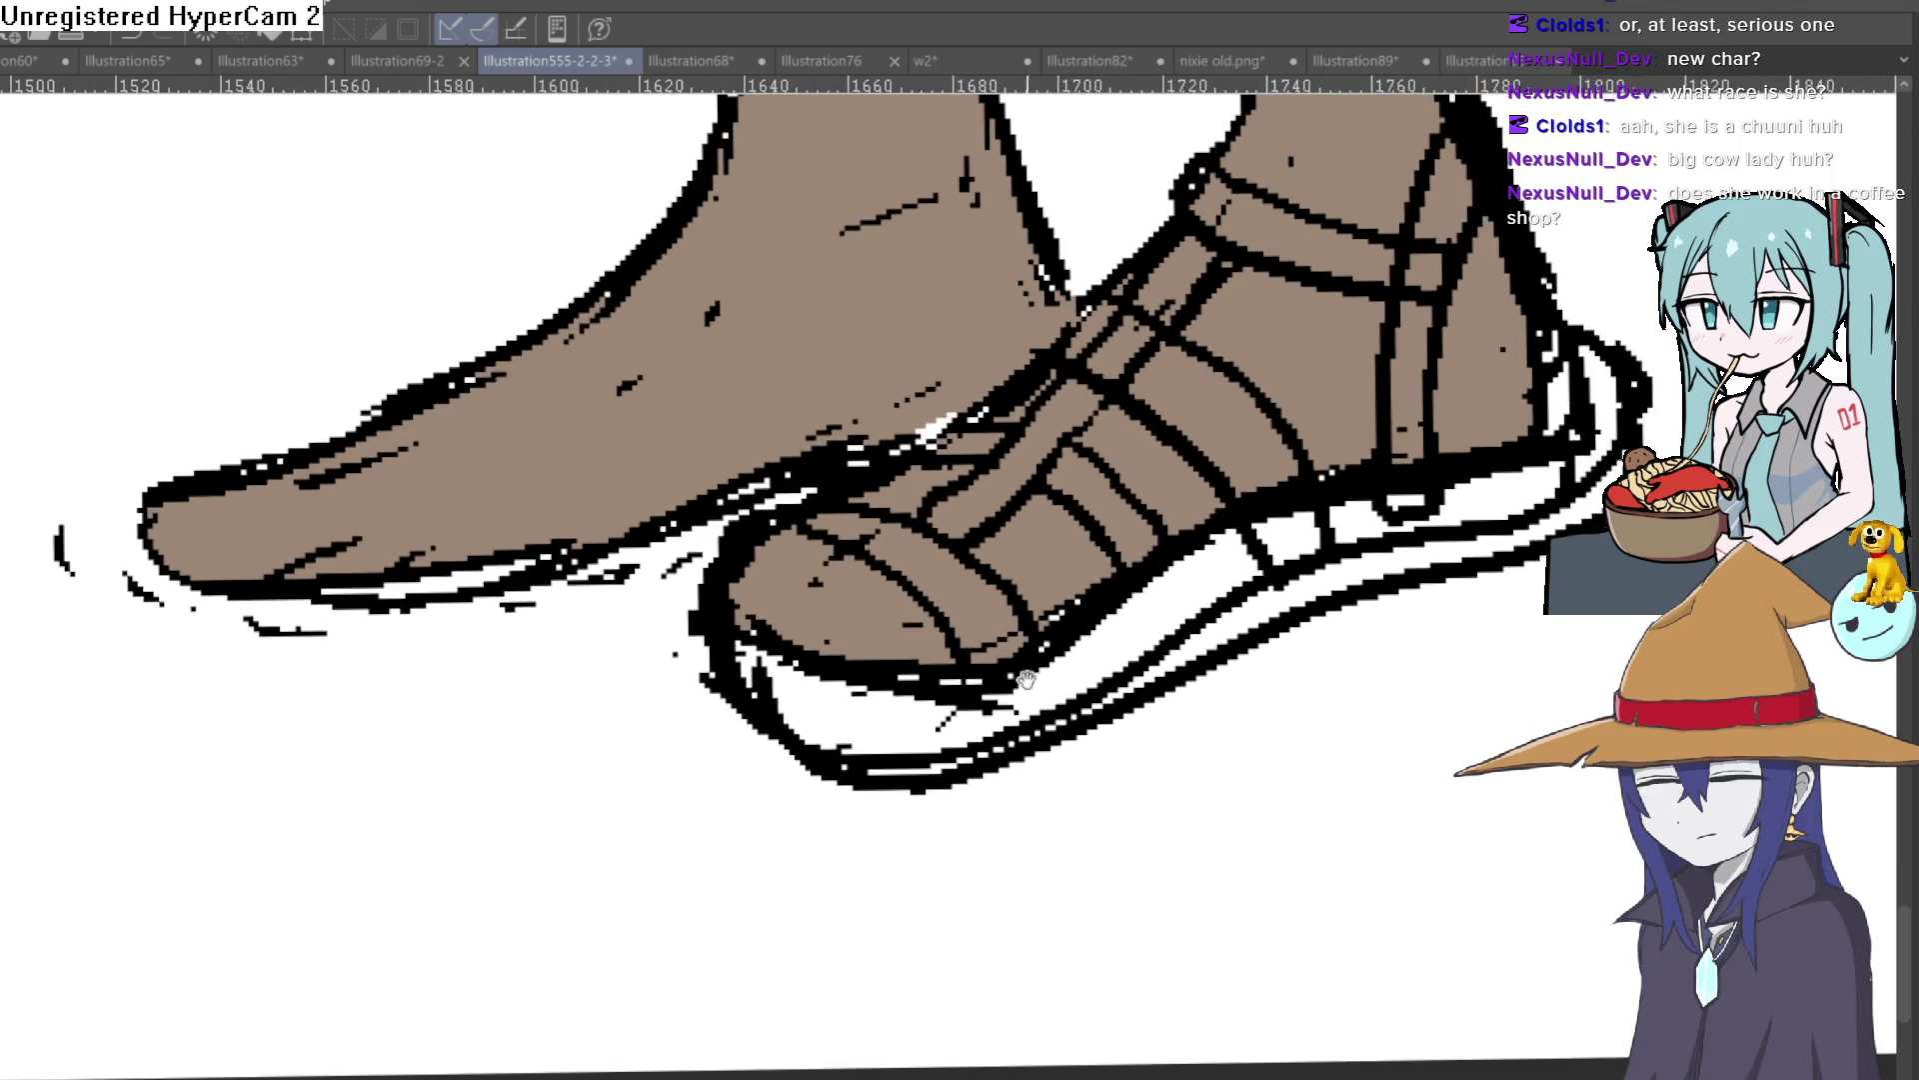
pyautogui.moveTo(999, 693); pyautogui.dragTo(705, 614)
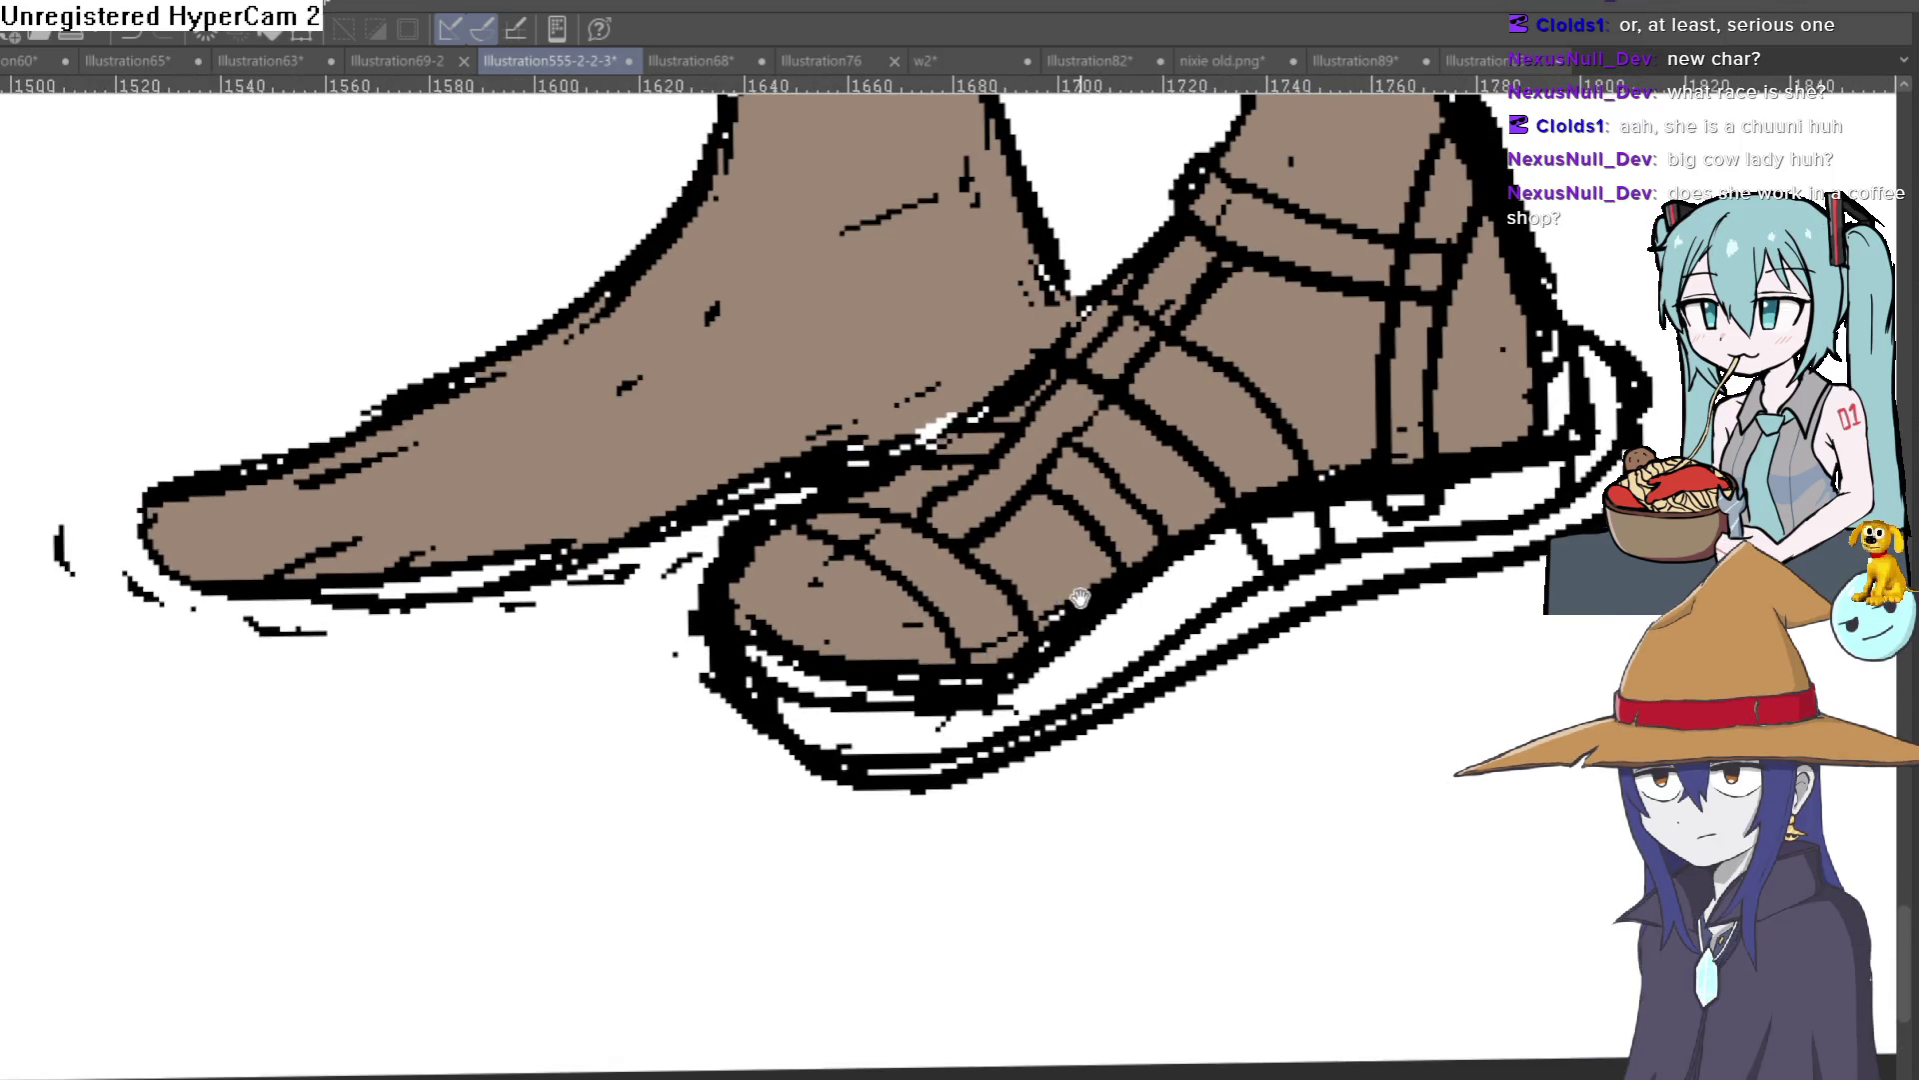
pyautogui.scroll(-1, 1081, 596)
pyautogui.scroll(-1, 1084, 620)
pyautogui.scroll(-1, 1088, 640)
pyautogui.scroll(1, 1089, 643)
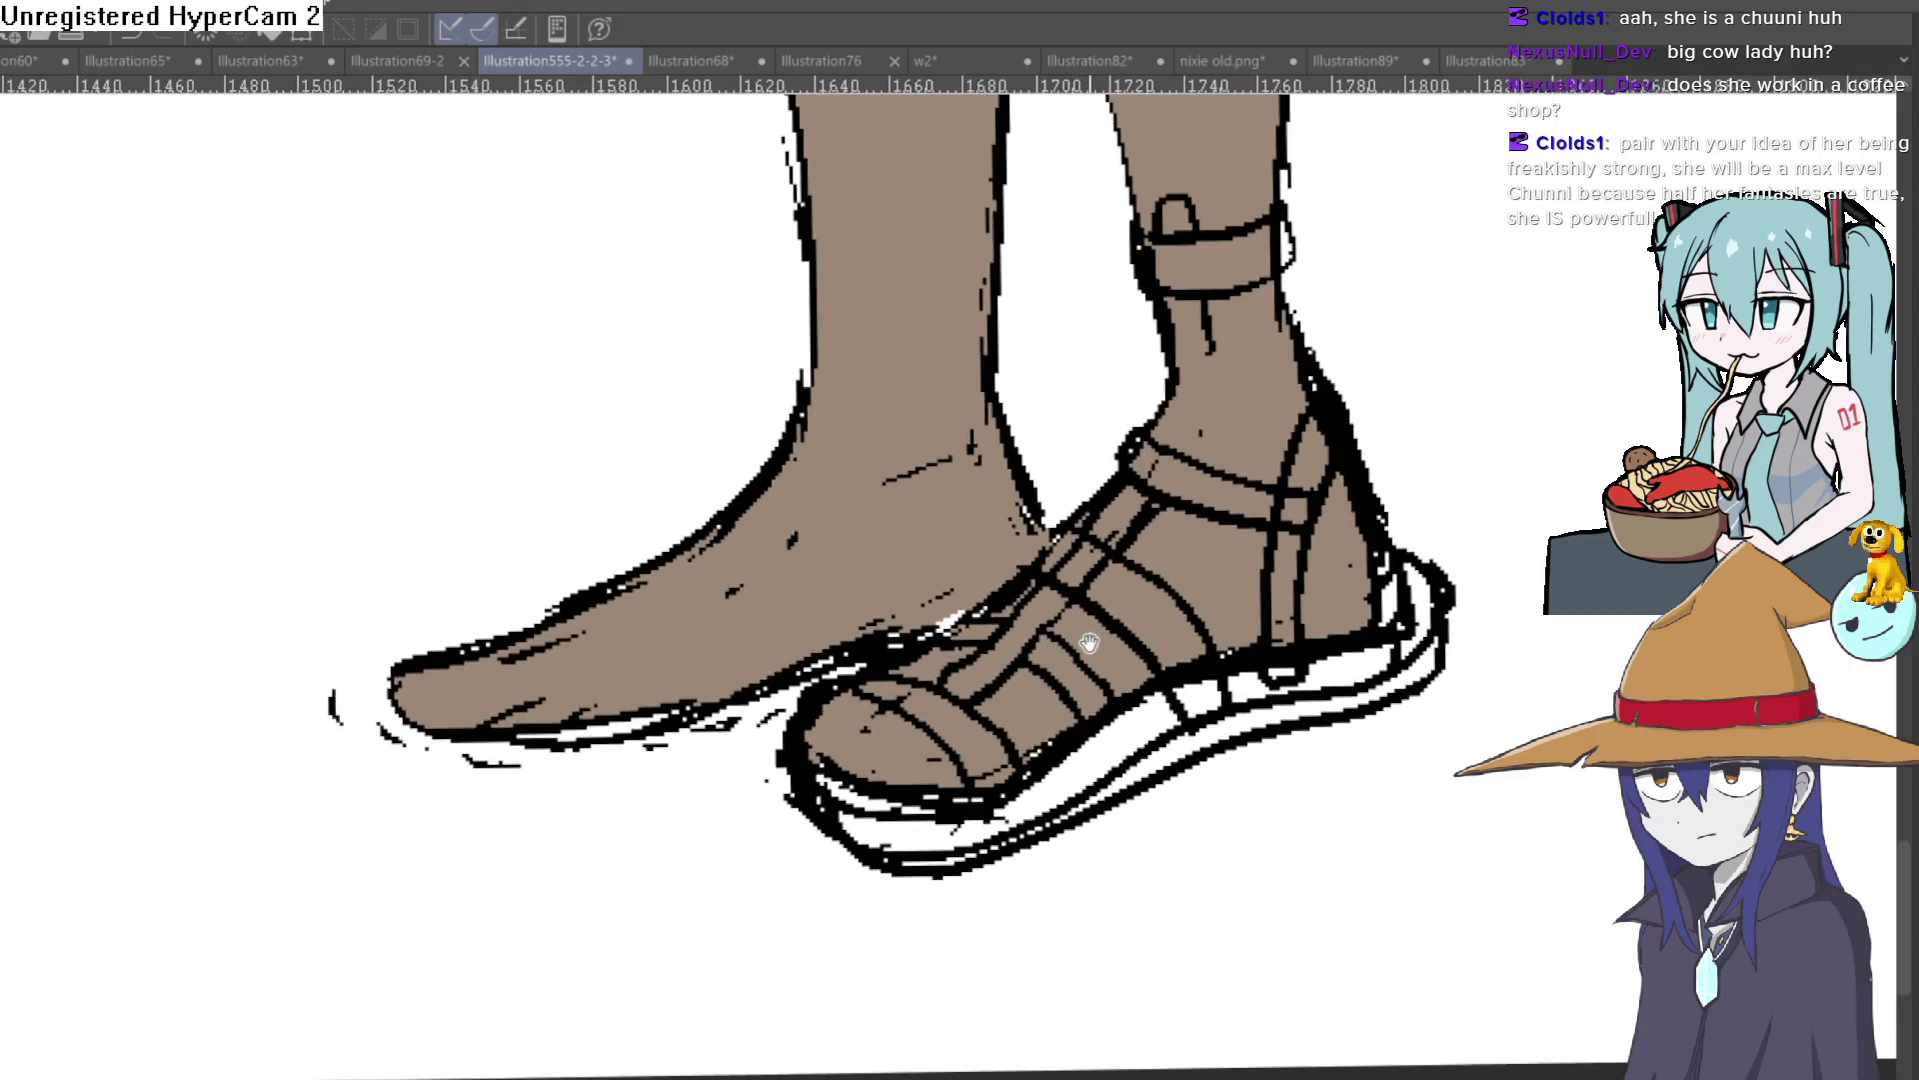
pyautogui.moveTo(1090, 643); pyautogui.dragTo(1087, 680)
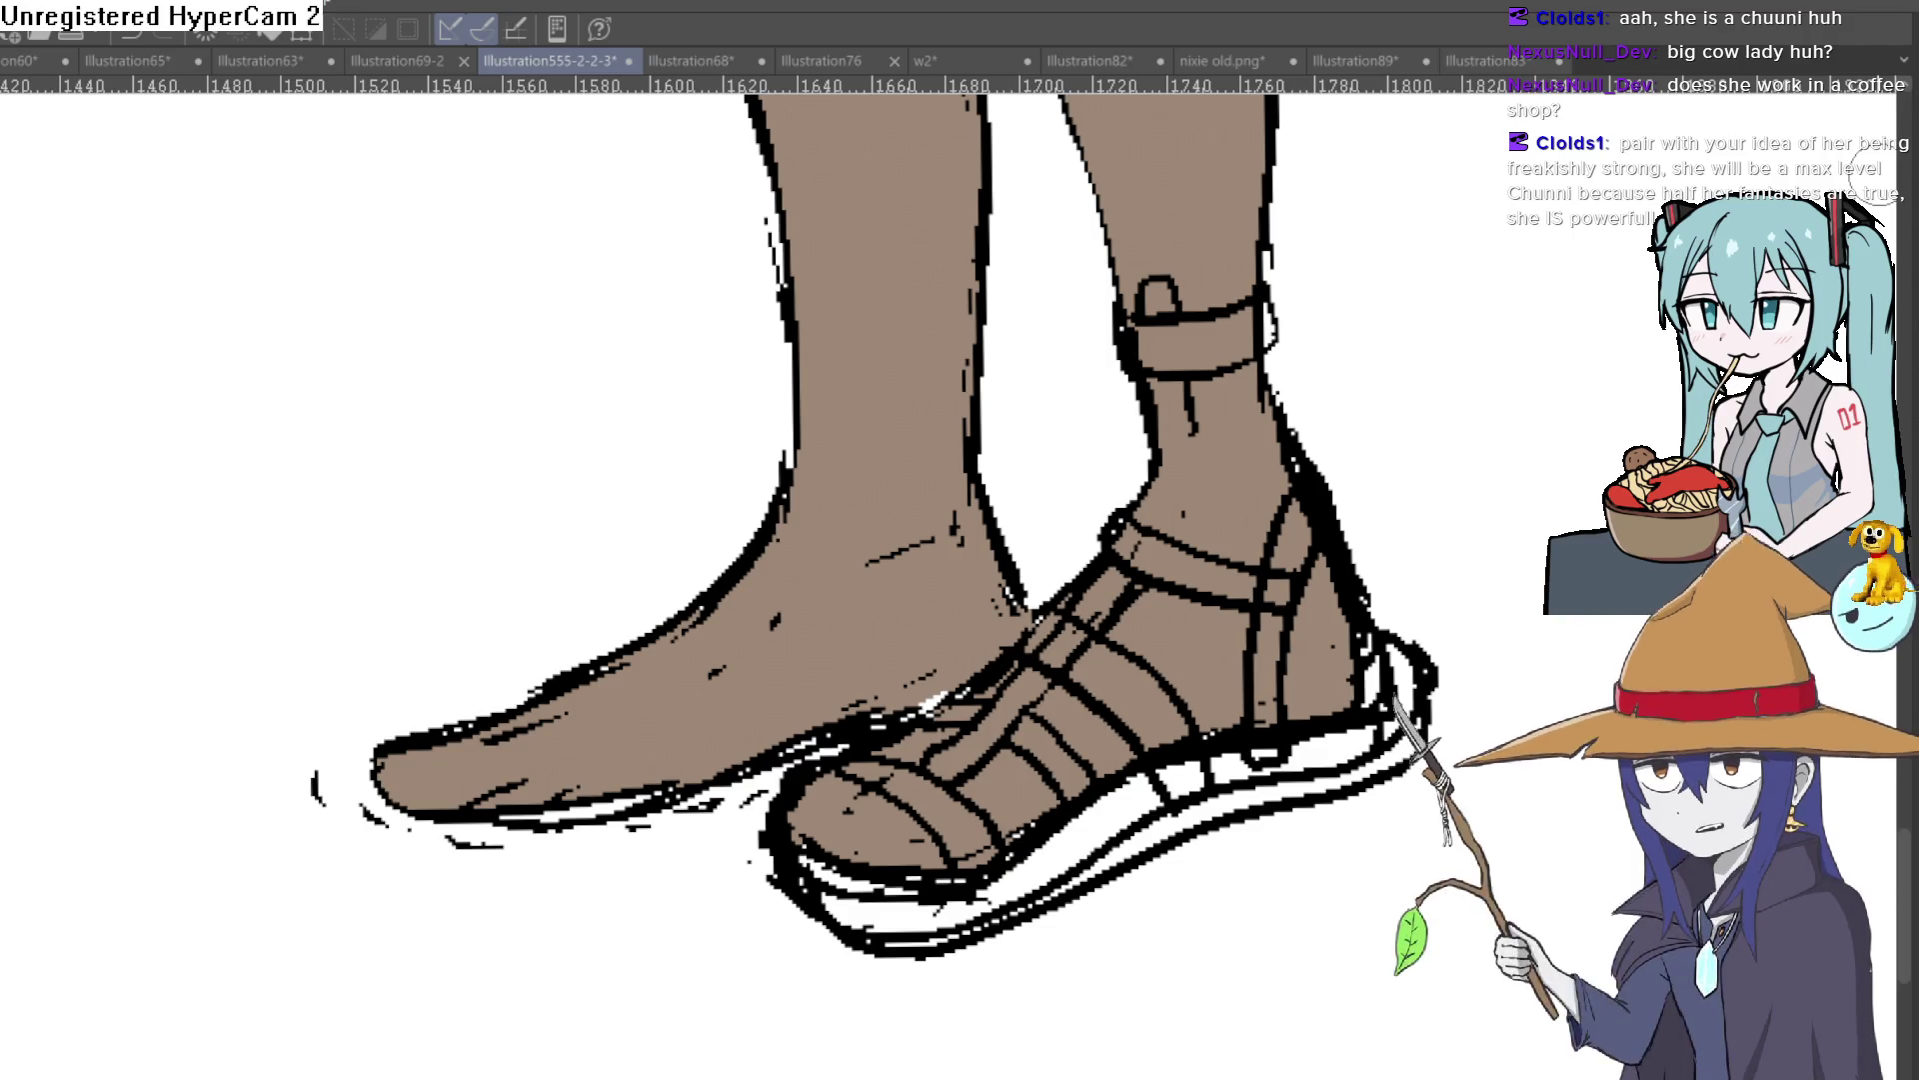
pyautogui.moveTo(611, 736); pyautogui.dragTo(955, 776)
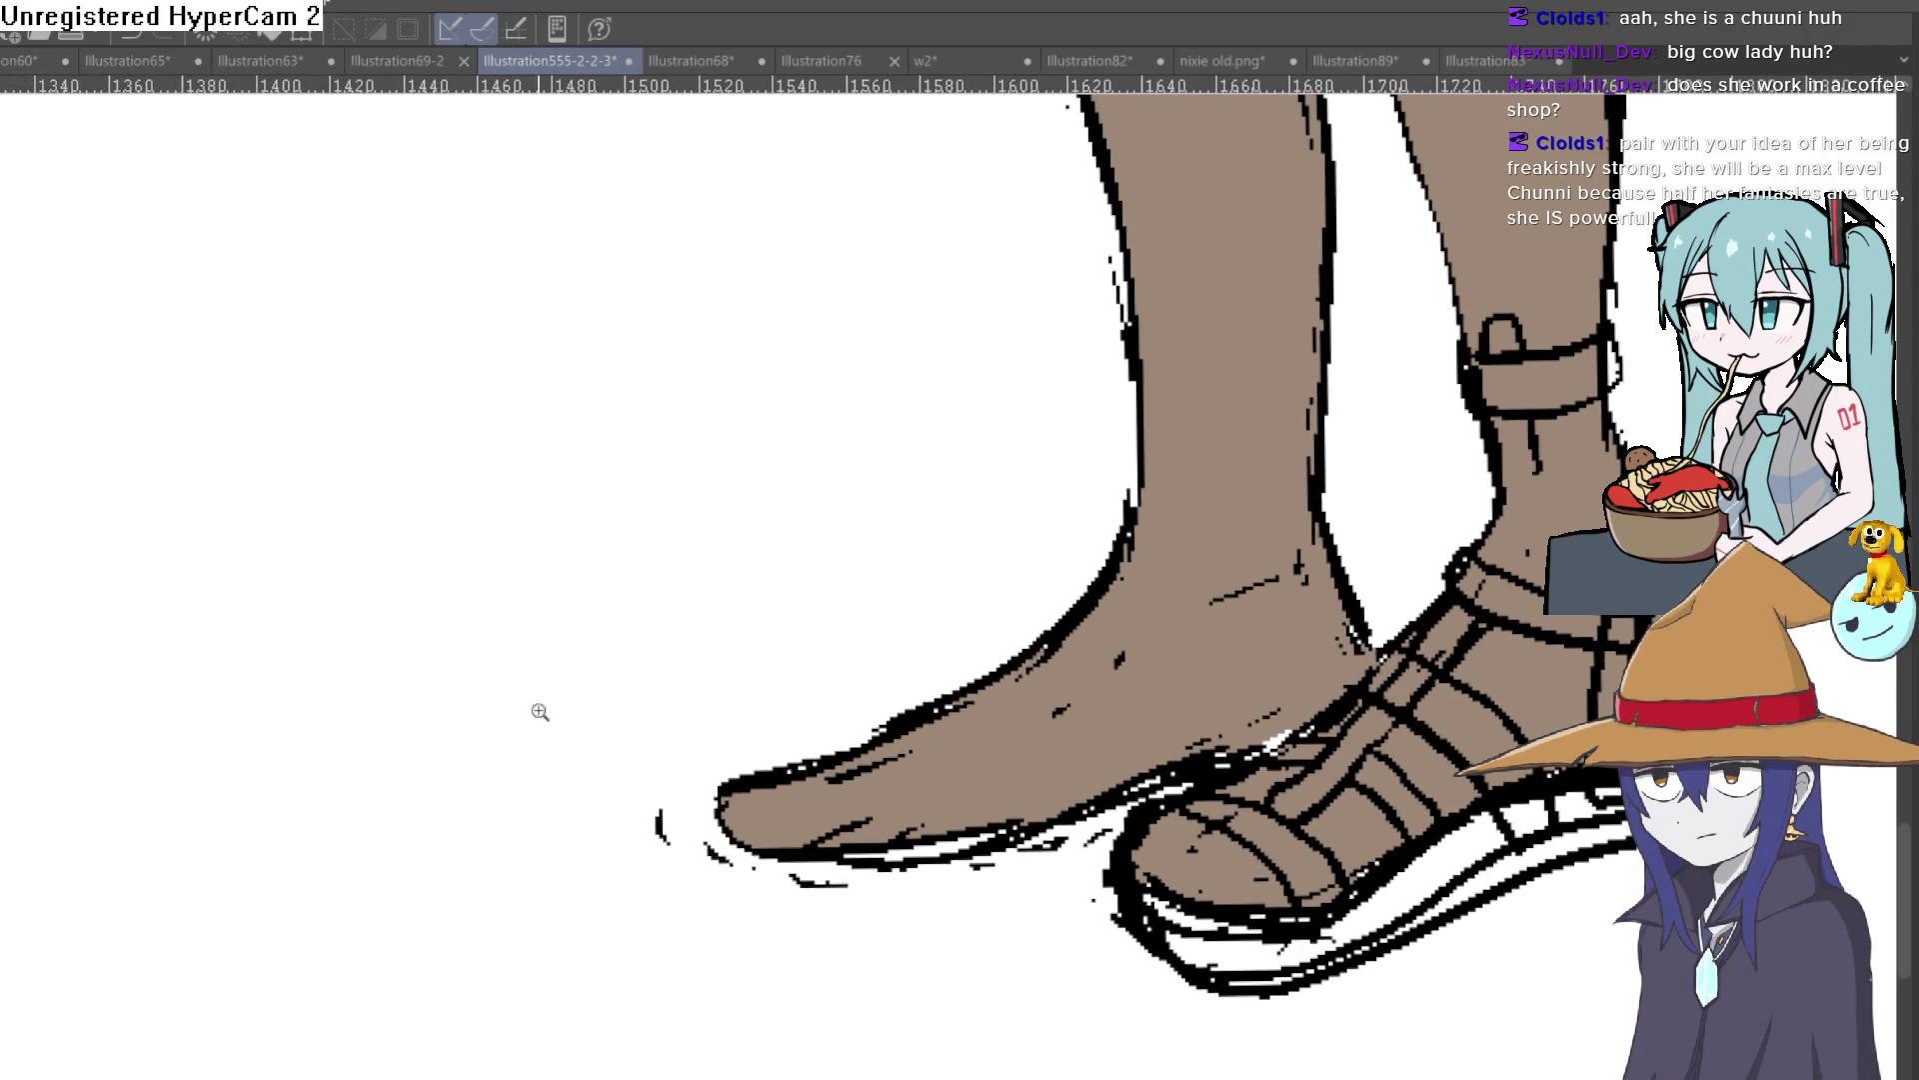
pyautogui.scroll(-2, 492, 698)
pyautogui.moveTo(493, 698); pyautogui.dragTo(865, 763)
pyautogui.moveTo(578, 731); pyautogui.dragTo(1209, 656)
pyautogui.scroll(-2, 673, 590)
pyautogui.moveTo(673, 590)
pyautogui.mouseDown()
pyautogui.moveTo(780, 848)
pyautogui.moveTo(1317, 905)
pyautogui.mouseUp()
pyautogui.scroll(2, 868, 831)
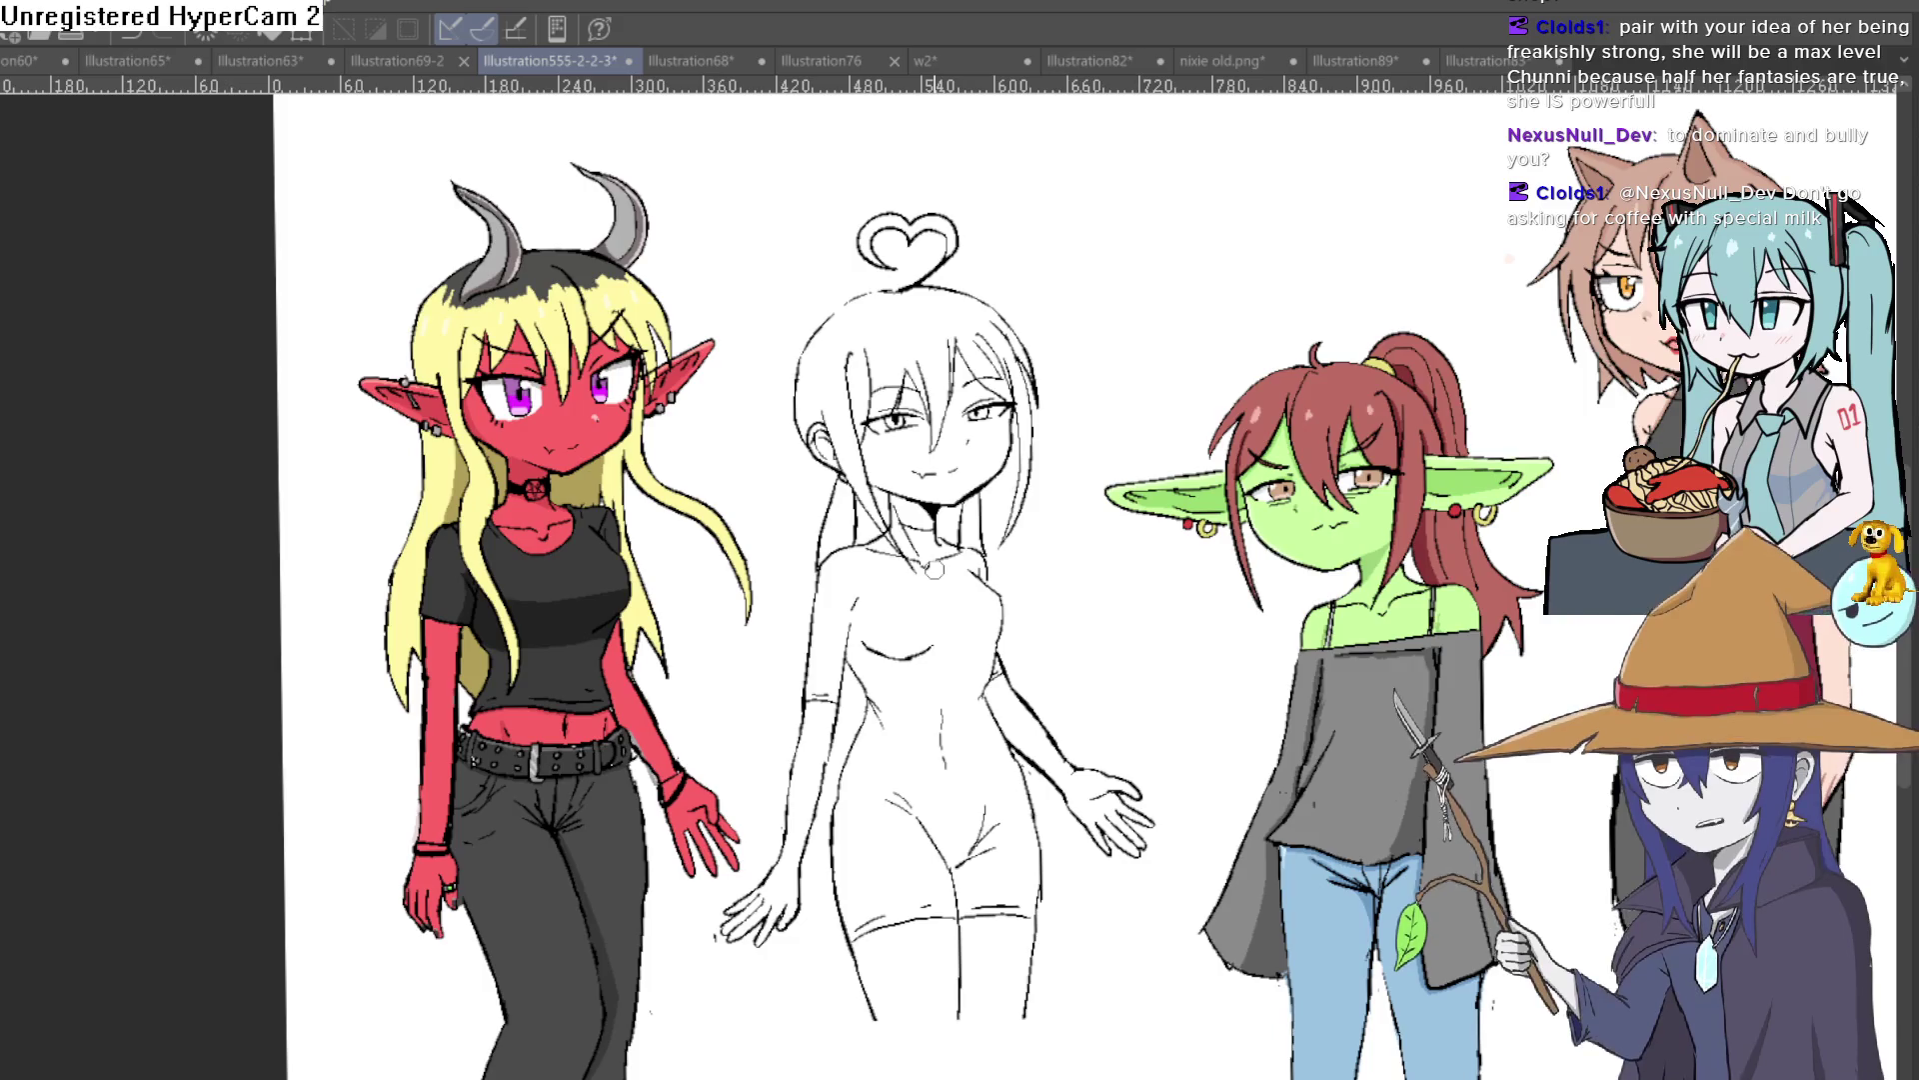
pyautogui.moveTo(755, 646)
pyautogui.mouseDown()
pyautogui.moveTo(797, 651)
pyautogui.moveTo(907, 487)
pyautogui.moveTo(874, 553)
pyautogui.mouseUp()
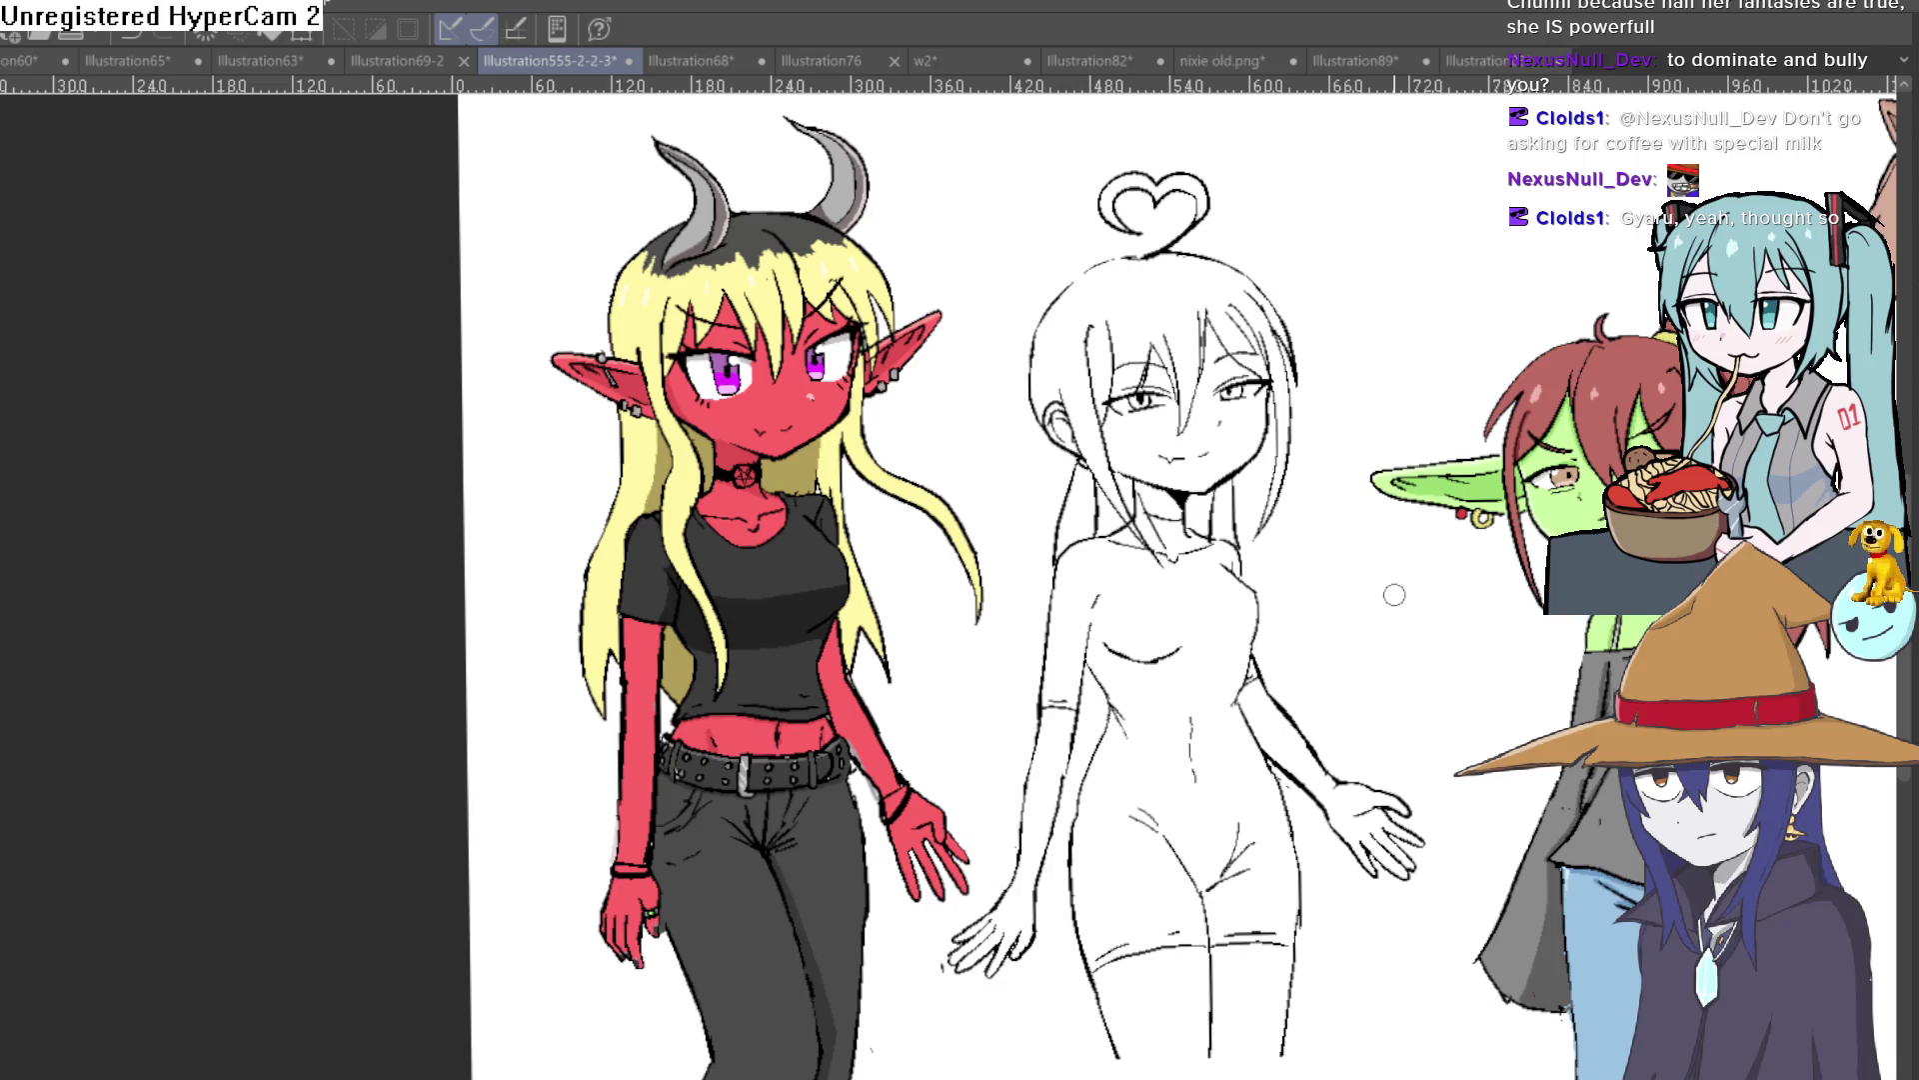
pyautogui.moveTo(1395, 595); pyautogui.dragTo(1048, 565)
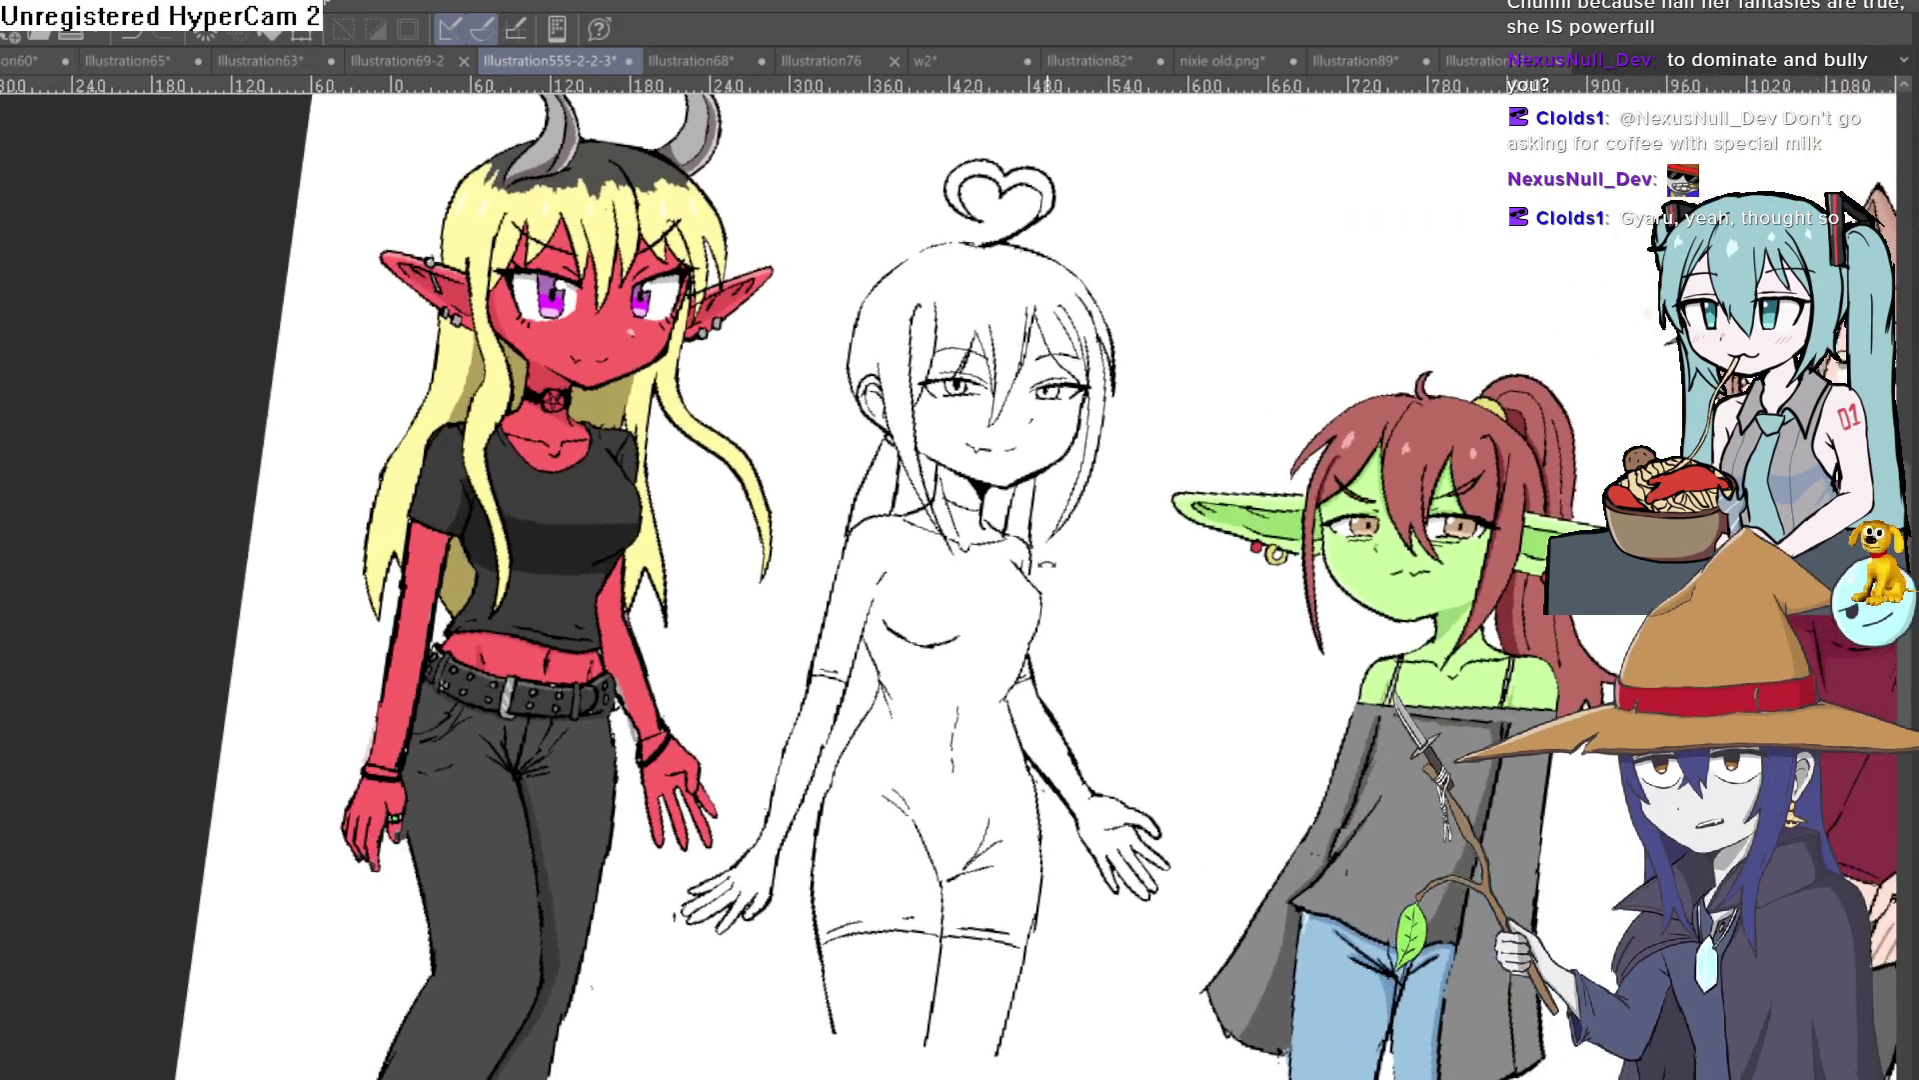
pyautogui.scroll(3, 1041, 562)
pyautogui.scroll(1, 1100, 437)
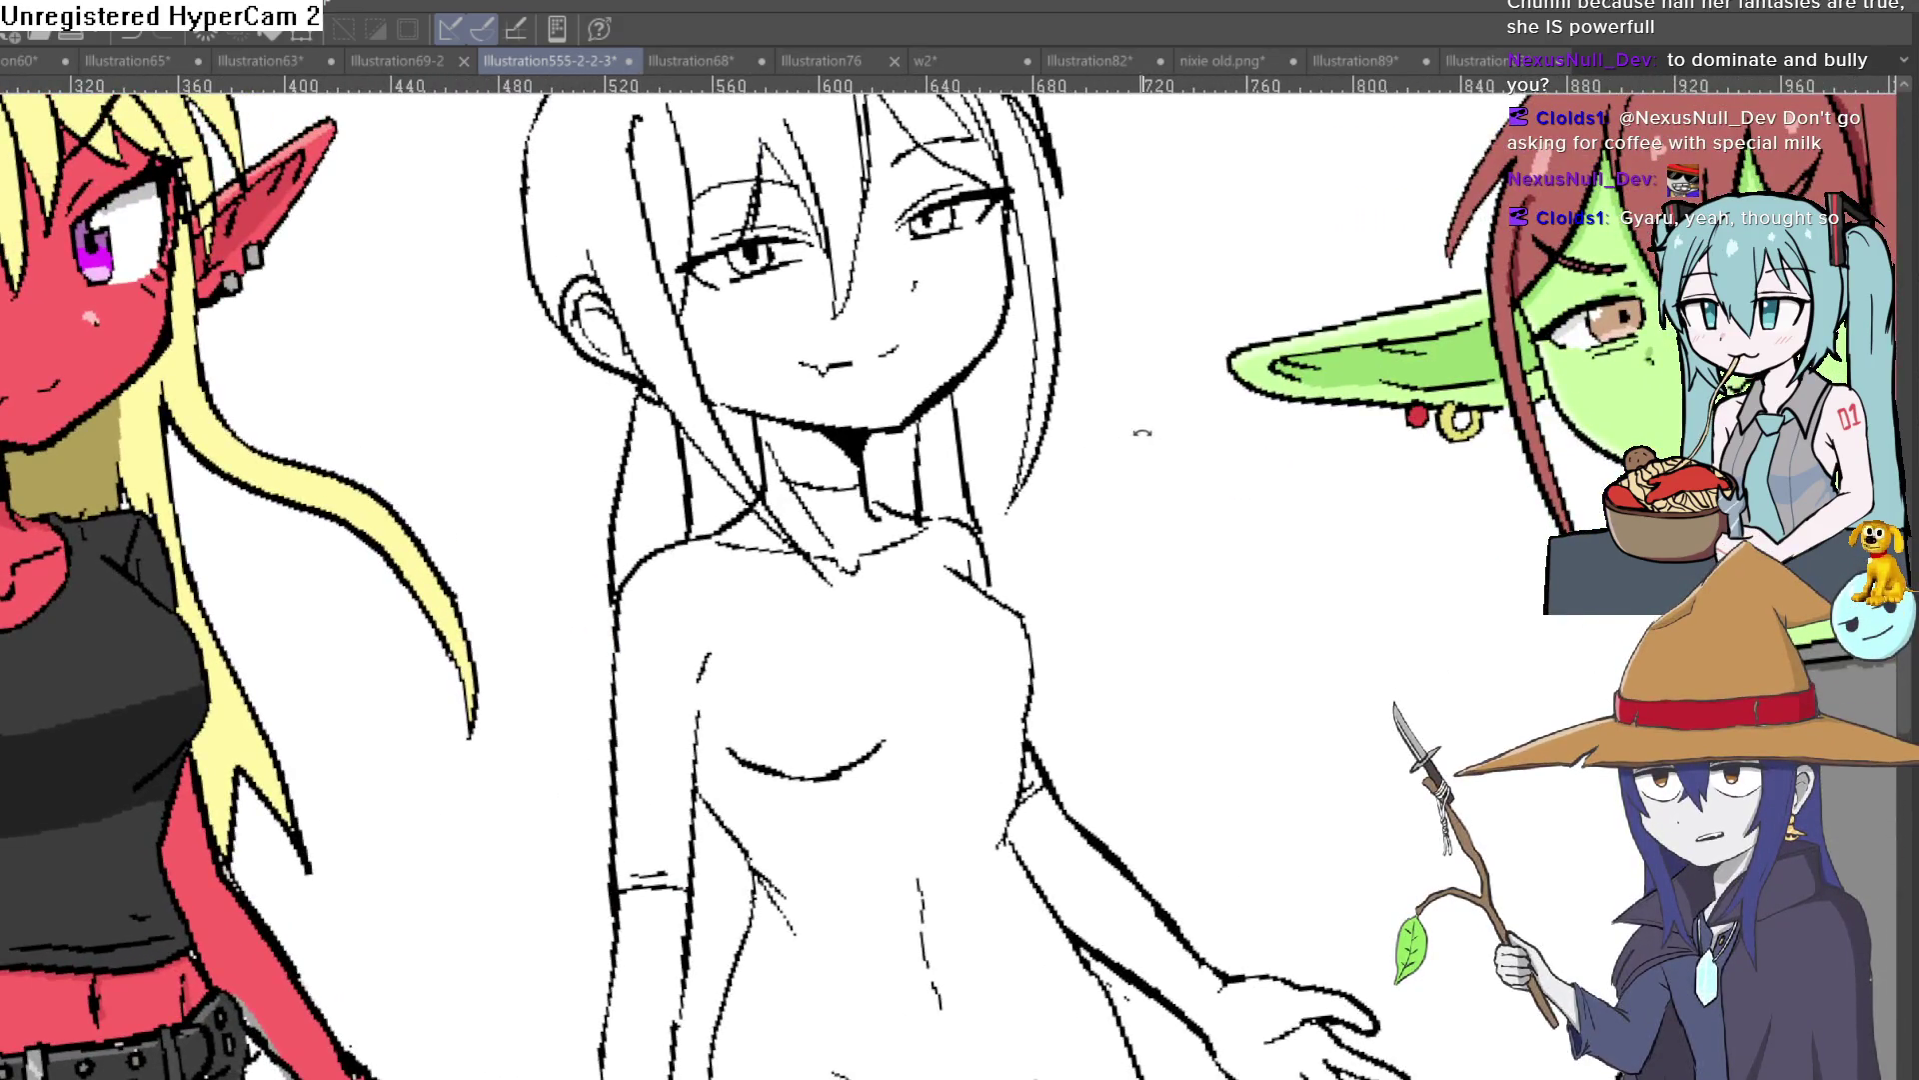
pyautogui.scroll(2, 1140, 431)
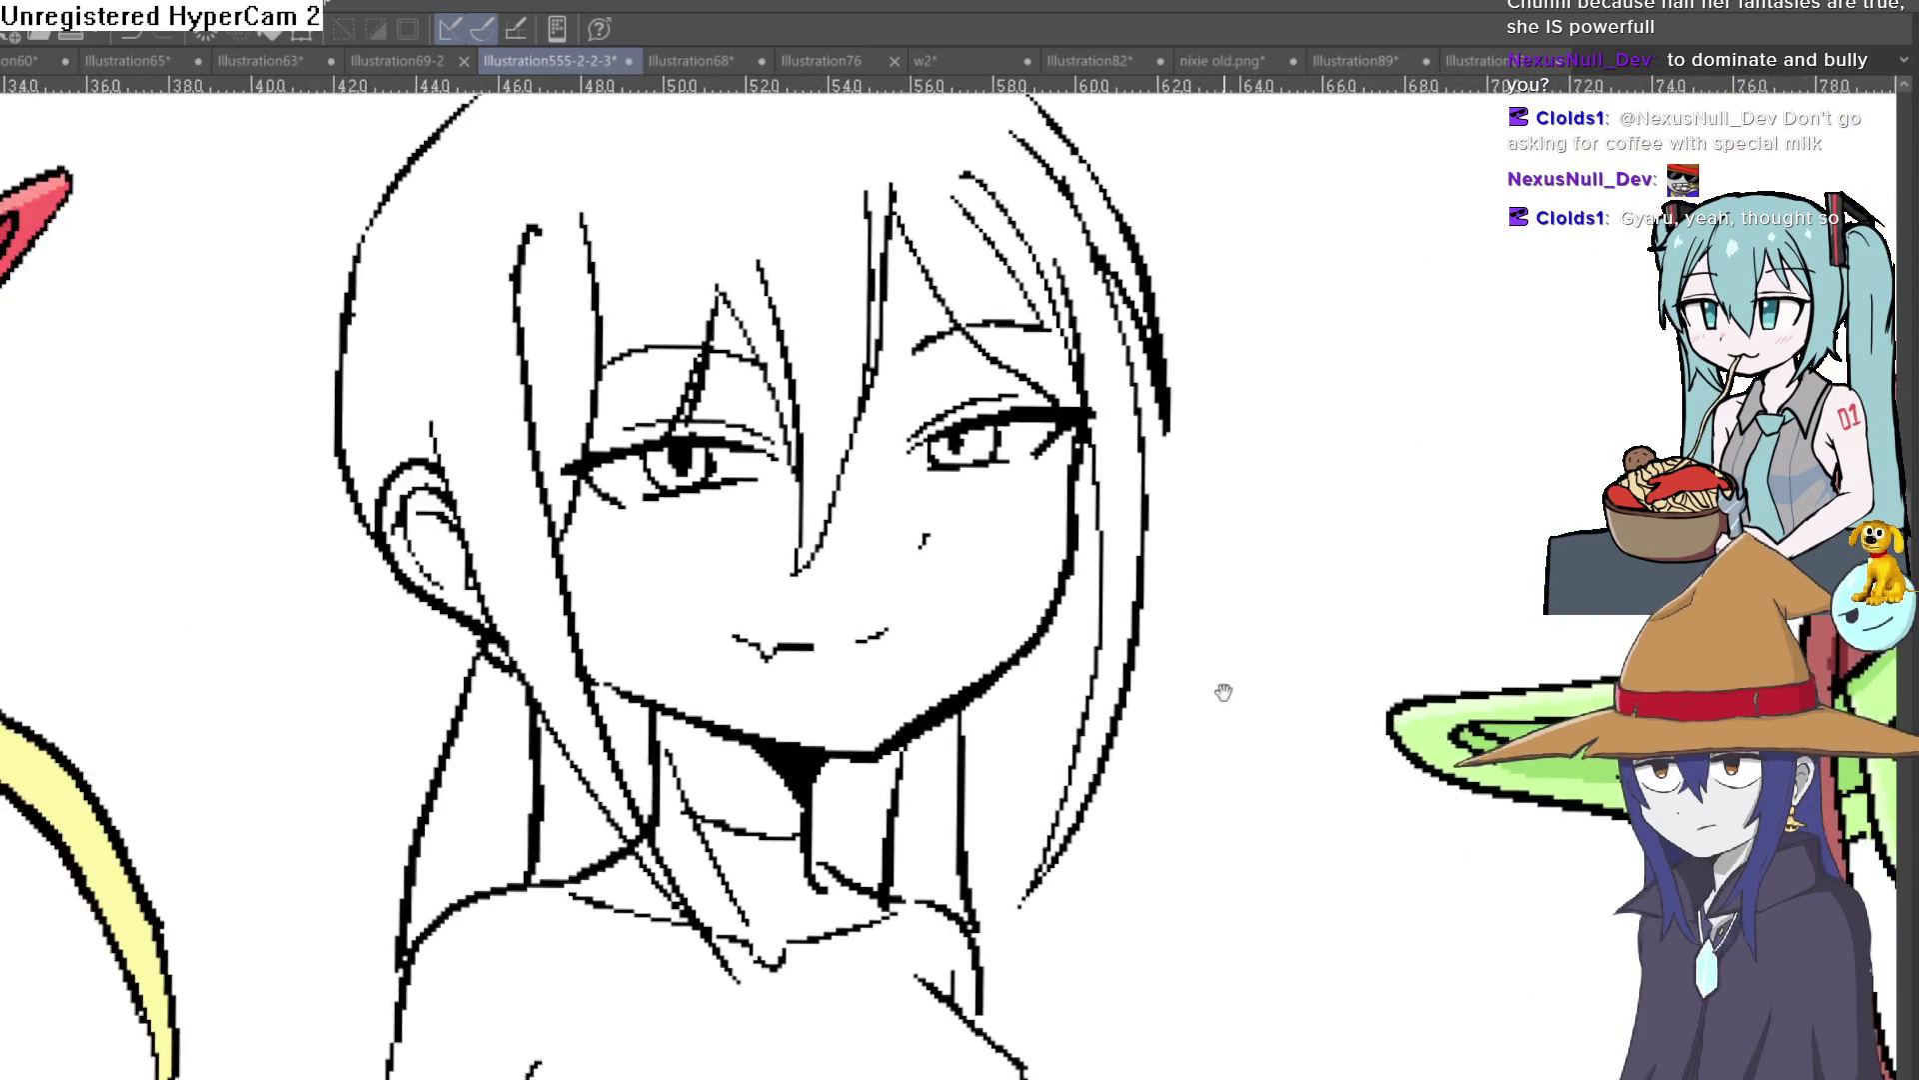
pyautogui.moveTo(1216, 684); pyautogui.dragTo(1131, 486)
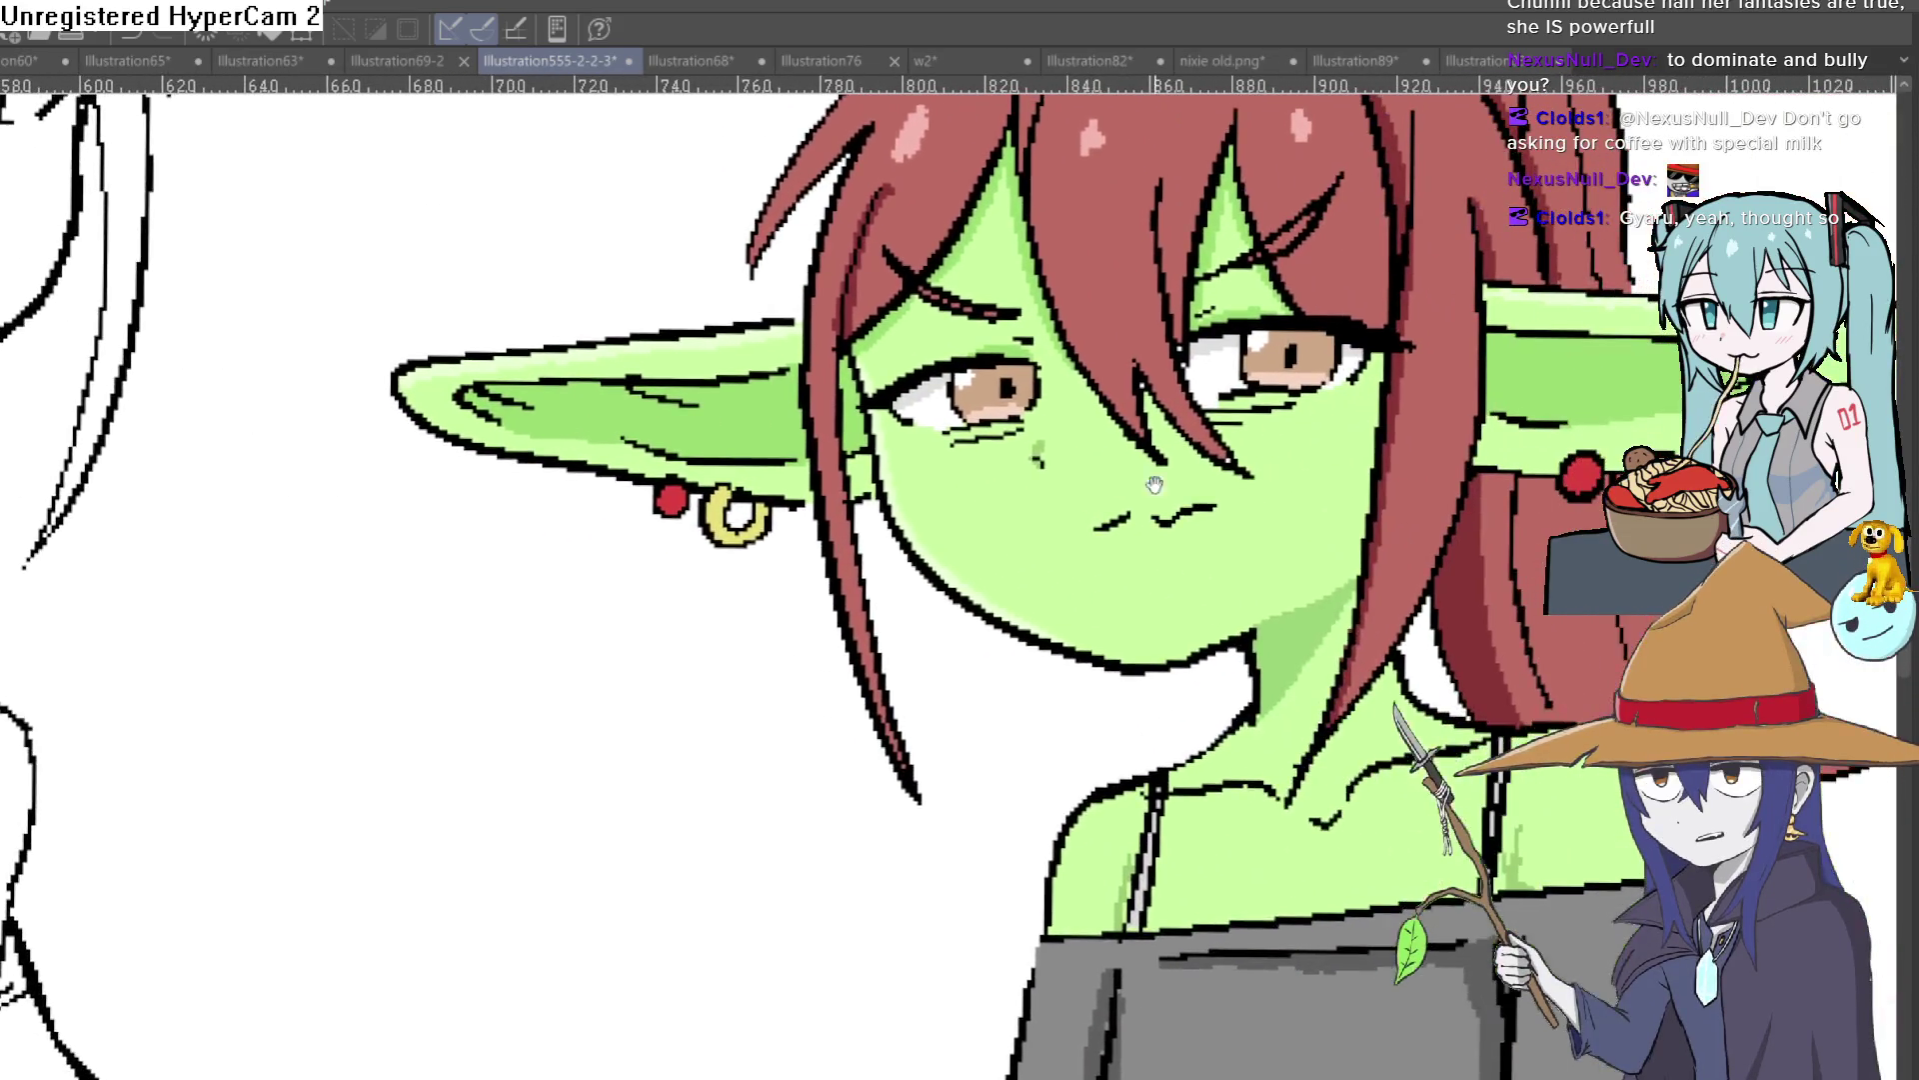
pyautogui.scroll(-1, 1133, 500)
pyautogui.scroll(-1, 1136, 520)
pyautogui.scroll(1, 1138, 545)
pyautogui.scroll(1, 1142, 572)
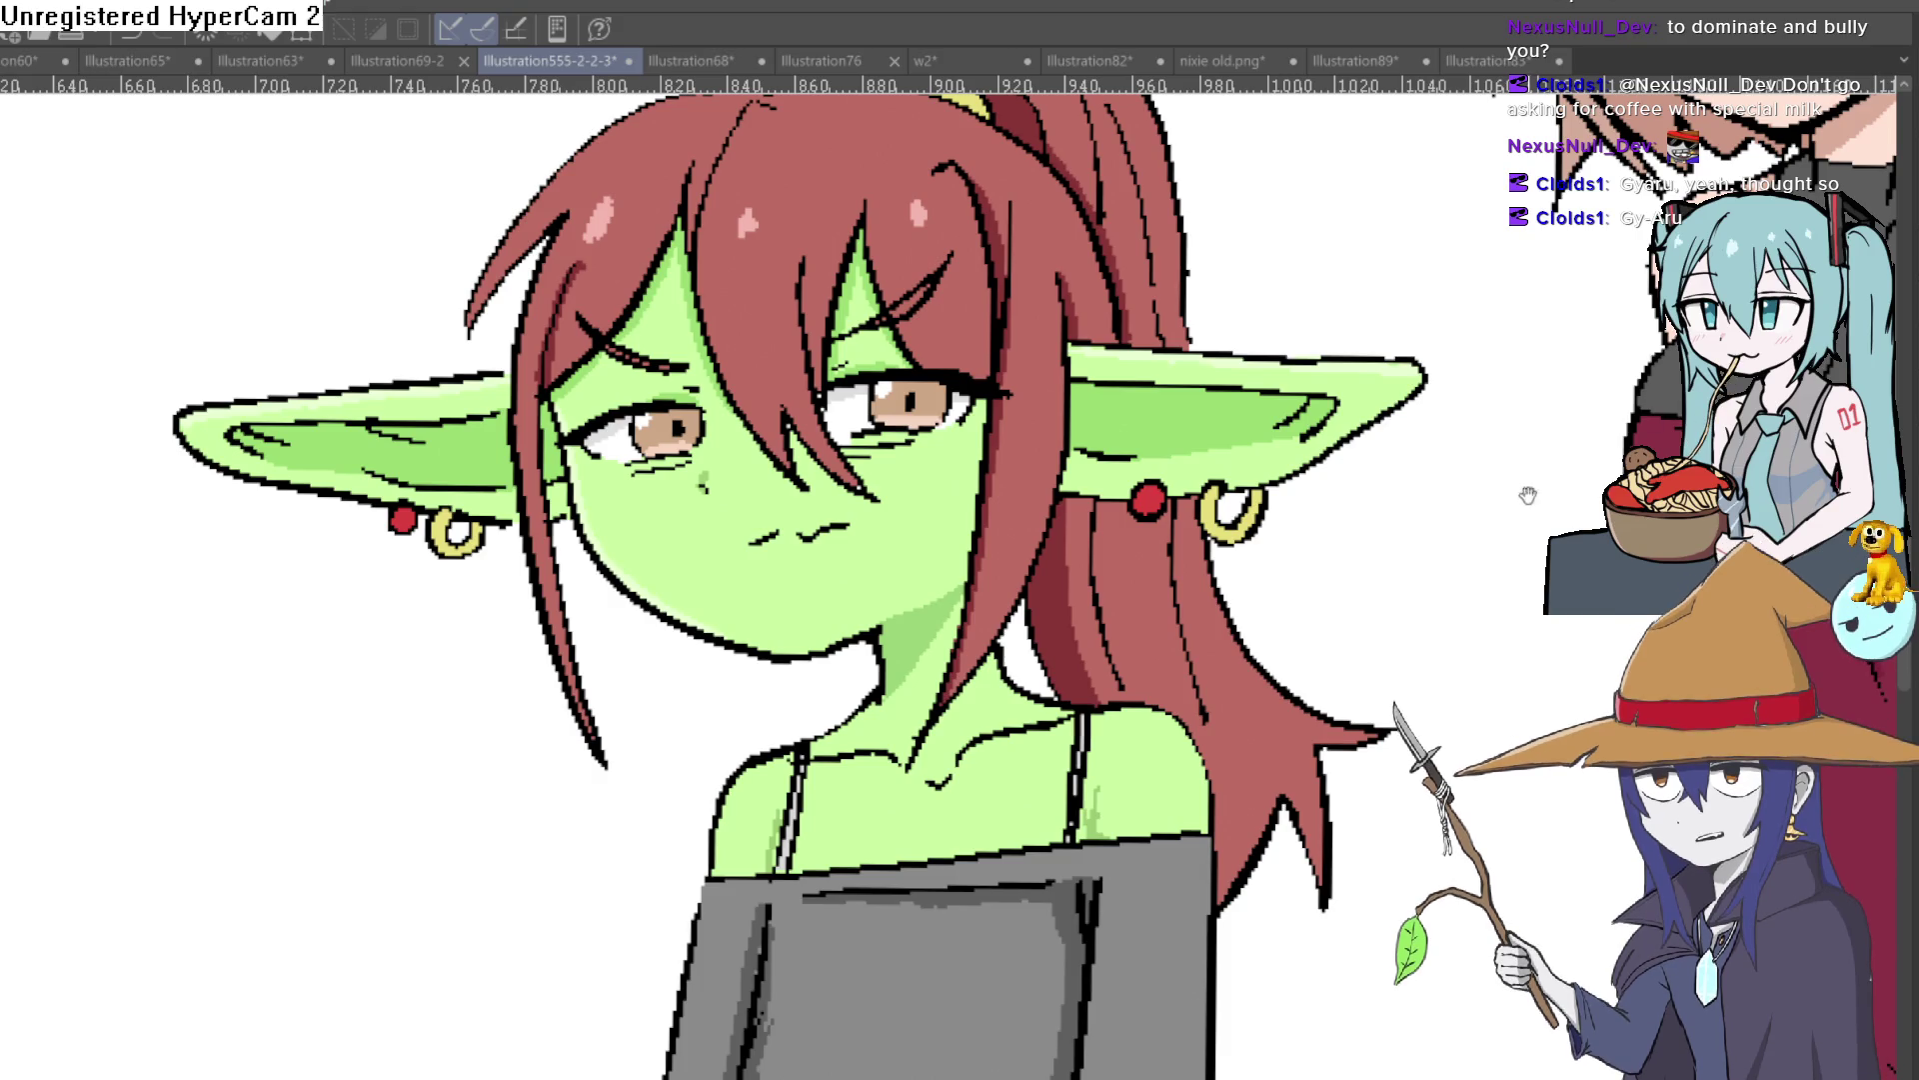
pyautogui.scroll(-3, 1540, 487)
pyautogui.scroll(-2, 1540, 486)
pyautogui.scroll(2, 989, 540)
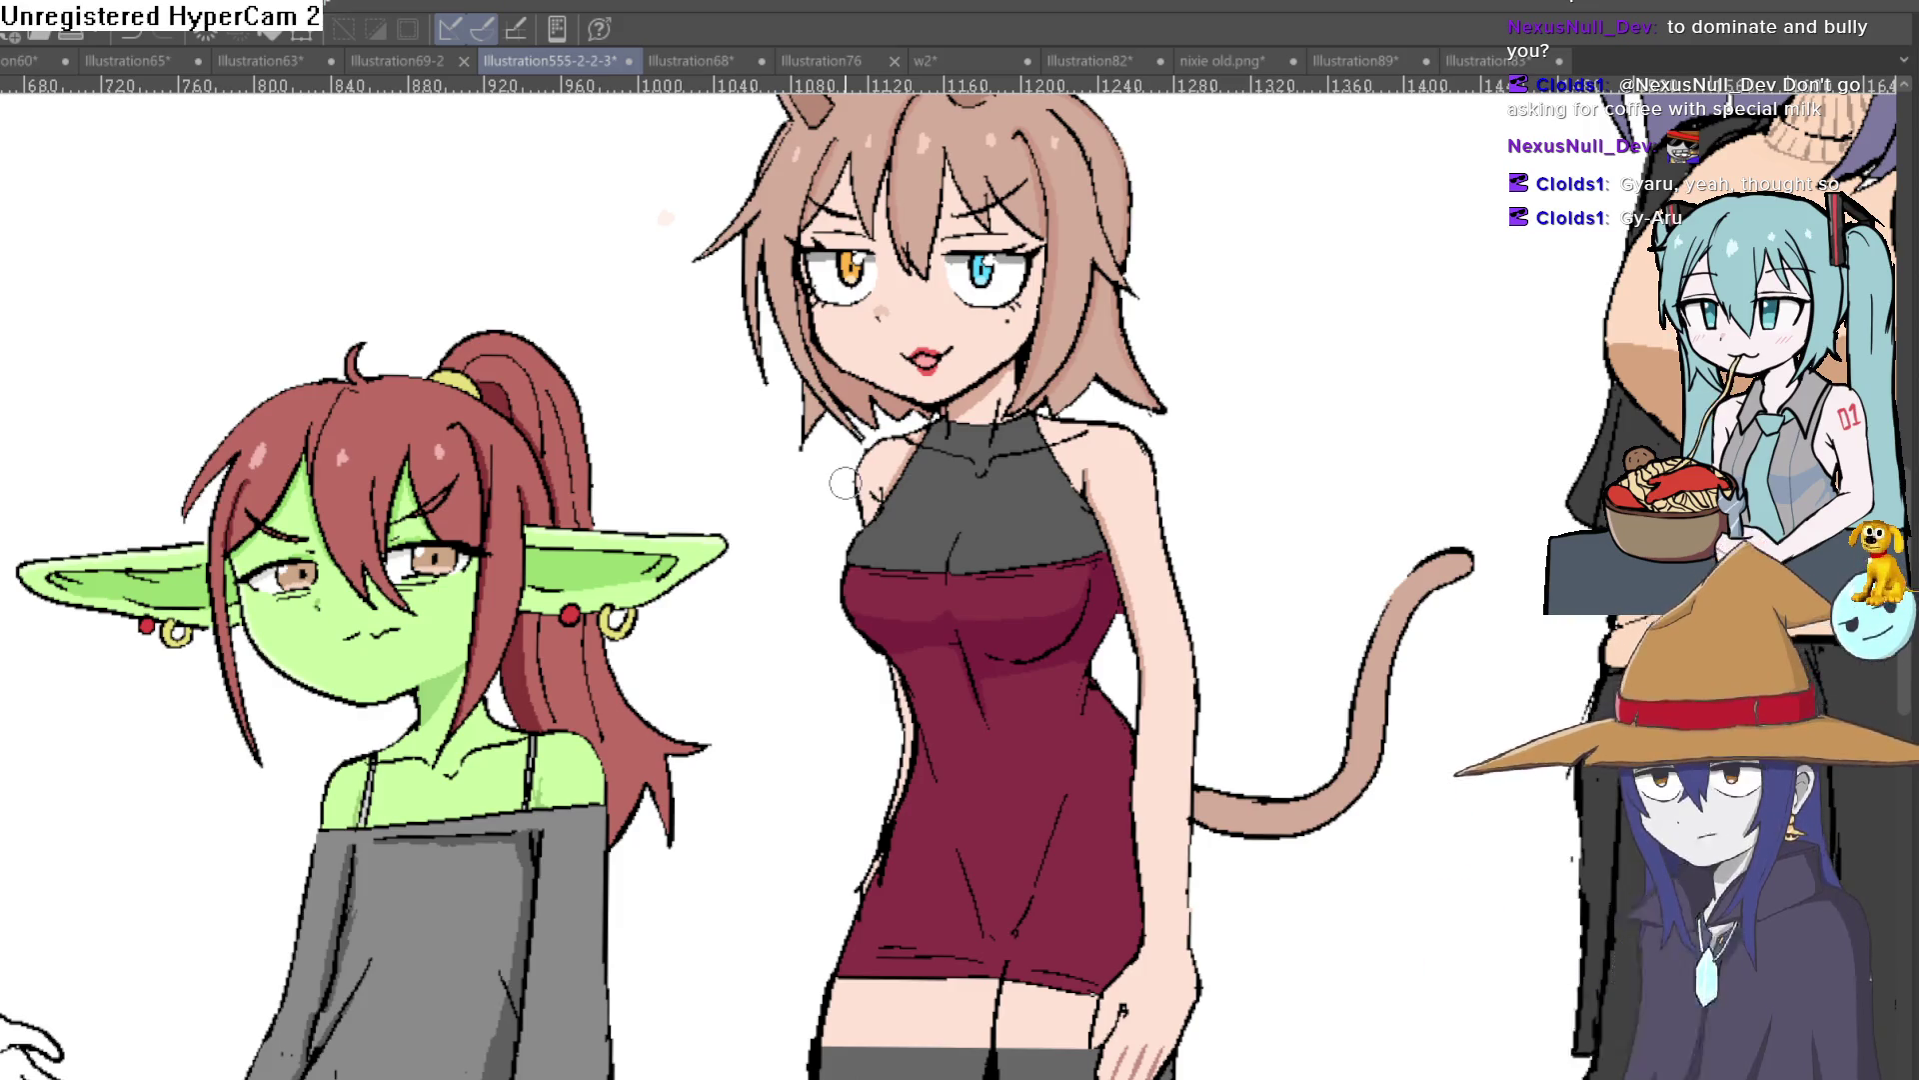
pyautogui.scroll(-3, 845, 484)
pyautogui.moveTo(1560, 639); pyautogui.dragTo(900, 642)
pyautogui.scroll(4, 899, 643)
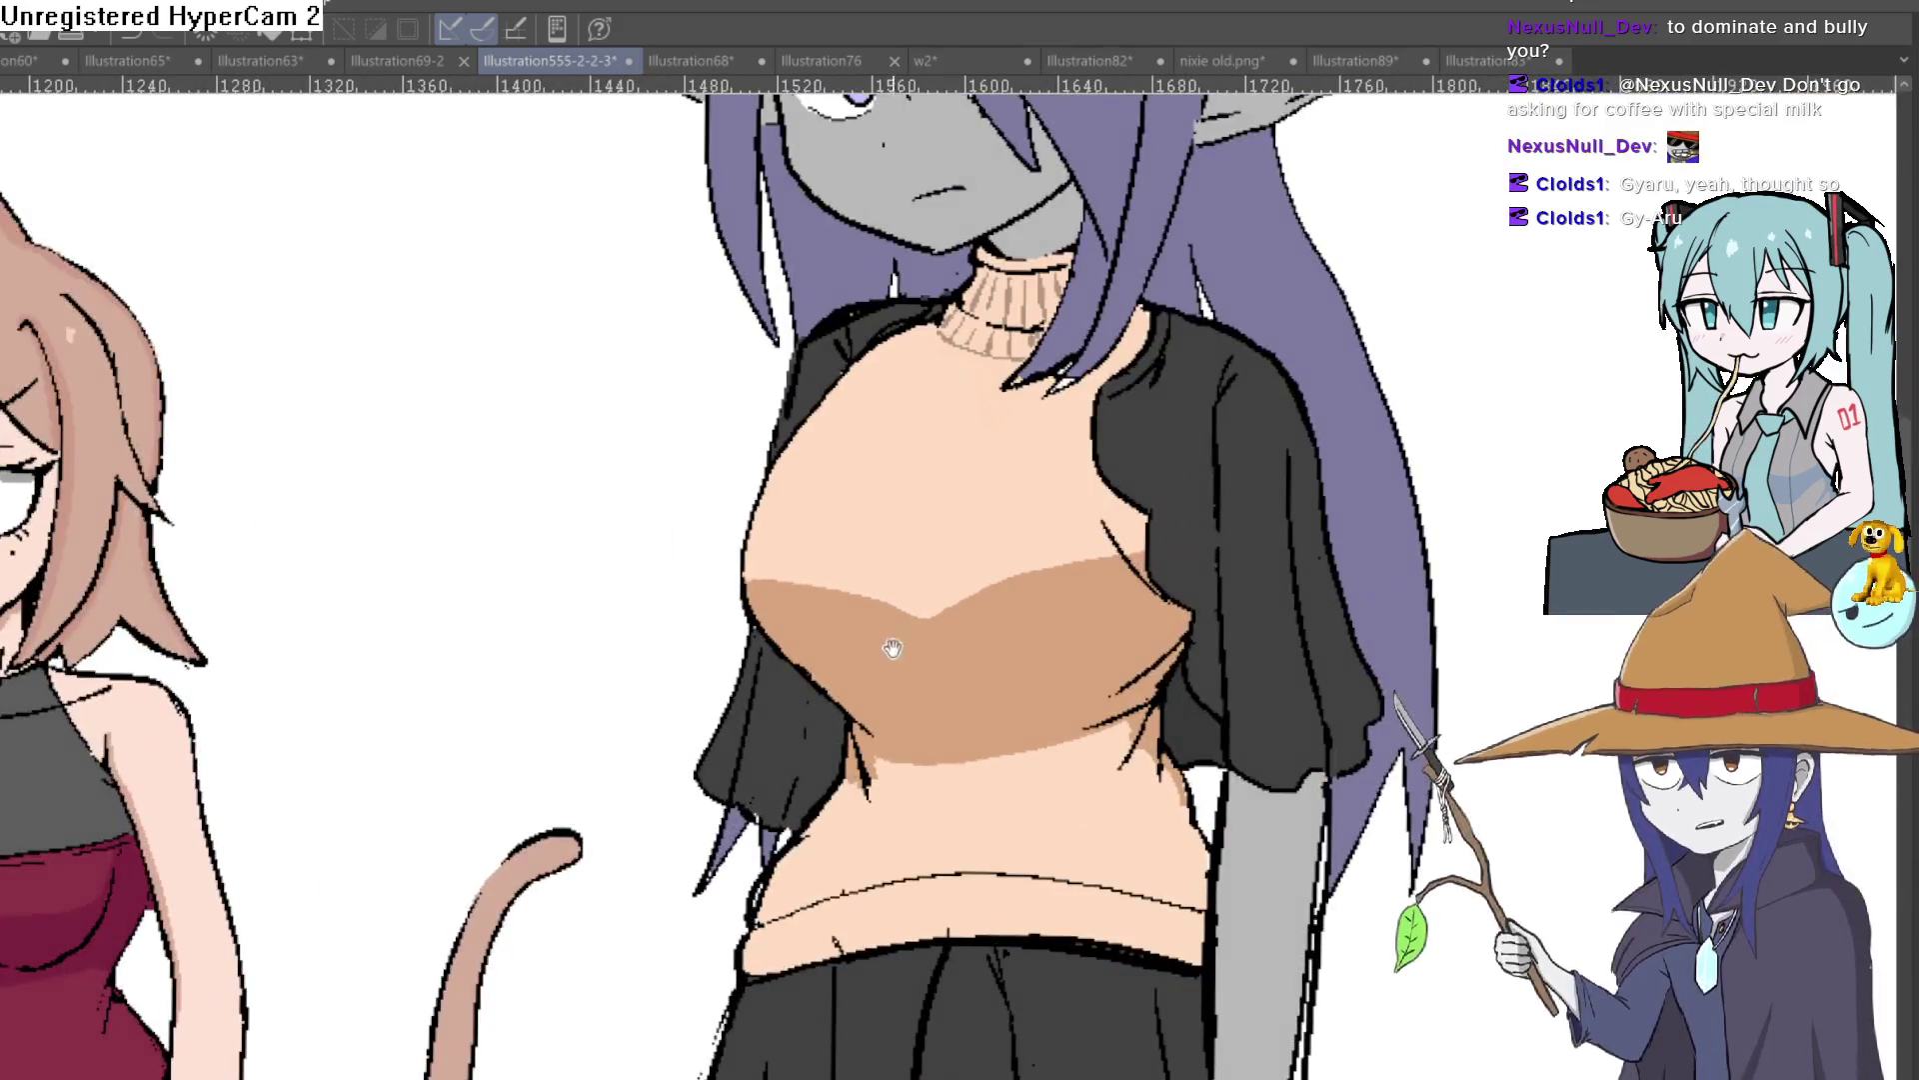
pyautogui.scroll(-3, 900, 643)
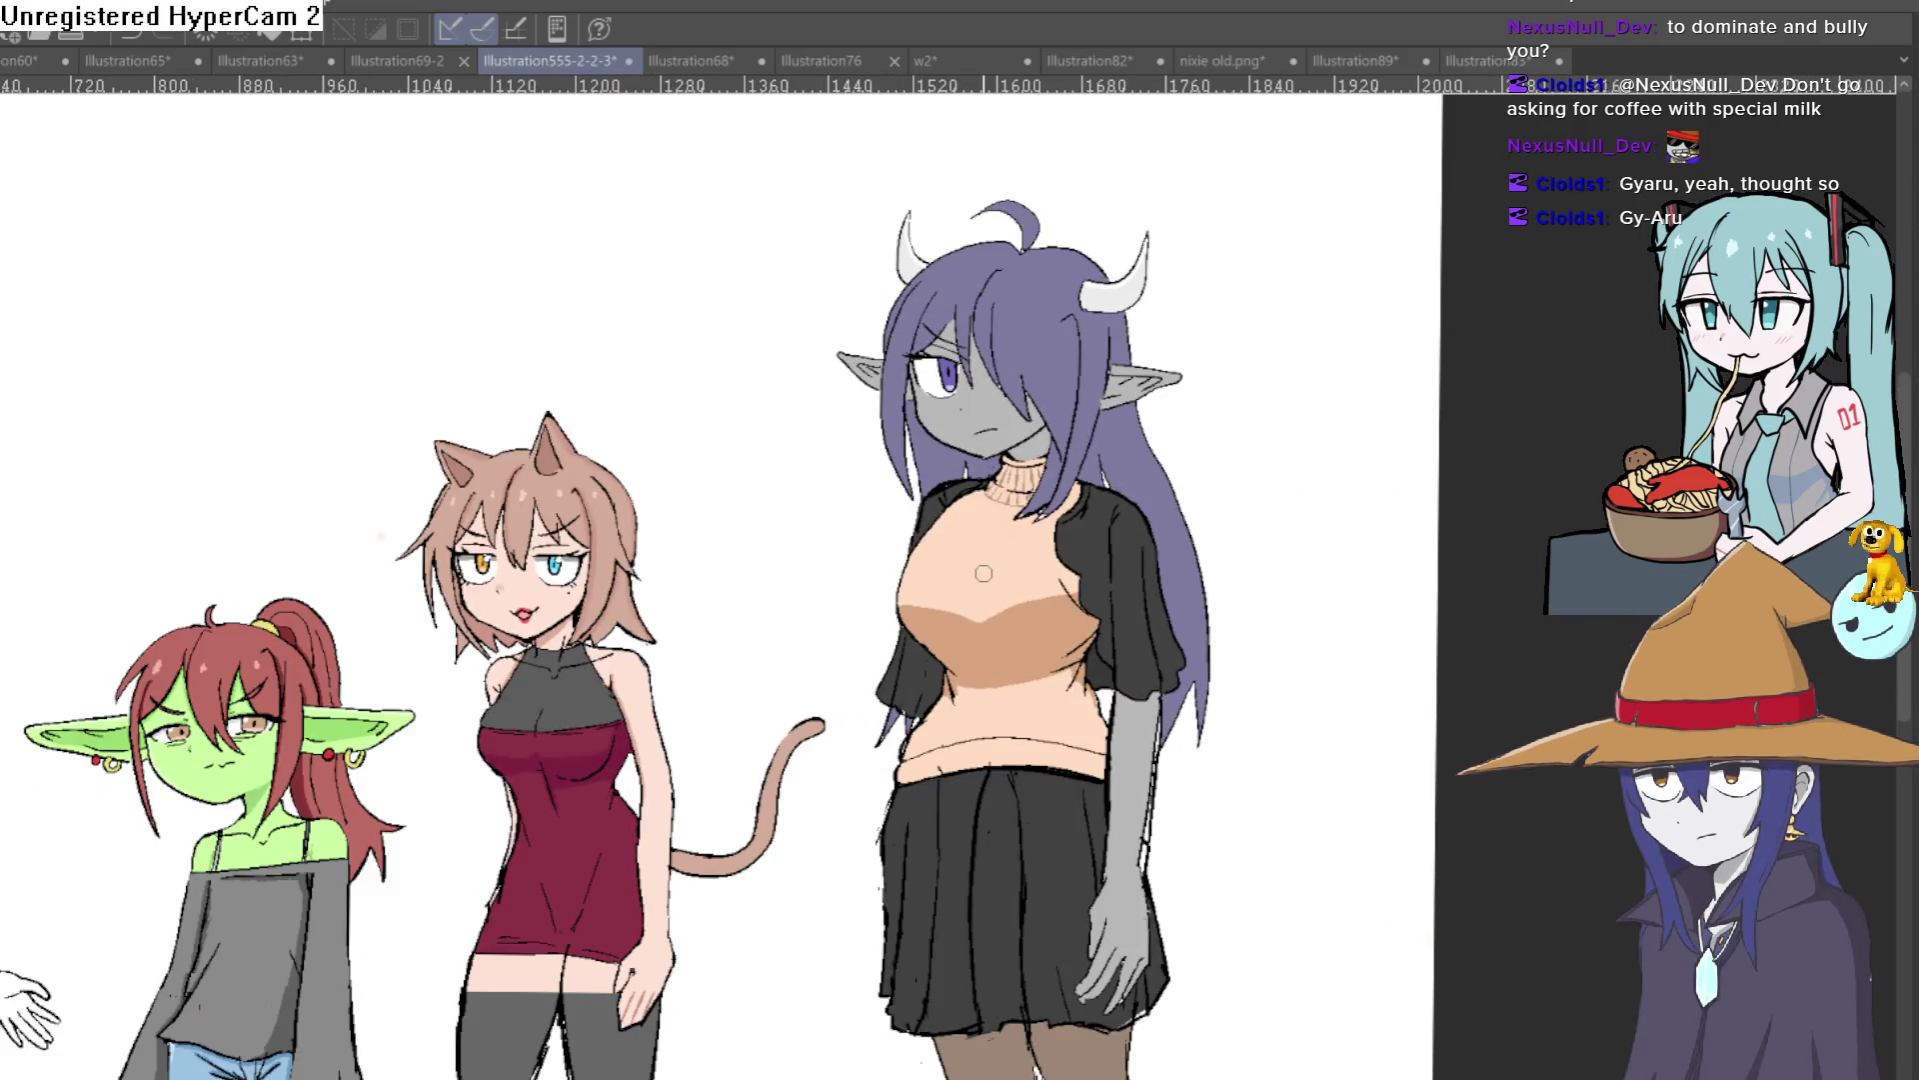
pyautogui.scroll(1, 729, 634)
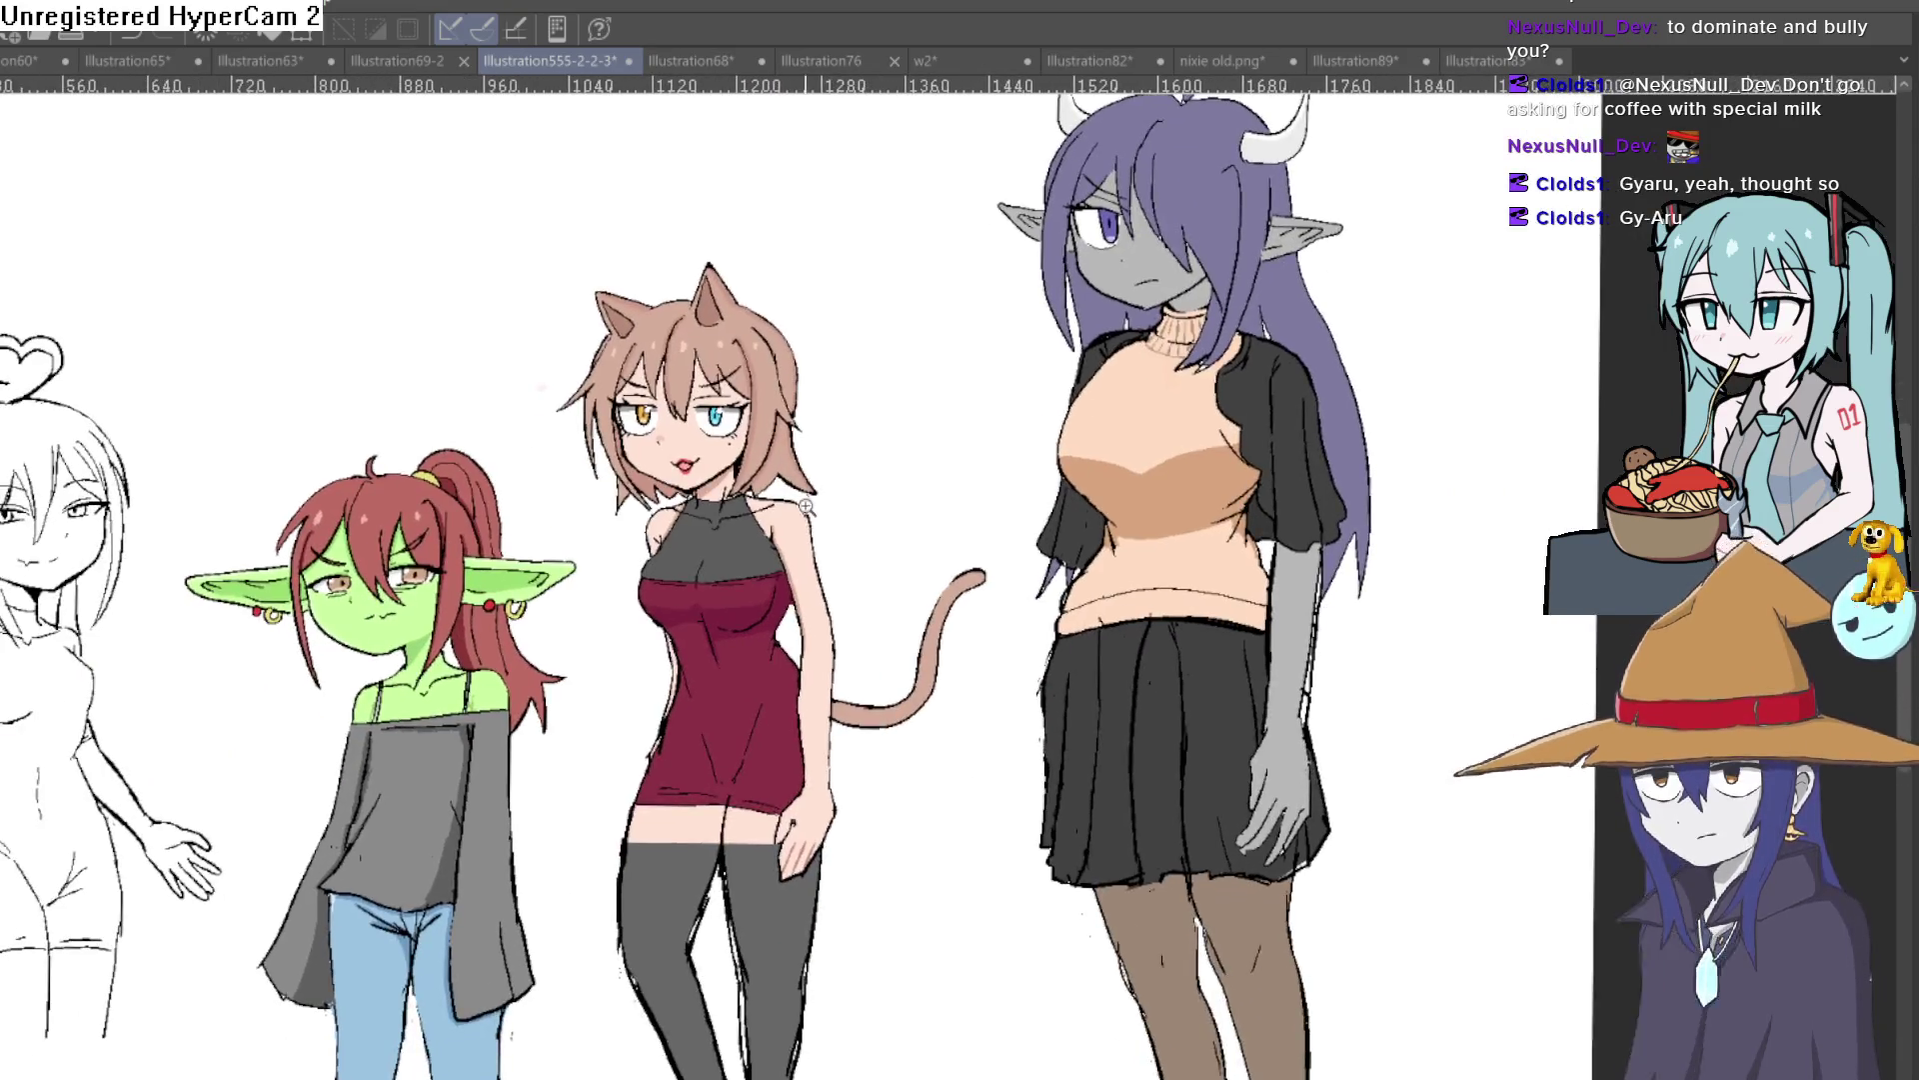
pyautogui.scroll(3, 907, 477)
pyautogui.scroll(-3, 907, 476)
pyautogui.scroll(1, 932, 527)
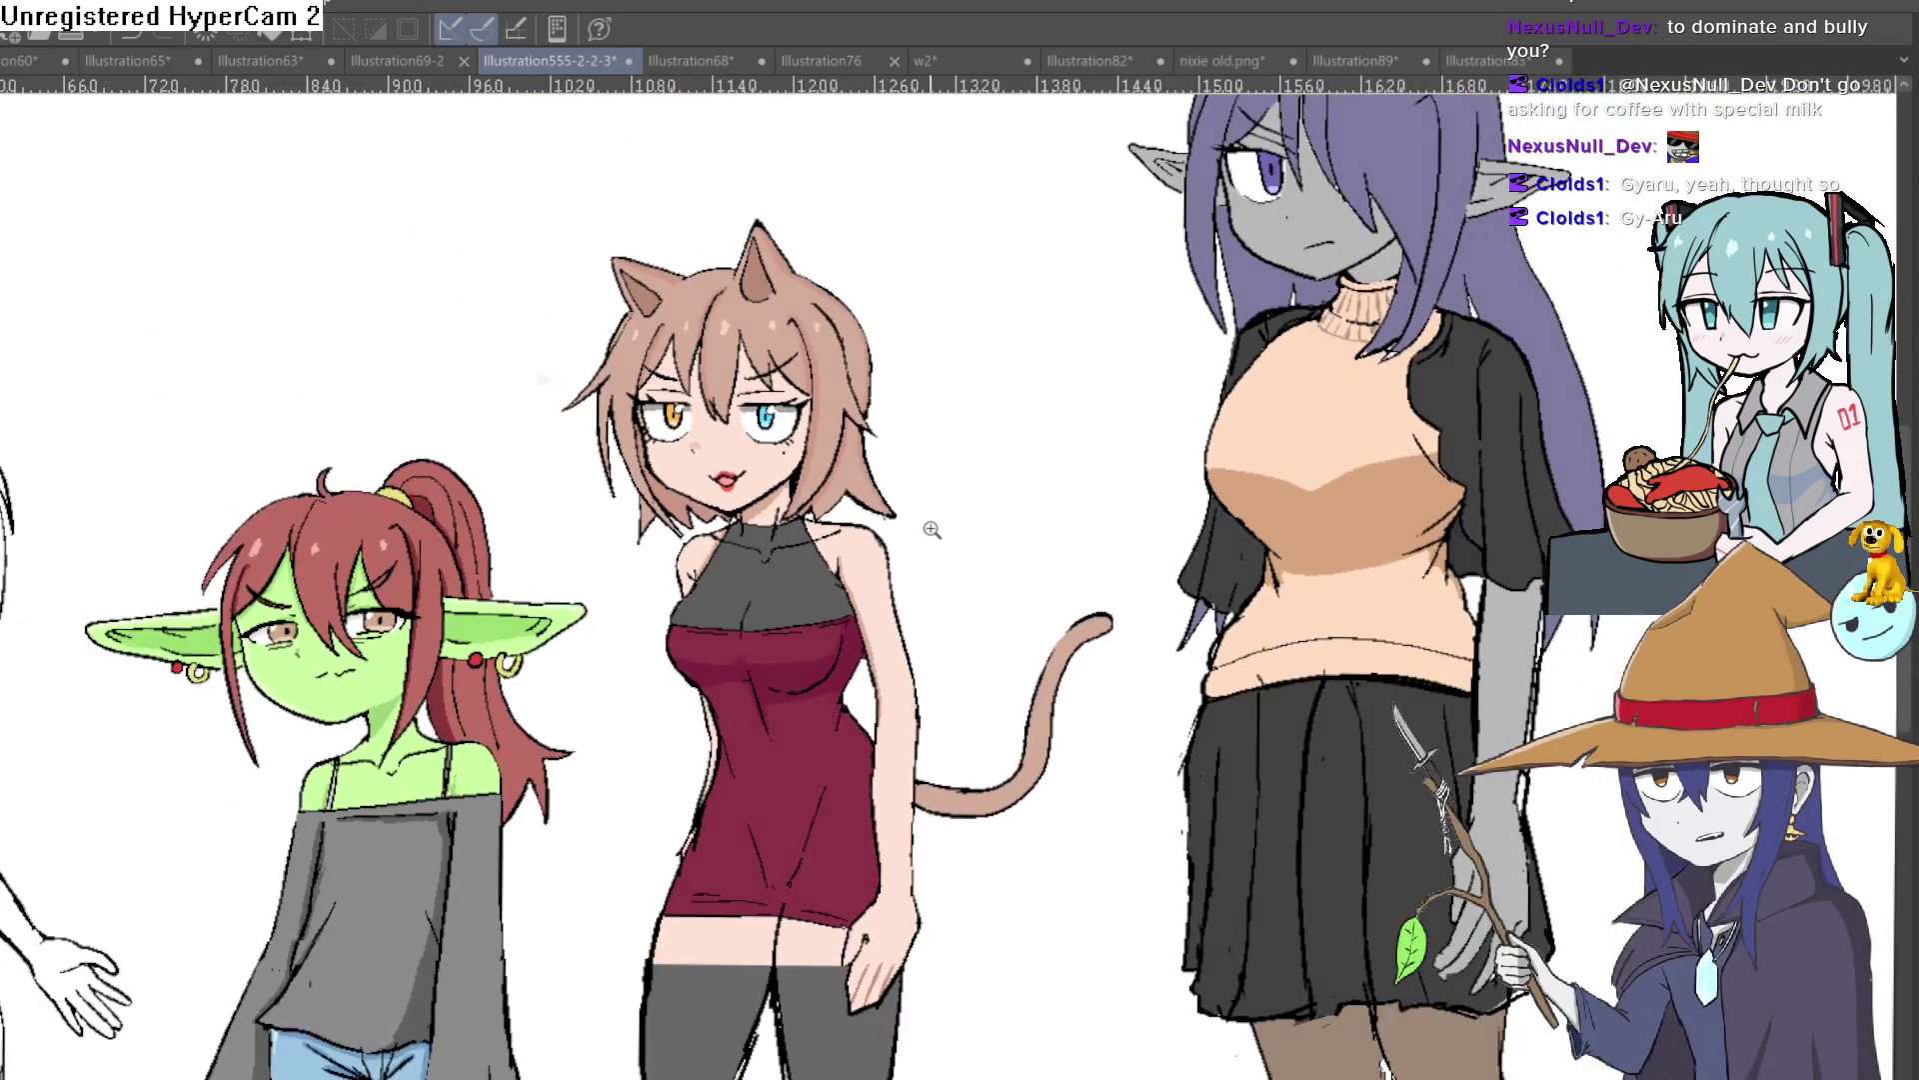
pyautogui.scroll(1, 916, 534)
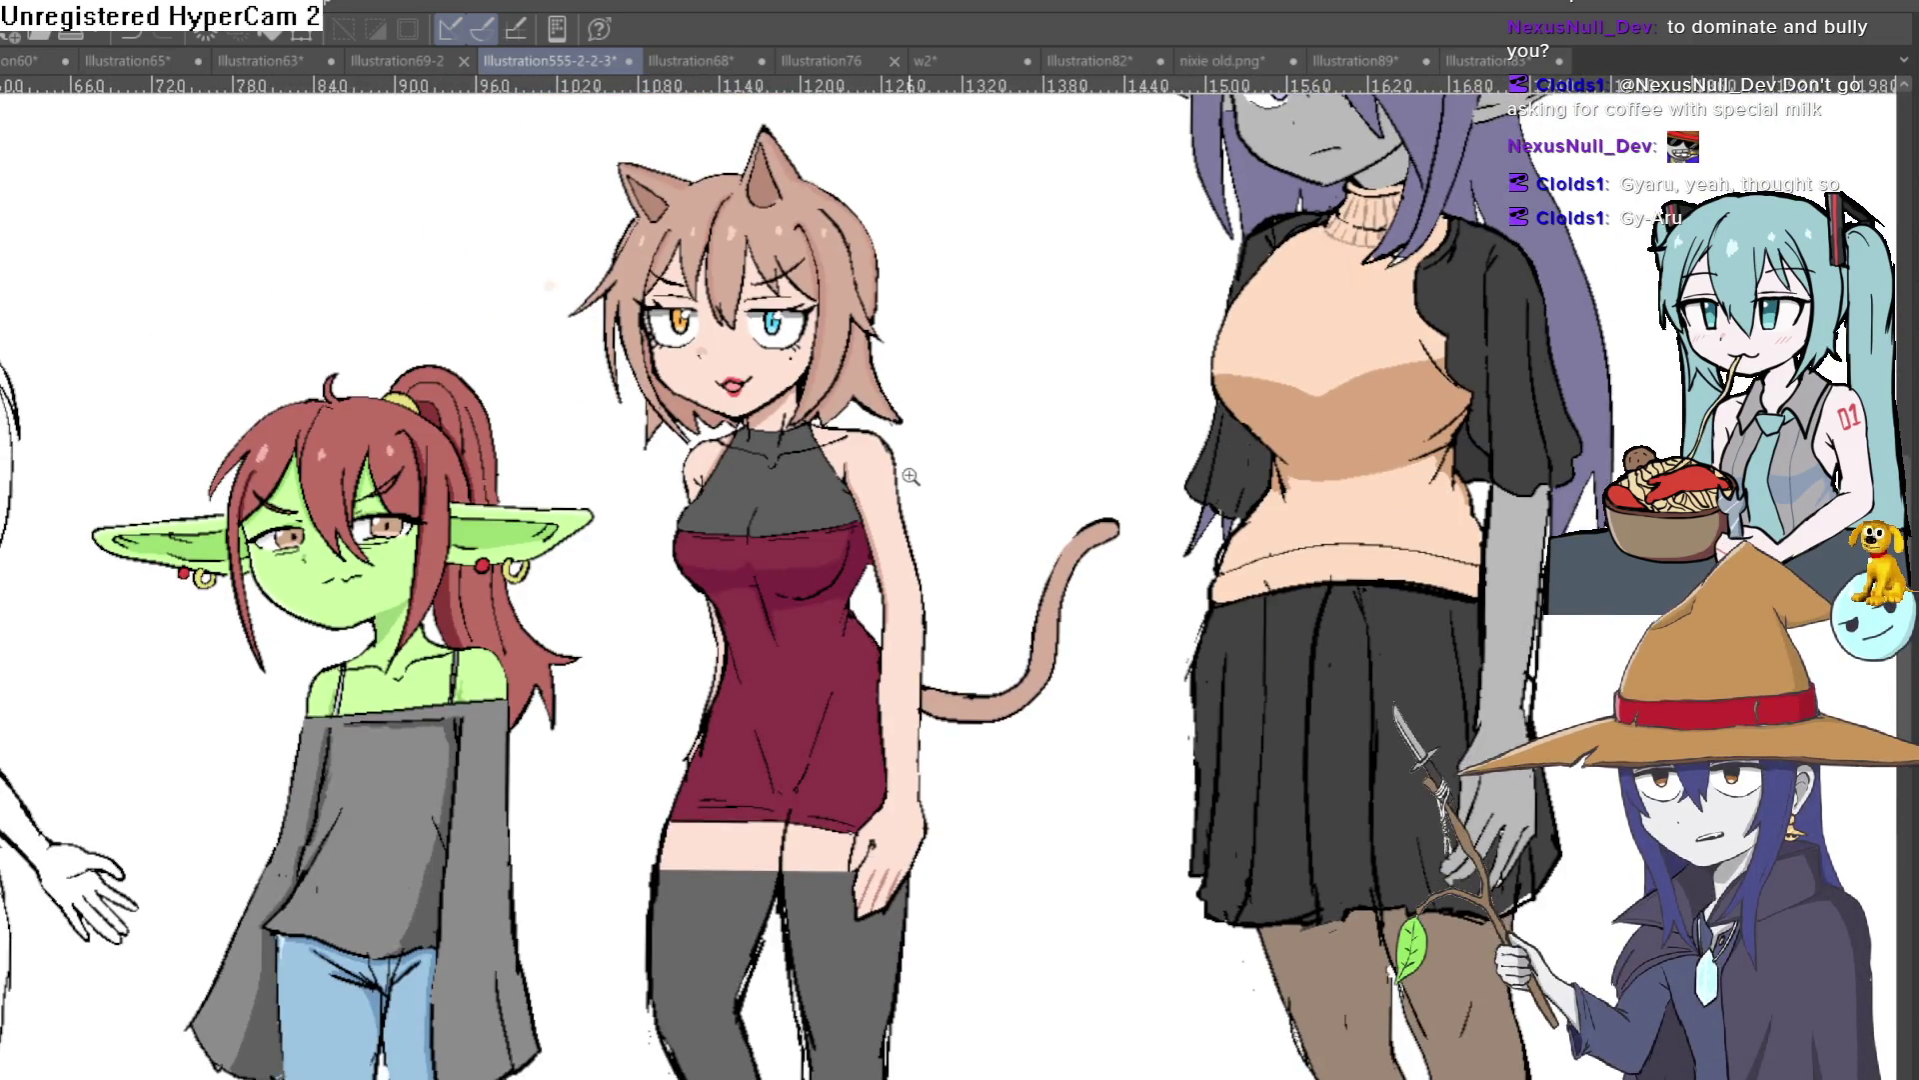
pyautogui.moveTo(922, 450); pyautogui.dragTo(918, 477)
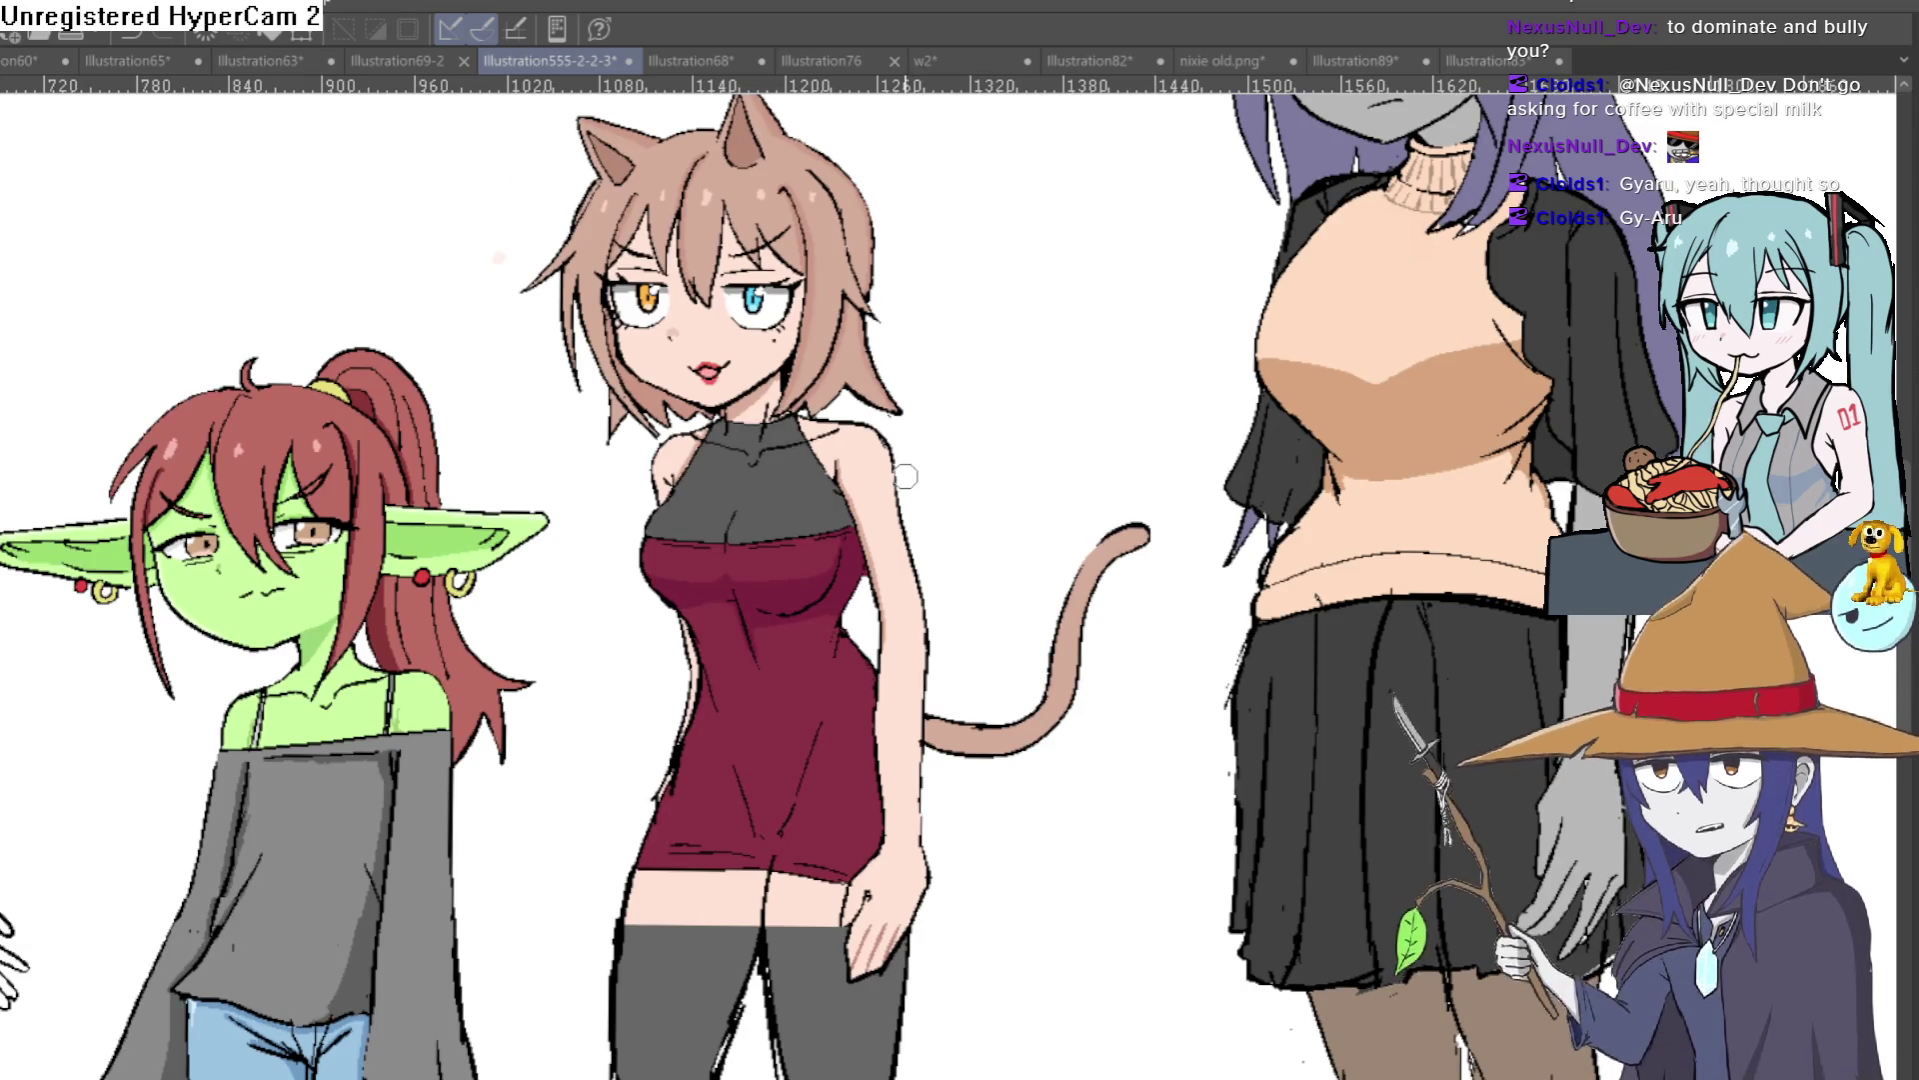
pyautogui.scroll(1, 889, 491)
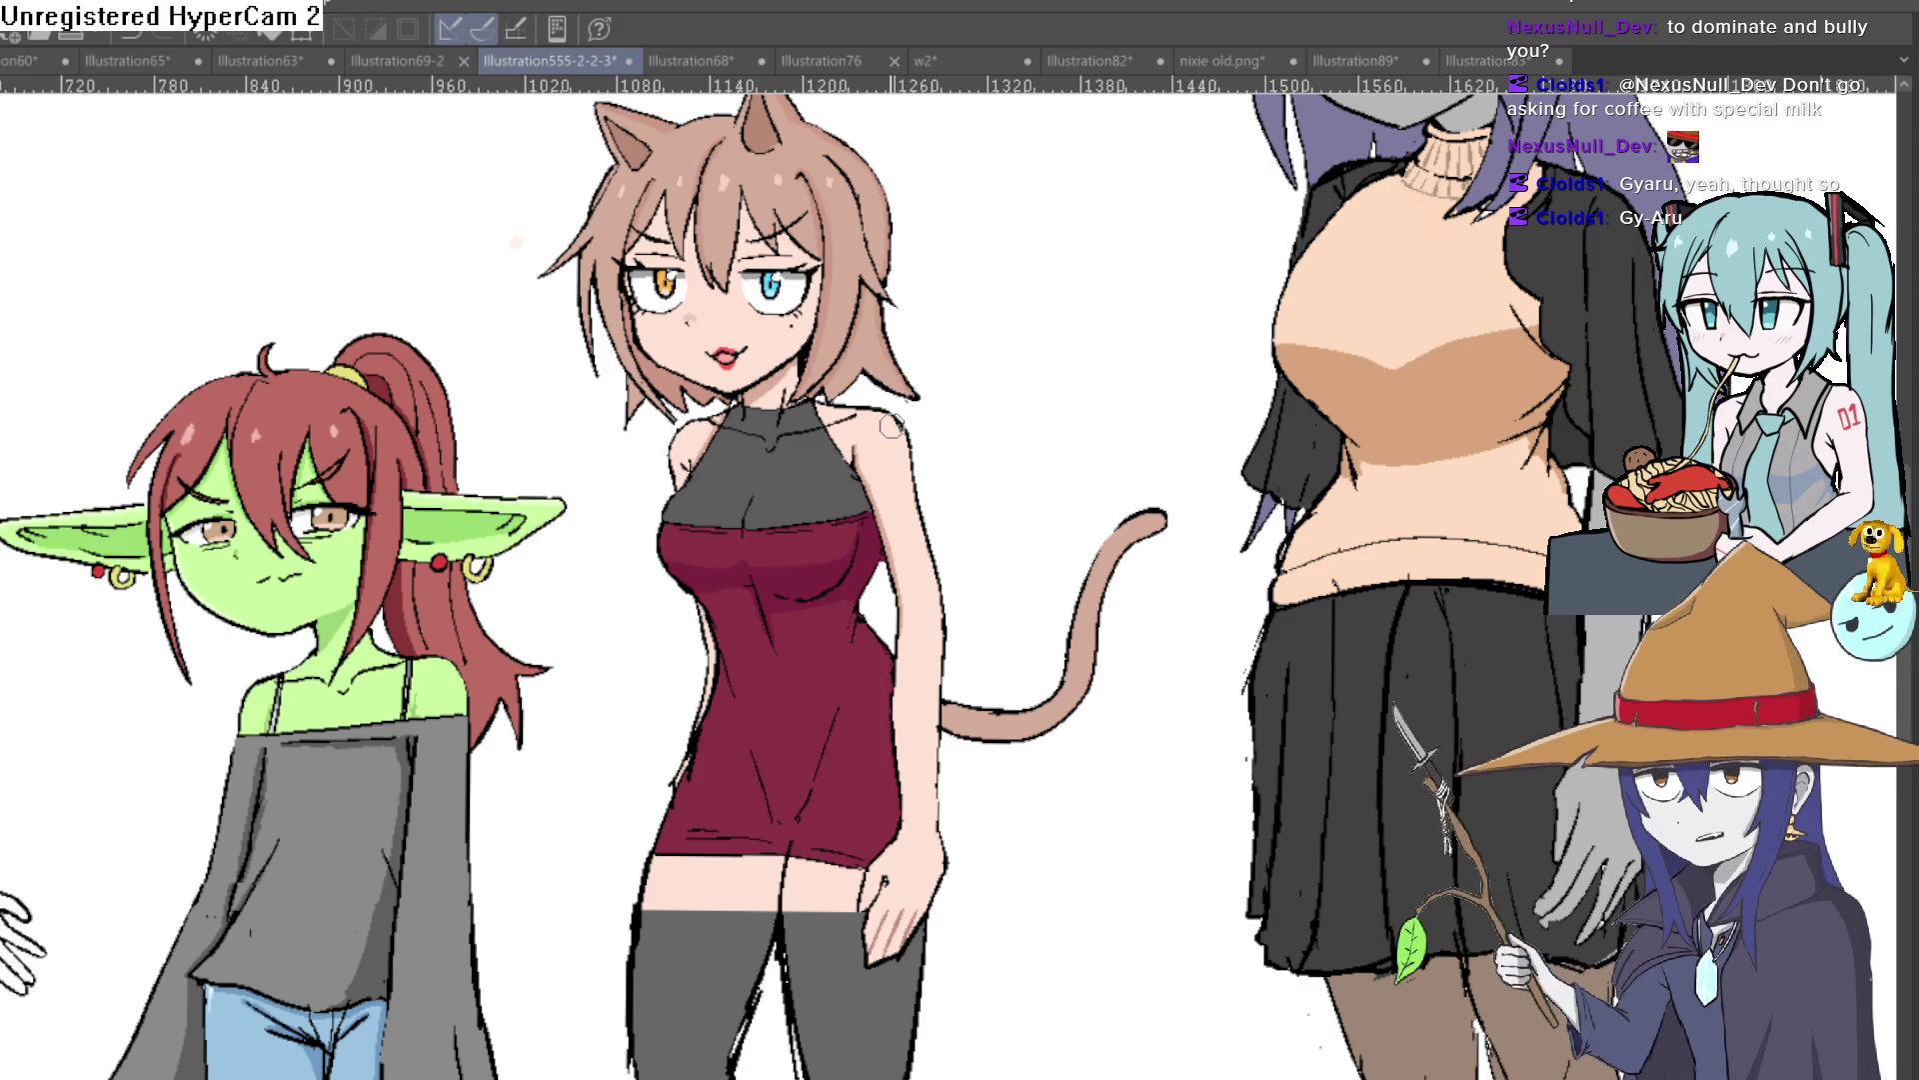
pyautogui.hscroll(5, 999, 470)
pyautogui.hscroll(4, 1154, 506)
pyautogui.scroll(-3, 1155, 507)
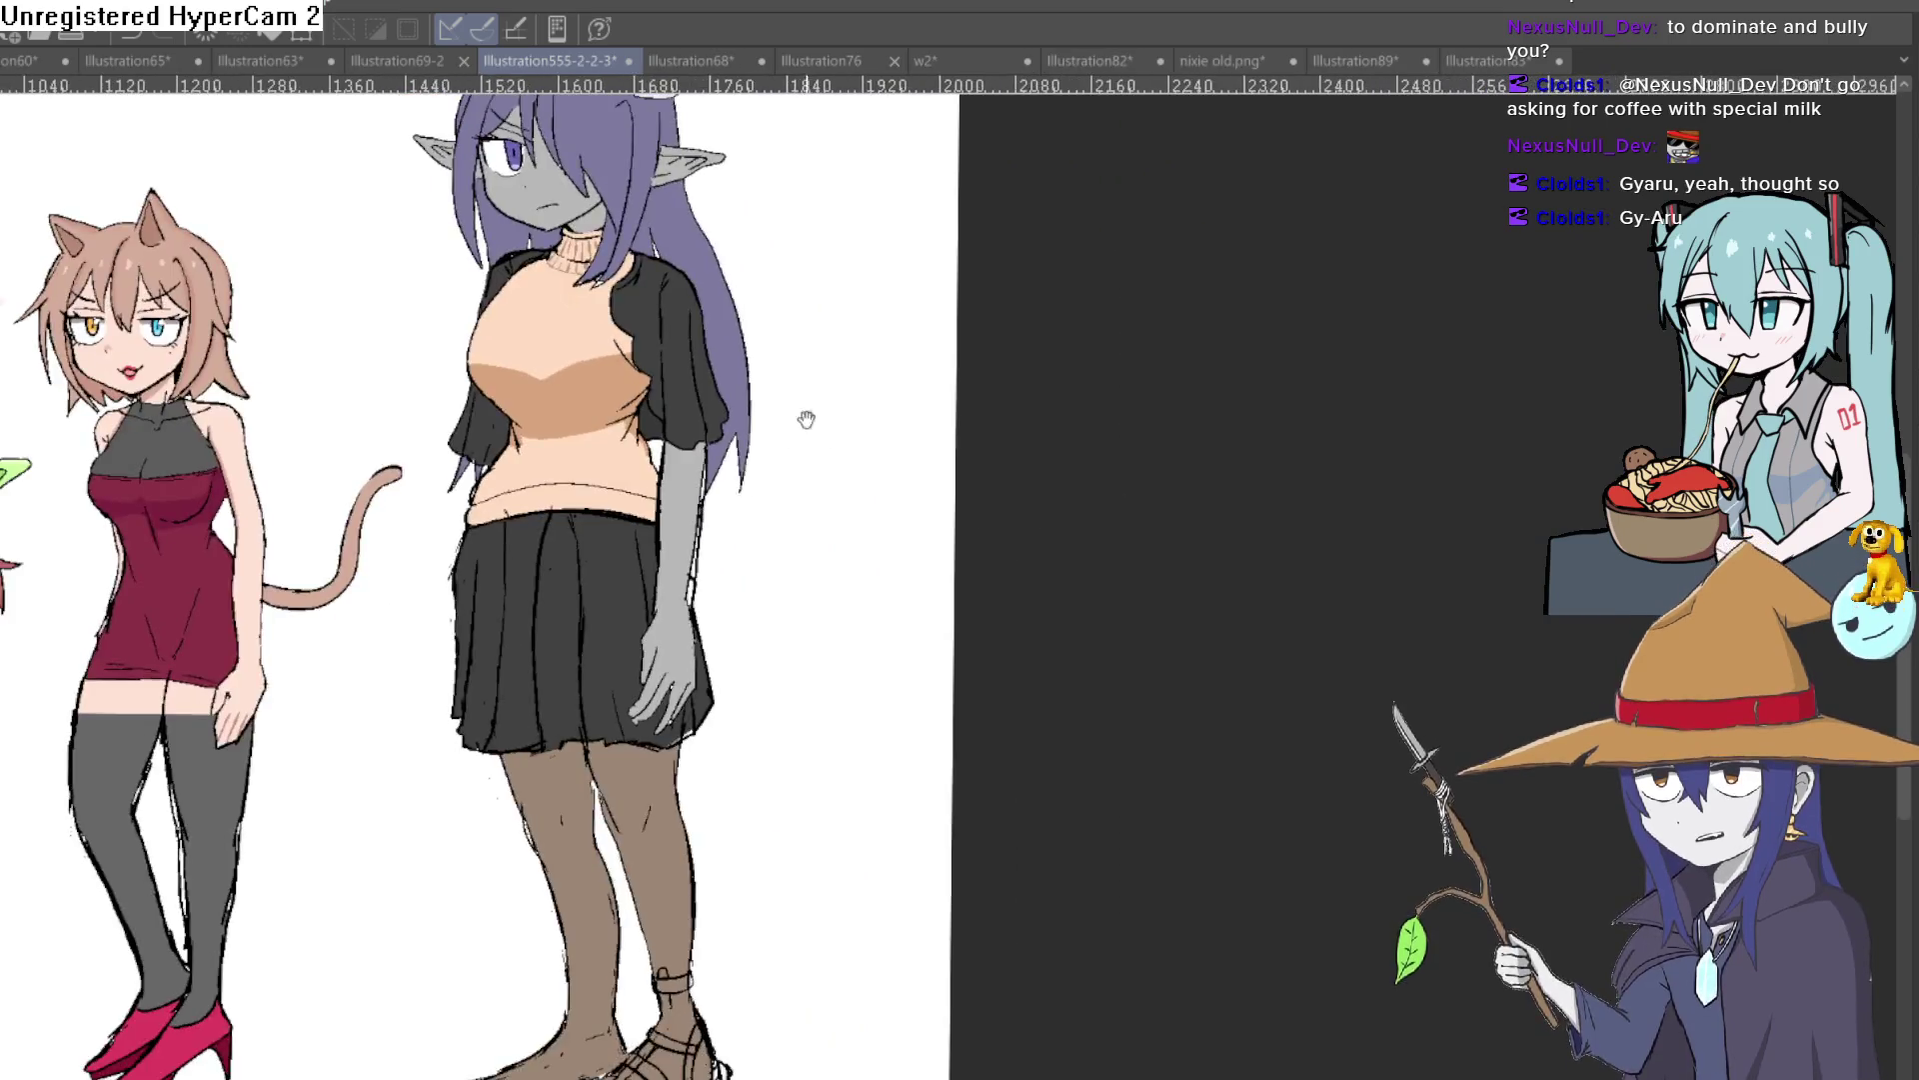
pyautogui.moveTo(805, 411); pyautogui.dragTo(844, 413)
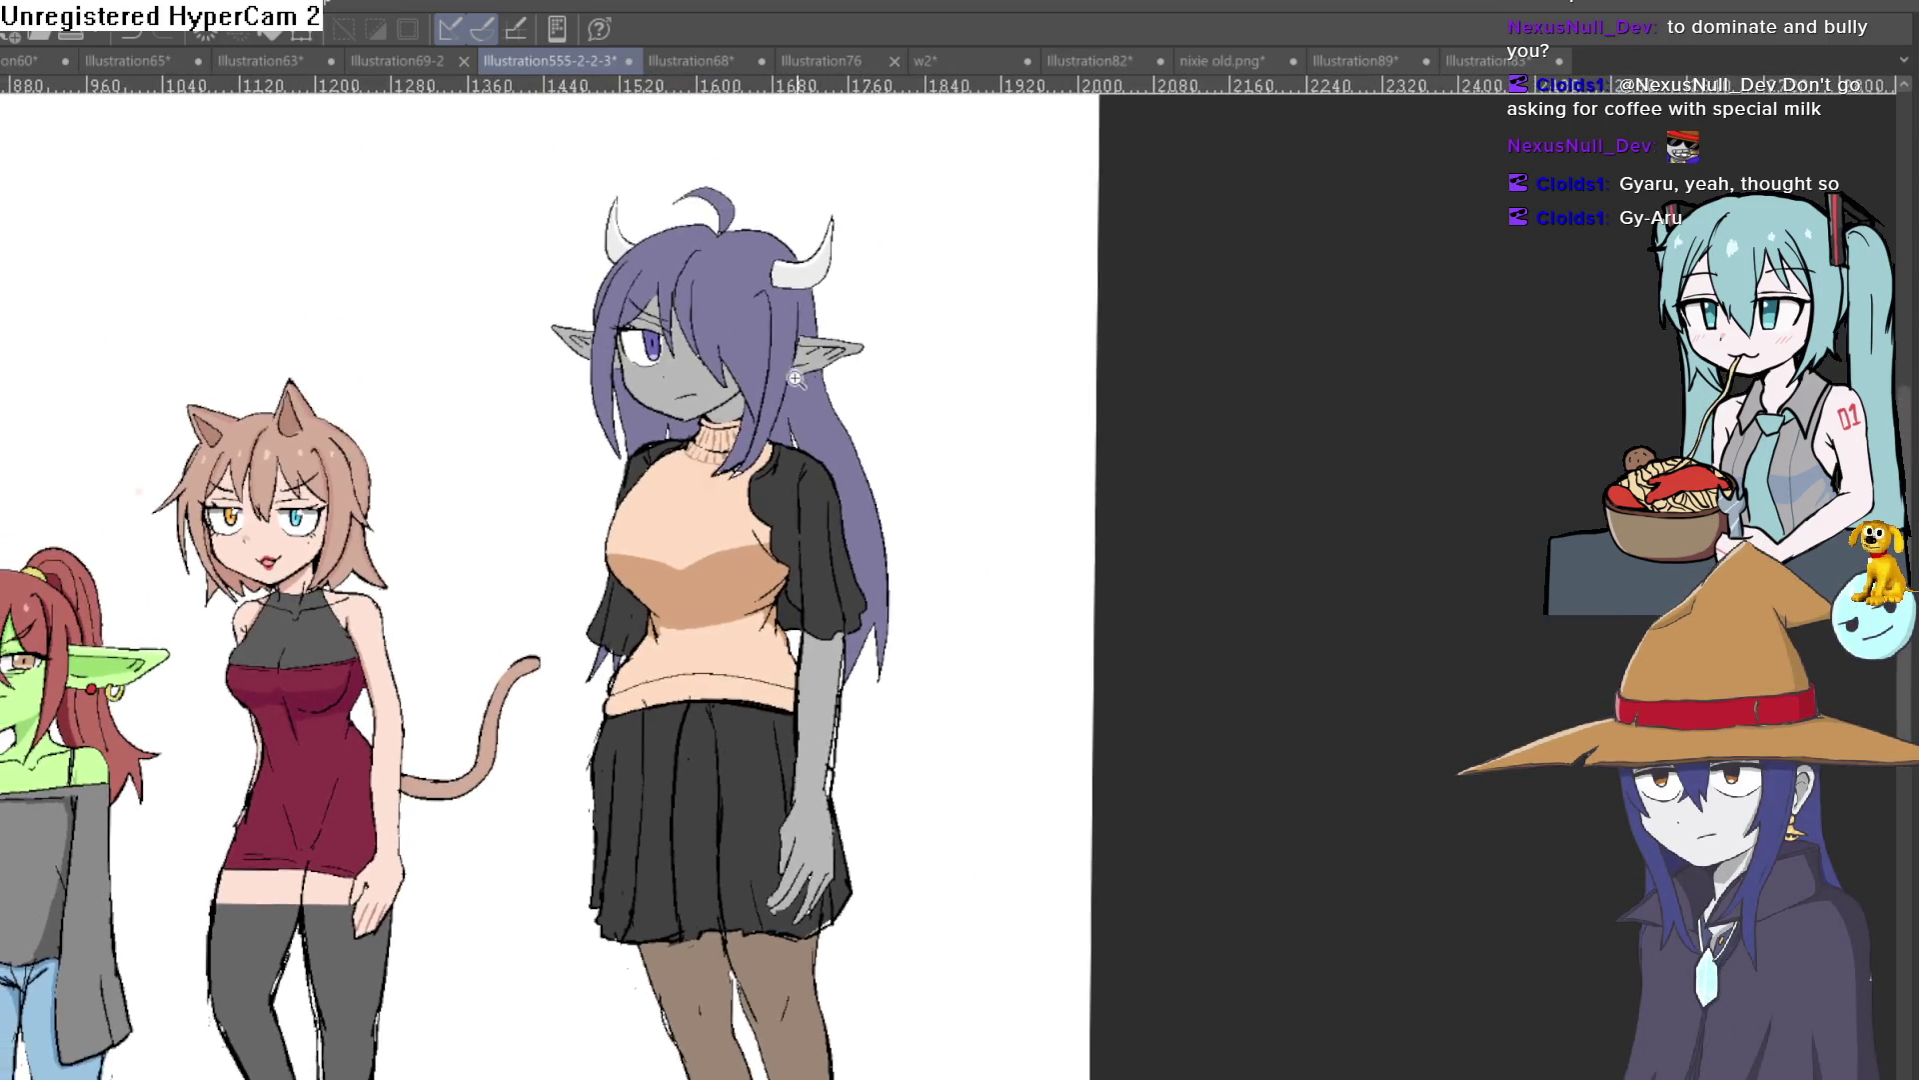
pyautogui.scroll(3, 846, 413)
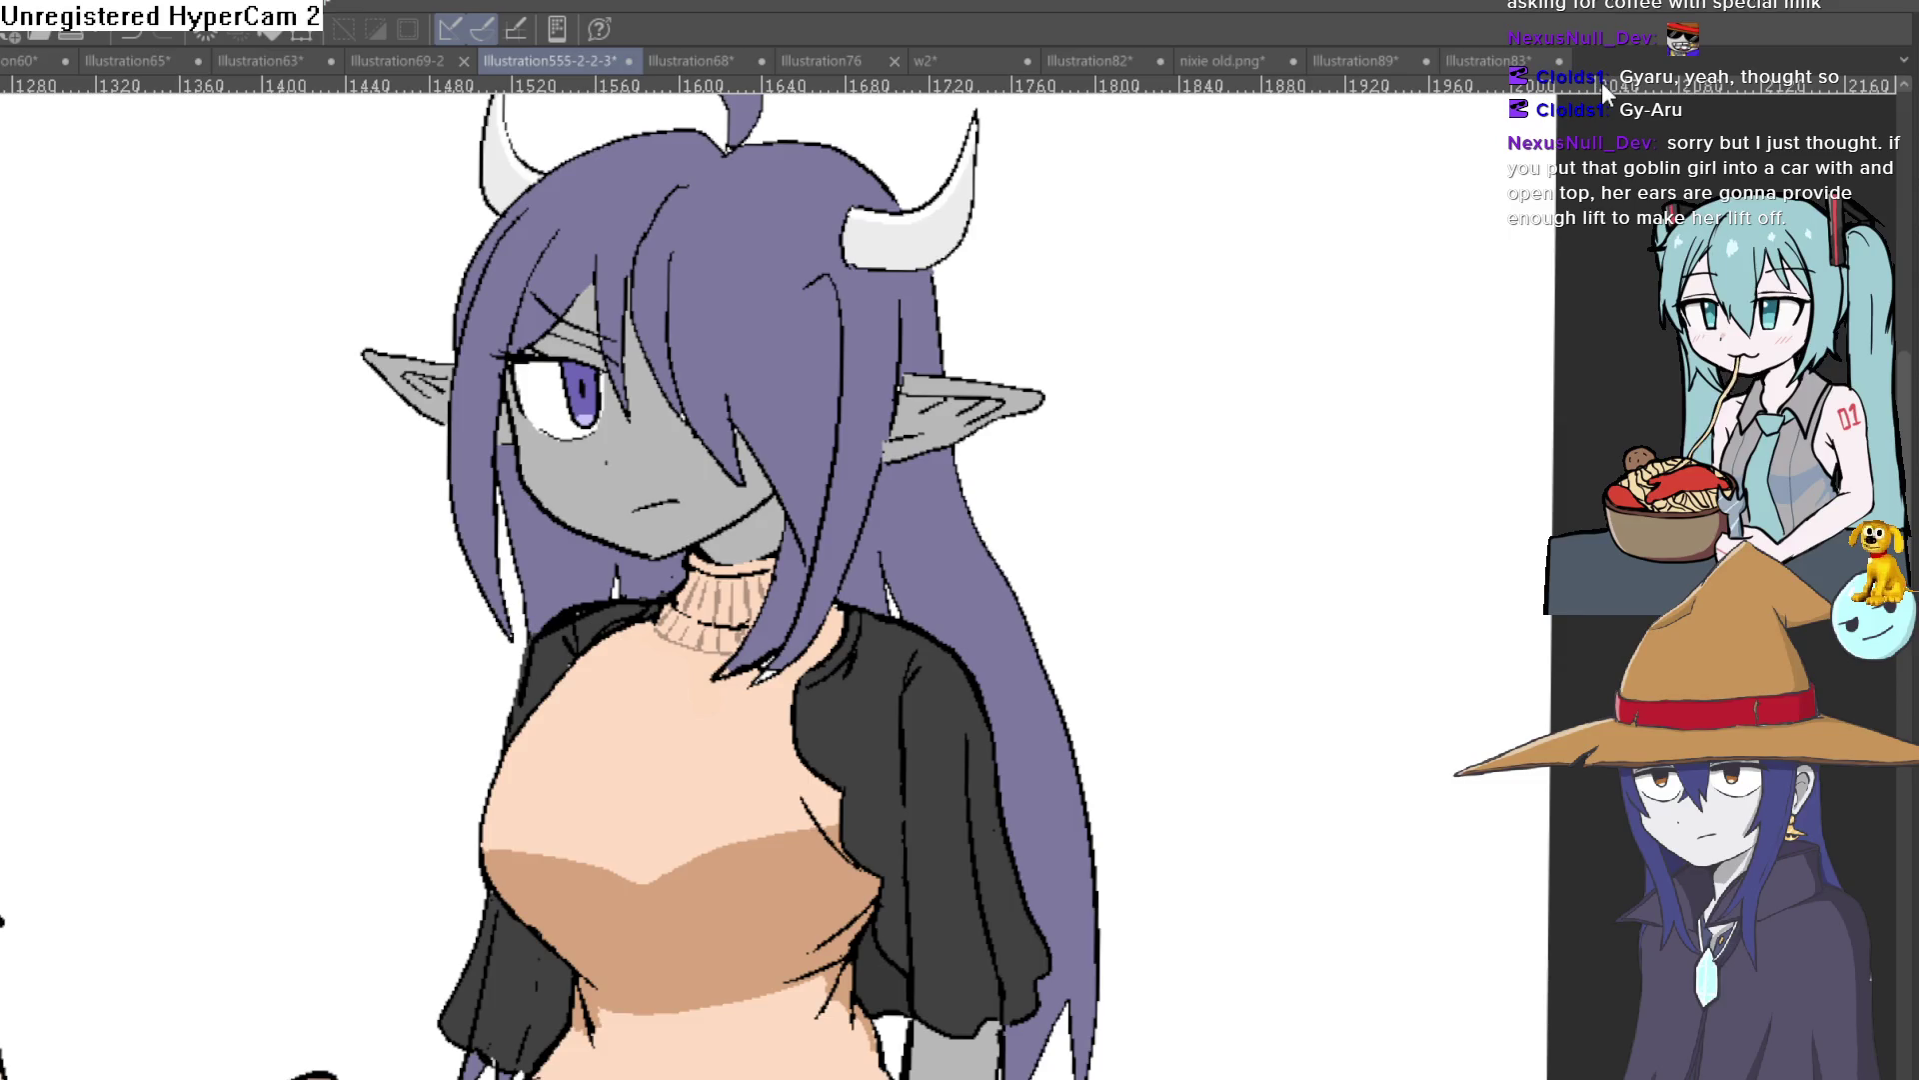
pyautogui.moveTo(1081, 506)
pyautogui.mouseDown()
pyautogui.moveTo(1113, 484)
pyautogui.moveTo(1114, 437)
pyautogui.moveTo(1110, 506)
pyautogui.mouseUp()
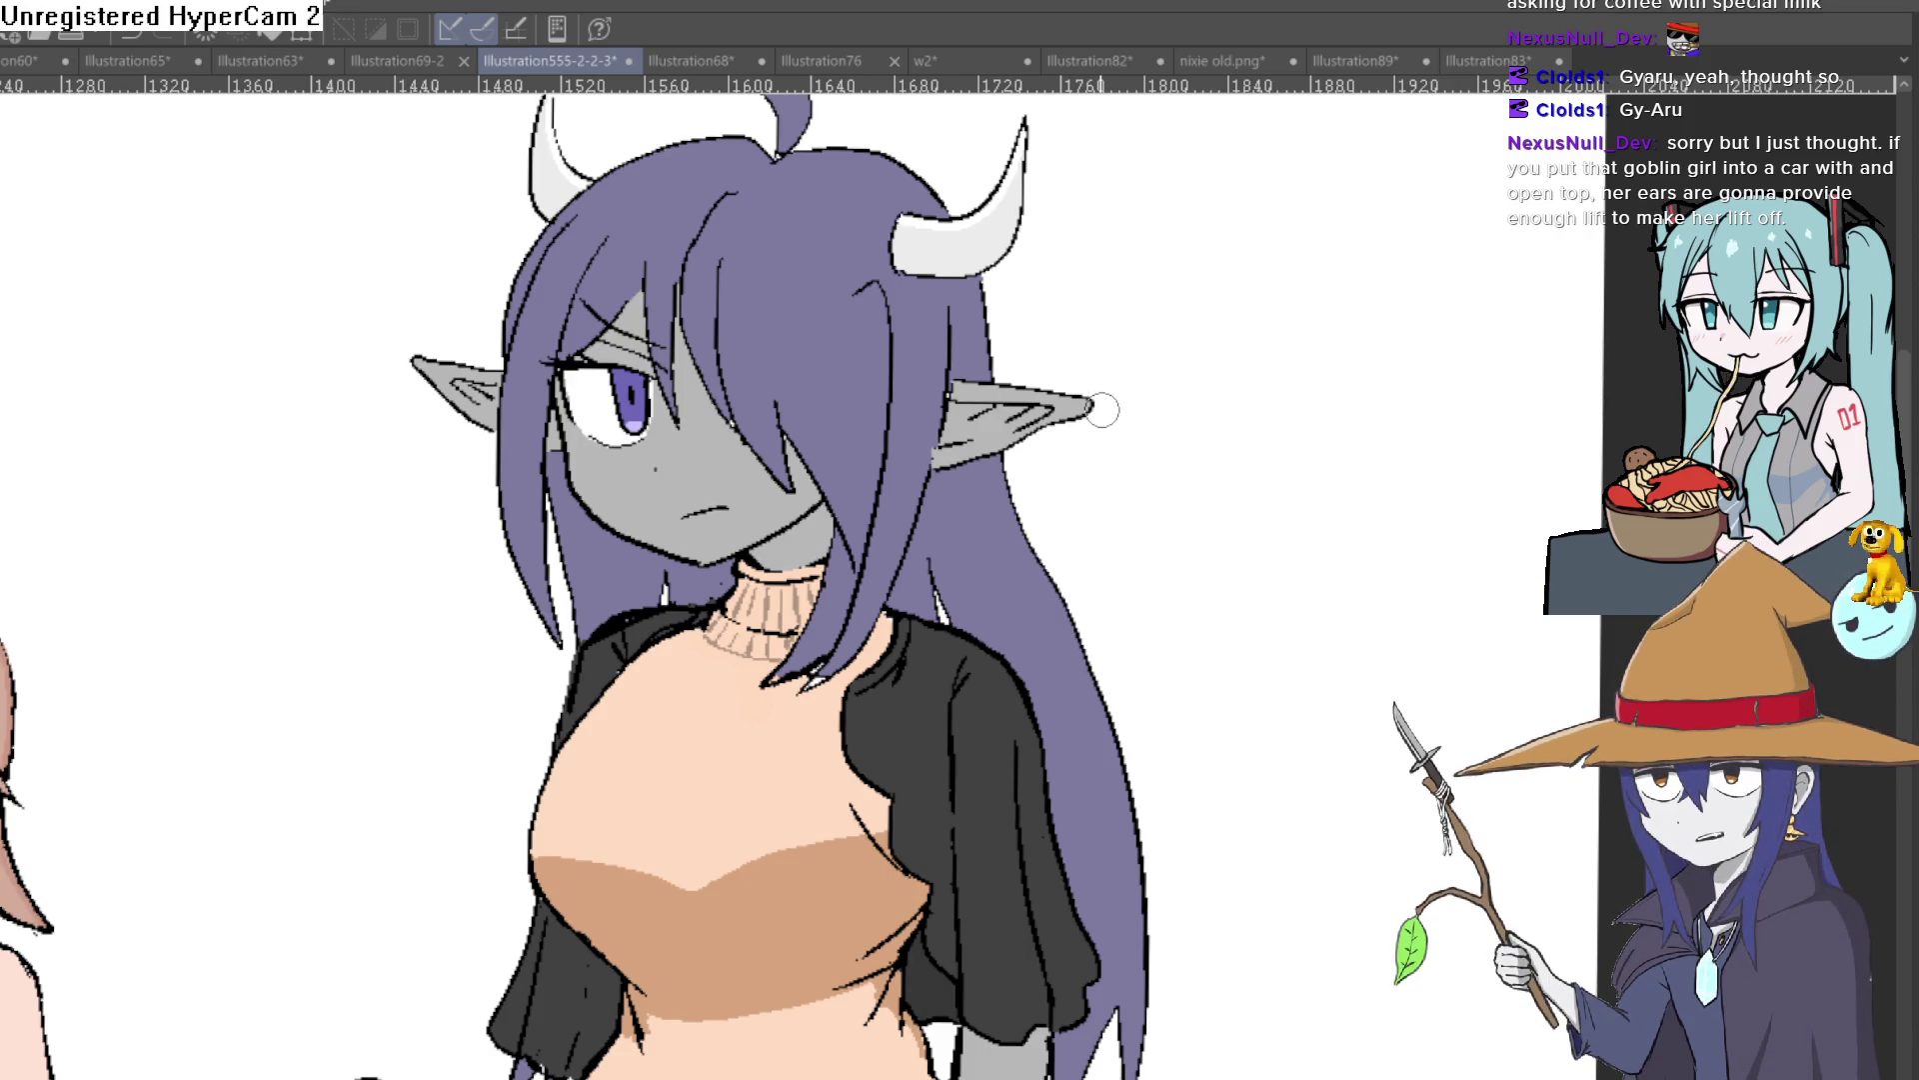
pyautogui.scroll(1, 1068, 424)
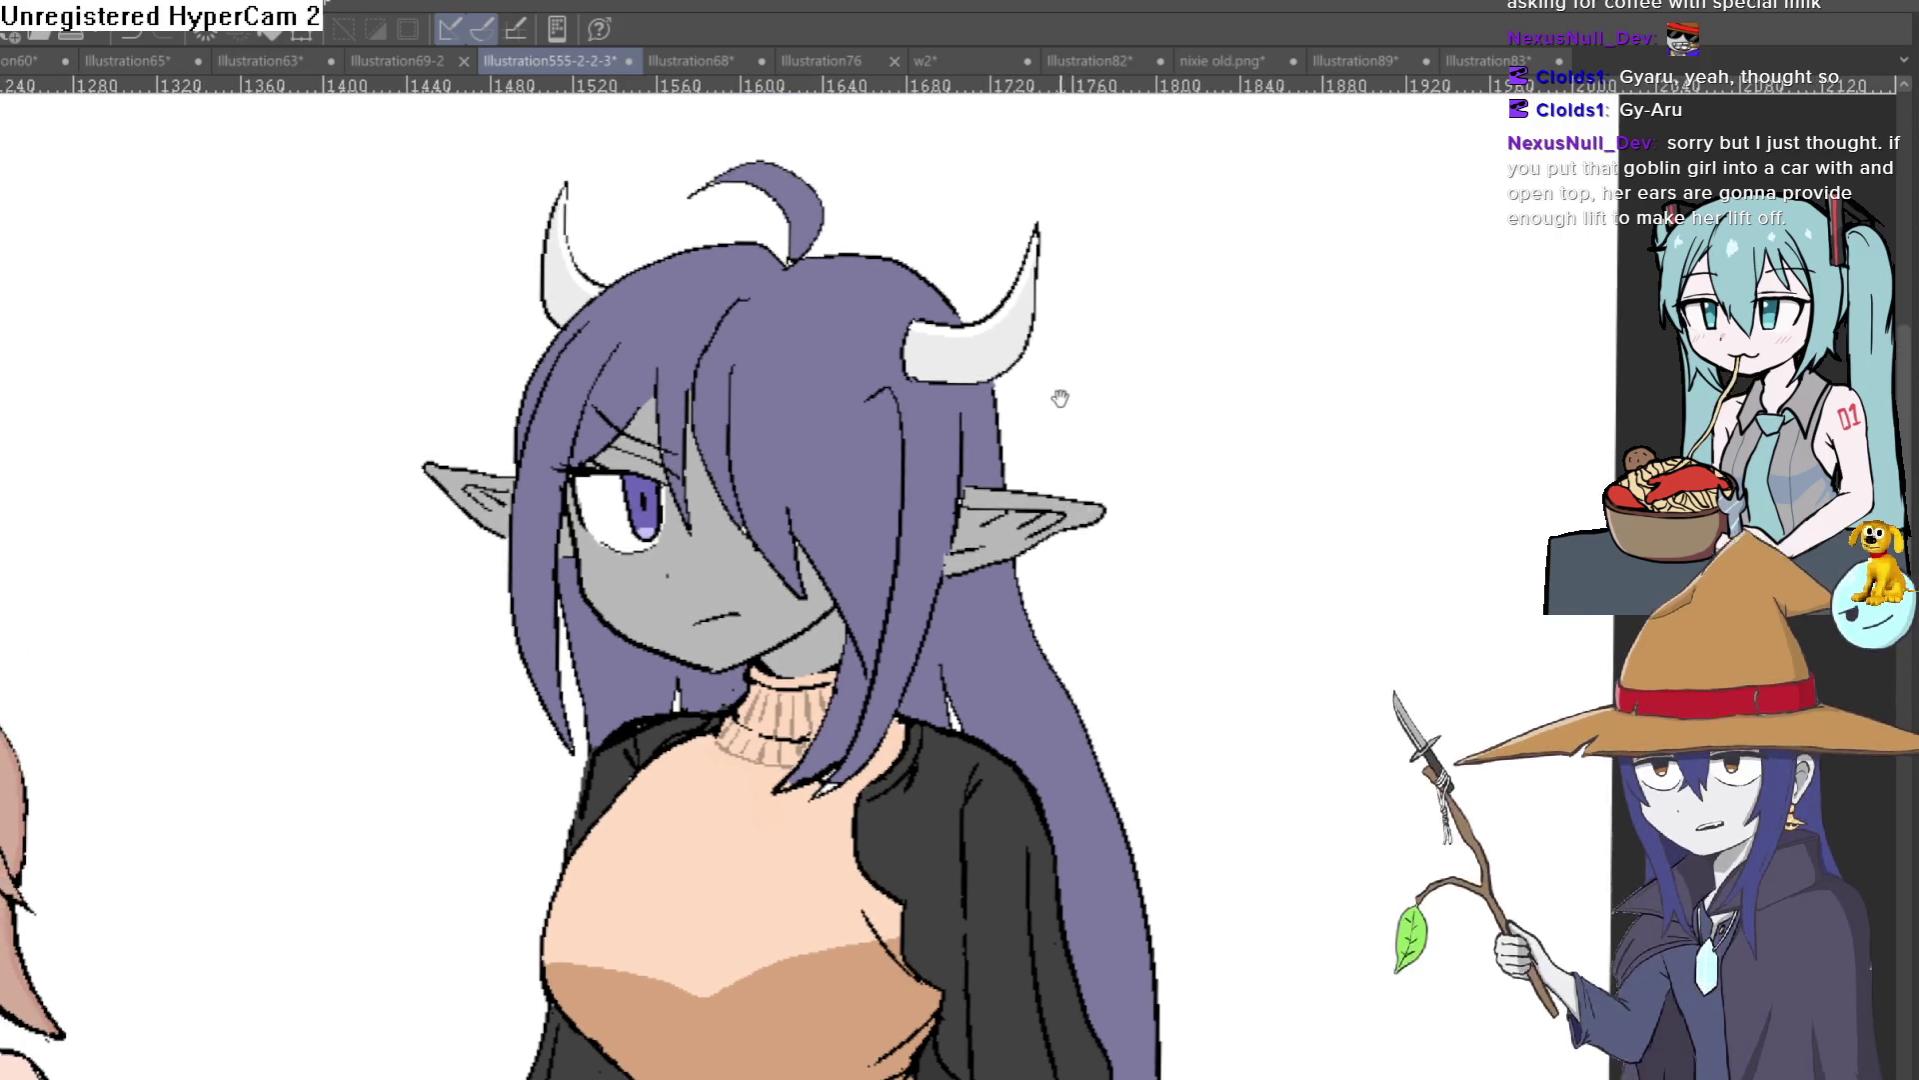
pyautogui.scroll(1, 1060, 400)
pyautogui.scroll(2, 1050, 420)
pyautogui.scroll(-1, 1039, 436)
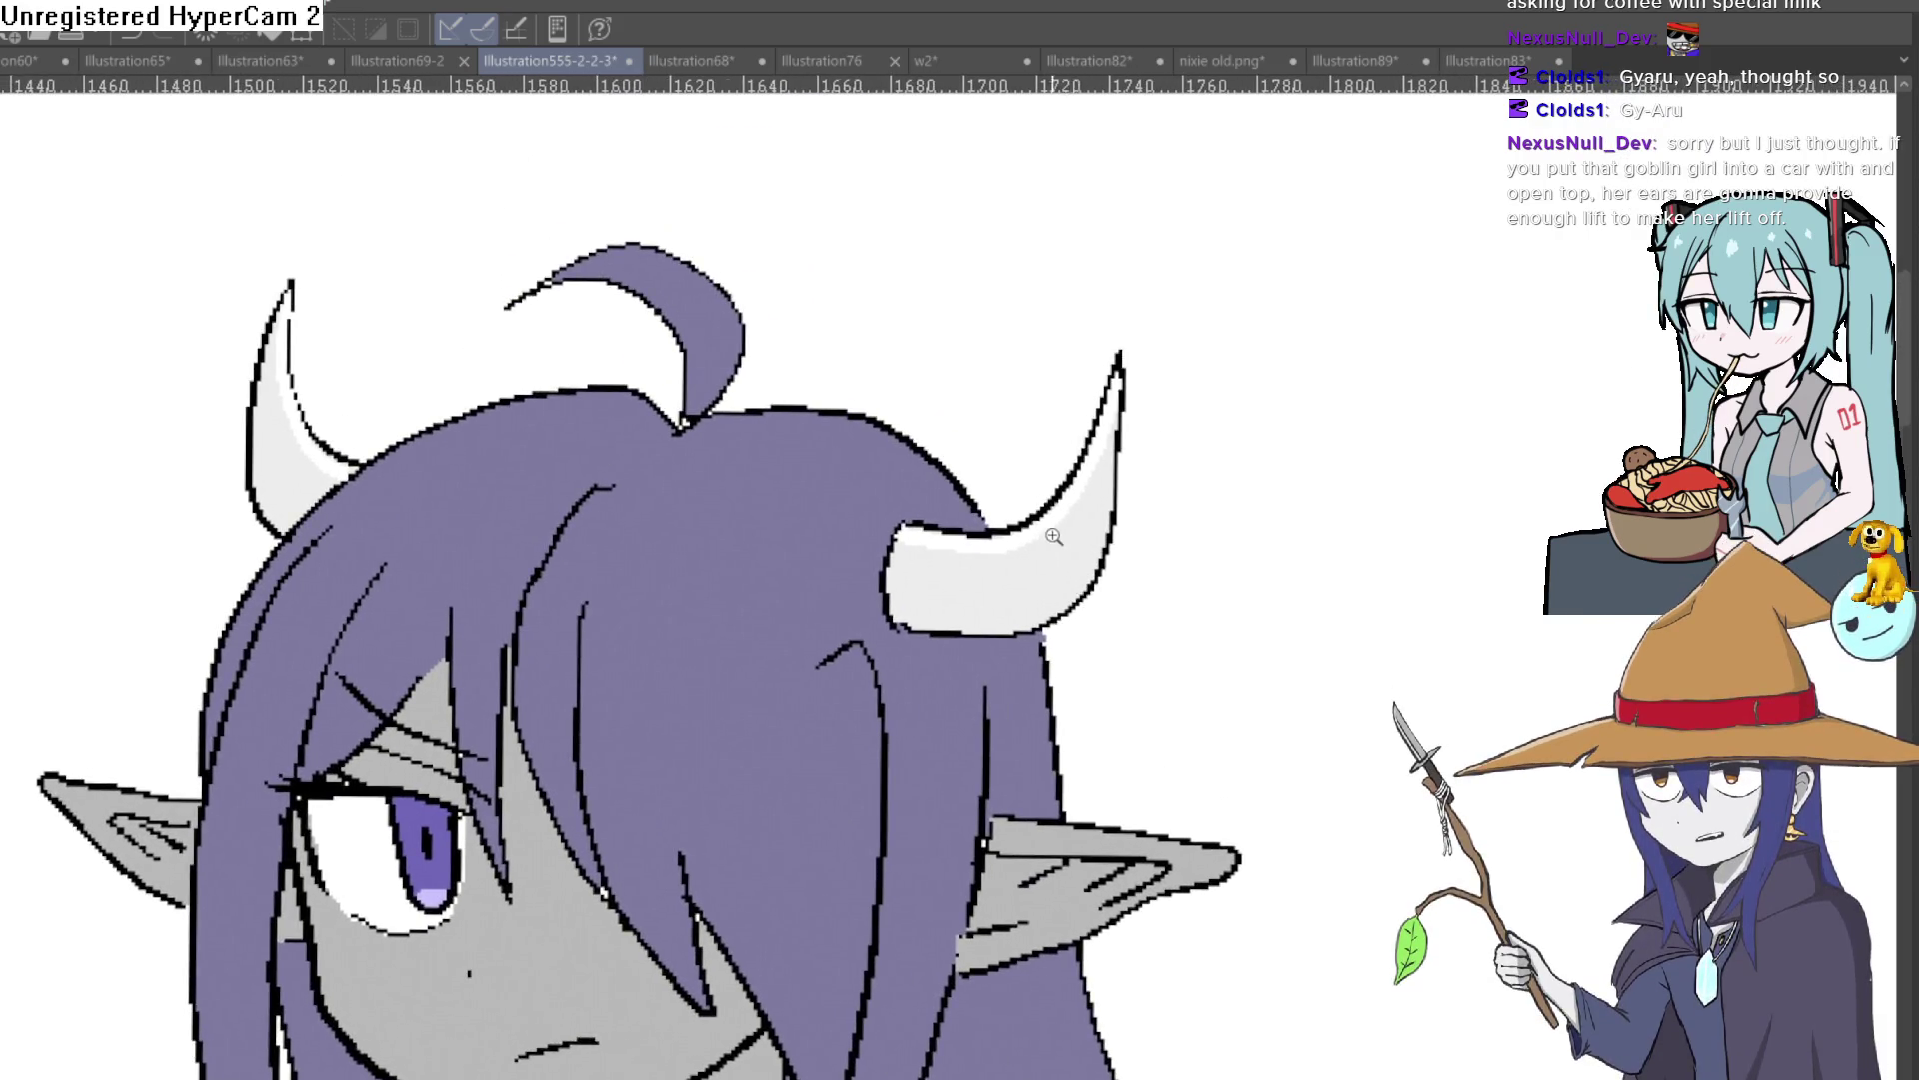
pyautogui.scroll(-2, 1042, 439)
pyautogui.scroll(-1, 1045, 446)
pyautogui.scroll(-1, 1047, 452)
pyautogui.scroll(-2, 1048, 452)
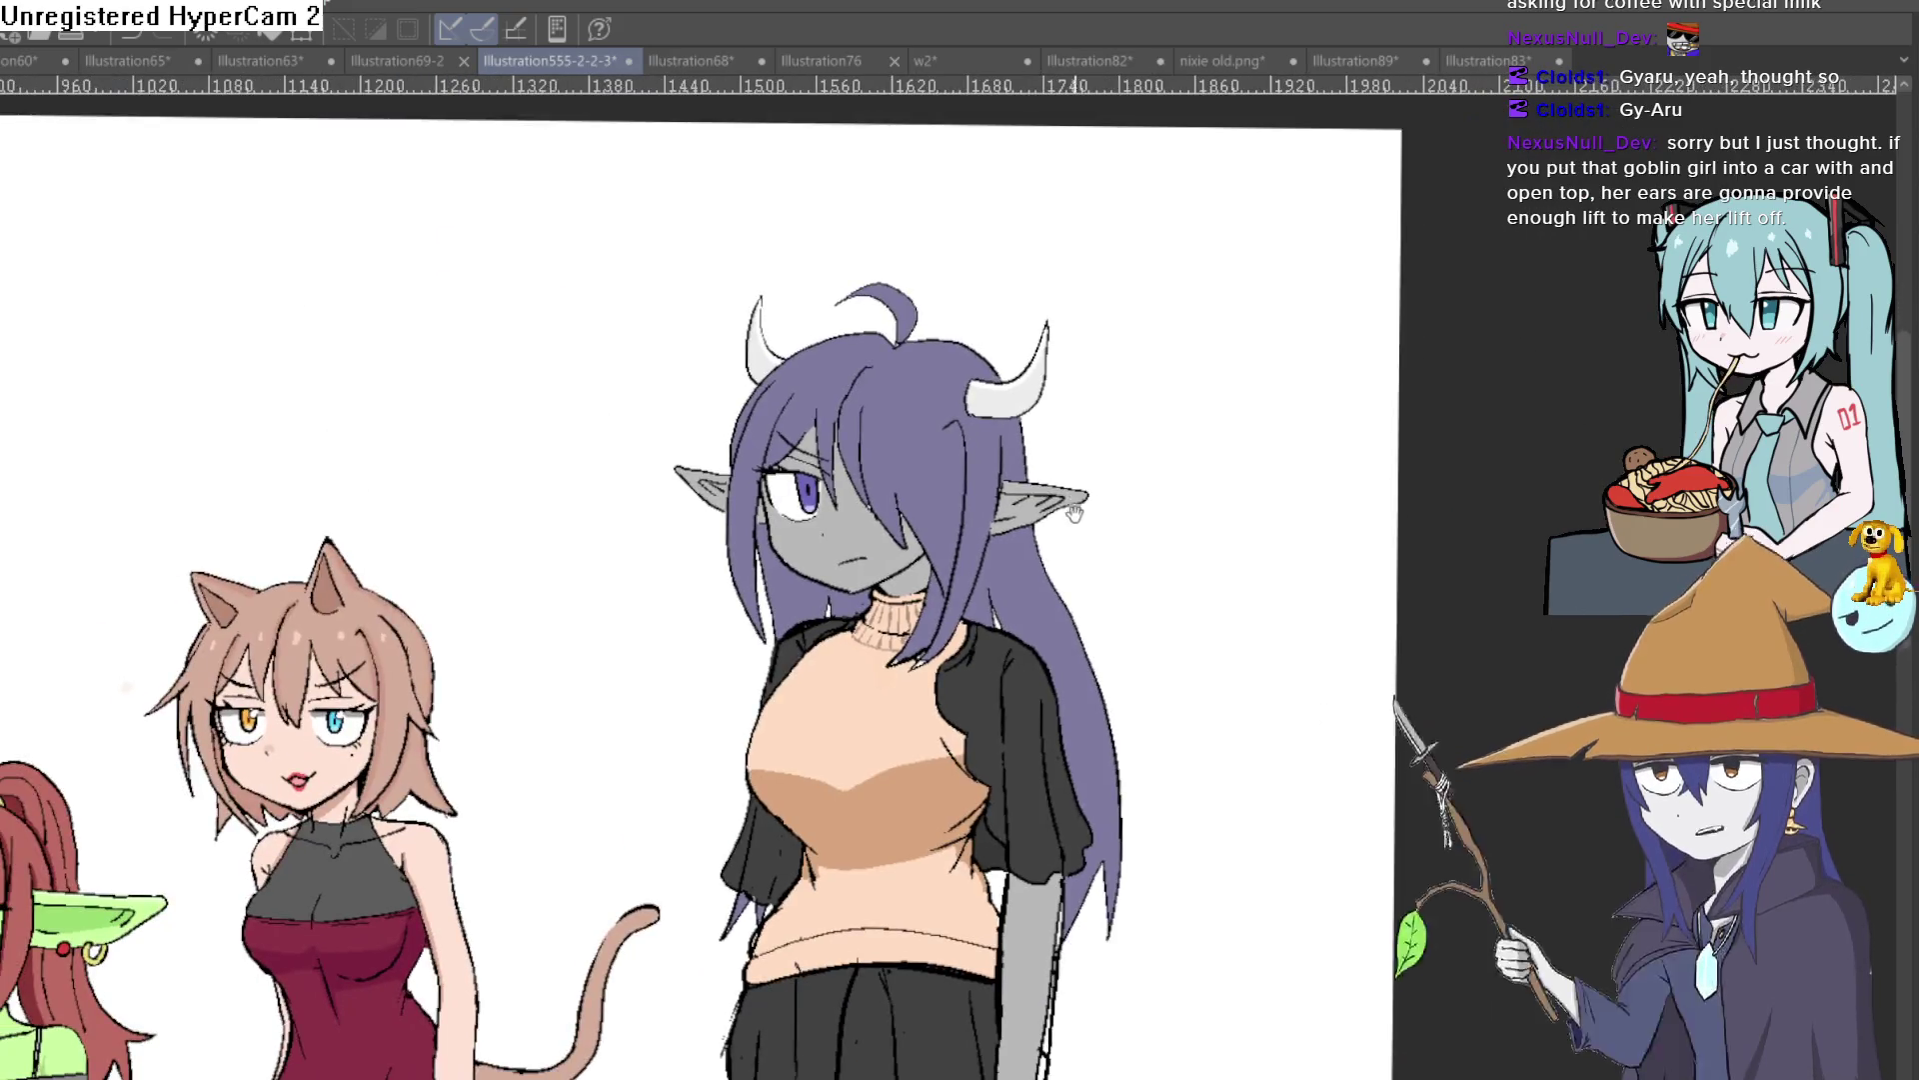
pyautogui.scroll(1, 1055, 500)
pyautogui.scroll(1, 1050, 430)
pyautogui.moveTo(1046, 410); pyautogui.dragTo(1036, 464)
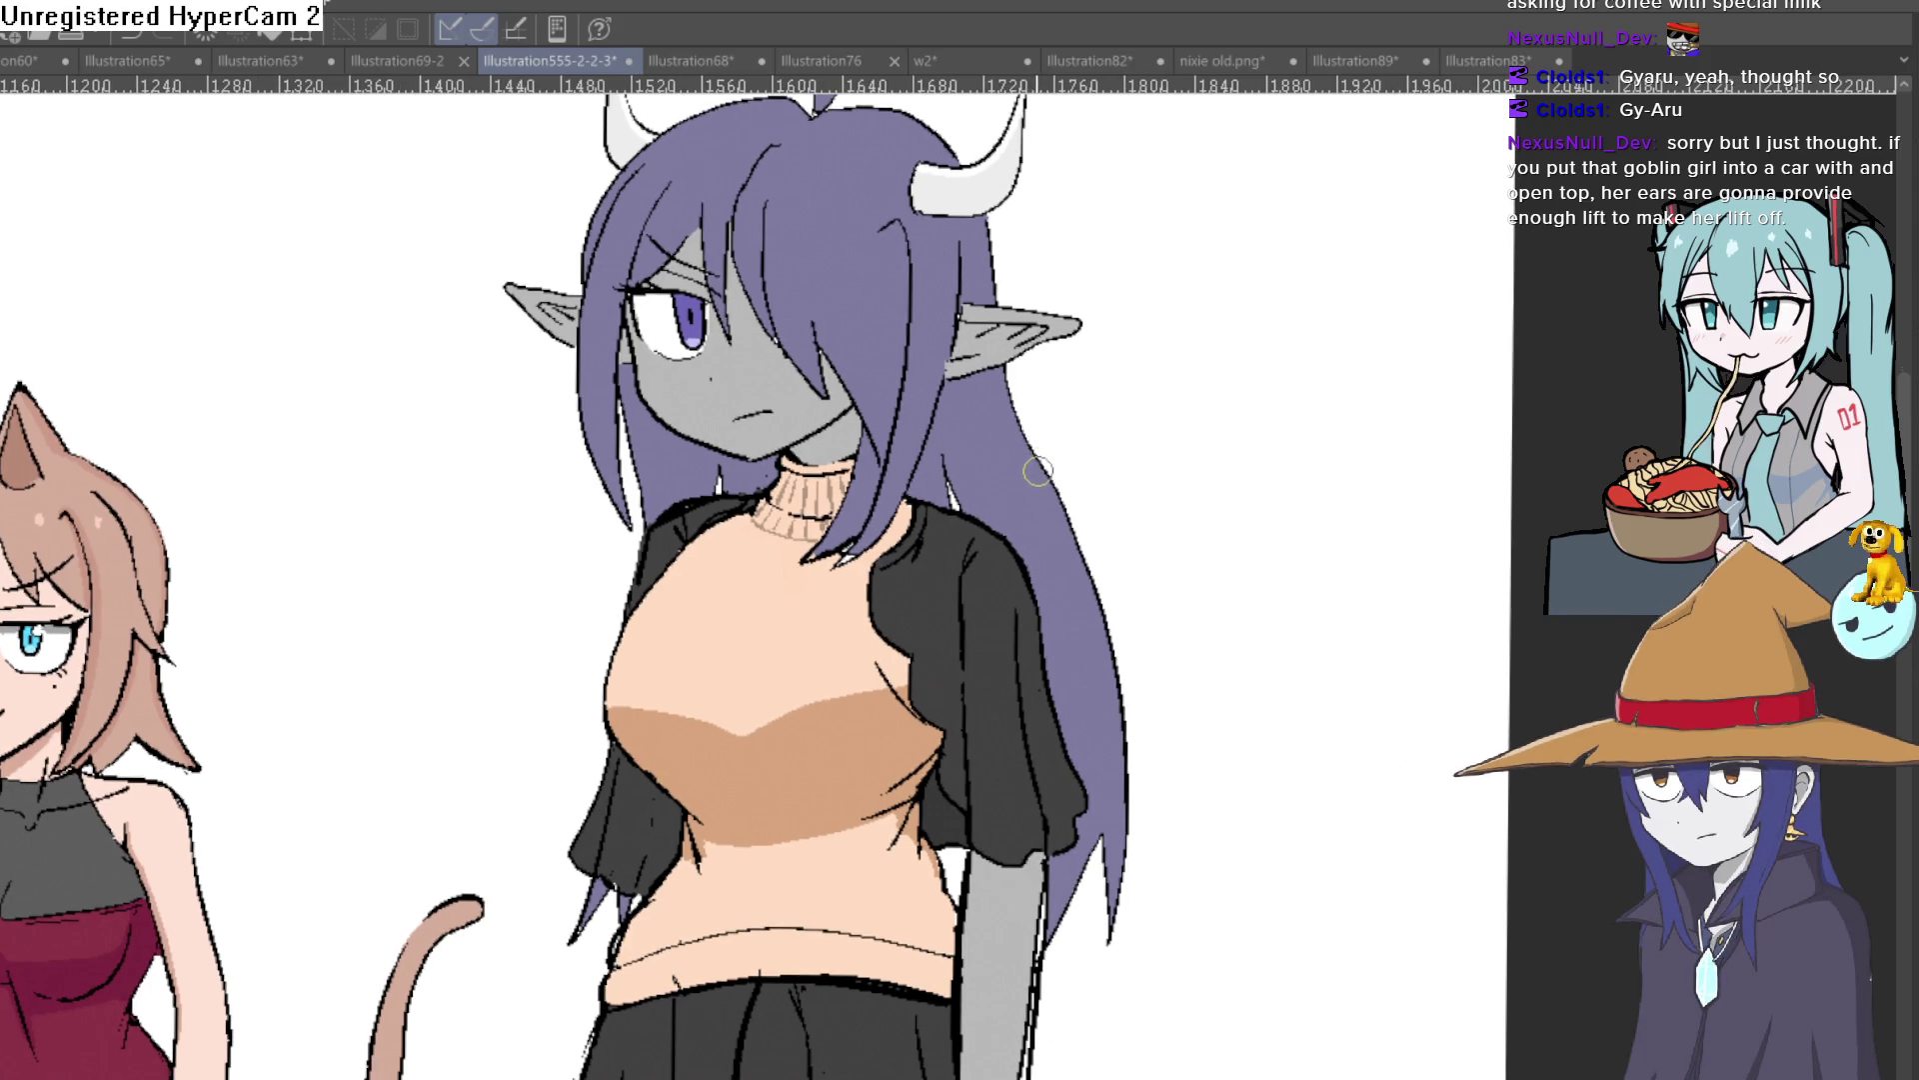
pyautogui.scroll(-1, 1041, 470)
pyautogui.scroll(-1, 1050, 450)
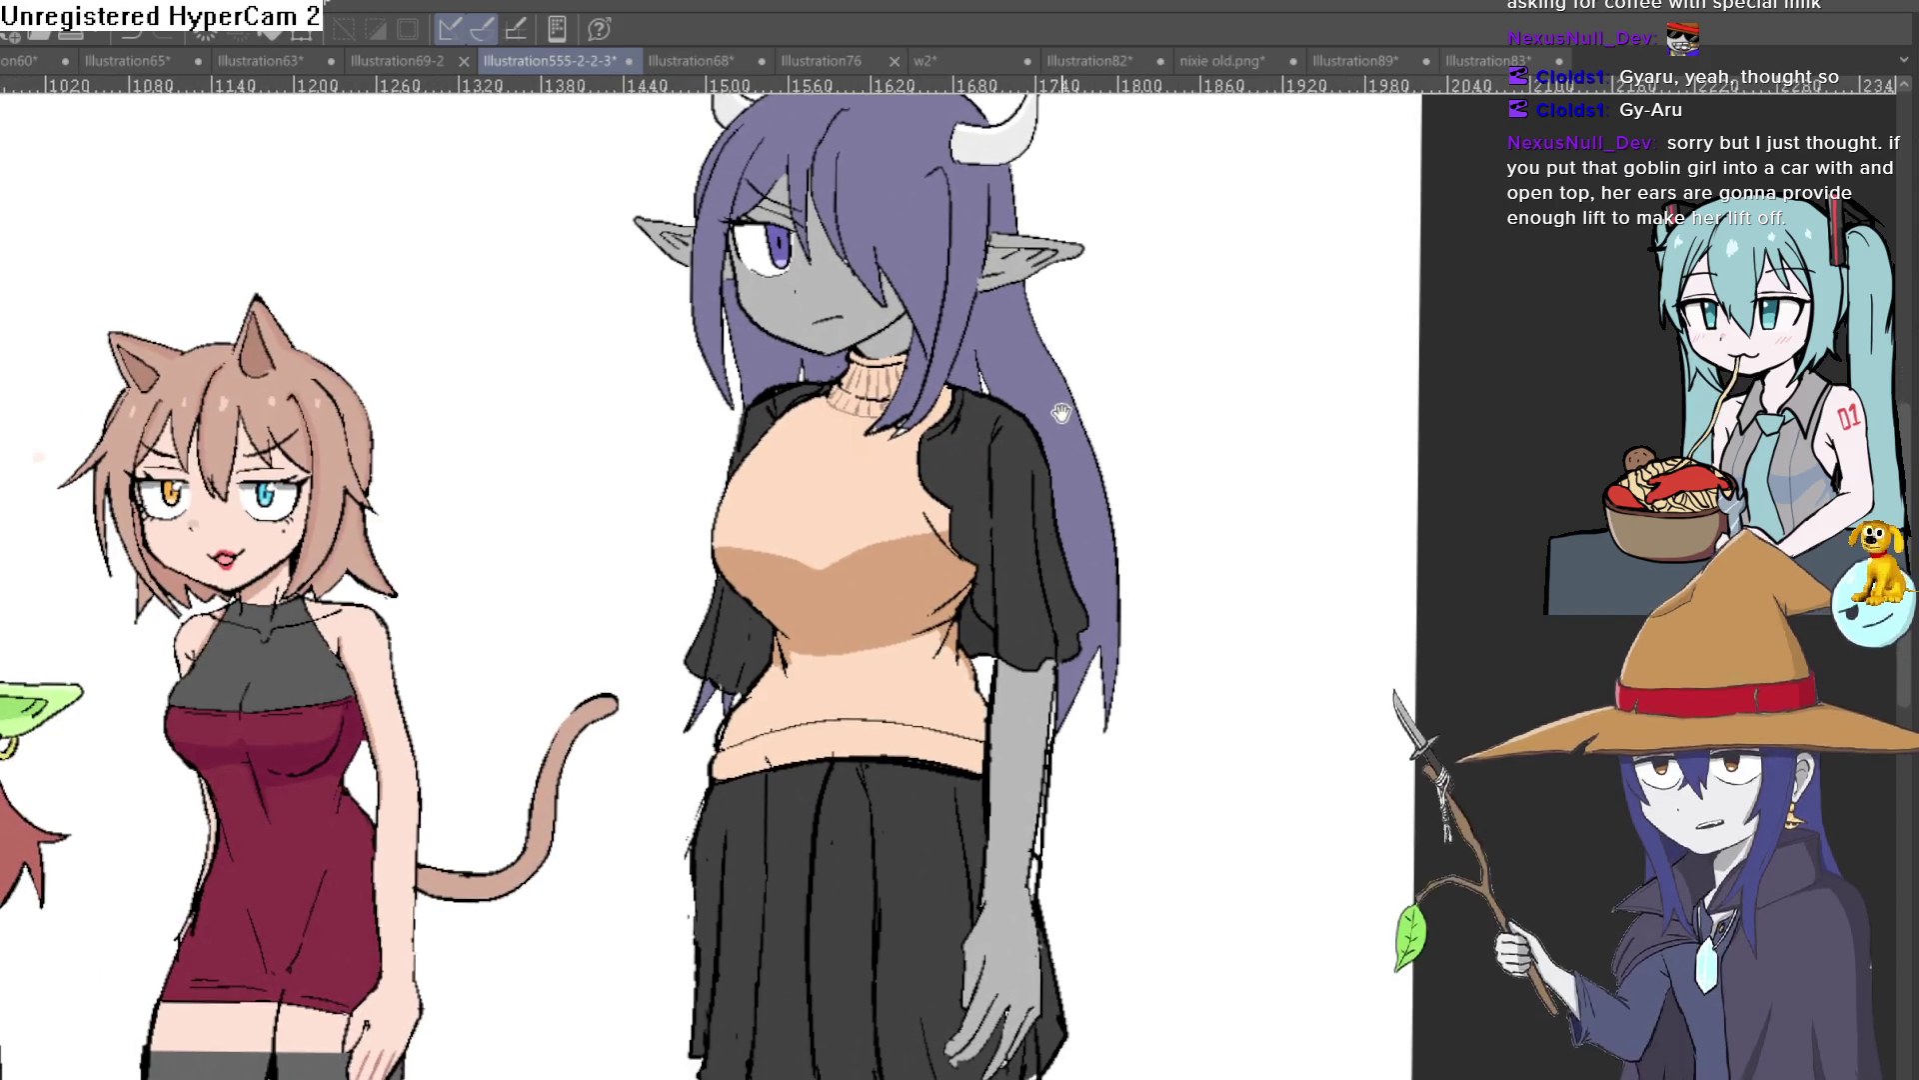
pyautogui.moveTo(1060, 416); pyautogui.dragTo(1043, 455)
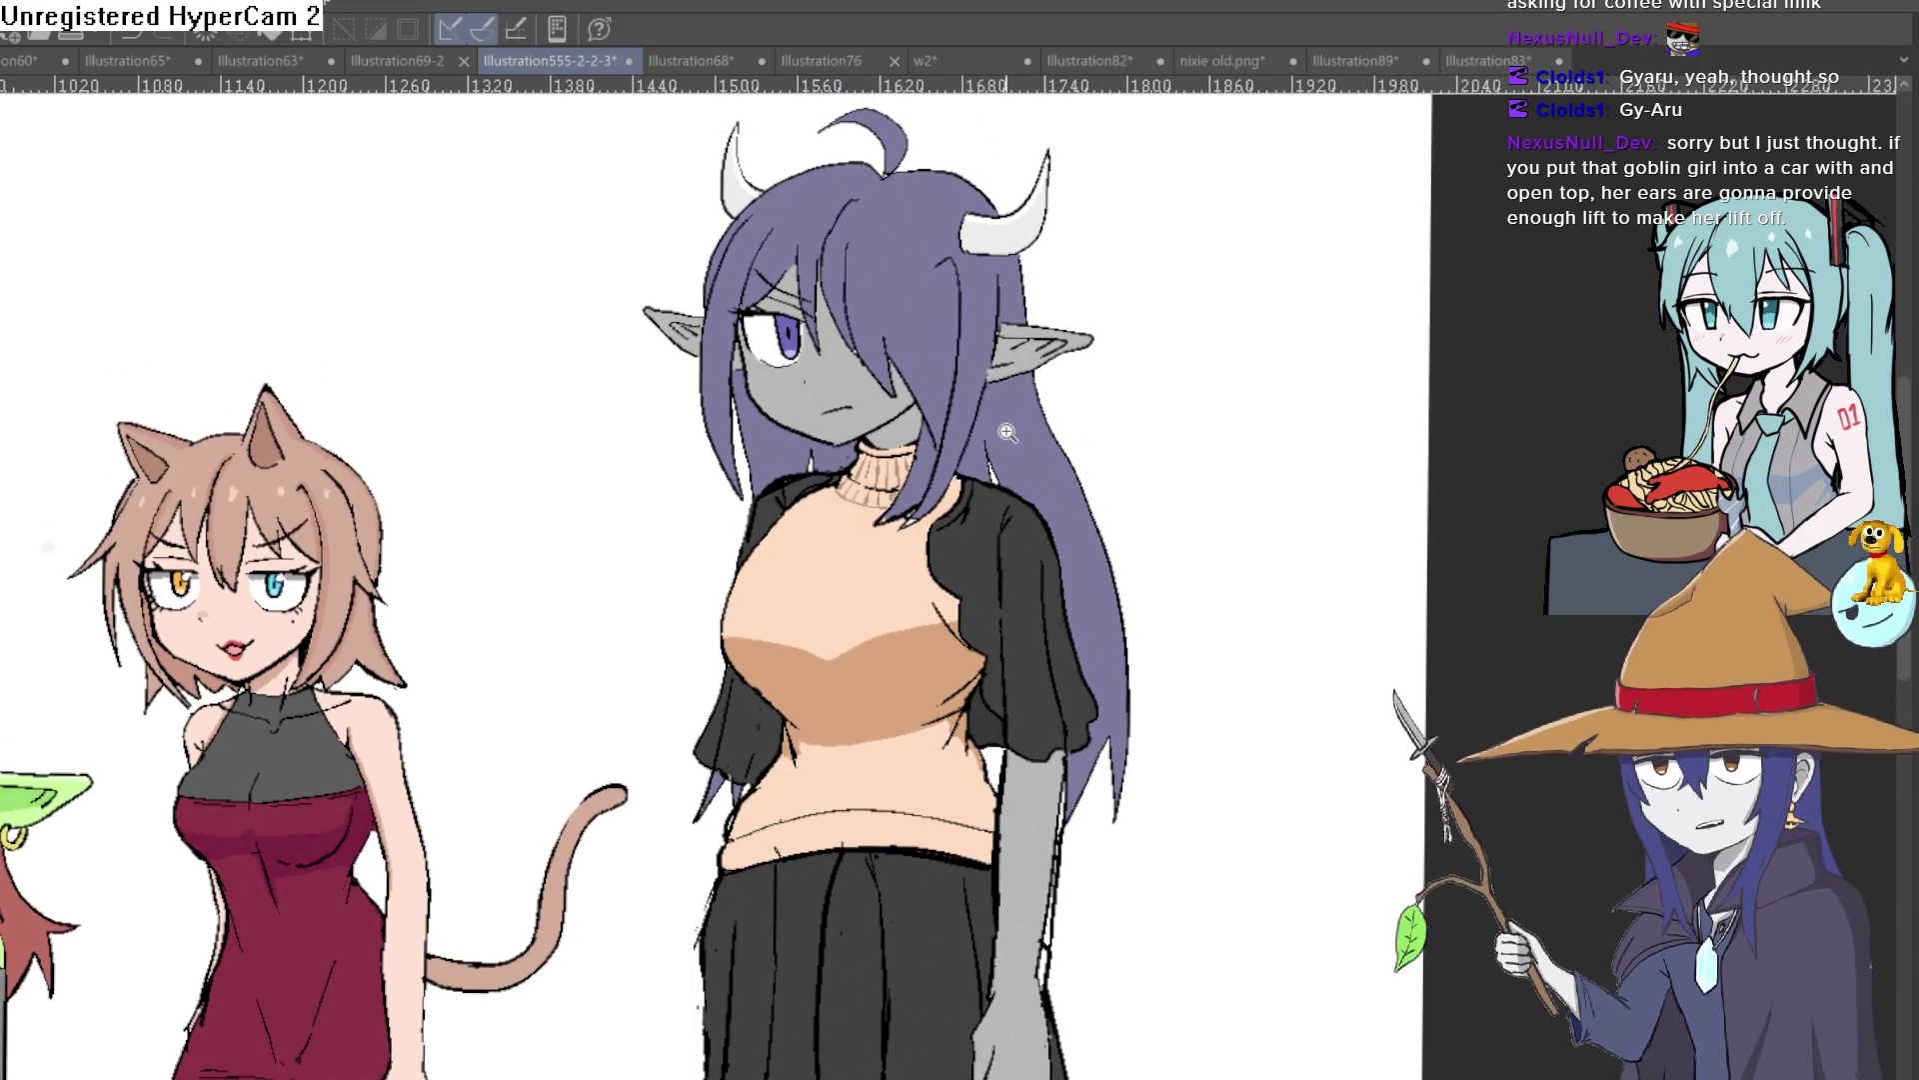
pyautogui.scroll(1, 1012, 419)
pyautogui.scroll(-2, 1017, 418)
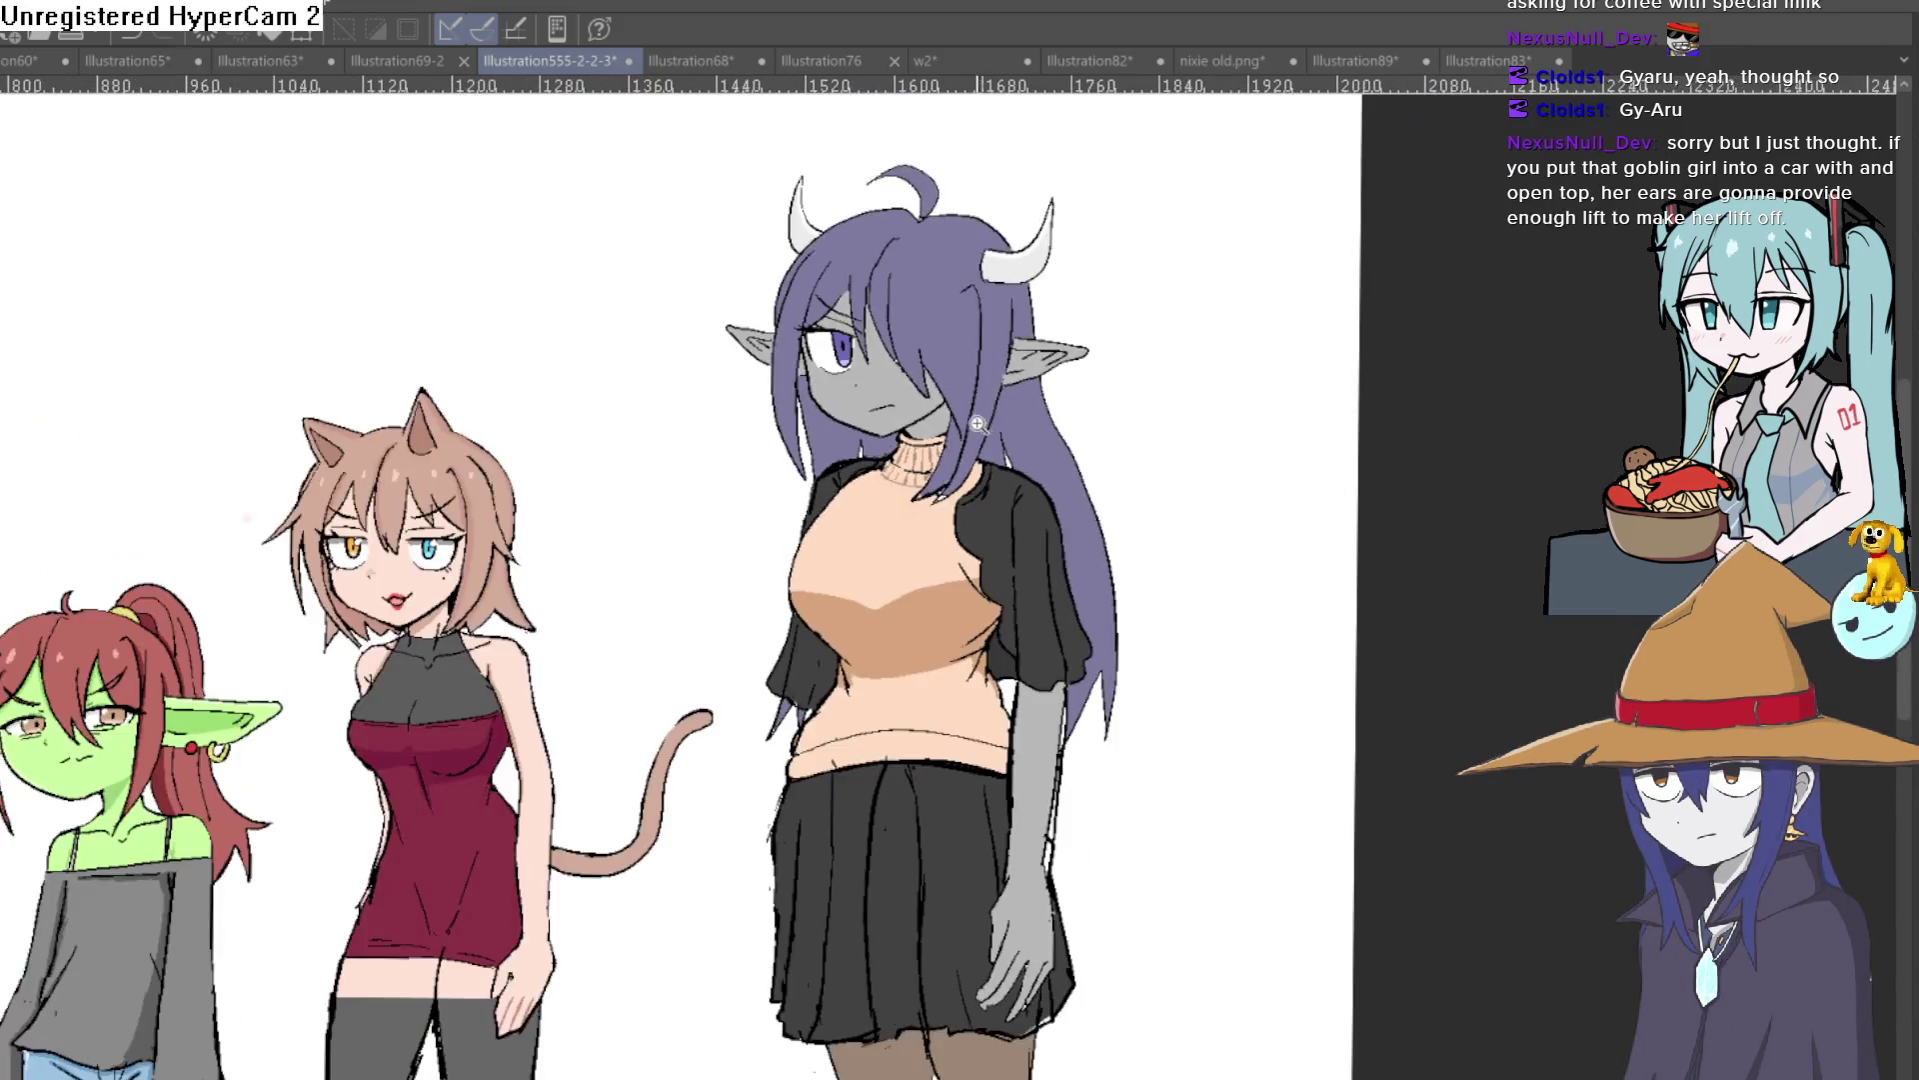
pyautogui.scroll(2, 1033, 378)
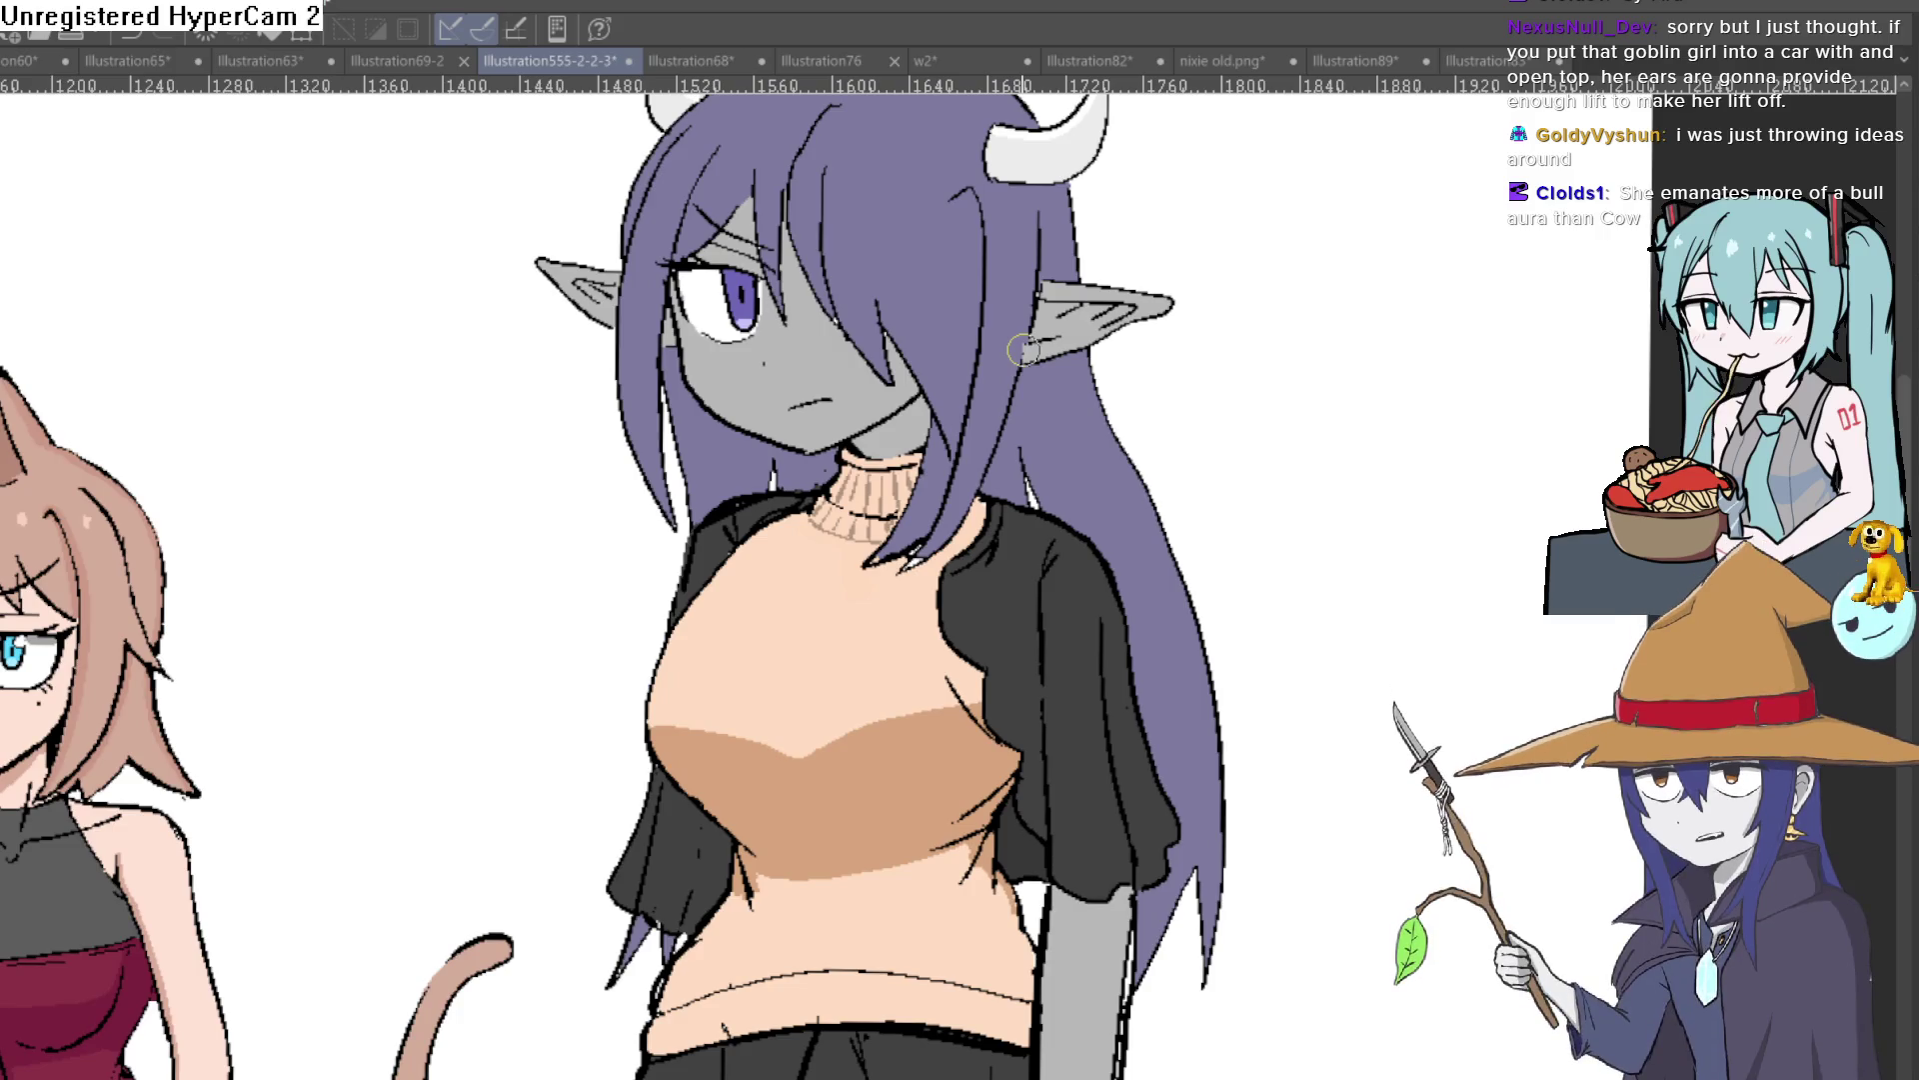
# Step: Save Illustration555-2-2-3 with Ctrl+S
pyautogui.scroll(-5, 1116, 566)
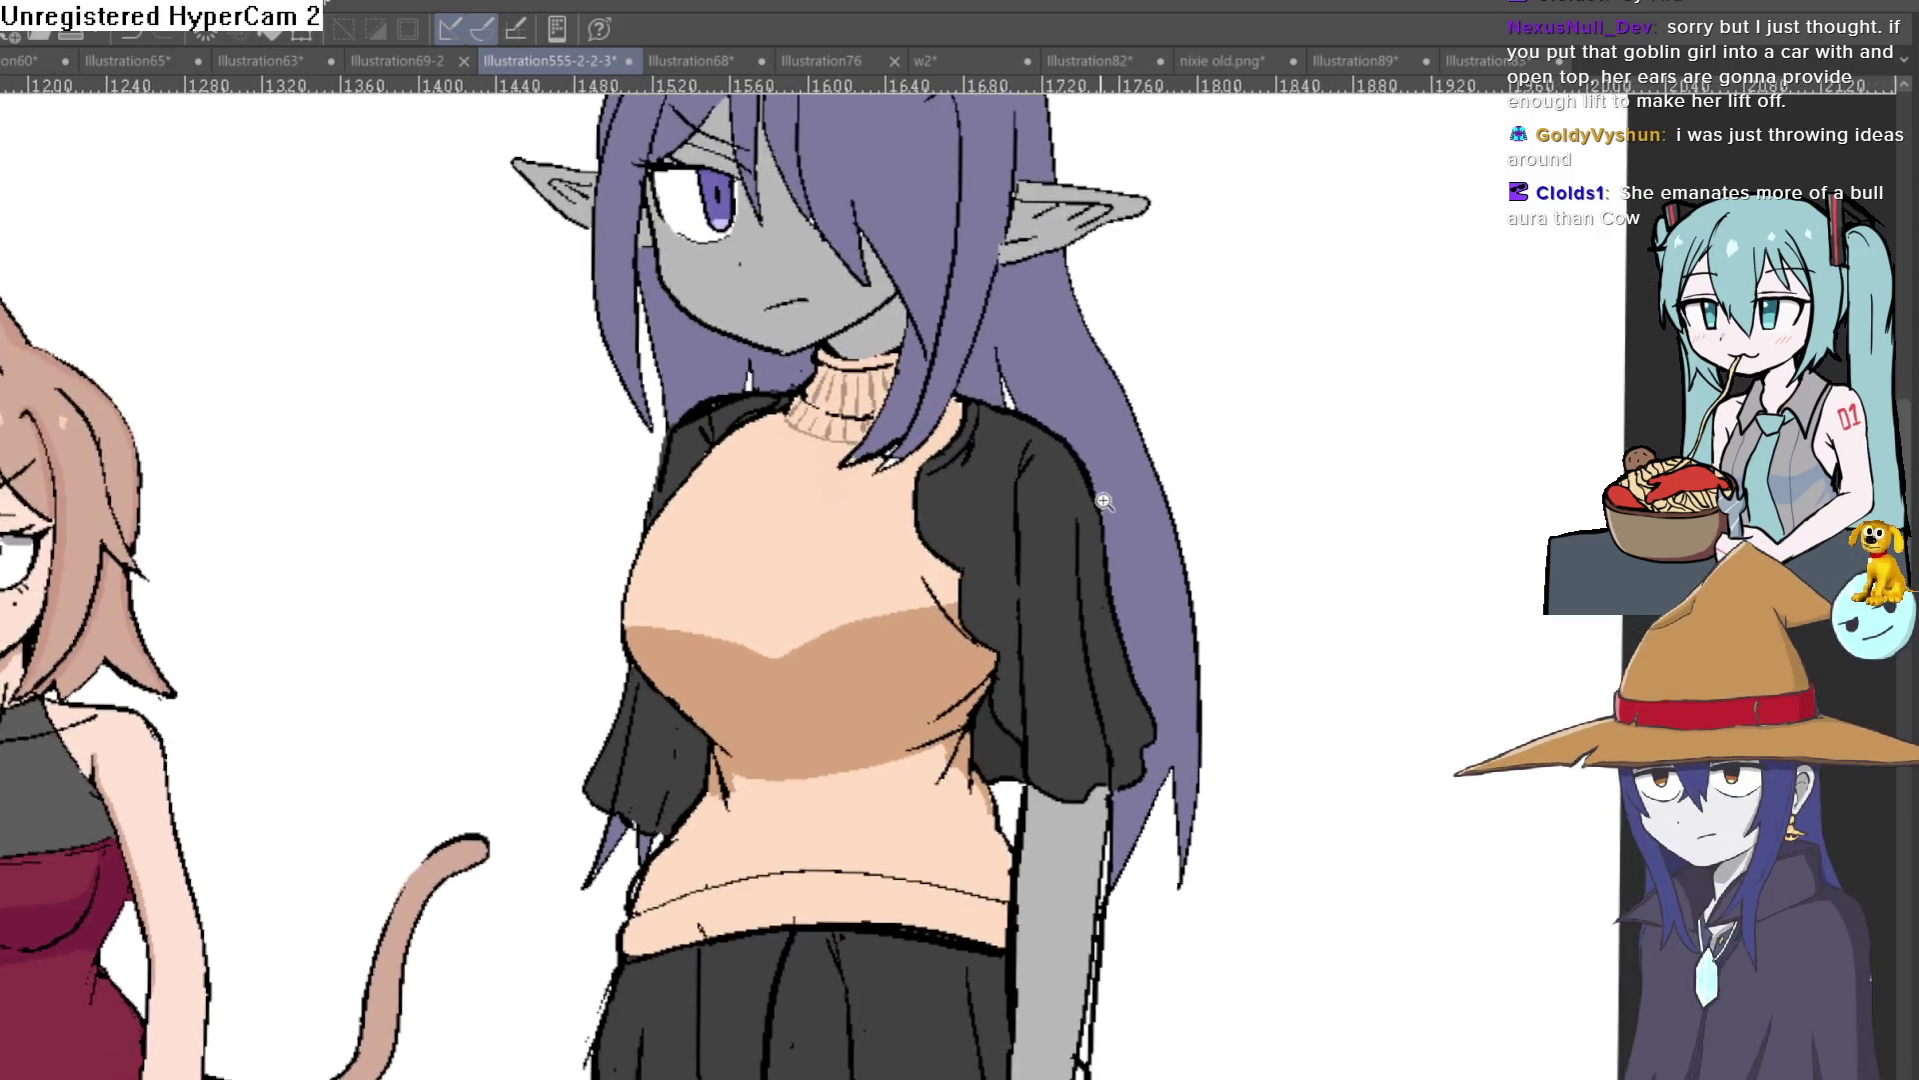
pyautogui.scroll(-3, 1116, 566)
pyautogui.scroll(4, 1059, 601)
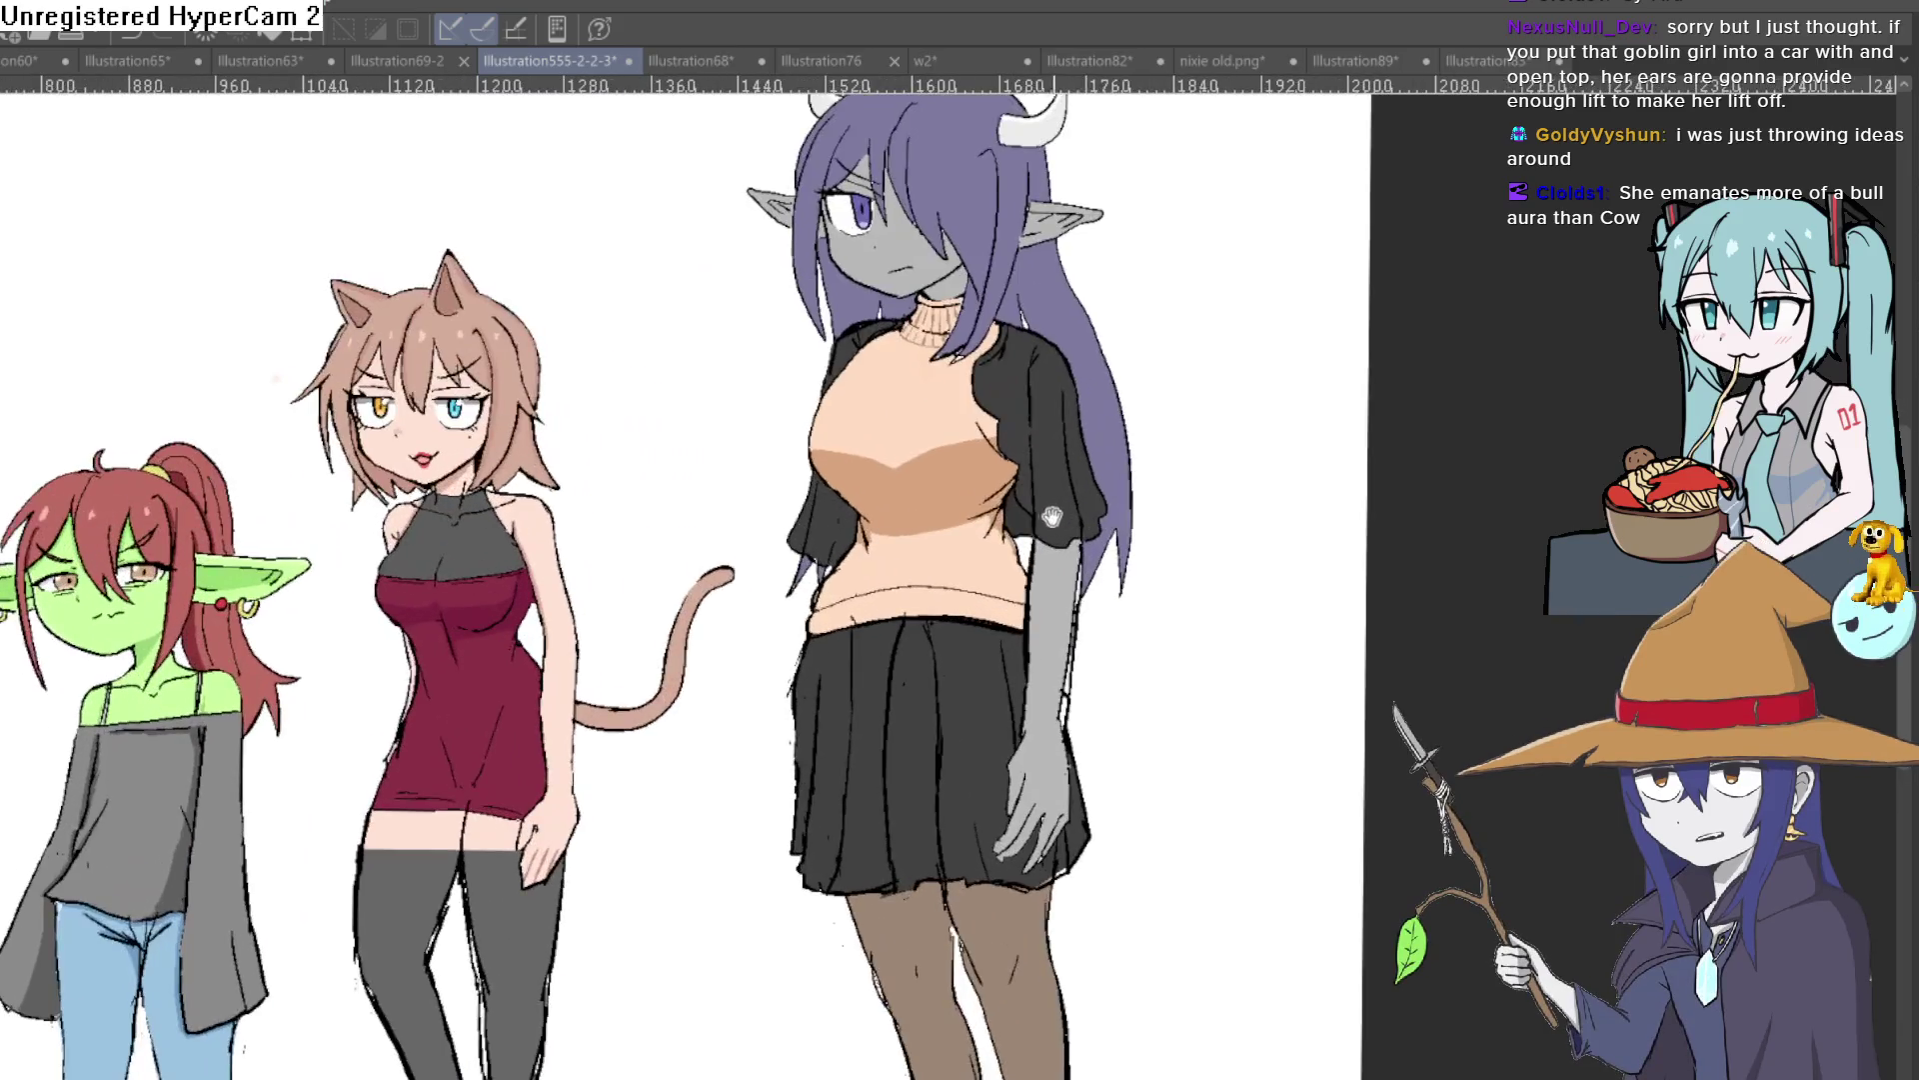
pyautogui.scroll(-2, 1058, 601)
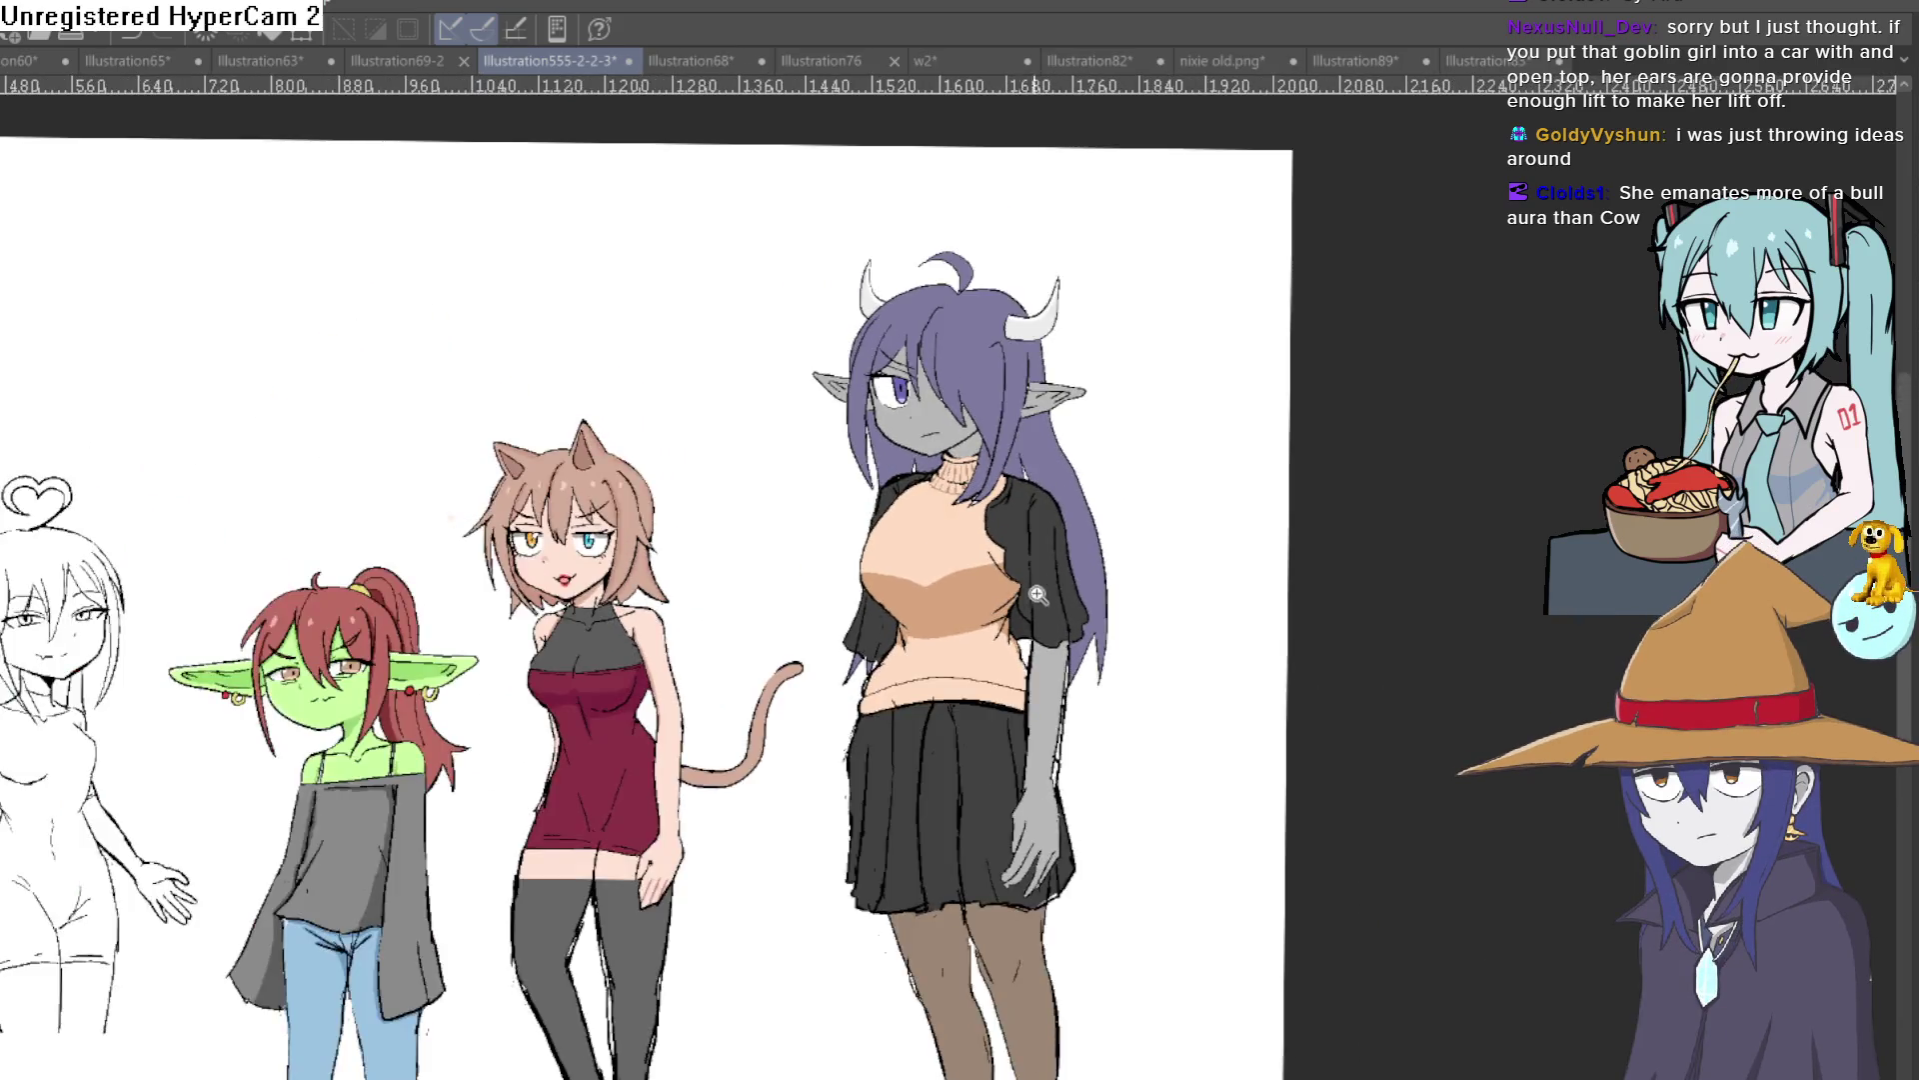
pyautogui.scroll(3, 1060, 728)
pyautogui.moveTo(1043, 672); pyautogui.dragTo(1066, 720)
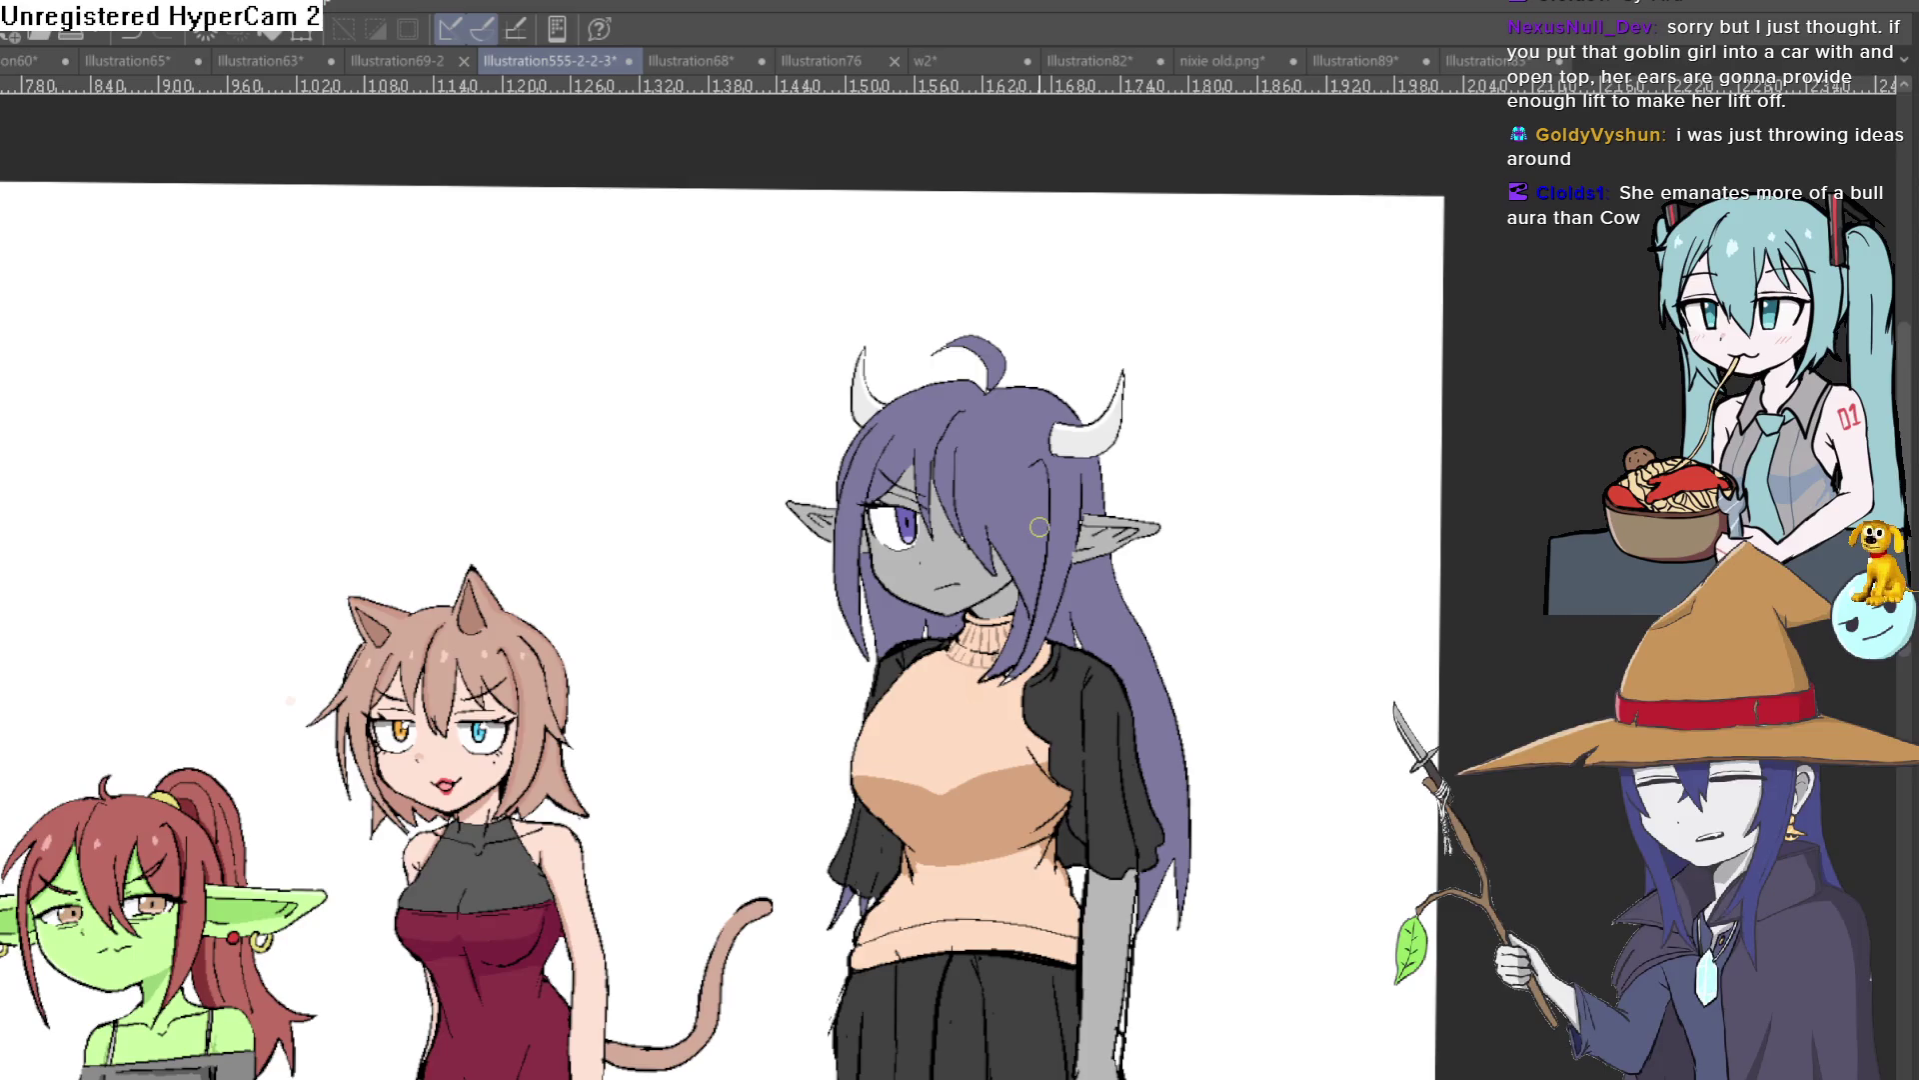
pyautogui.hotkey('ctrl', 's')
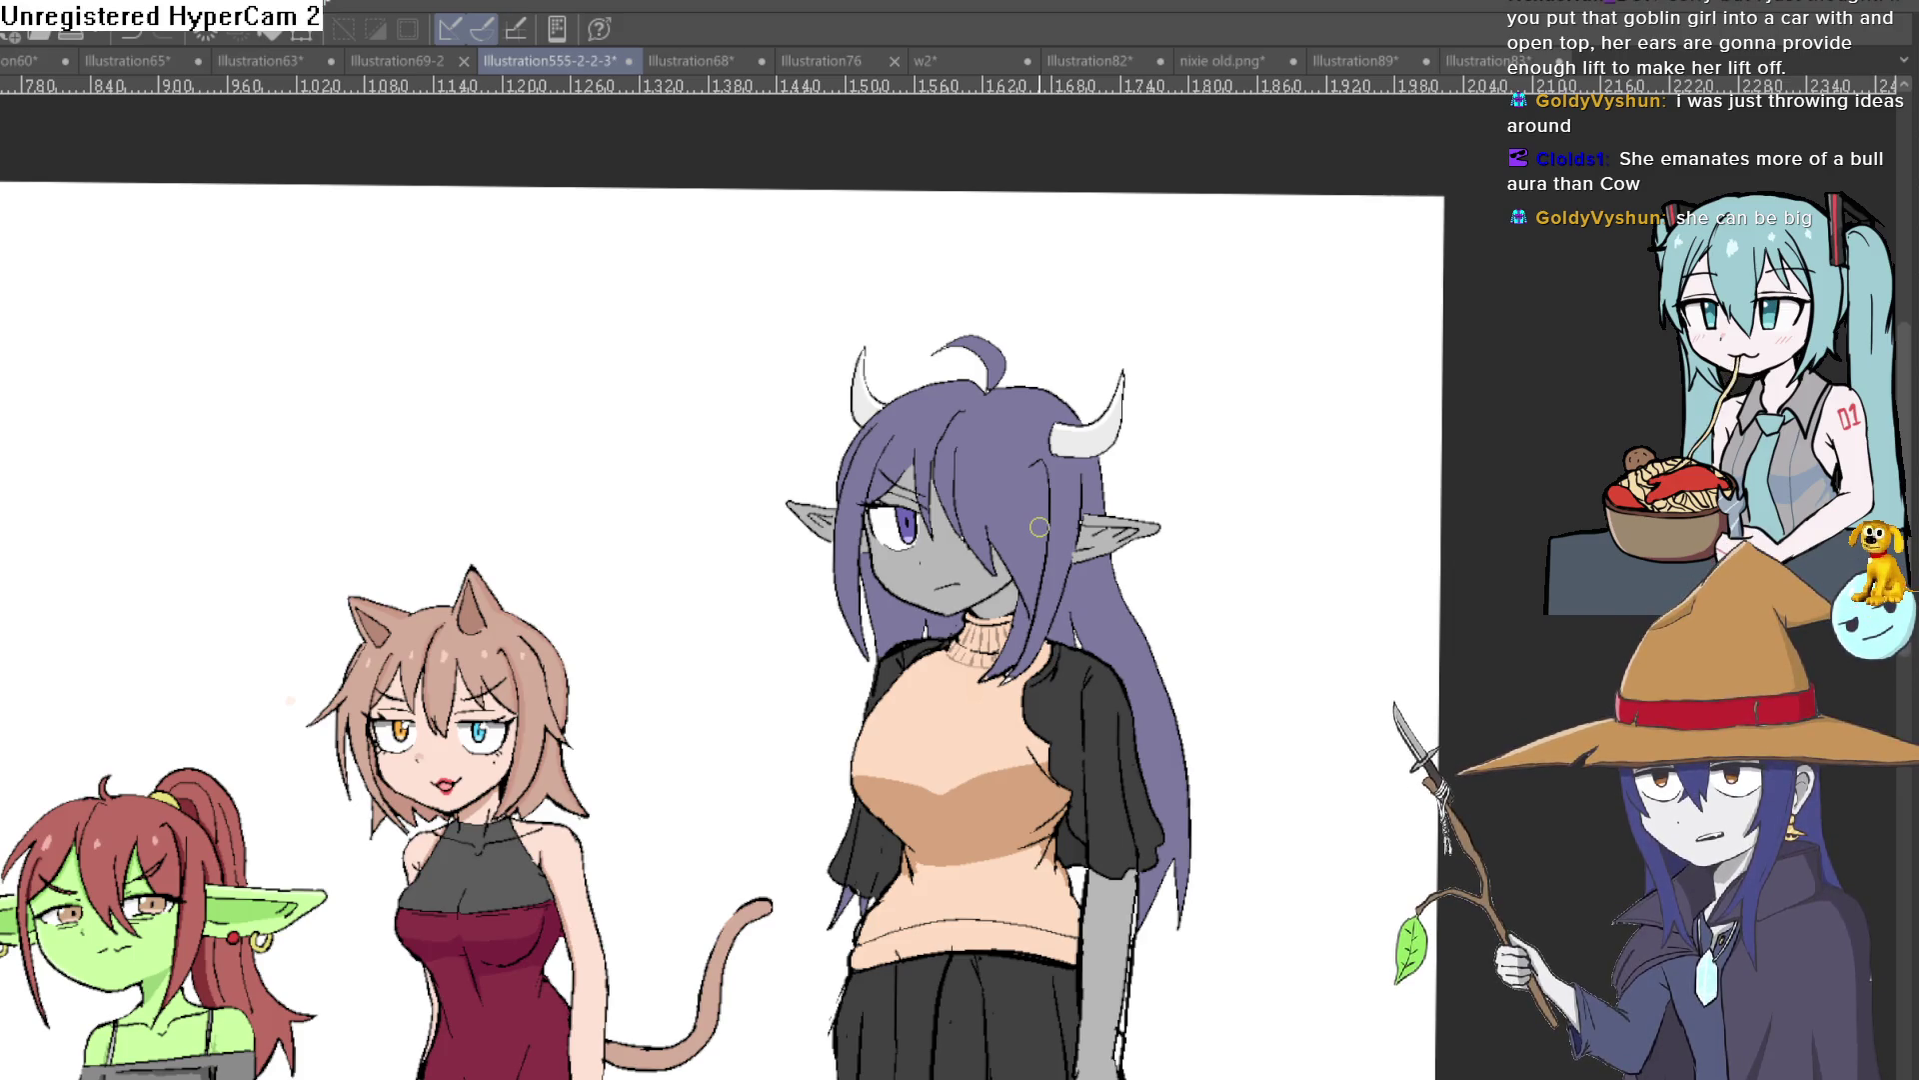
# Step: Zoom out and centre the view on the full six-girl lineup
pyautogui.scroll(-2, 1038, 527)
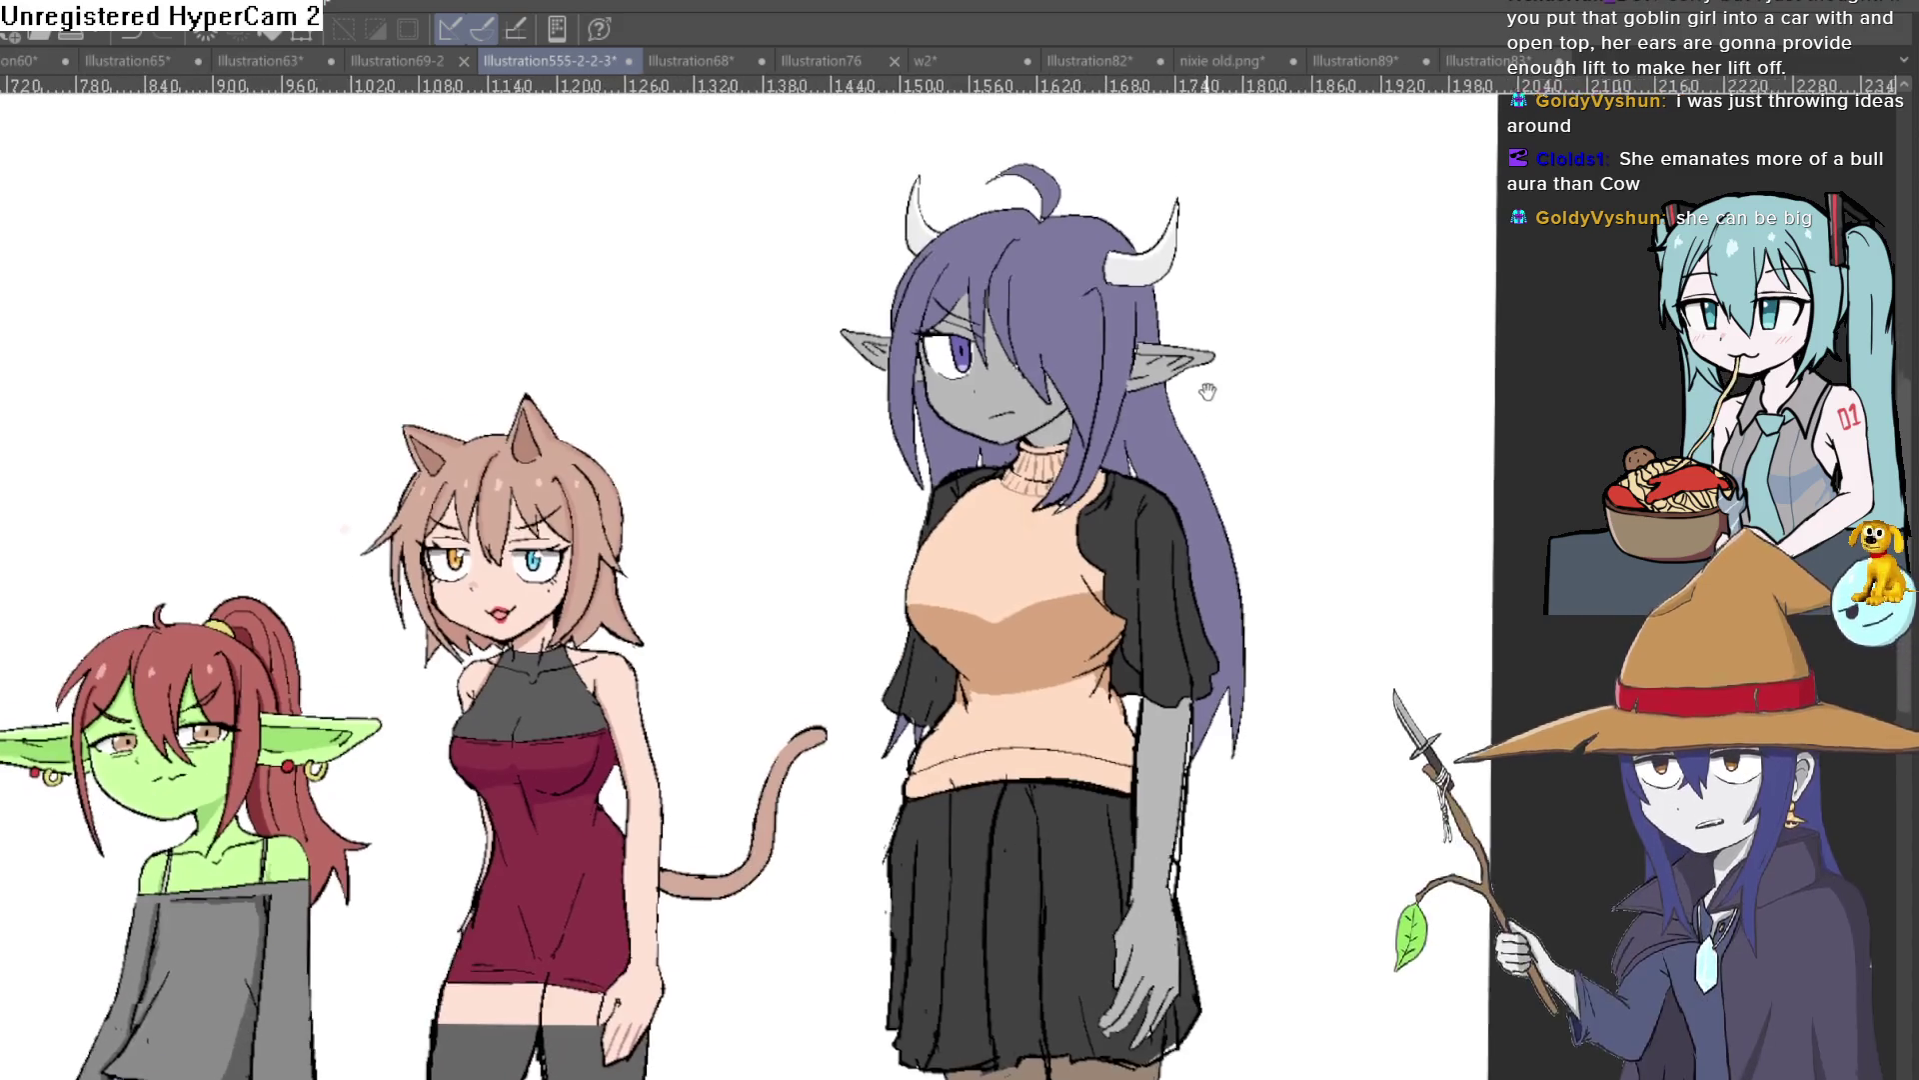
pyautogui.scroll(-3, 1039, 527)
pyautogui.scroll(5, 1207, 383)
pyautogui.moveTo(1208, 383); pyautogui.dragTo(1119, 434)
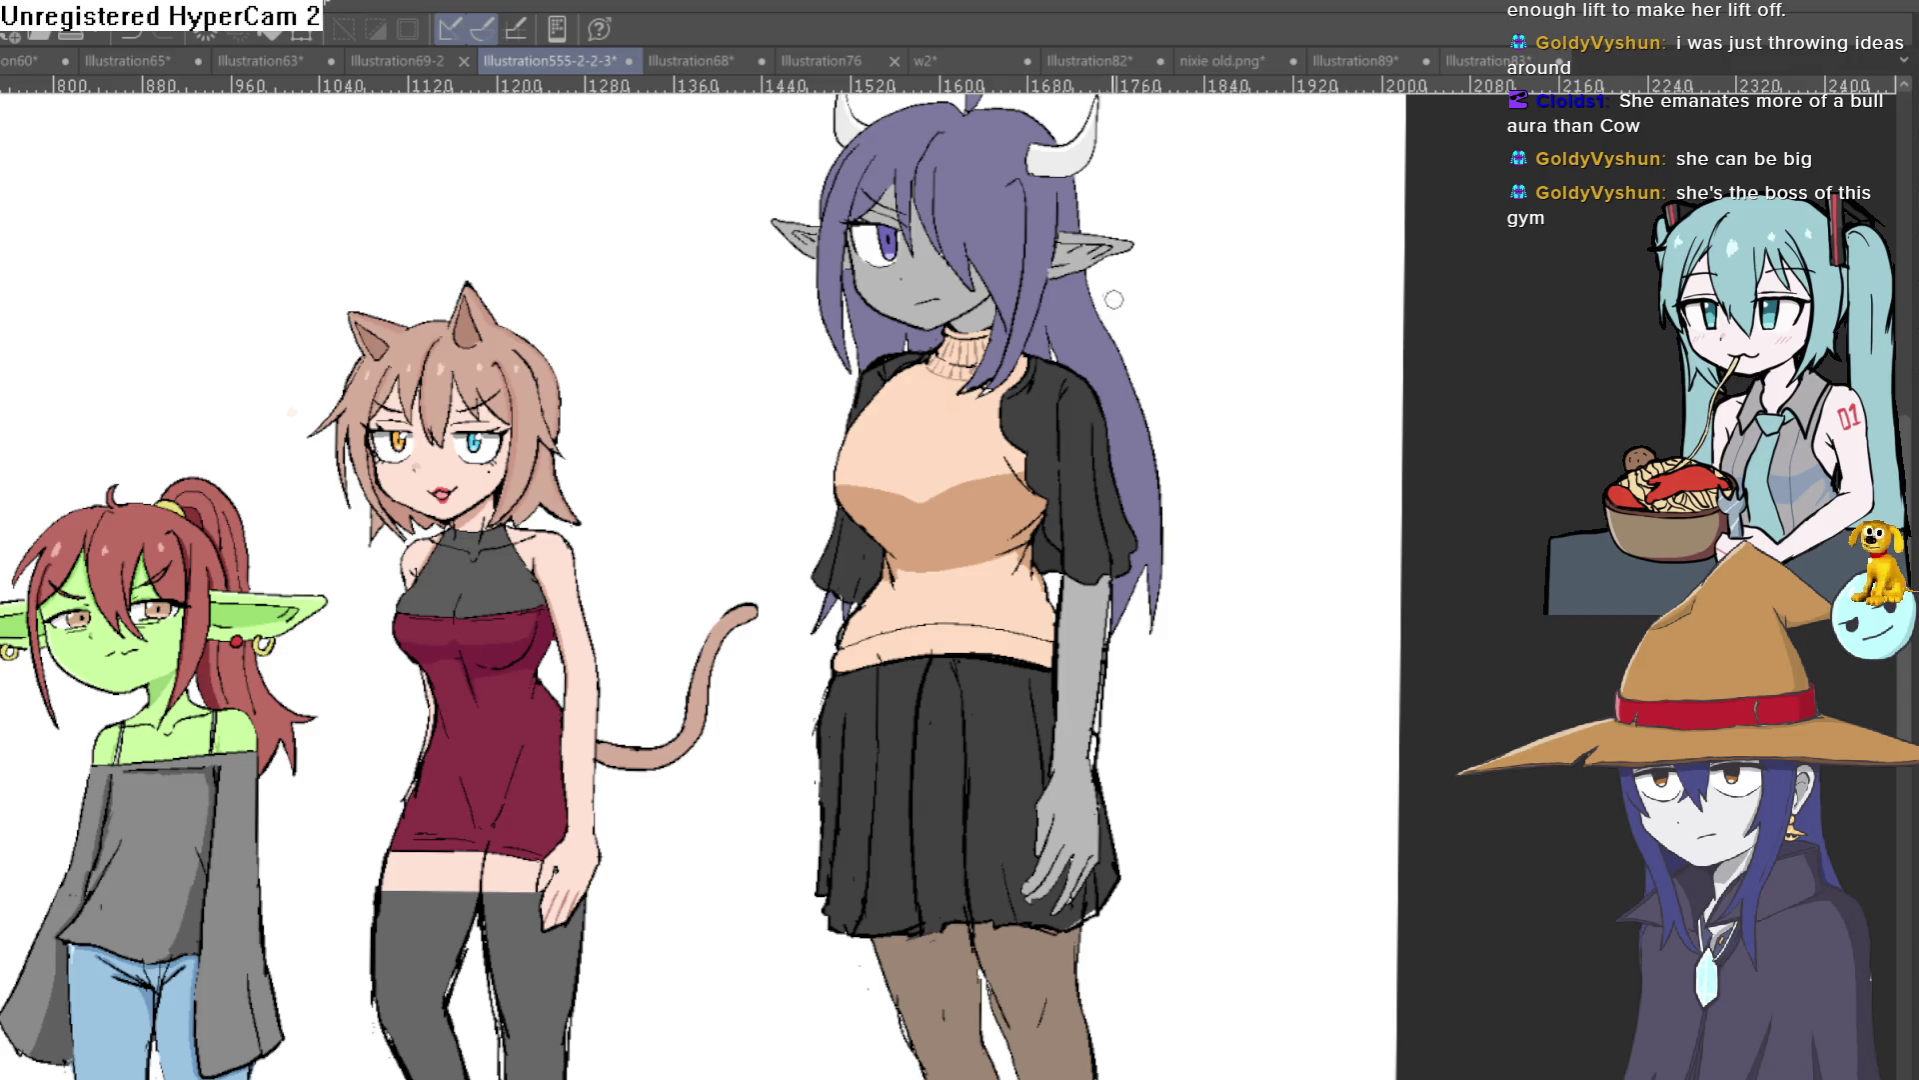
pyautogui.scroll(-5, 1109, 450)
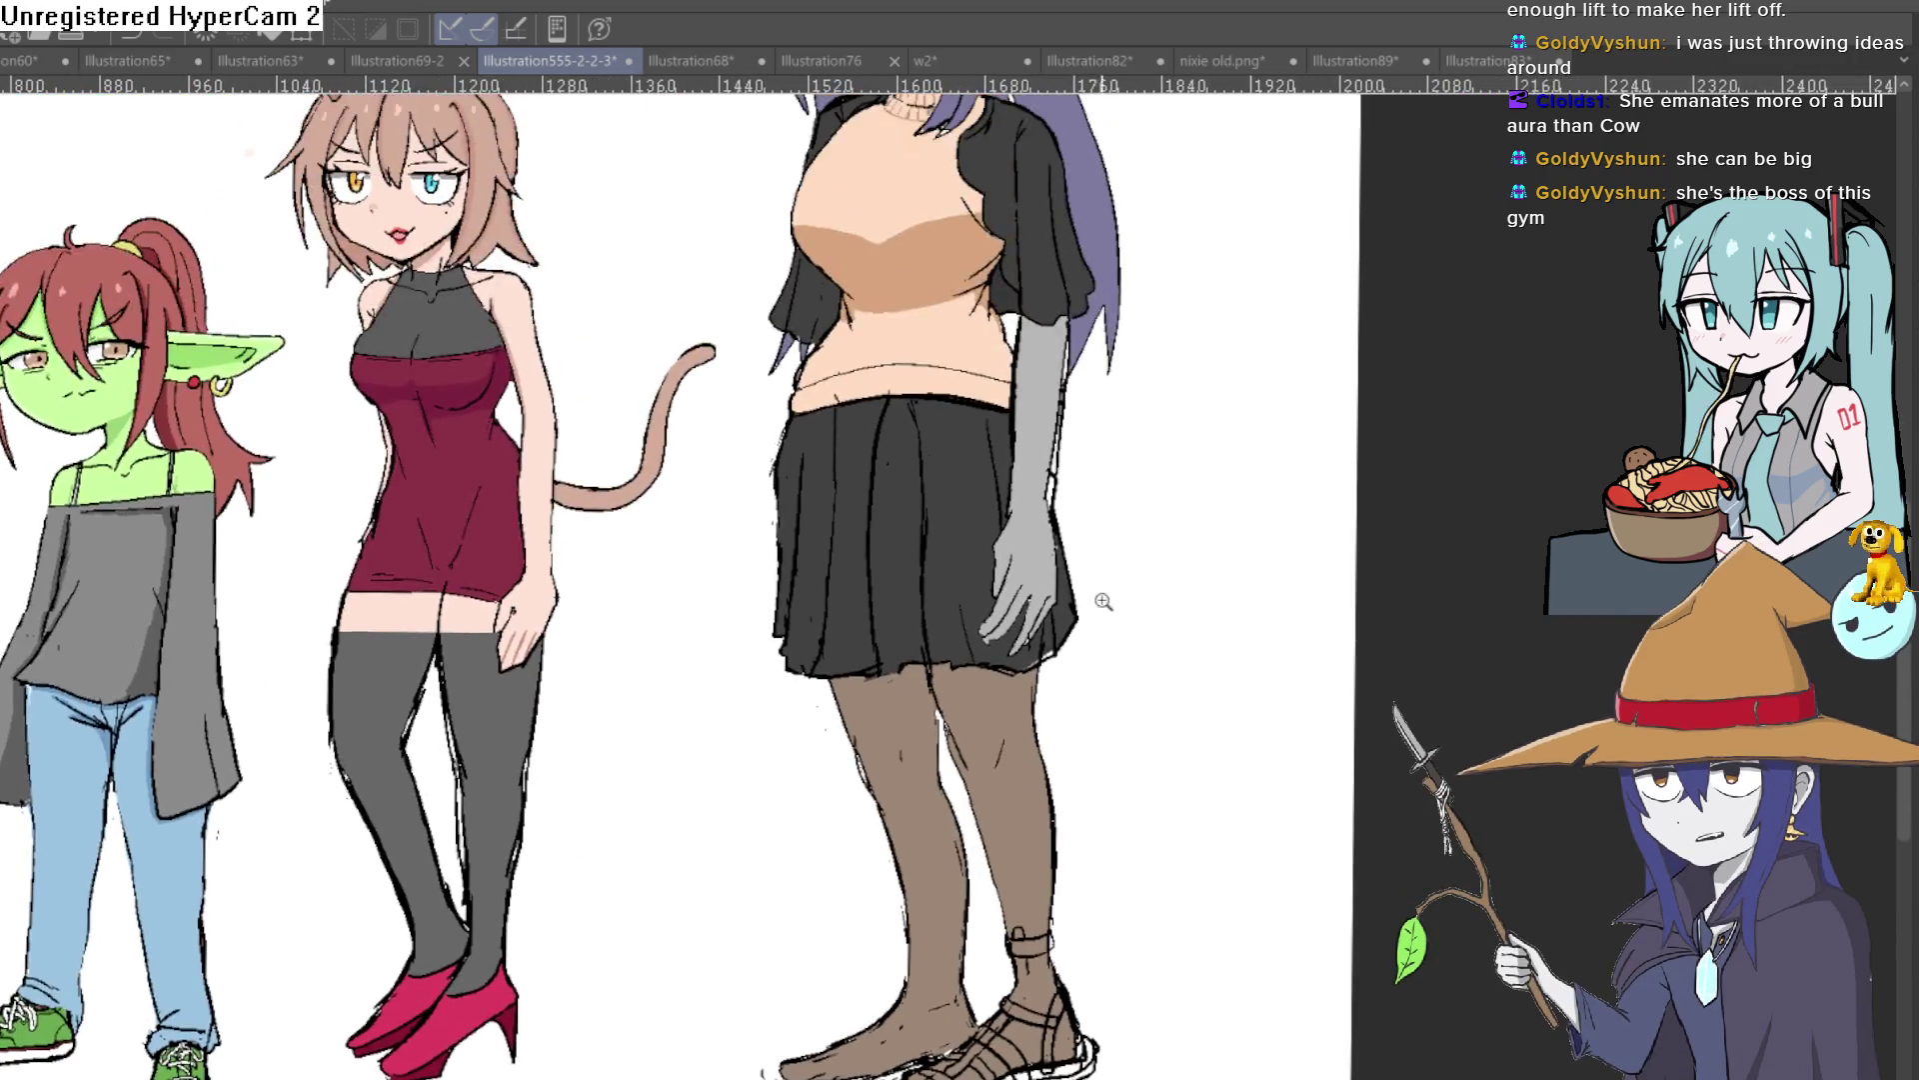
pyautogui.scroll(-3, 1102, 603)
pyautogui.scroll(4, 1038, 590)
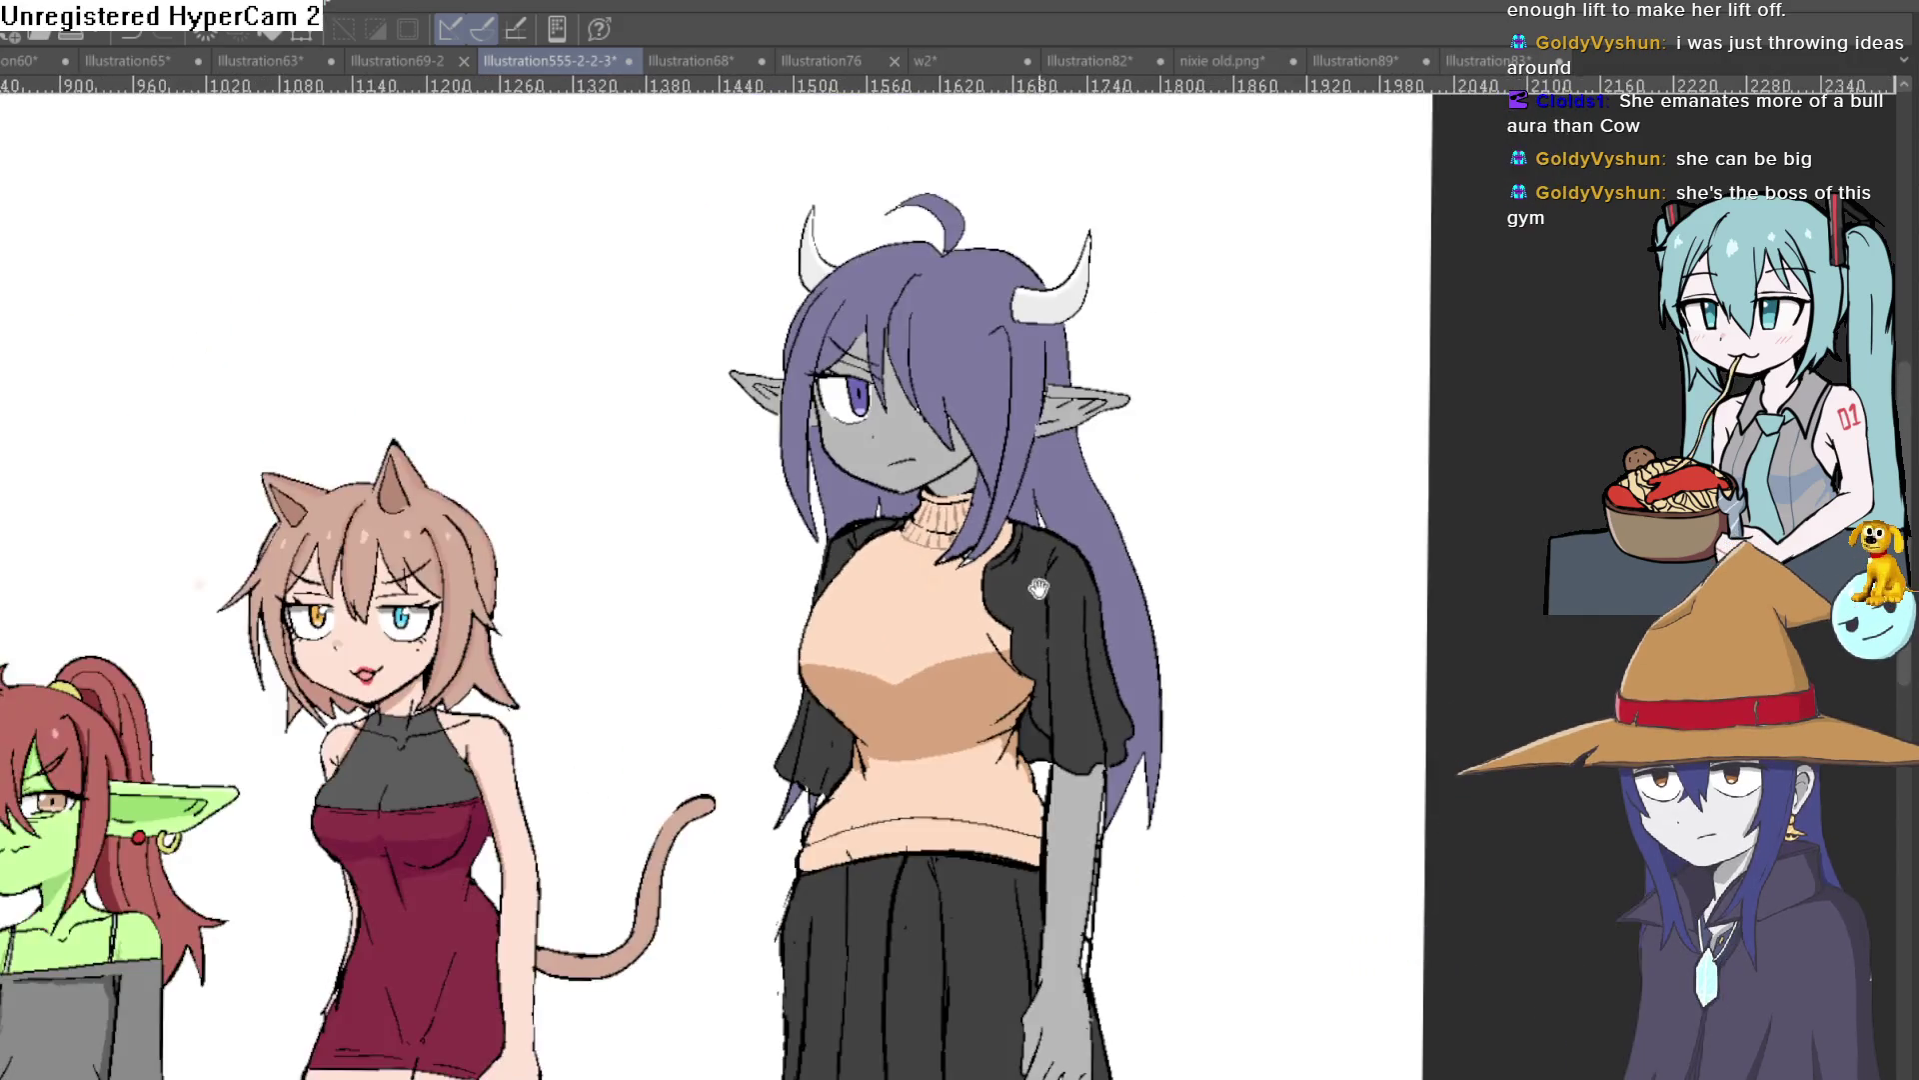
pyautogui.scroll(-1, 1392, 407)
pyautogui.scroll(1, 970, 529)
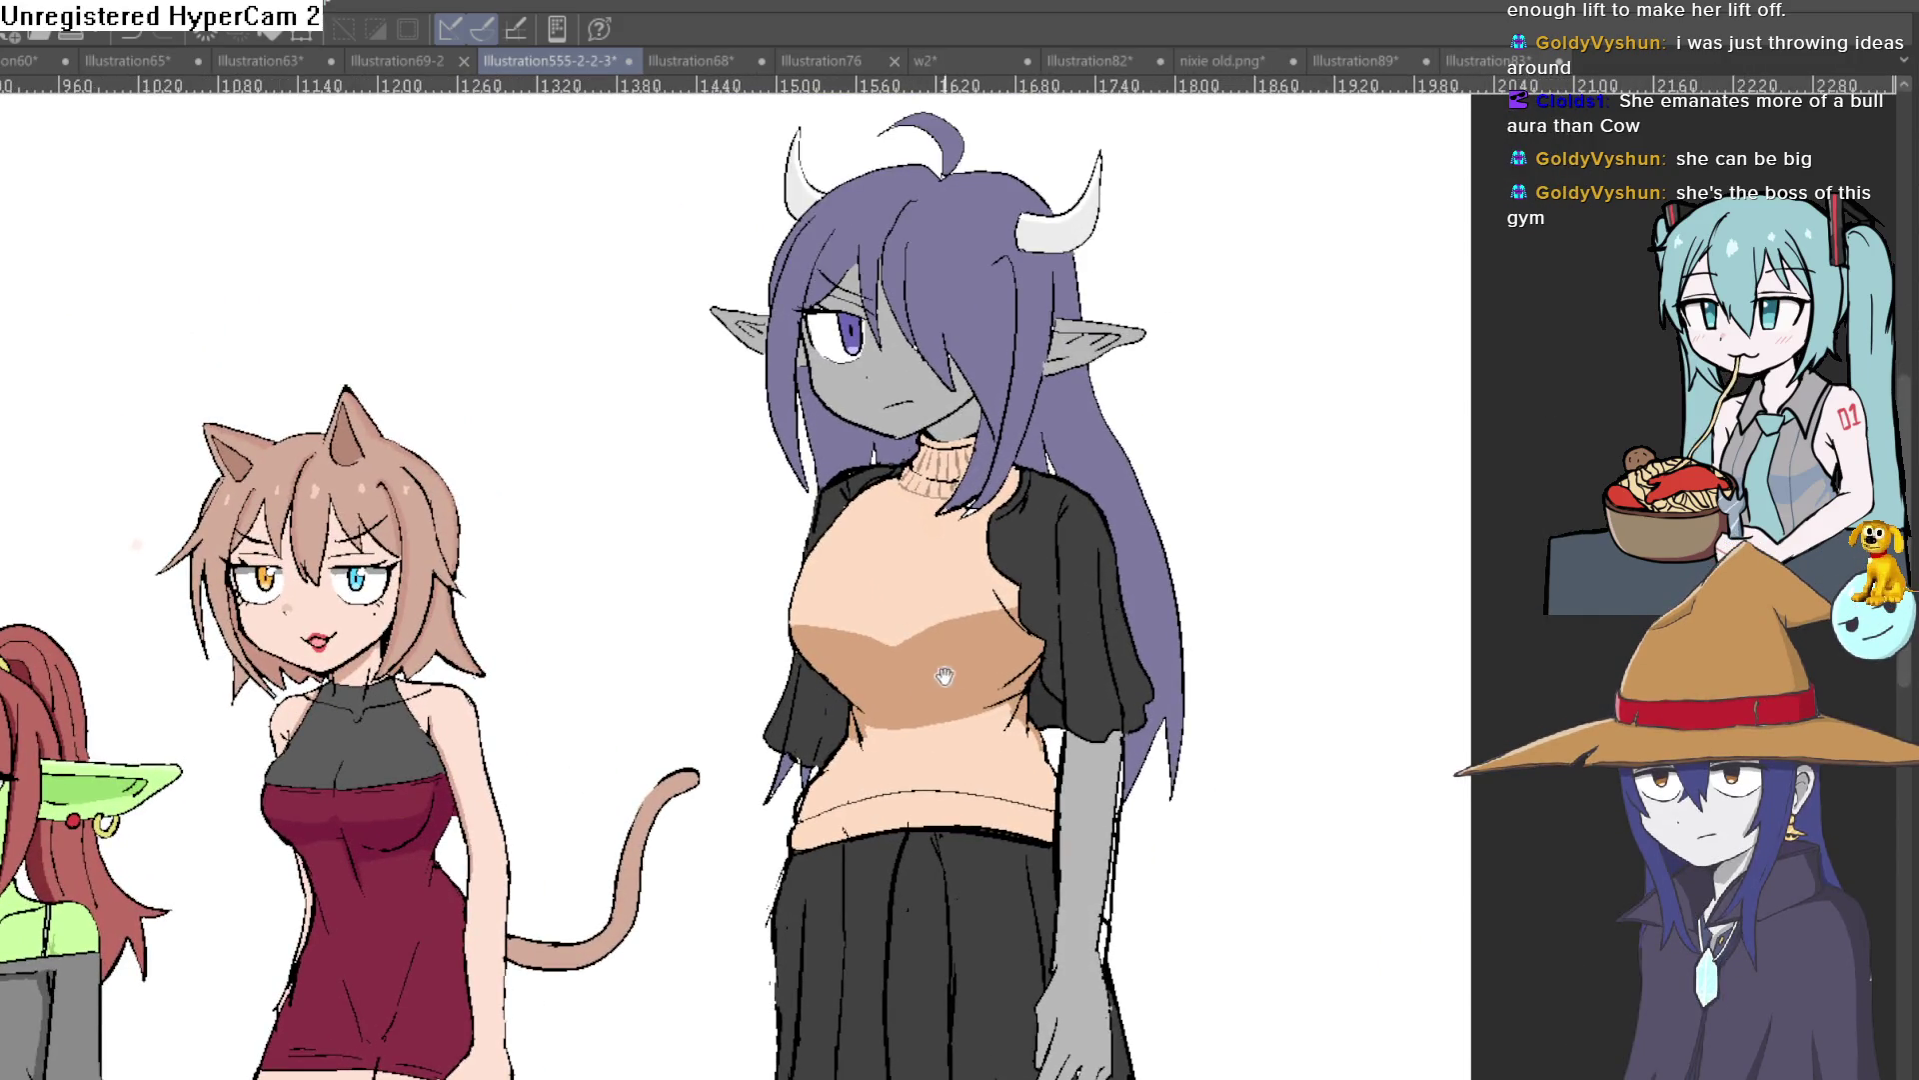
pyautogui.scroll(-2, 954, 672)
pyautogui.scroll(-2, 1000, 620)
pyautogui.scroll(-1, 1114, 557)
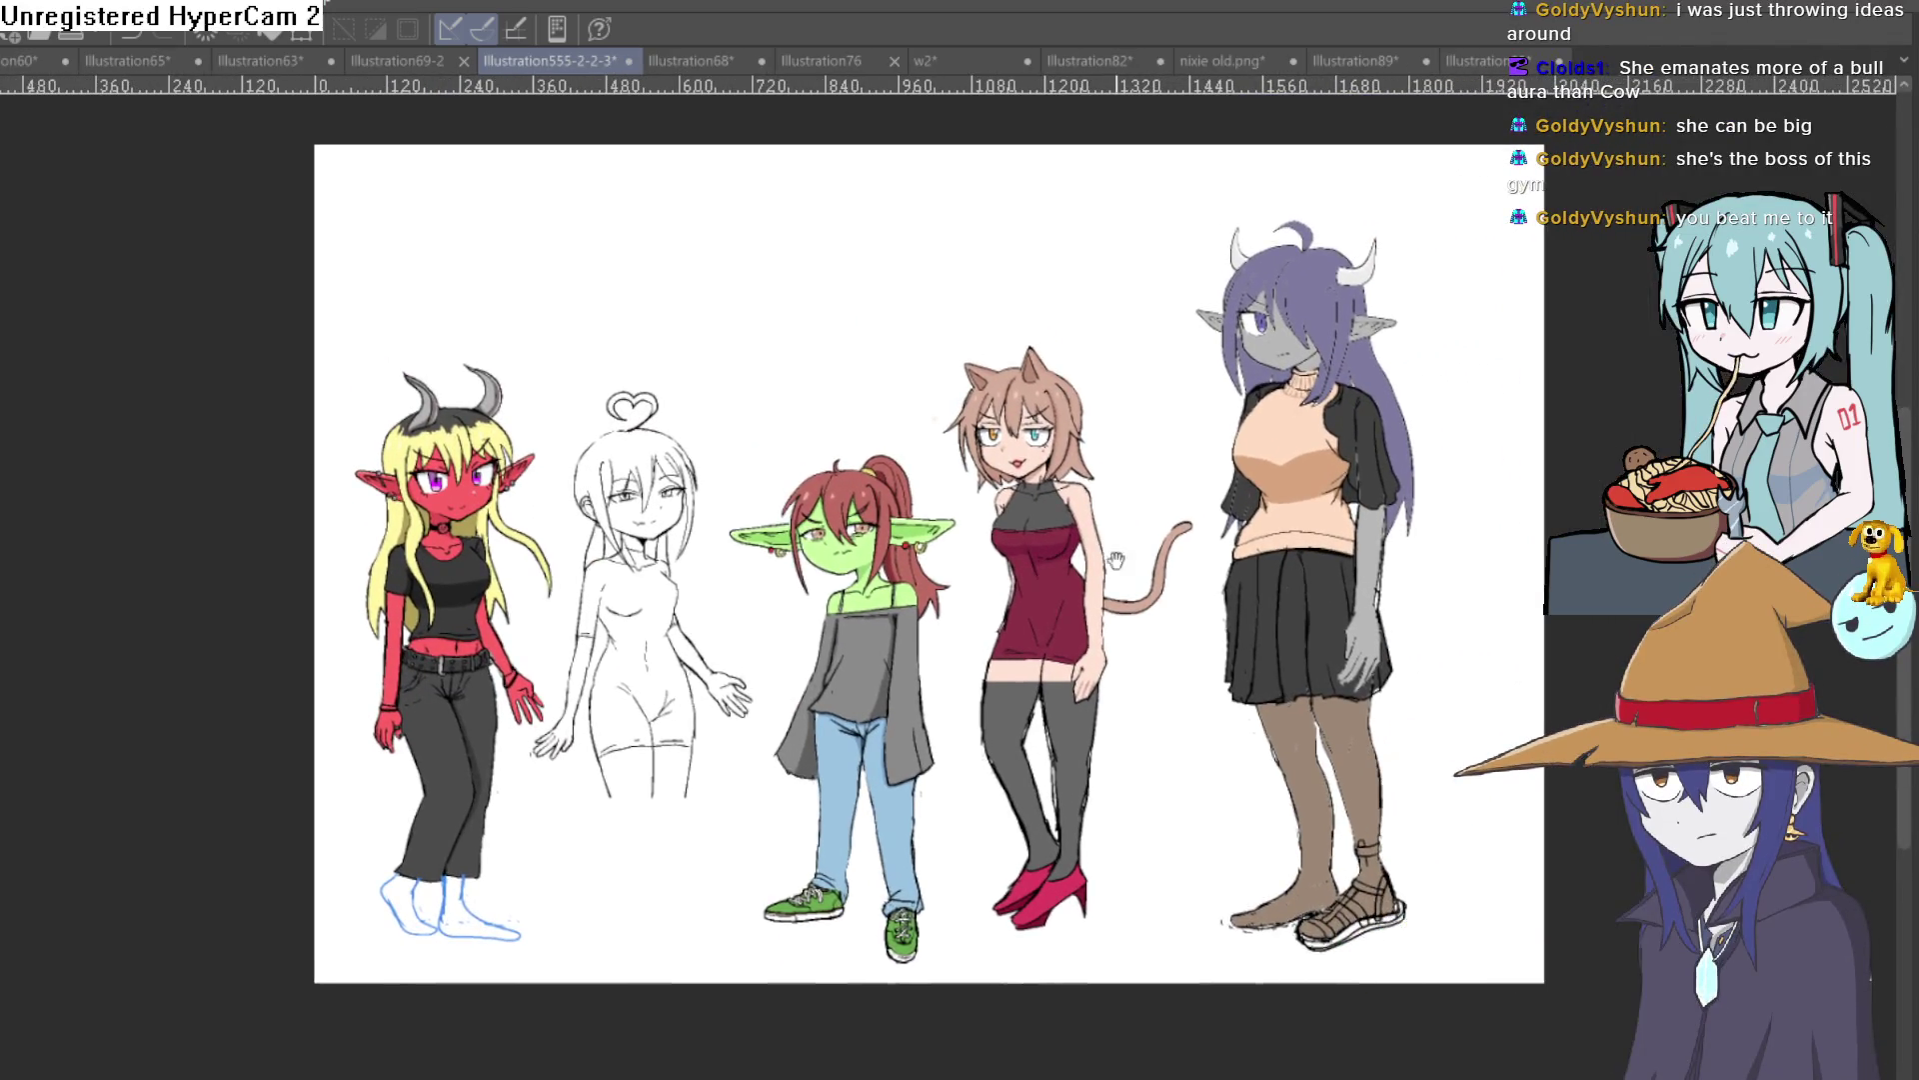
pyautogui.moveTo(1114, 557)
pyautogui.mouseDown()
pyautogui.moveTo(1083, 556)
pyautogui.moveTo(1106, 510)
pyautogui.mouseUp()
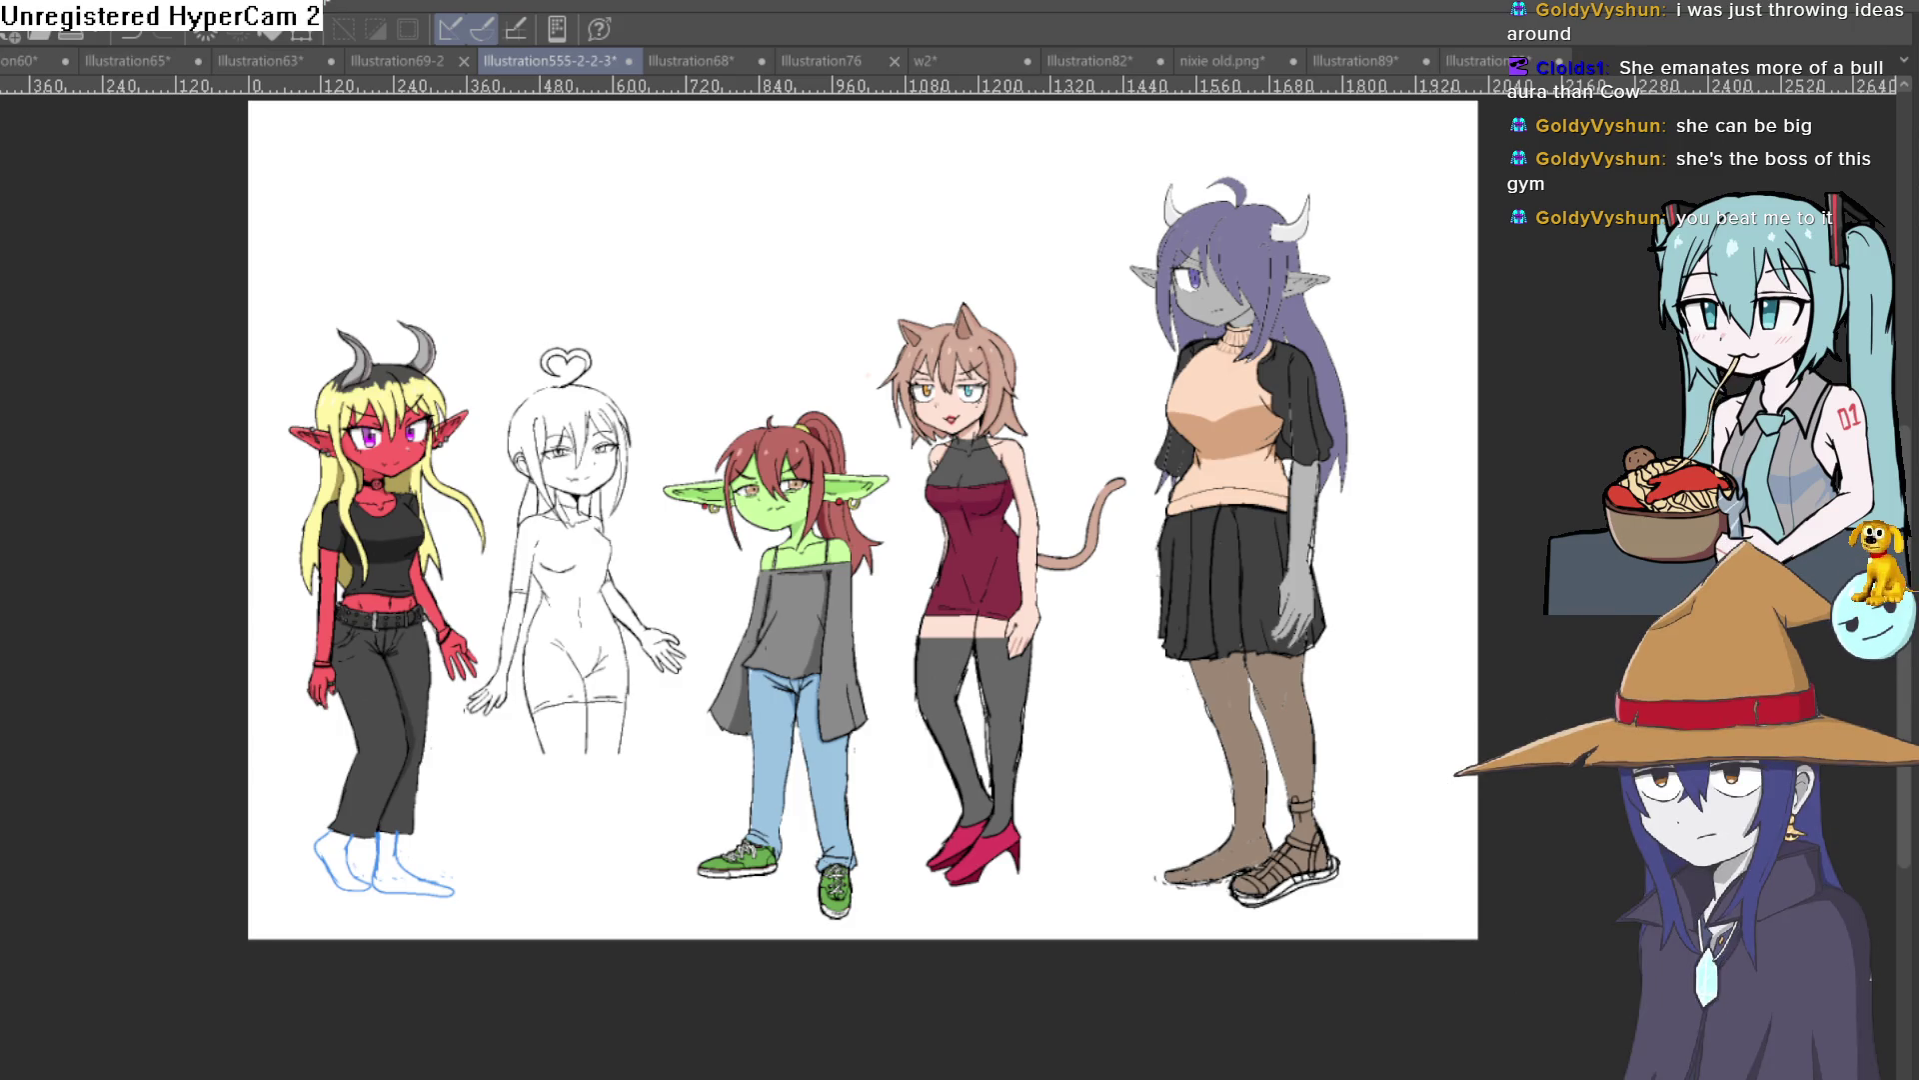
# Step: Compare dark tights against jeans through undo/redo, settling on the goblin's light-blue jeans
pyautogui.hotkey('ctrl', 'z')
pyautogui.hotkey('ctrl', 'y')
pyautogui.hotkey('ctrl', 'z')
pyautogui.hotkey('ctrl', 'y')
pyautogui.hotkey('ctrl', 'z')
pyautogui.hotkey('ctrl', 'y')
pyautogui.hotkey('ctrl', 'z')
pyautogui.hotkey('ctrl', 'y')
pyautogui.hotkey('ctrl', 'z')
pyautogui.hotkey('ctrl', 'y')
pyautogui.hotkey('ctrl', 'z')
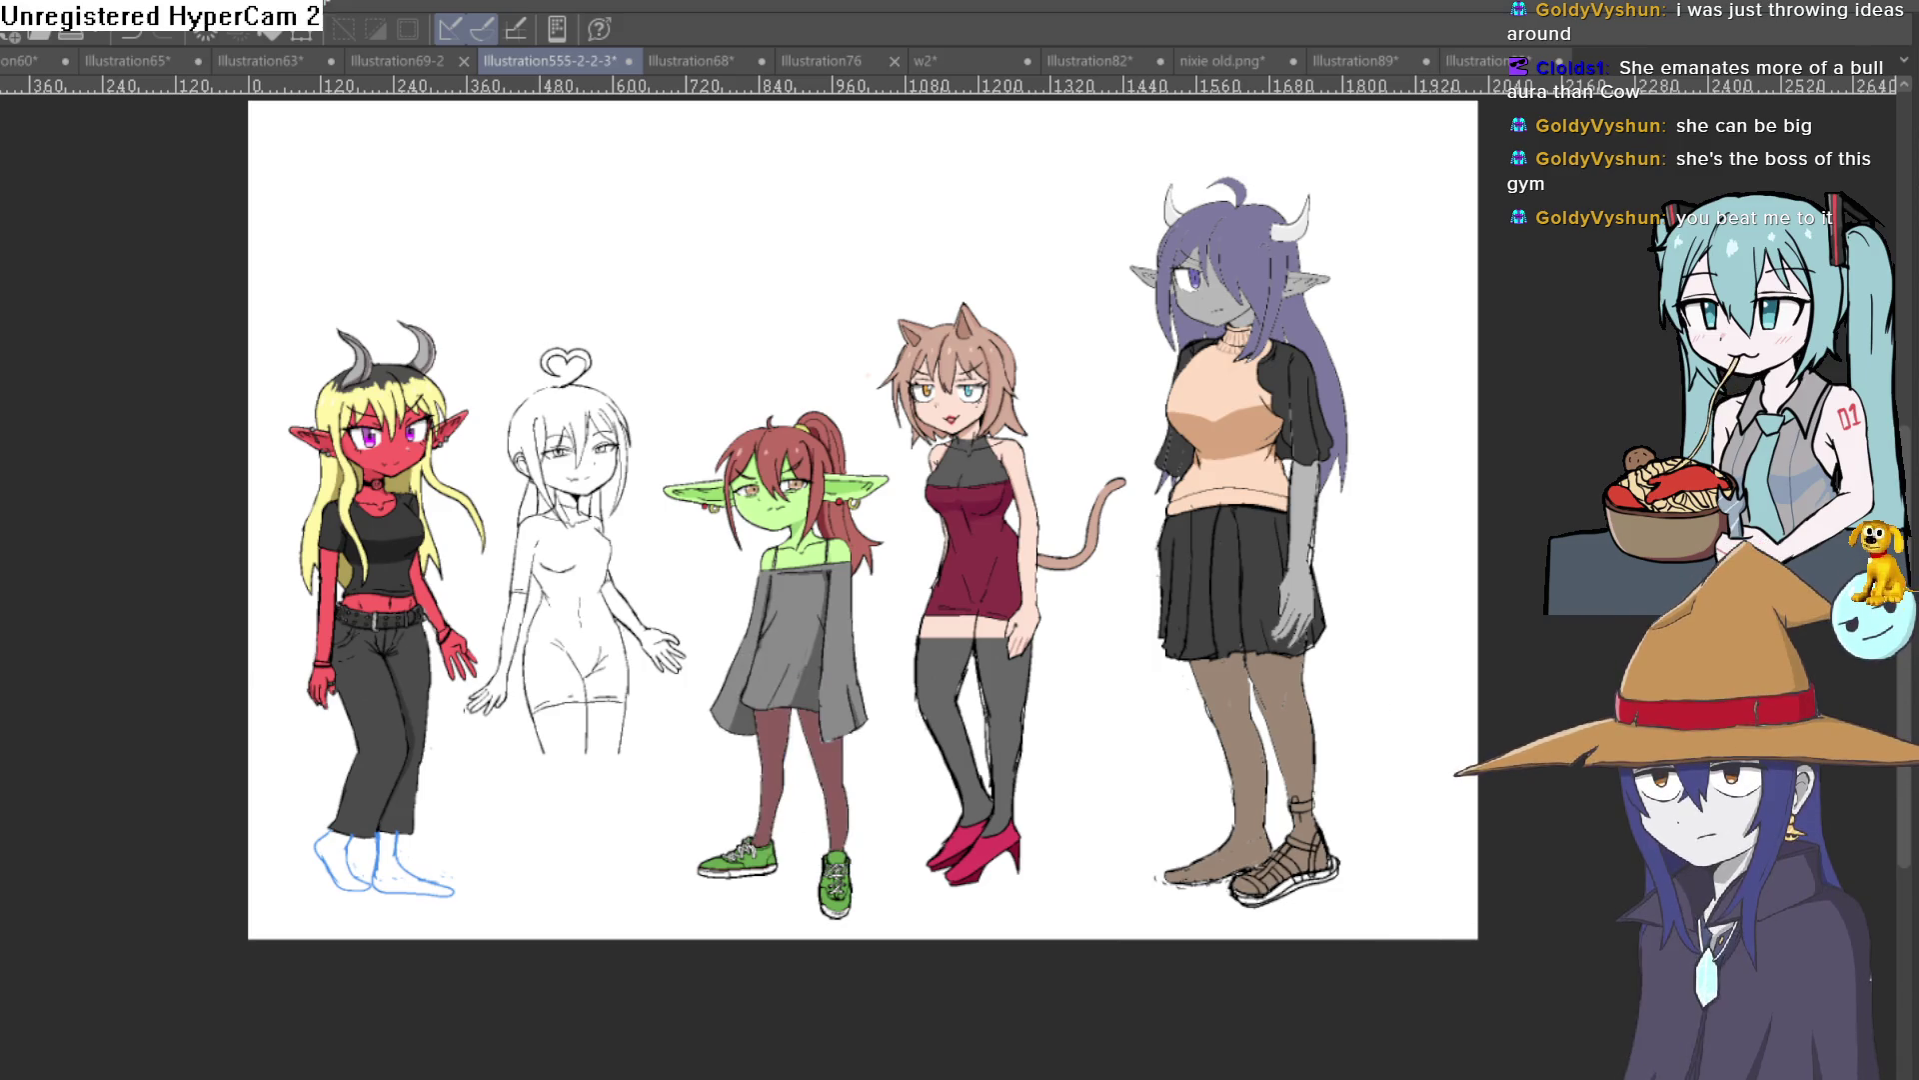
pyautogui.hotkey('ctrl', 'y')
pyautogui.hotkey('ctrl', 'z')
pyautogui.hotkey('ctrl', 'y')
pyautogui.hotkey('ctrl', 'z')
pyautogui.hotkey('ctrl', 'y')
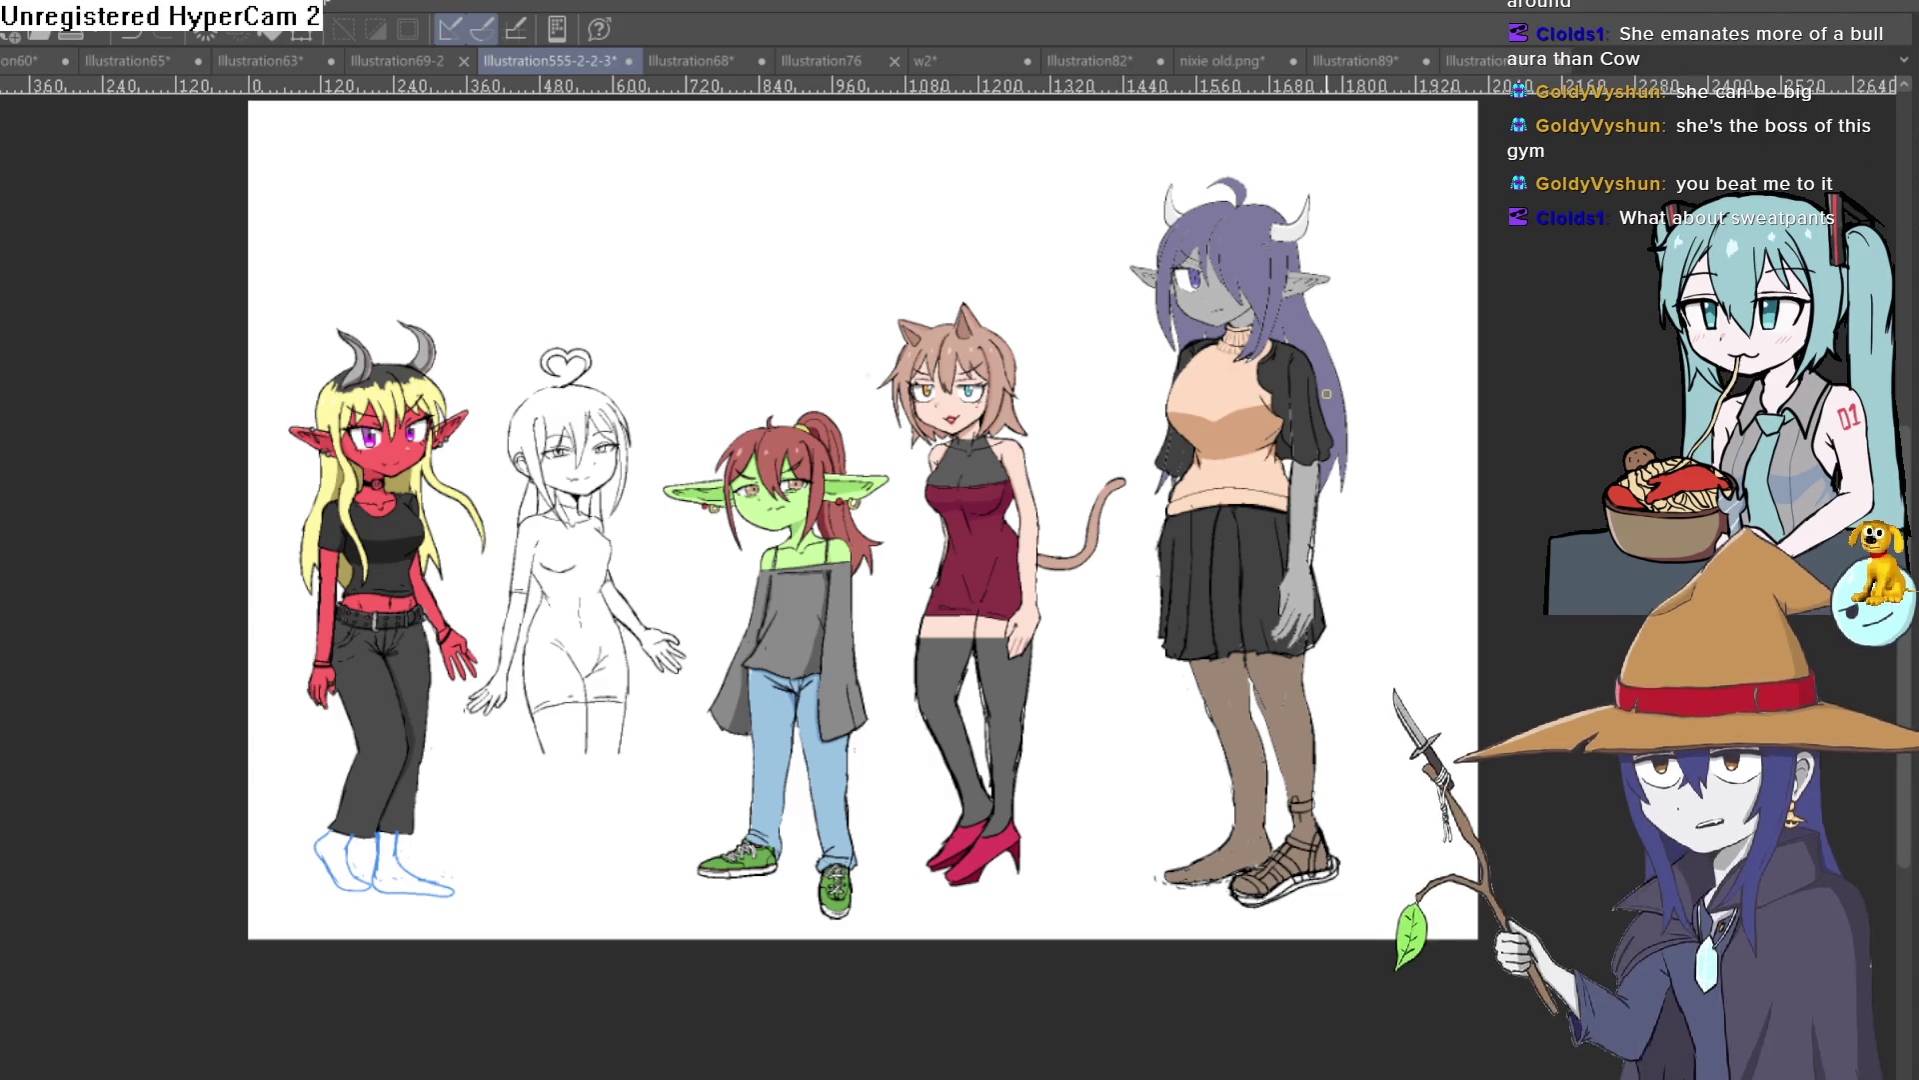
pyautogui.scroll(3, 812, 494)
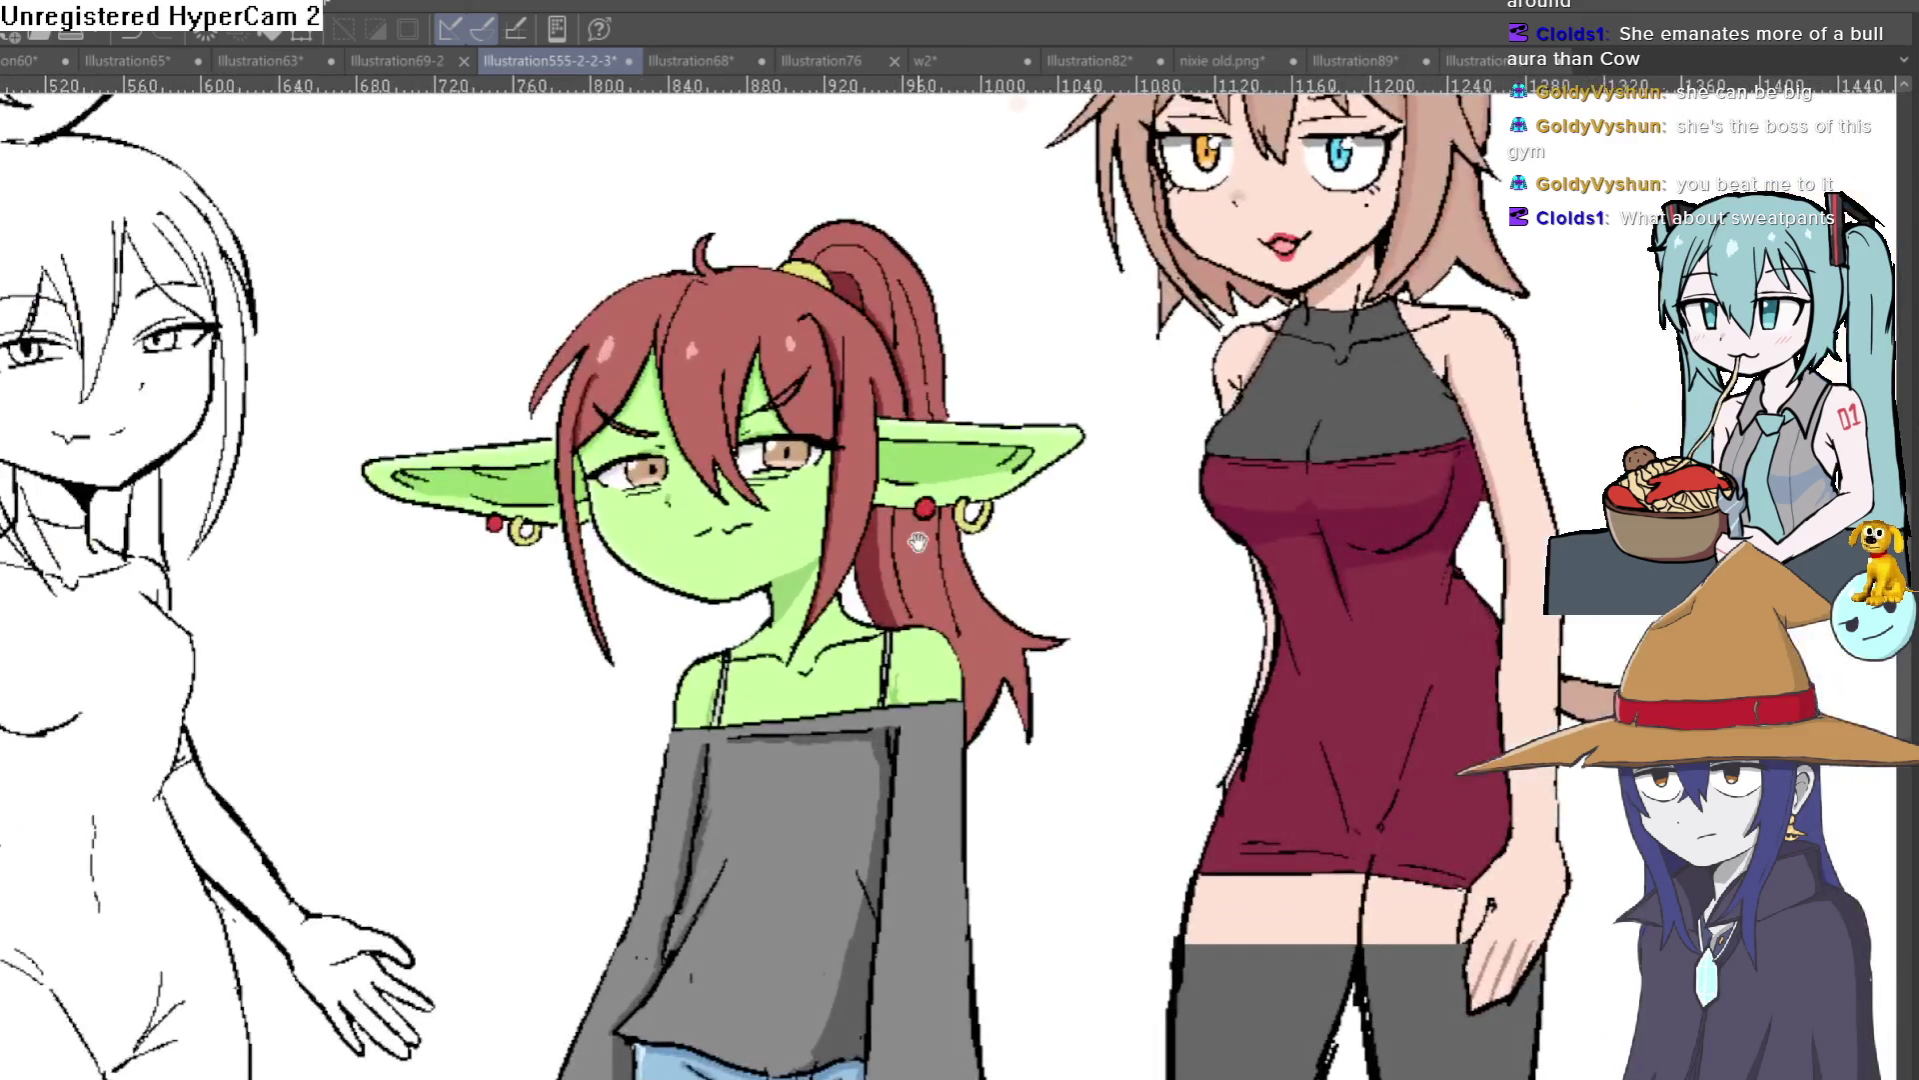
pyautogui.scroll(2, 830, 519)
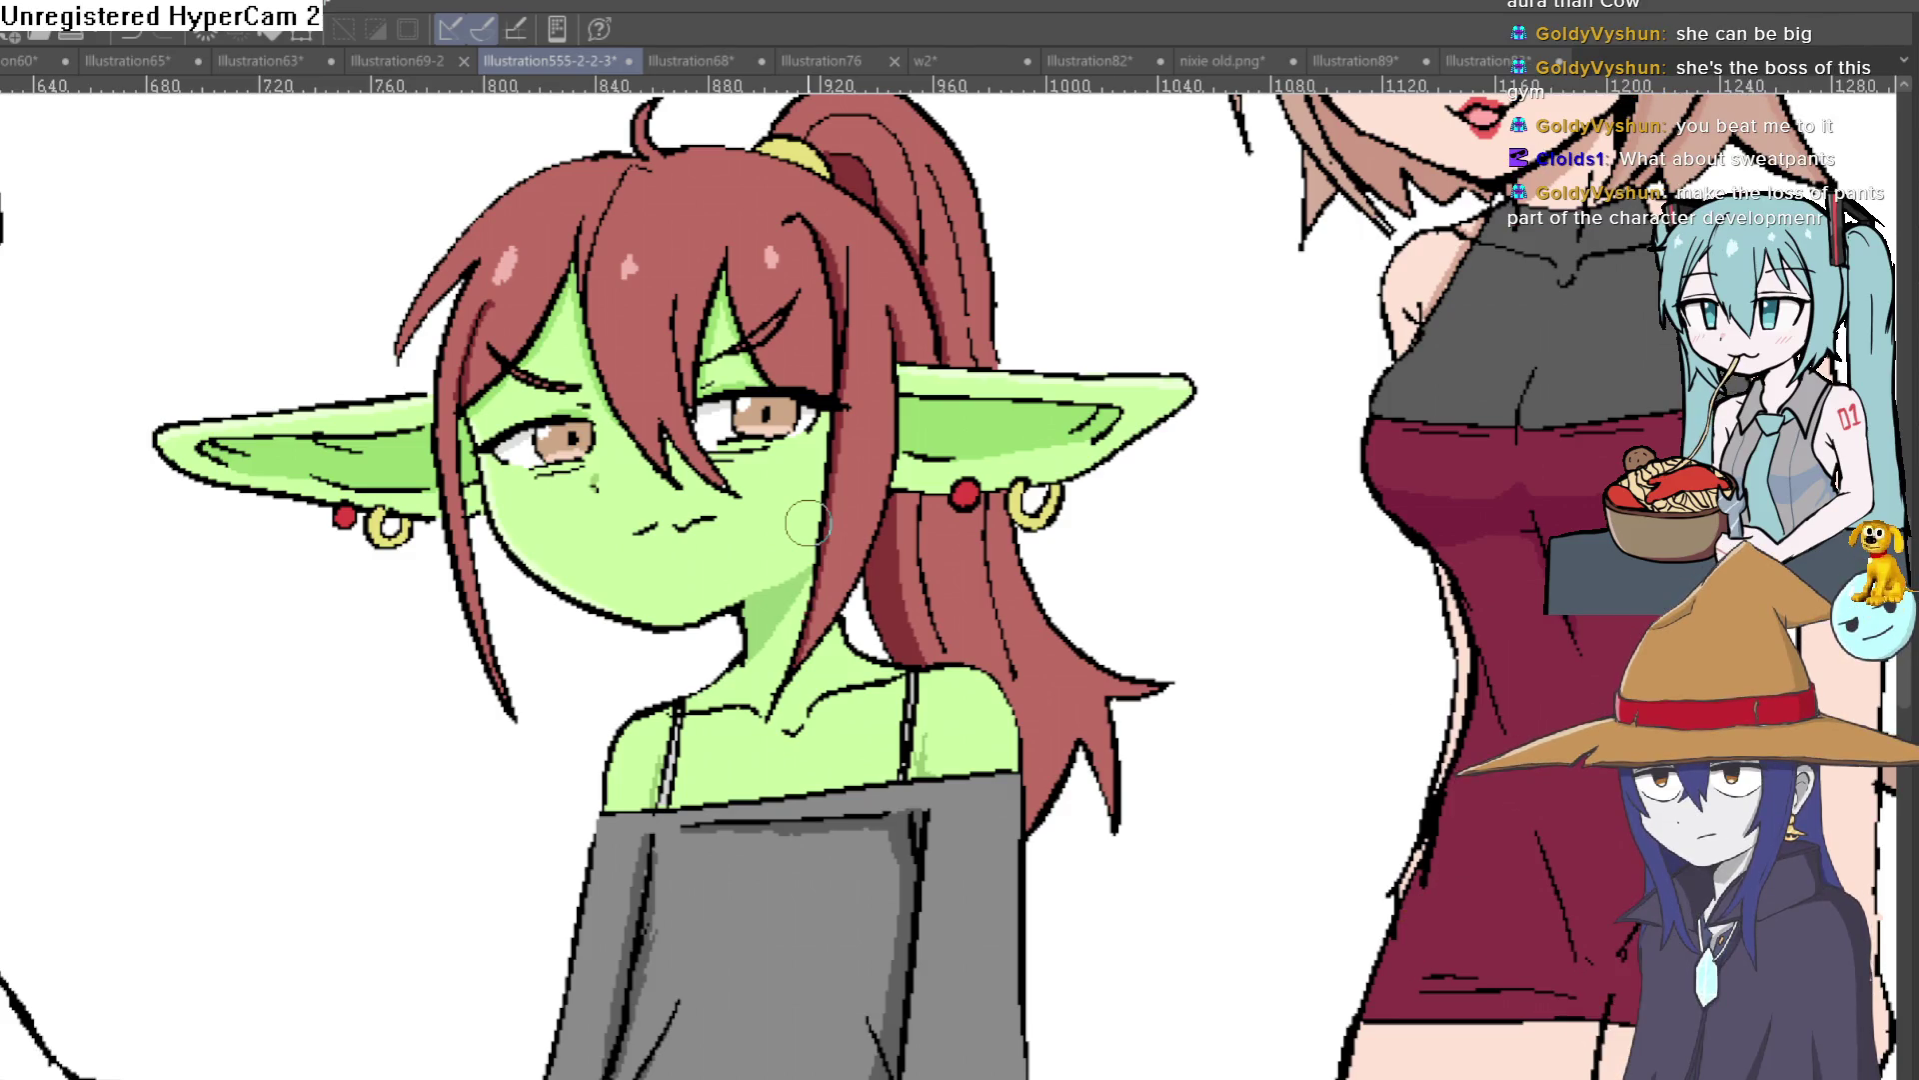
pyautogui.moveTo(1216, 769); pyautogui.dragTo(1158, 545)
pyautogui.scroll(-5, 1157, 545)
pyautogui.scroll(1, 1095, 584)
pyautogui.scroll(1, 1061, 630)
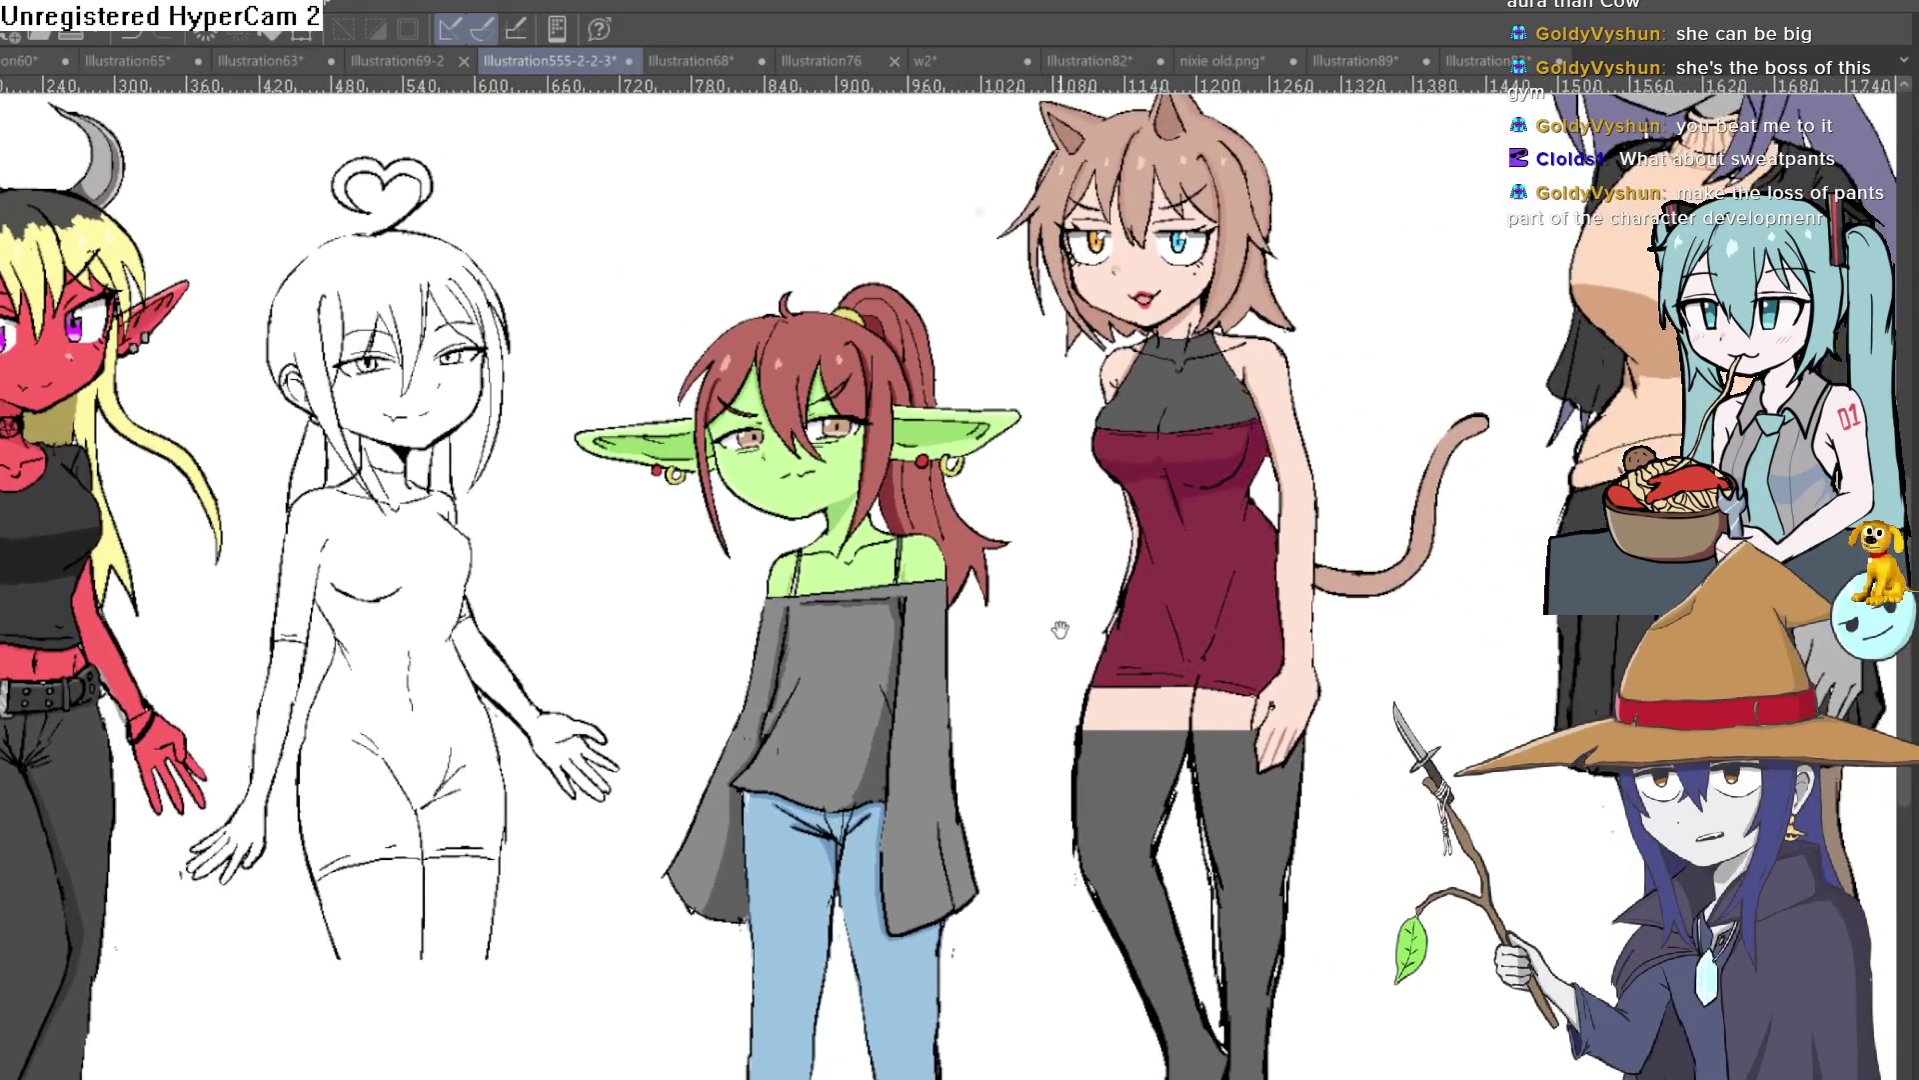
pyautogui.scroll(-2, 1060, 630)
pyautogui.scroll(1, 1061, 639)
pyautogui.scroll(-2, 1064, 659)
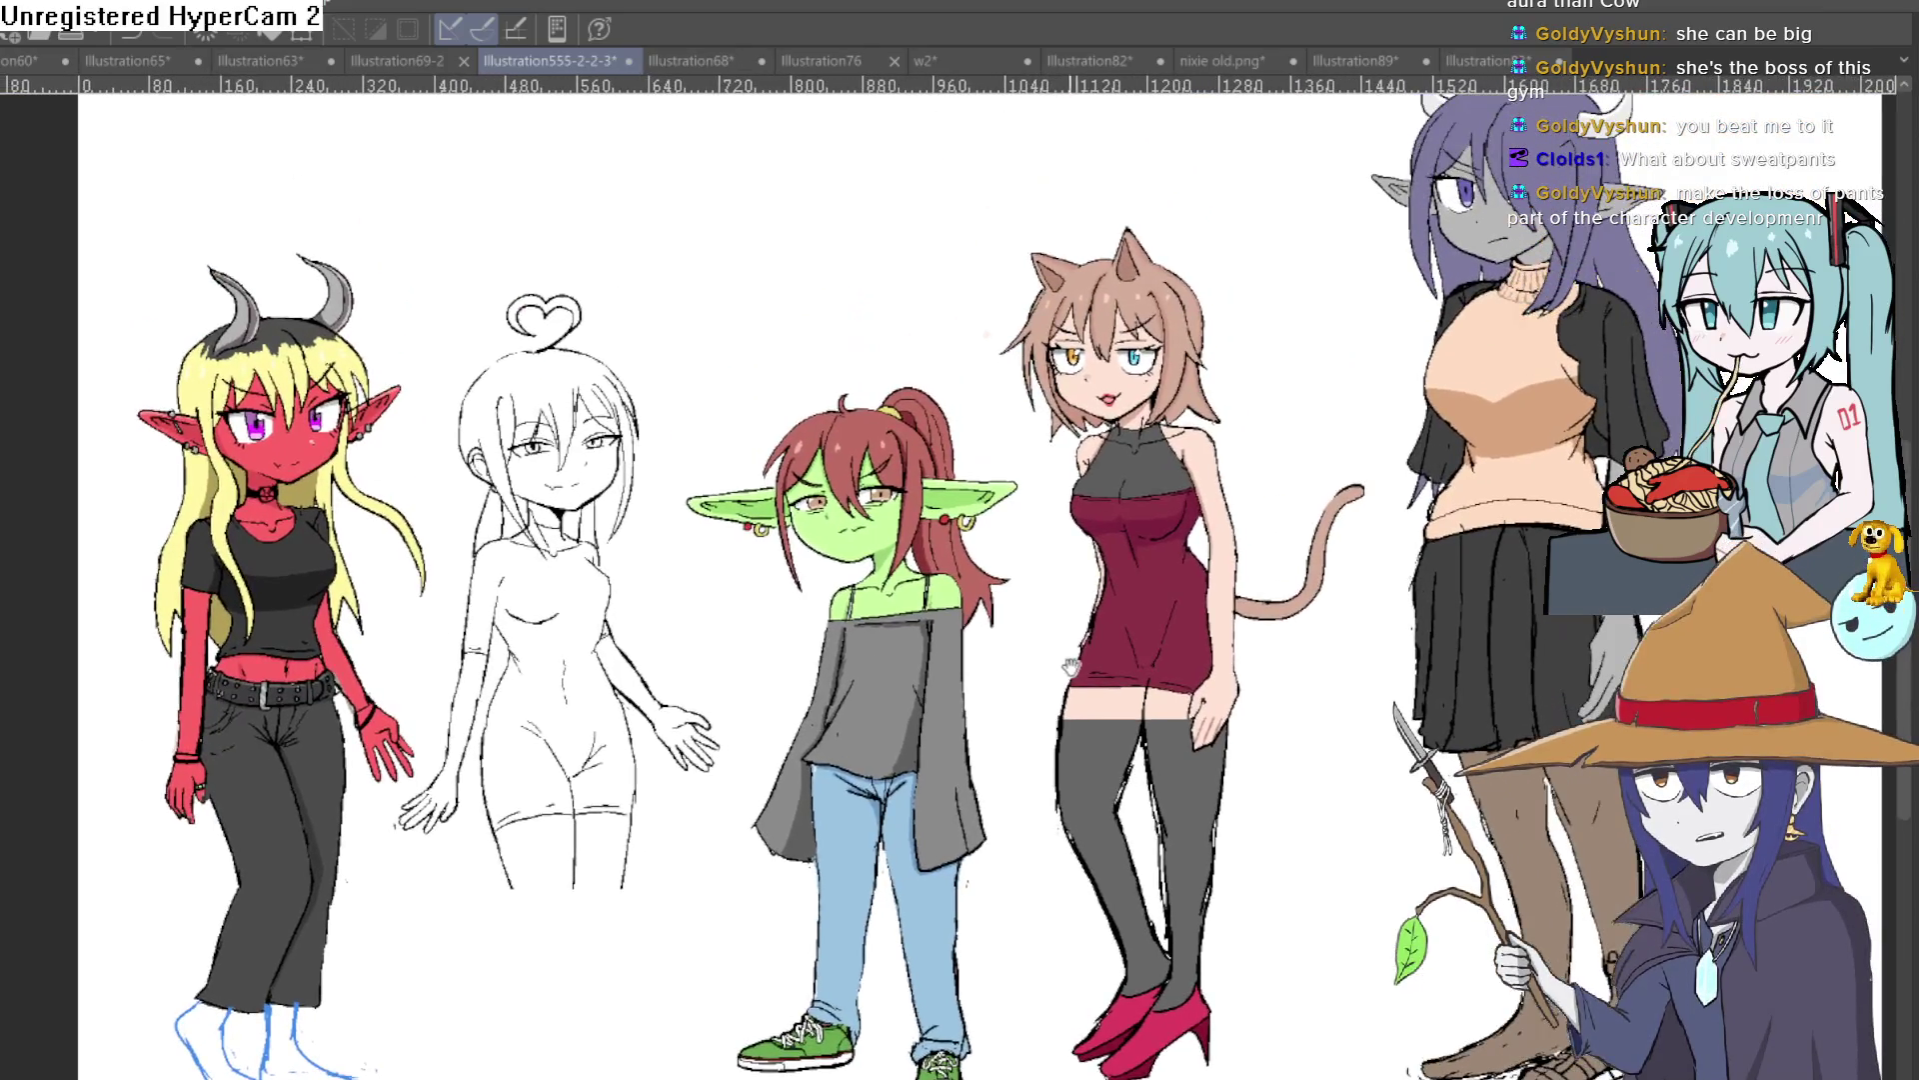
pyautogui.moveTo(1068, 675); pyautogui.dragTo(1060, 608)
pyautogui.scroll(-1, 1055, 640)
pyautogui.scroll(1, 1060, 607)
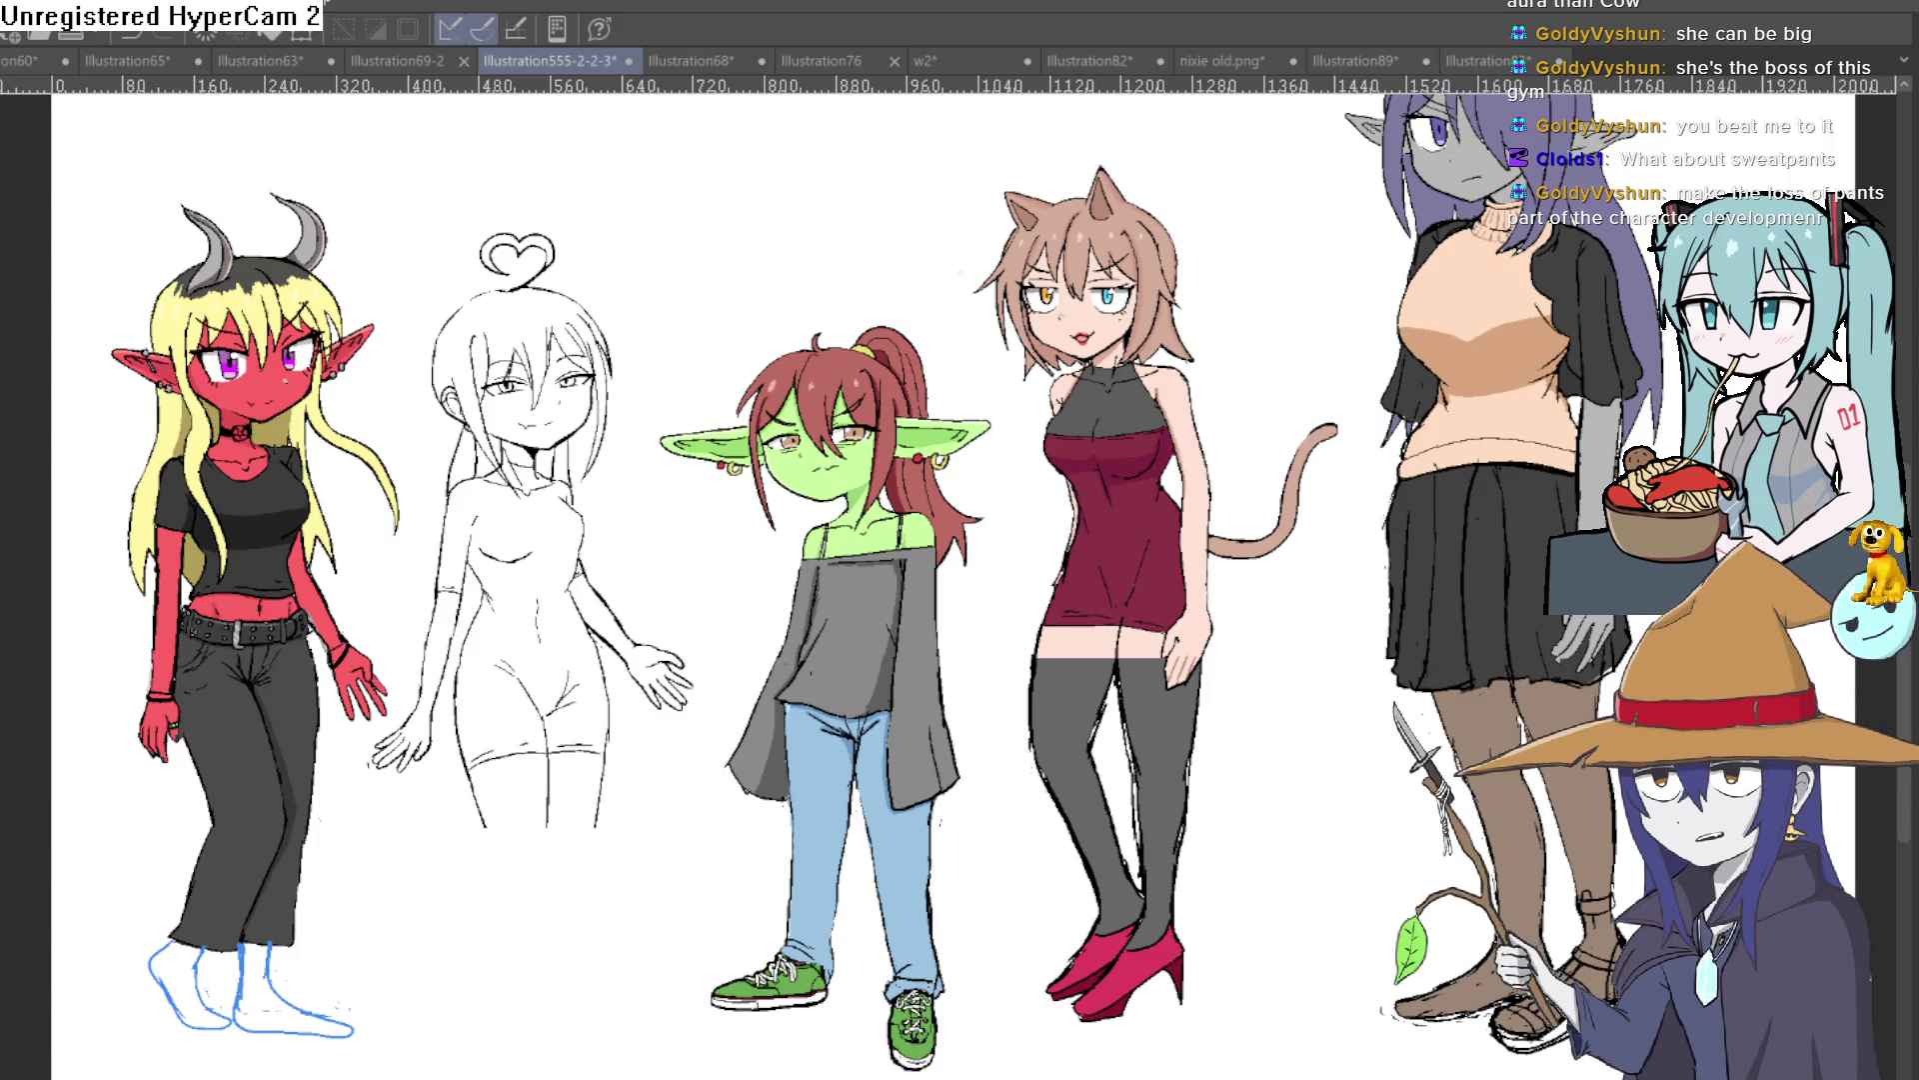
pyautogui.hotkey('ctrl', 'z')
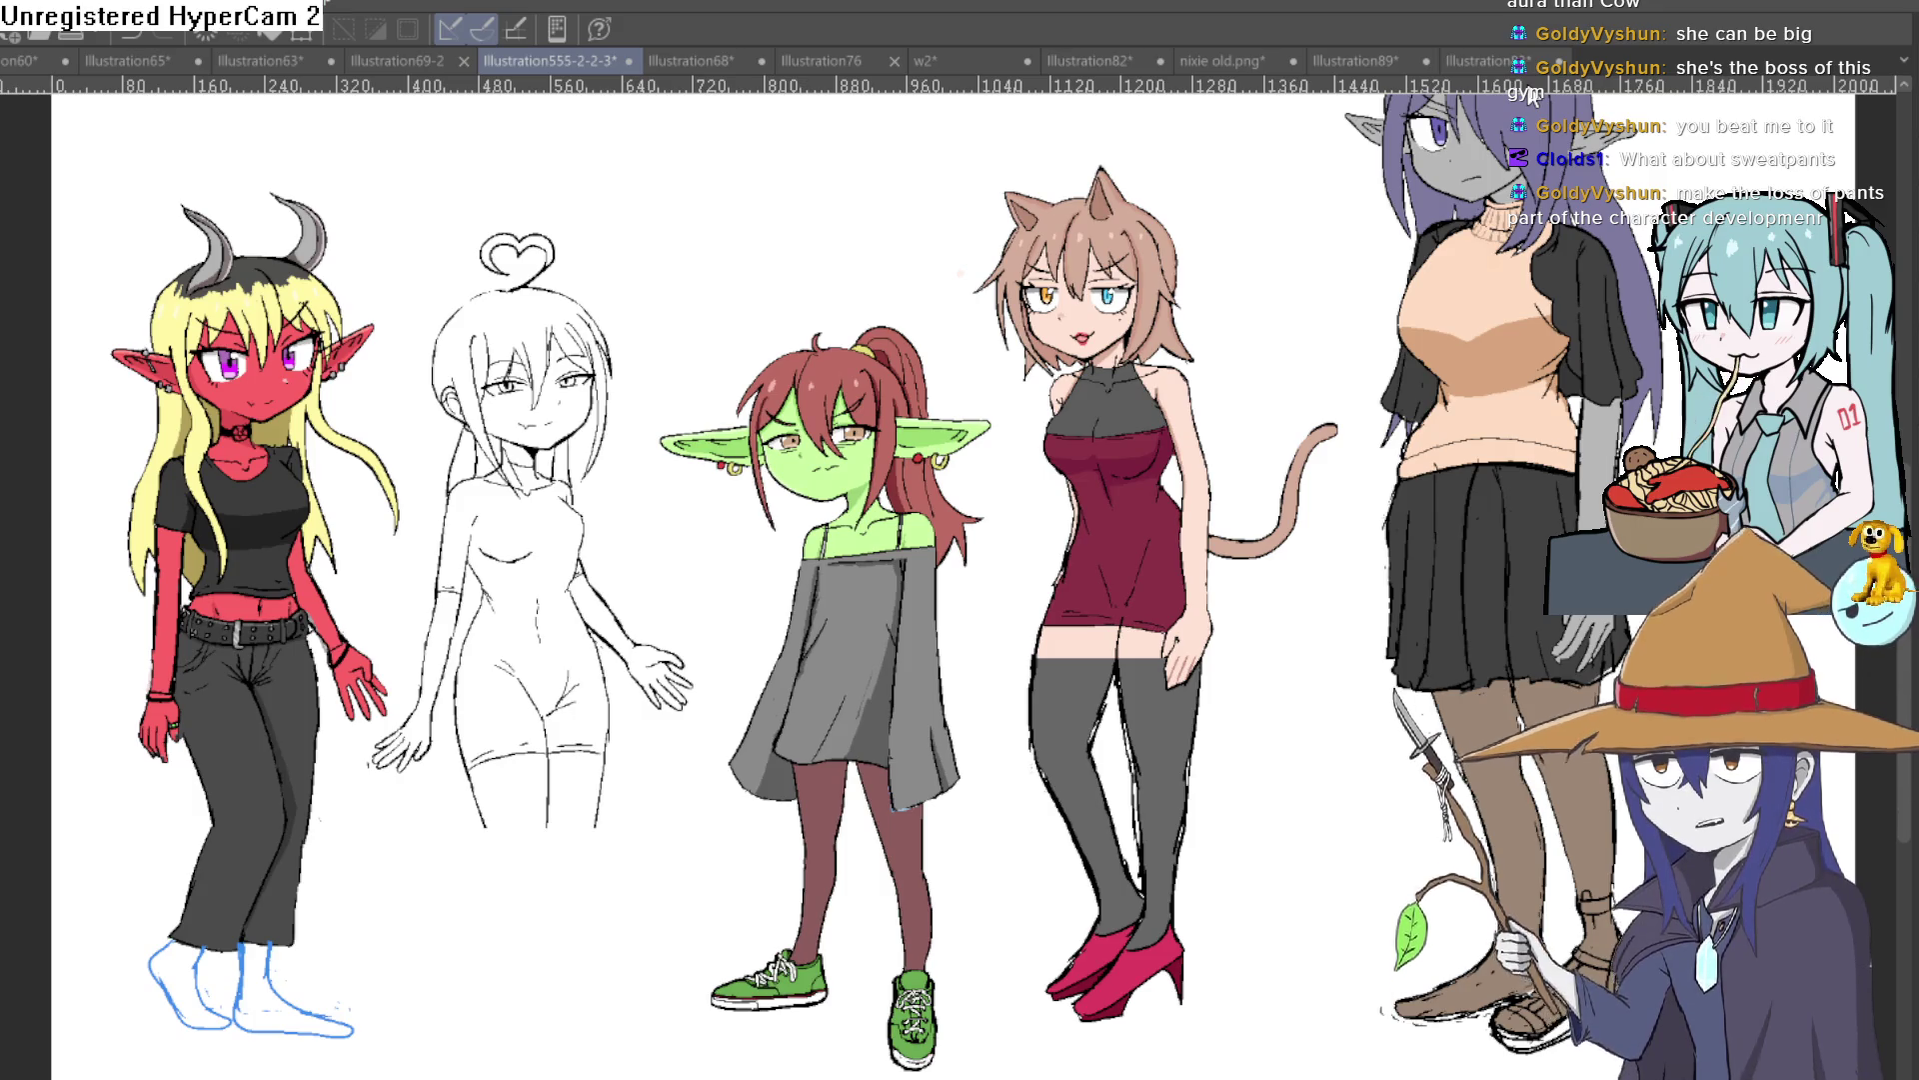
pyautogui.hotkey('ctrl', 'z')
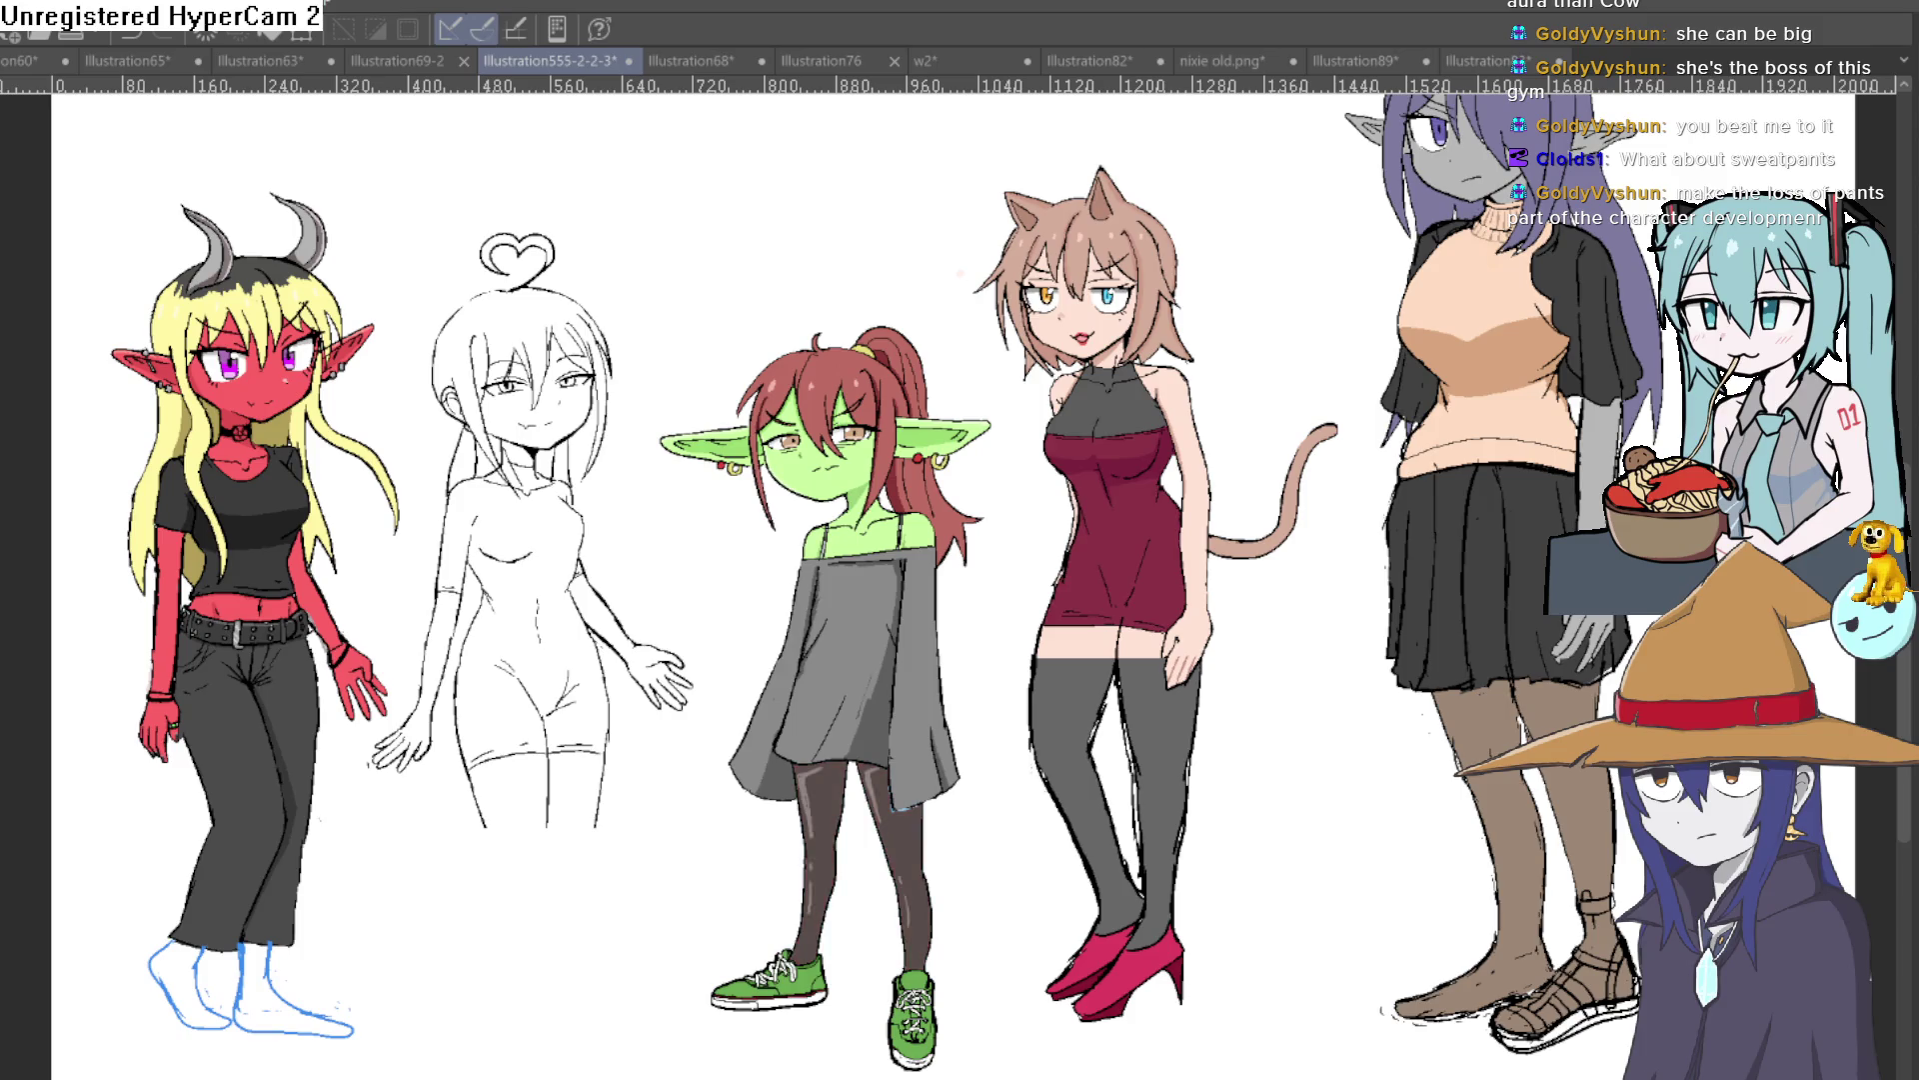
pyautogui.hotkey('ctrl', 'z')
pyautogui.hotkey('ctrl', 'z')
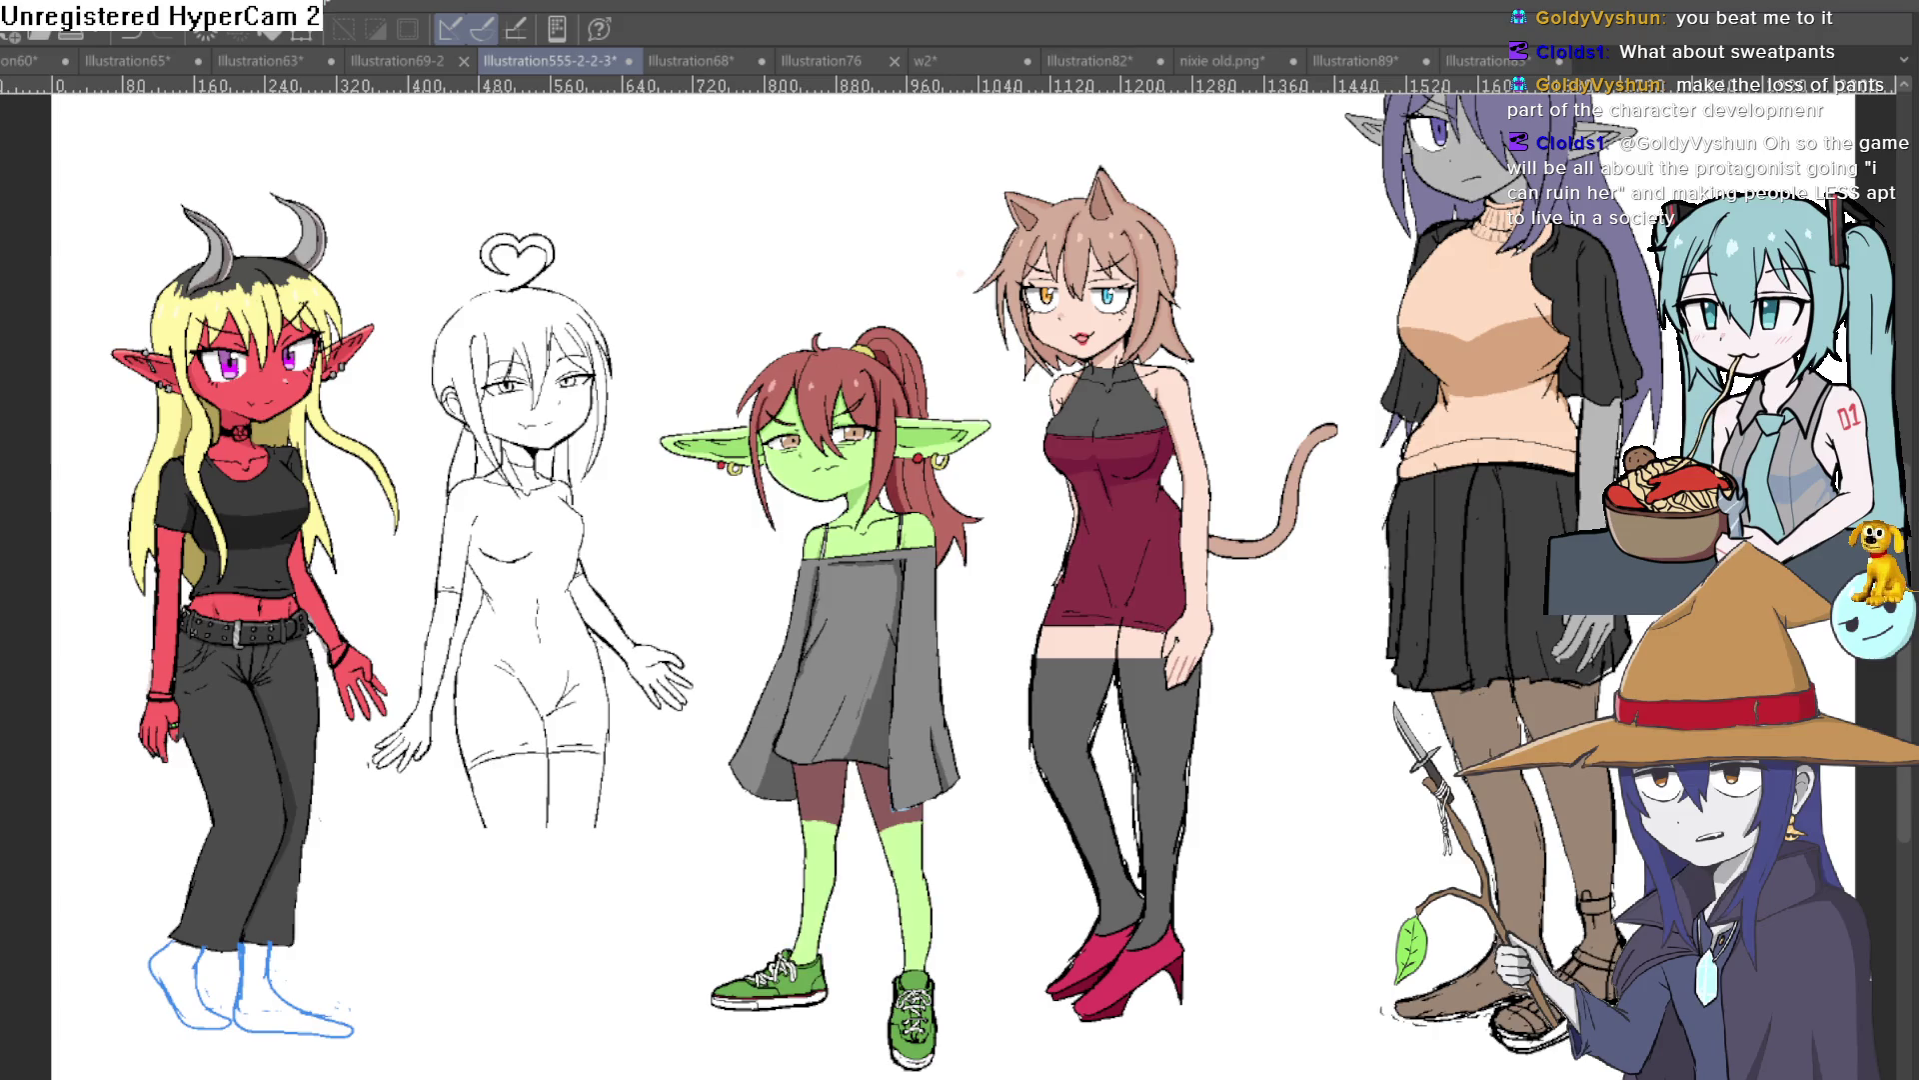
pyautogui.hotkey('ctrl', 'z')
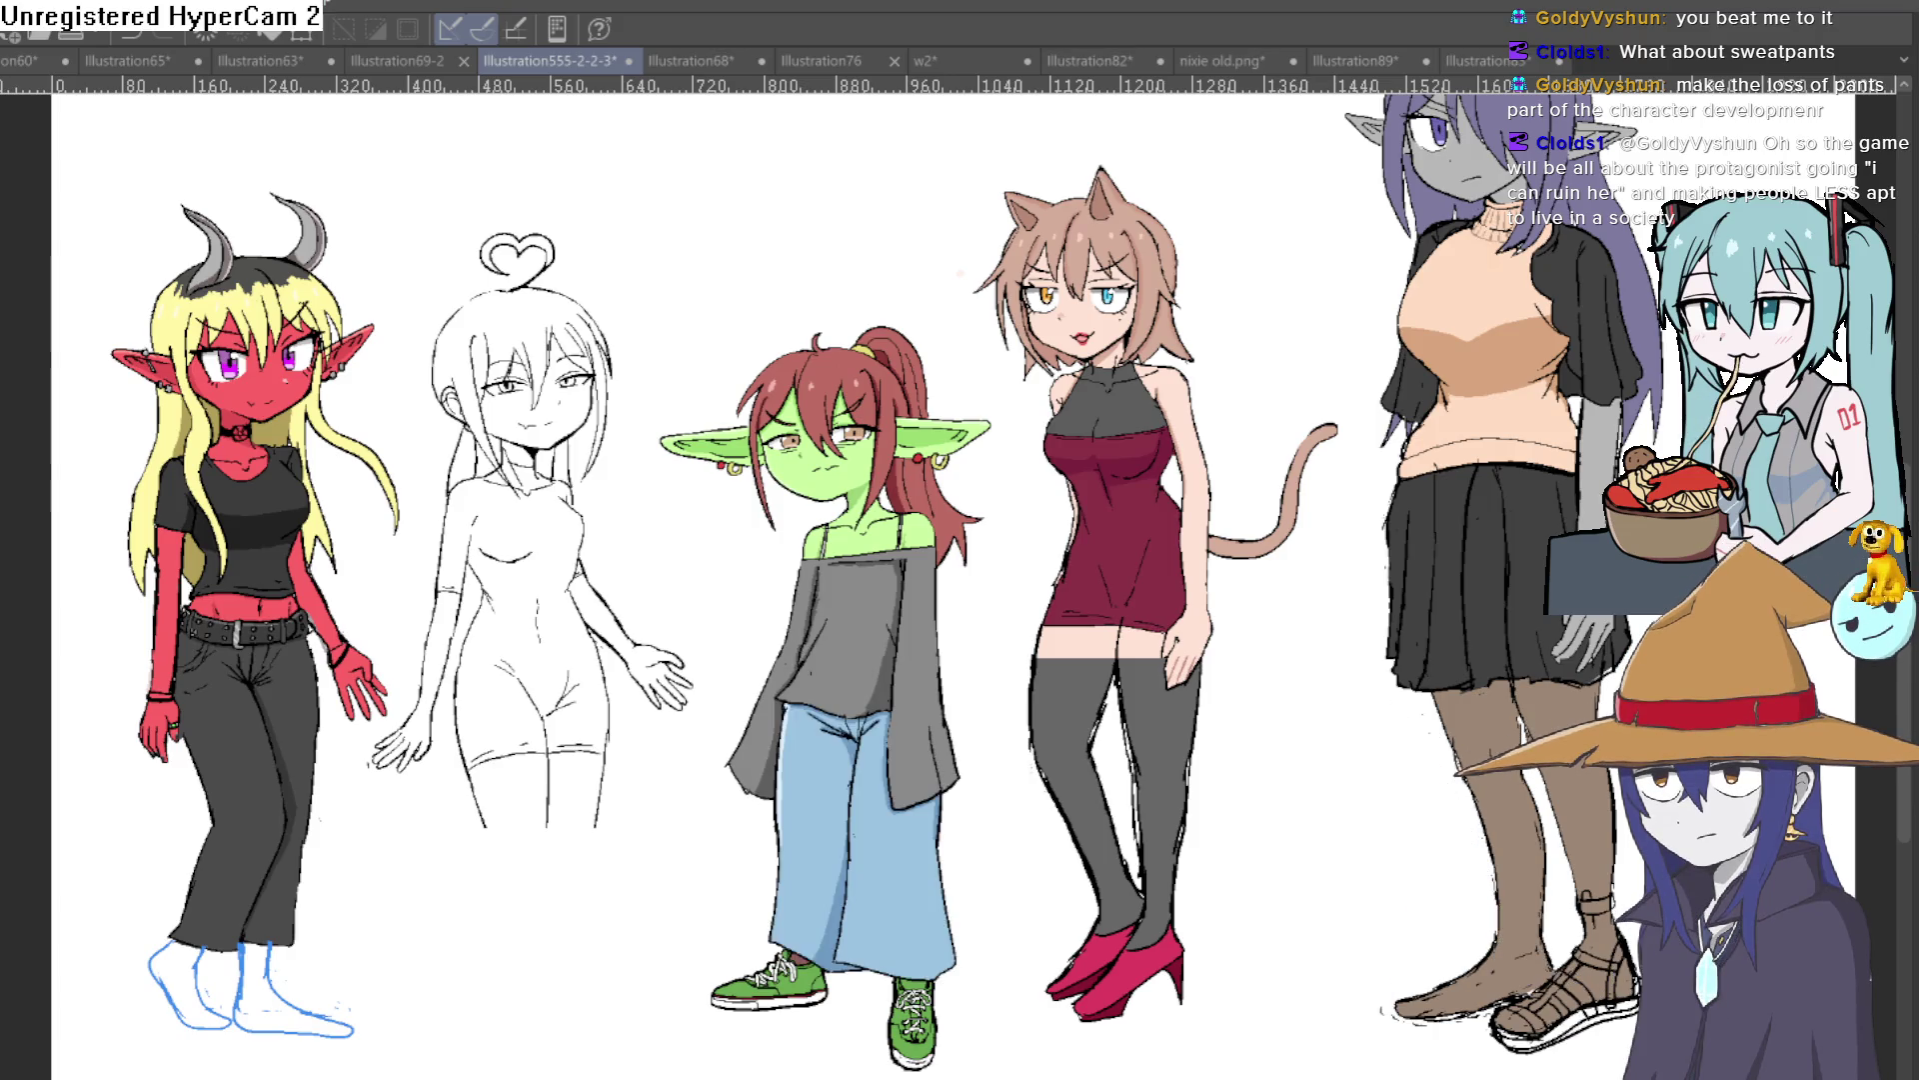
pyautogui.hotkey('ctrl', 'z')
pyautogui.hotkey('ctrl', 'z')
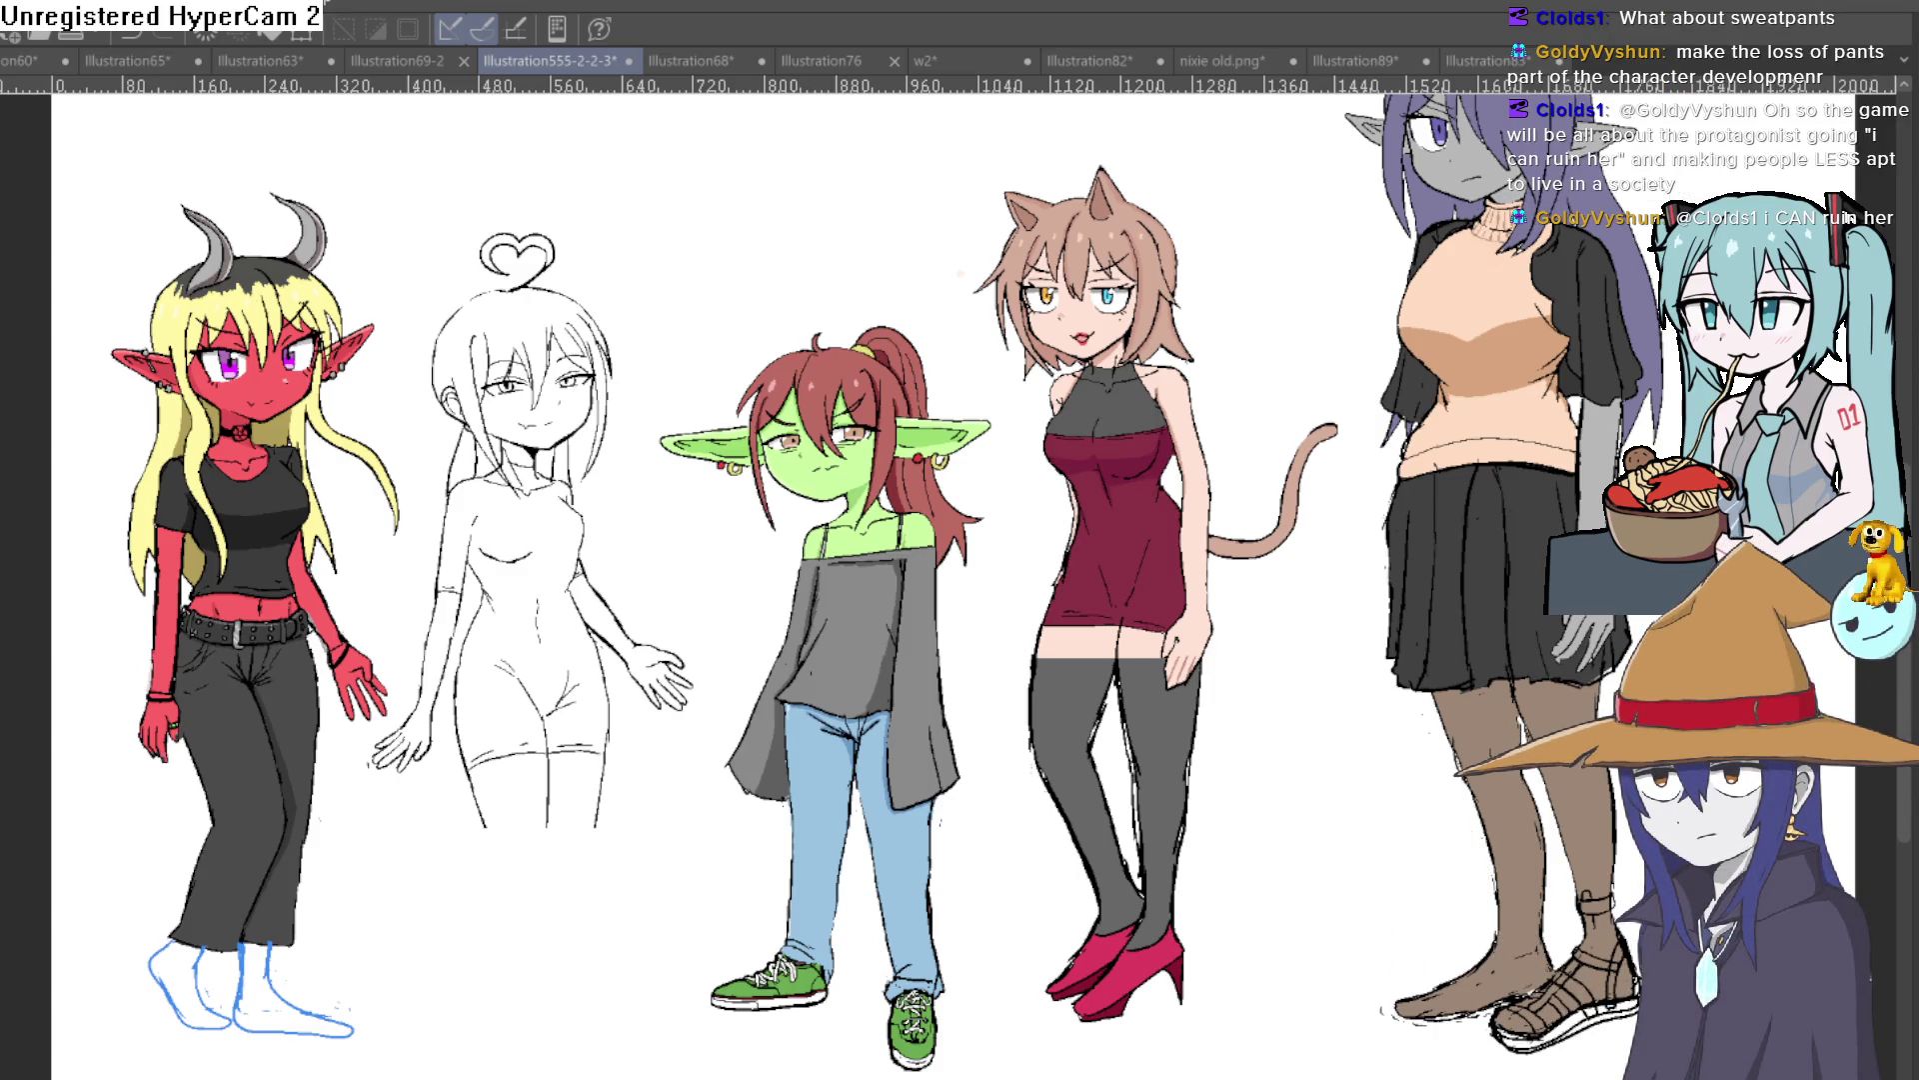
# Step: Zoom and pan around the lineup to inspect the horned purple-haired girl's head and horns
pyautogui.moveTo(1313, 623)
pyautogui.mouseDown()
pyautogui.moveTo(1269, 643)
pyautogui.moveTo(1035, 637)
pyautogui.mouseUp()
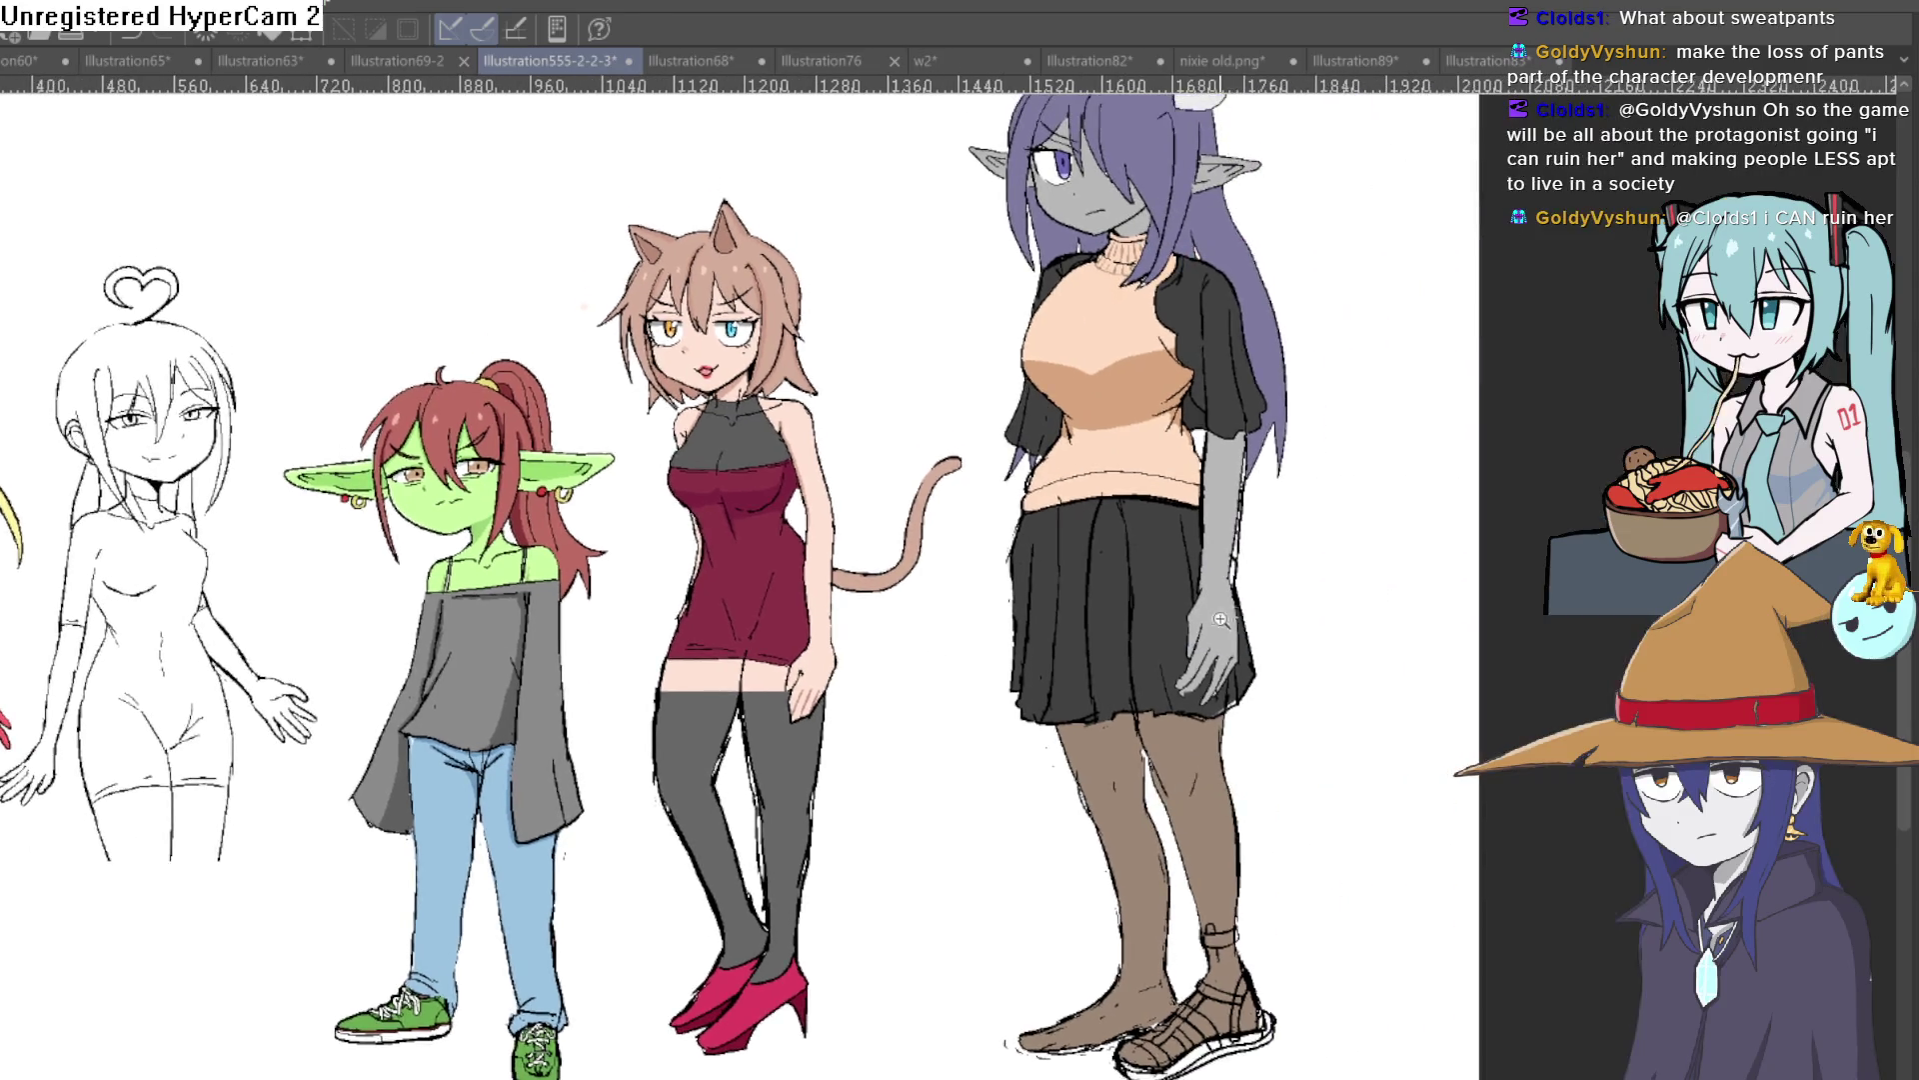
pyautogui.scroll(-3, 1230, 622)
pyautogui.moveTo(1209, 649)
pyautogui.mouseDown()
pyautogui.moveTo(1259, 605)
pyautogui.moveTo(1194, 603)
pyautogui.moveTo(1164, 644)
pyautogui.mouseUp()
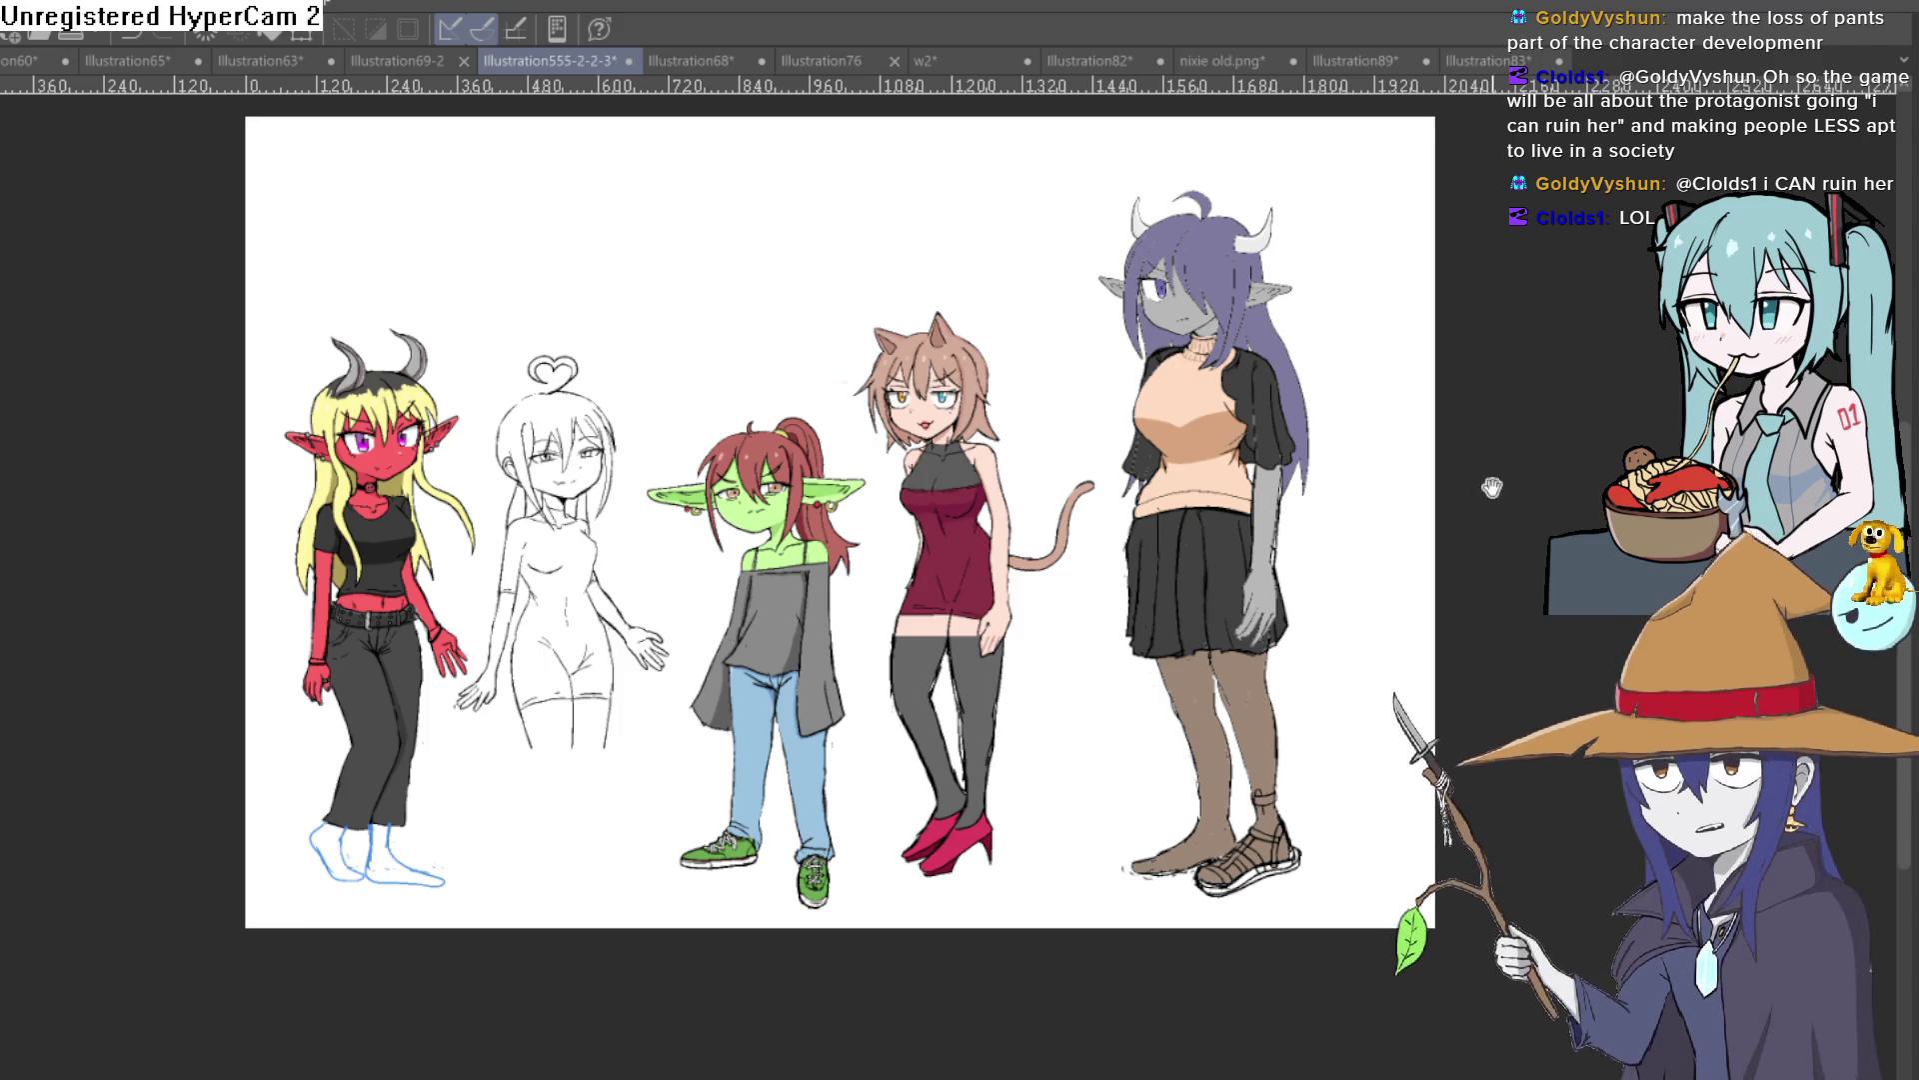
pyautogui.moveTo(1493, 484); pyautogui.dragTo(1270, 548)
pyautogui.scroll(5, 1354, 420)
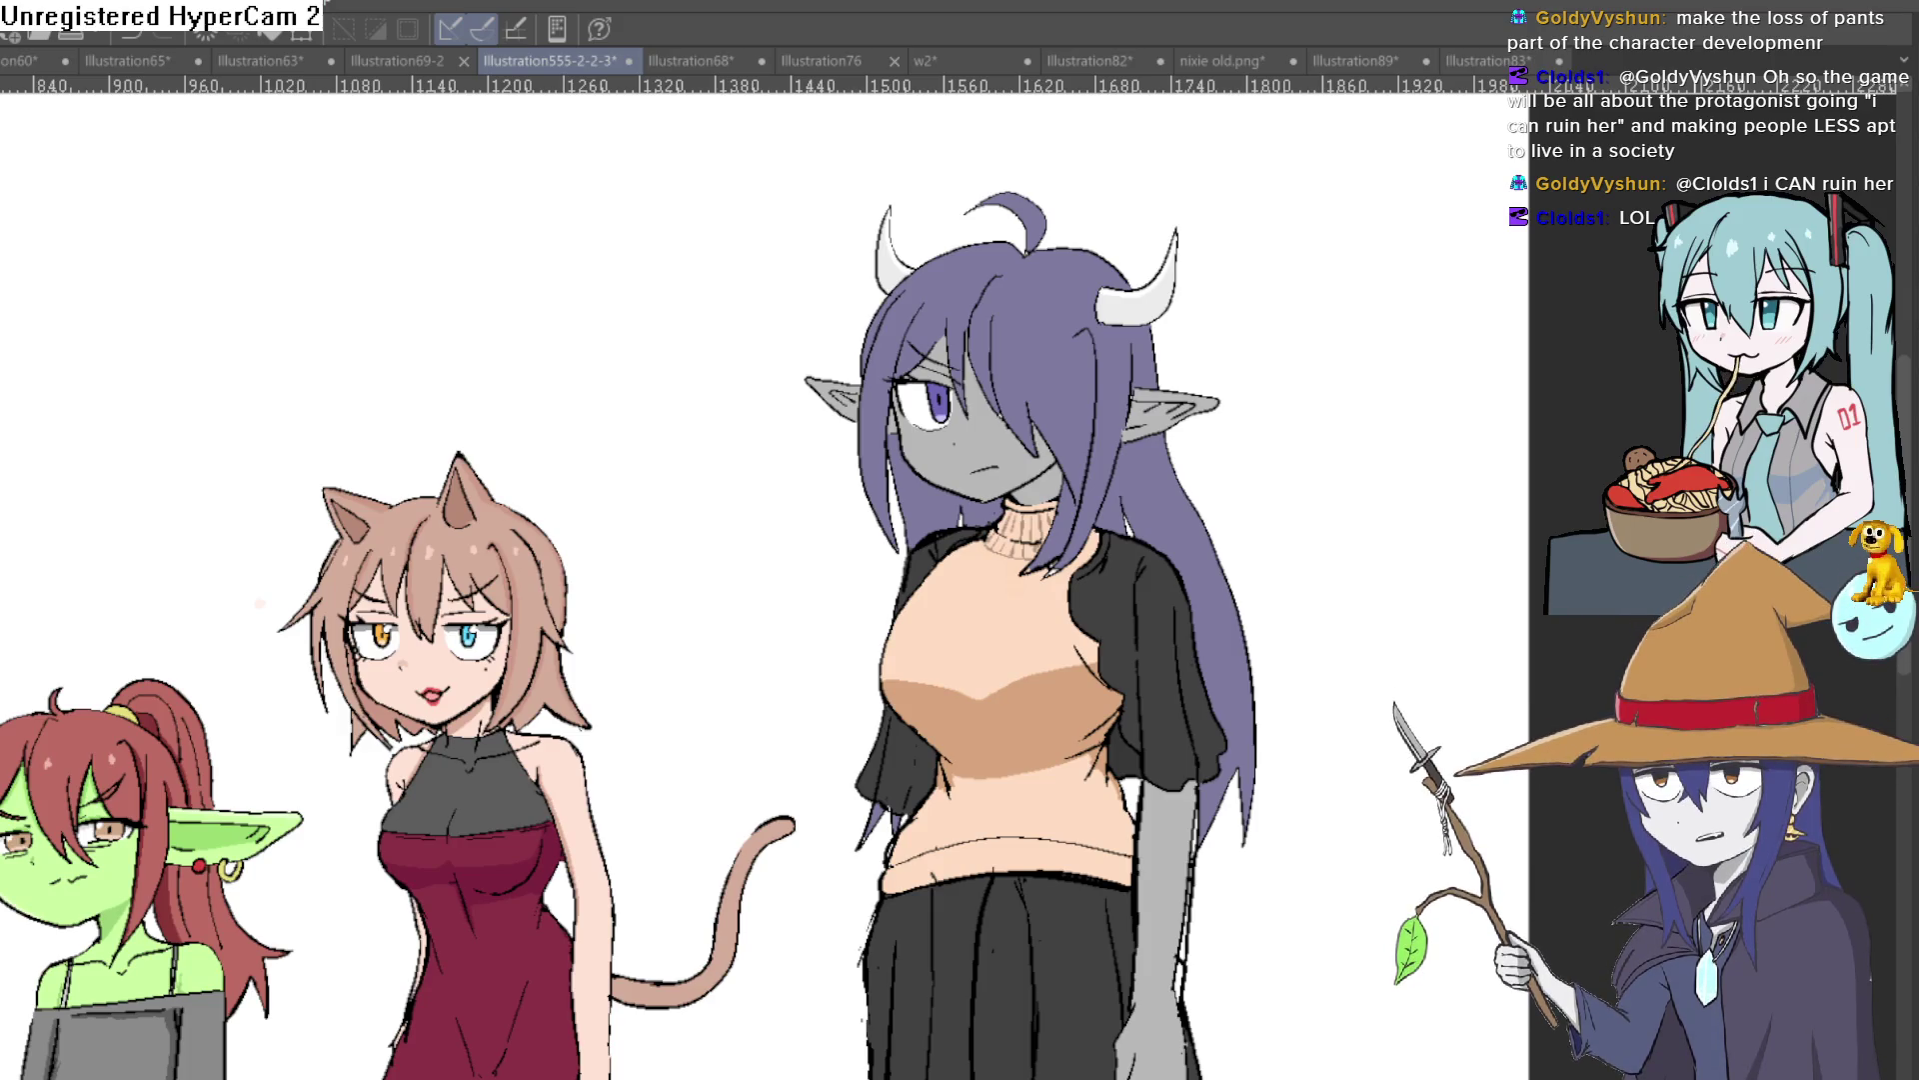
pyautogui.scroll(-3, 1048, 517)
pyautogui.scroll(-1, 1047, 517)
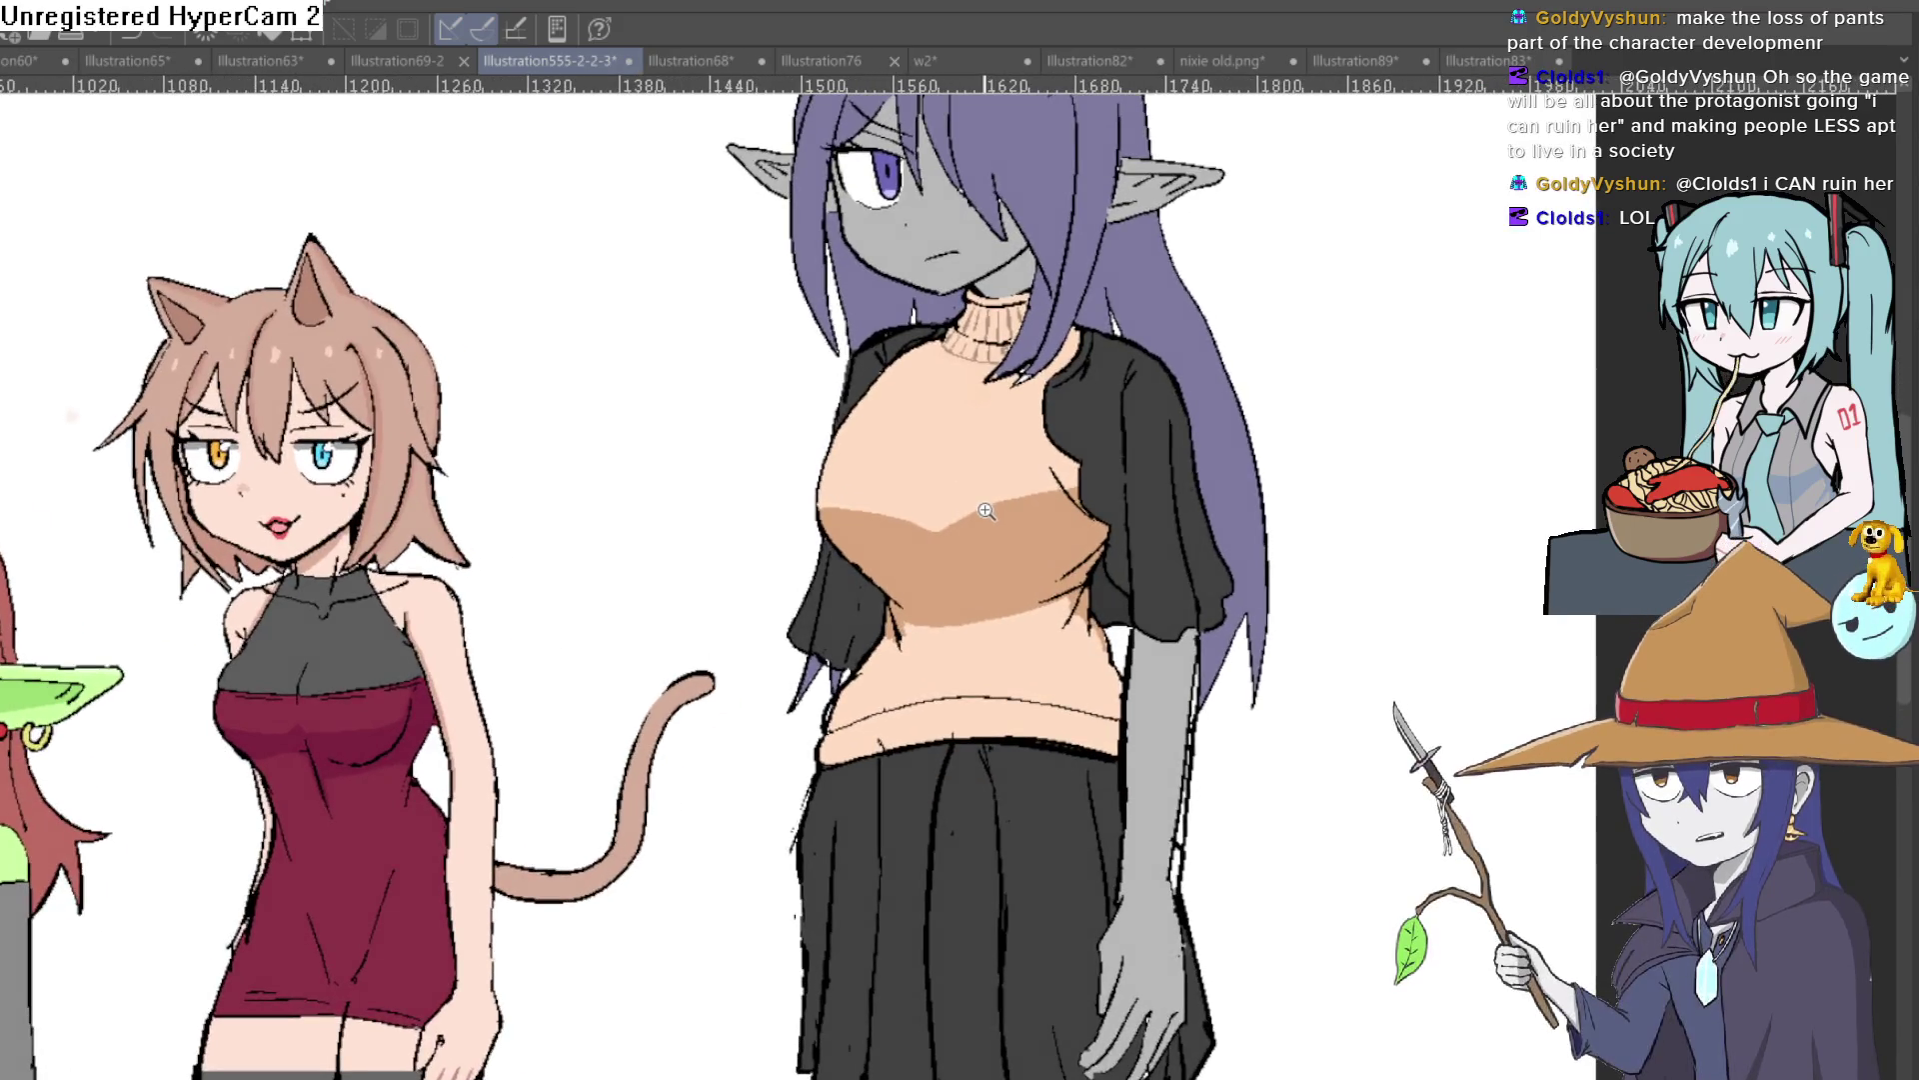
pyautogui.scroll(-1, 981, 518)
pyautogui.moveTo(984, 506); pyautogui.dragTo(1040, 532)
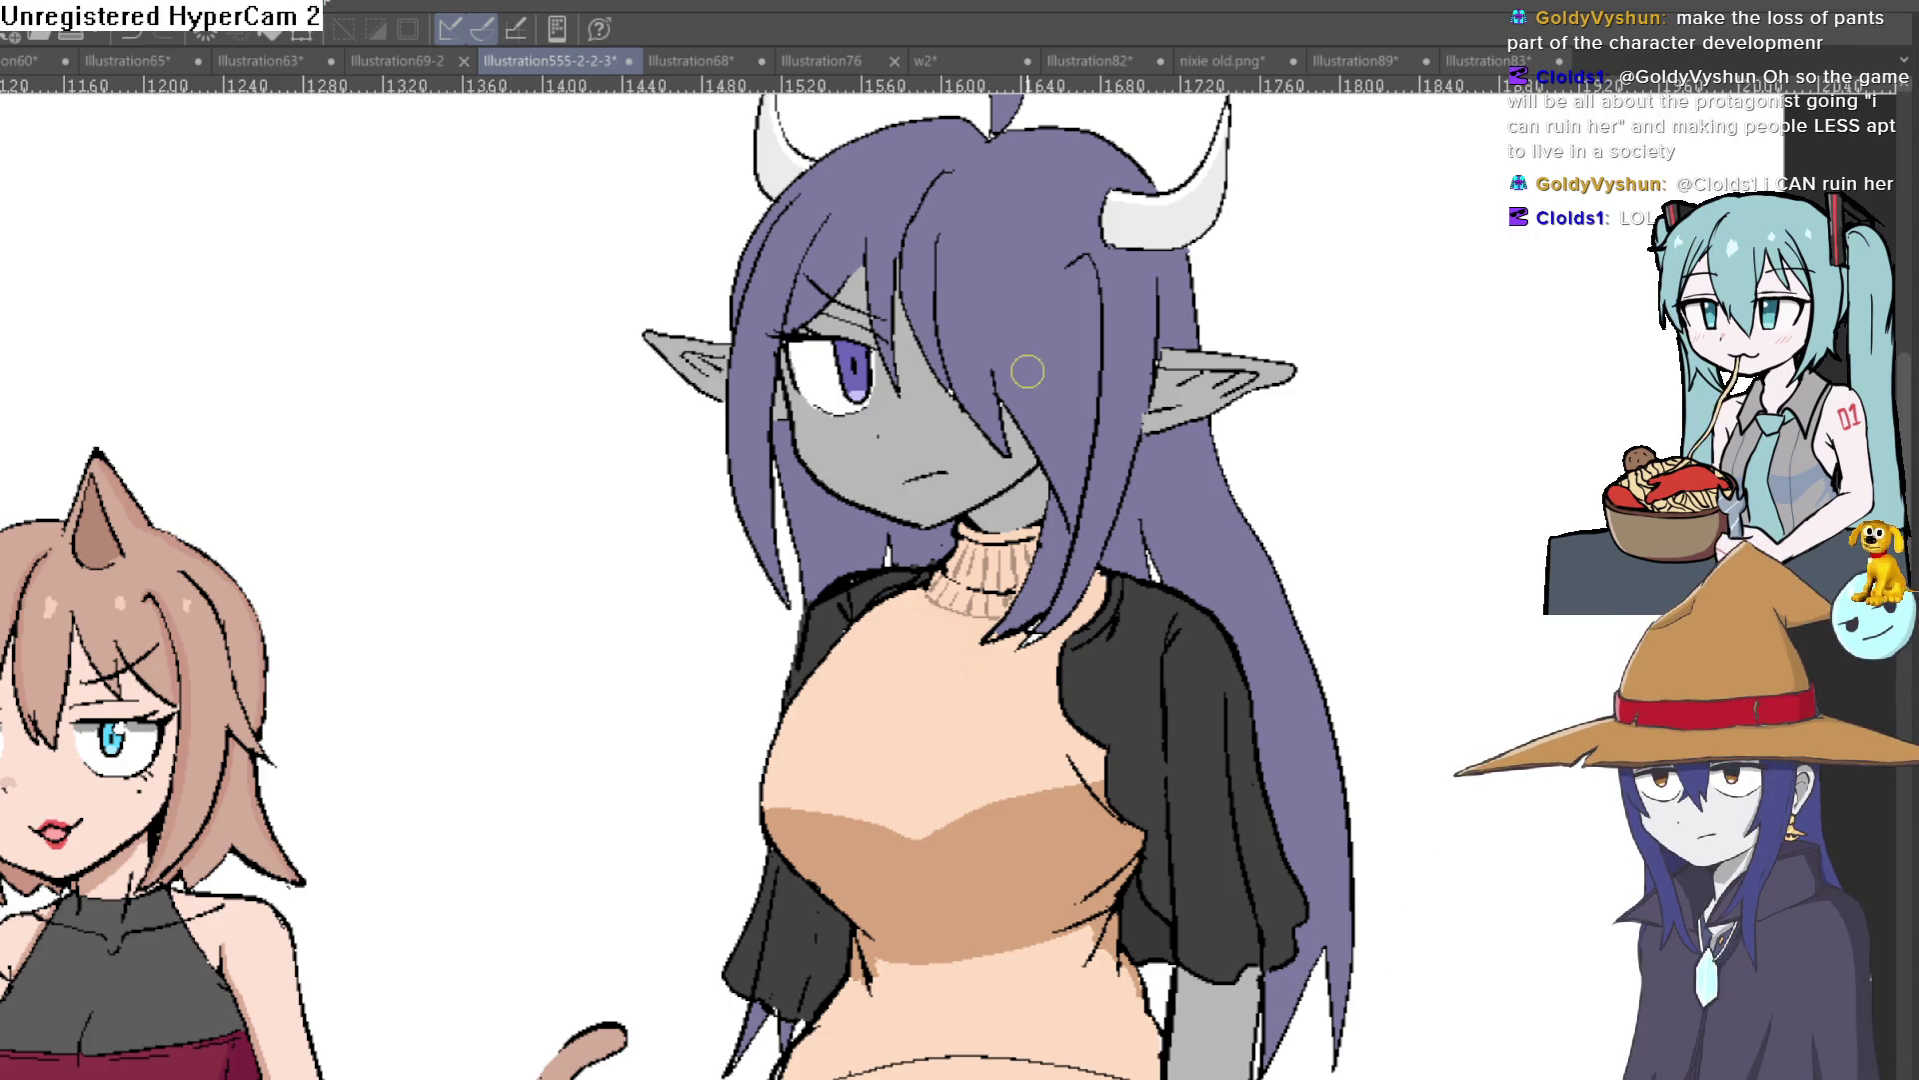
pyautogui.scroll(-1, 1047, 556)
pyautogui.scroll(-2, 1047, 555)
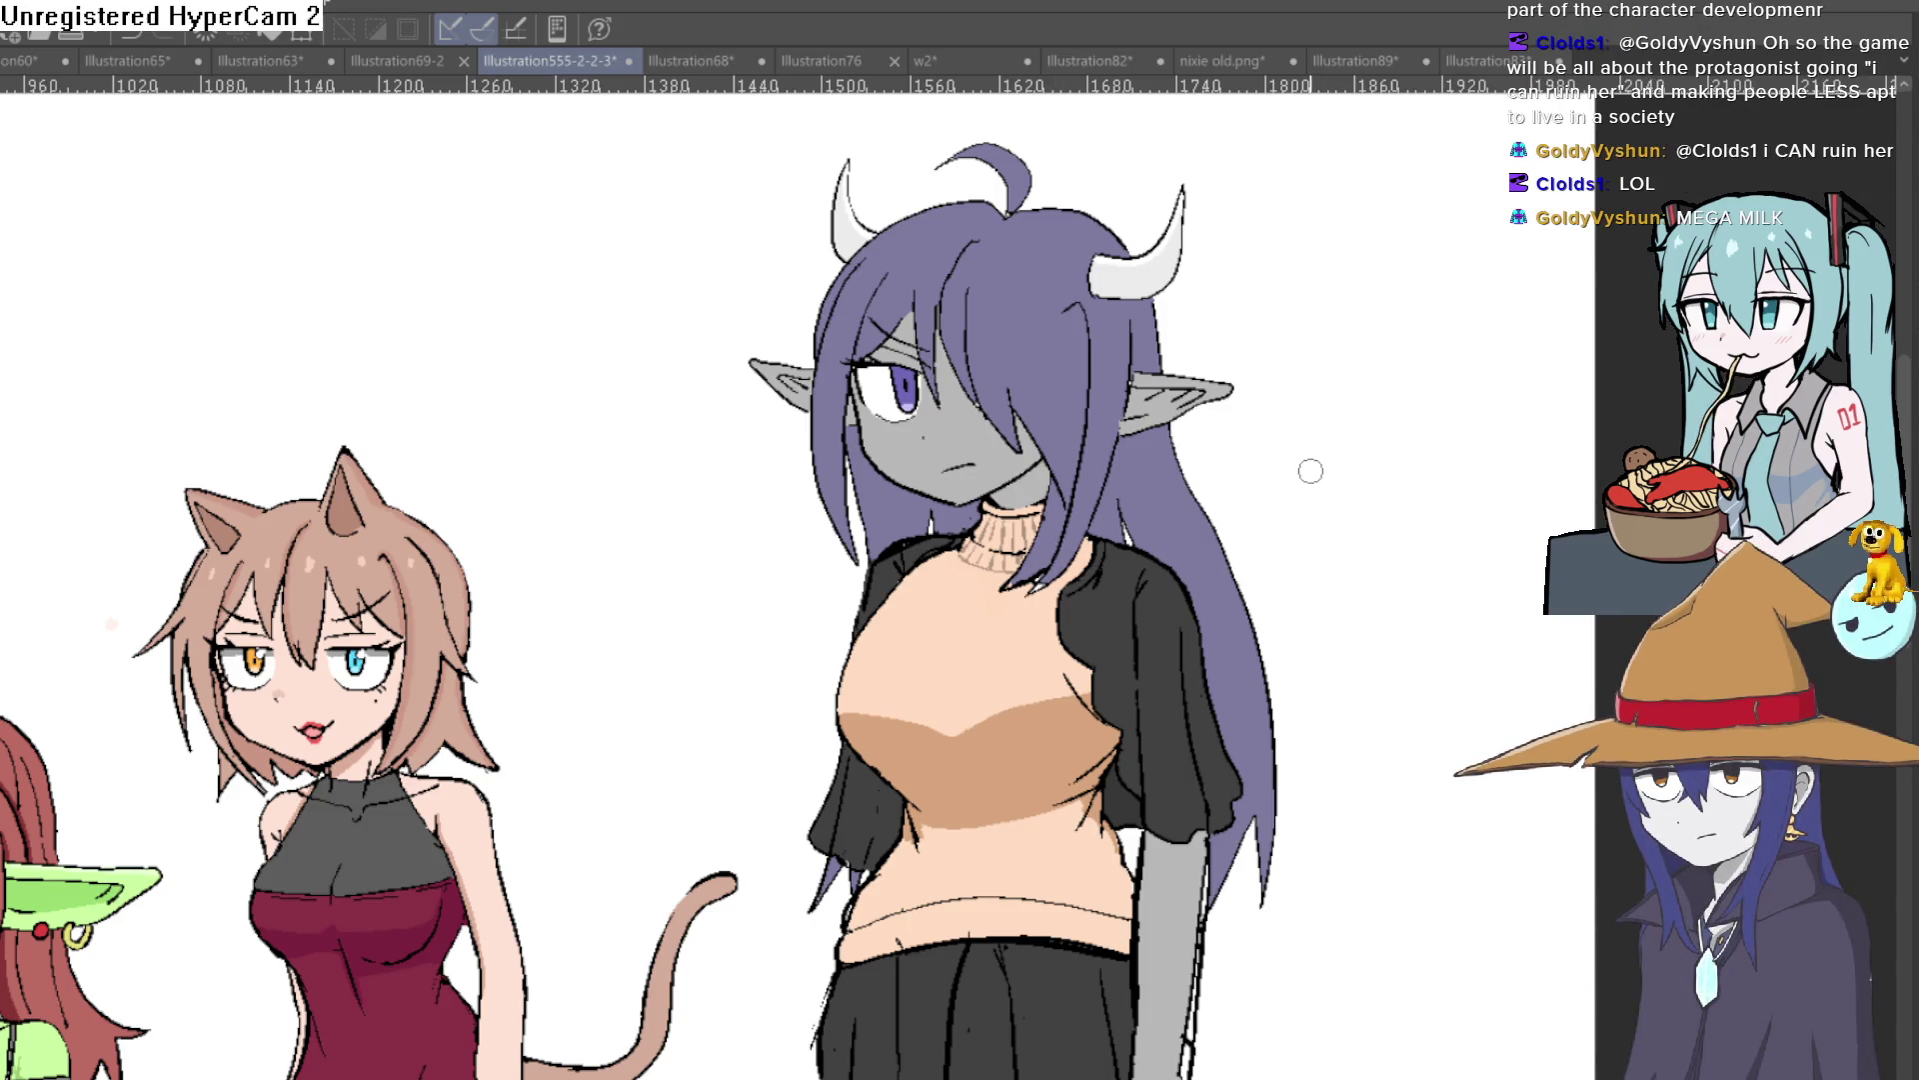
pyautogui.scroll(-1, 1198, 372)
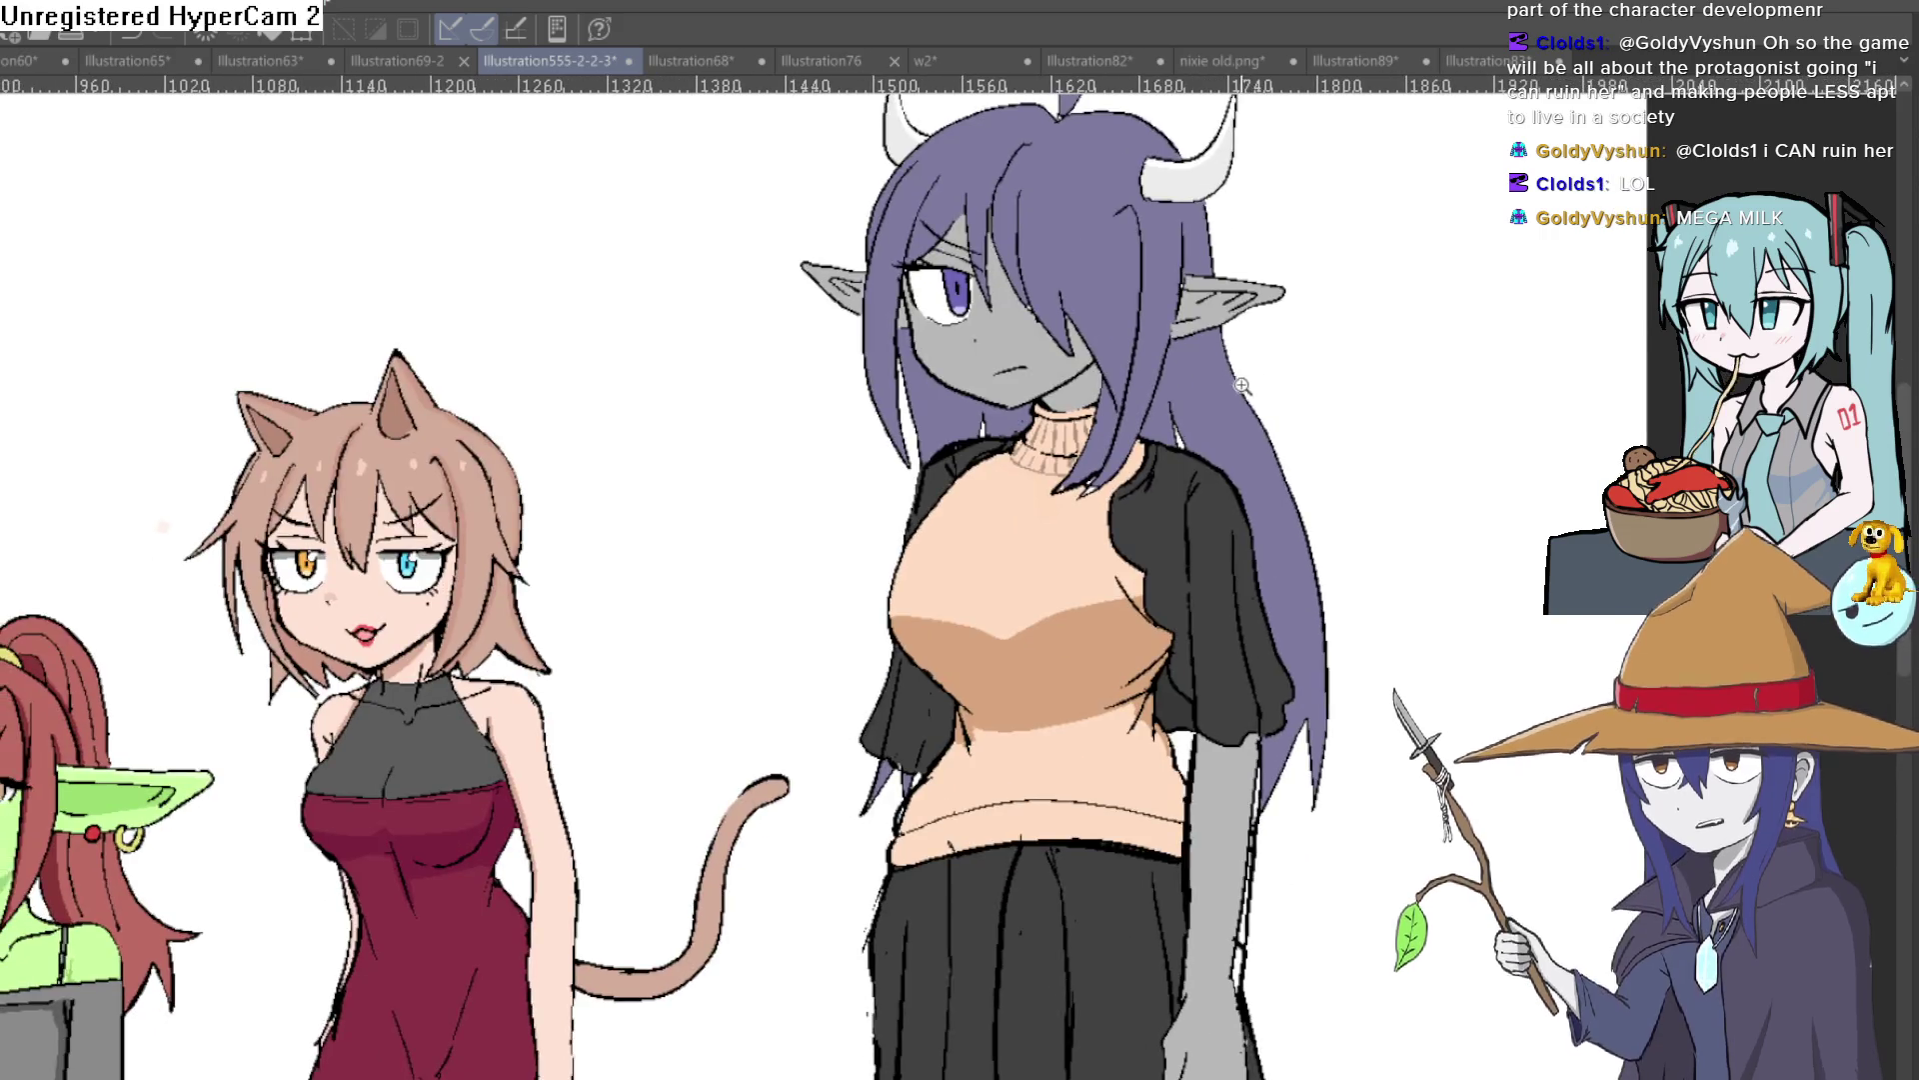
pyautogui.scroll(-1, 1210, 390)
pyautogui.scroll(-1, 1160, 410)
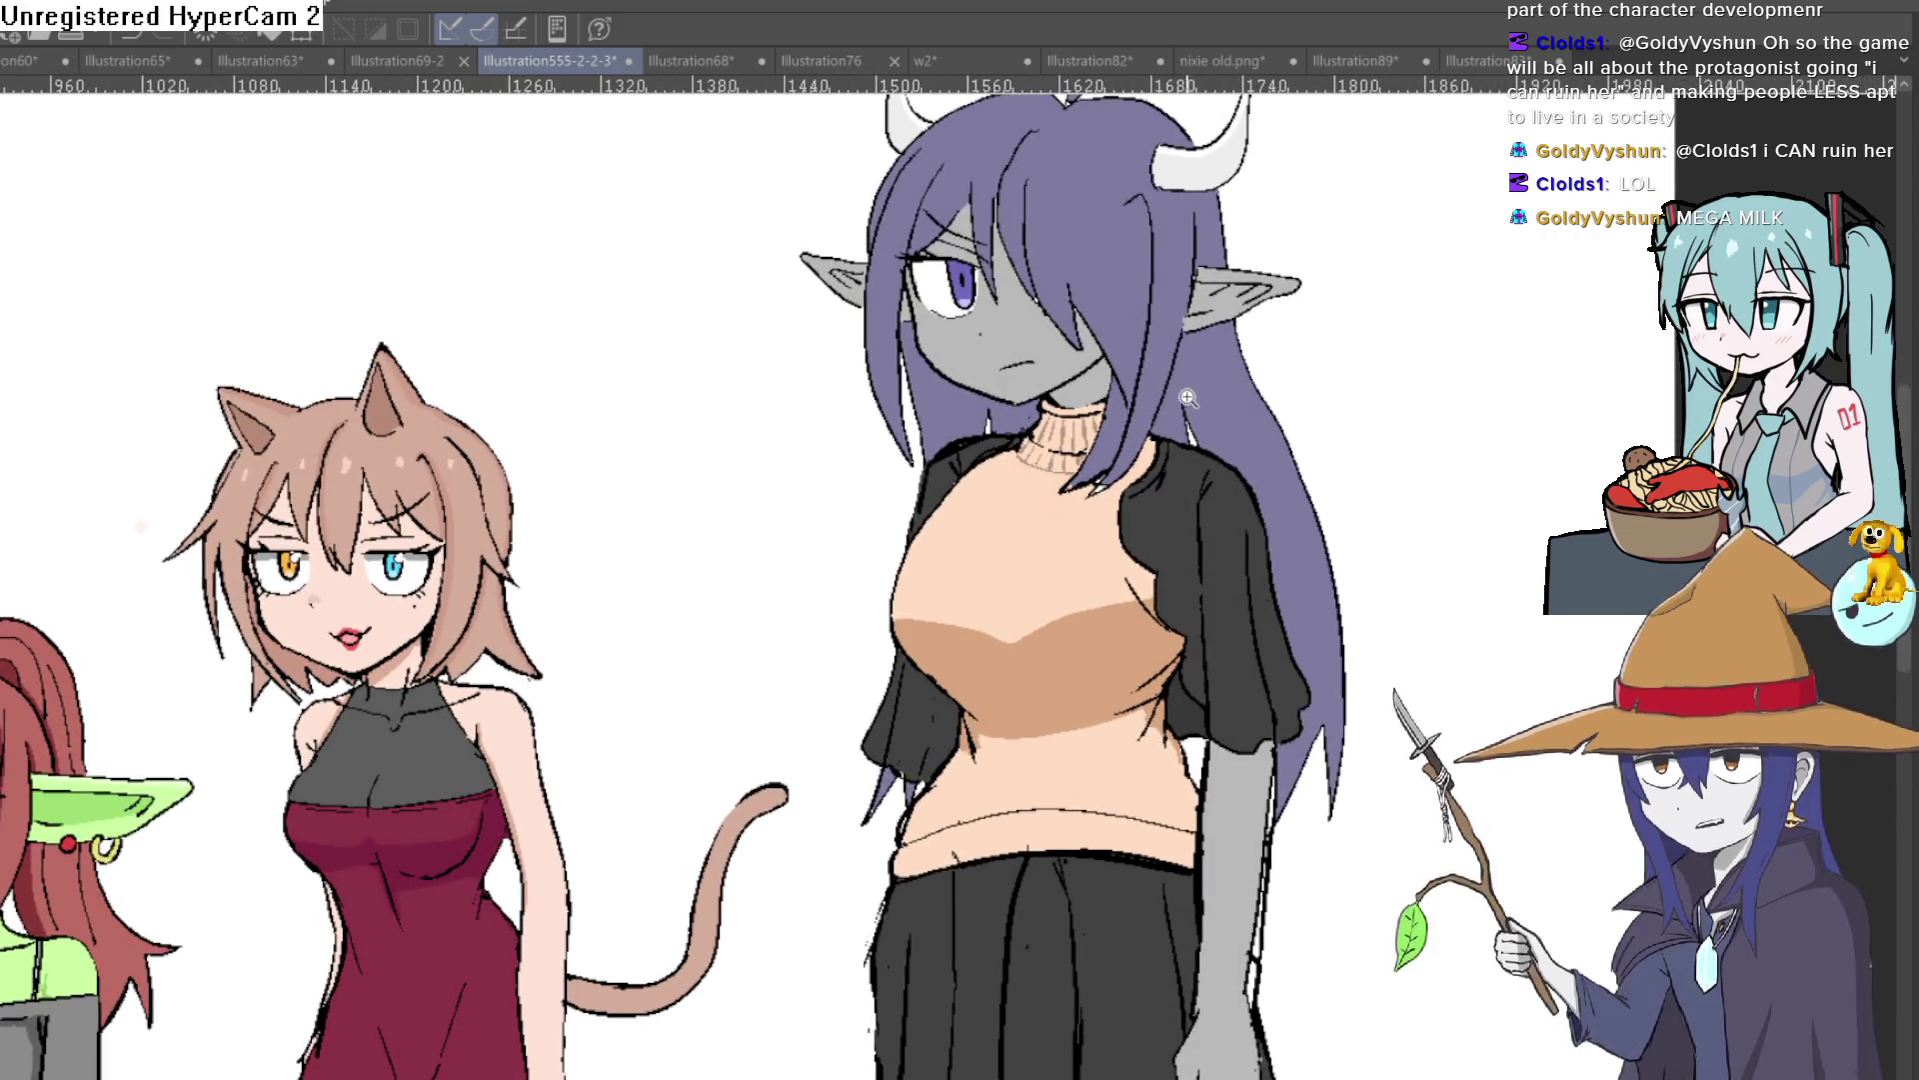
pyautogui.scroll(-1, 1195, 390)
pyautogui.scroll(-1, 1240, 320)
pyautogui.scroll(-2, 1240, 320)
pyautogui.scroll(-1, 1220, 349)
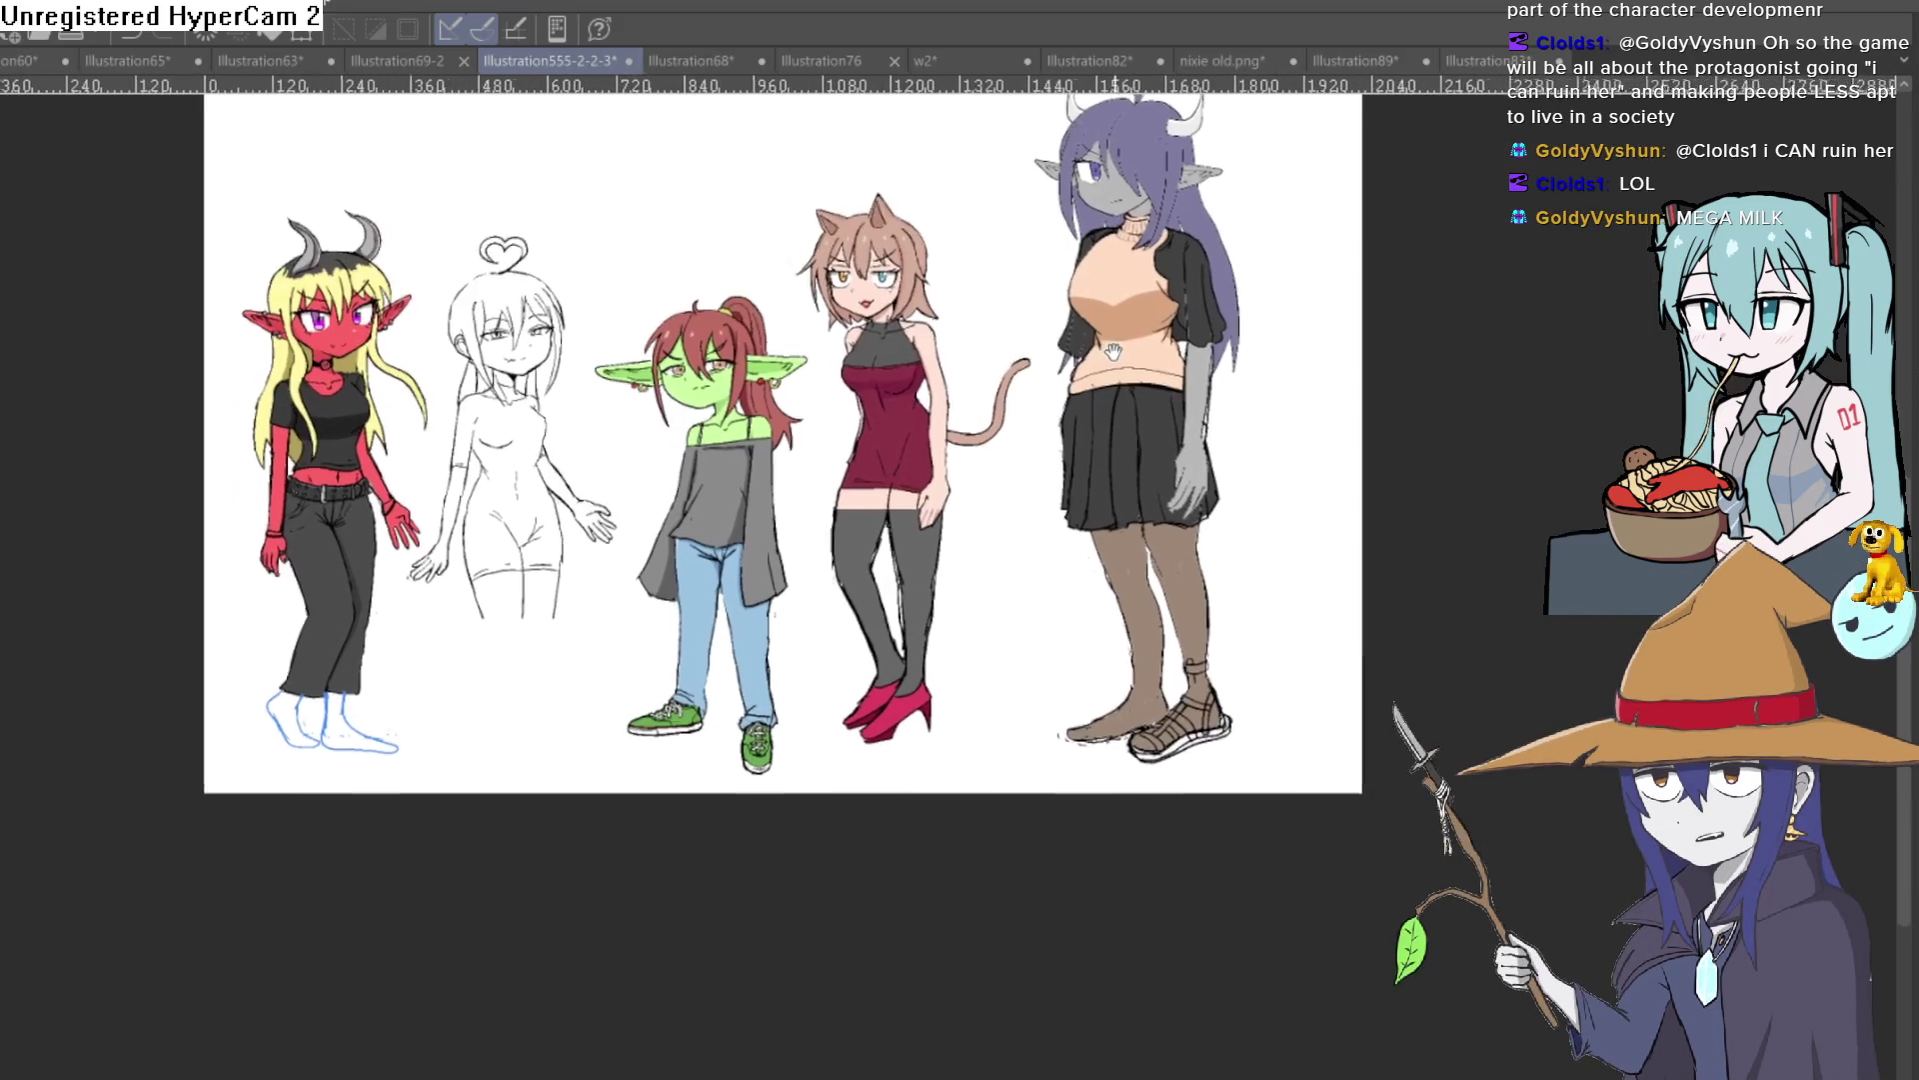
pyautogui.scroll(2, 1181, 403)
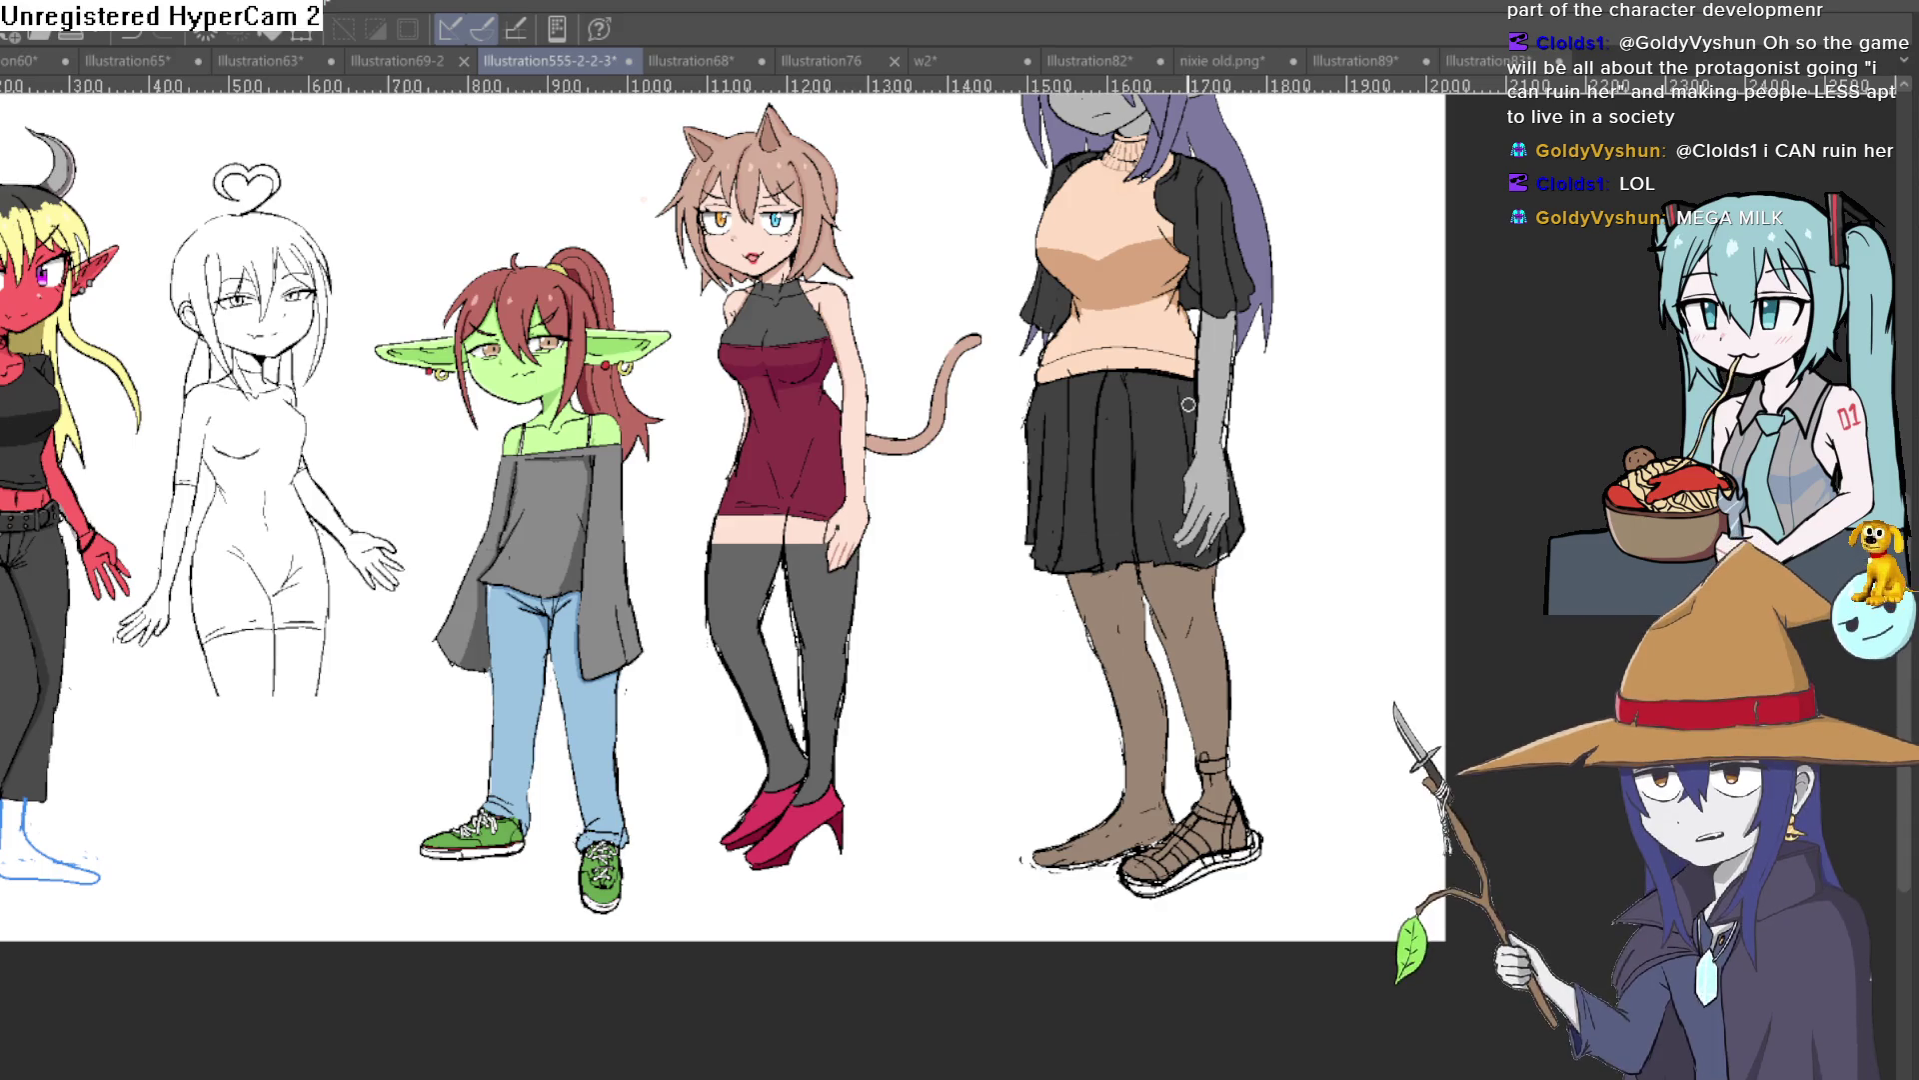
# Step: Revert the goblin's blue jeans to brown tights
pyautogui.moveTo(662, 636); pyautogui.dragTo(1019, 483)
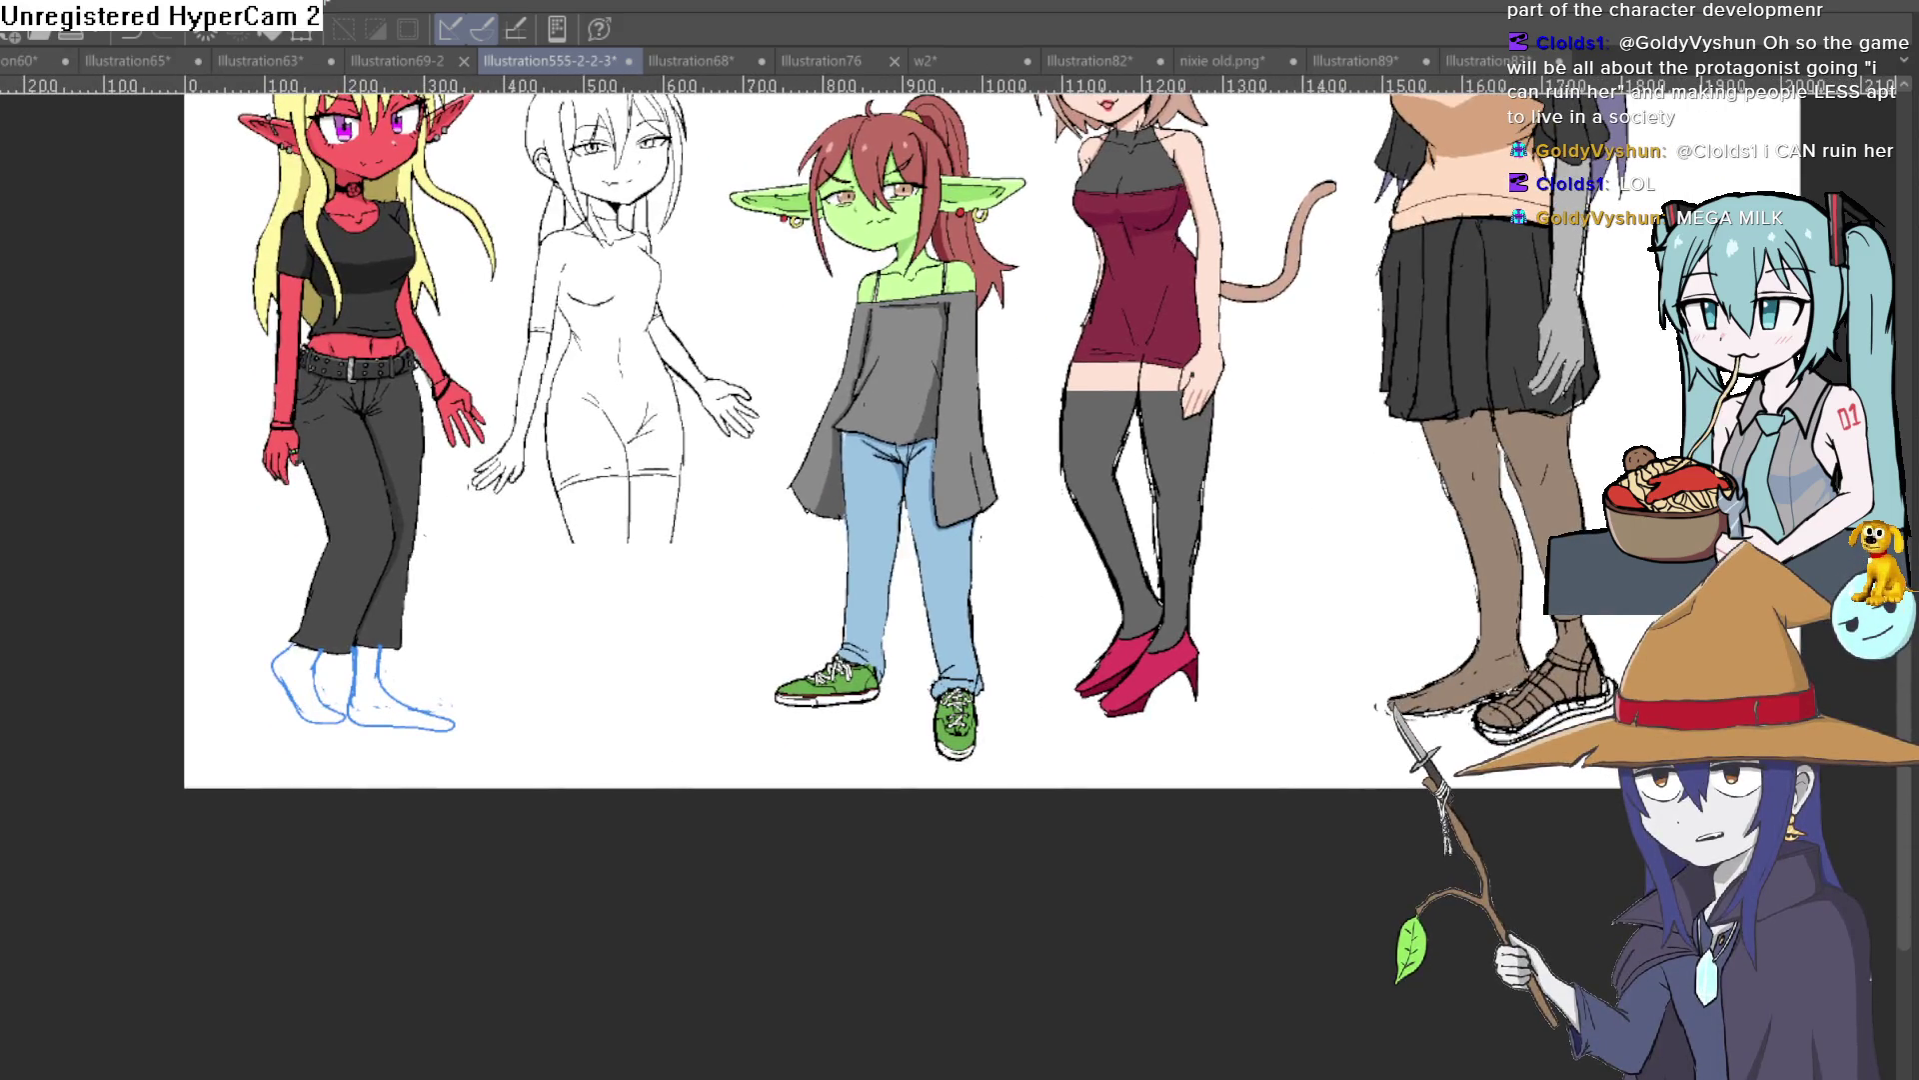
pyautogui.hotkey('ctrl', 'z')
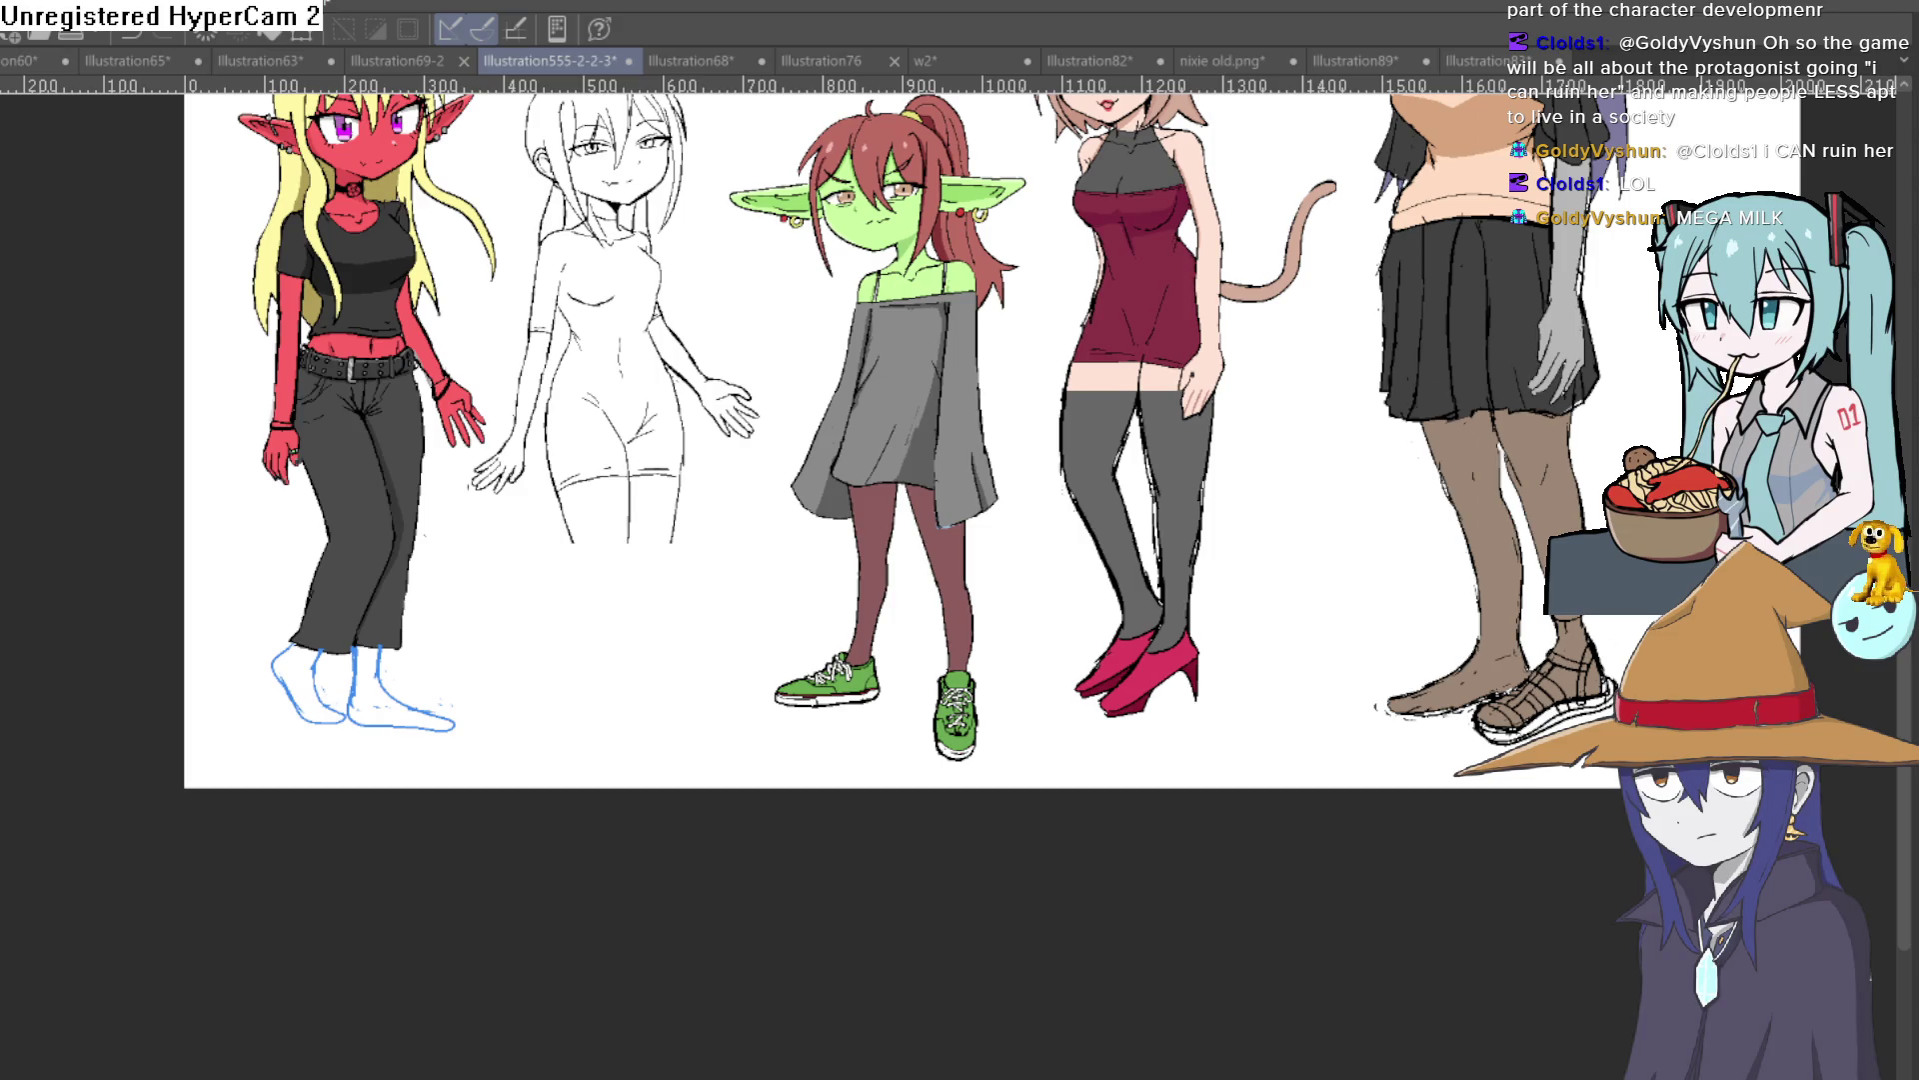
pyautogui.scroll(5, 993, 557)
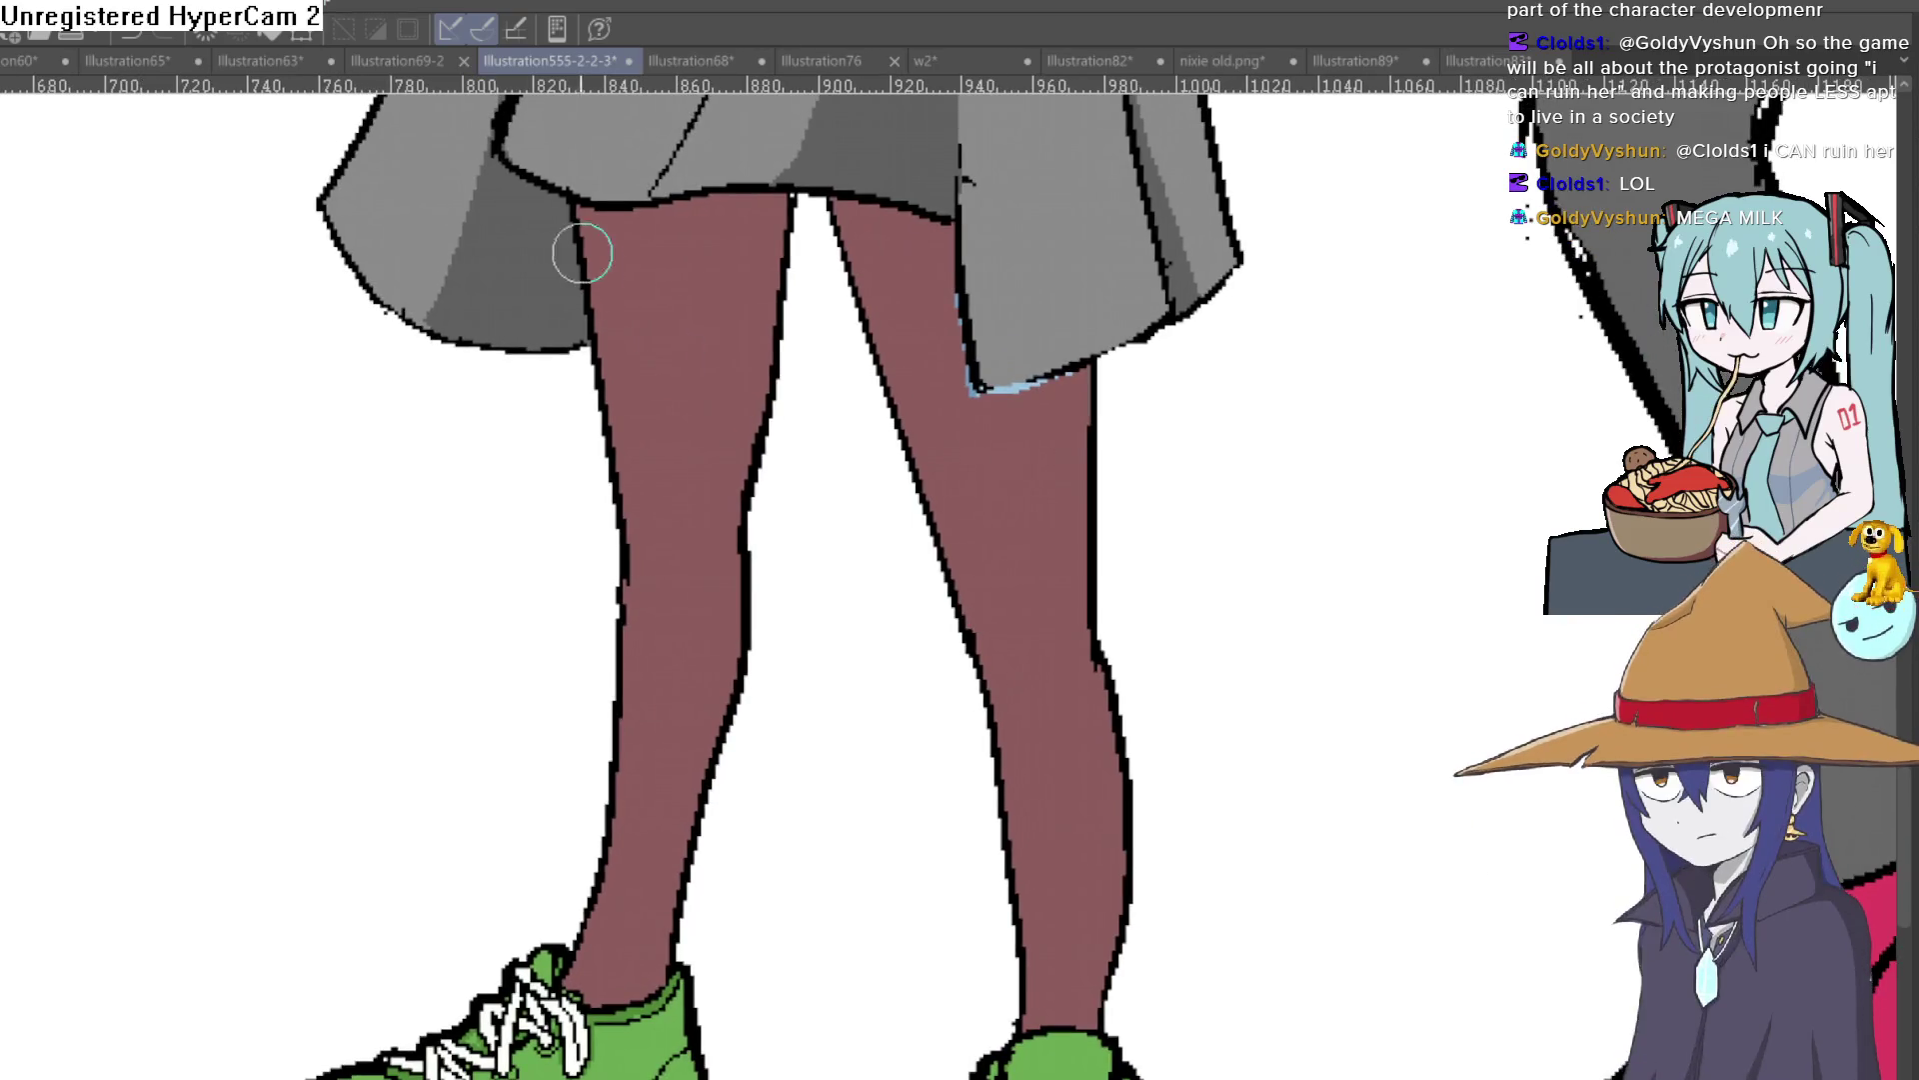
# Step: Draw white outlines along both of the goblin's legs down to the ankles
pyautogui.moveTo(565, 315); pyautogui.dragTo(567, 940)
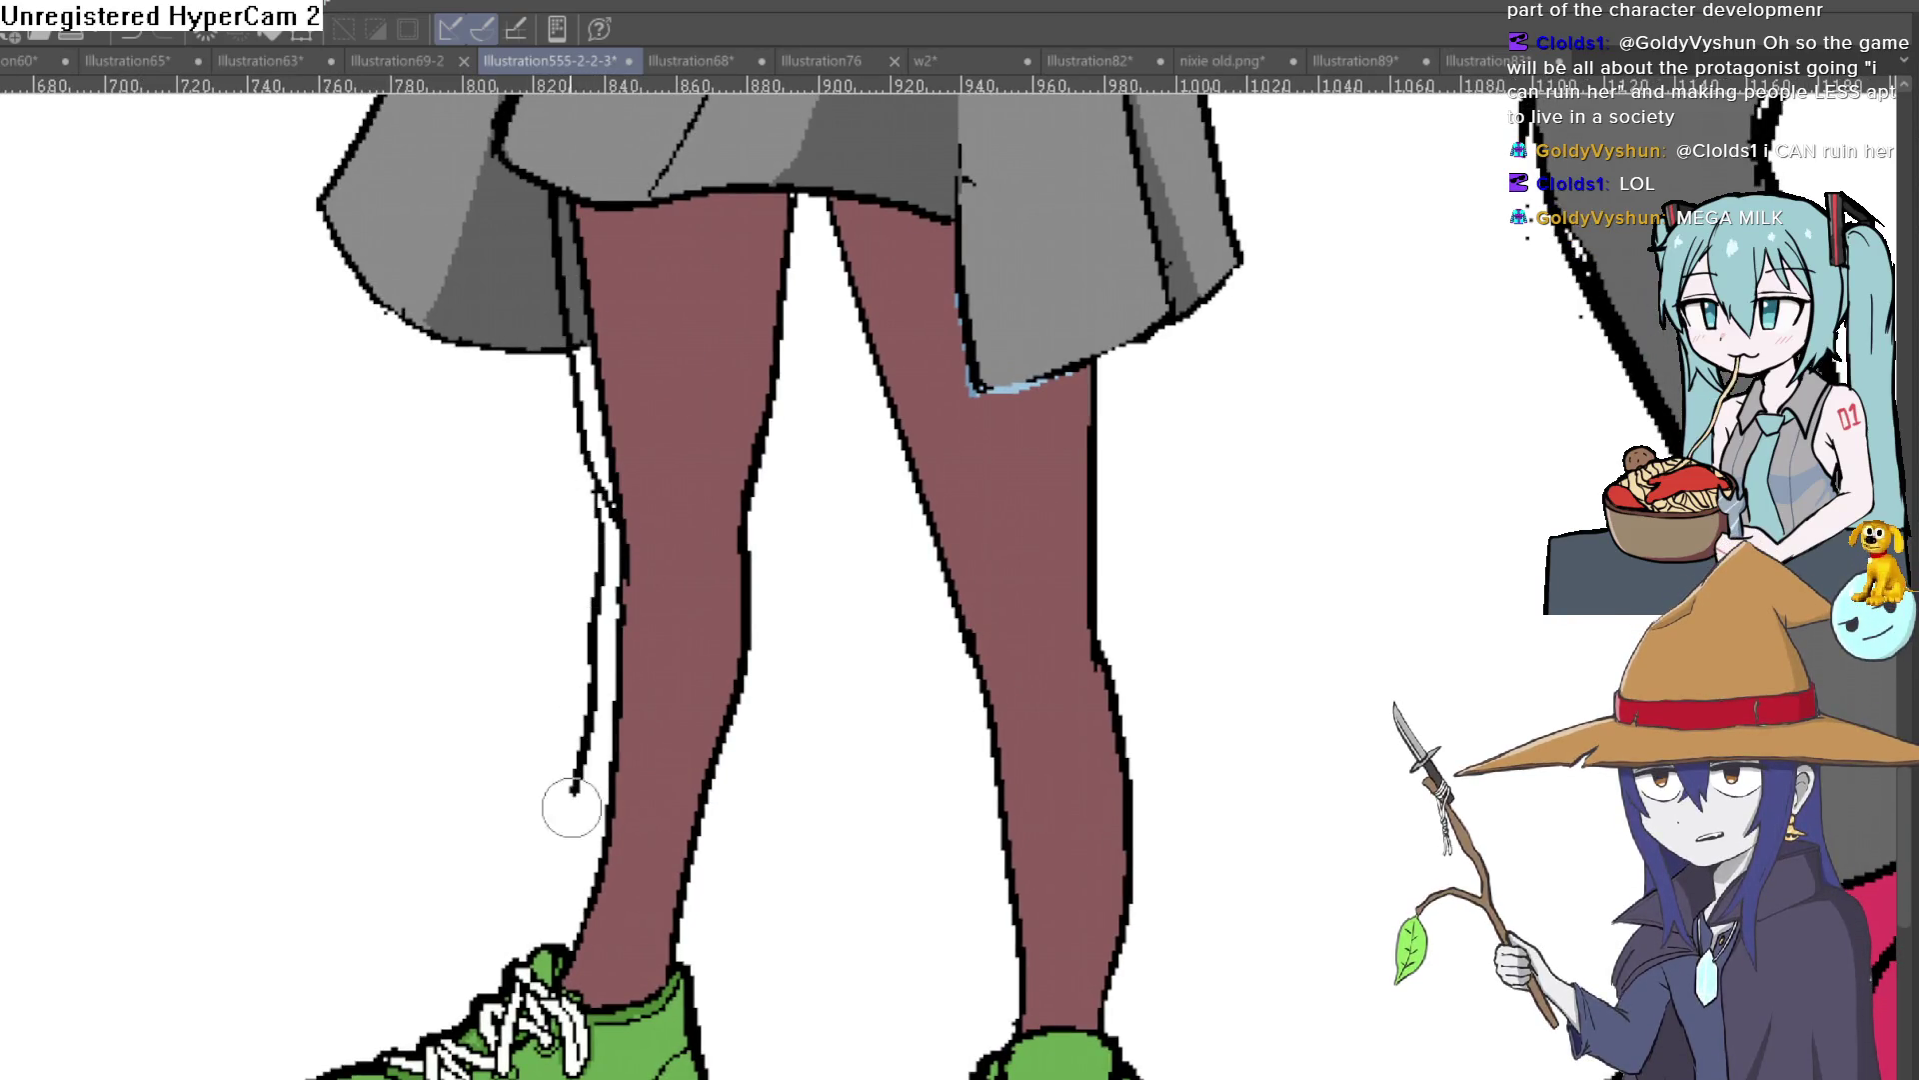
pyautogui.hotkey('ctrl', 'z')
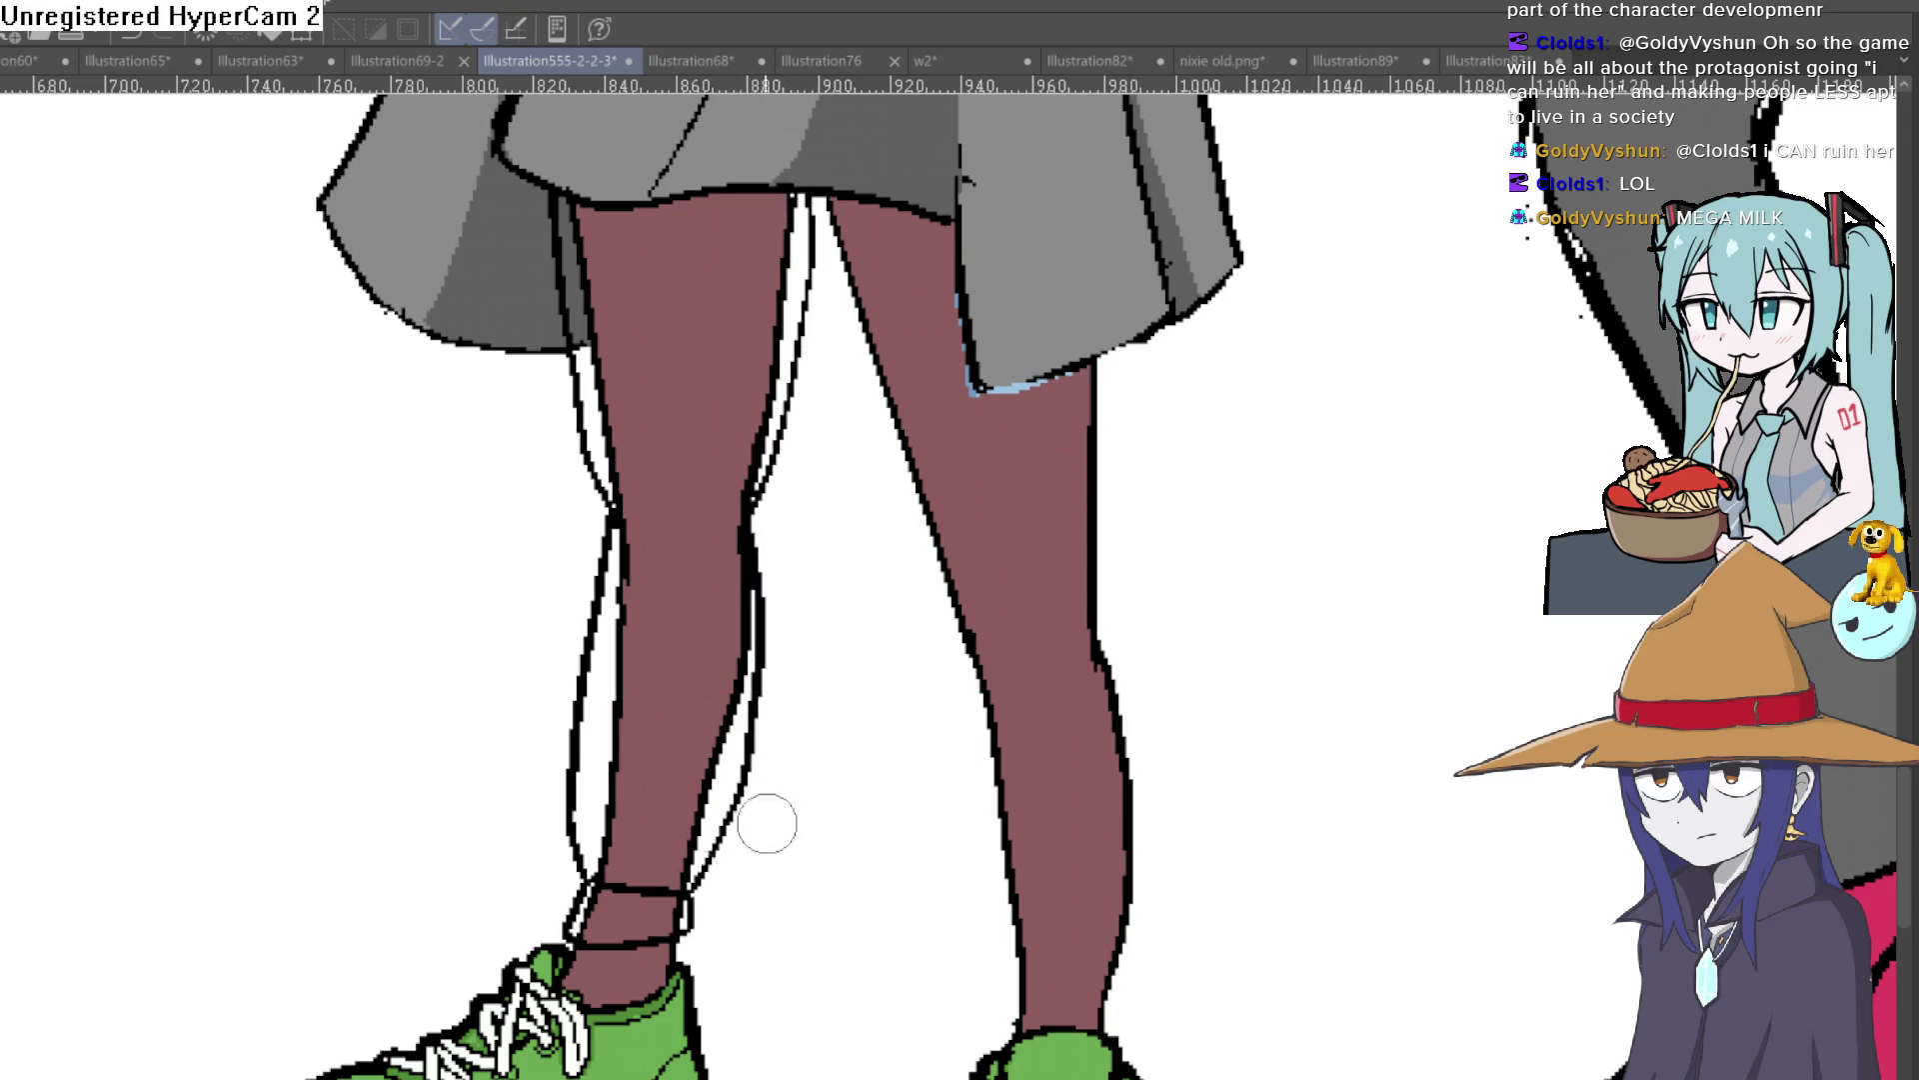
pyautogui.moveTo(801, 188)
pyautogui.mouseDown()
pyautogui.moveTo(750, 697)
pyautogui.moveTo(686, 890)
pyautogui.mouseUp()
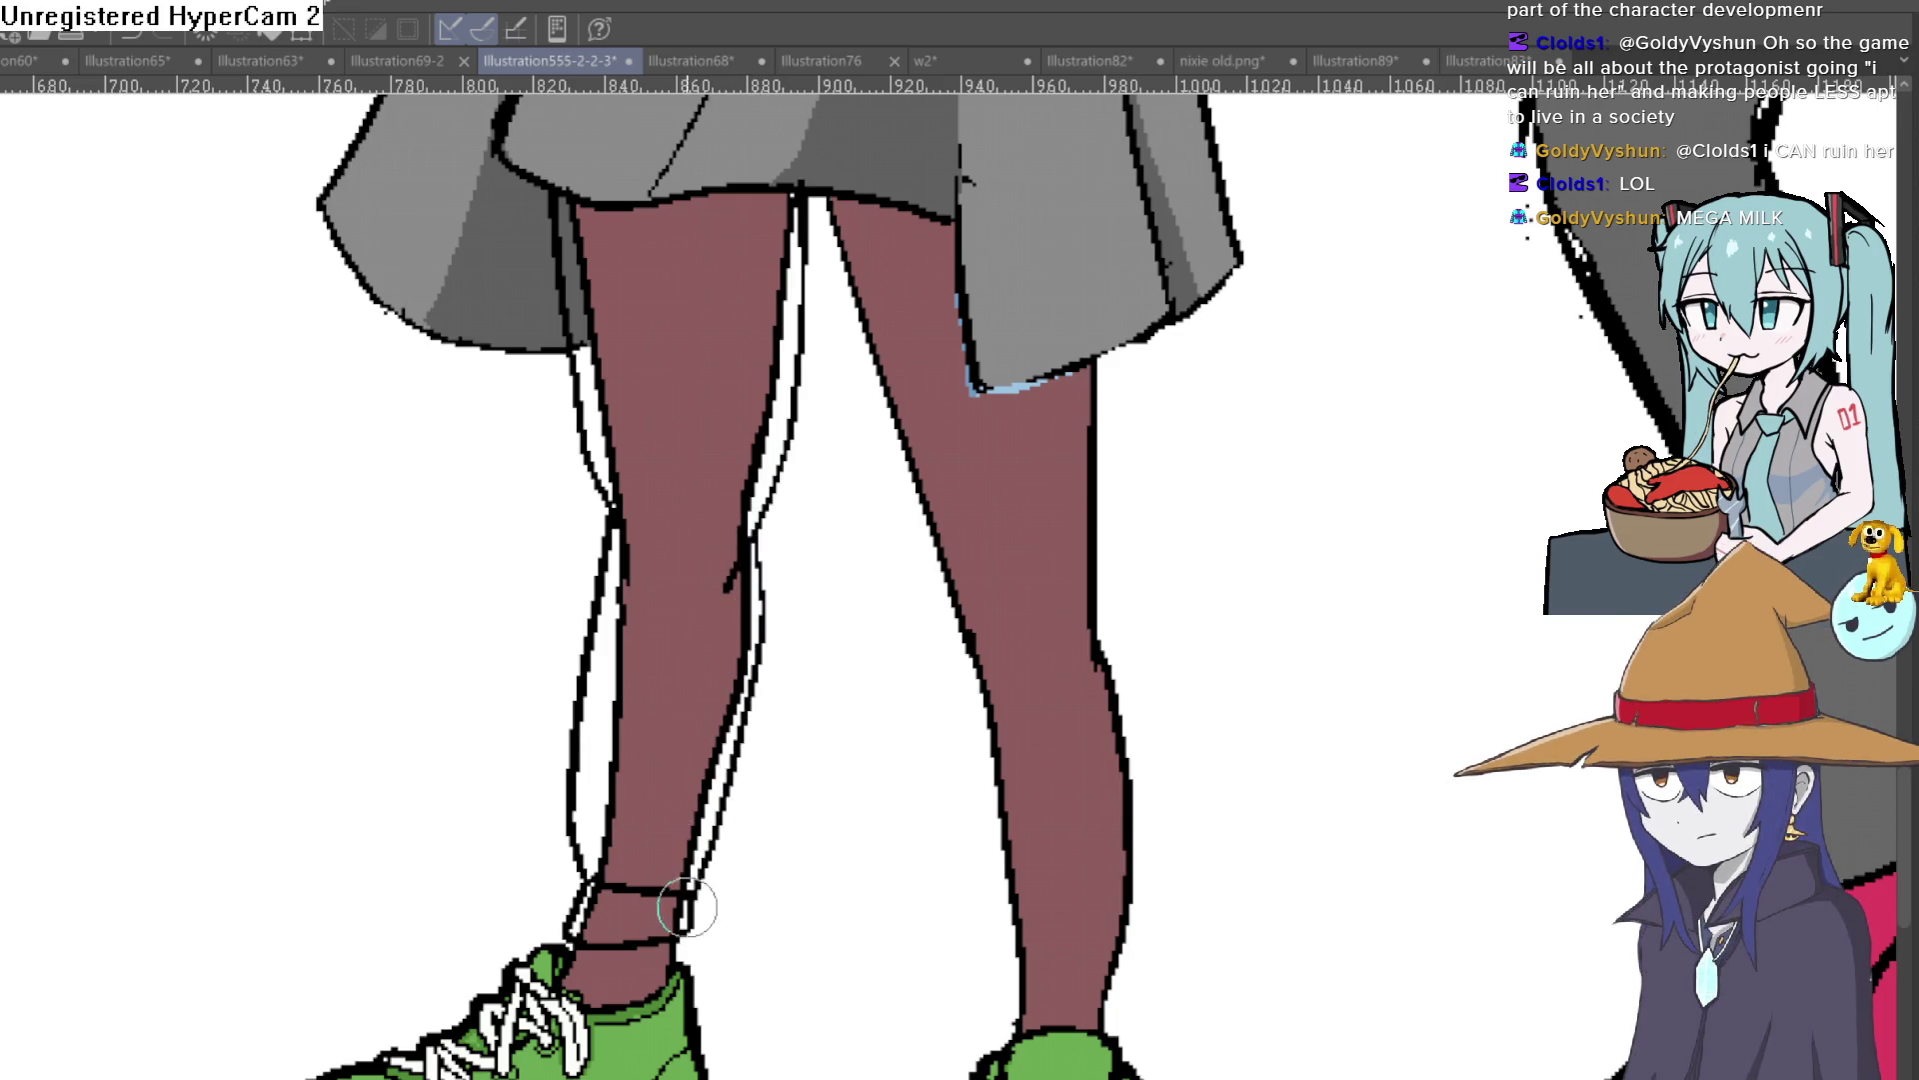
pyautogui.moveTo(789, 813); pyautogui.dragTo(627, 856)
pyautogui.moveTo(655, 238); pyautogui.dragTo(802, 708)
pyautogui.moveTo(840, 970); pyautogui.dragTo(776, 774)
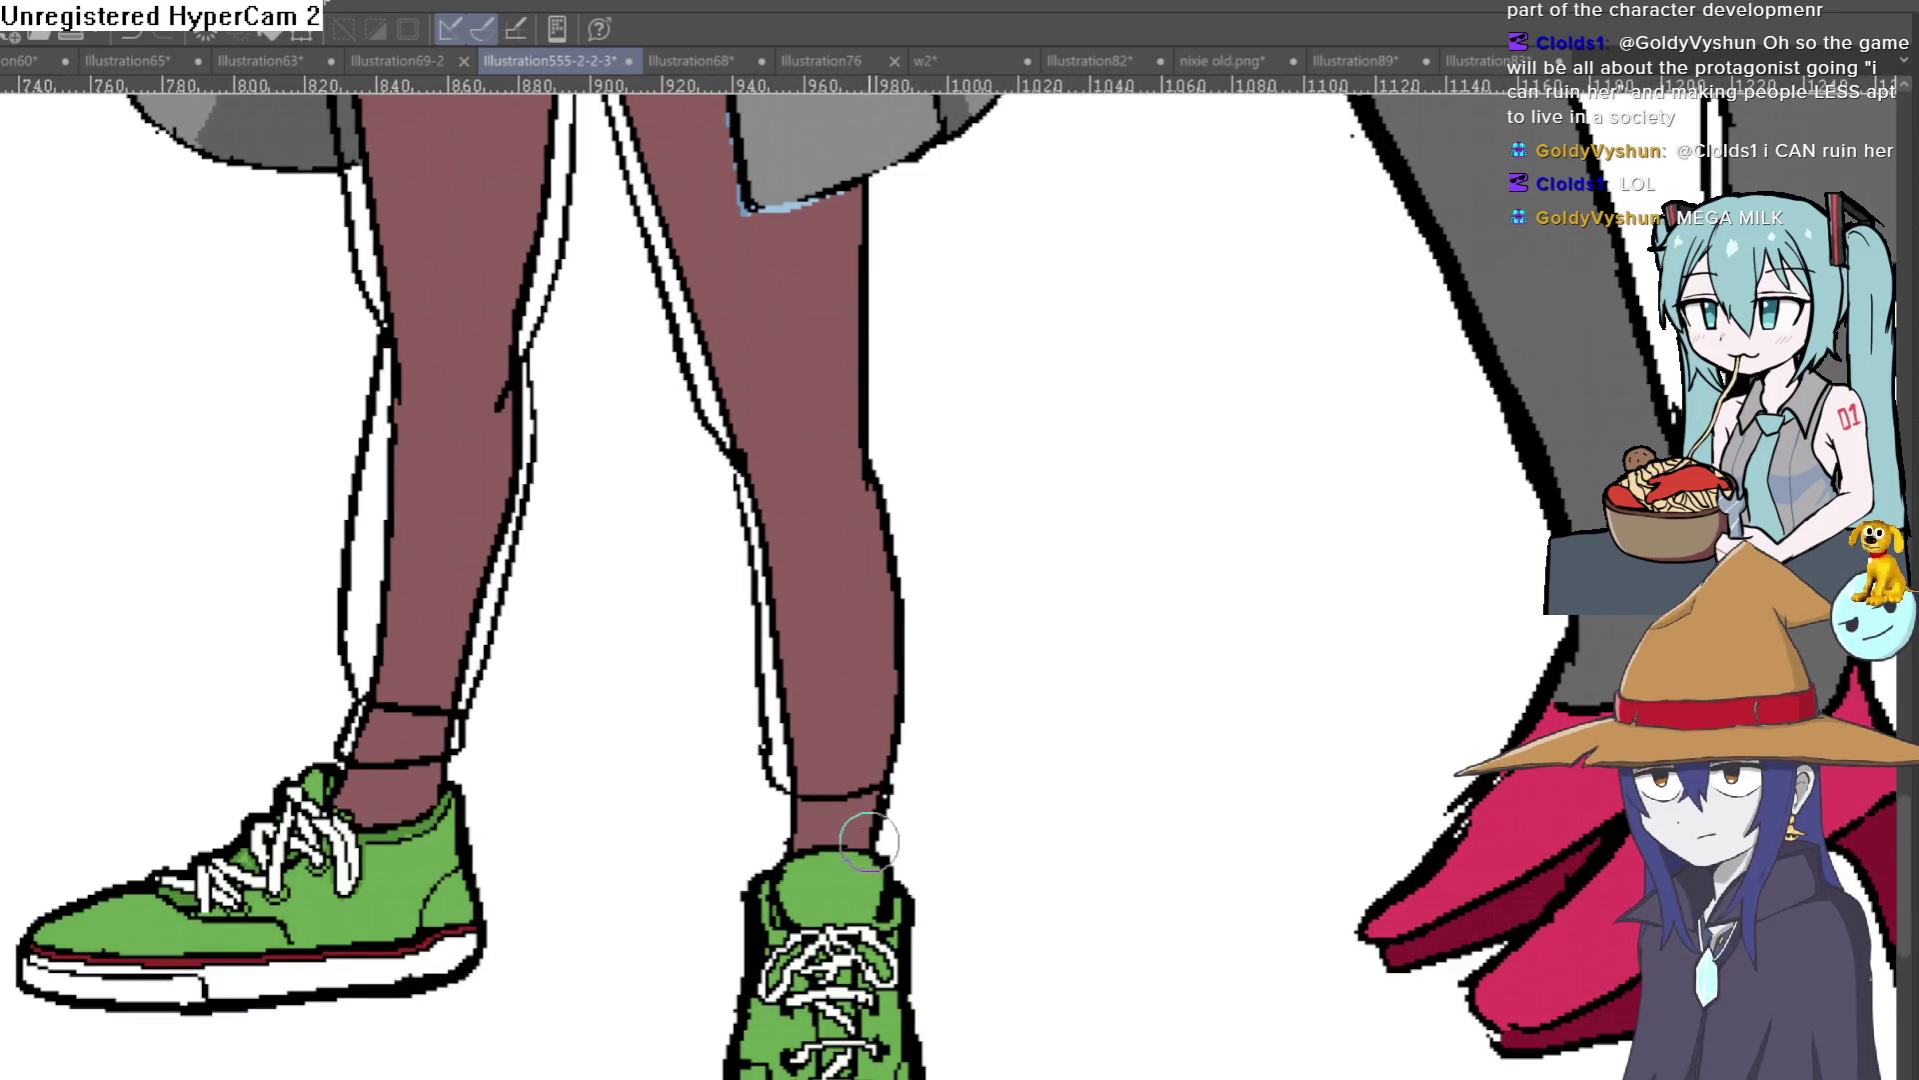
pyautogui.moveTo(778, 778); pyautogui.dragTo(767, 838)
pyautogui.moveTo(913, 814)
pyautogui.mouseDown()
pyautogui.moveTo(866, 484)
pyautogui.moveTo(871, 619)
pyautogui.moveTo(866, 399)
pyautogui.mouseUp()
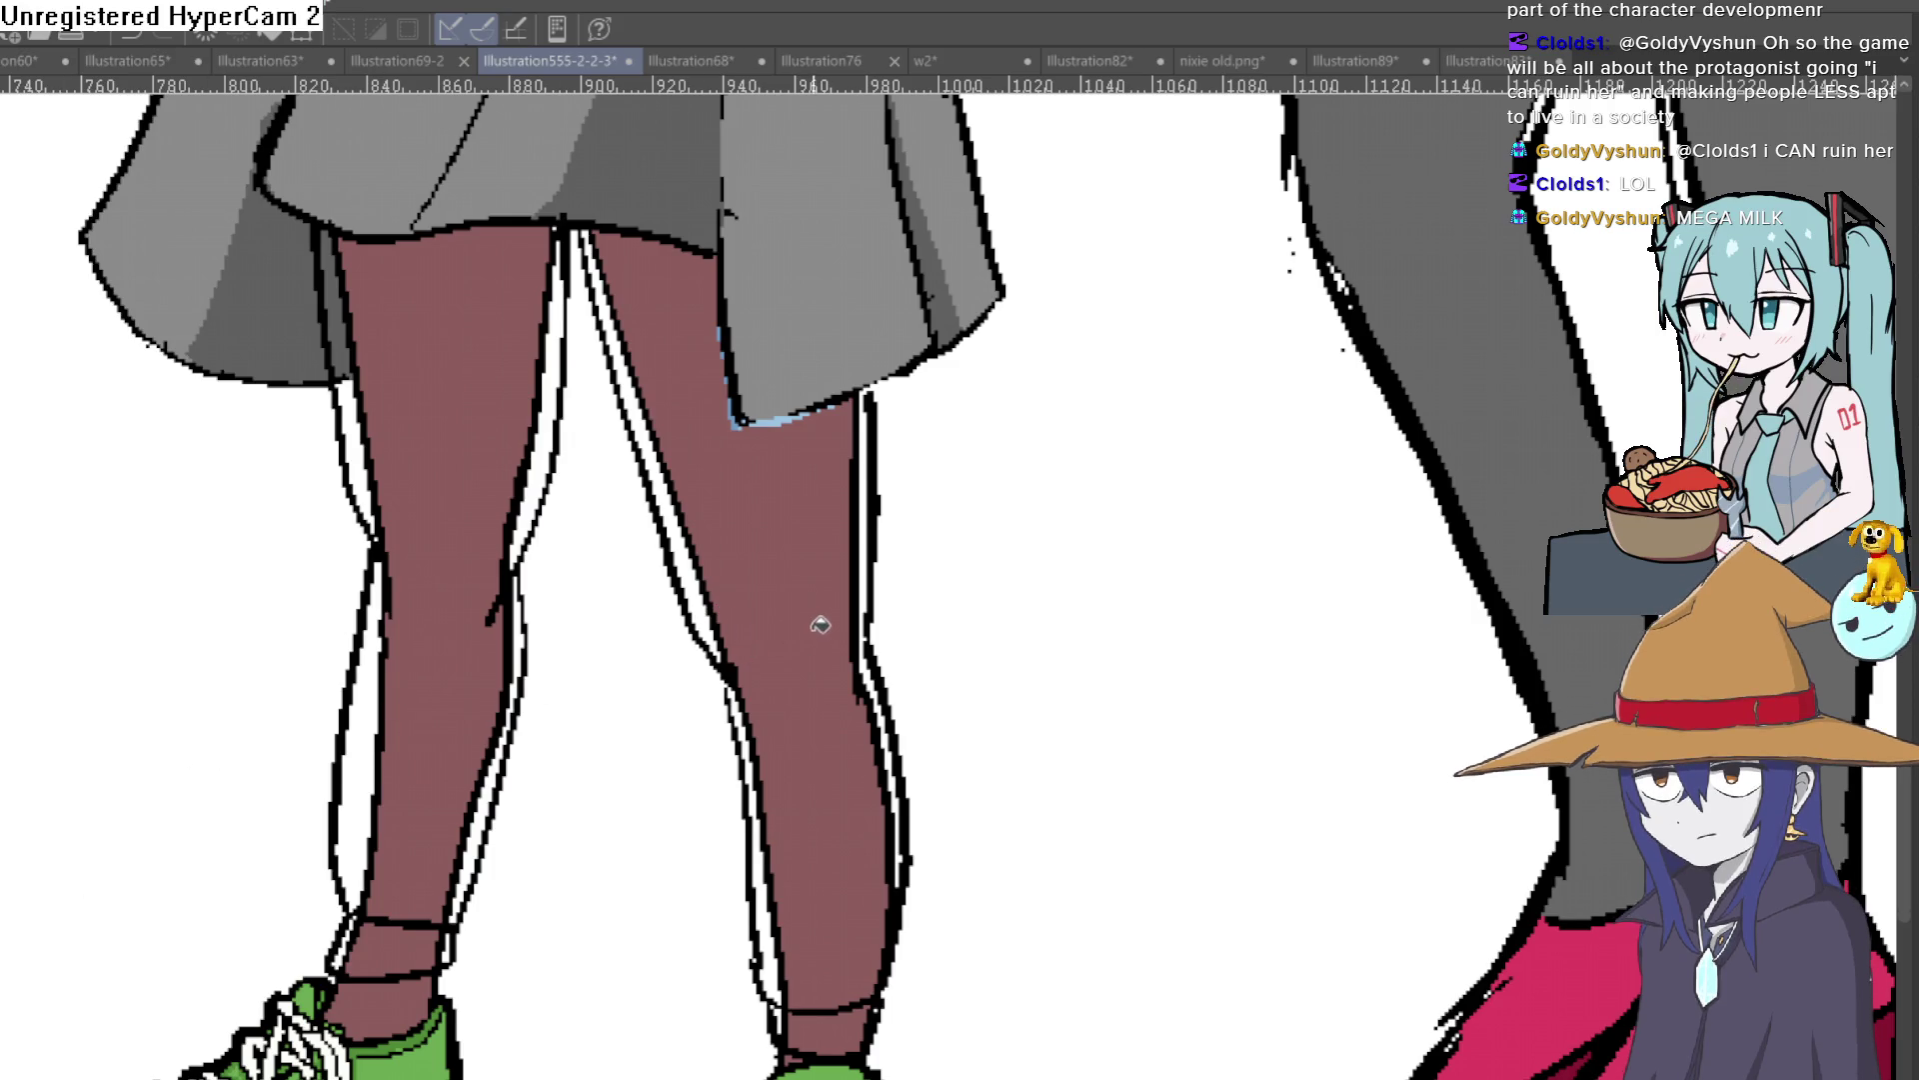
# Step: Fill both legs grey, including the white gaps along the left leg's outlines
pyautogui.click(809, 593)
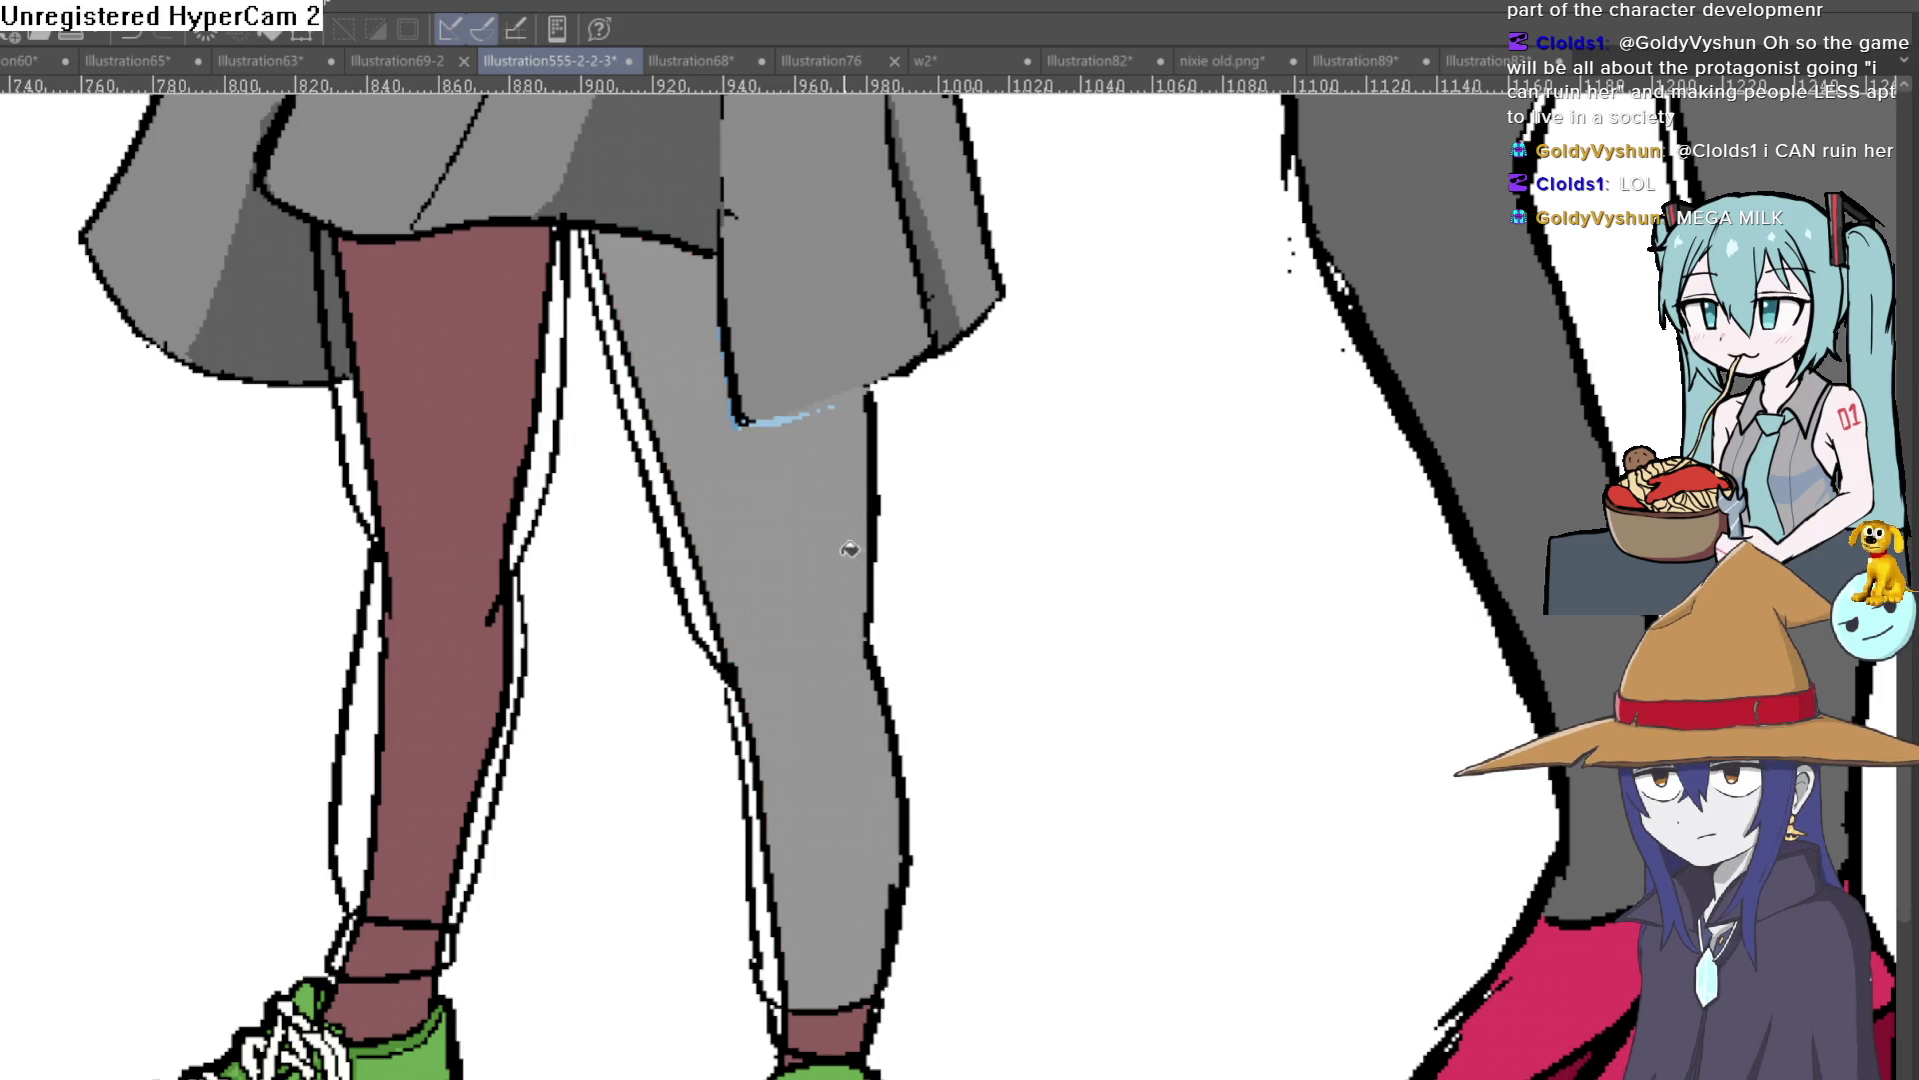
pyautogui.click(695, 571)
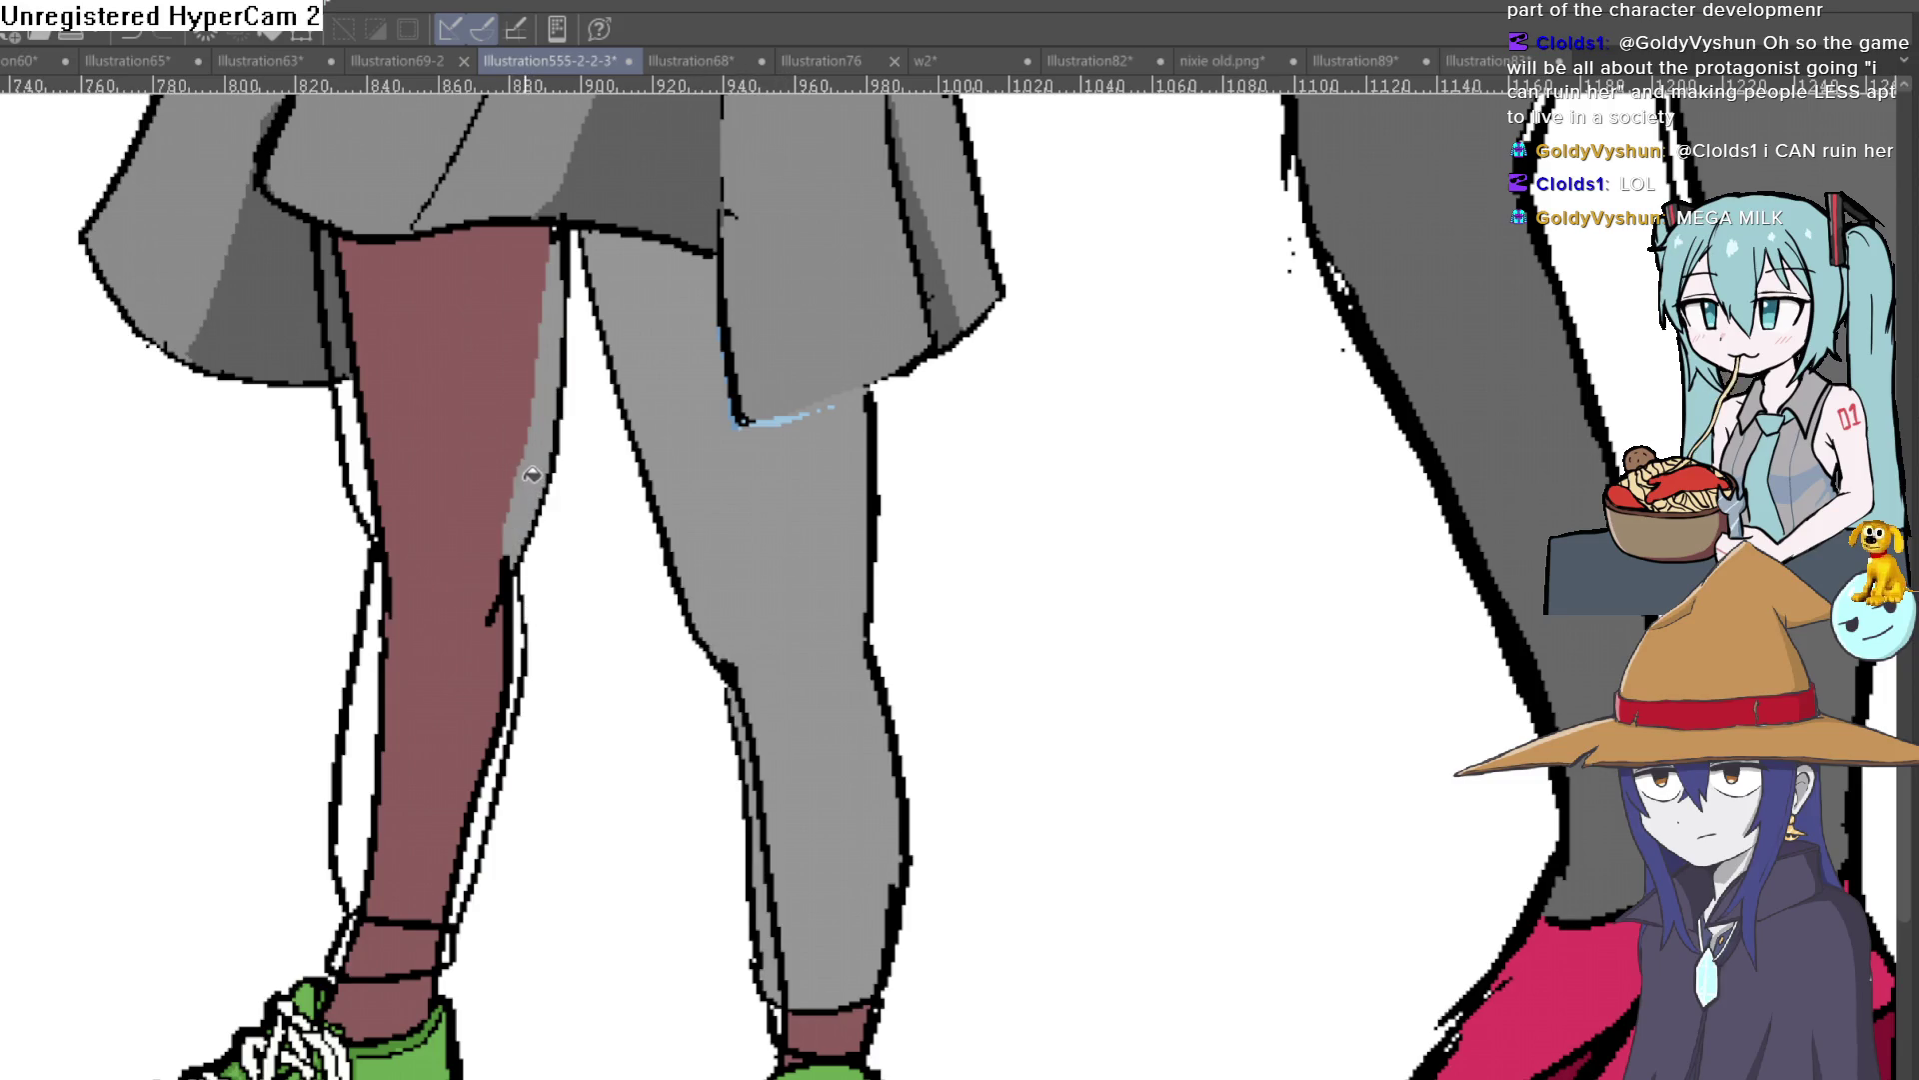
pyautogui.click(480, 430)
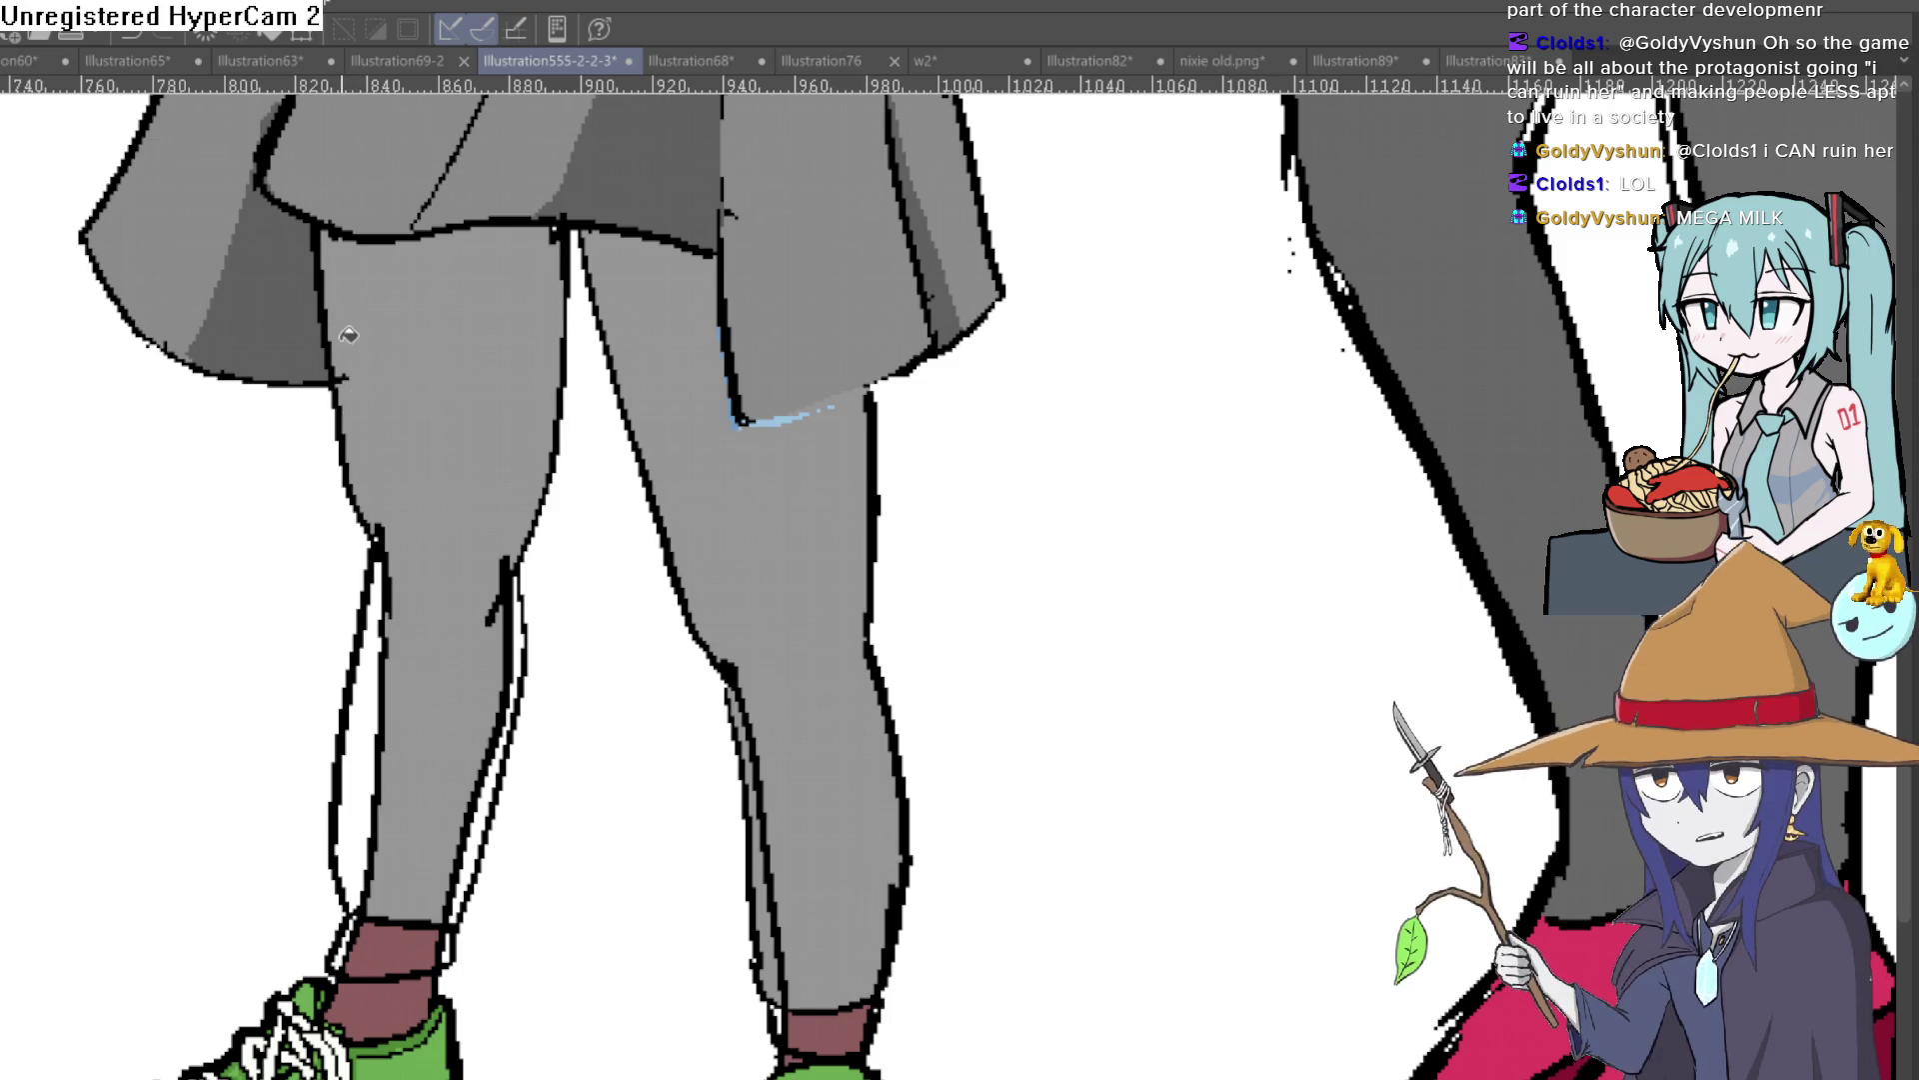
pyautogui.click(392, 614)
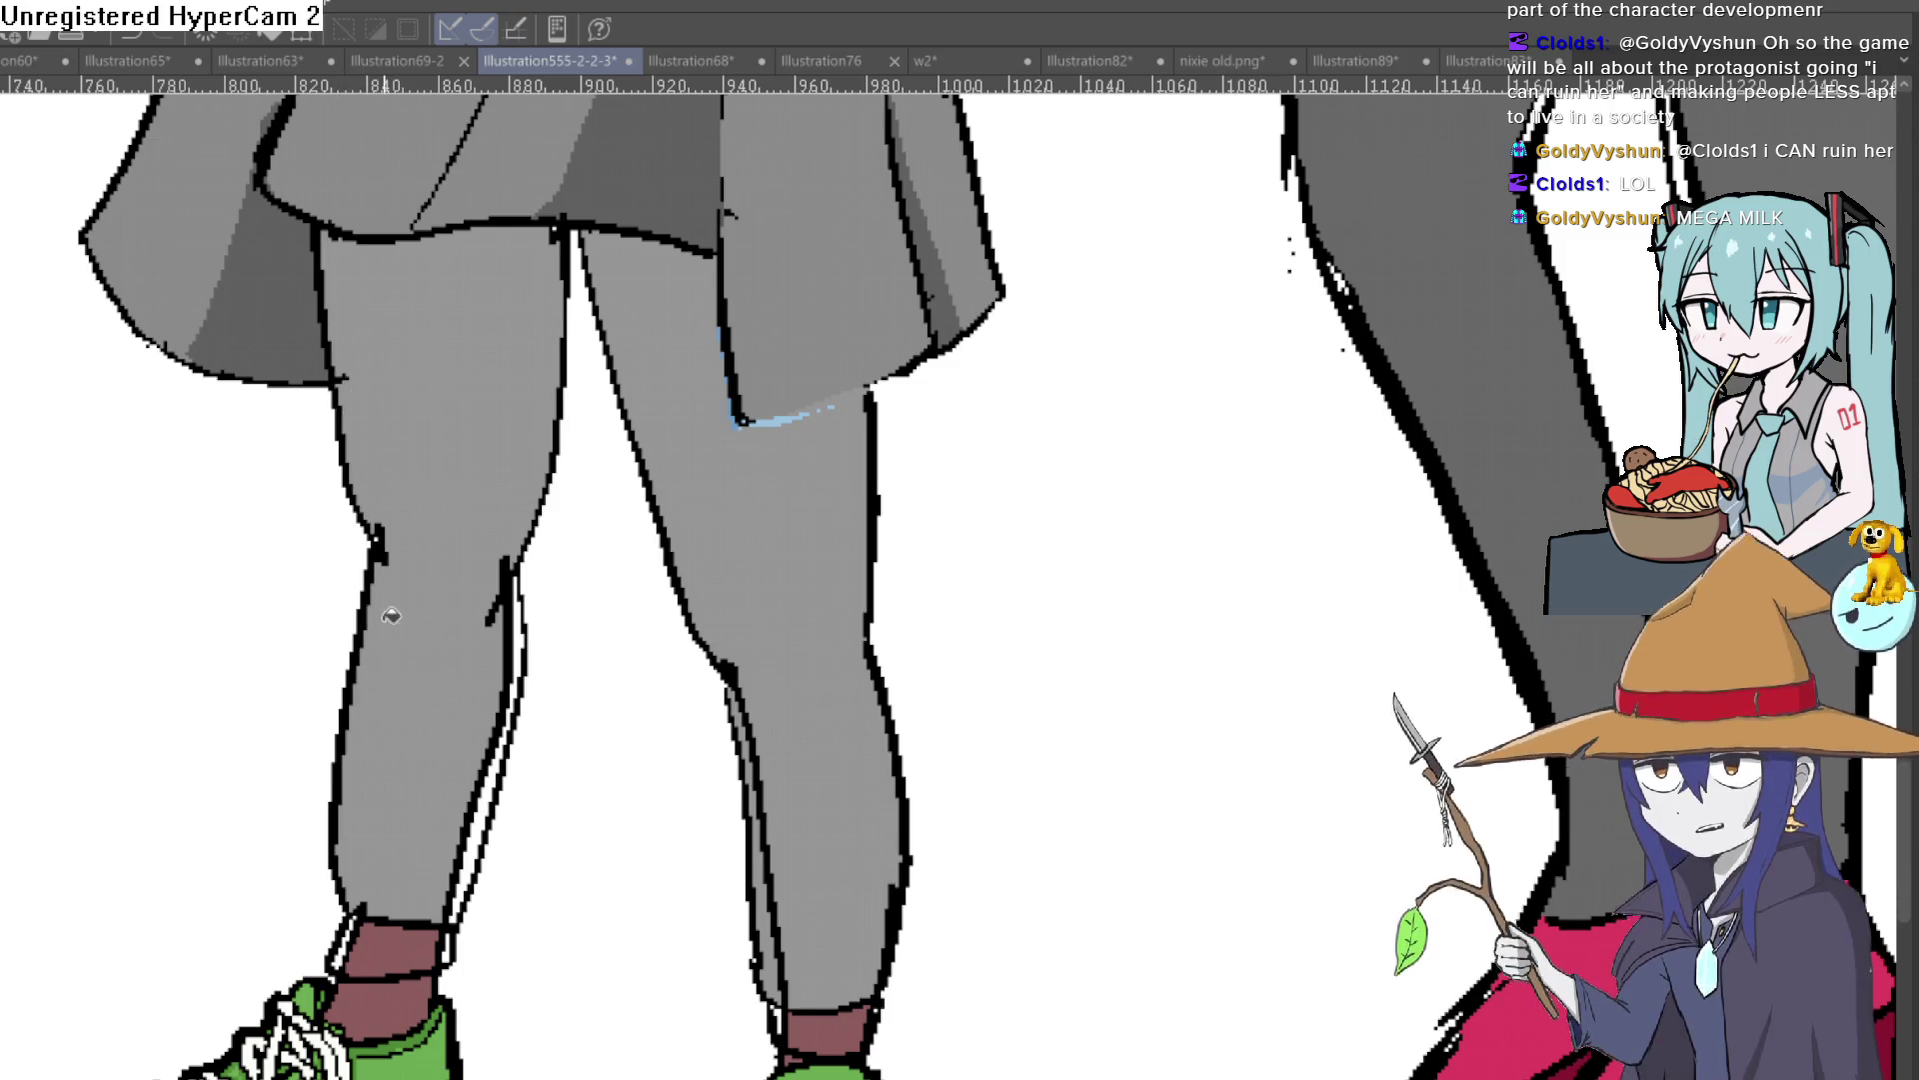
pyautogui.click(521, 625)
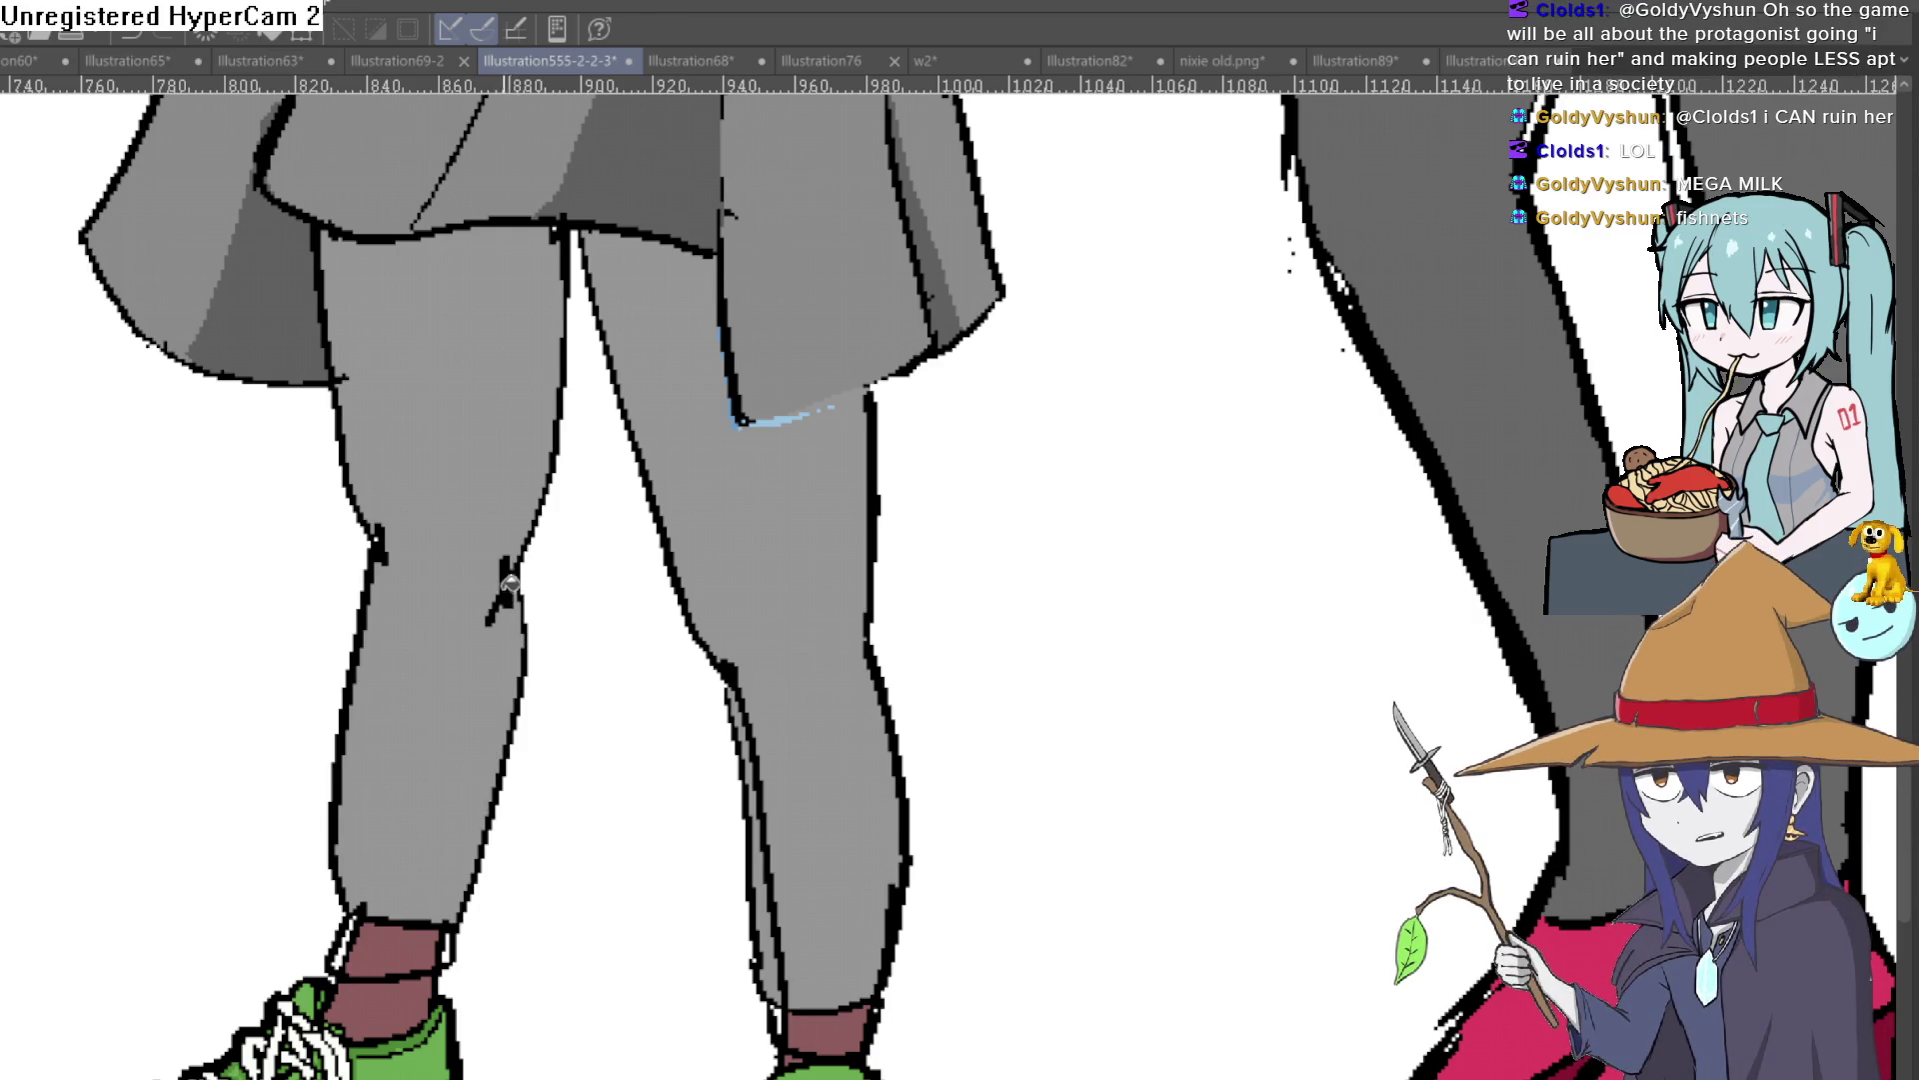
pyautogui.scroll(-4, 1035, 610)
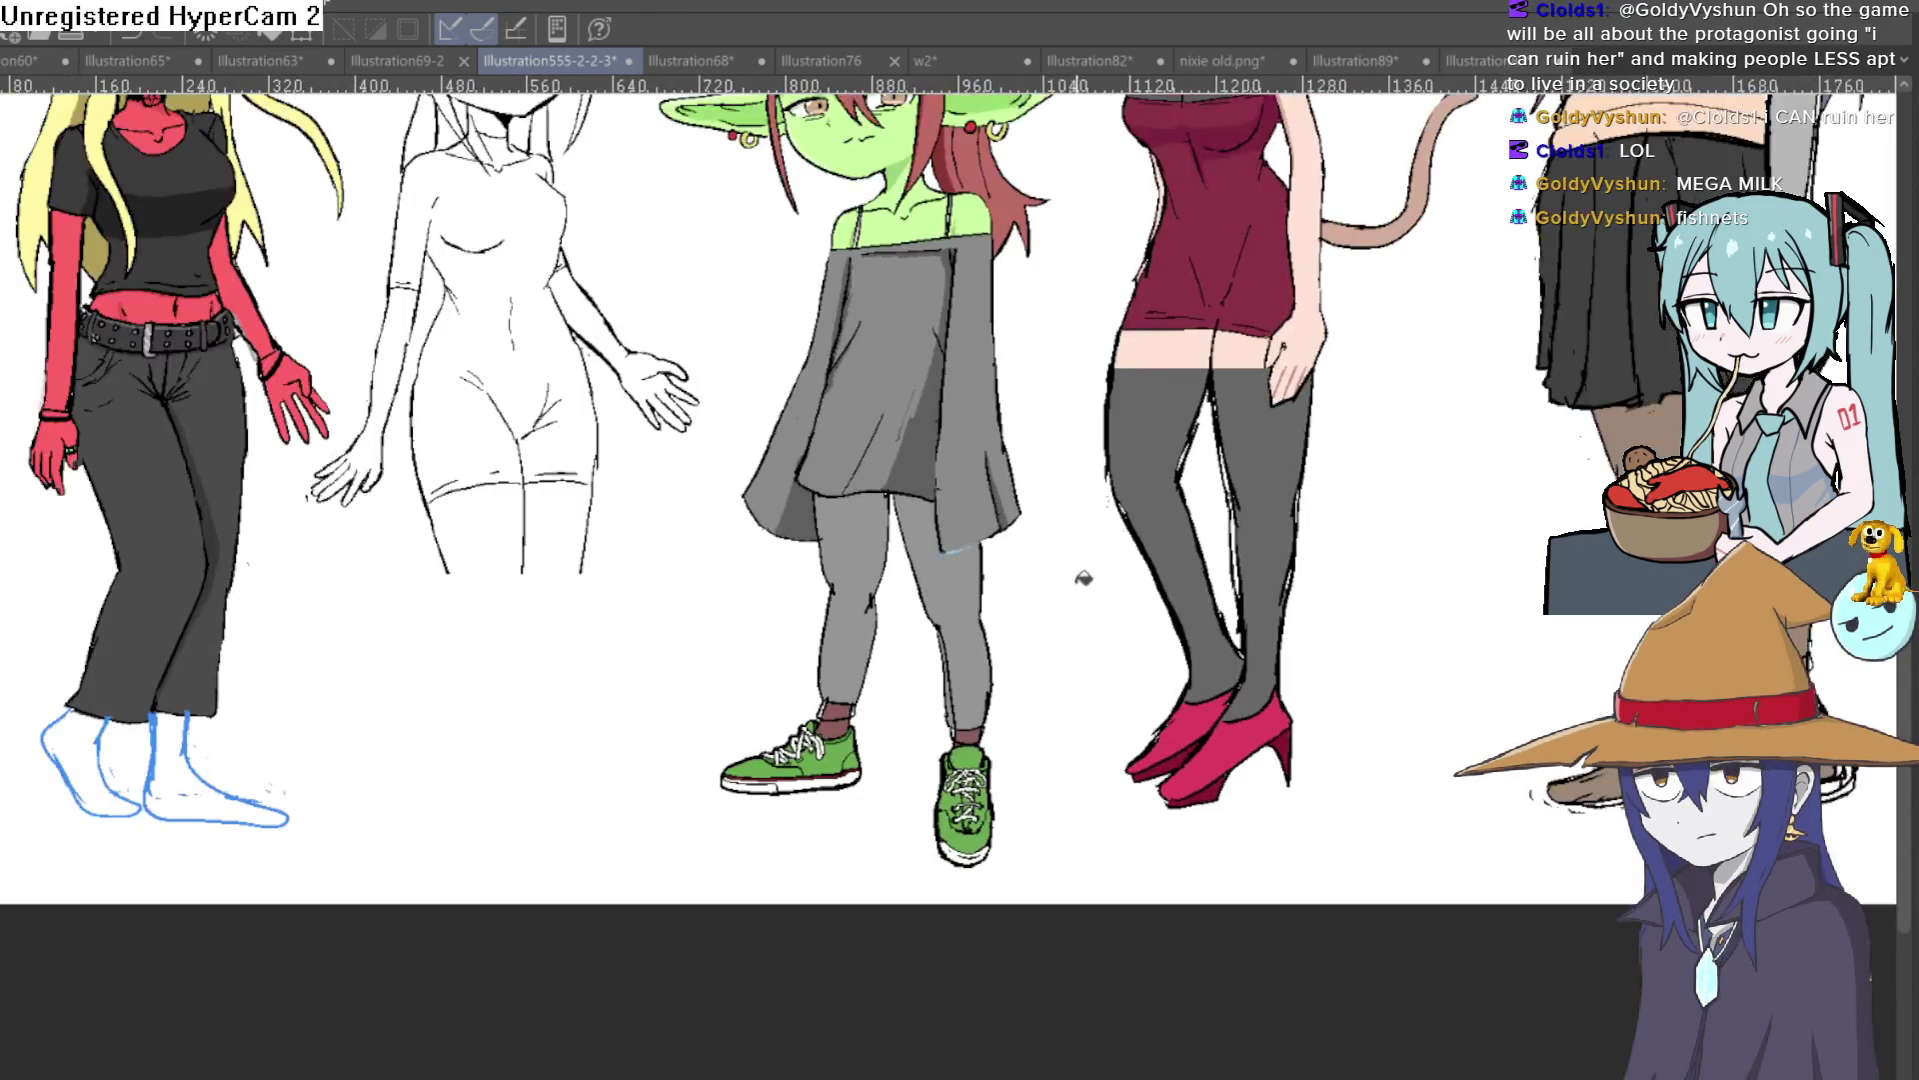
pyautogui.scroll(-2, 999, 600)
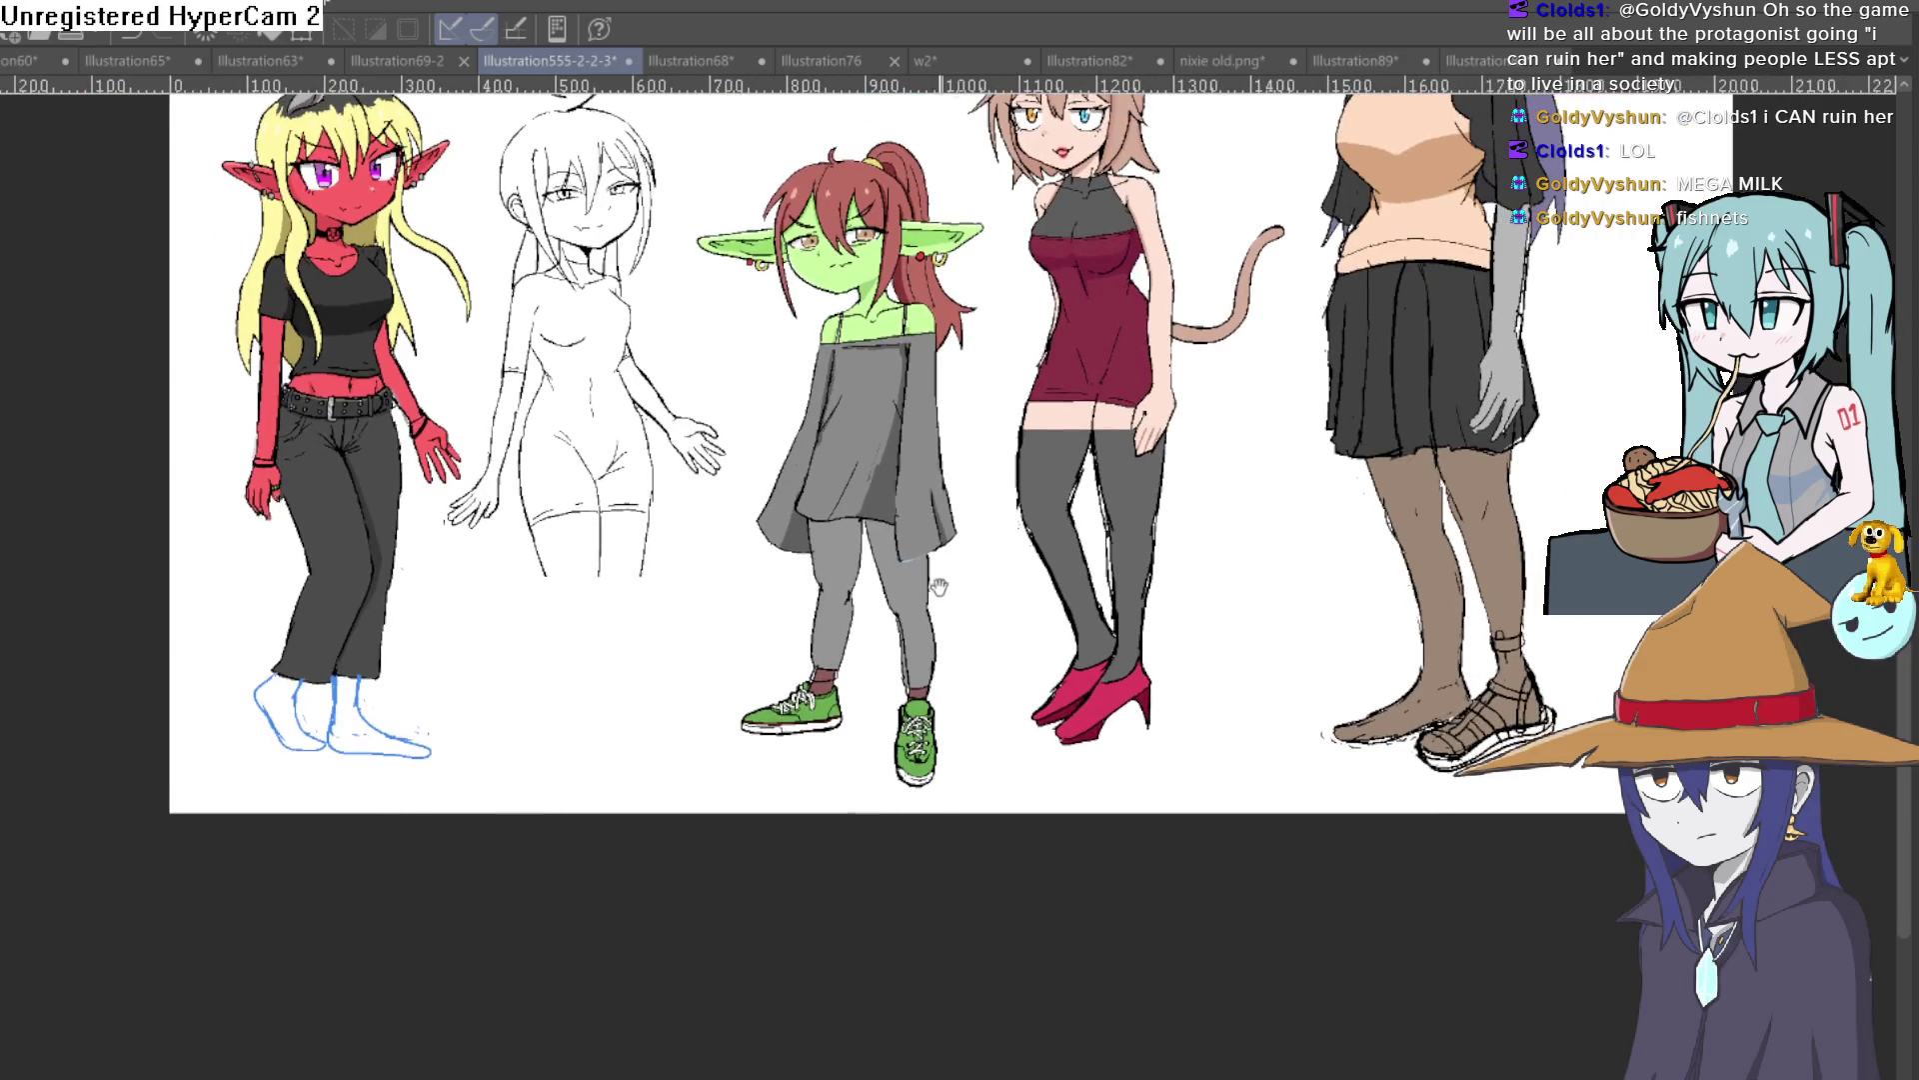
pyautogui.scroll(3, 938, 708)
pyautogui.scroll(2, 937, 707)
pyautogui.scroll(1, 913, 745)
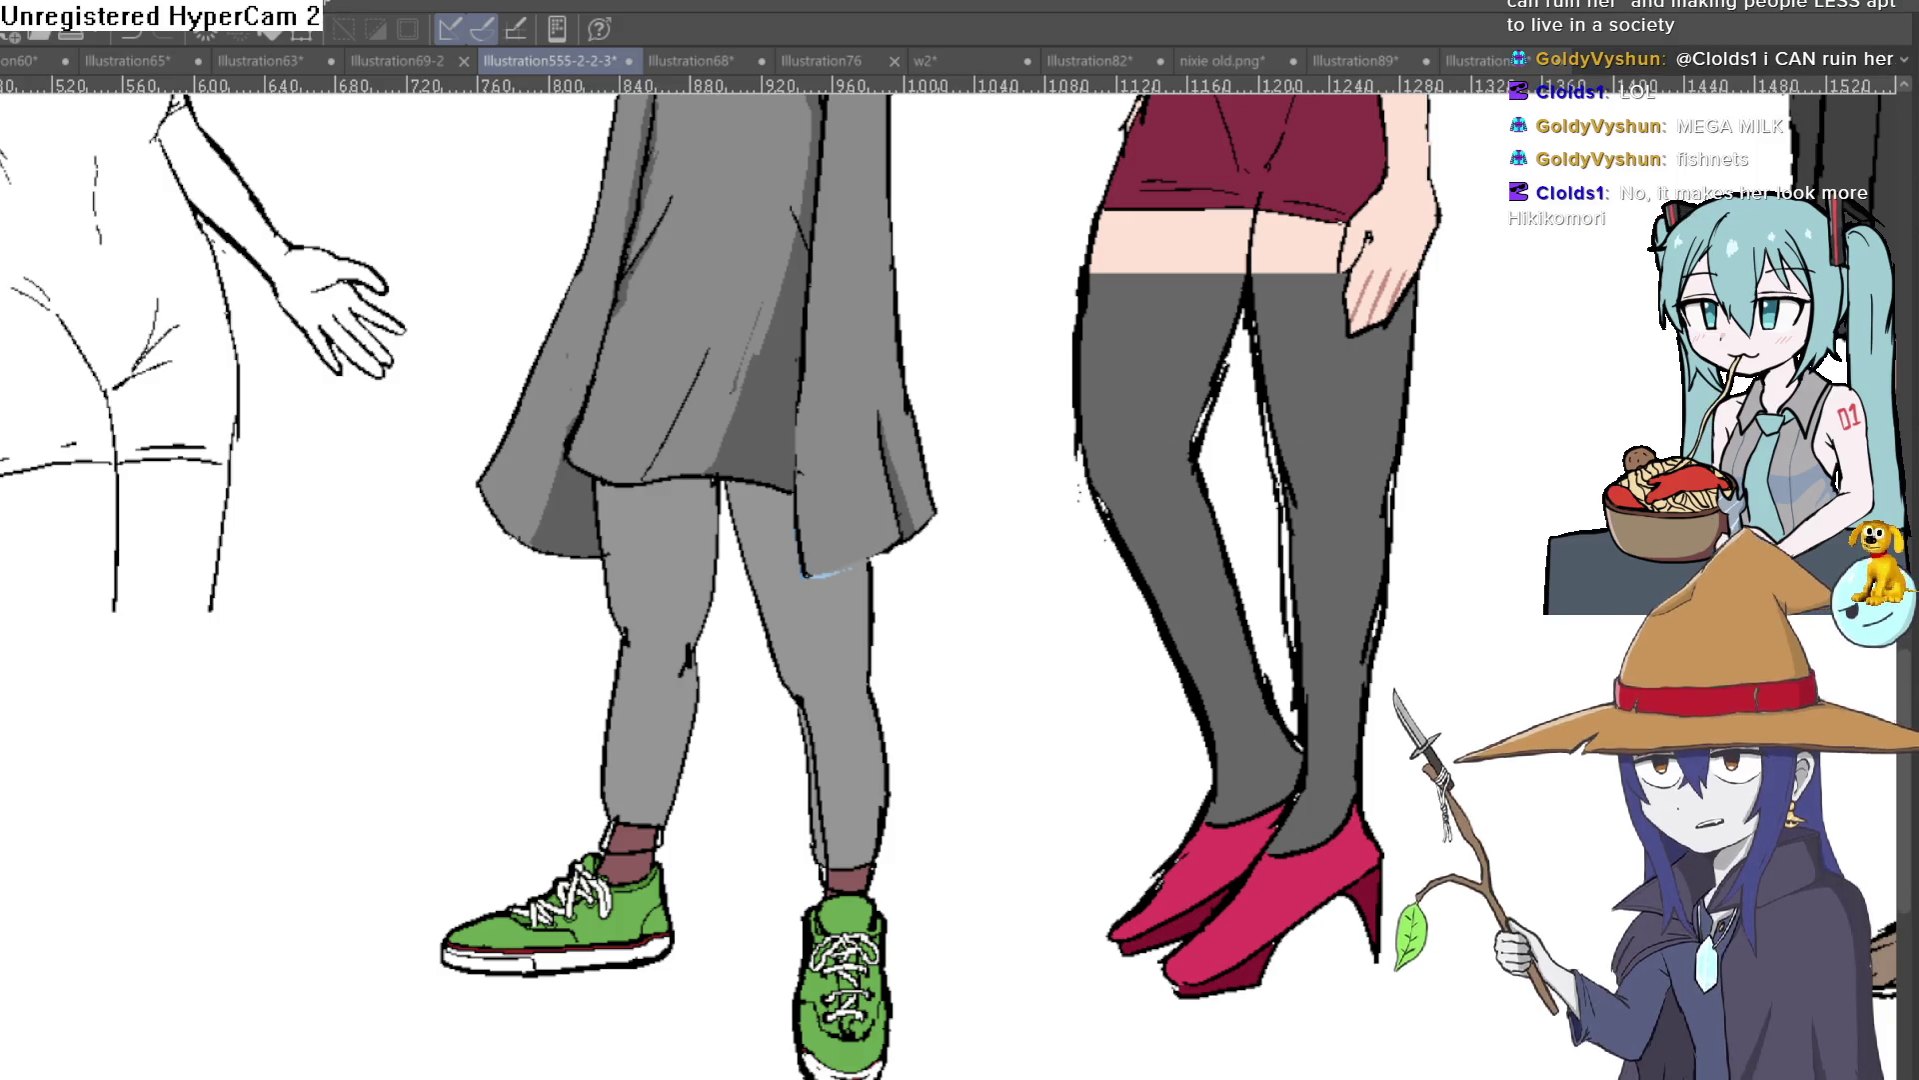
pyautogui.scroll(-3, 913, 599)
pyautogui.scroll(1, 874, 689)
pyautogui.moveTo(873, 690)
pyautogui.mouseDown()
pyautogui.moveTo(861, 637)
pyautogui.moveTo(848, 681)
pyautogui.mouseUp()
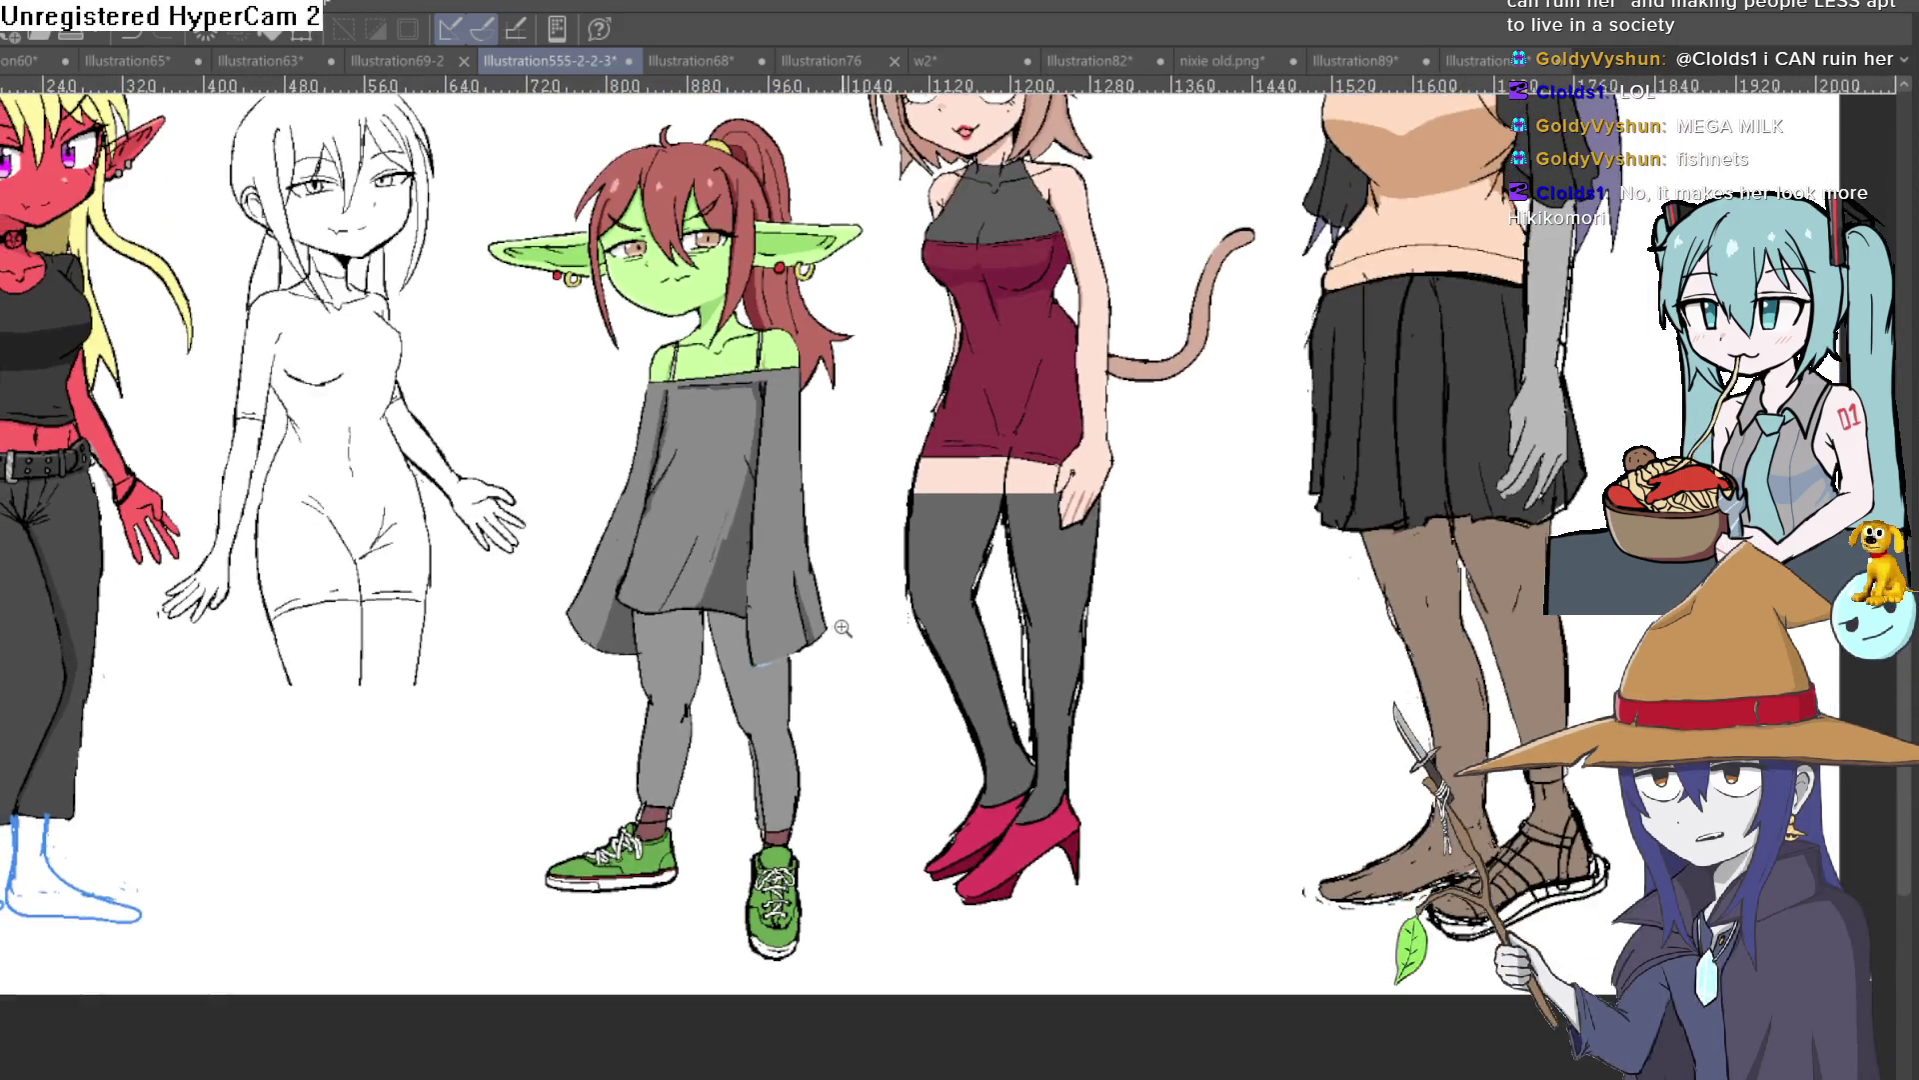
pyautogui.scroll(2, 875, 635)
pyautogui.scroll(1, 735, 640)
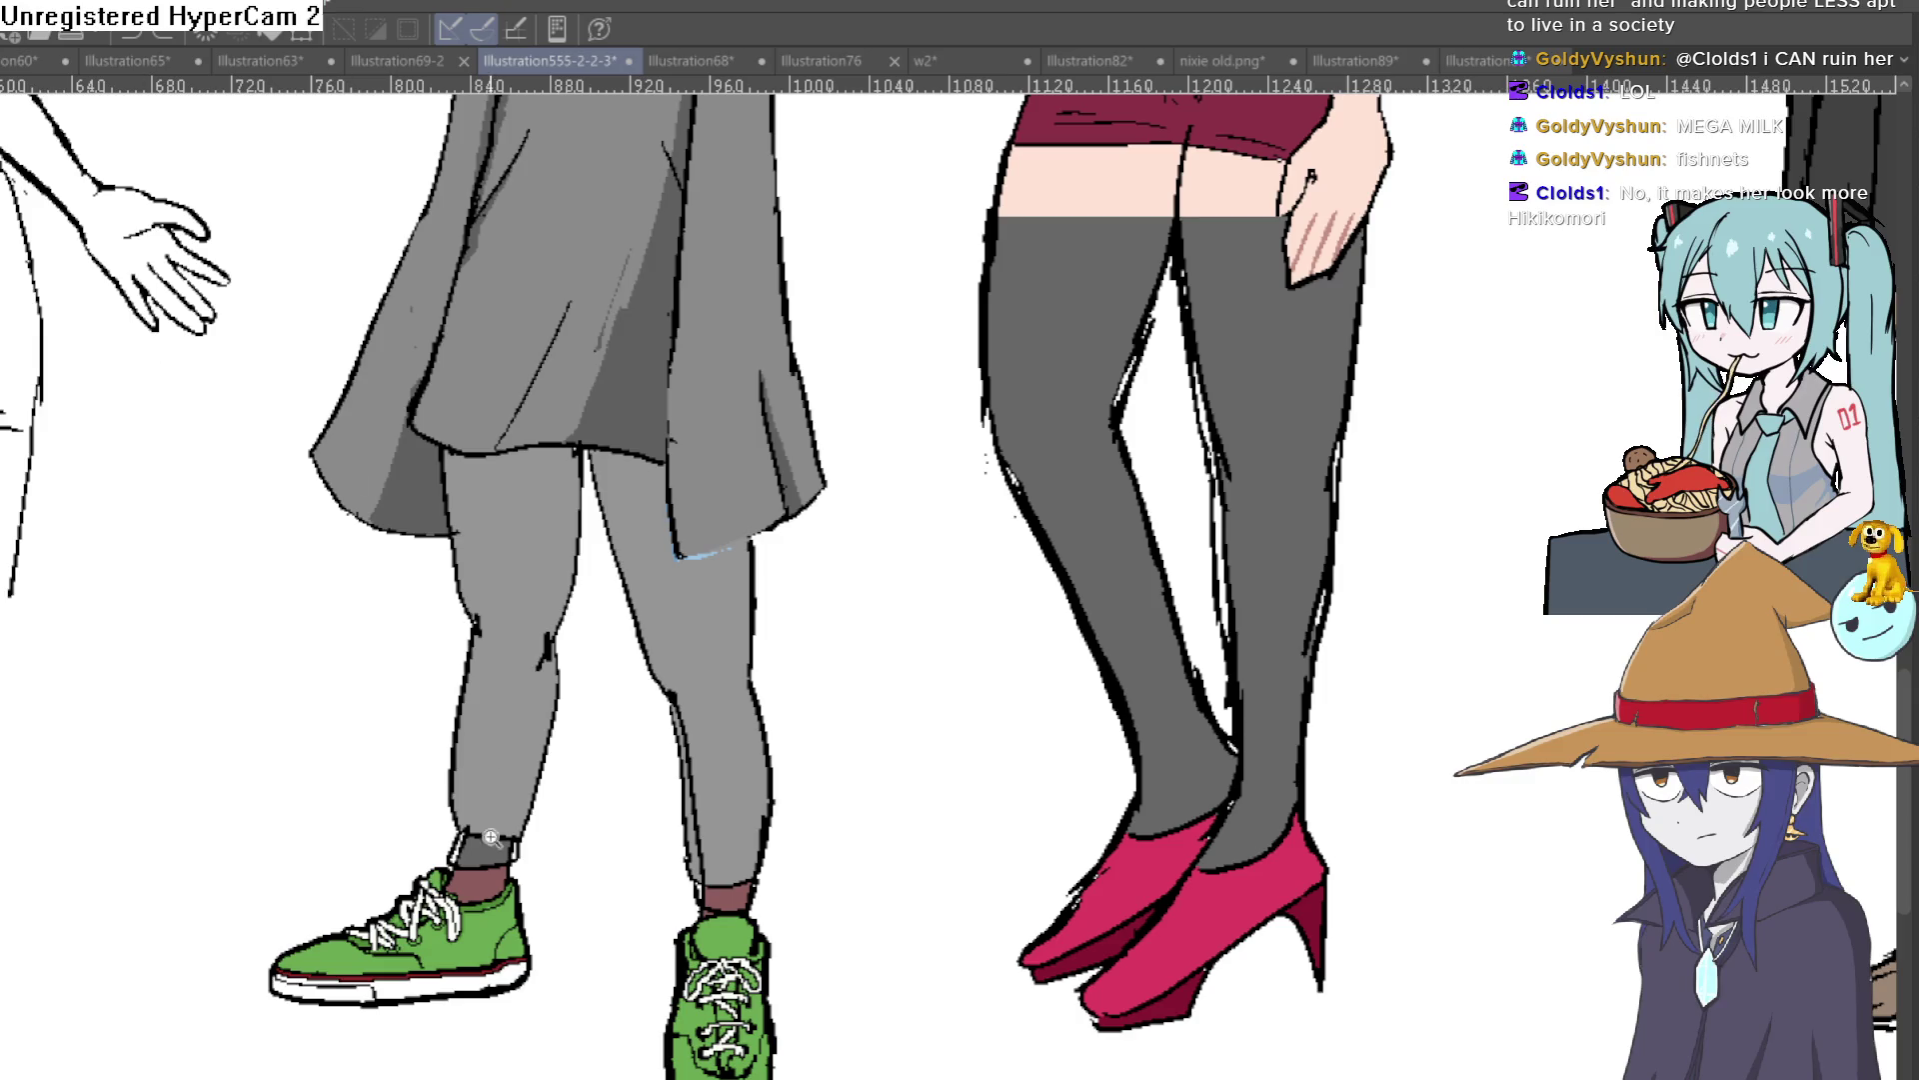
pyautogui.scroll(6, 491, 825)
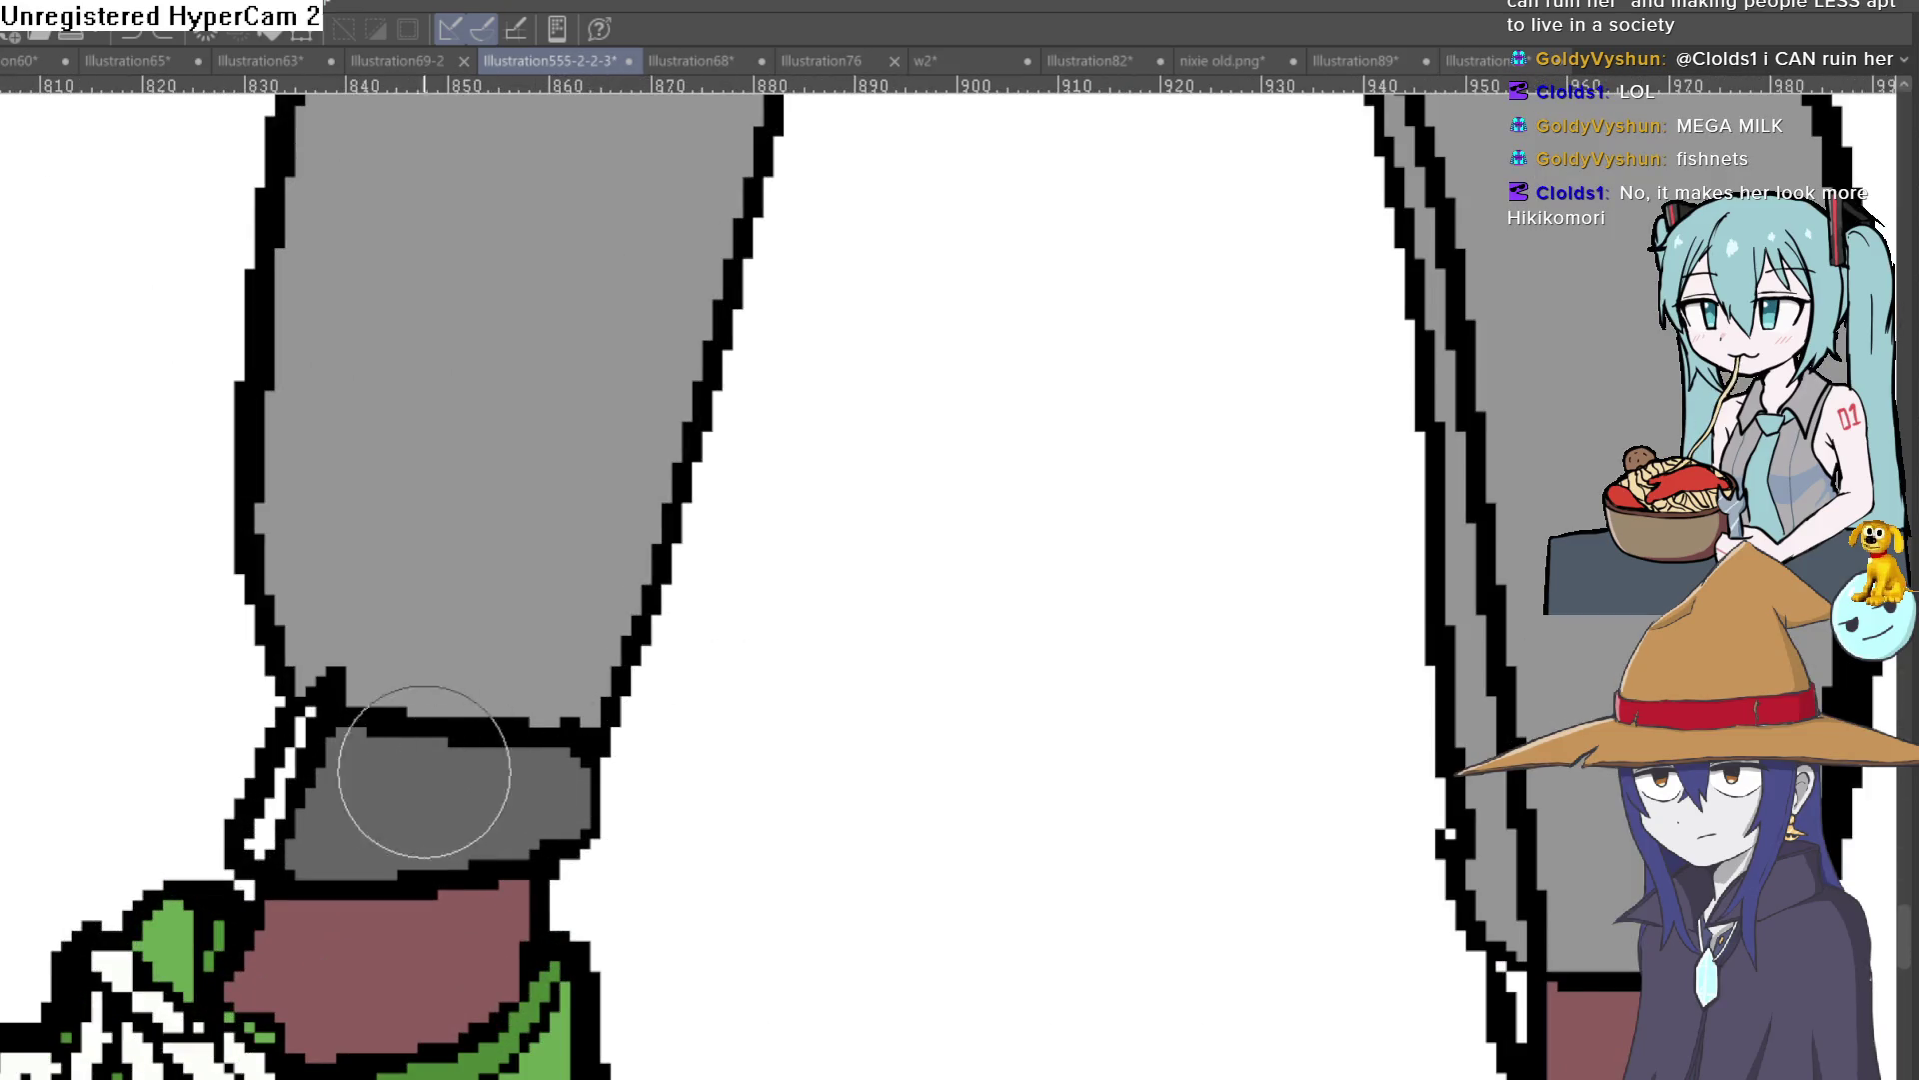
# Step: Paint grey over the ankle streak and red socks to form darker leggings cuffs
pyautogui.moveTo(317, 727); pyautogui.dragTo(266, 837)
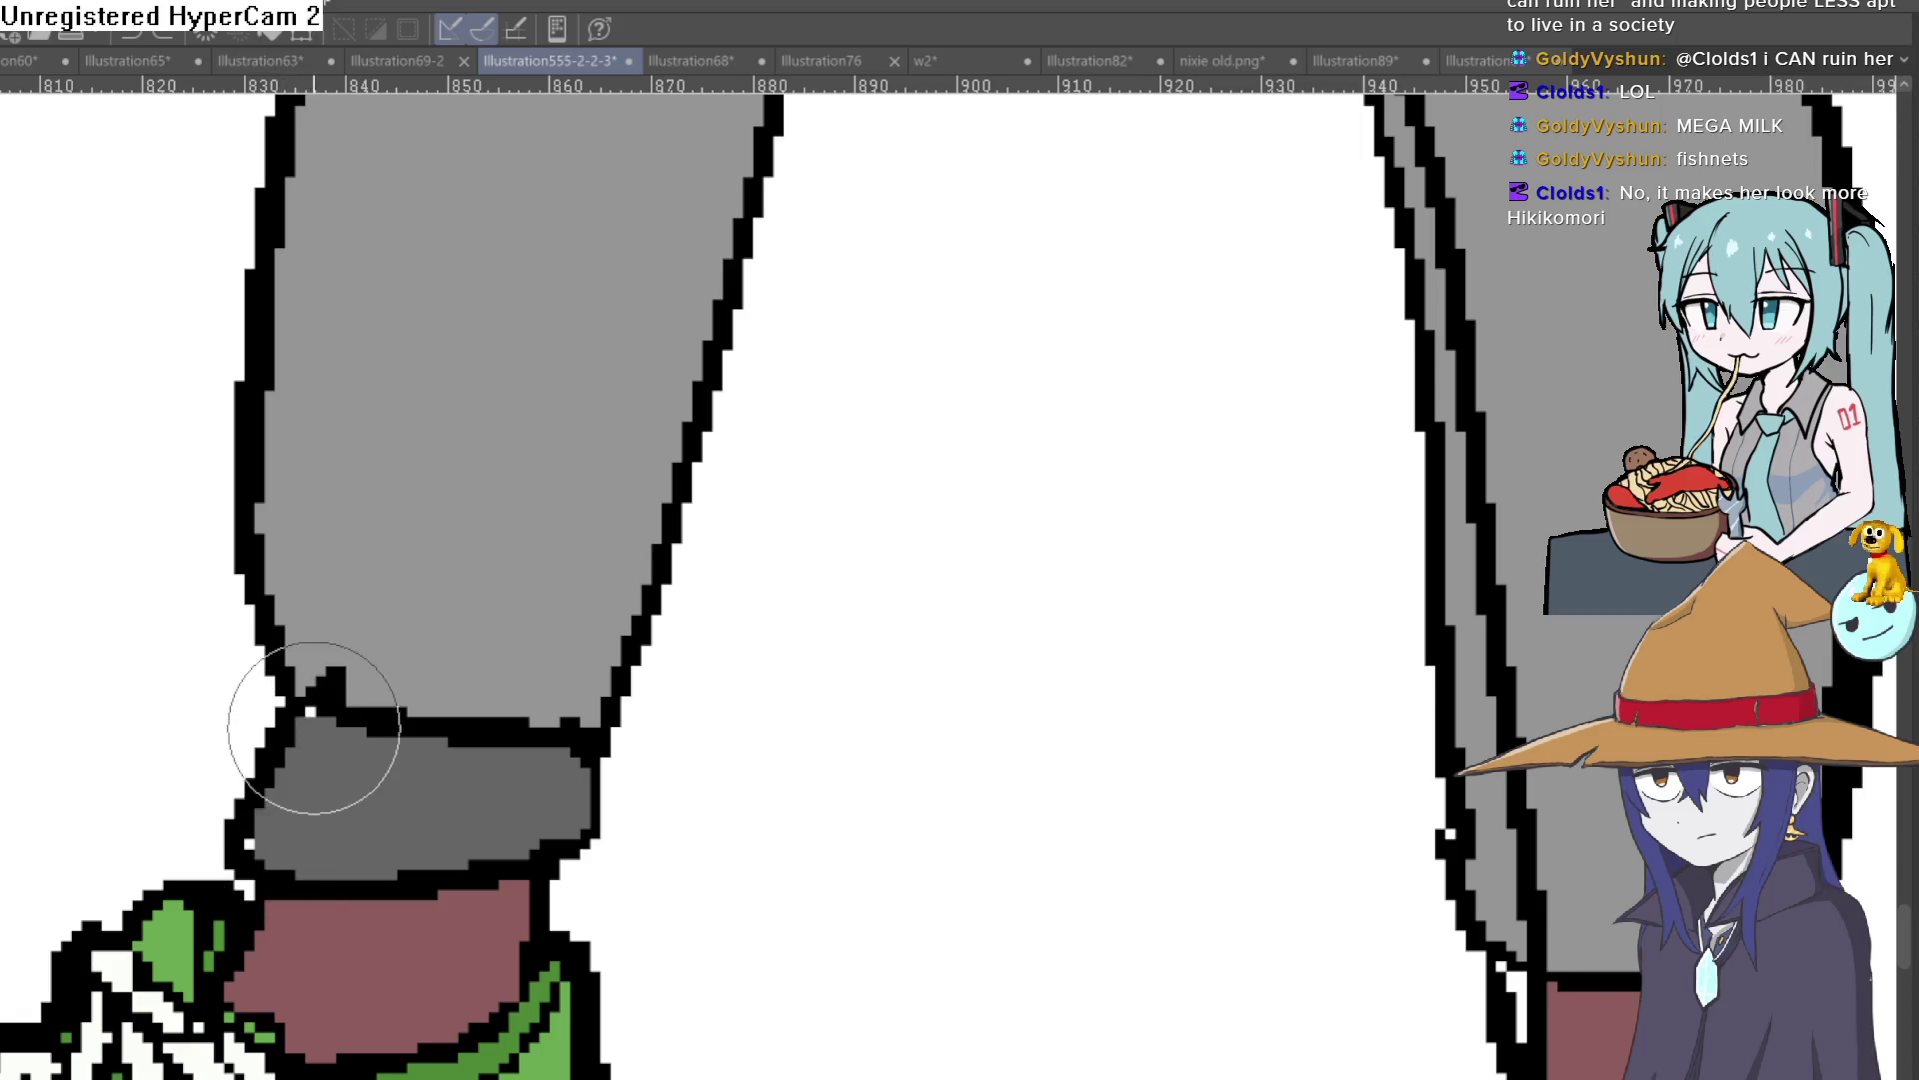
pyautogui.hscroll(5, 395, 789)
pyautogui.moveTo(850, 727); pyautogui.dragTo(926, 811)
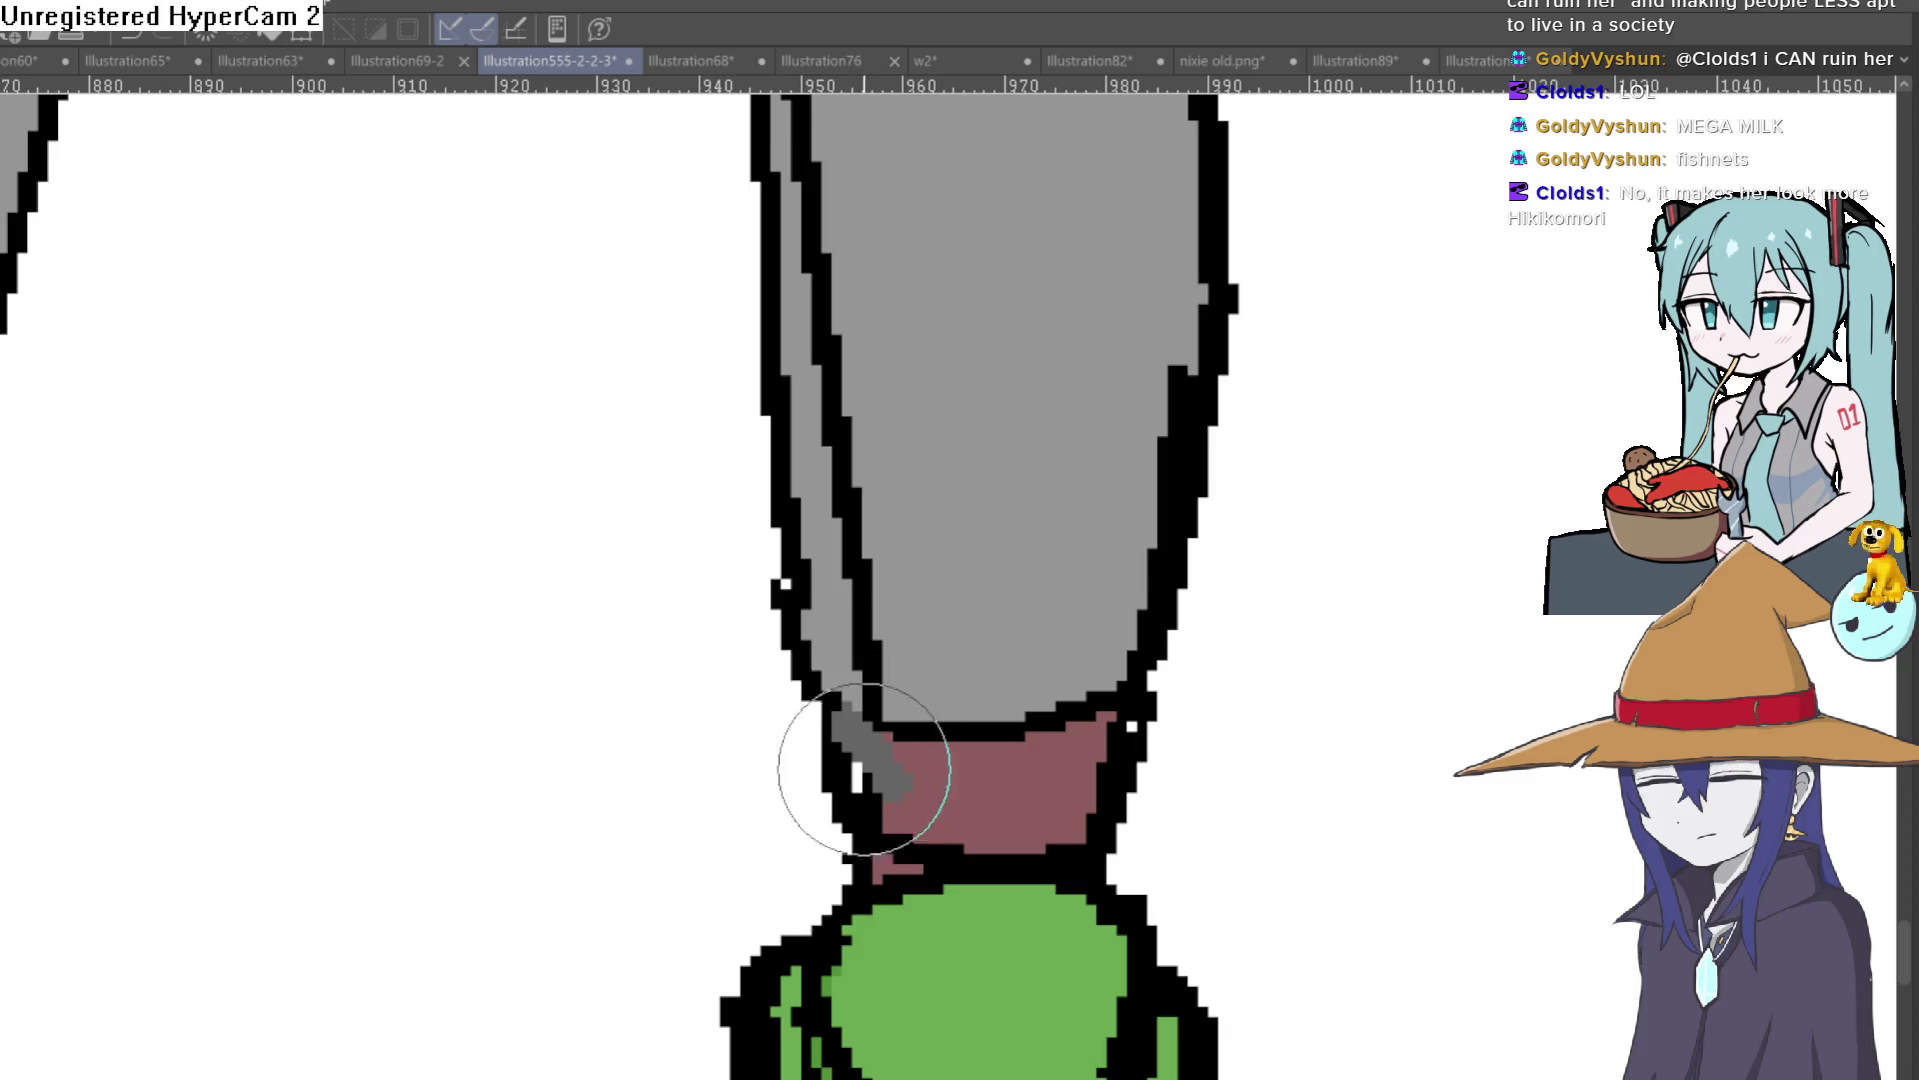
pyautogui.moveTo(1042, 812)
pyautogui.mouseDown()
pyautogui.moveTo(899, 793)
pyautogui.moveTo(1050, 805)
pyautogui.moveTo(1099, 742)
pyautogui.moveTo(878, 750)
pyautogui.moveTo(974, 777)
pyautogui.moveTo(1080, 750)
pyautogui.mouseUp()
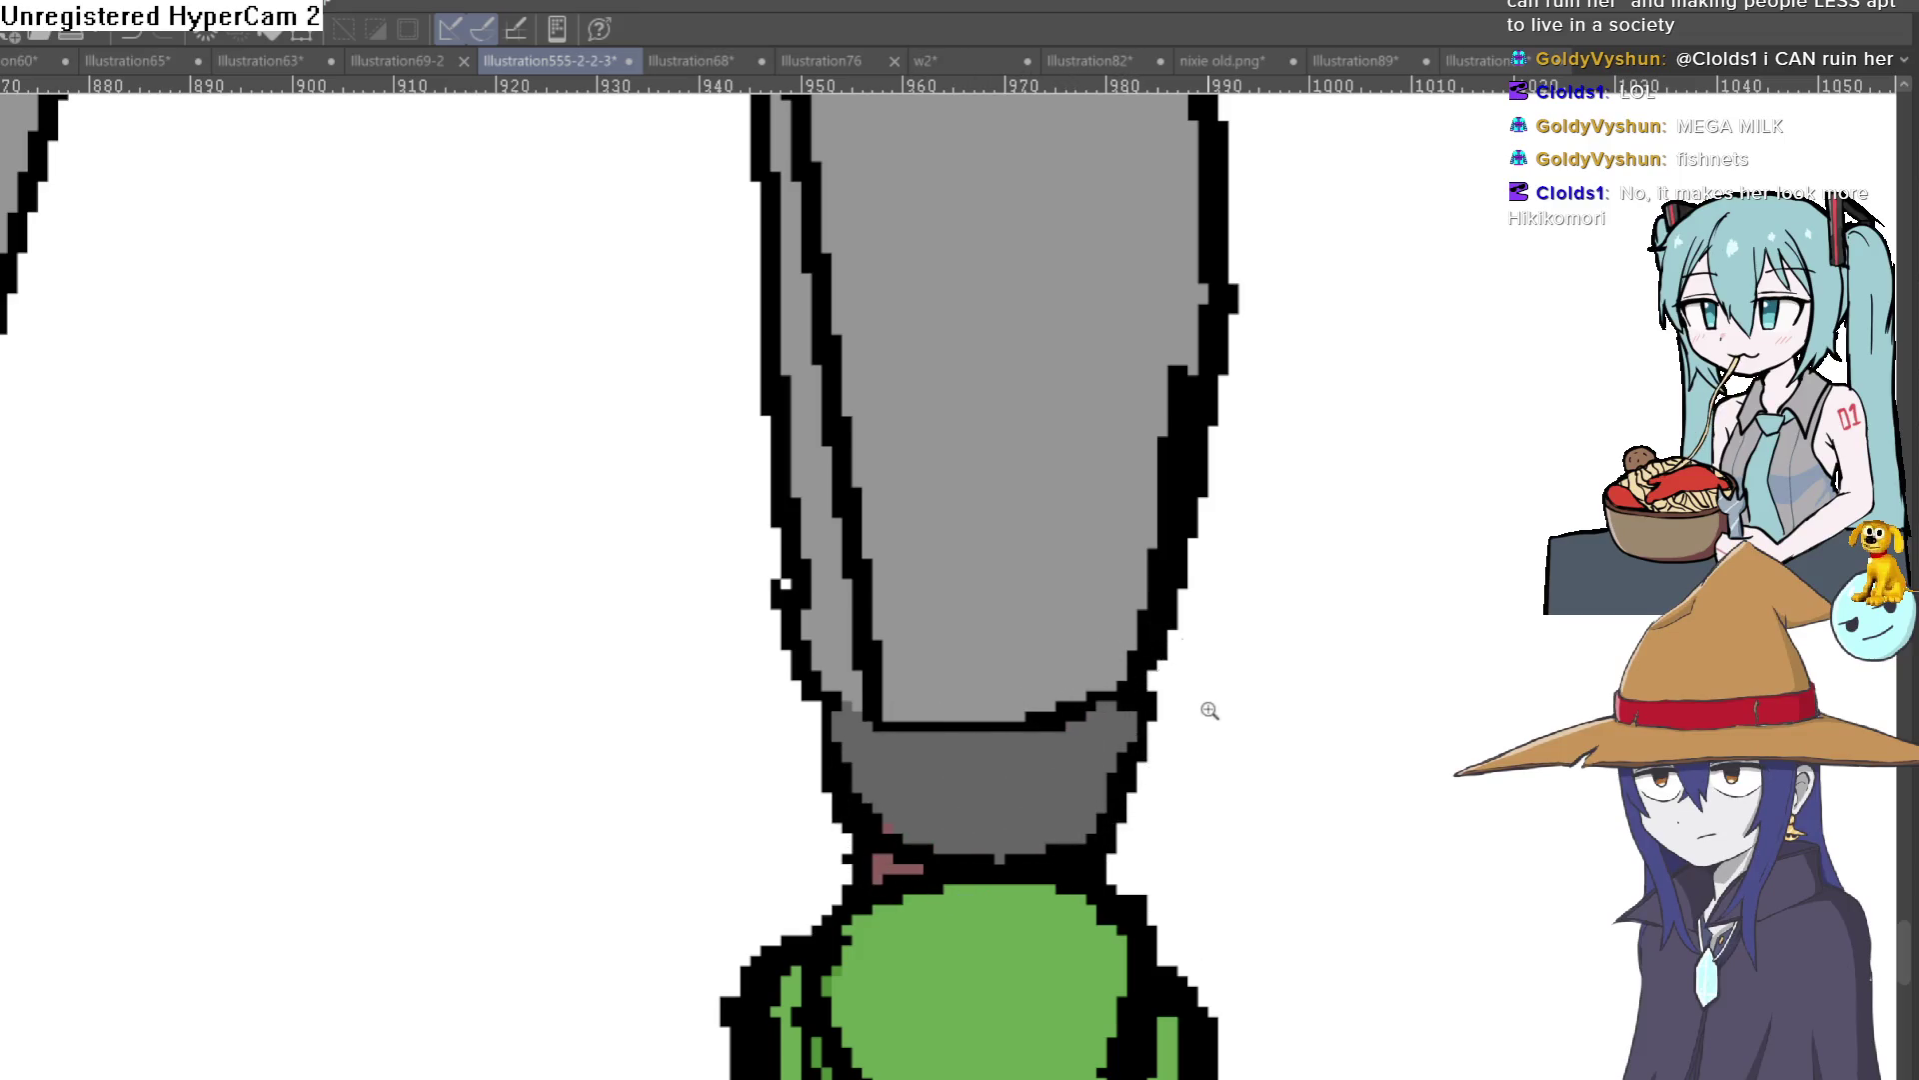
# Step: Frame the goblin's legs and draw a thin dark seam line down the leg
pyautogui.scroll(-10, 1229, 709)
pyautogui.scroll(-2, 1279, 675)
pyautogui.scroll(5, 1300, 677)
pyautogui.scroll(2, 1306, 677)
pyautogui.moveTo(1306, 677)
pyautogui.mouseDown()
pyautogui.moveTo(1160, 770)
pyautogui.moveTo(1144, 815)
pyautogui.mouseUp()
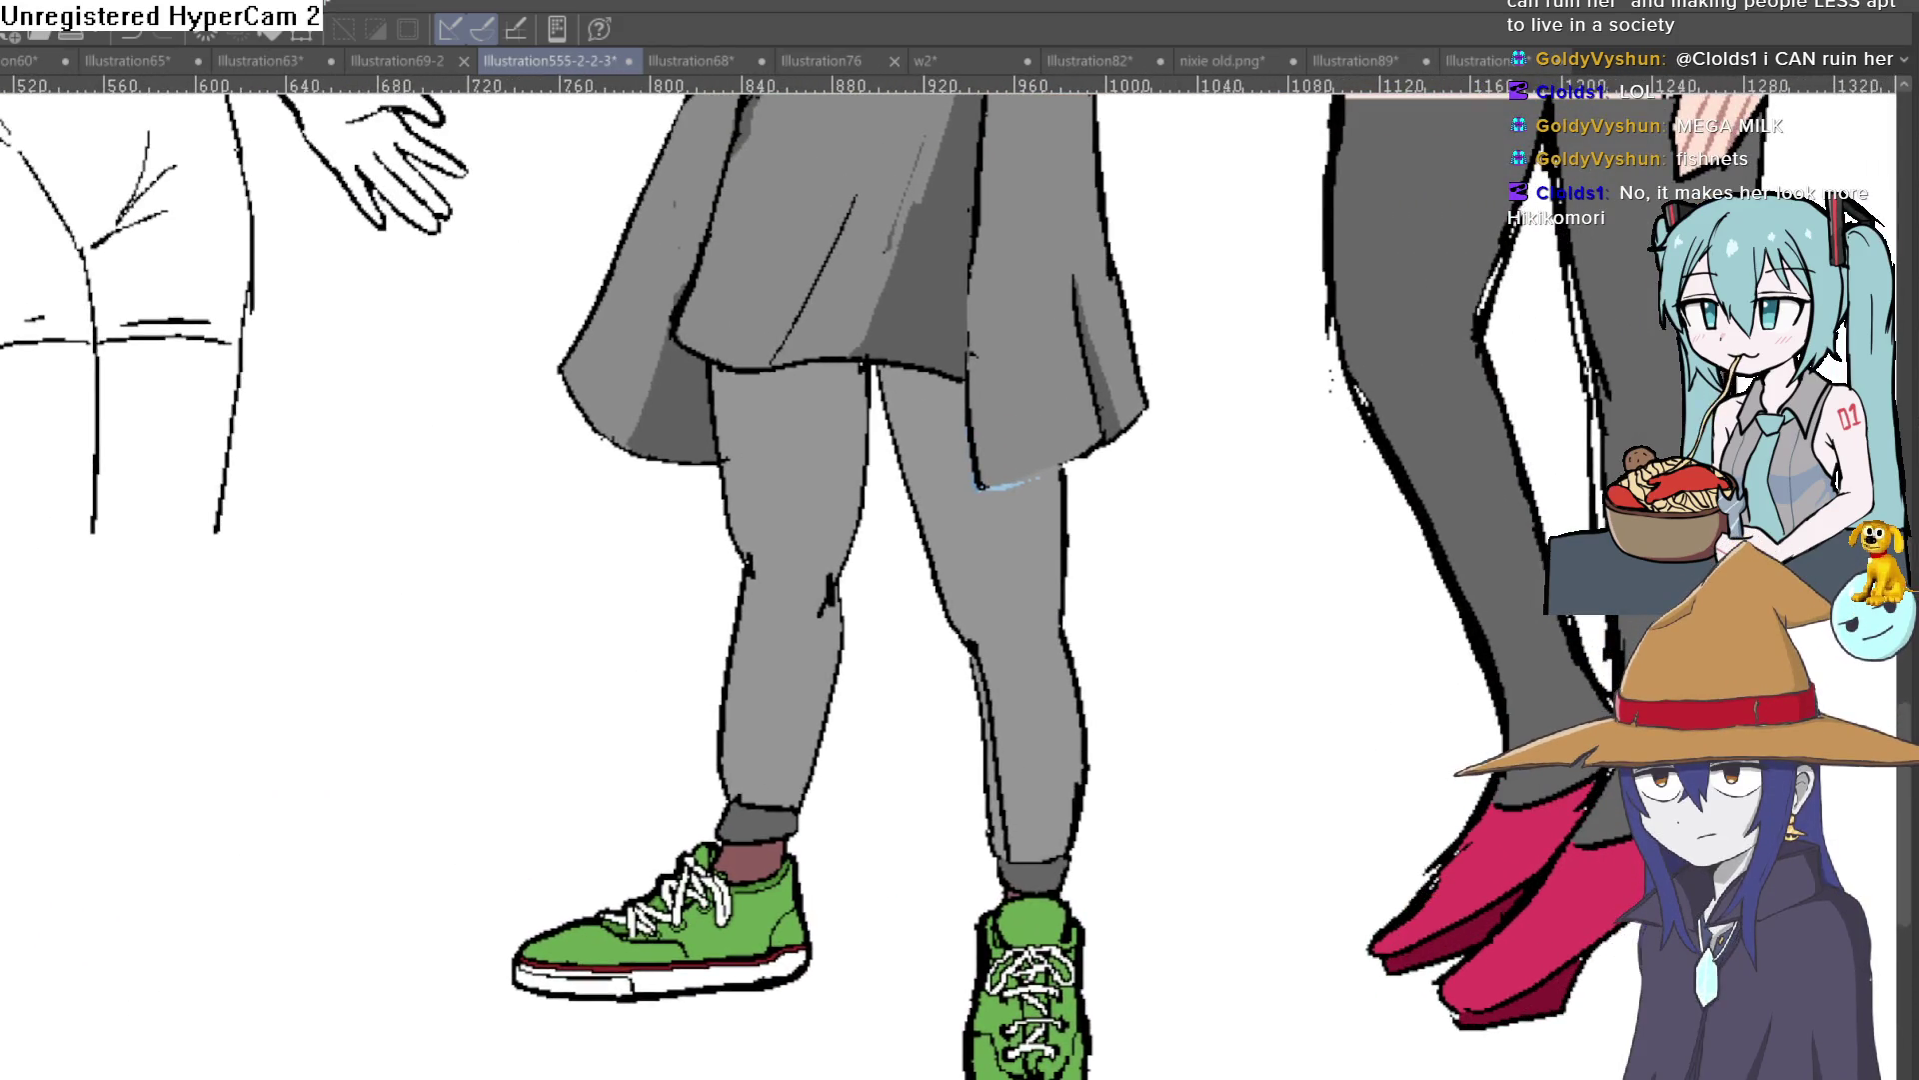
pyautogui.scroll(2, 1064, 510)
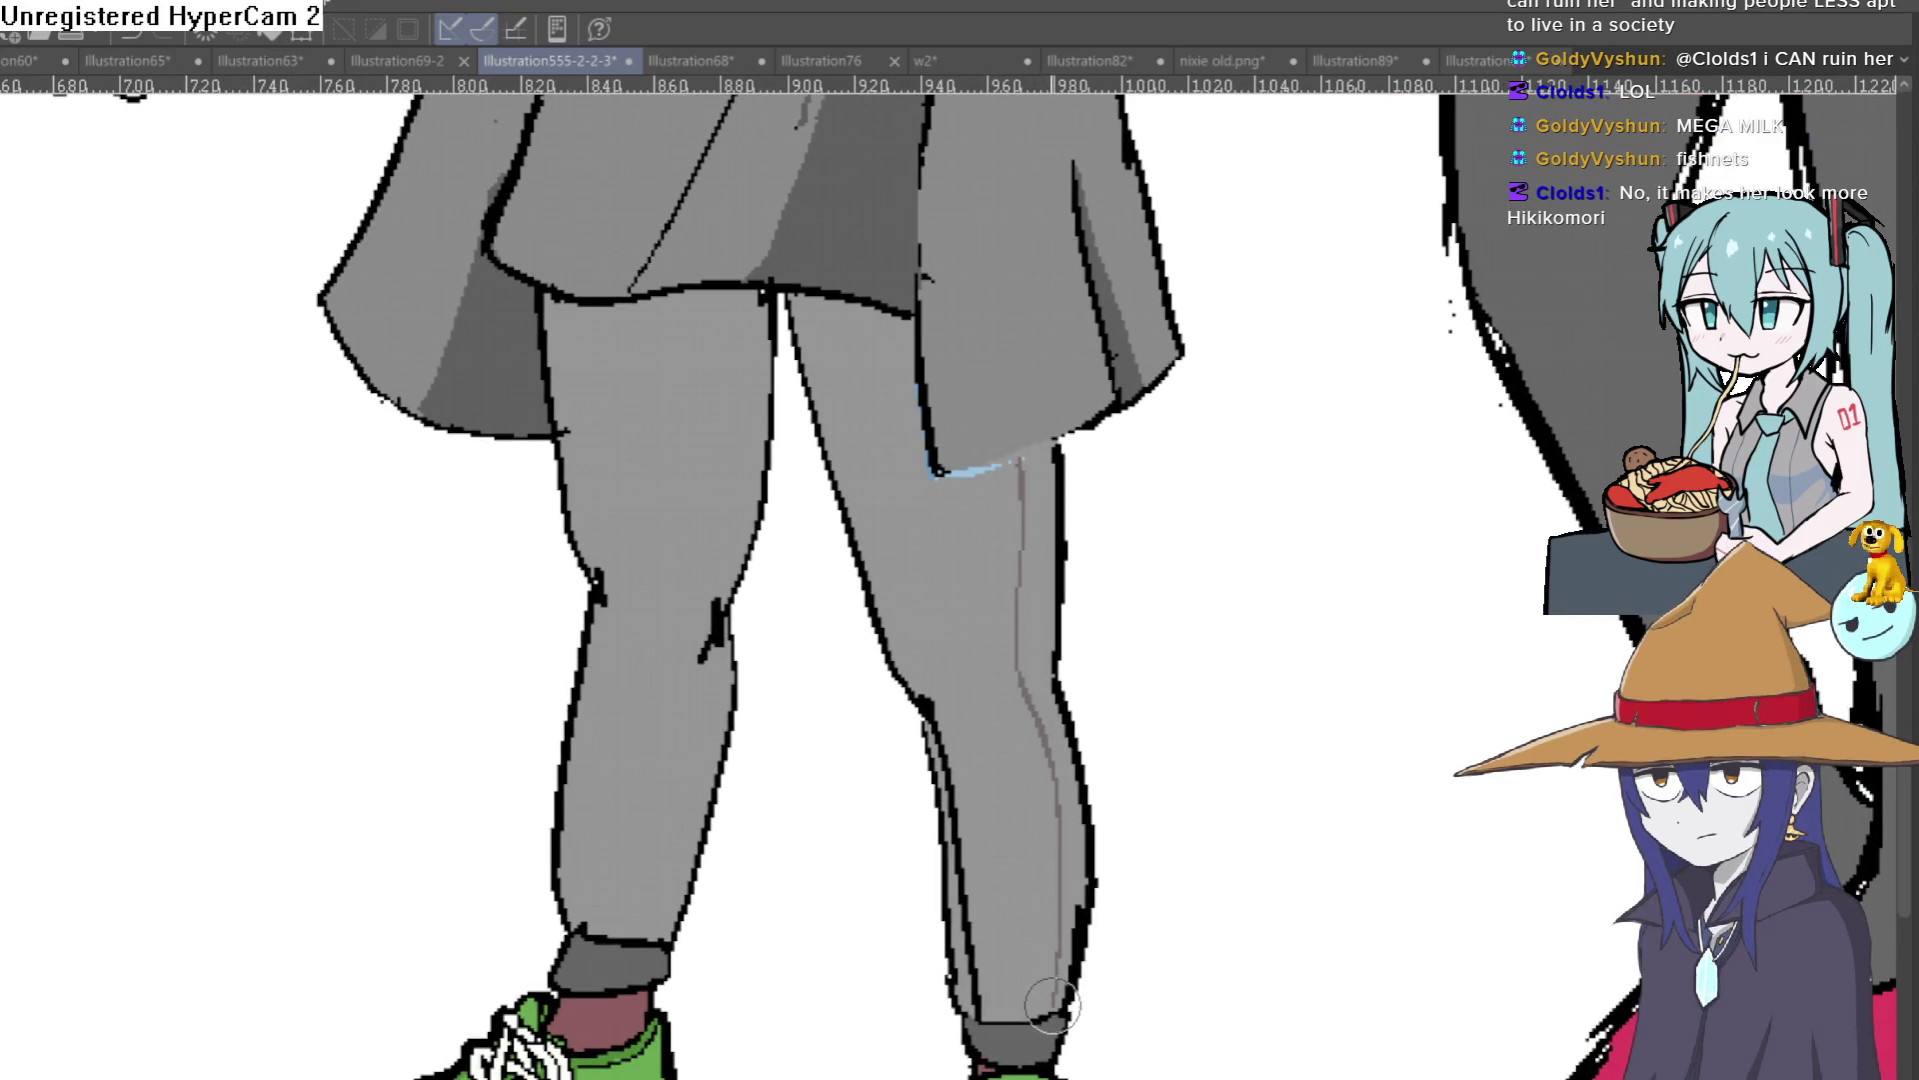
pyautogui.moveTo(732, 292); pyautogui.dragTo(685, 768)
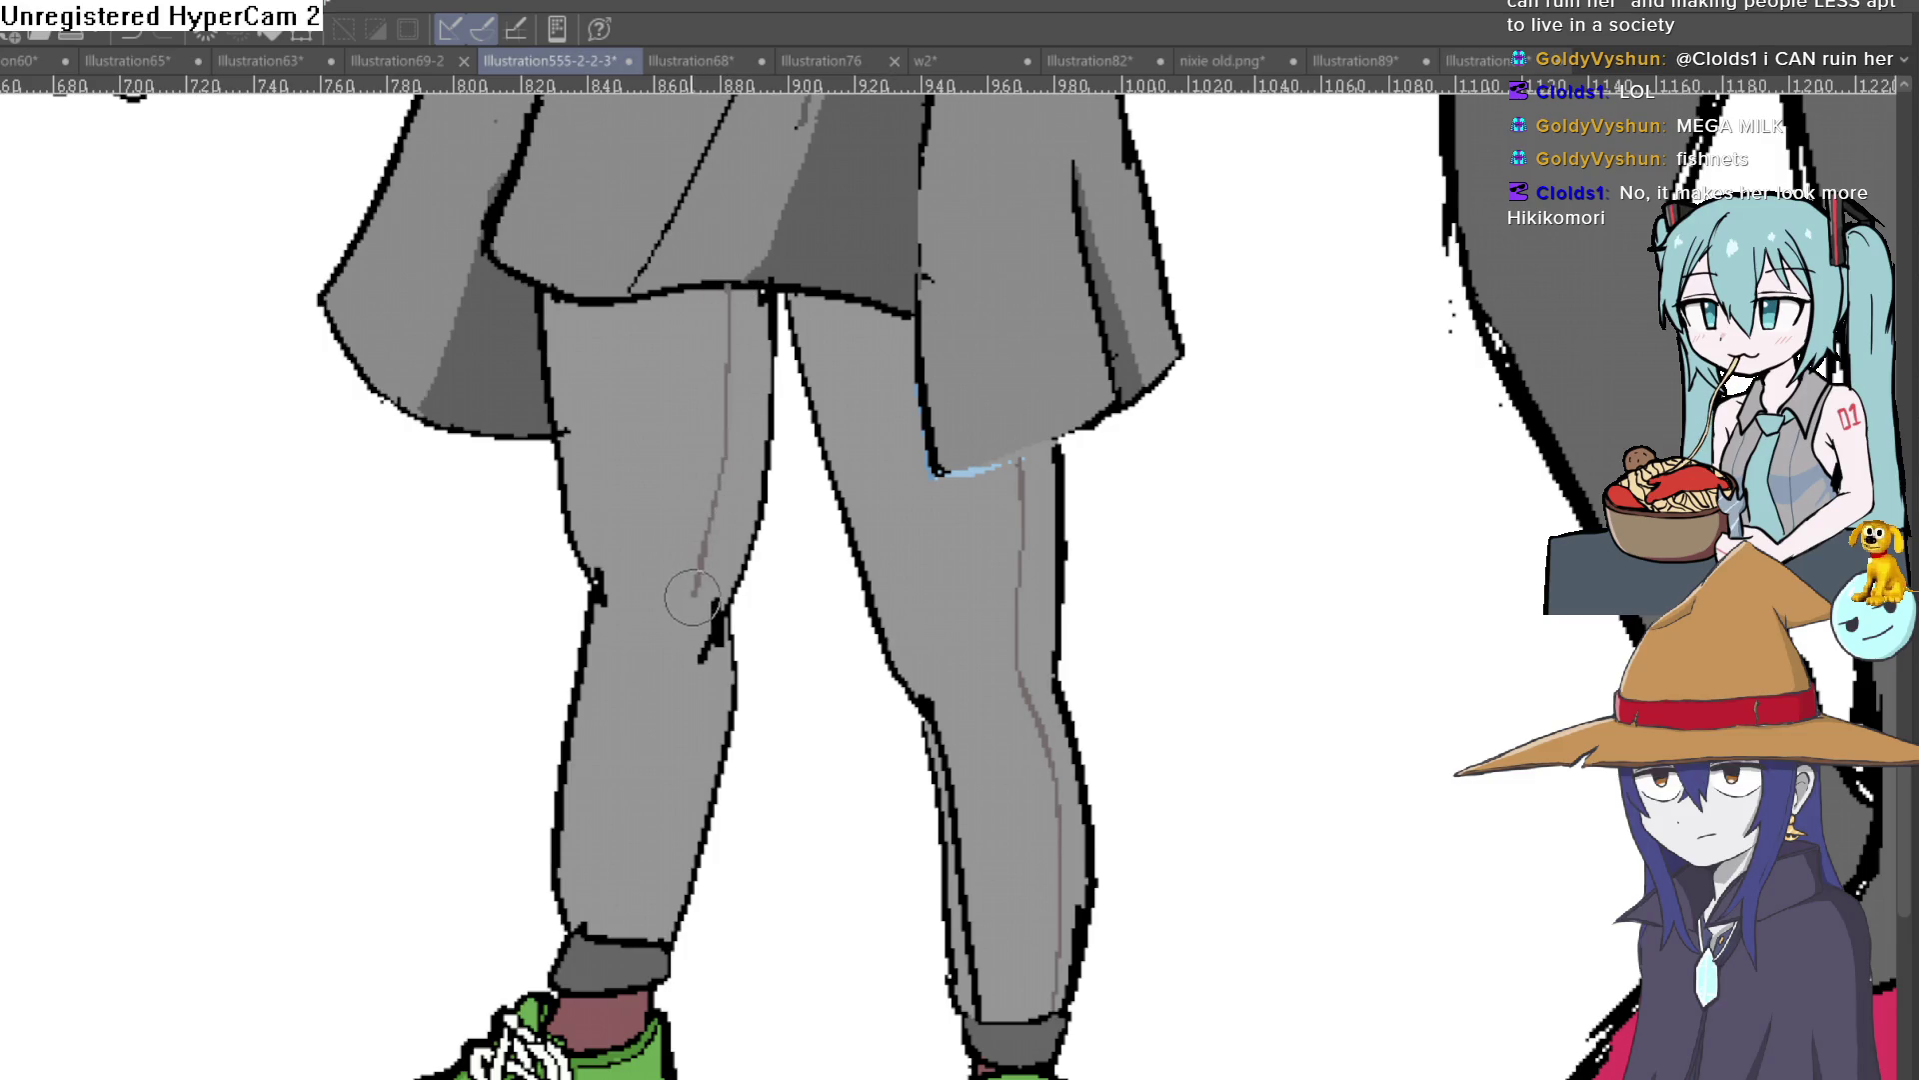
pyautogui.scroll(-1, 749, 784)
pyautogui.scroll(-3, 1212, 603)
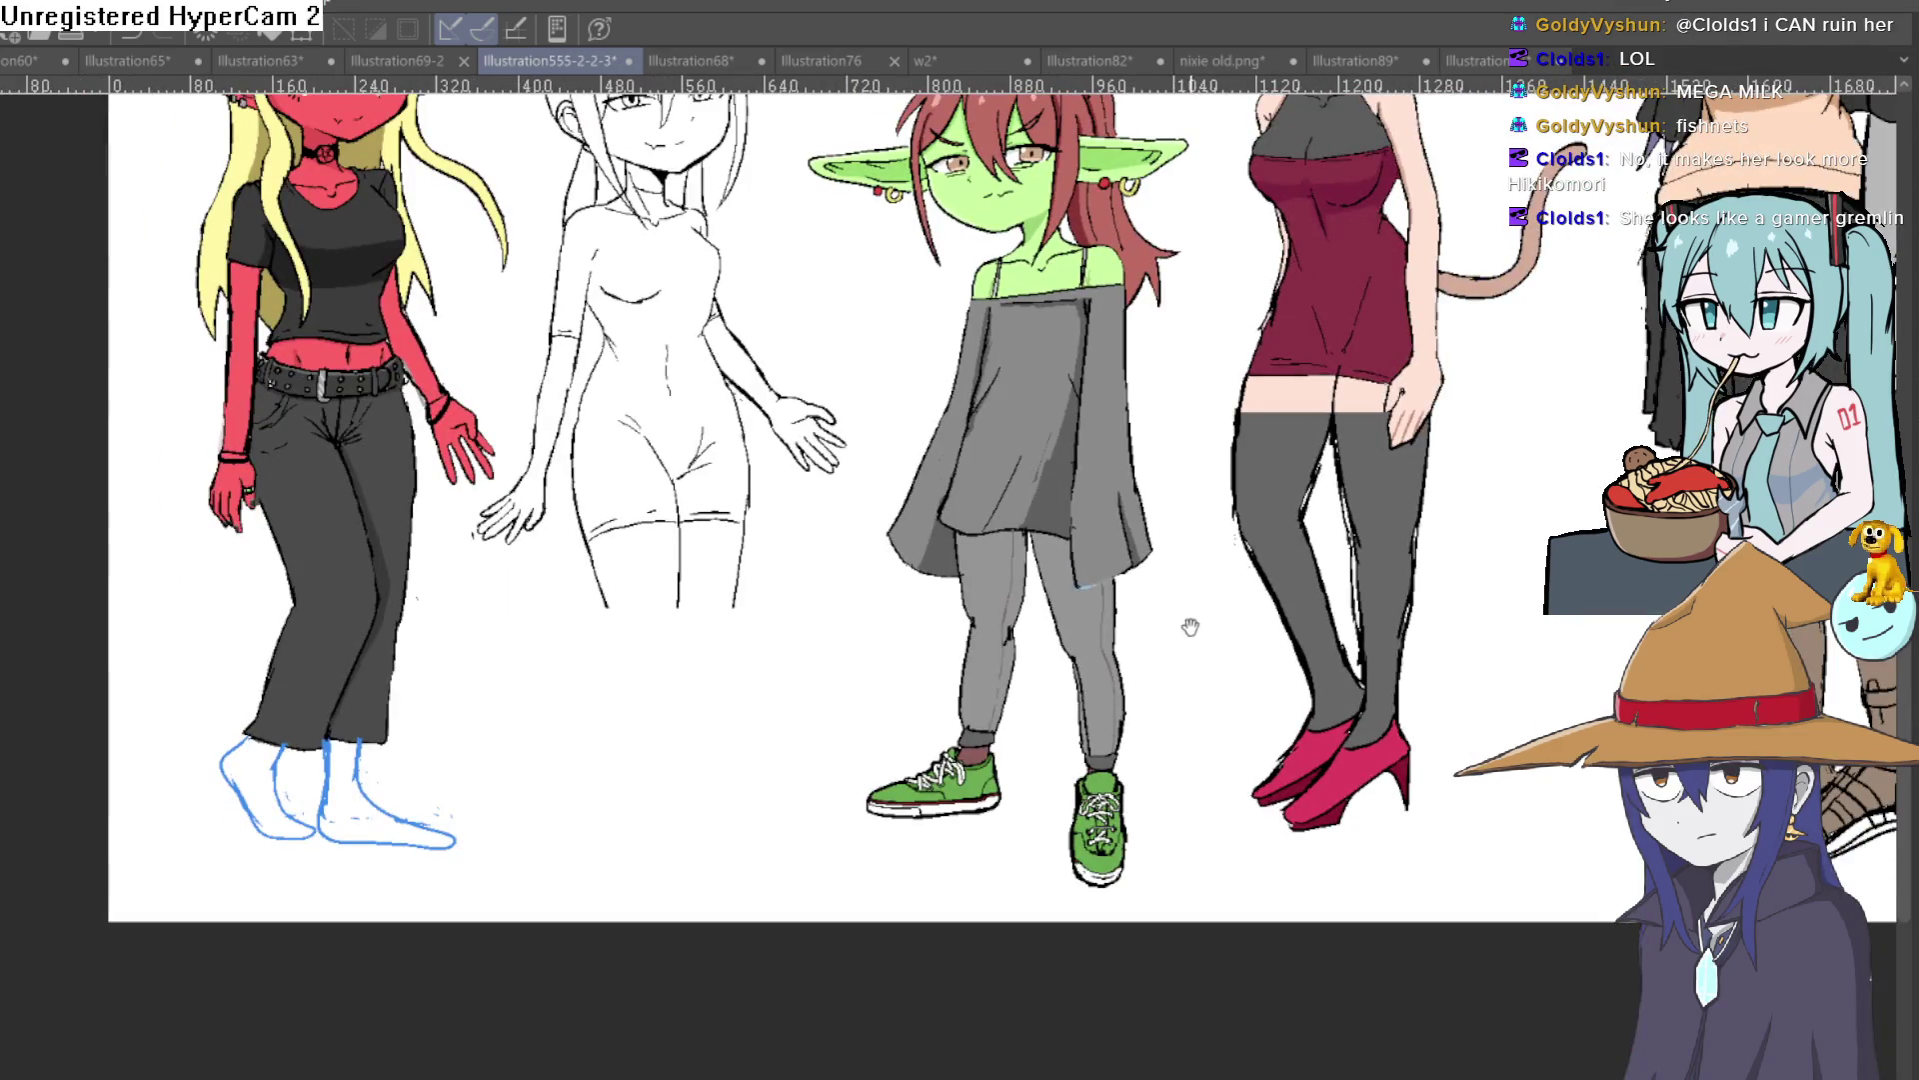
pyautogui.scroll(1, 1150, 628)
pyautogui.scroll(1, 1065, 627)
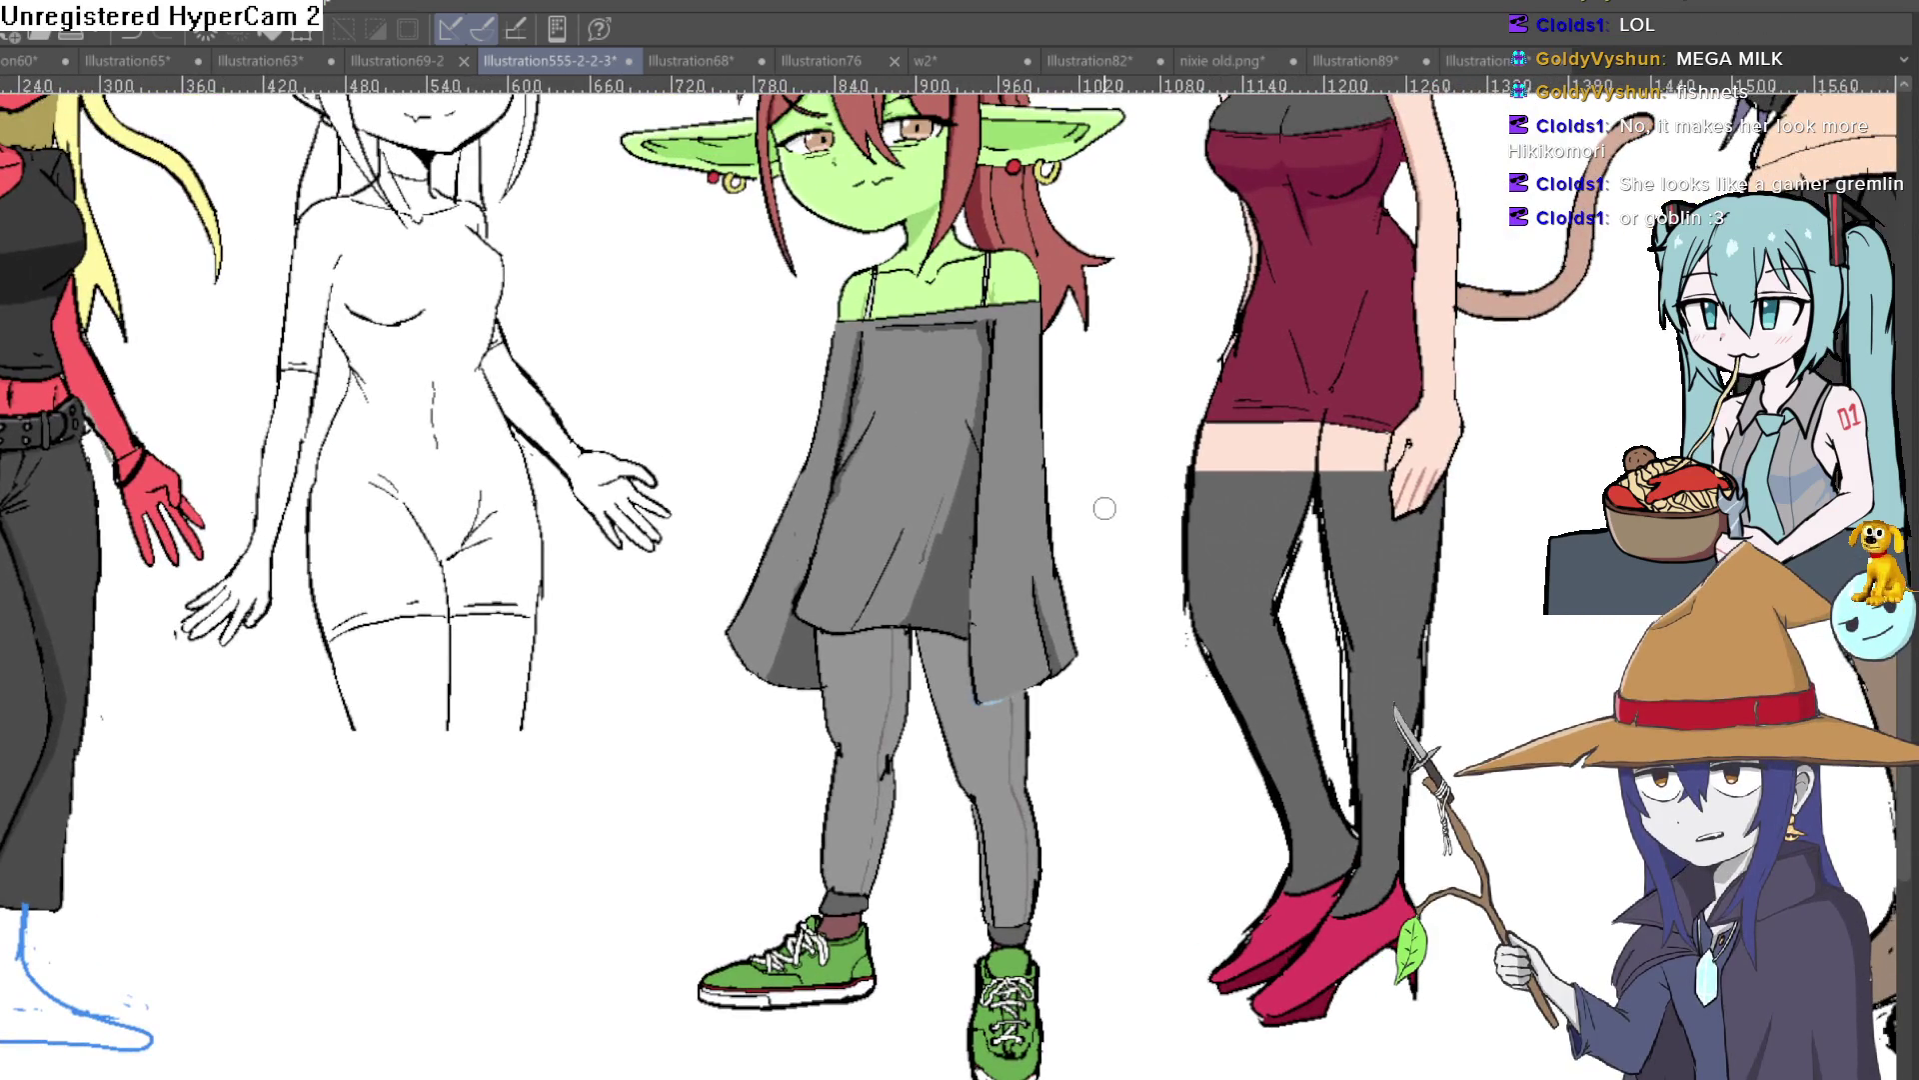
pyautogui.moveTo(1152, 580); pyautogui.dragTo(1172, 655)
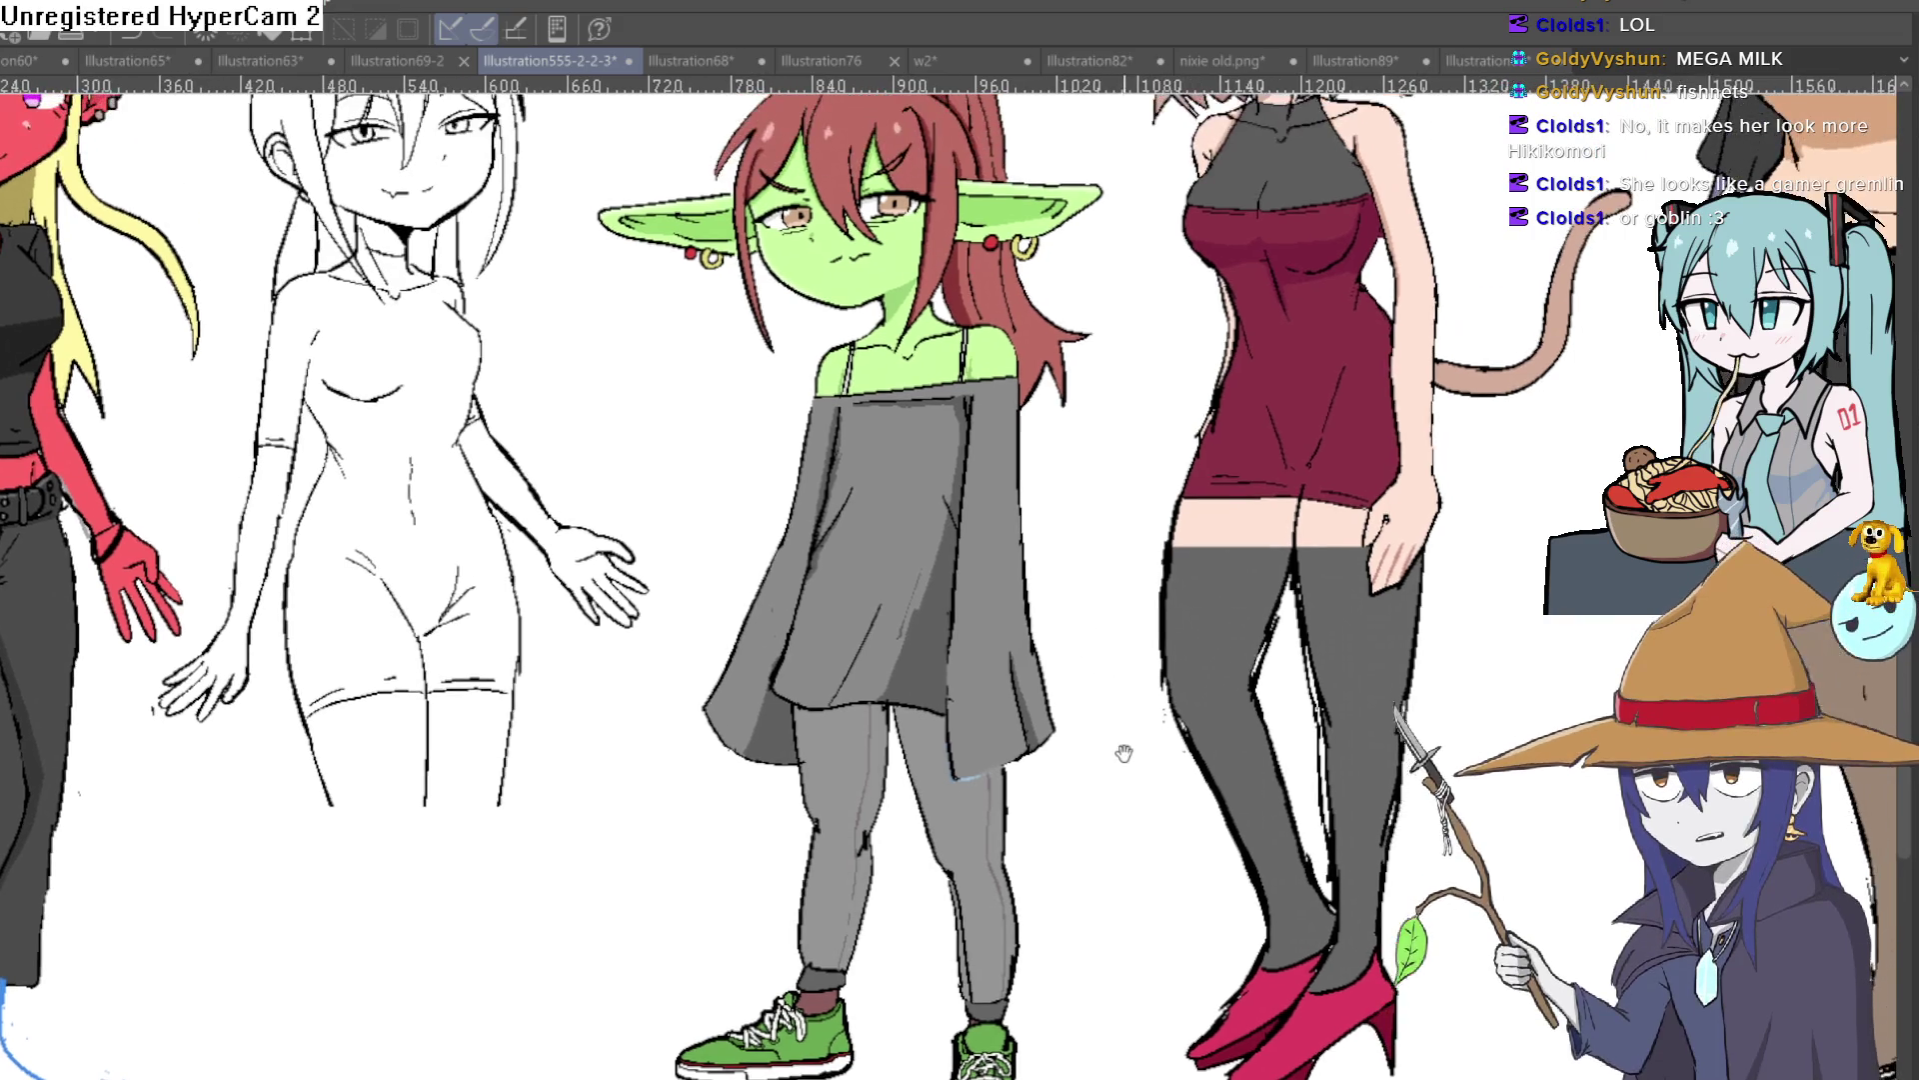
pyautogui.moveTo(1172, 737); pyautogui.dragTo(1163, 771)
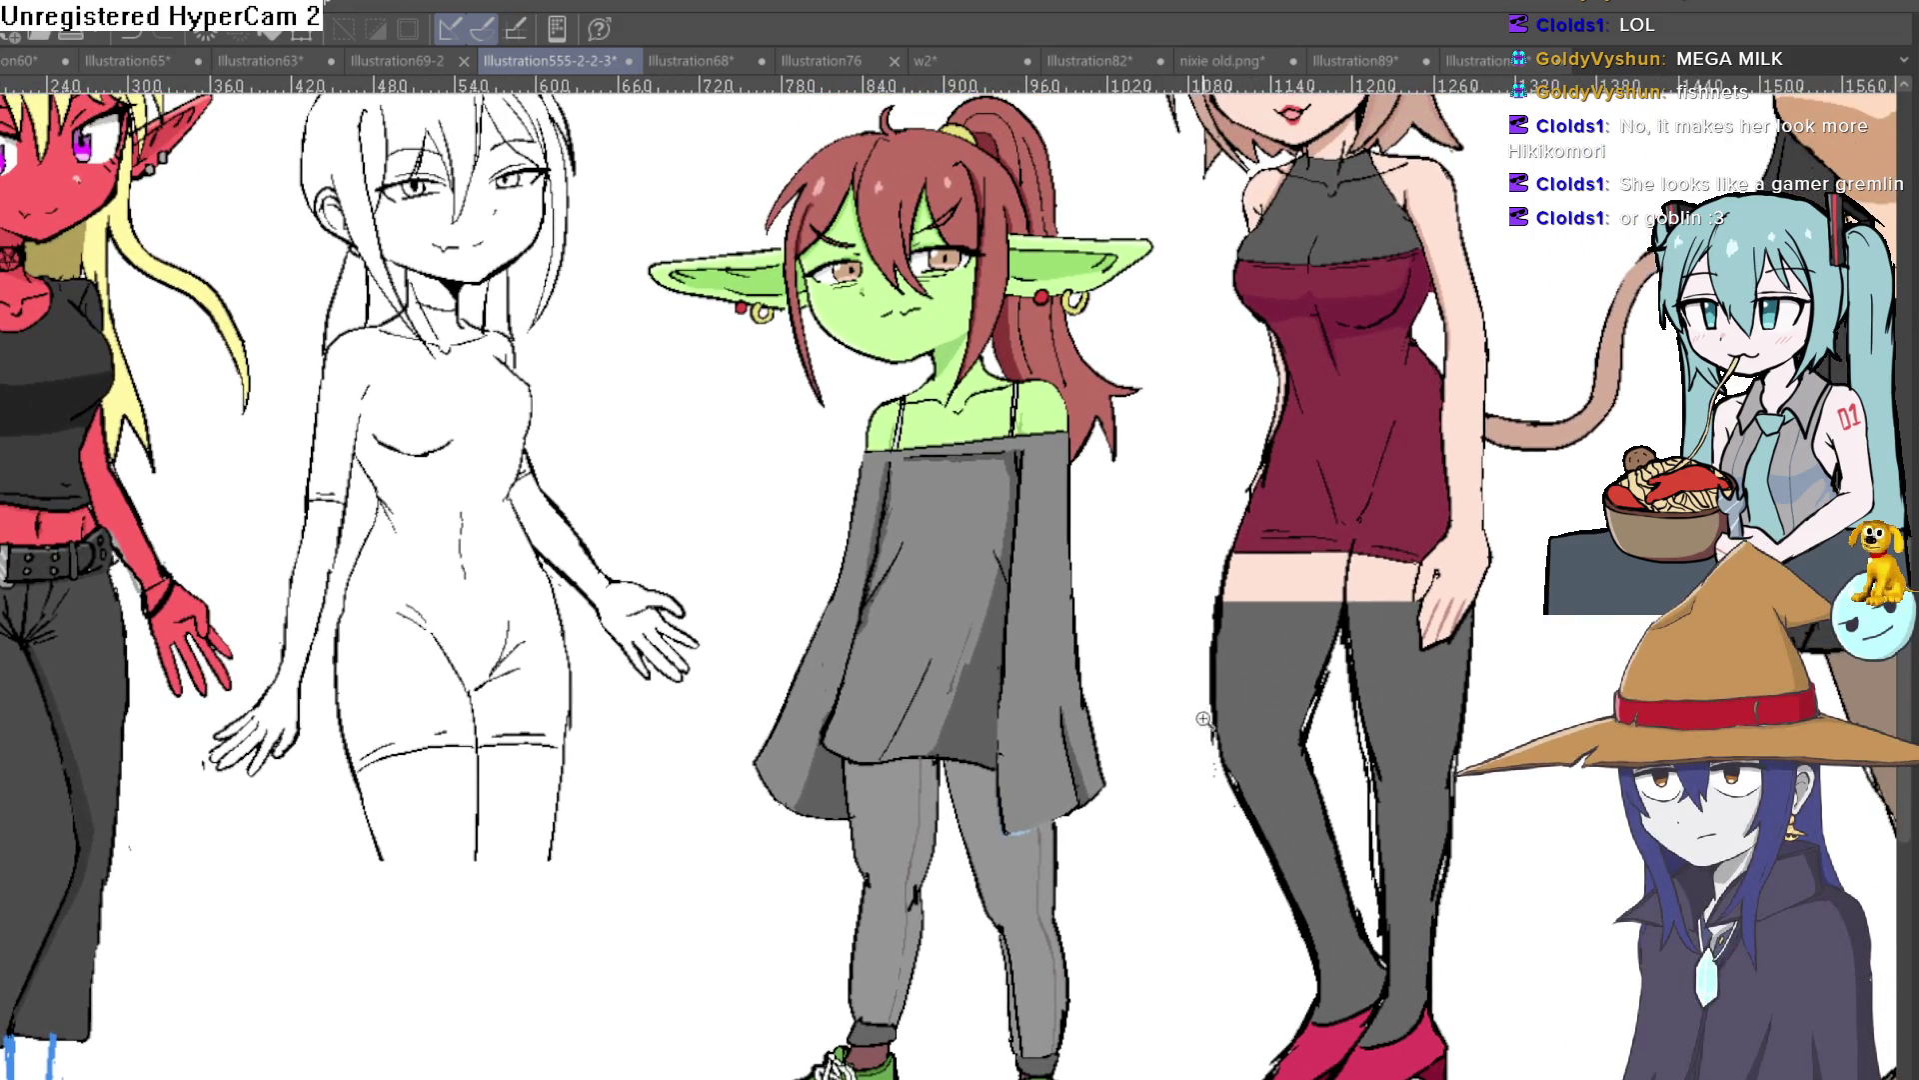
pyautogui.scroll(-2, 1101, 546)
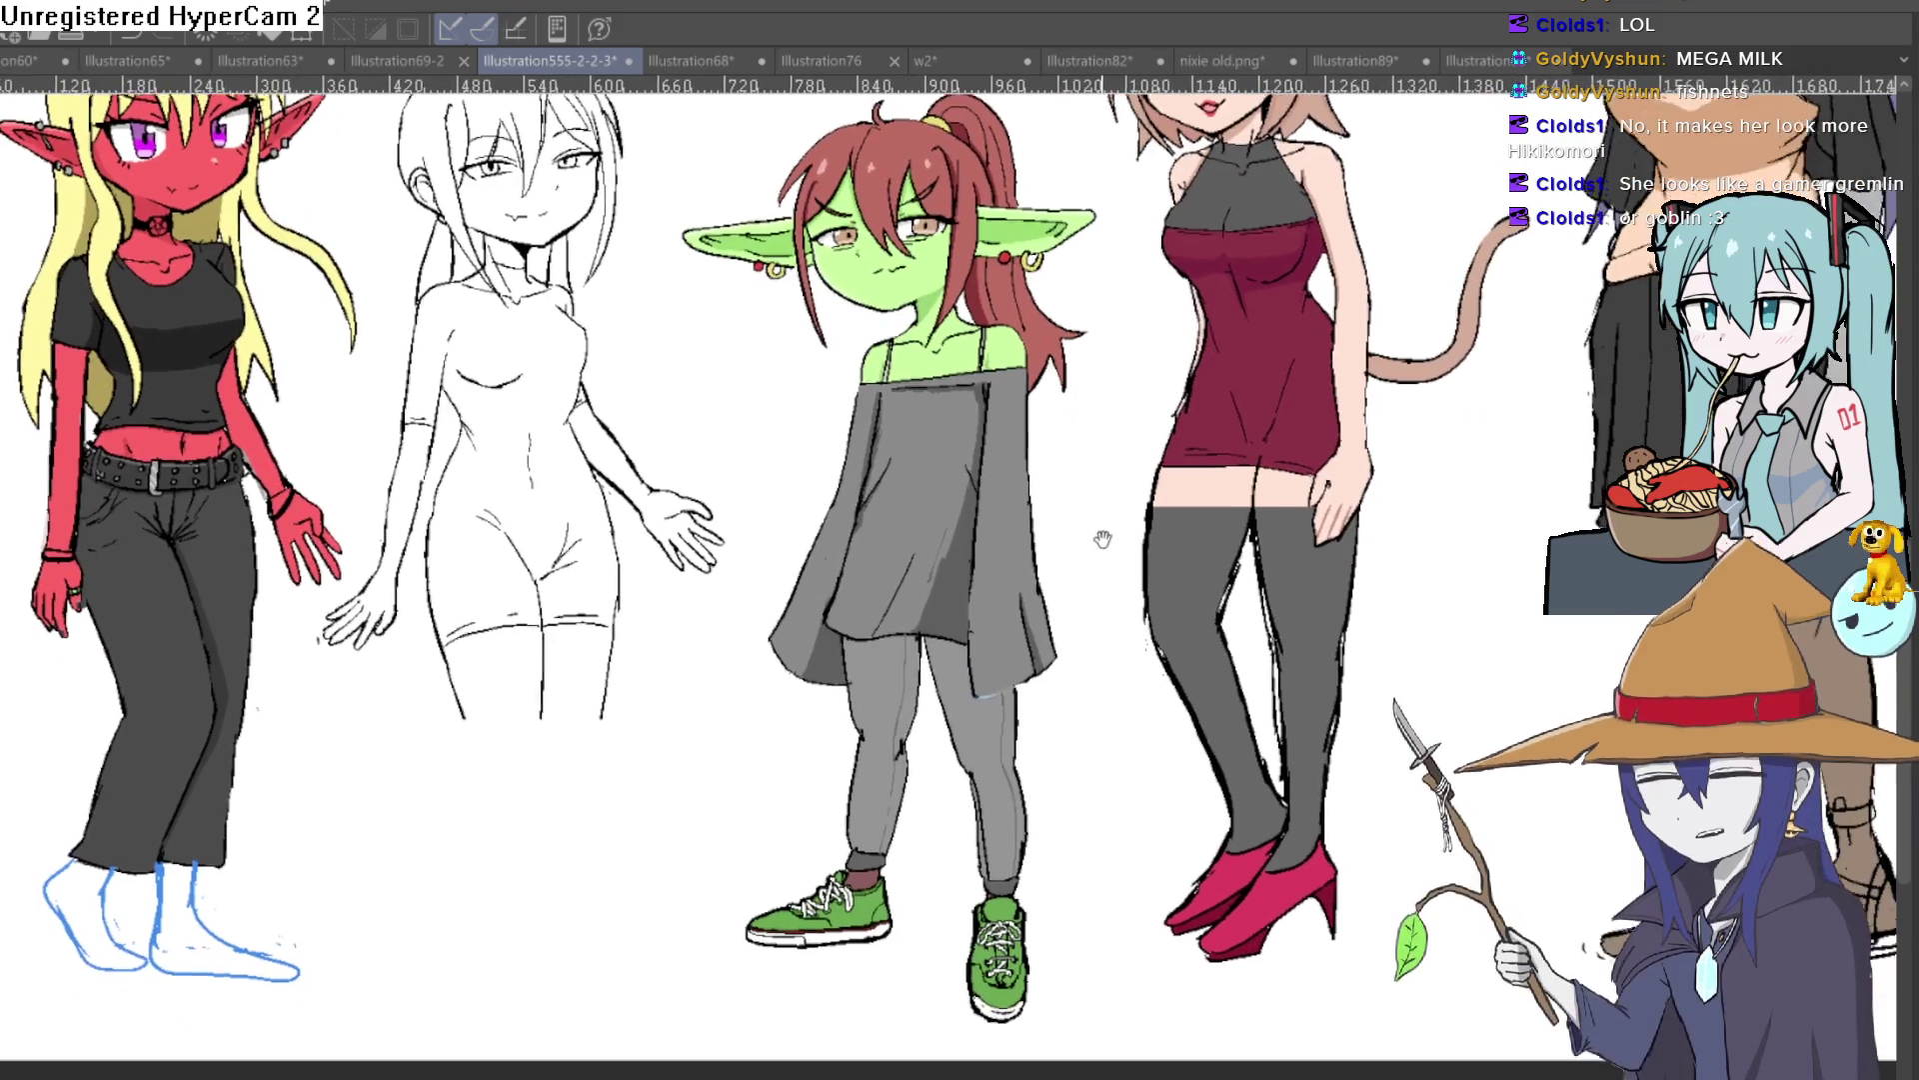
pyautogui.moveTo(1100, 545); pyautogui.dragTo(1103, 593)
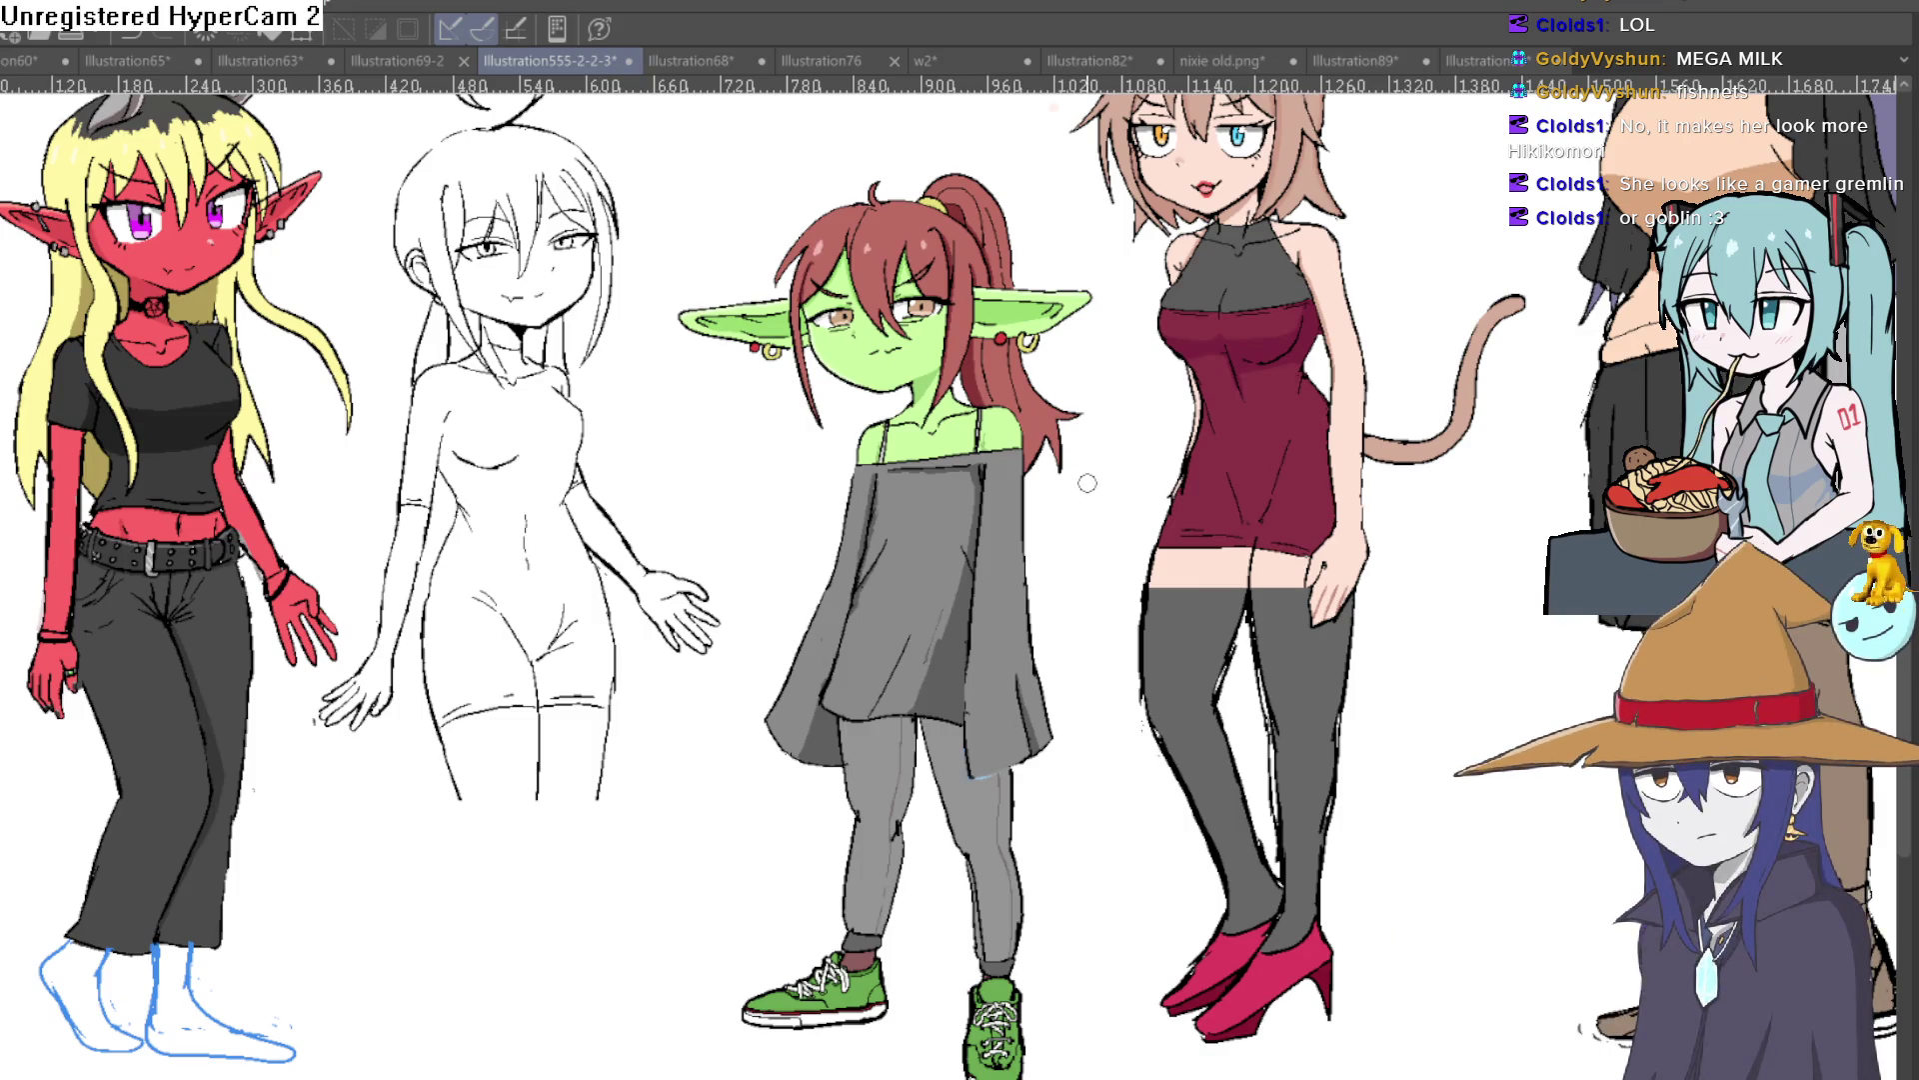
pyautogui.moveTo(1145, 666); pyautogui.dragTo(1127, 606)
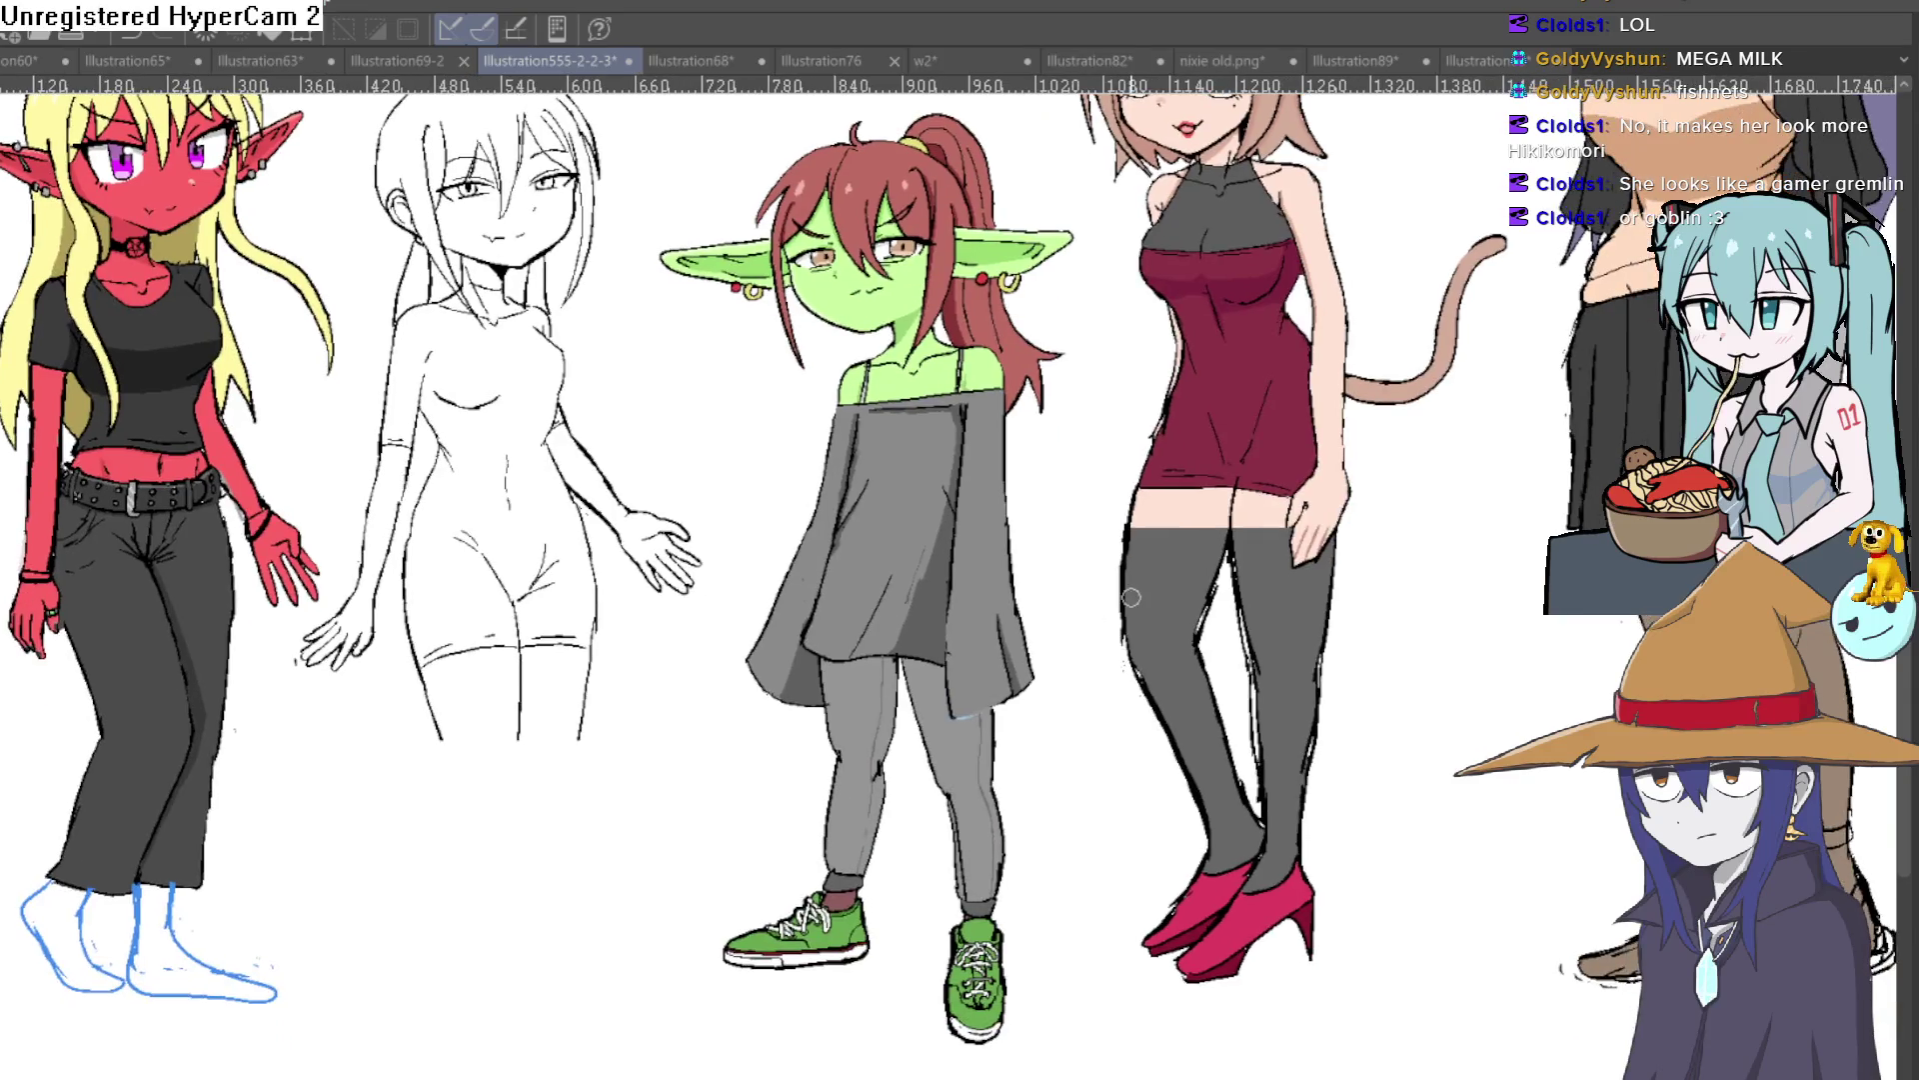
pyautogui.click(919, 780)
pyautogui.hotkey('ctrl', 'z')
pyautogui.moveTo(1019, 712); pyautogui.dragTo(1001, 720)
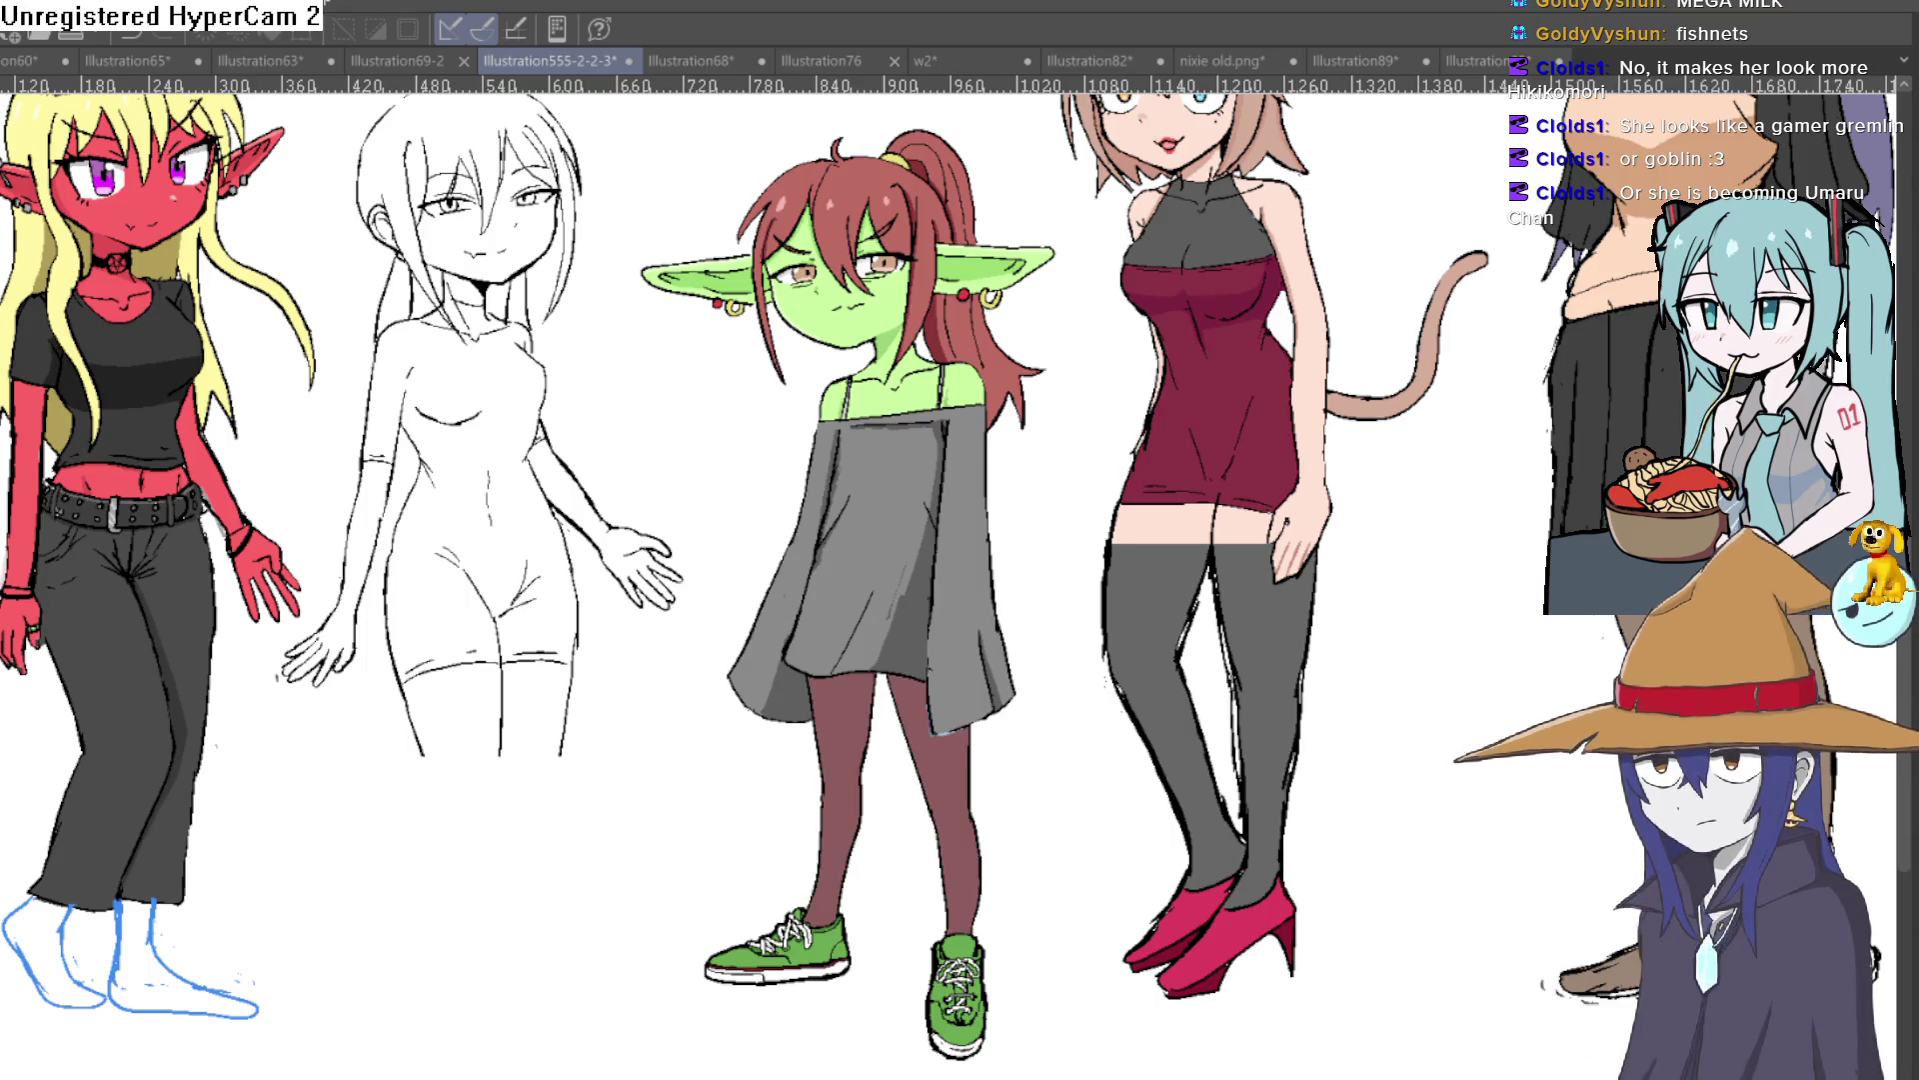
pyautogui.scroll(2, 950, 659)
pyautogui.scroll(3, 950, 659)
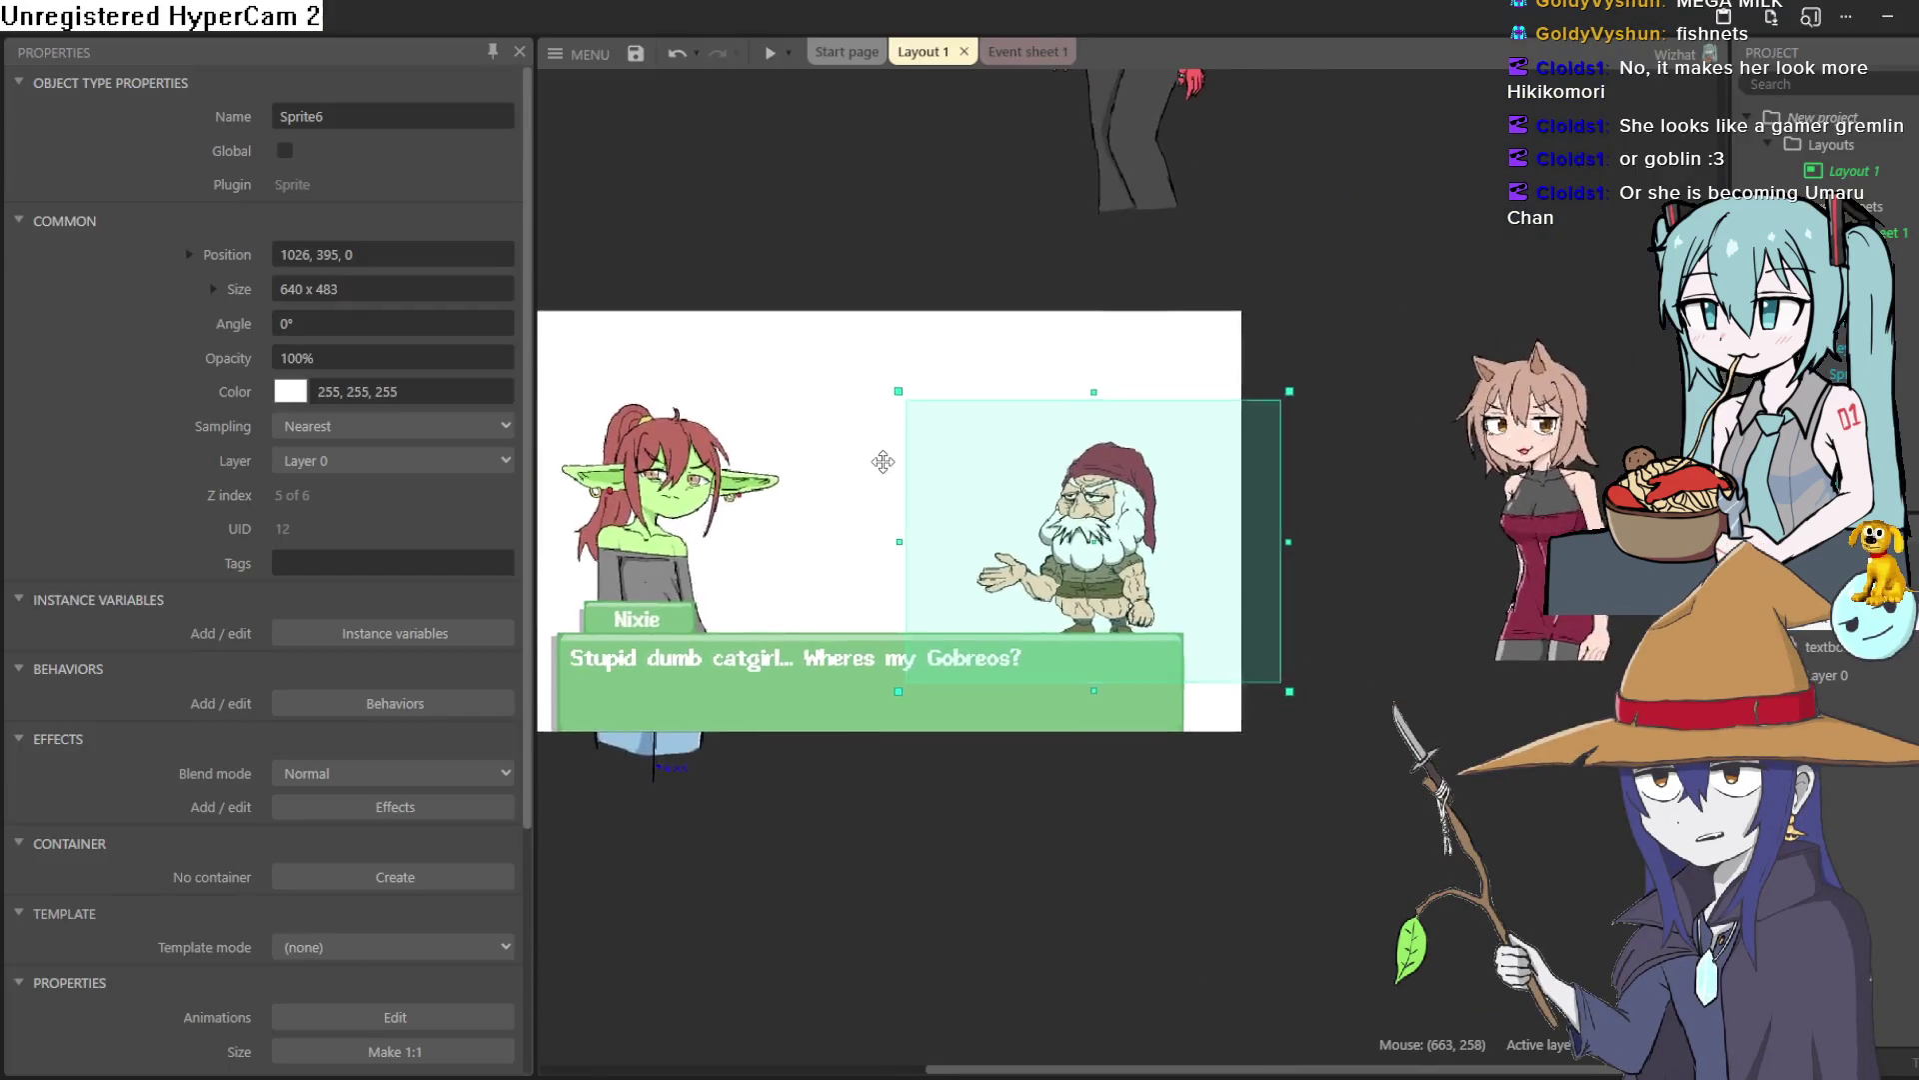
pyautogui.click(882, 461)
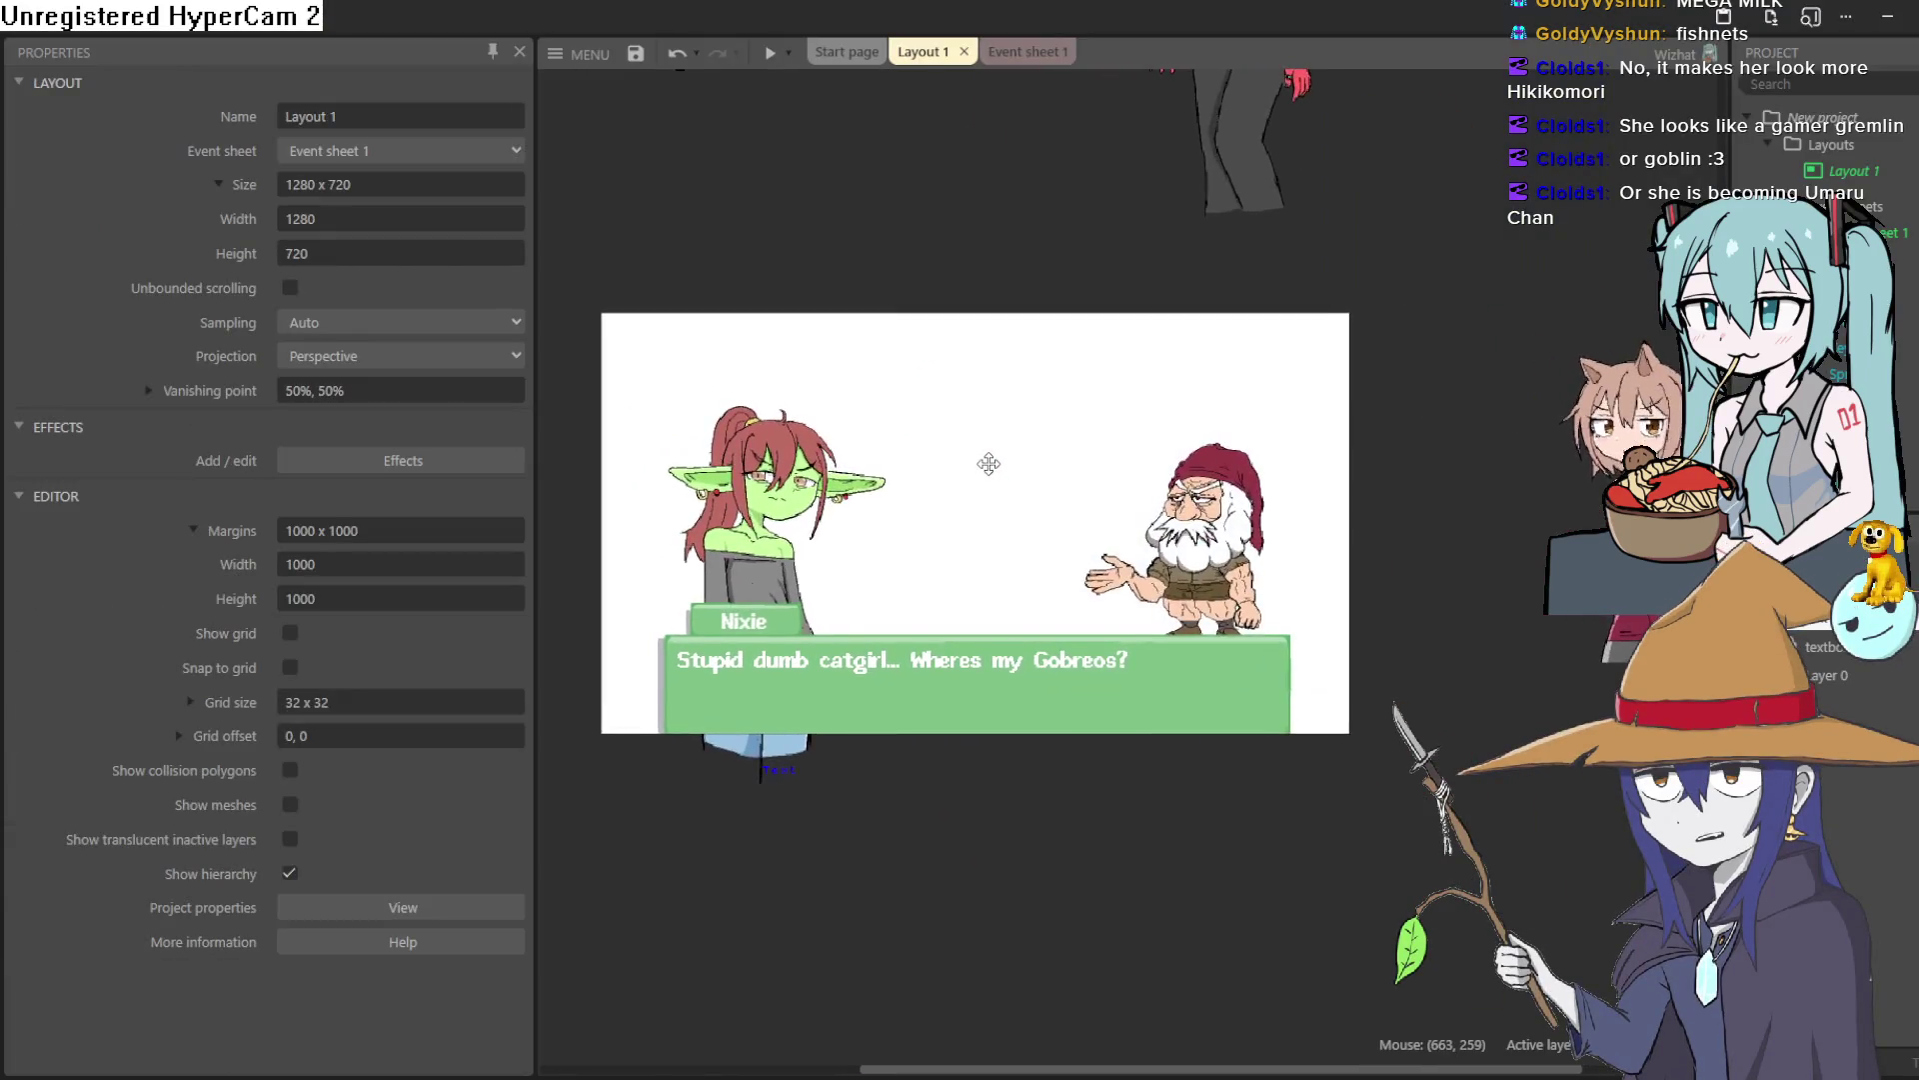
pyautogui.moveTo(998, 454); pyautogui.dragTo(1041, 437)
pyautogui.scroll(3, 955, 535)
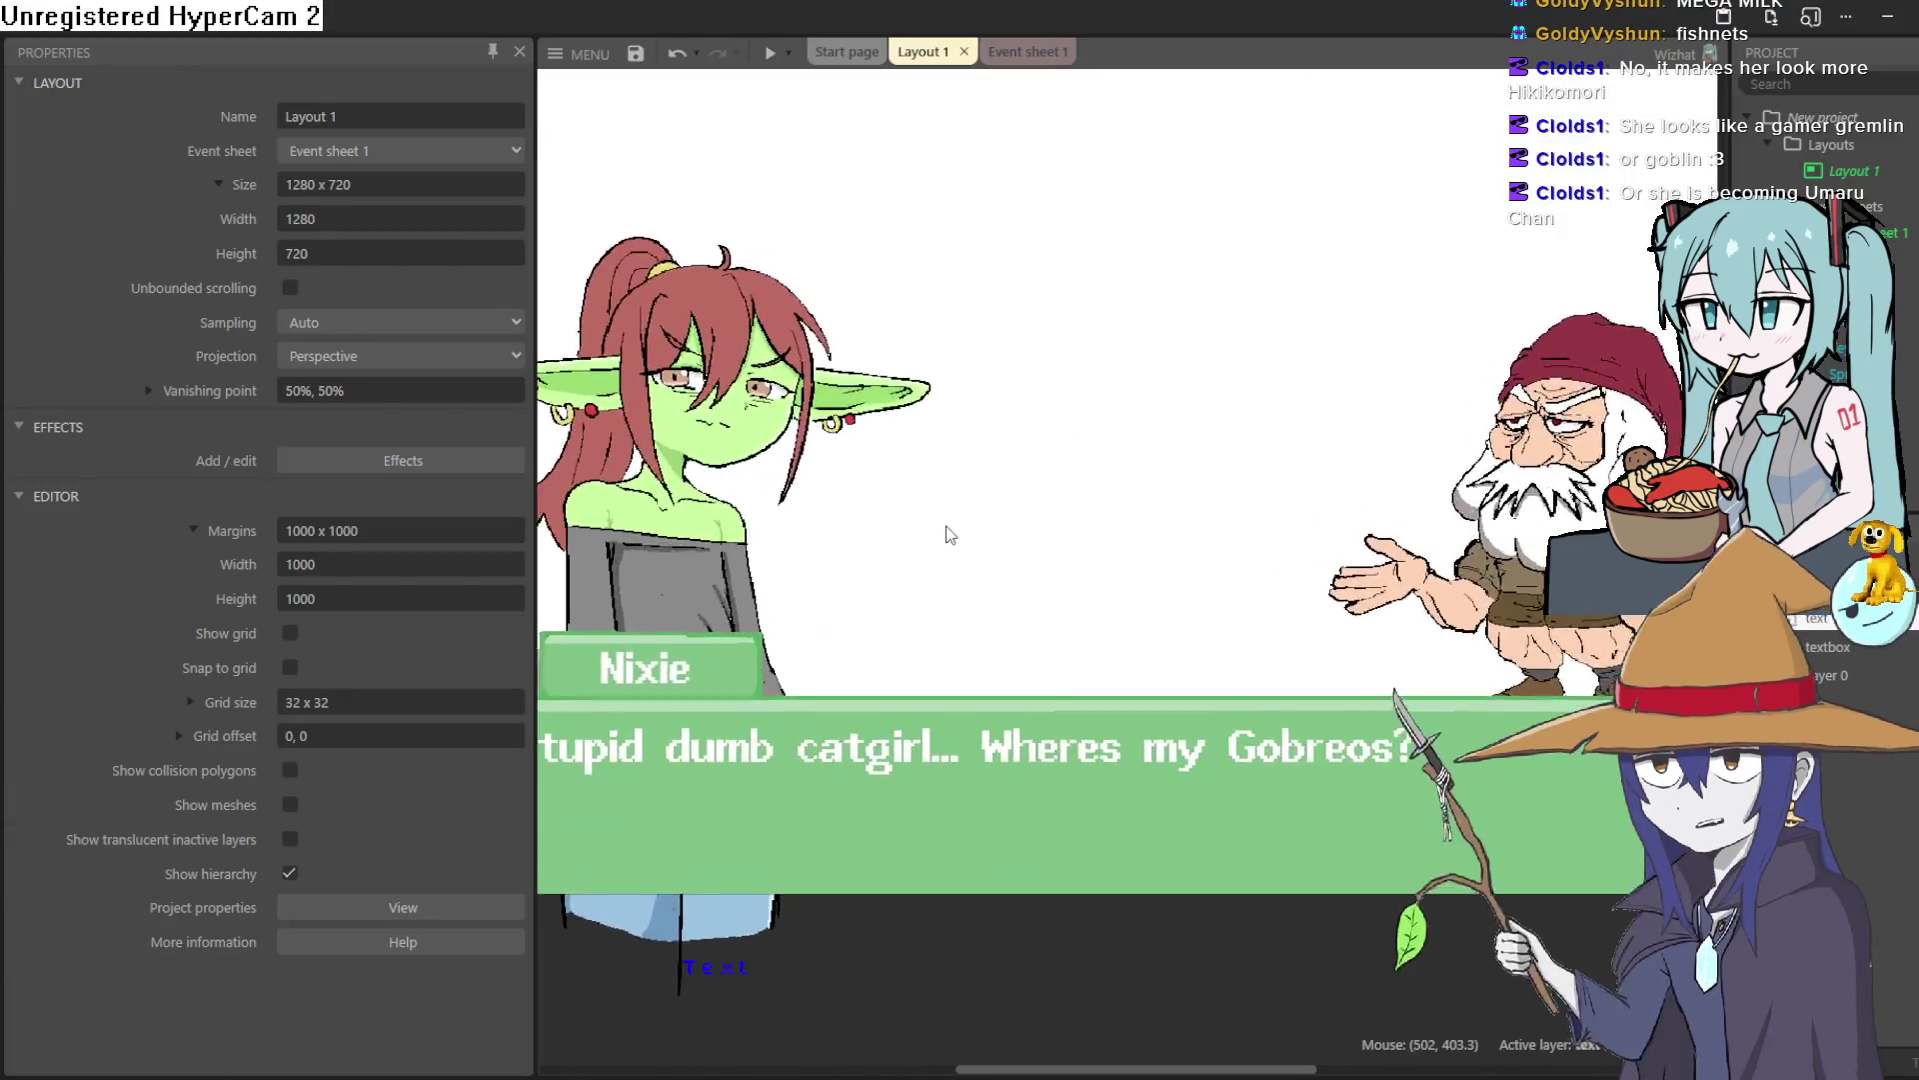
pyautogui.scroll(2, 950, 532)
pyautogui.moveTo(750, 520); pyautogui.dragTo(760, 292)
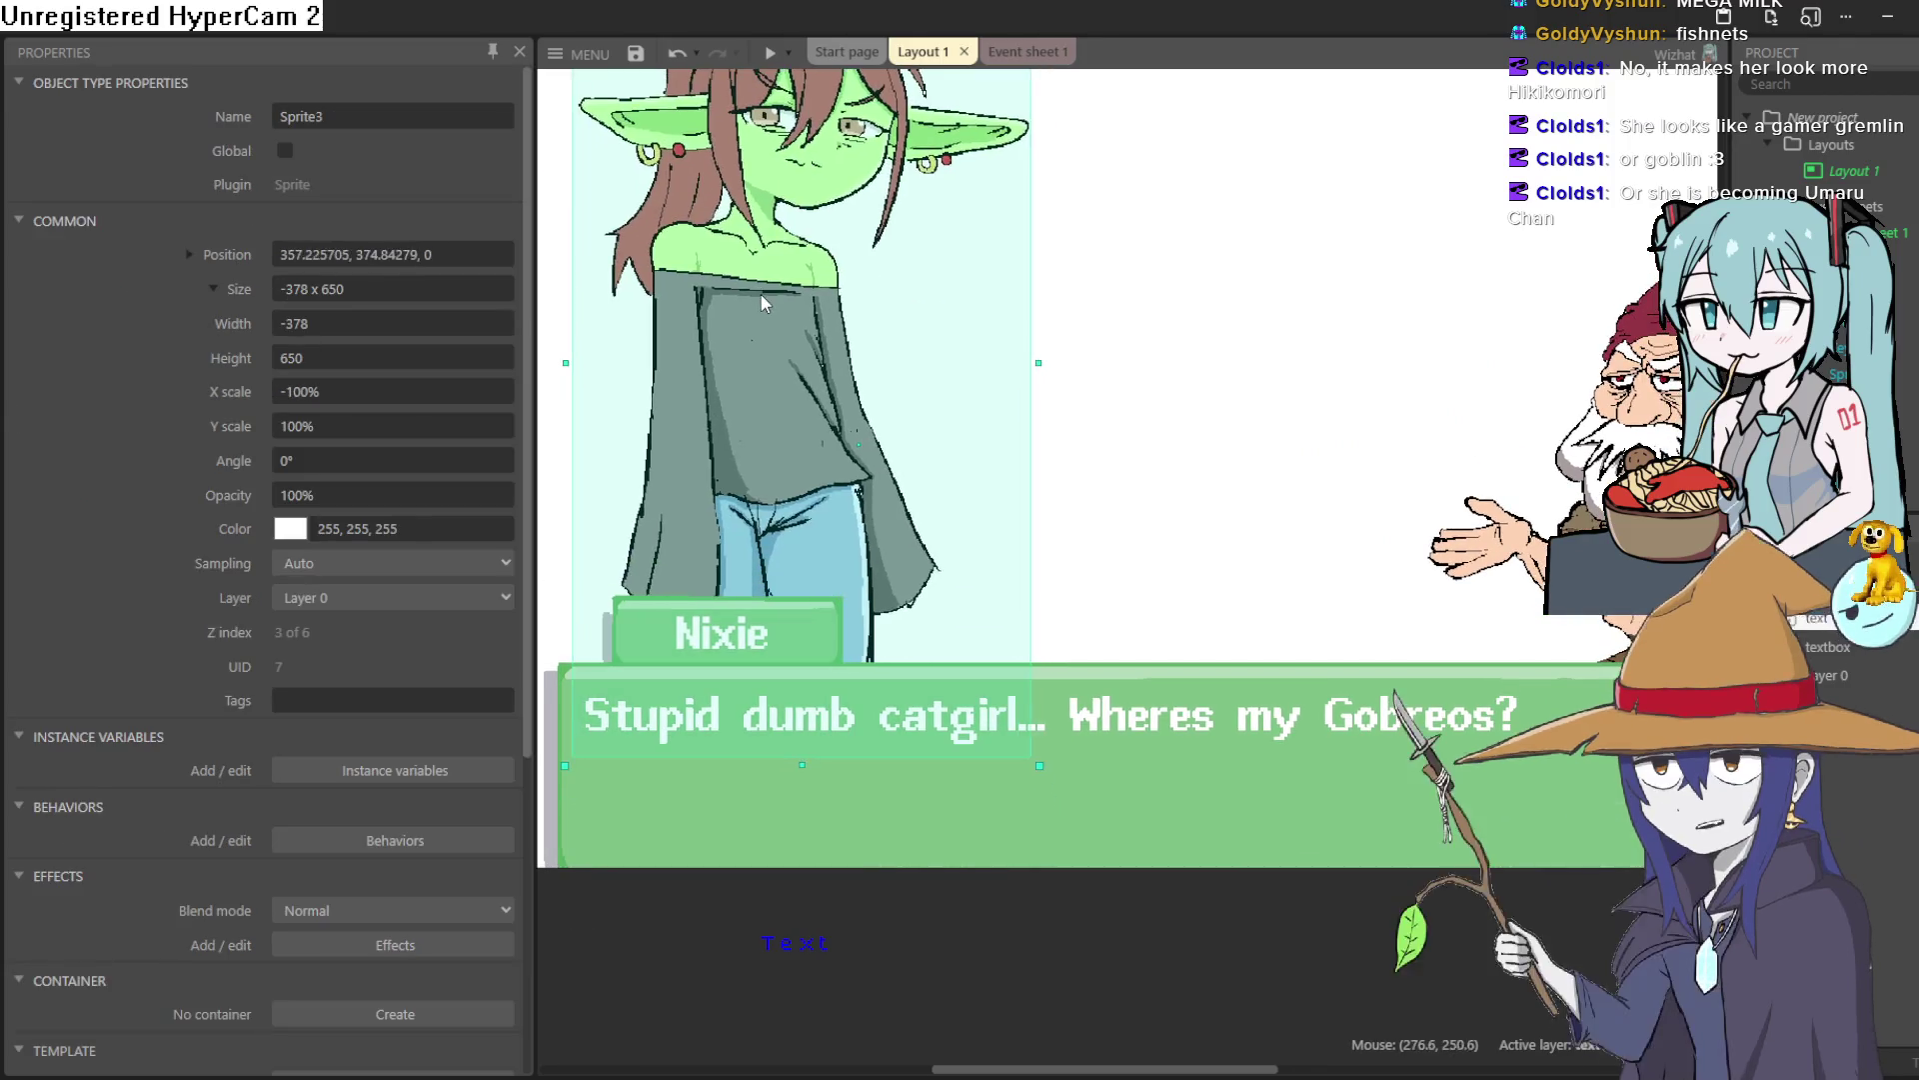
pyautogui.scroll(-2, 921, 420)
pyautogui.scroll(-2, 1115, 368)
pyautogui.moveTo(1114, 368); pyautogui.dragTo(1040, 423)
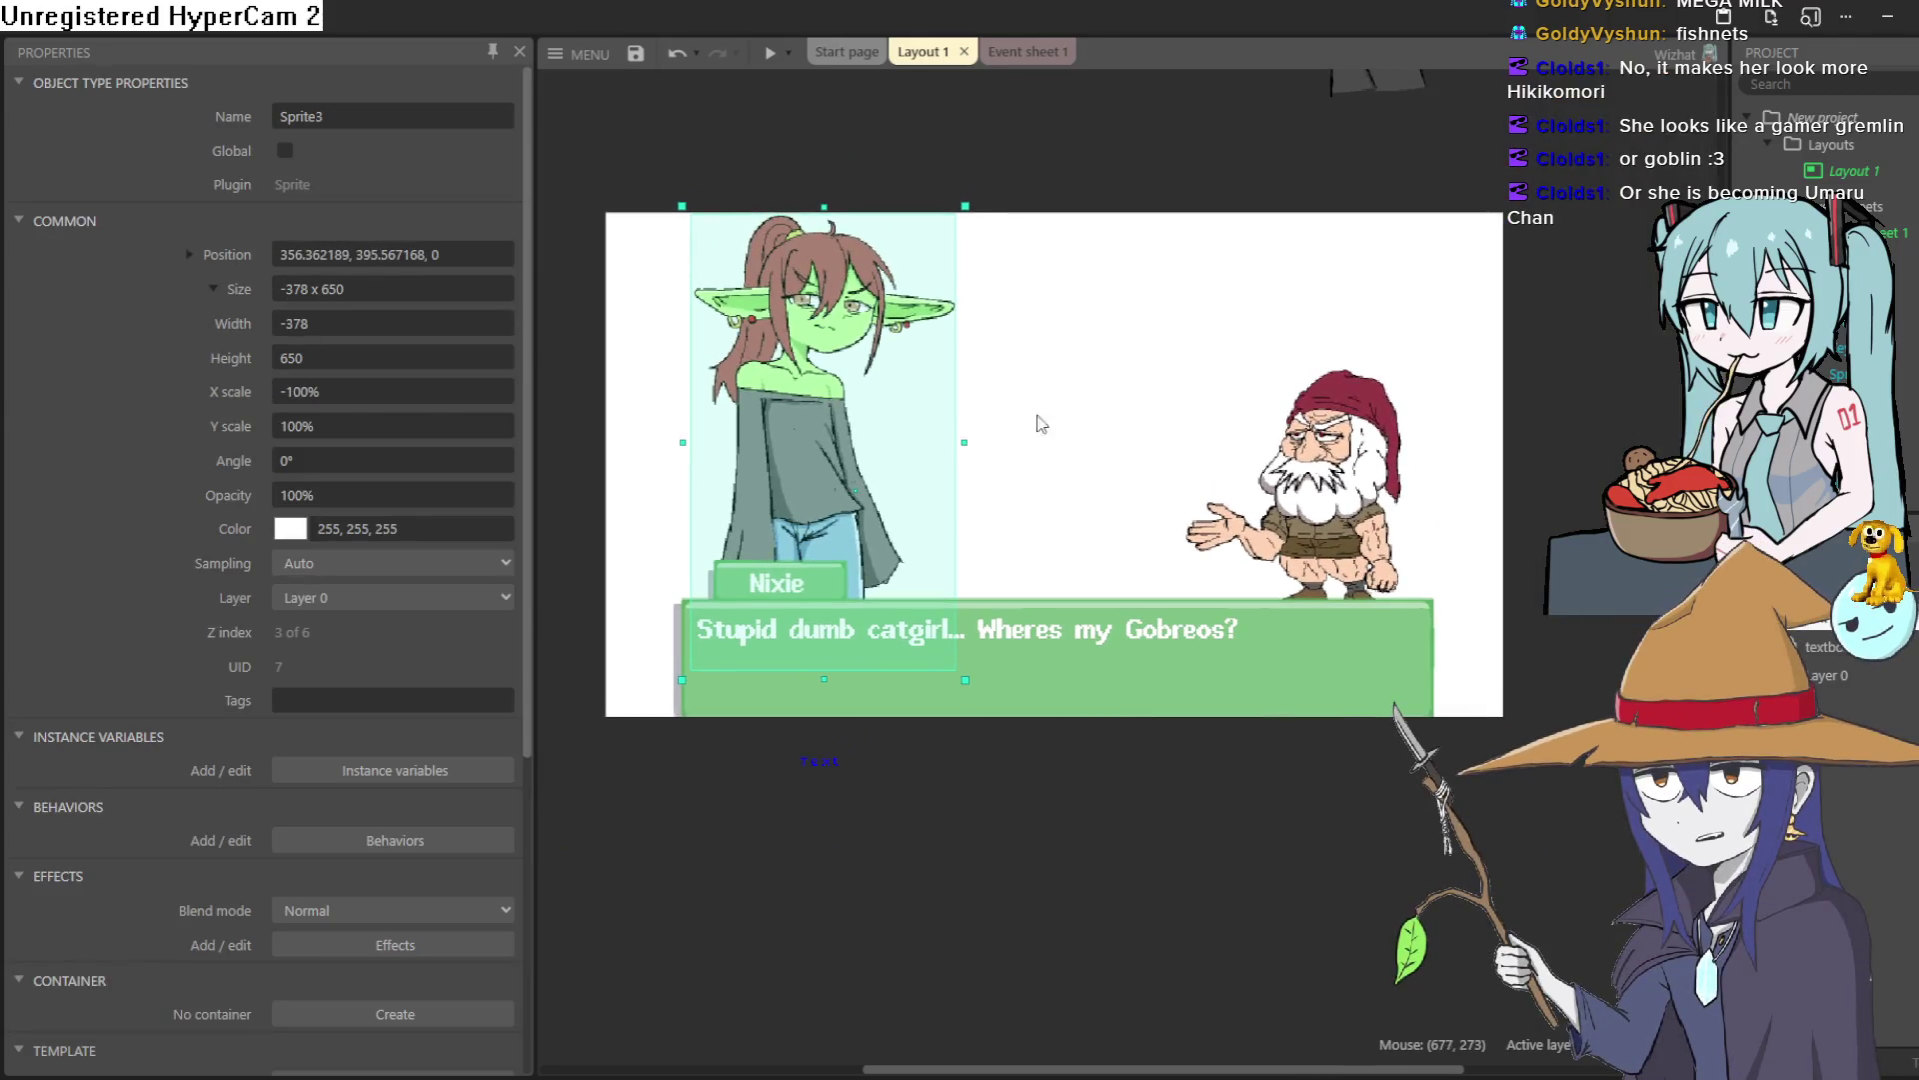
pyautogui.moveTo(843, 412); pyautogui.dragTo(820, 527)
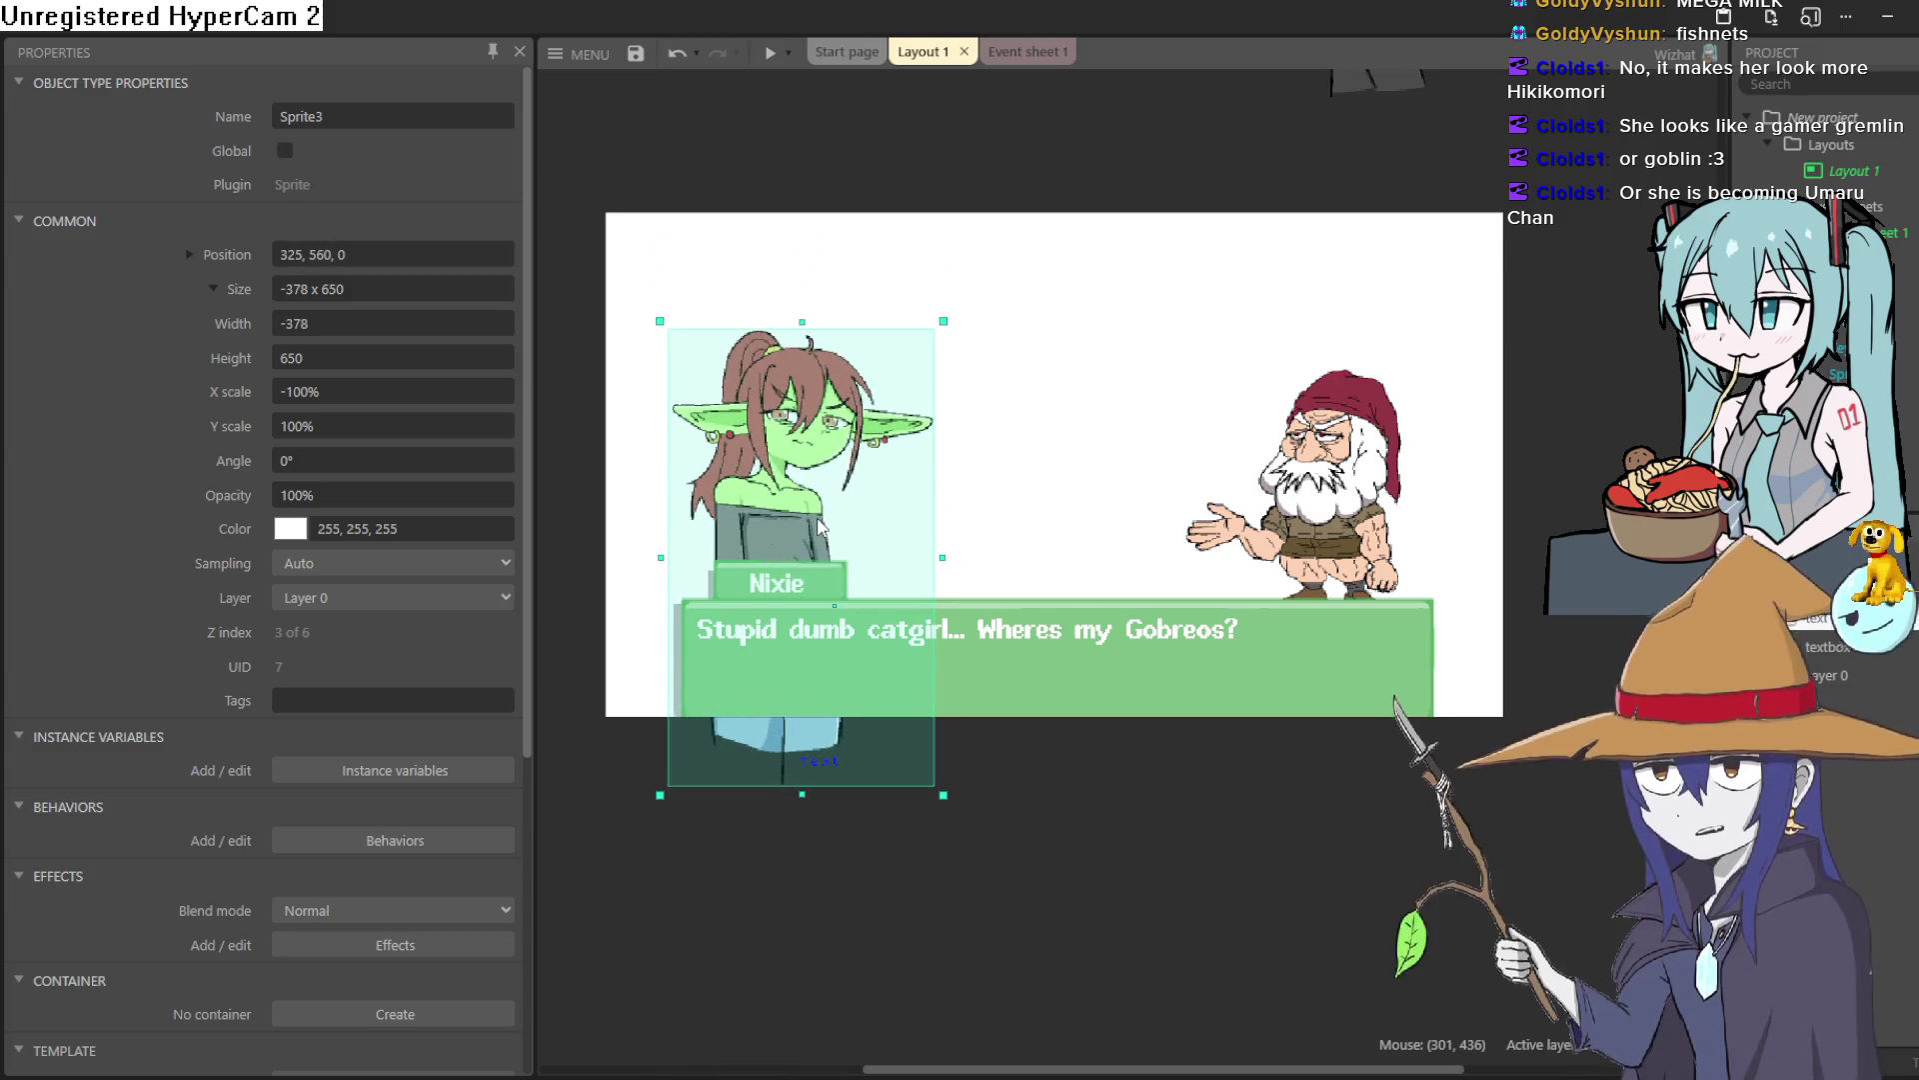
pyautogui.scroll(2, 1101, 452)
pyautogui.scroll(2, 1135, 504)
pyautogui.scroll(-1, 1134, 505)
pyautogui.scroll(-1, 1324, 549)
pyautogui.scroll(-1, 1323, 549)
pyautogui.scroll(-1, 1325, 543)
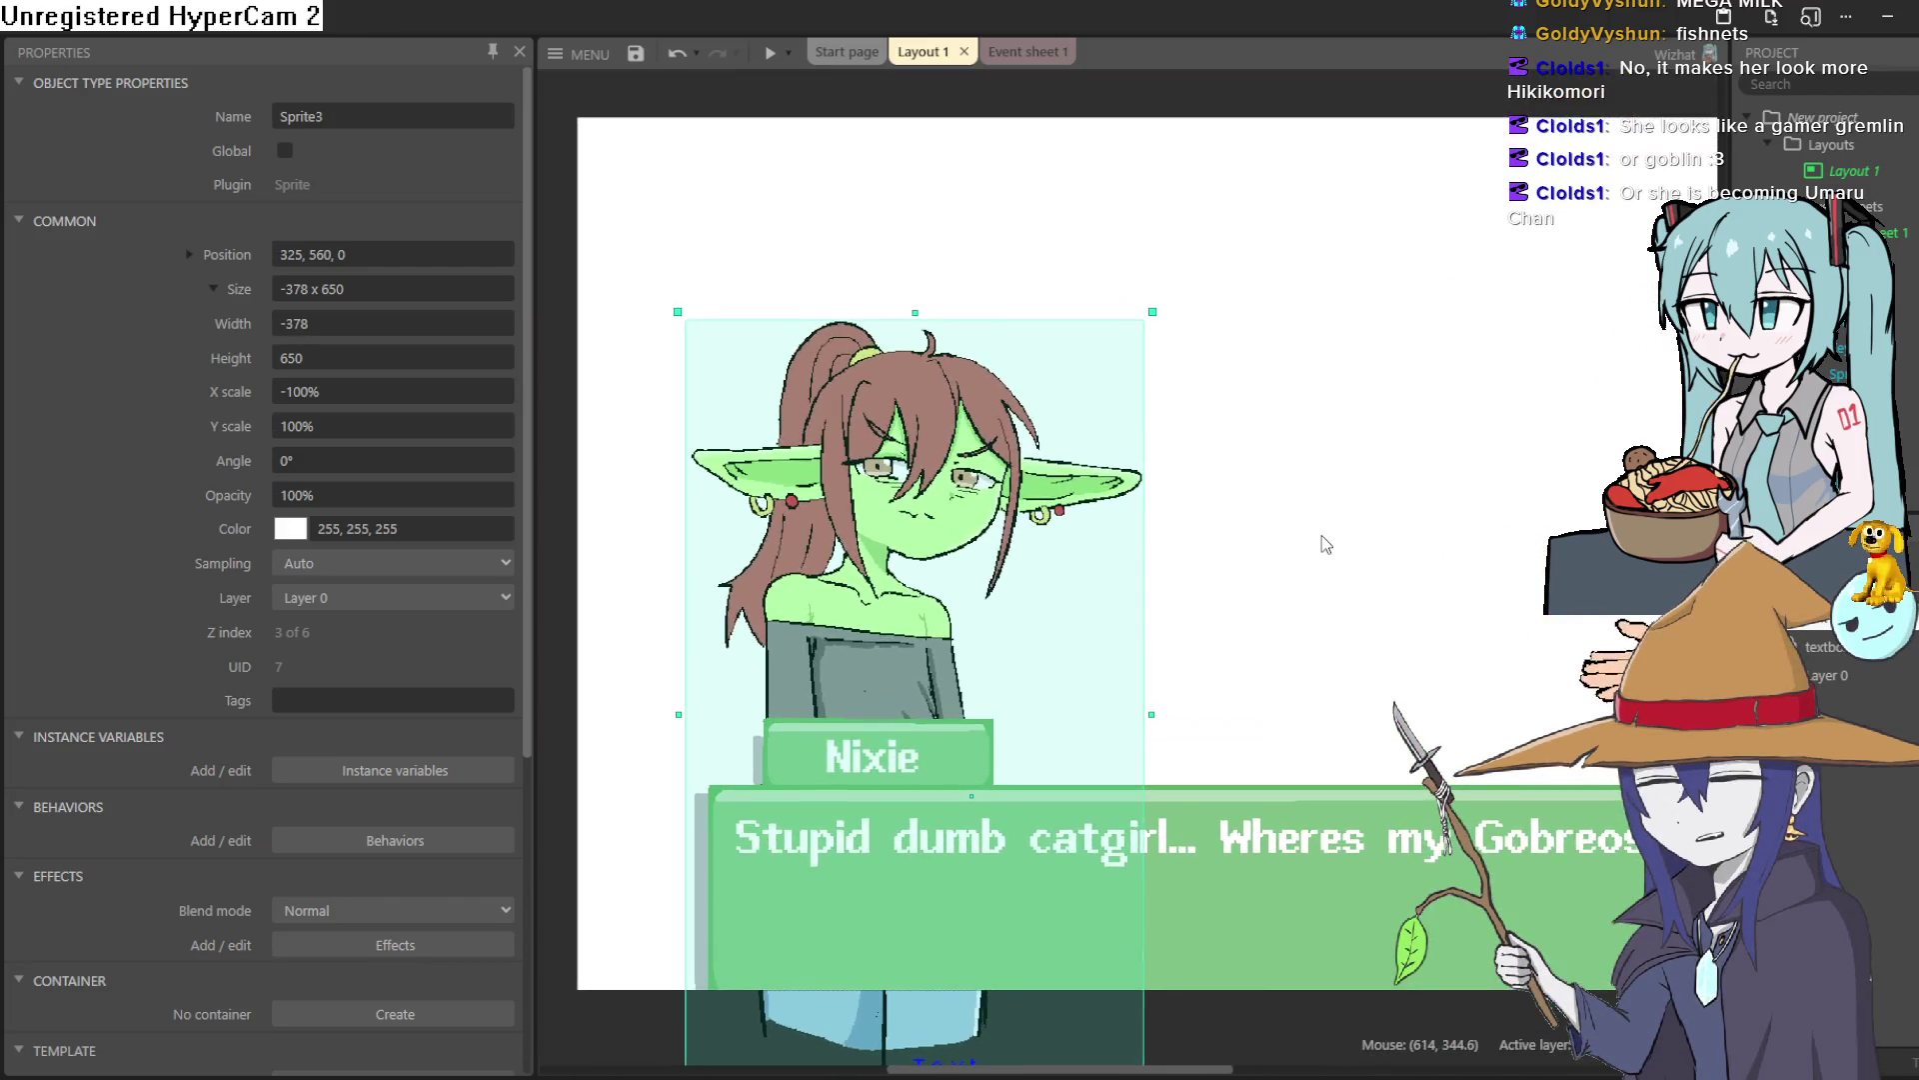
pyautogui.moveTo(1323, 540); pyautogui.dragTo(1205, 600)
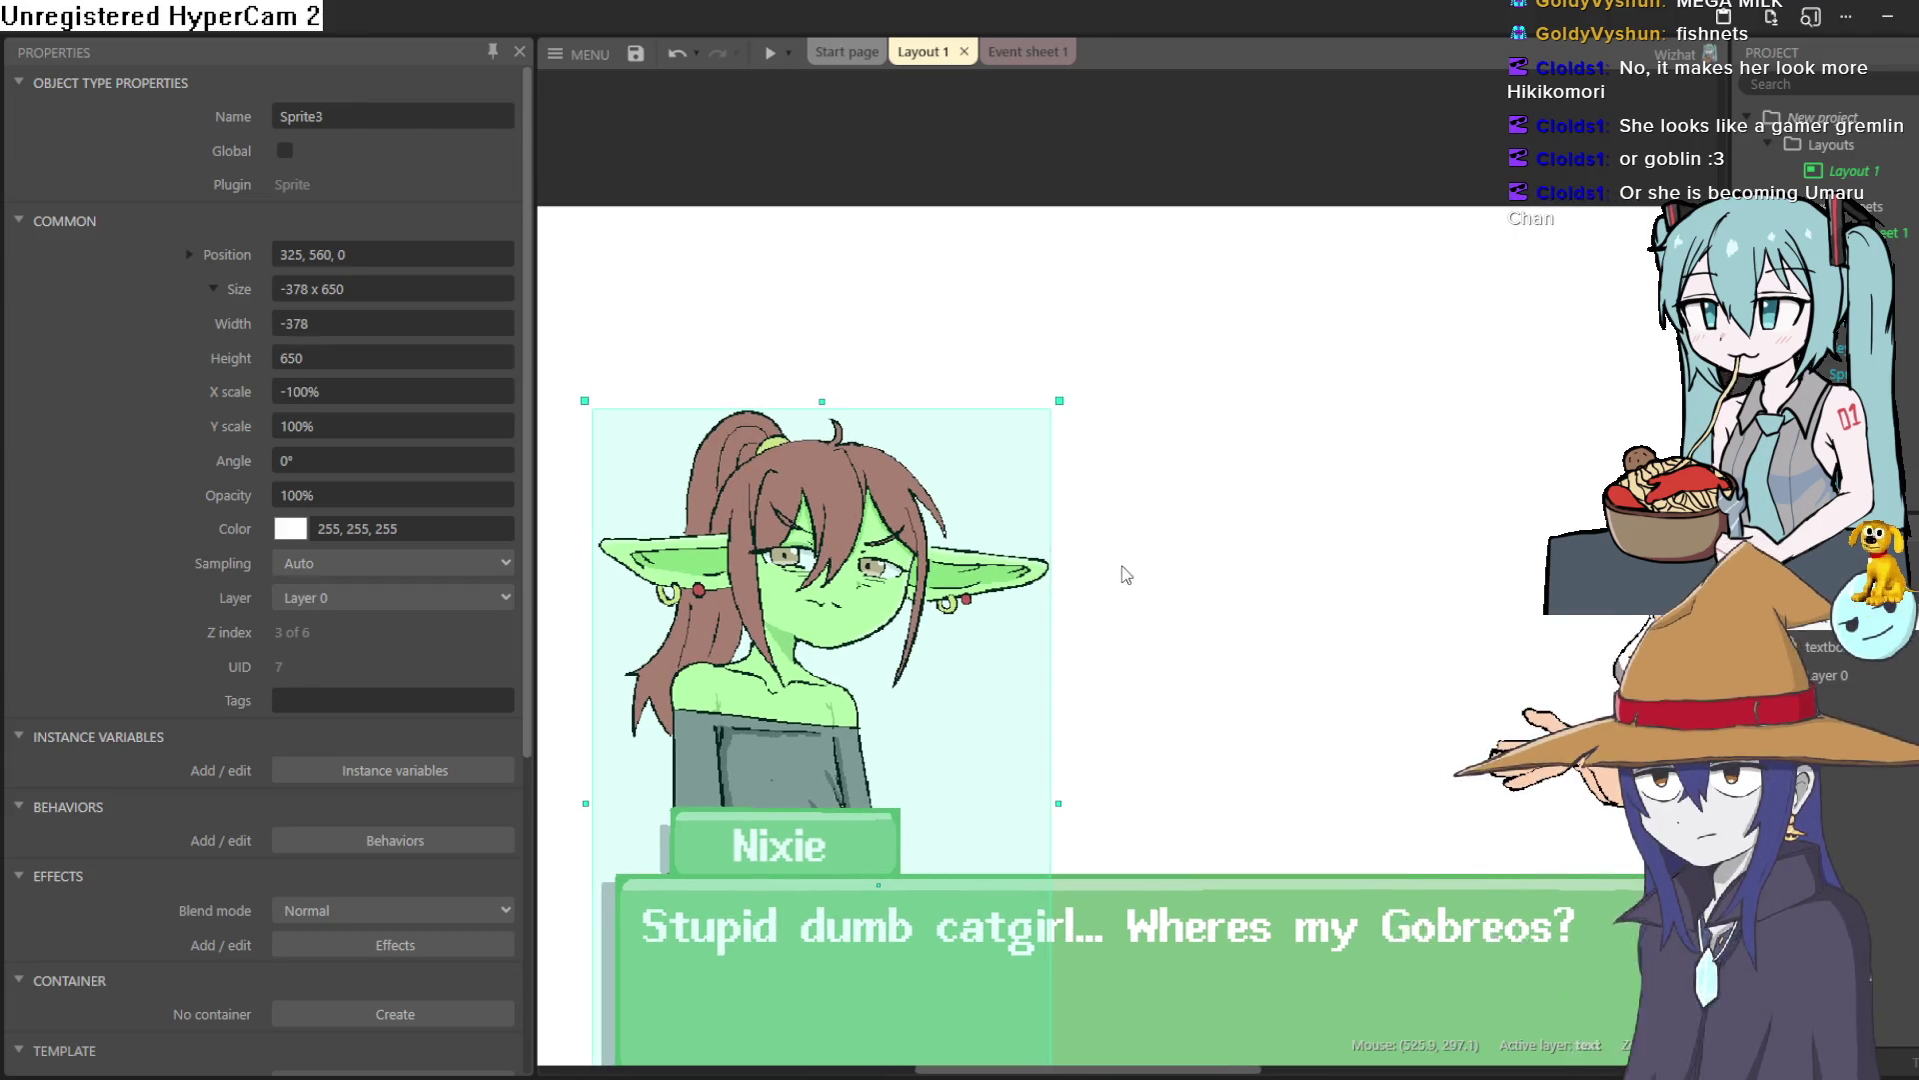
pyautogui.moveTo(1115, 571); pyautogui.dragTo(1007, 494)
pyautogui.scroll(-2, 1109, 564)
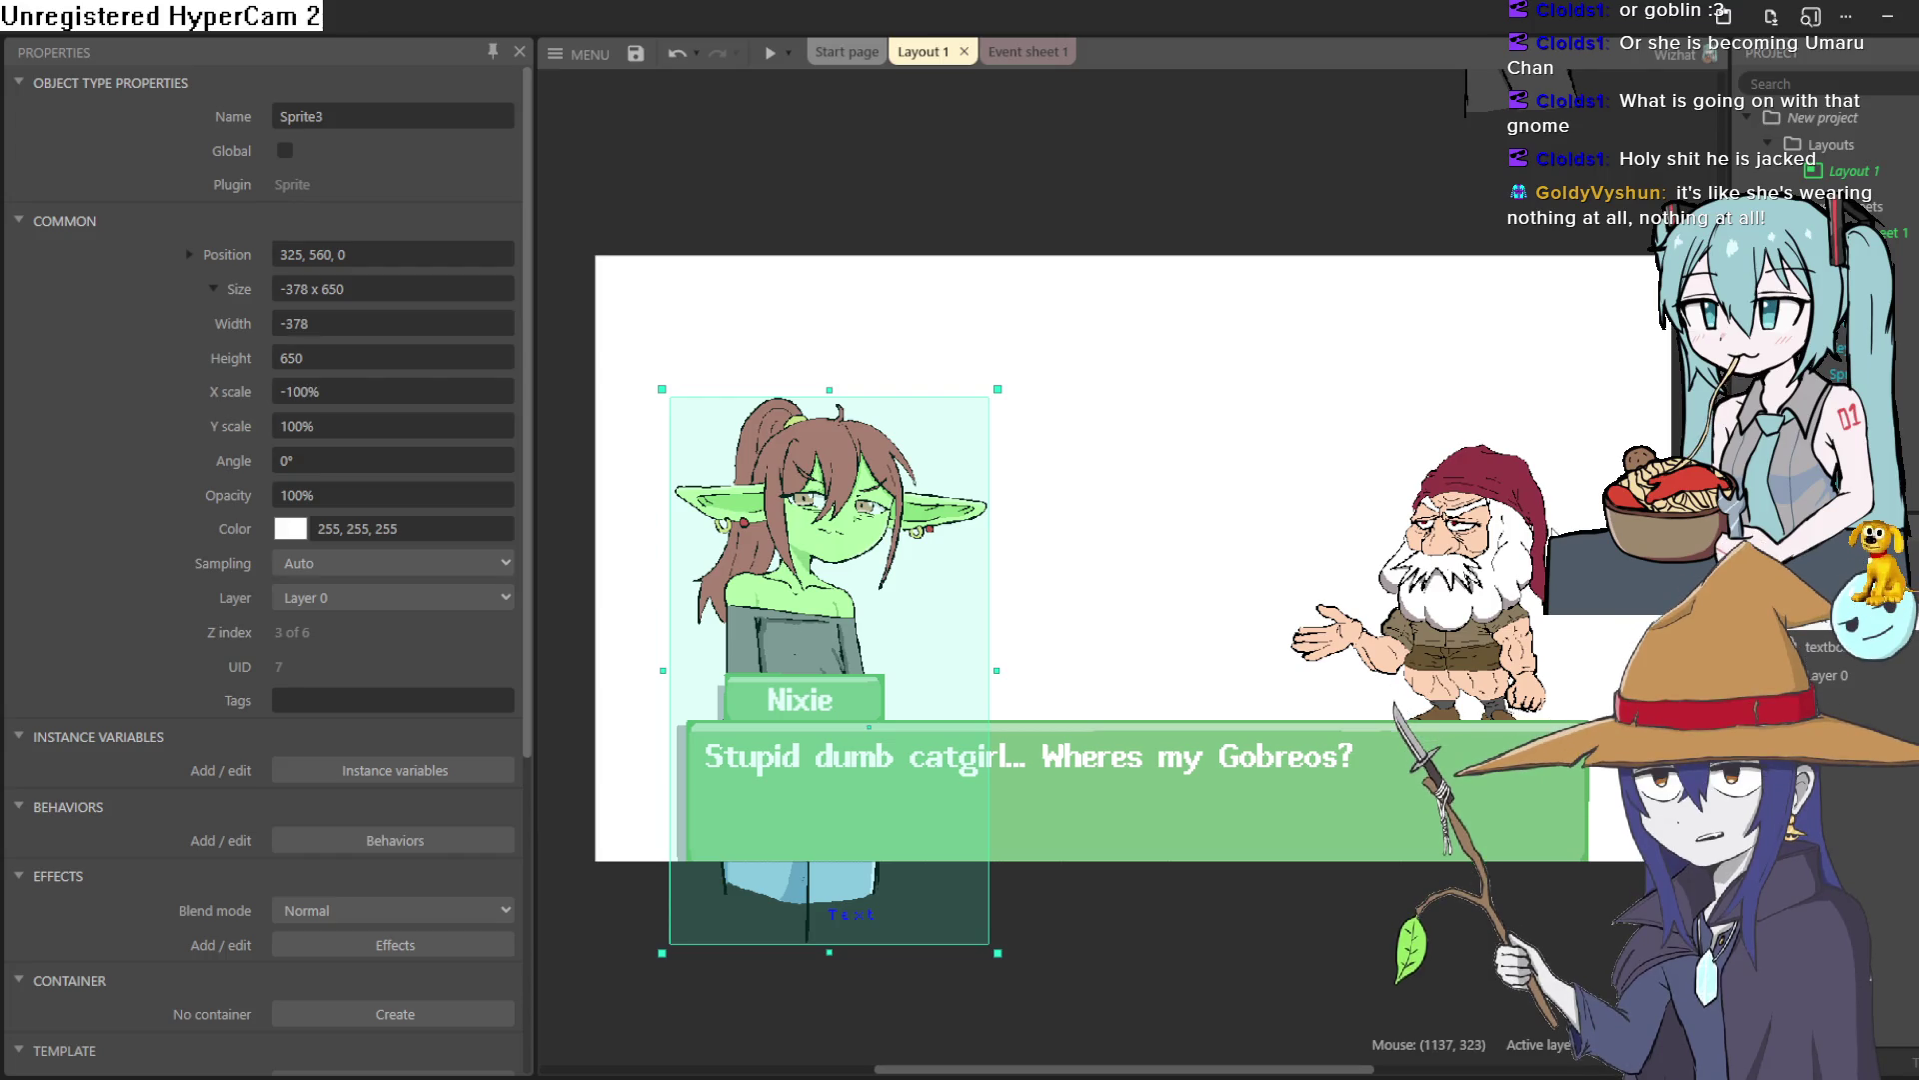
pyautogui.moveTo(1566, 468); pyautogui.dragTo(1491, 486)
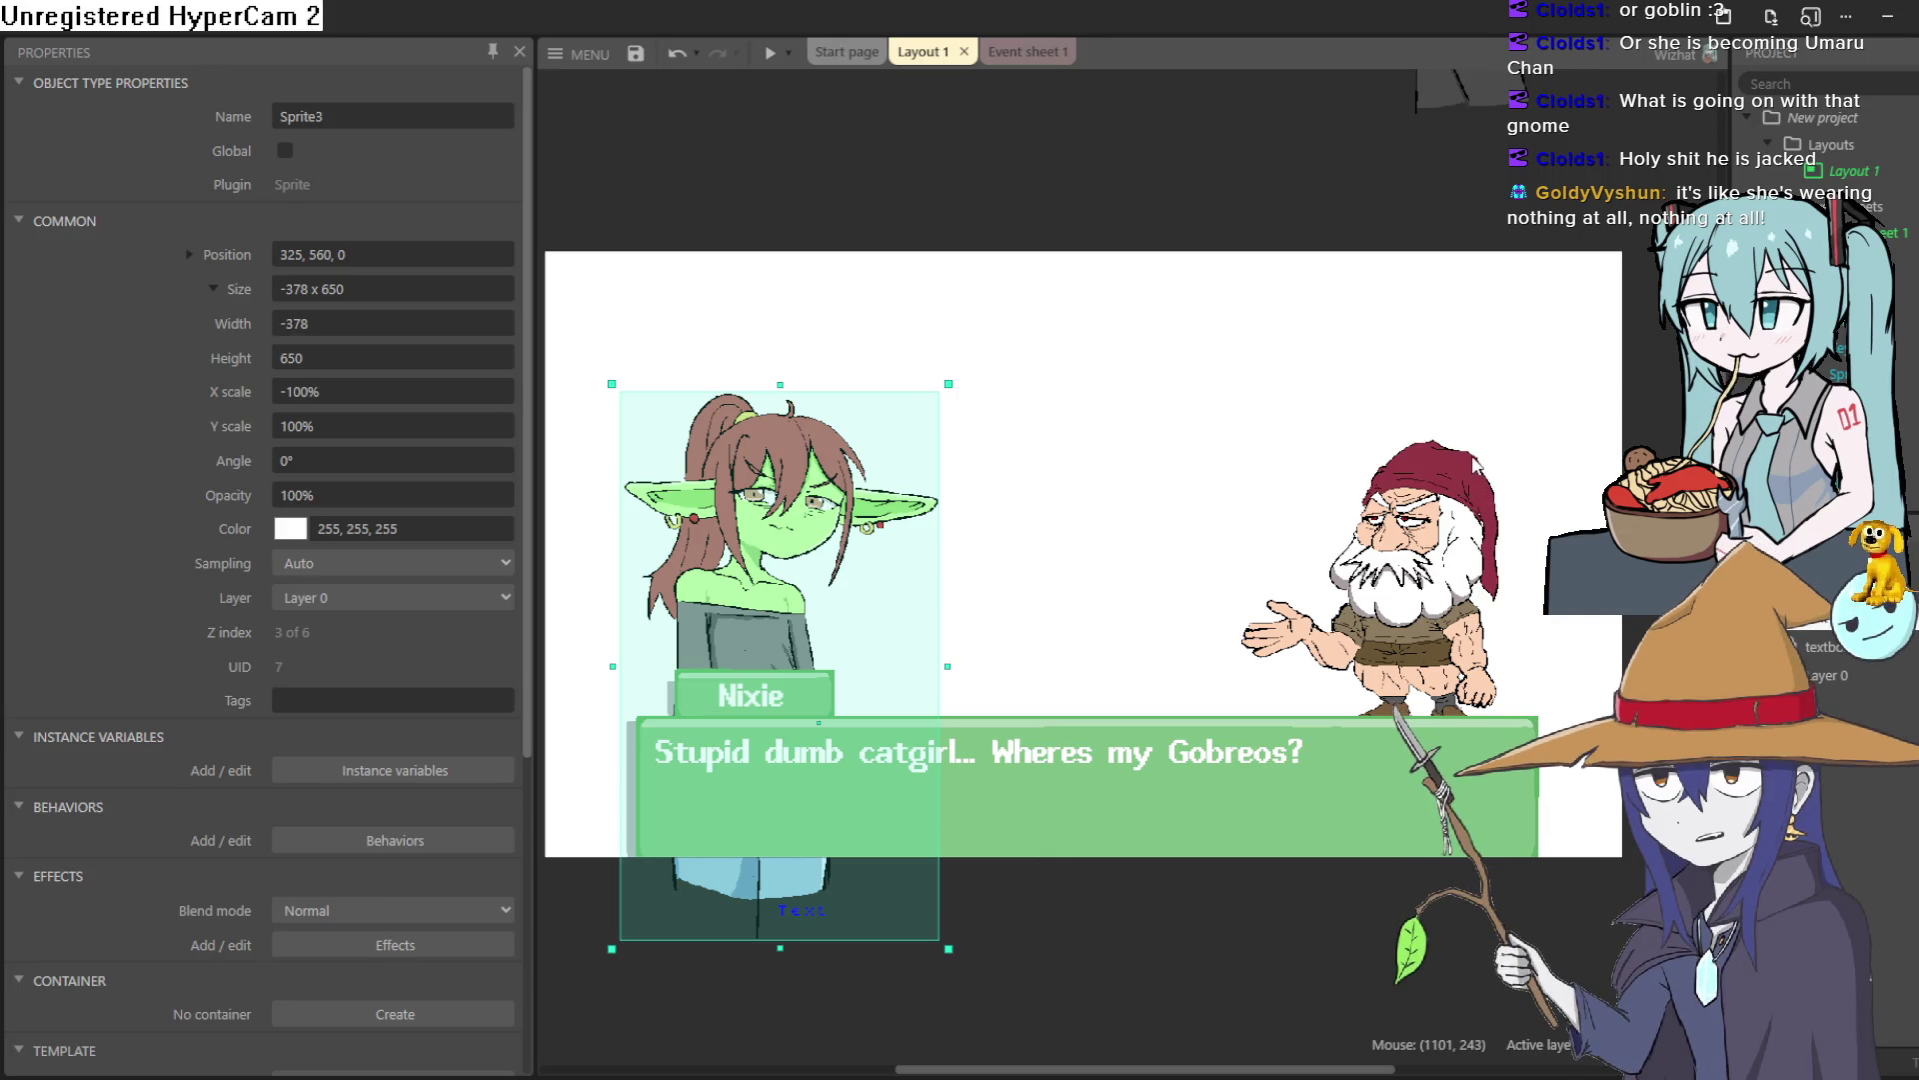
pyautogui.scroll(1, 1476, 468)
pyautogui.scroll(2, 1479, 510)
pyautogui.scroll(2, 1485, 570)
pyautogui.scroll(2, 1490, 641)
pyautogui.scroll(-1, 1489, 640)
pyautogui.scroll(-2, 1479, 638)
pyautogui.scroll(-2, 1470, 636)
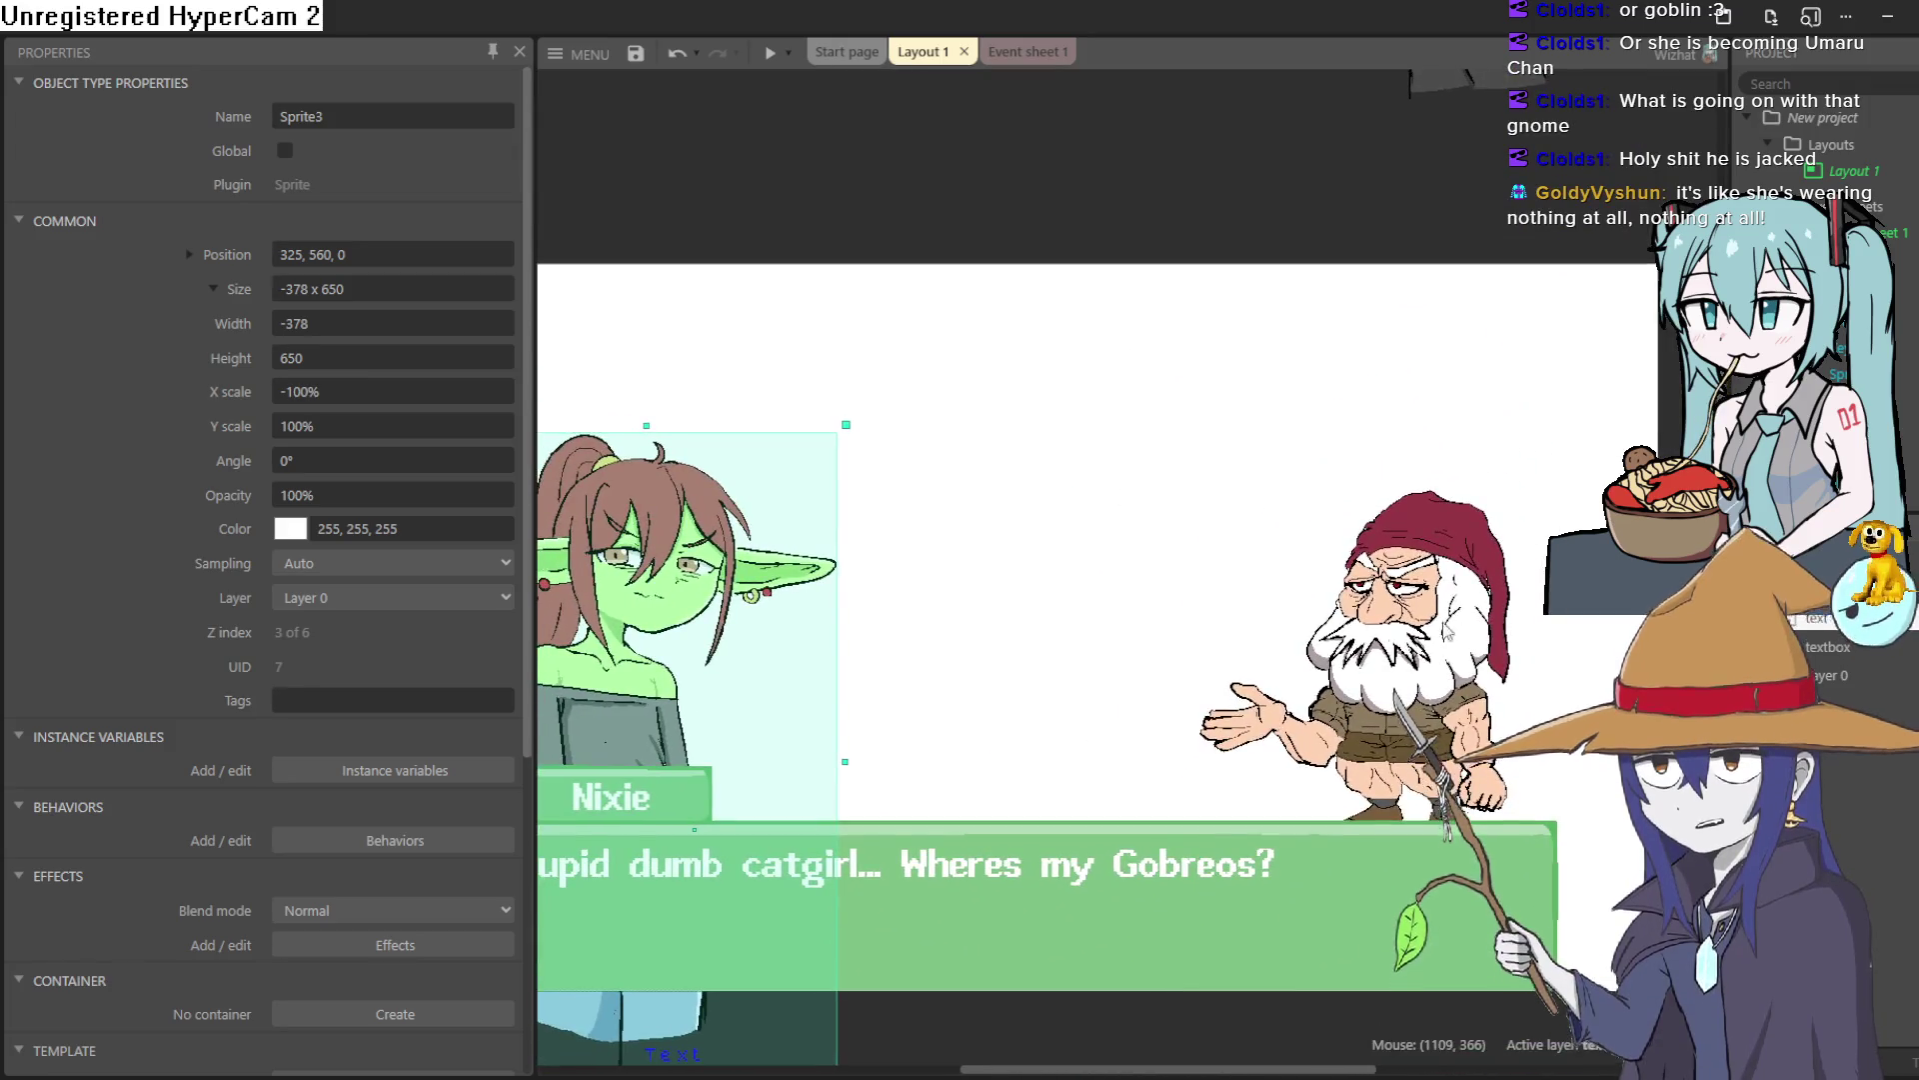
pyautogui.scroll(-3, 1465, 636)
pyautogui.click(942, 934)
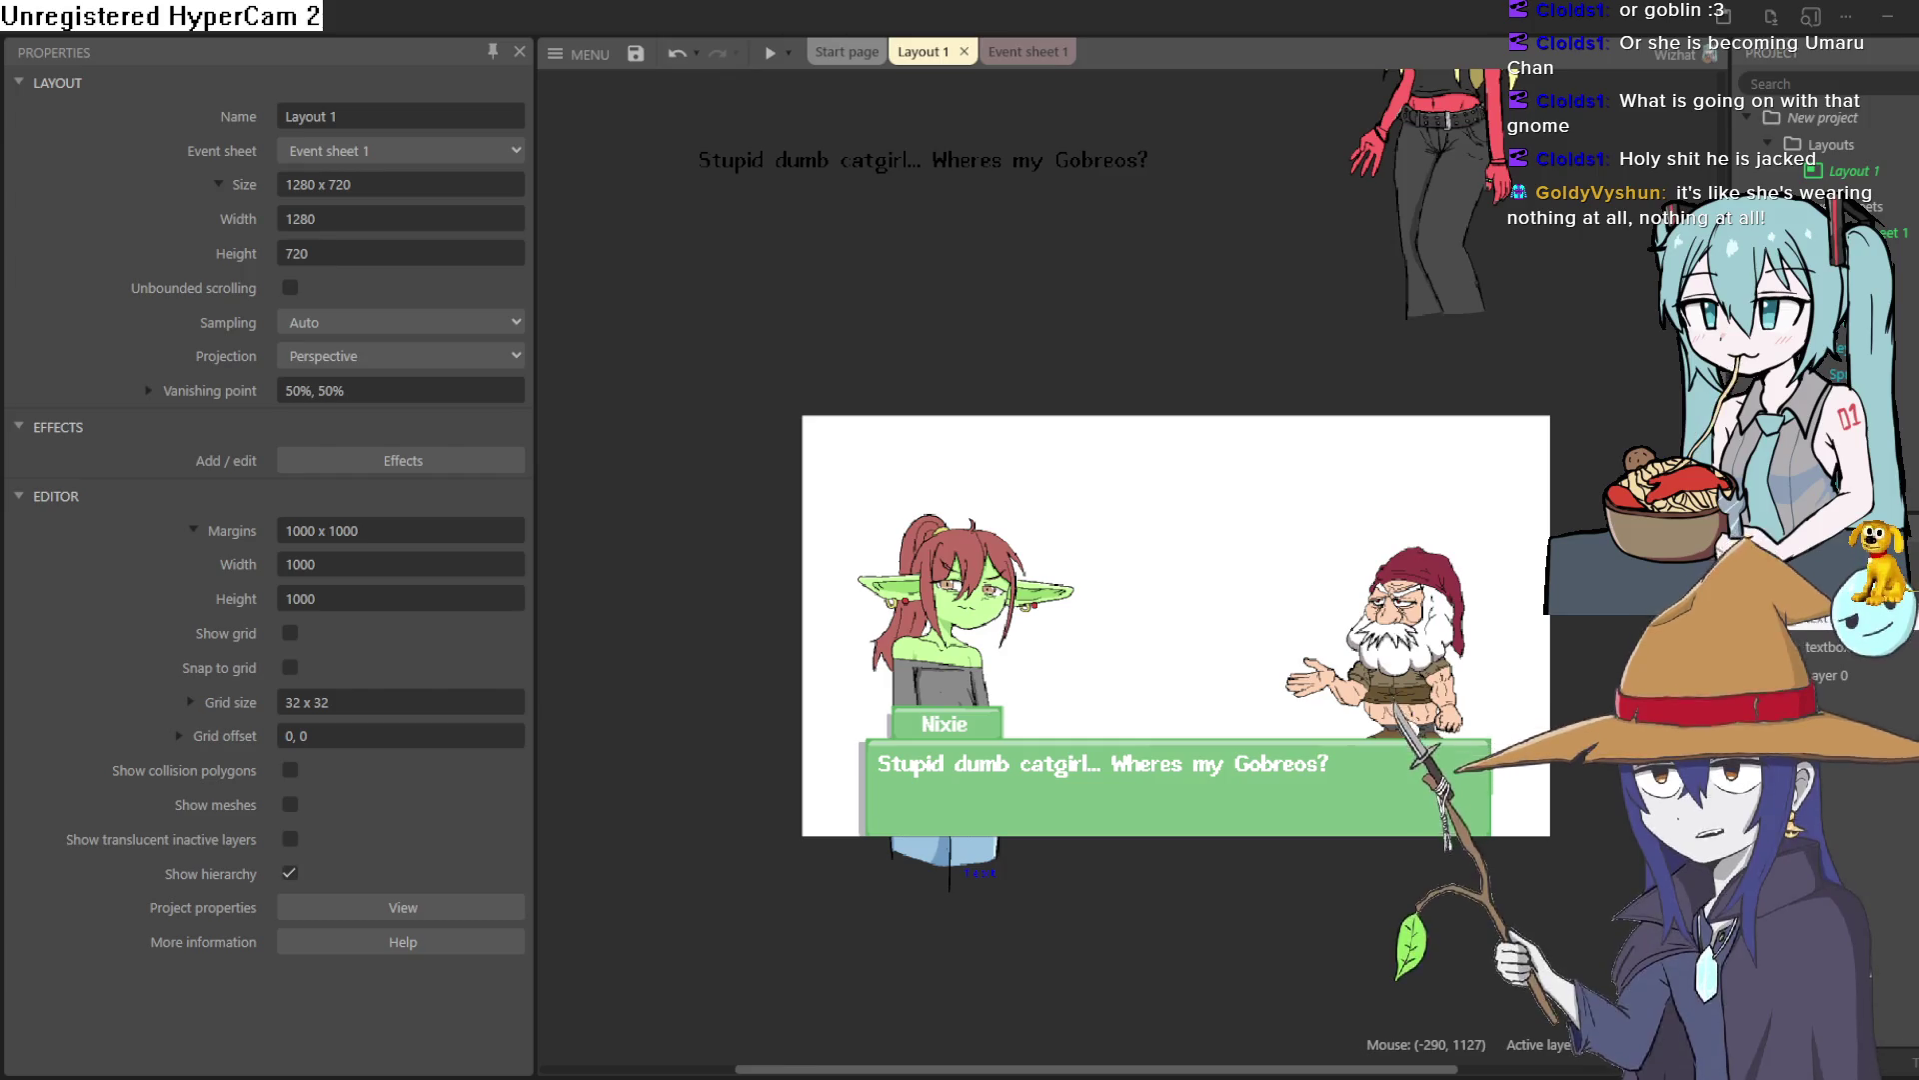
pyautogui.click(949, 619)
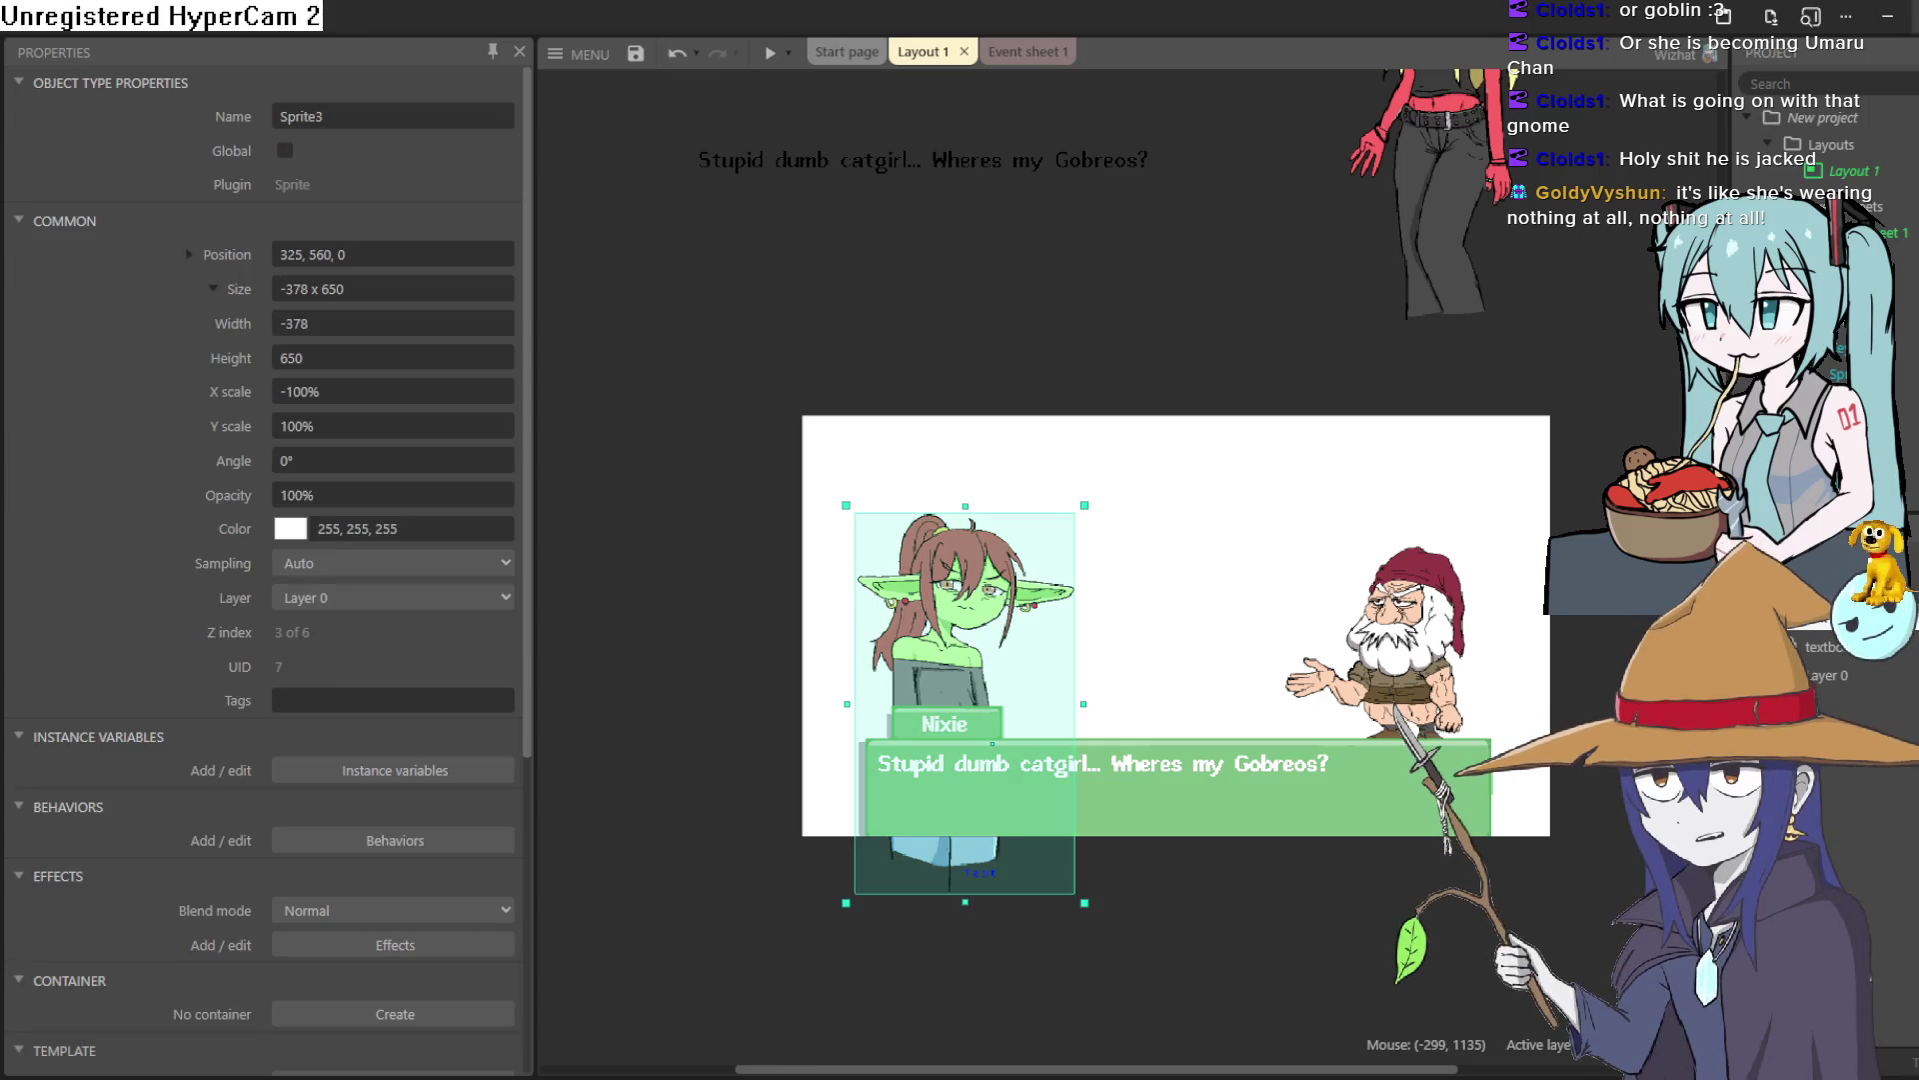
# Step: Move the goblin sprite up and to the right, then nudge it slightly up and left
pyautogui.moveTo(988, 672); pyautogui.dragTo(1013, 576)
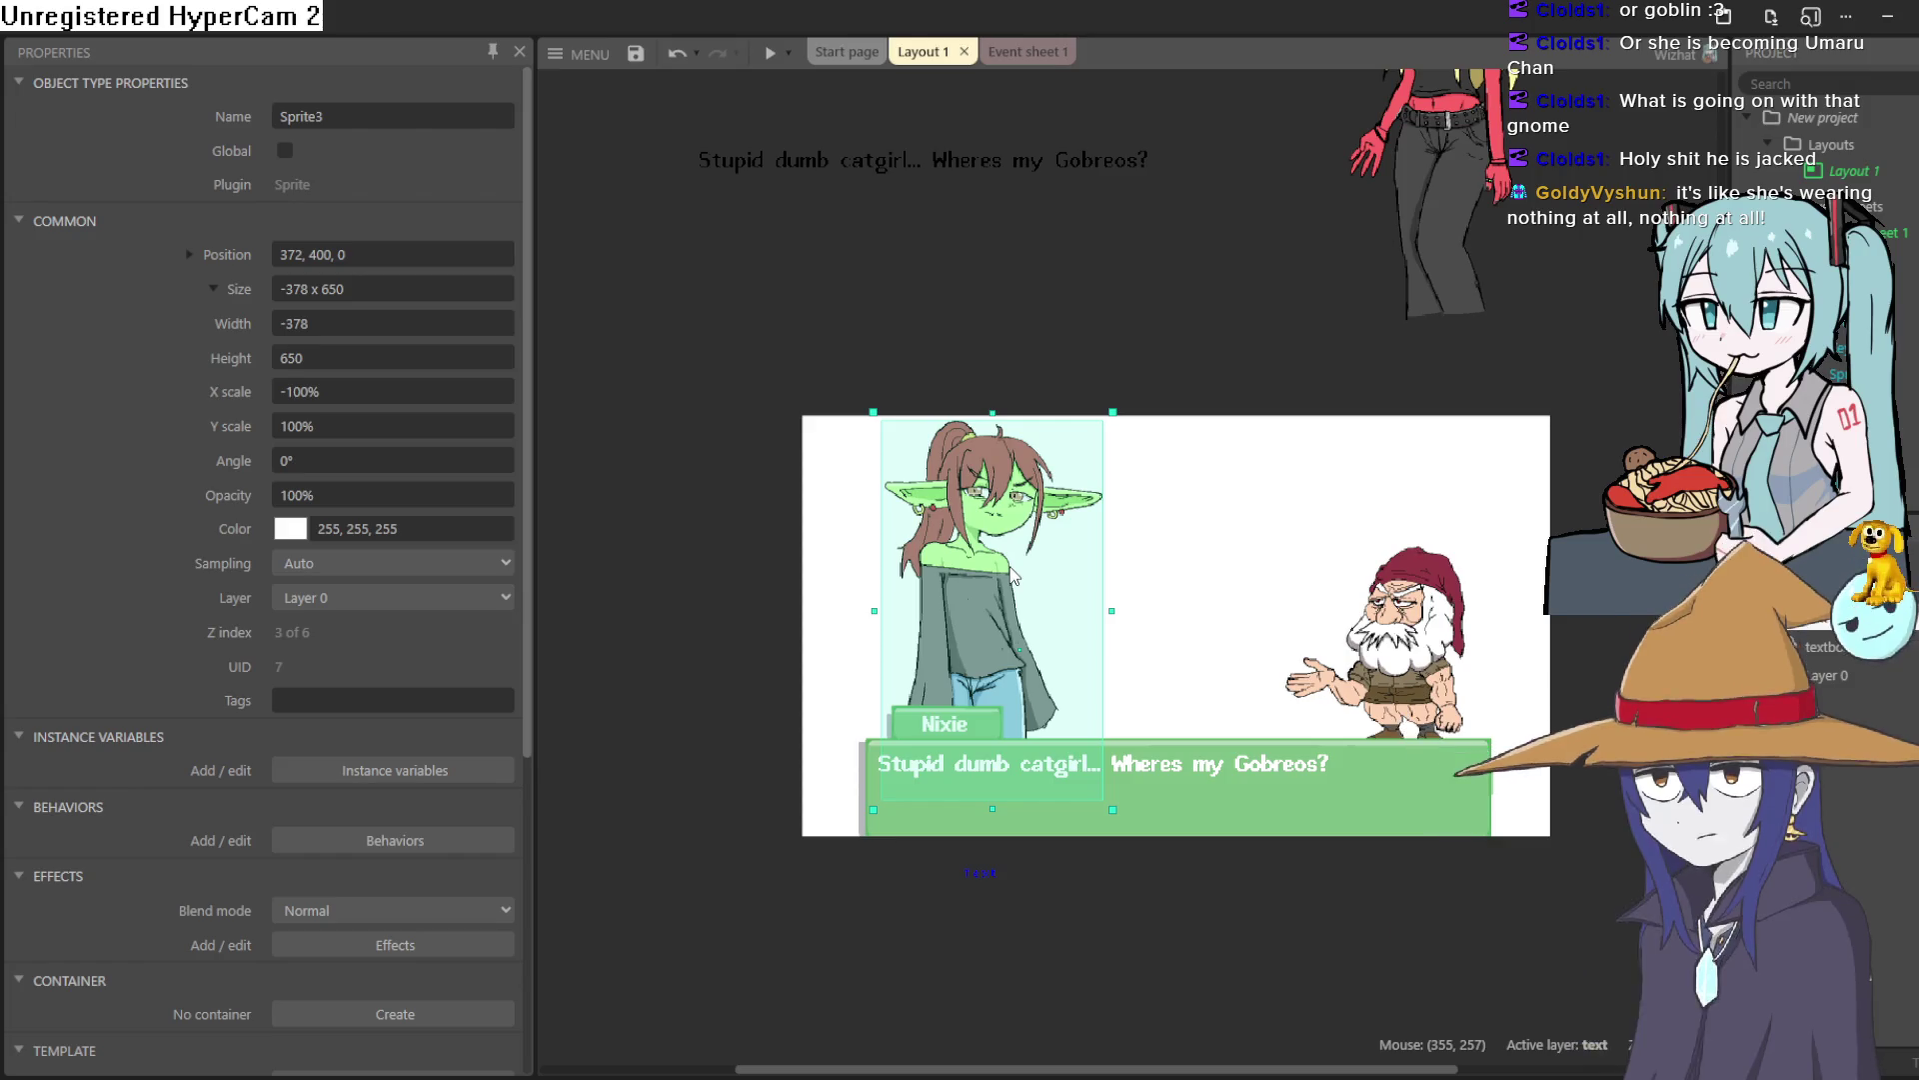
pyautogui.moveTo(1013, 576); pyautogui.dragTo(997, 567)
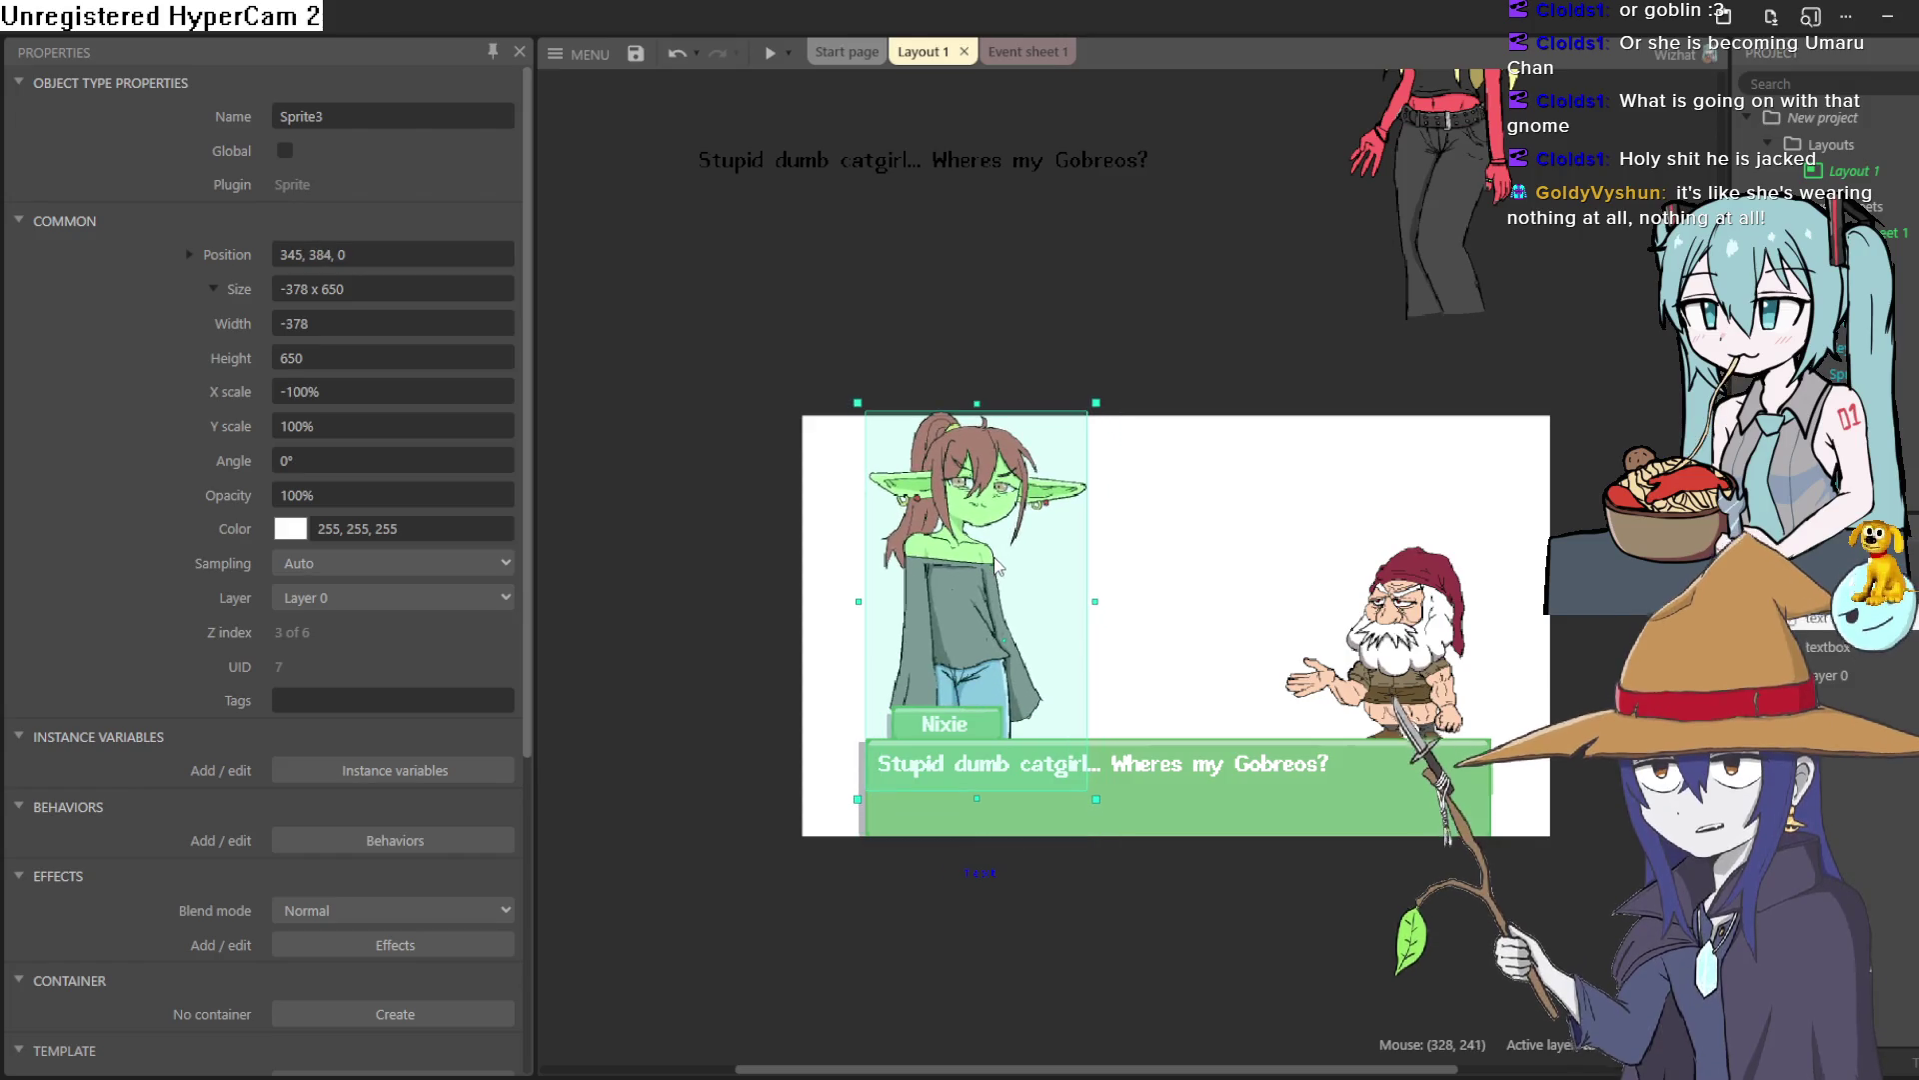
pyautogui.scroll(2, 971, 601)
pyautogui.scroll(3, 968, 629)
pyautogui.moveTo(966, 644)
pyautogui.mouseDown()
pyautogui.moveTo(1027, 704)
pyautogui.moveTo(1012, 830)
pyautogui.mouseUp()
# Step: Reframe the layout and shift the goblin sprite slightly left to about 336.8, 516.5
pyautogui.scroll(-2, 1034, 703)
pyautogui.scroll(-2, 1257, 715)
pyautogui.scroll(1, 1030, 643)
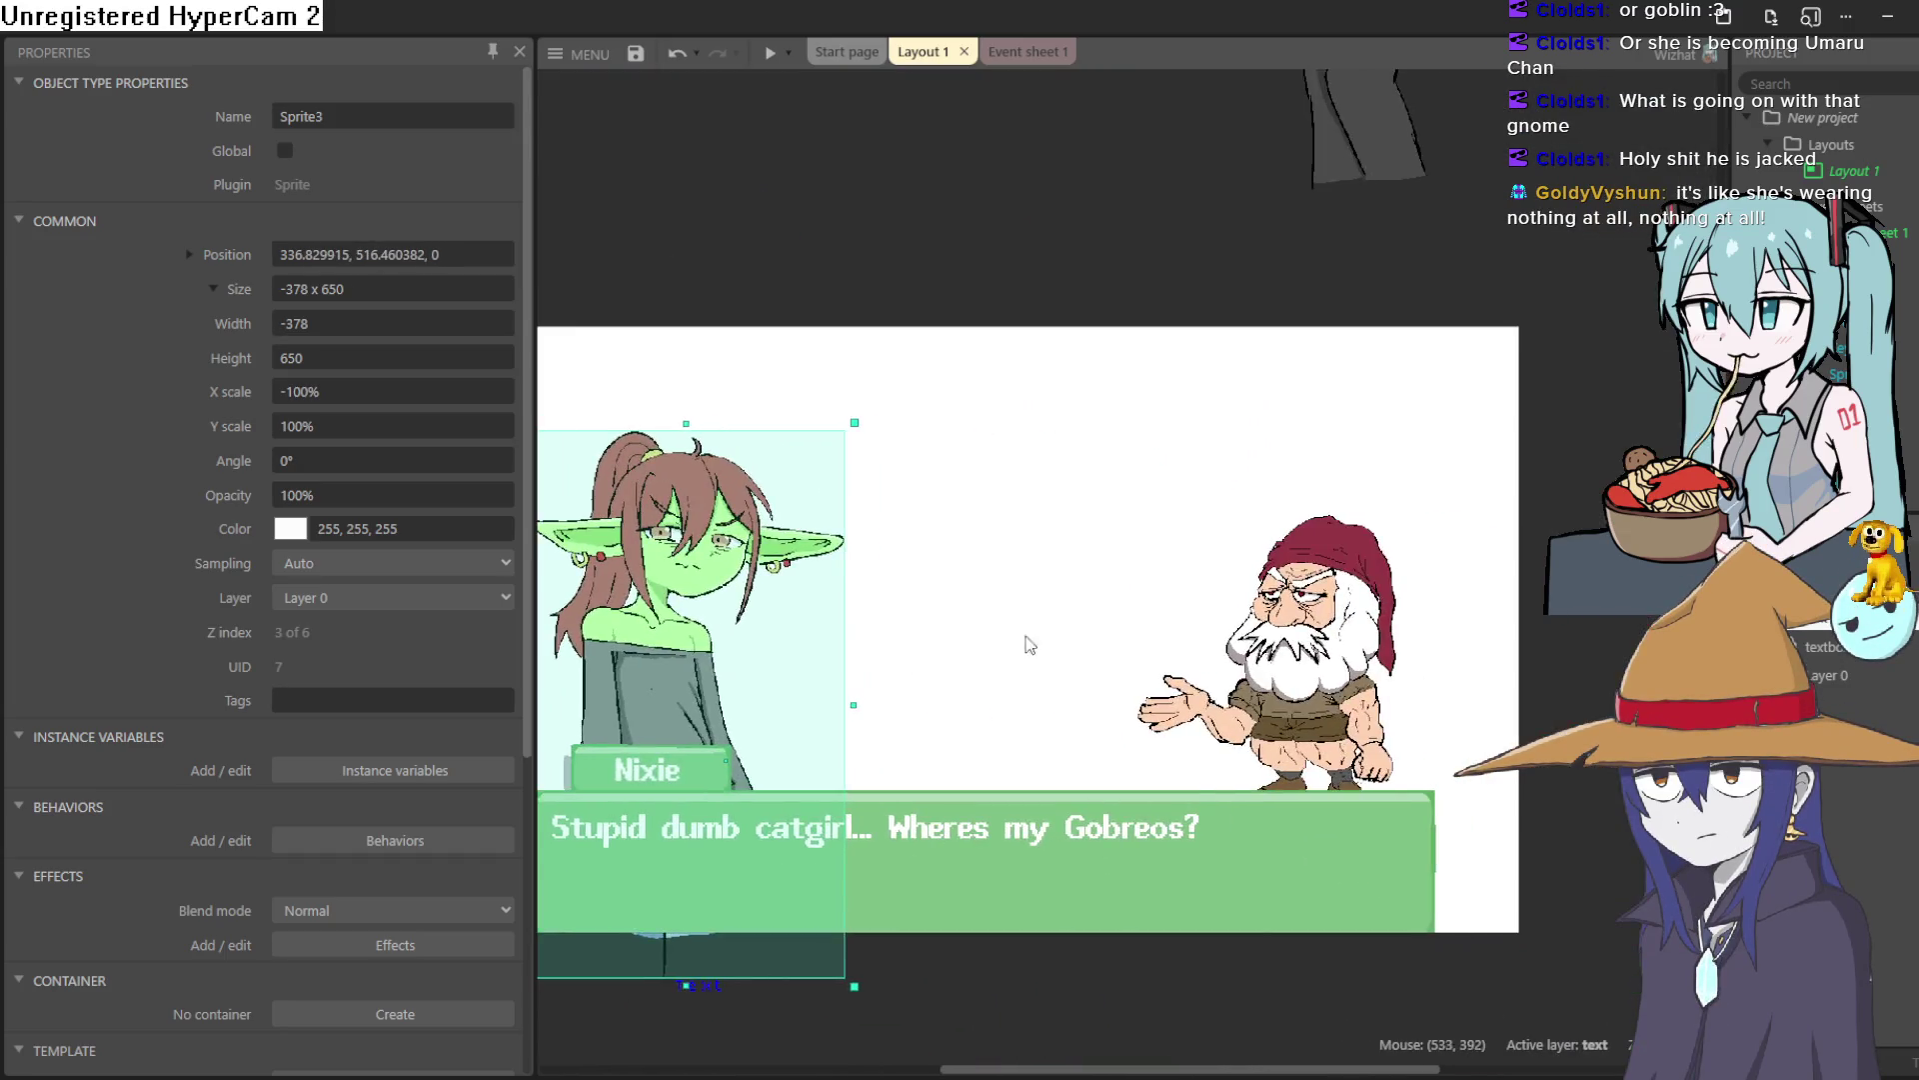
pyautogui.scroll(3, 1319, 640)
pyautogui.scroll(2, 1320, 640)
pyautogui.scroll(1, 1299, 609)
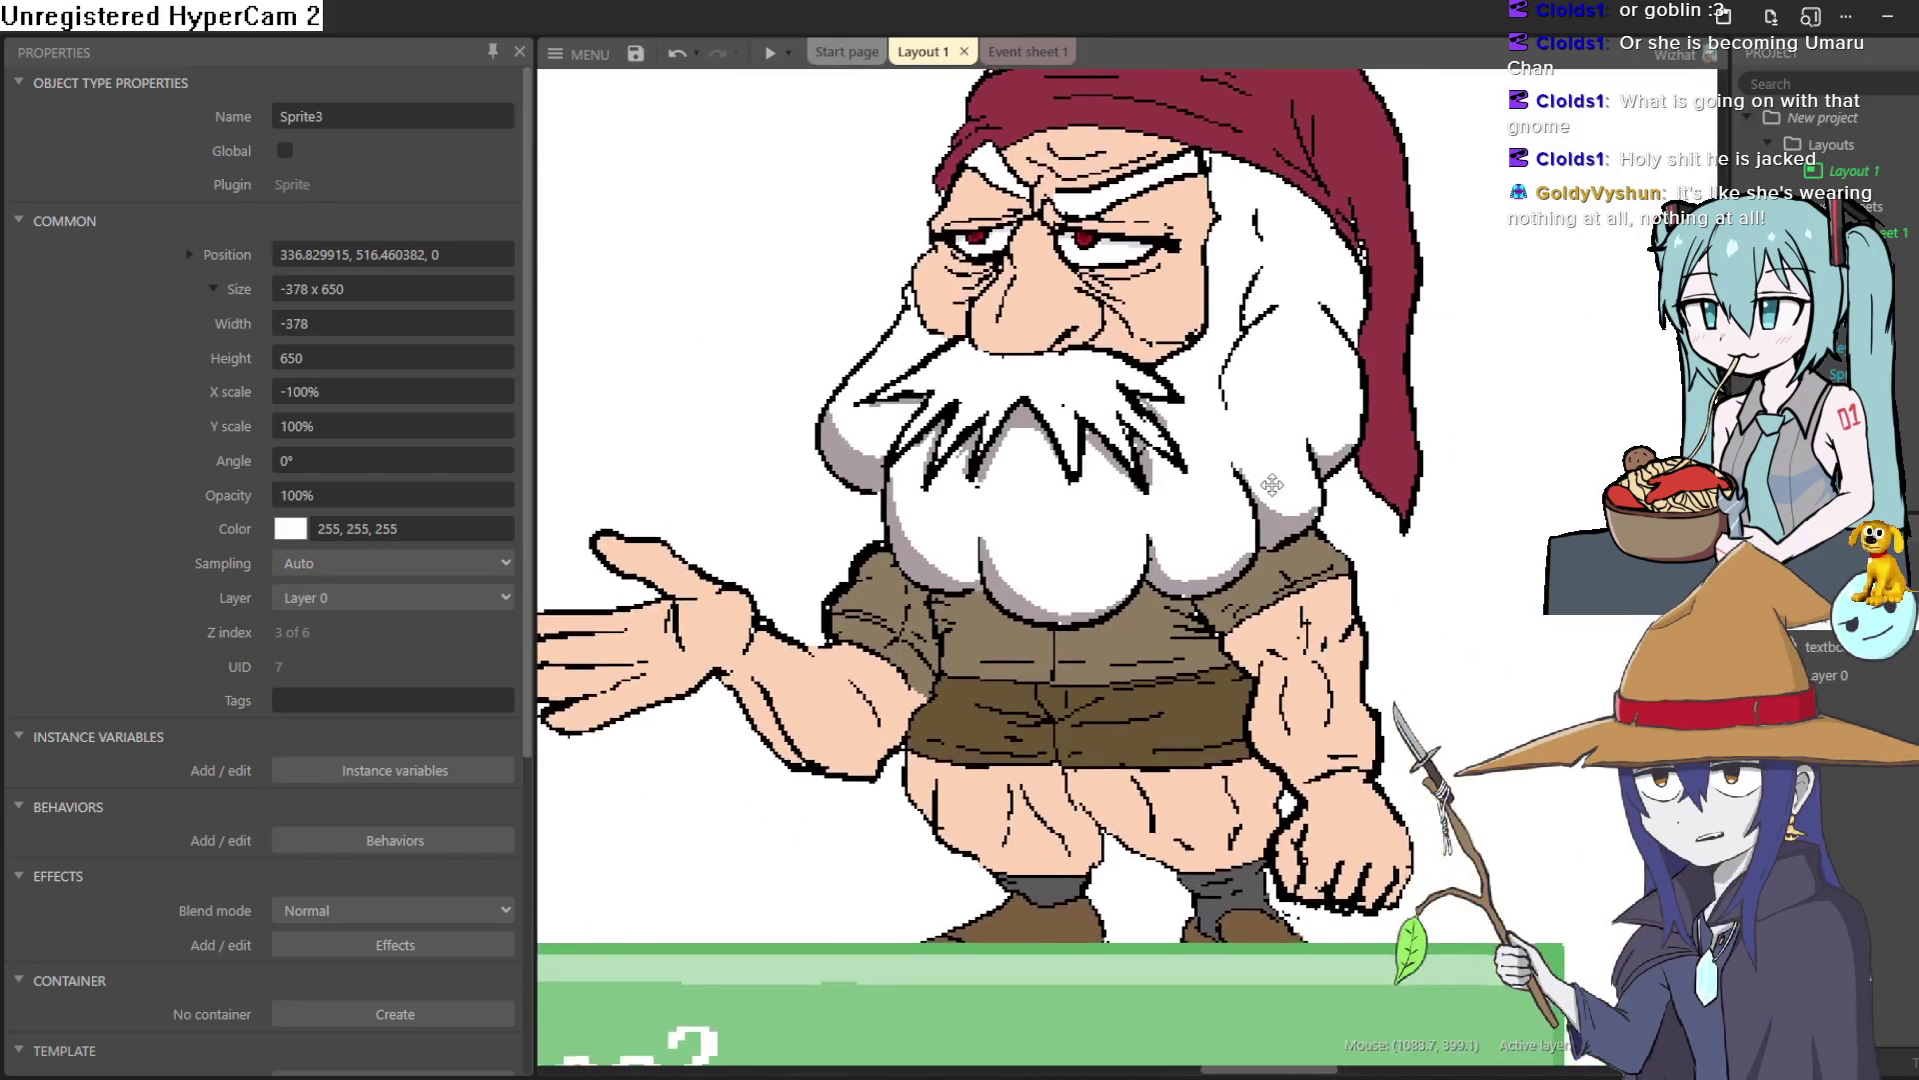
pyautogui.scroll(-1, 1271, 560)
pyautogui.scroll(-2, 1271, 560)
pyautogui.scroll(1, 1272, 561)
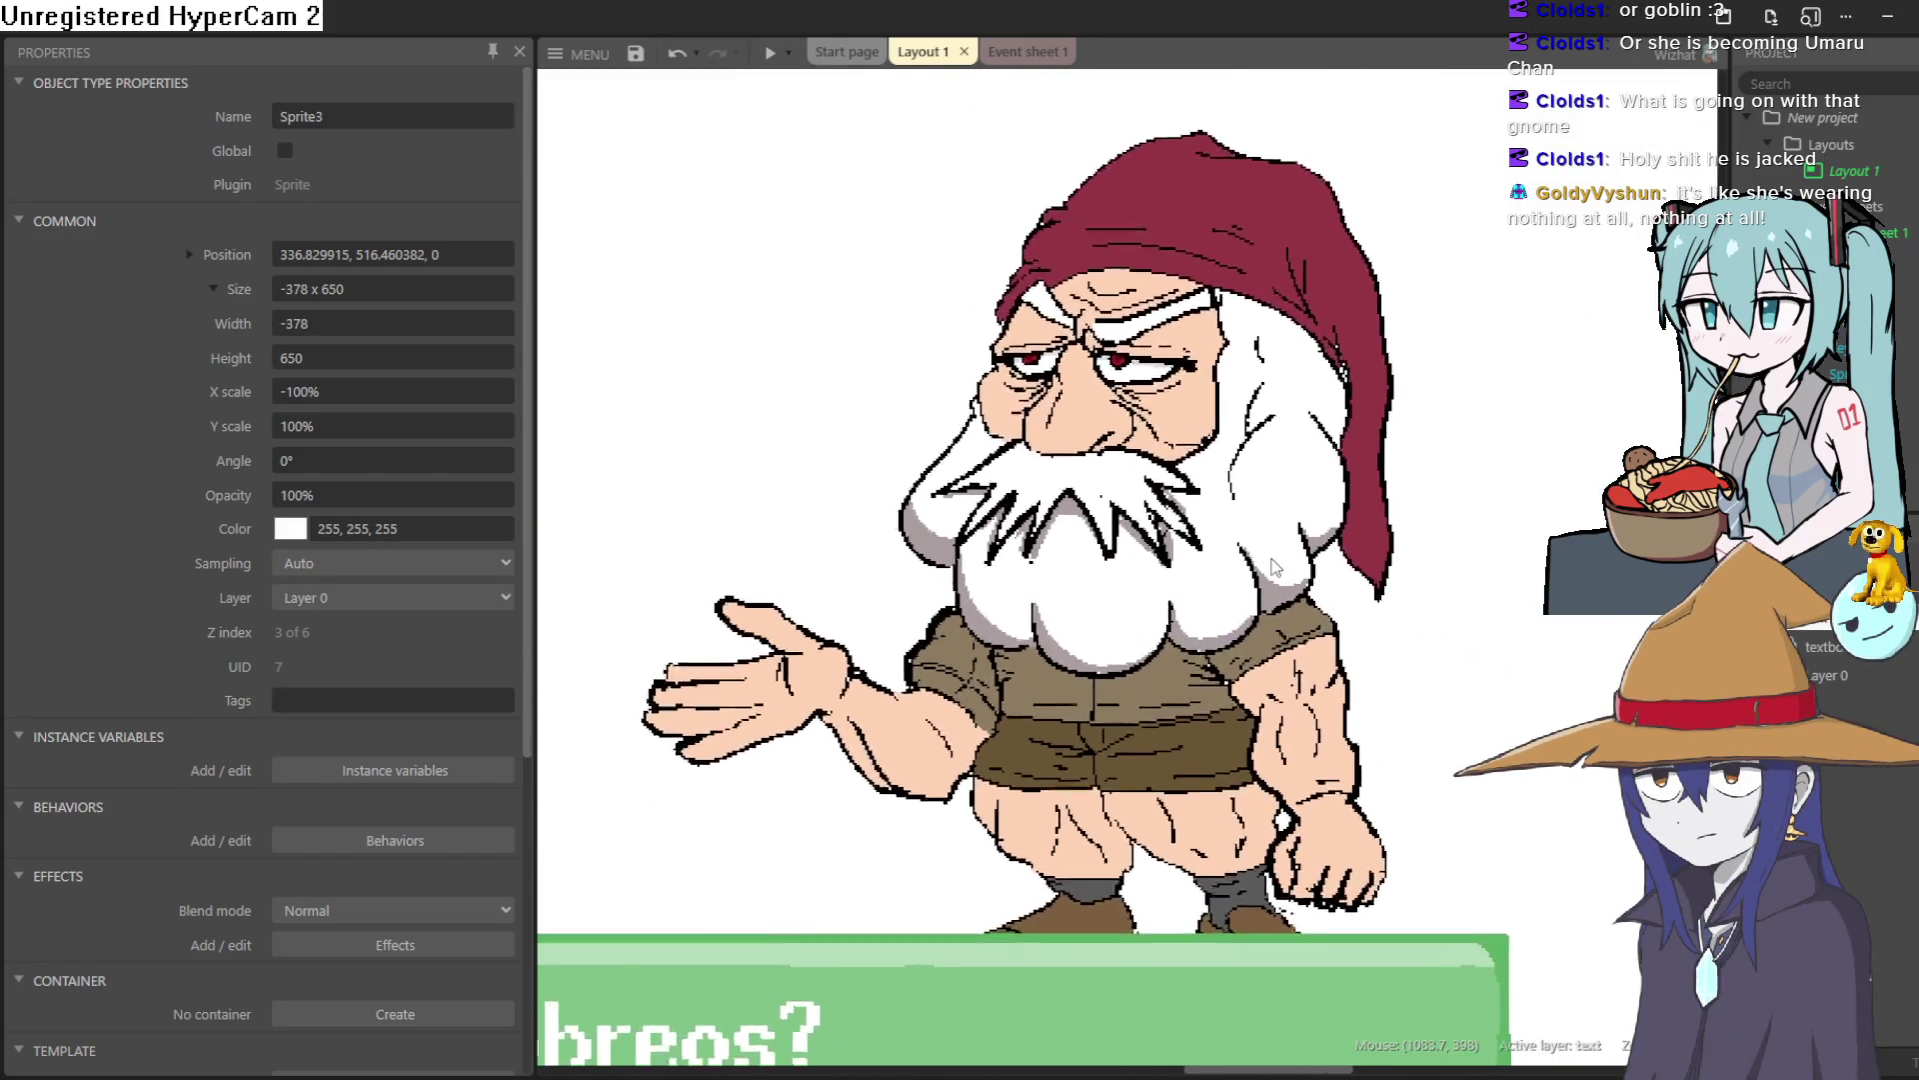
pyautogui.scroll(-1, 1274, 566)
pyautogui.scroll(-1, 1274, 567)
pyautogui.scroll(2, 1259, 578)
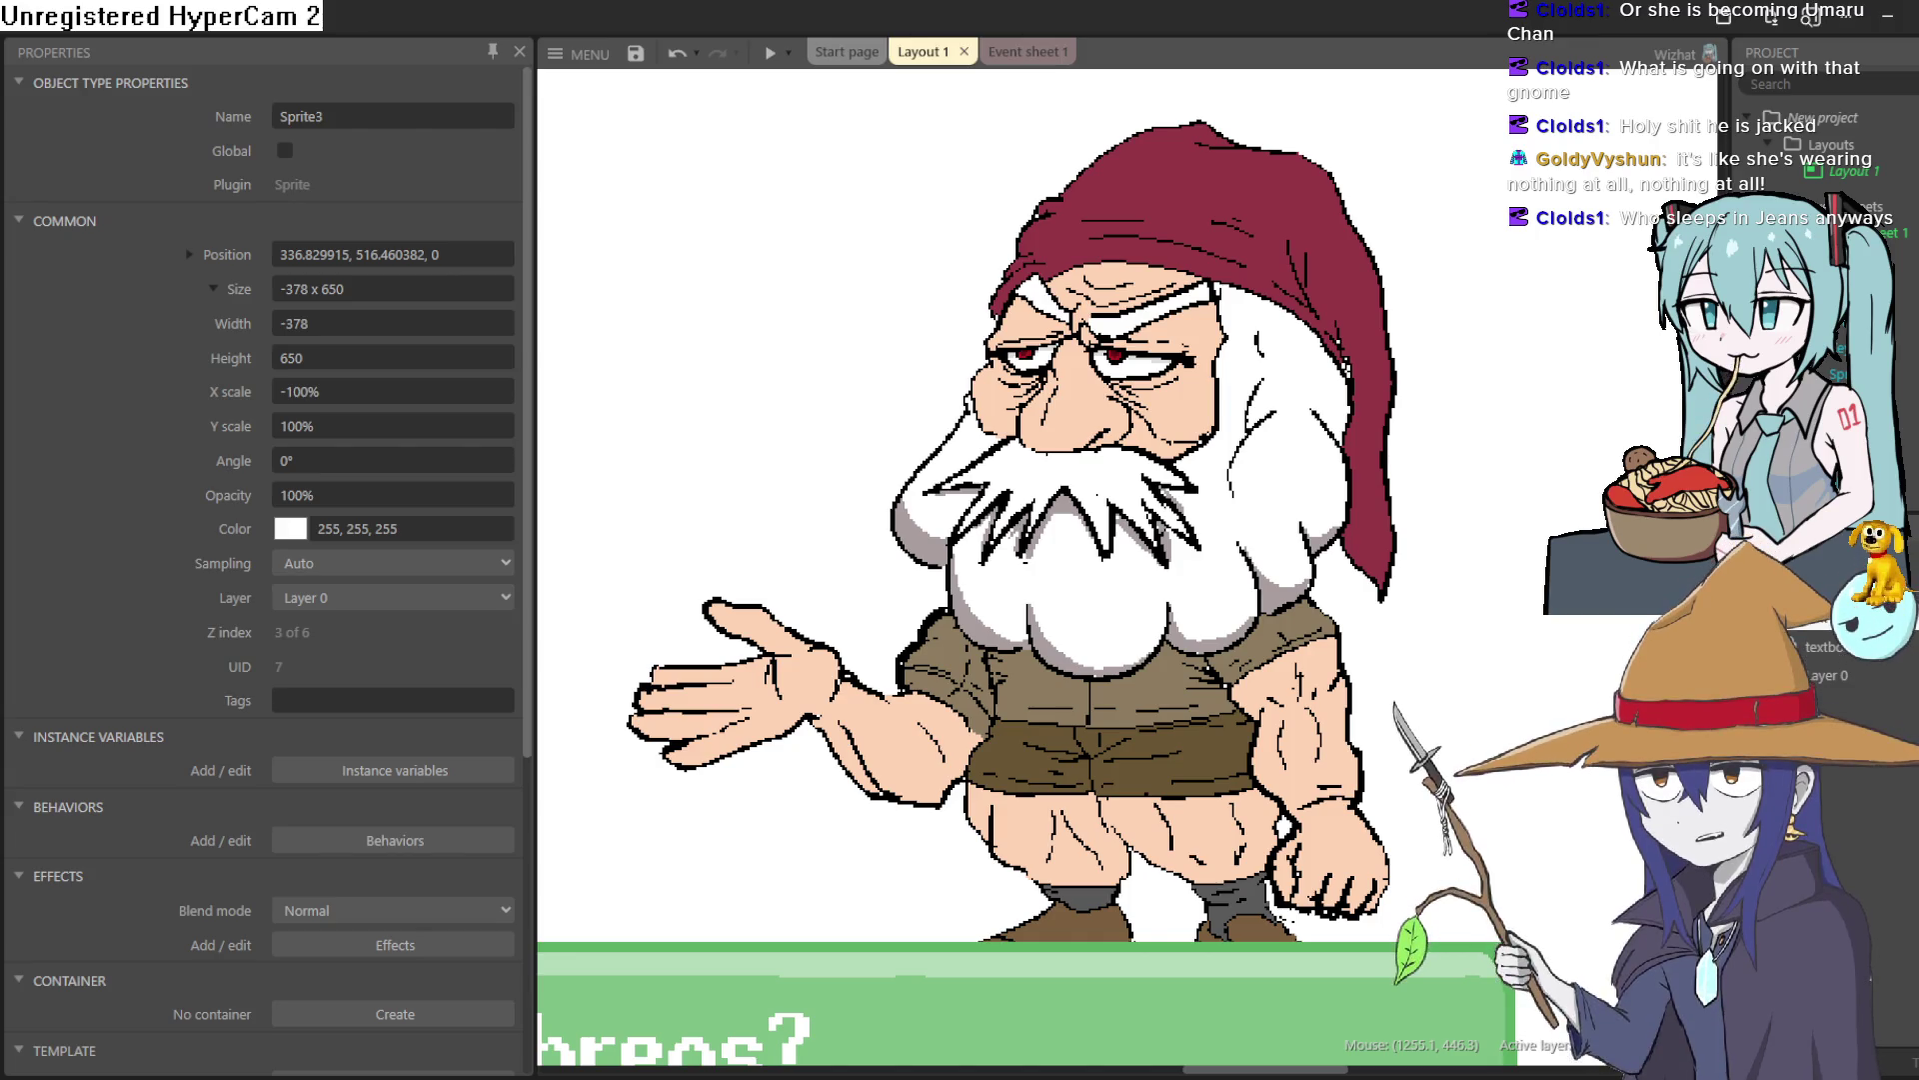
pyautogui.scroll(-5, 800, 651)
pyautogui.scroll(-2, 891, 531)
pyautogui.scroll(-2, 1010, 518)
pyautogui.scroll(3, 1383, 482)
pyautogui.moveTo(1383, 482); pyautogui.dragTo(1407, 532)
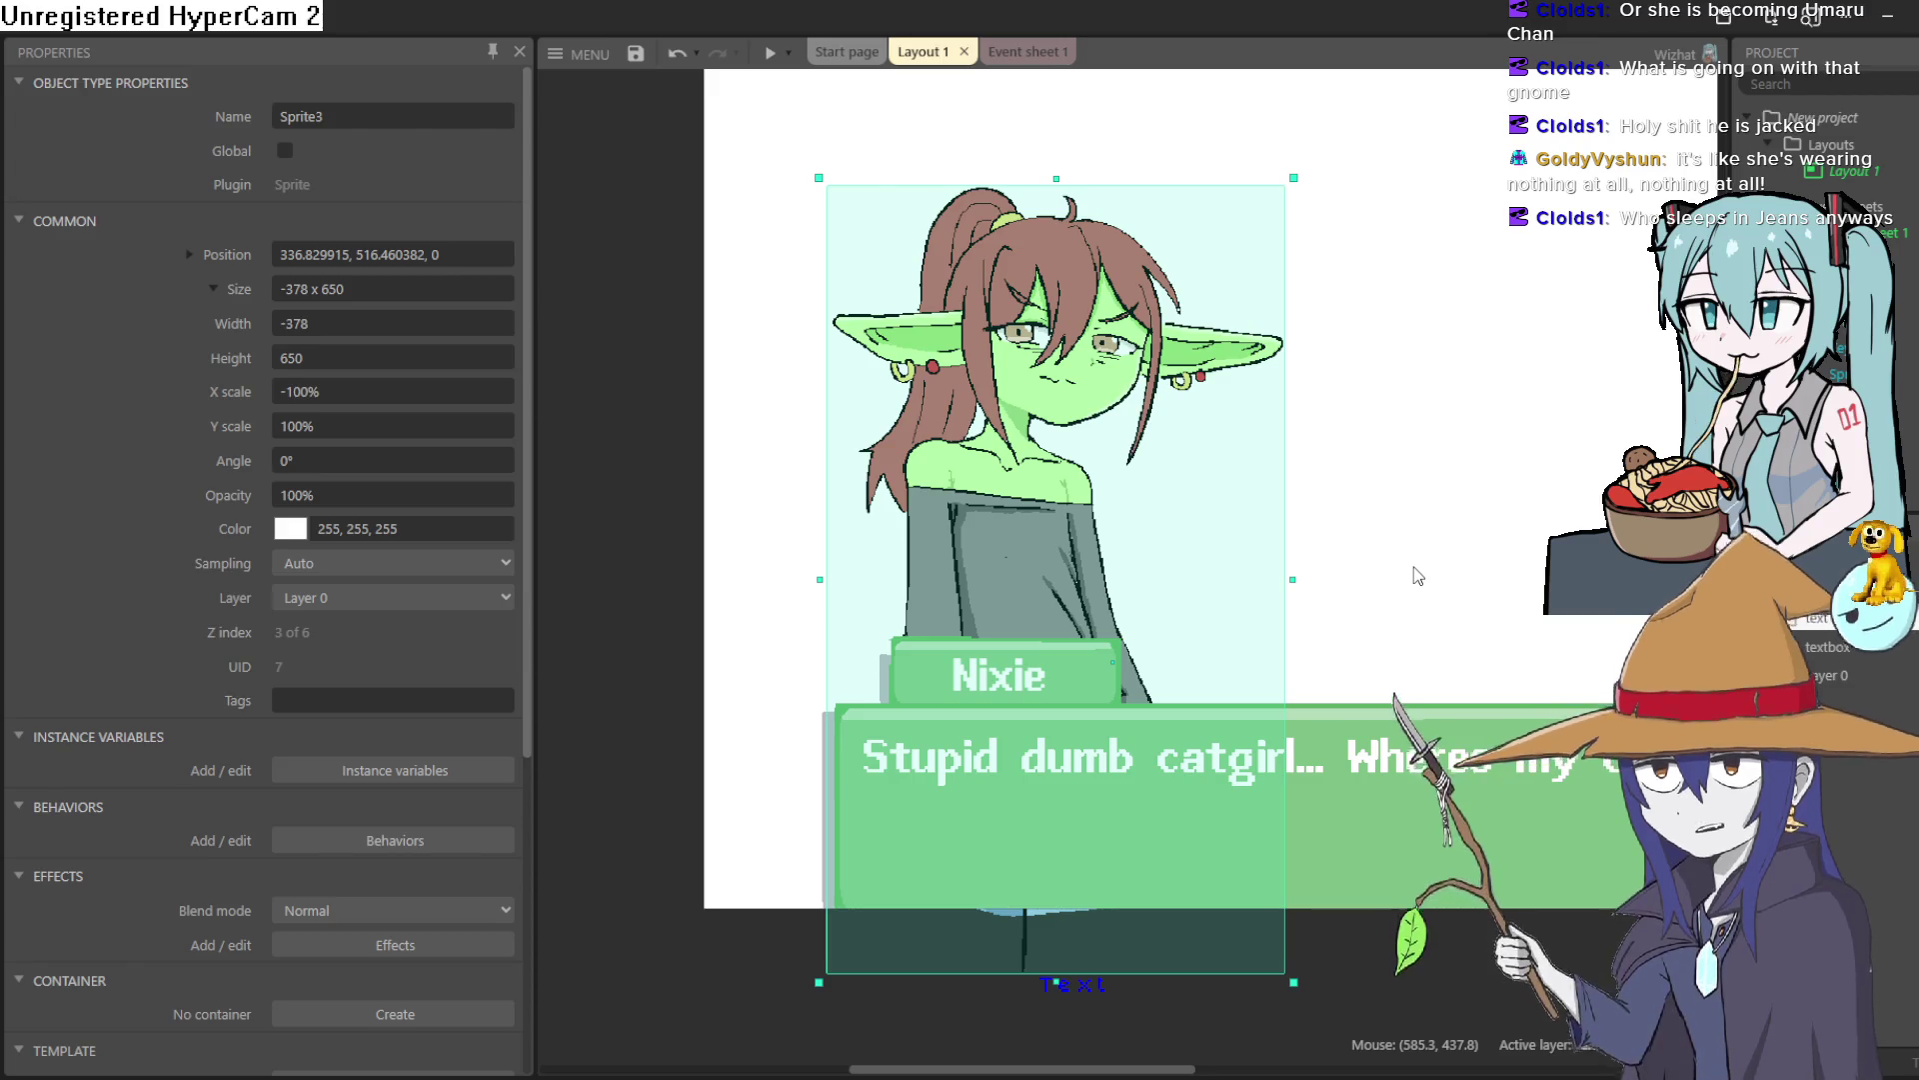
pyautogui.moveTo(1057, 561); pyautogui.dragTo(1033, 568)
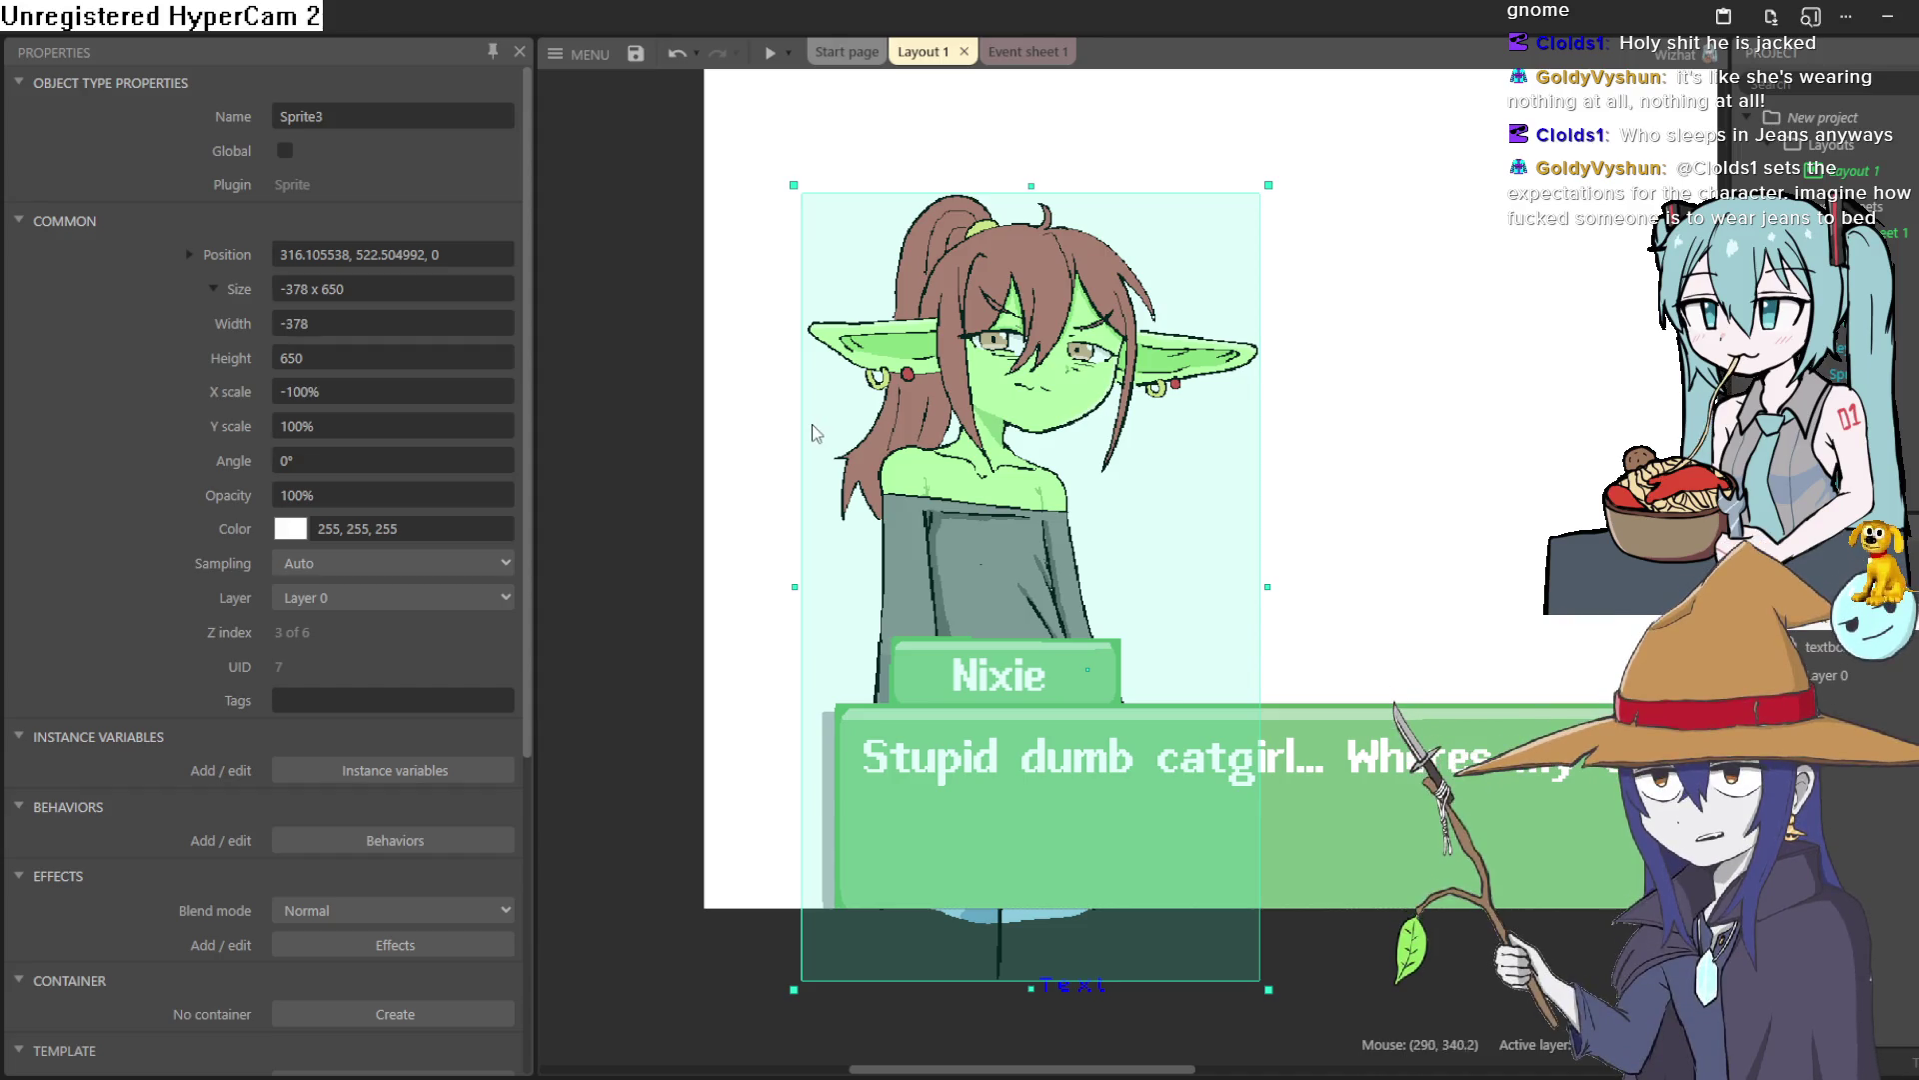
# Step: Shift the goblin sprite right to about 360.1, 519.1, then return to Clip Studio Paint
pyautogui.moveTo(1065, 570); pyautogui.dragTo(1105, 569)
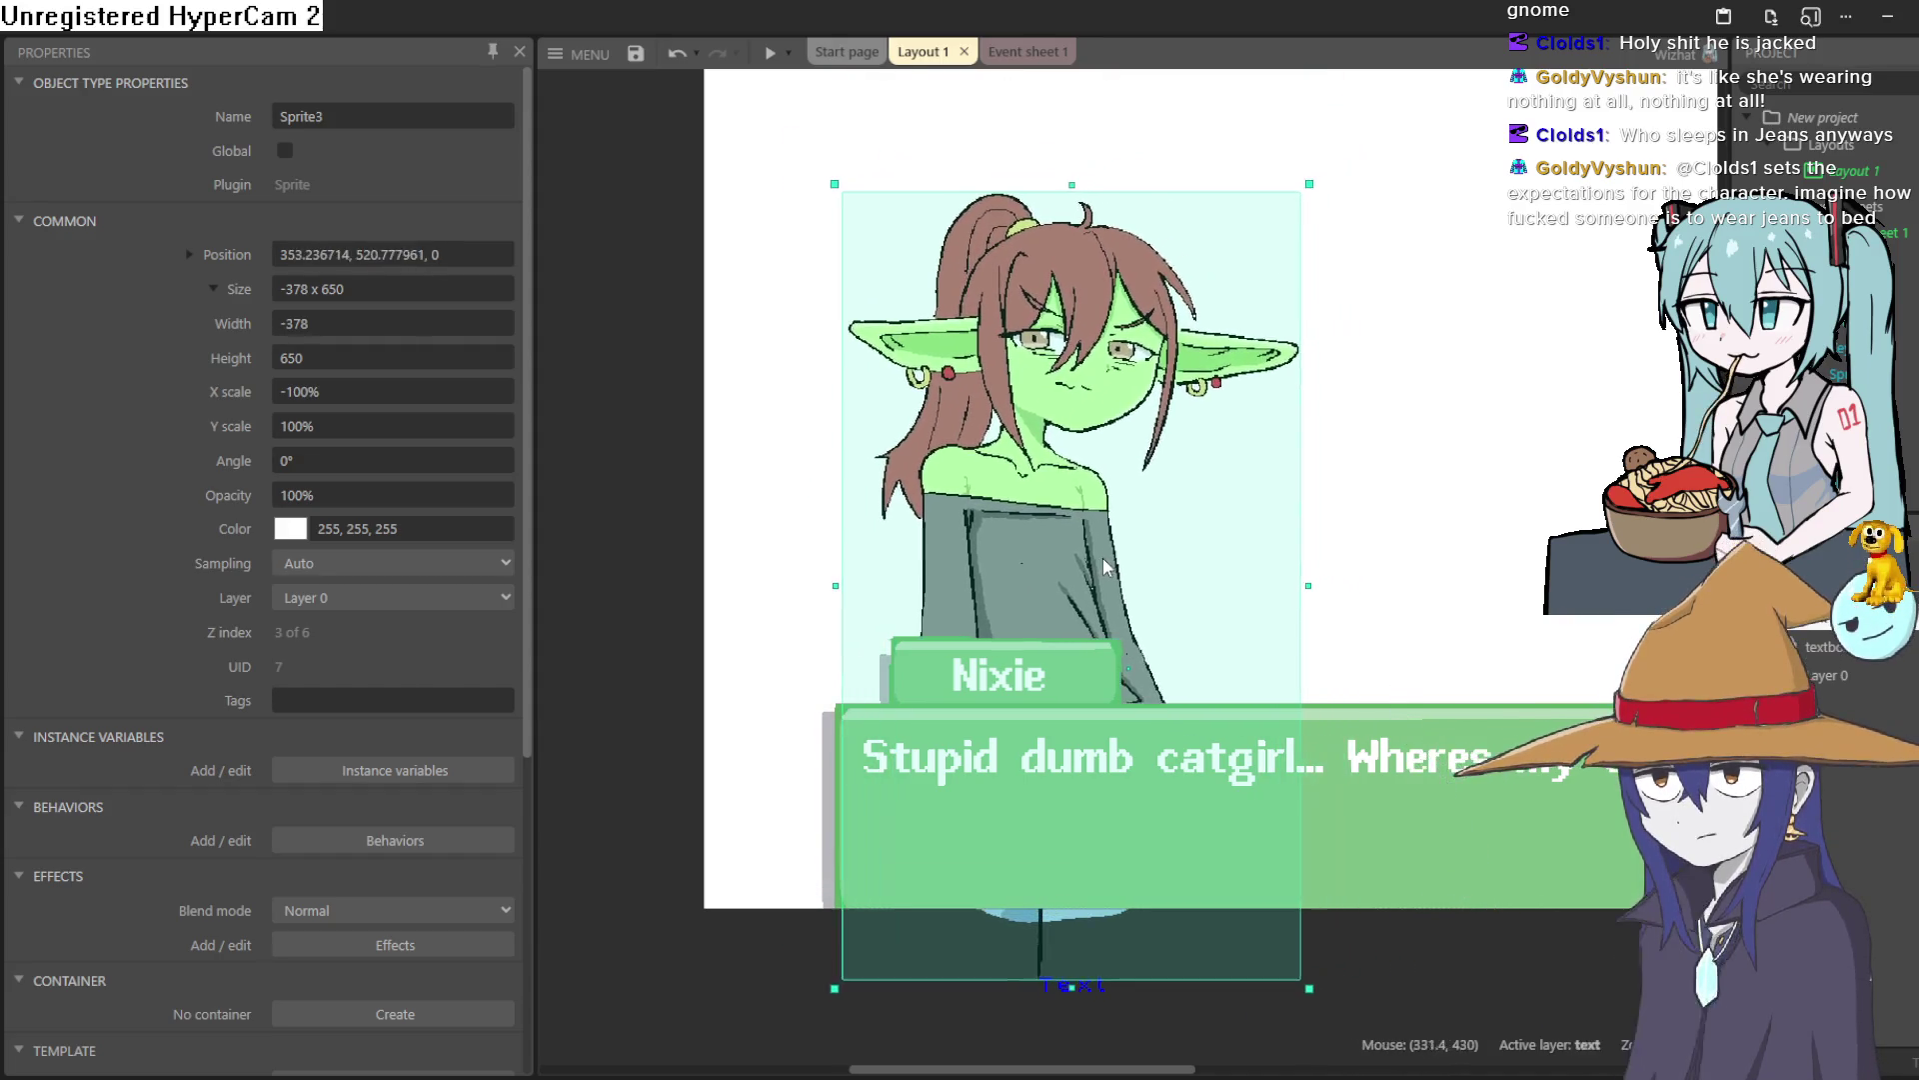
pyautogui.scroll(-2, 1326, 592)
pyautogui.moveTo(1389, 575); pyautogui.dragTo(1053, 523)
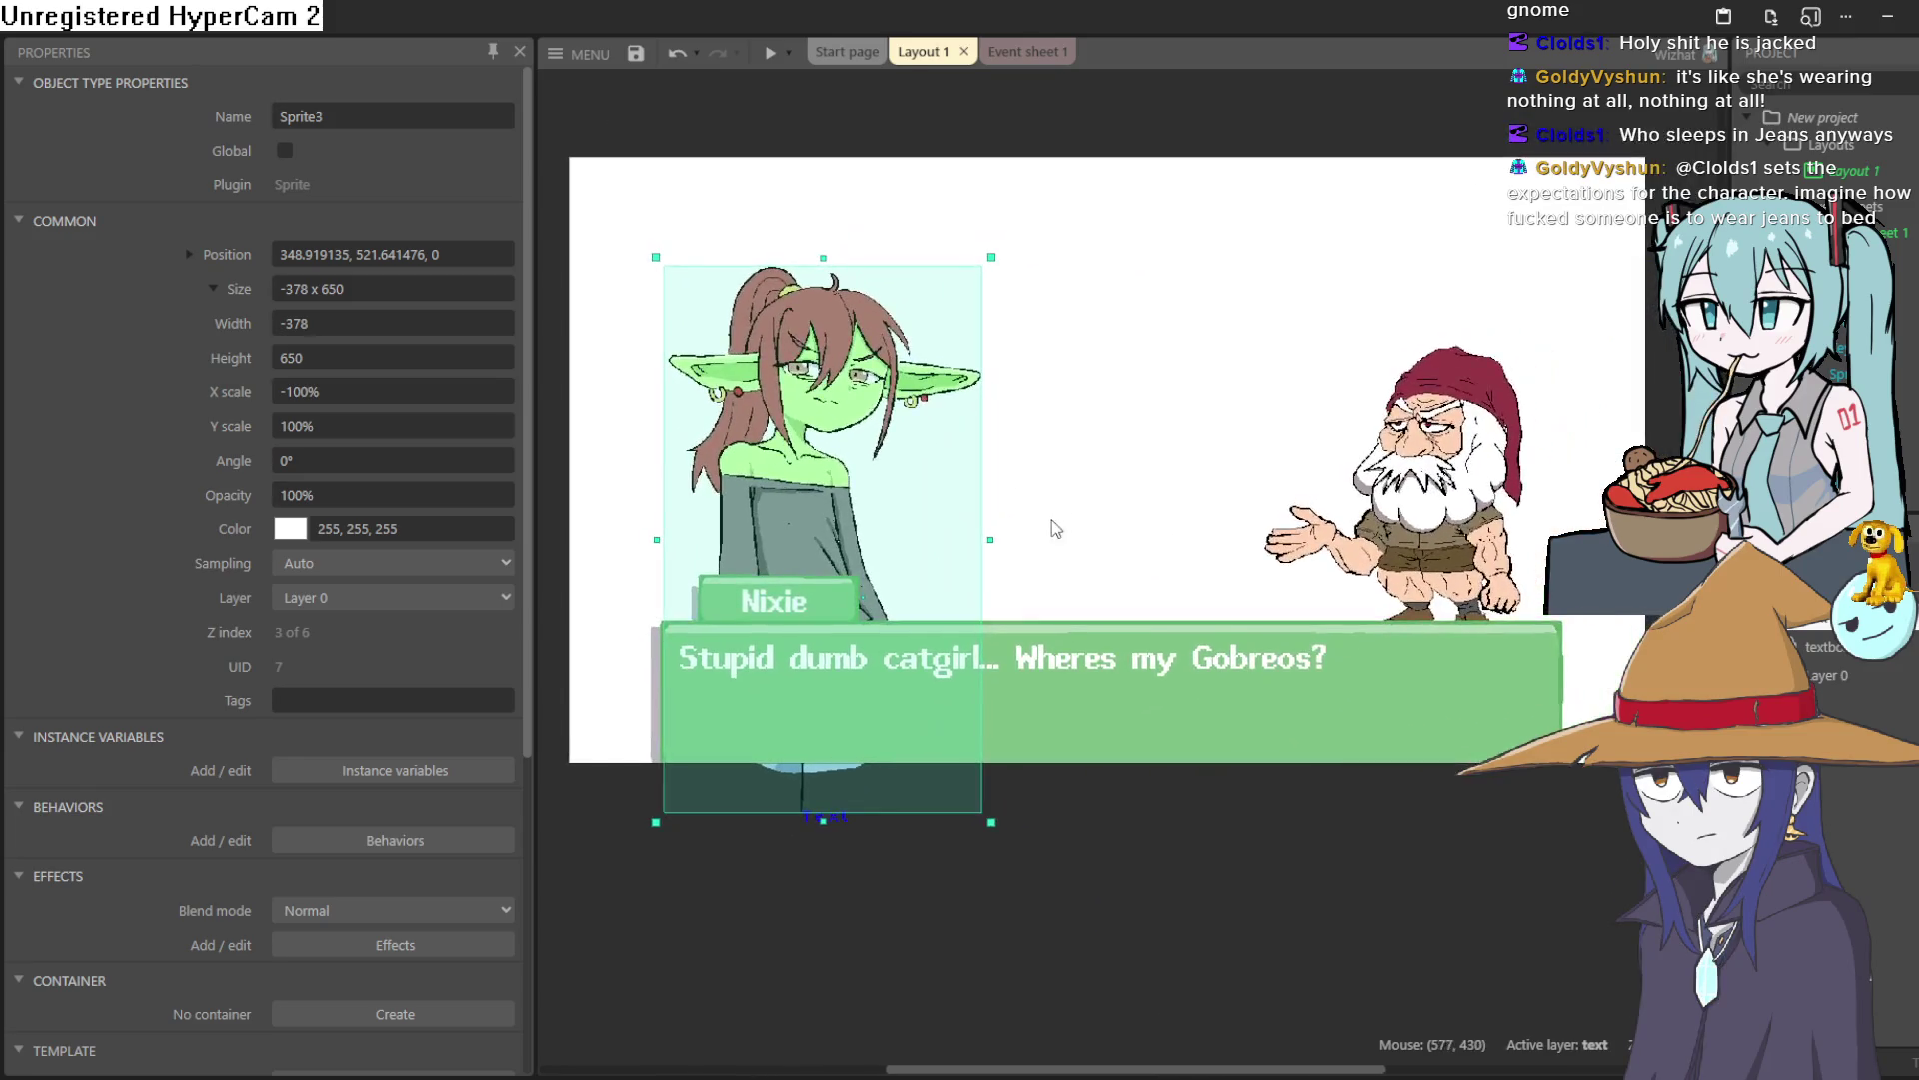
pyautogui.scroll(2, 1054, 522)
pyautogui.moveTo(818, 501); pyautogui.dragTo(819, 500)
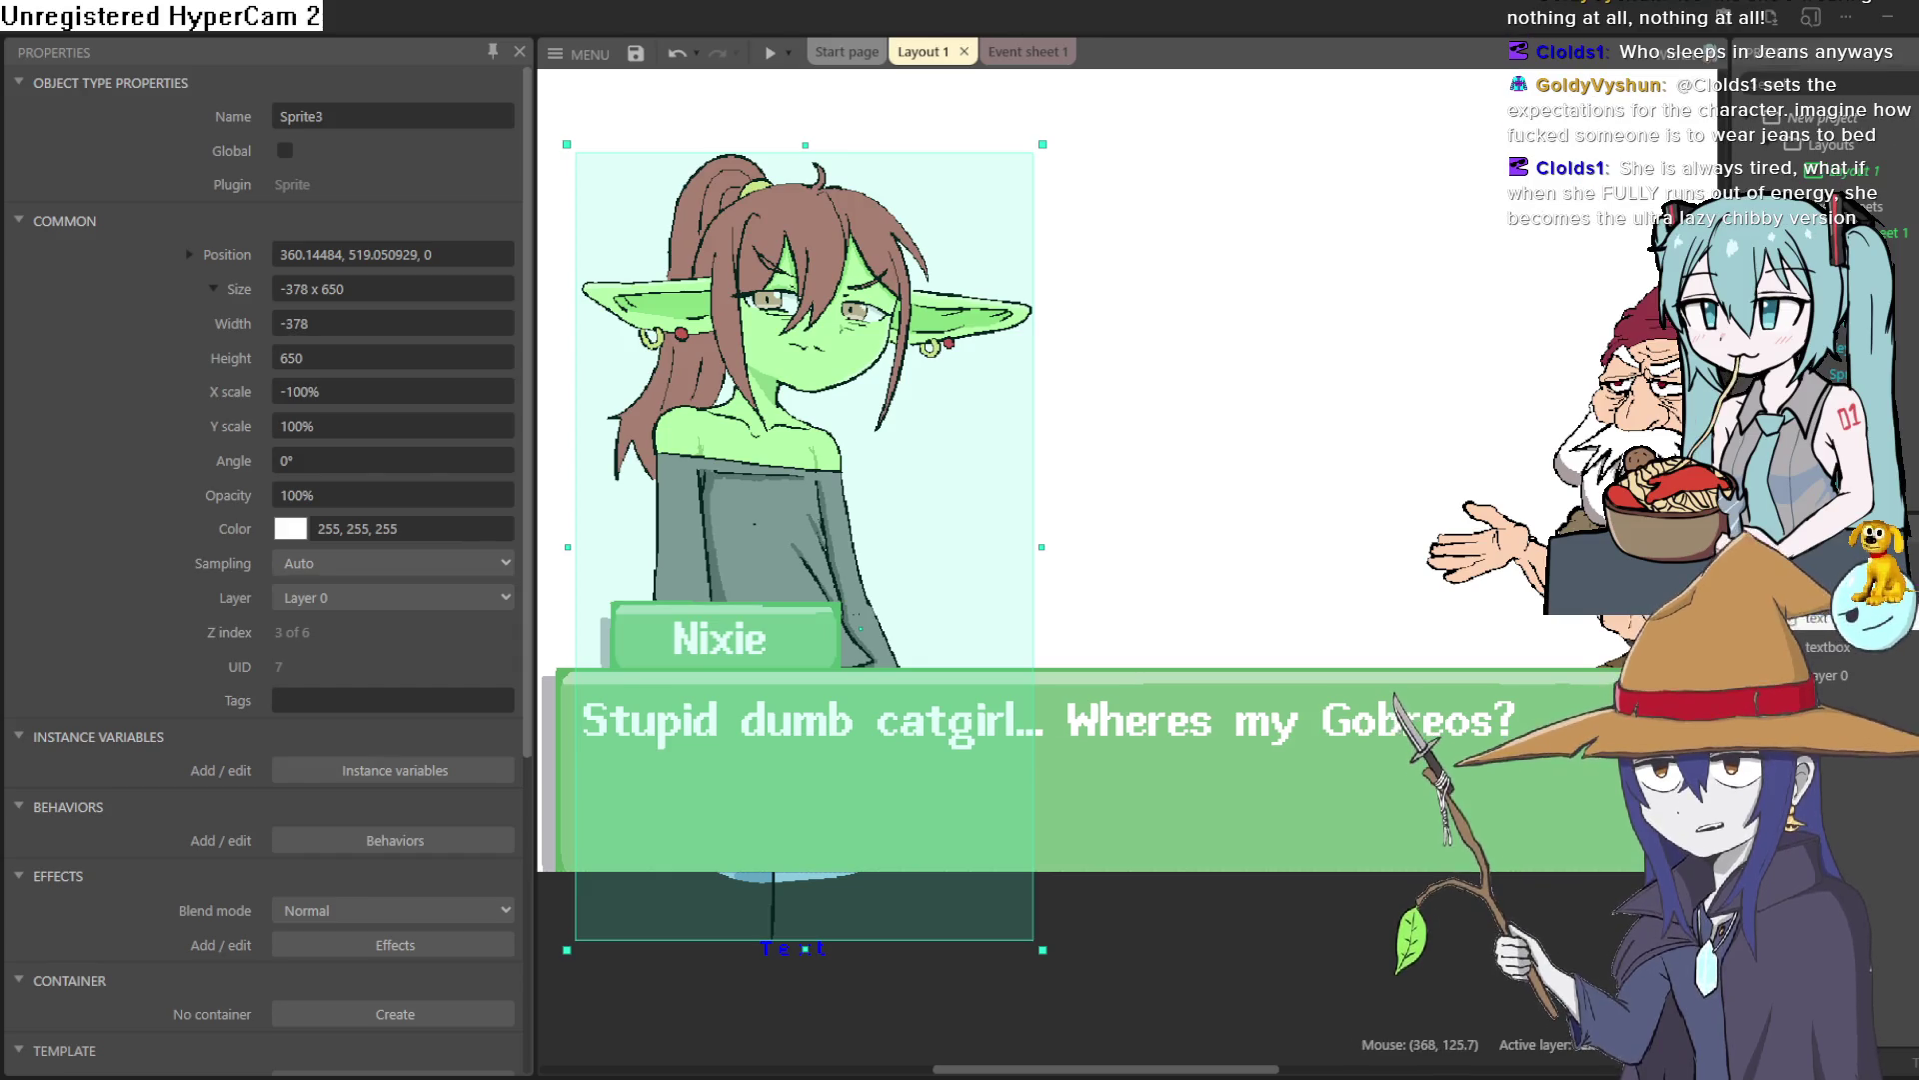
pyautogui.hotkey('alt', 'Tab')
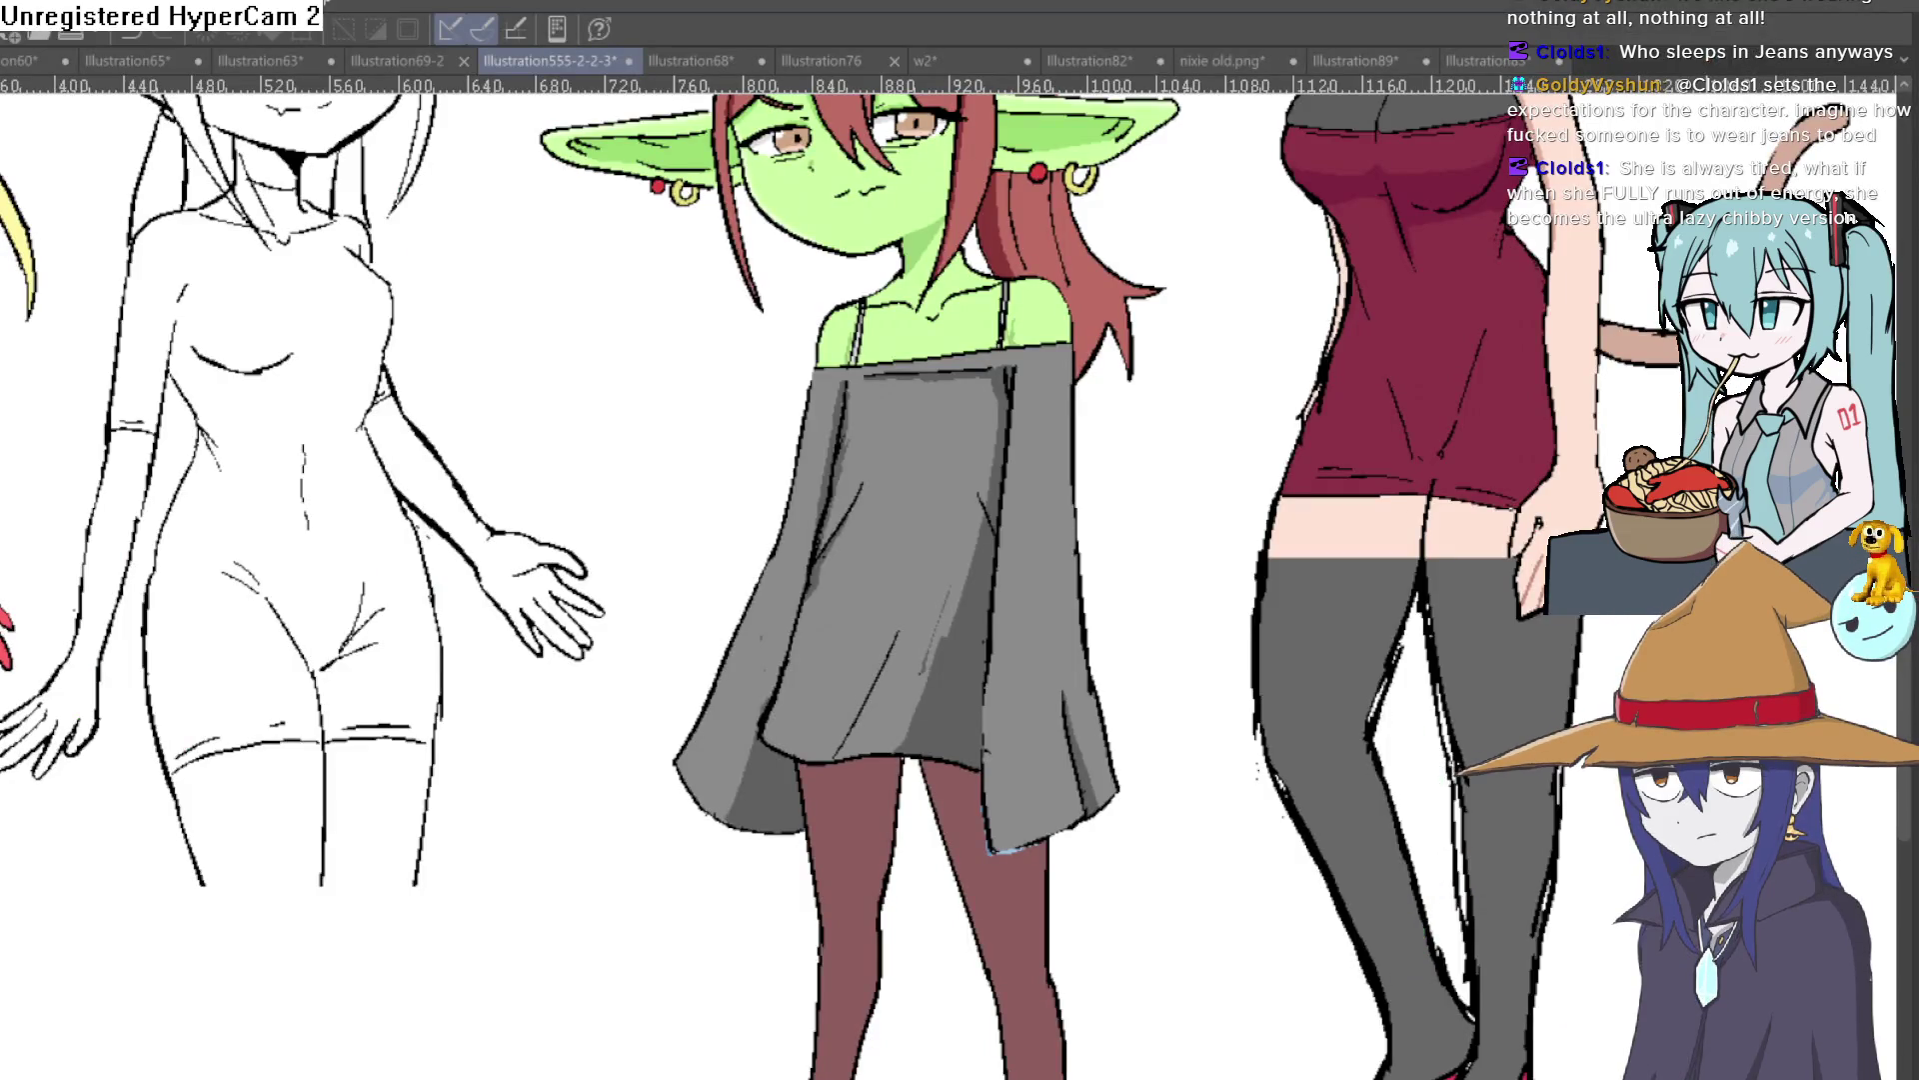
# Step: Pan and zoom the canvas so the whole lineup, goblin beside cat-girl, is visible
pyautogui.moveTo(1154, 619)
pyautogui.mouseDown()
pyautogui.moveTo(1120, 350)
pyautogui.moveTo(880, 120)
pyautogui.mouseUp()
pyautogui.scroll(-5, 1082, 597)
pyautogui.scroll(3, 1082, 598)
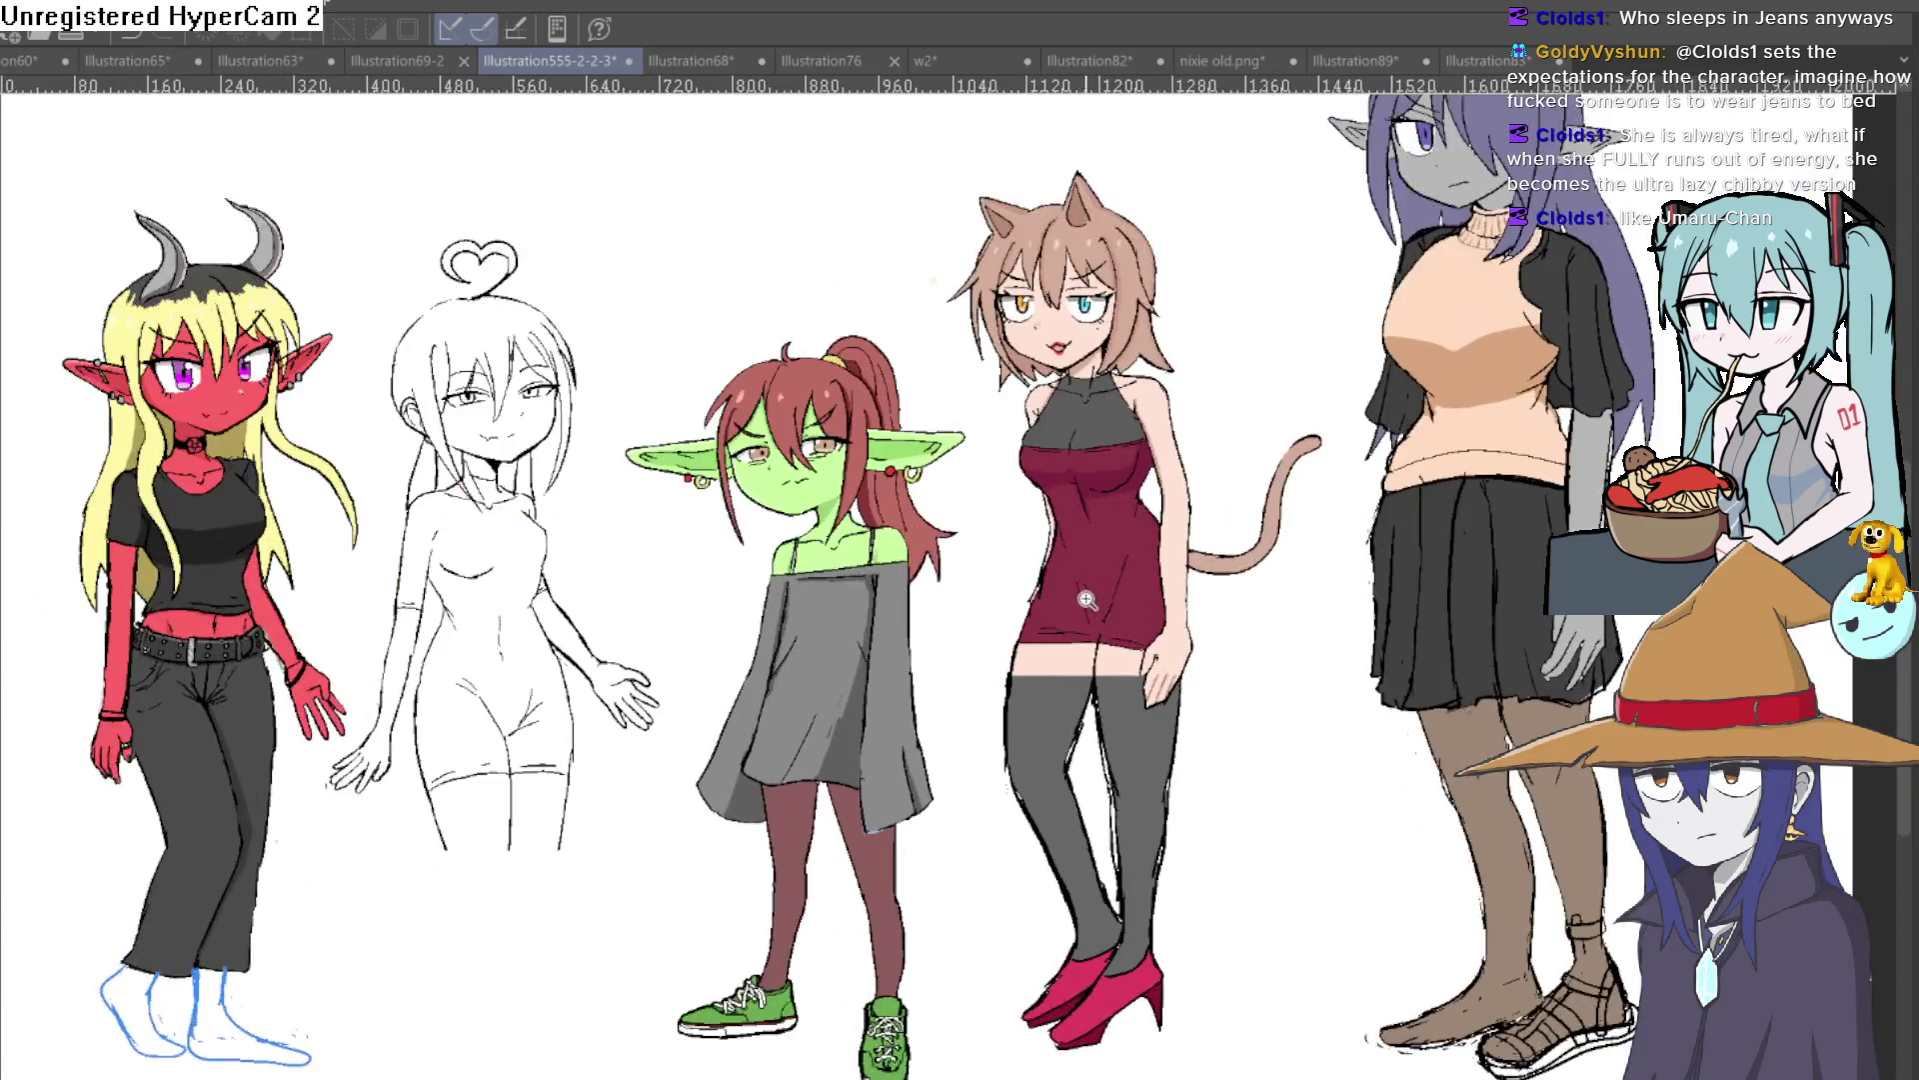
pyautogui.scroll(-2, 1082, 598)
pyautogui.scroll(2, 1099, 630)
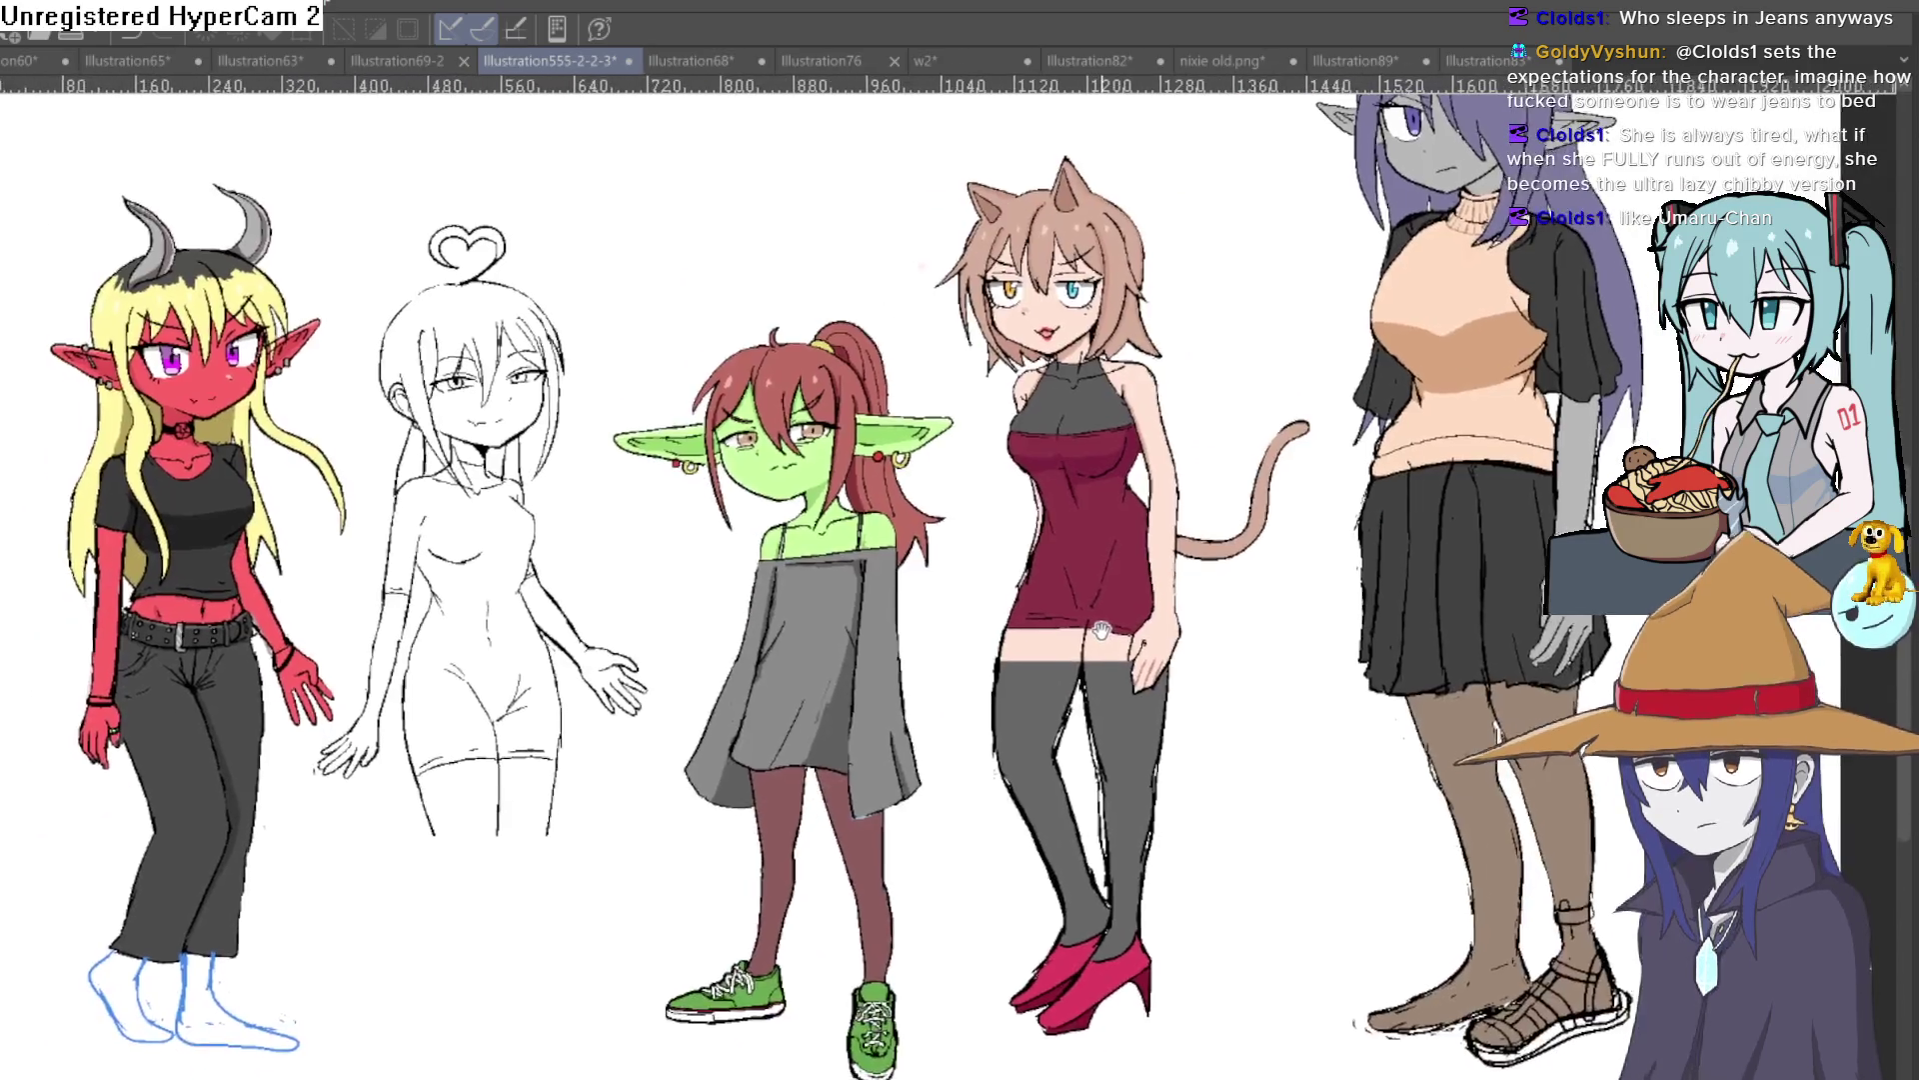
pyautogui.moveTo(1100, 630); pyautogui.dragTo(1111, 687)
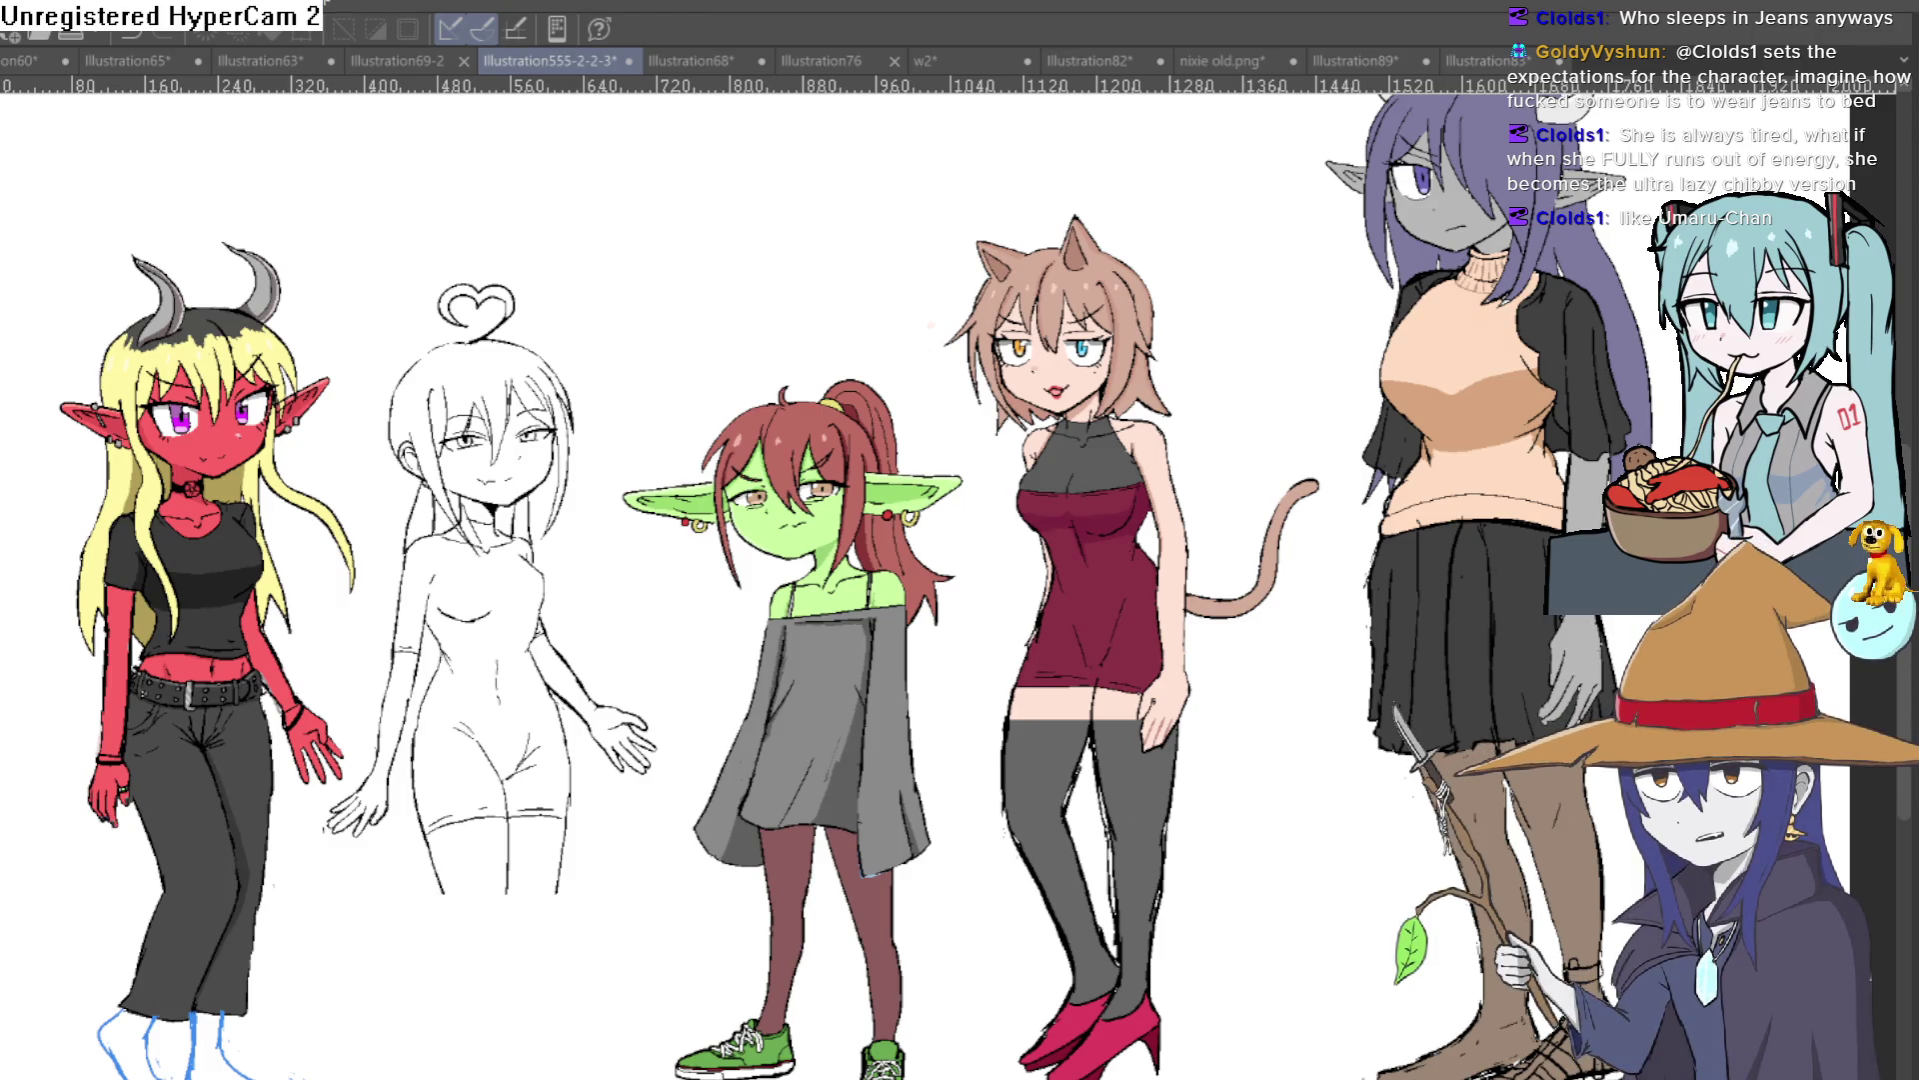
# Step: Toggle undo/redo between long grey dress and jeans, ending on grey top with light-blue jeans
pyautogui.hotkey('ctrl', 'z')
pyautogui.hotkey('ctrl', 'y')
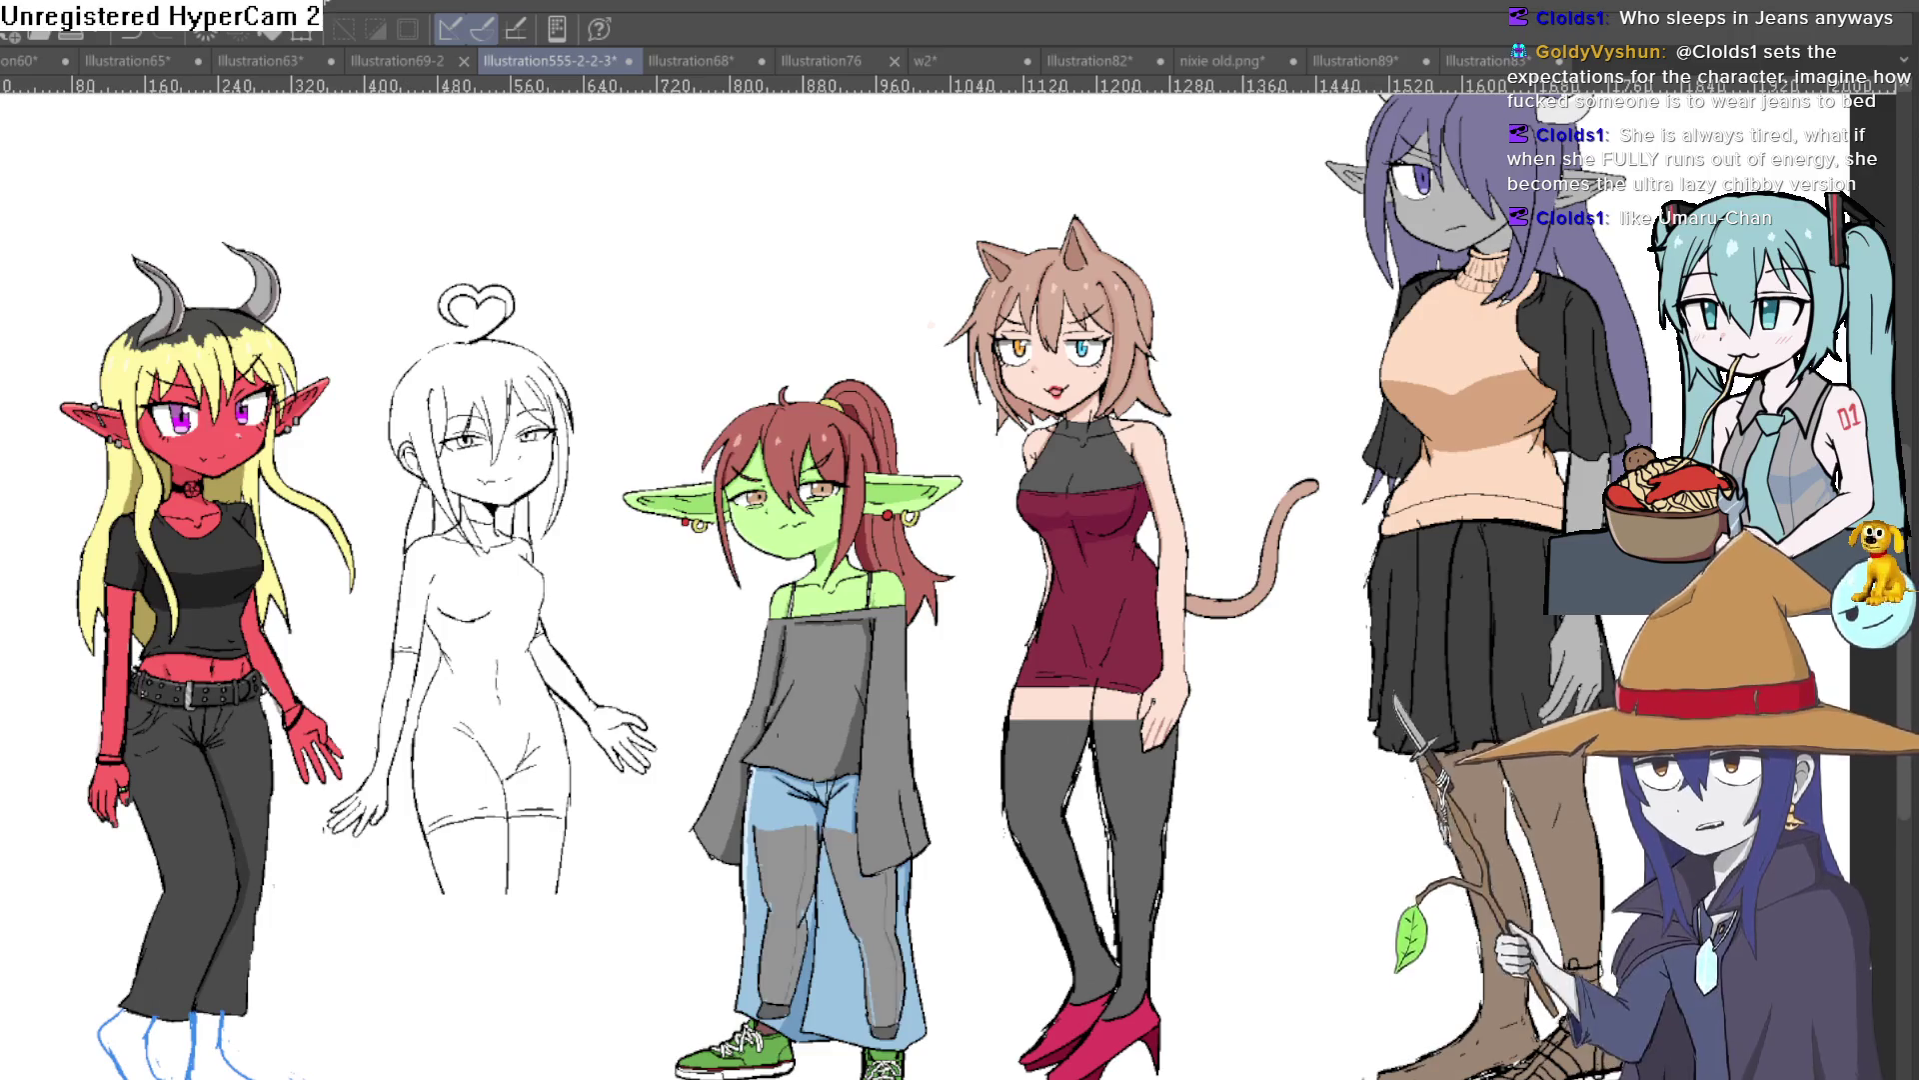
pyautogui.hotkey('ctrl', 'z')
pyautogui.hotkey('ctrl', 'y')
pyautogui.hotkey('ctrl', 'z')
pyautogui.hotkey('ctrl', 'y')
pyautogui.hotkey('ctrl', 'z')
pyautogui.hotkey('ctrl', 'y')
pyautogui.hotkey('ctrl', 'z')
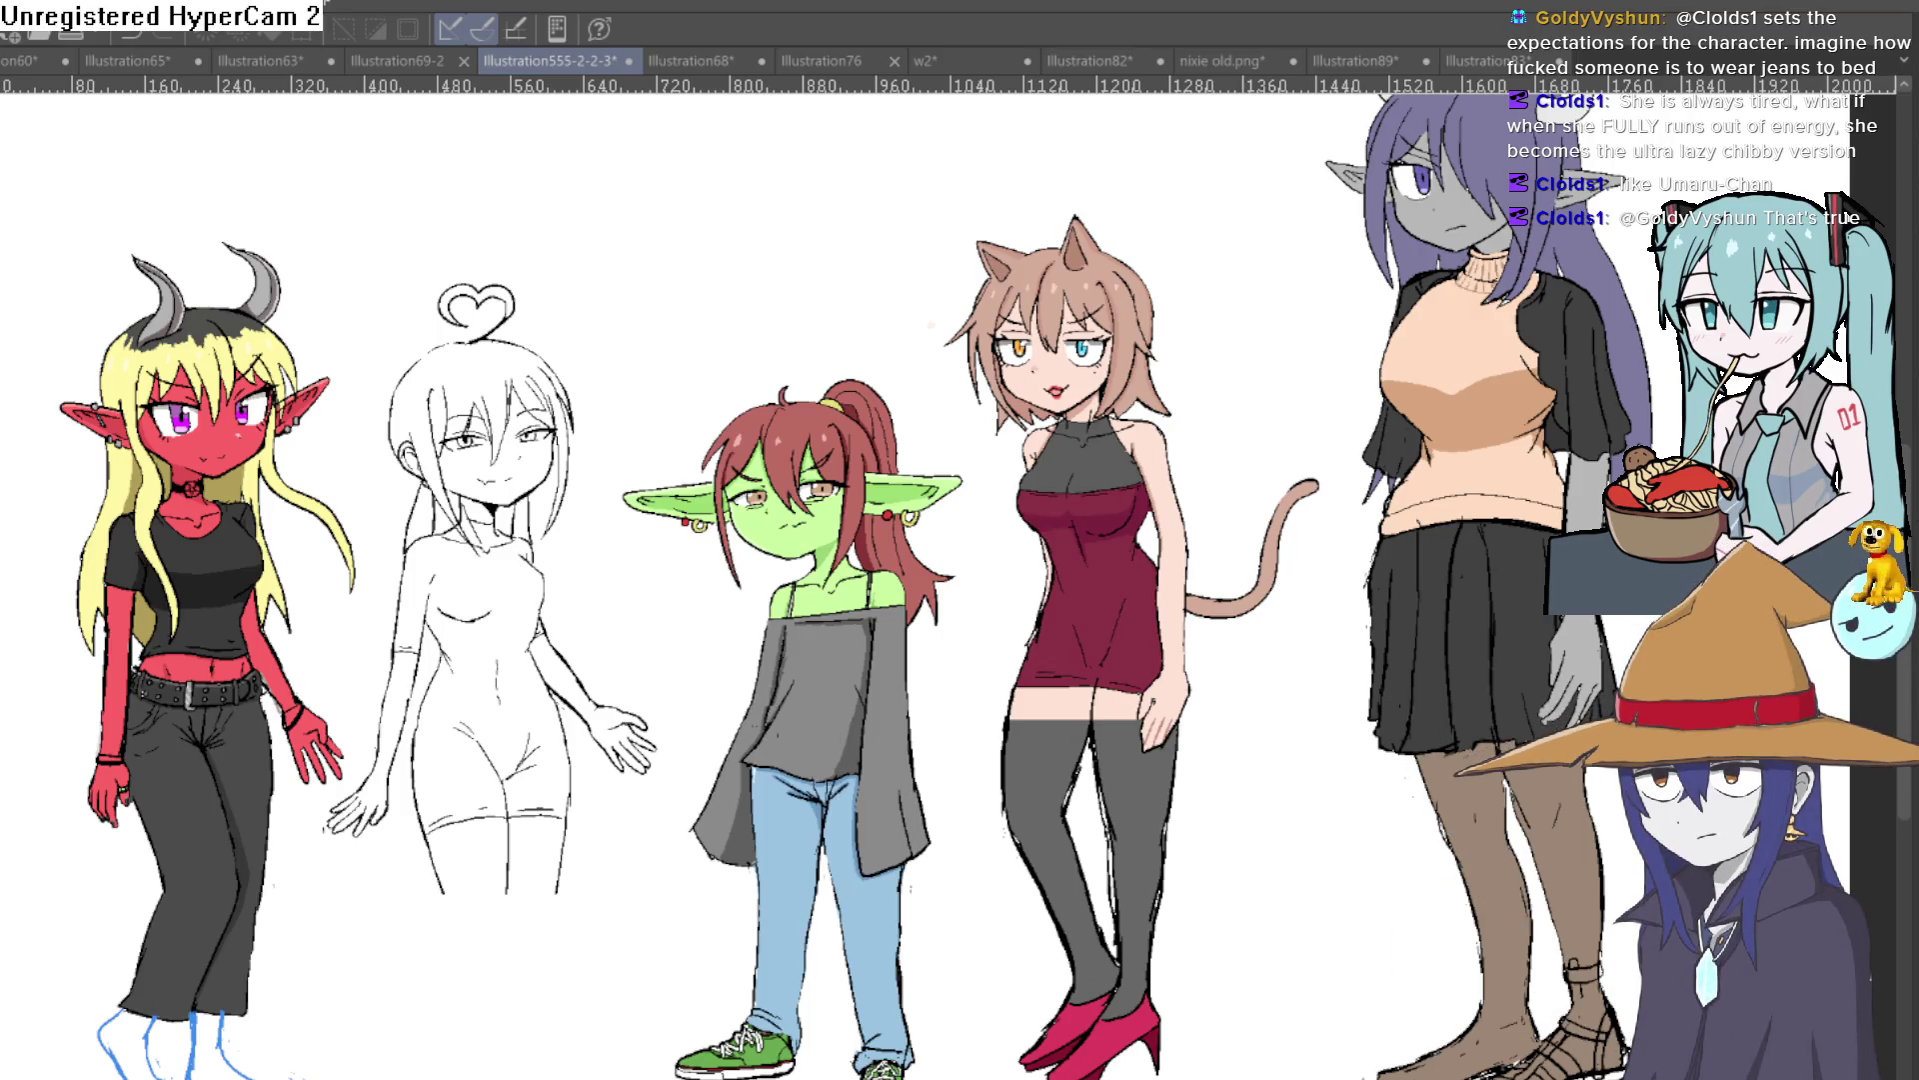
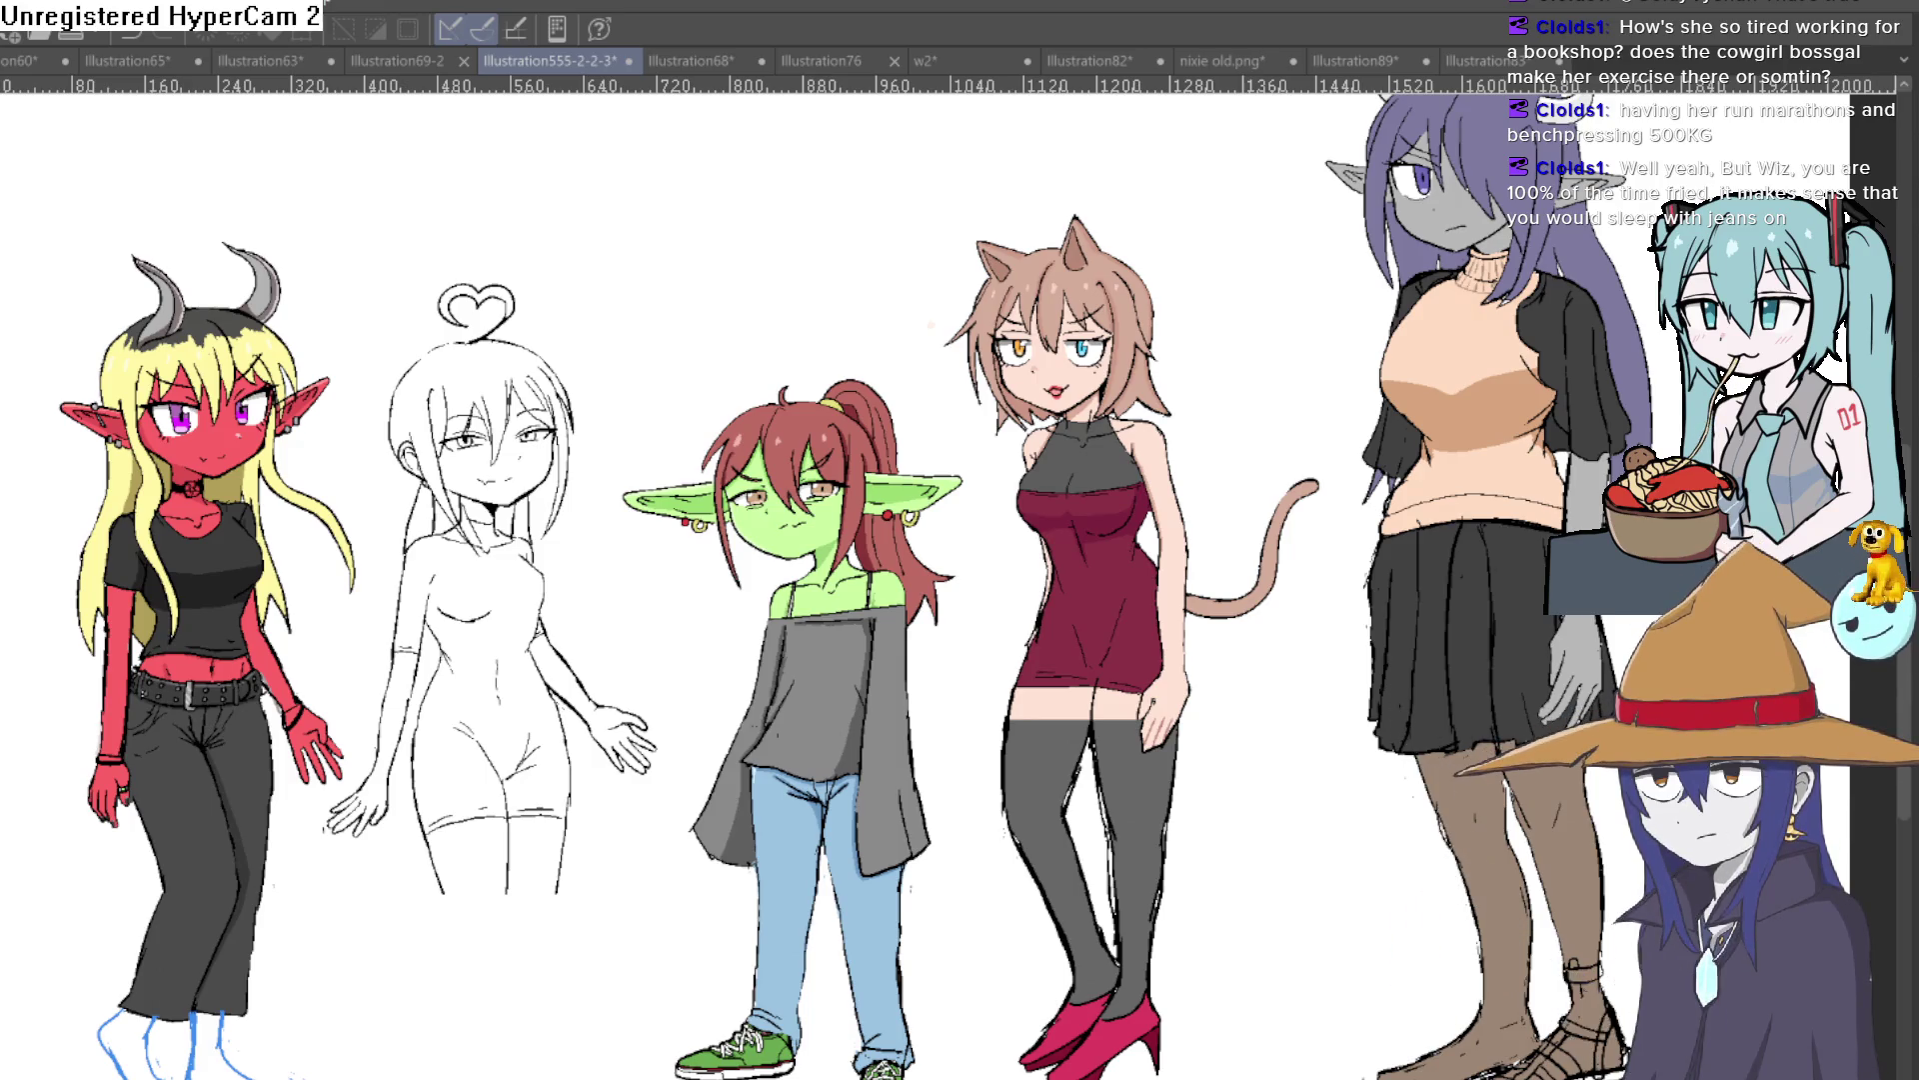
# Step: Toggle the tall girl's outfit off and on to compare it with her bare grey base
pyautogui.hotkey('ctrl', 'z')
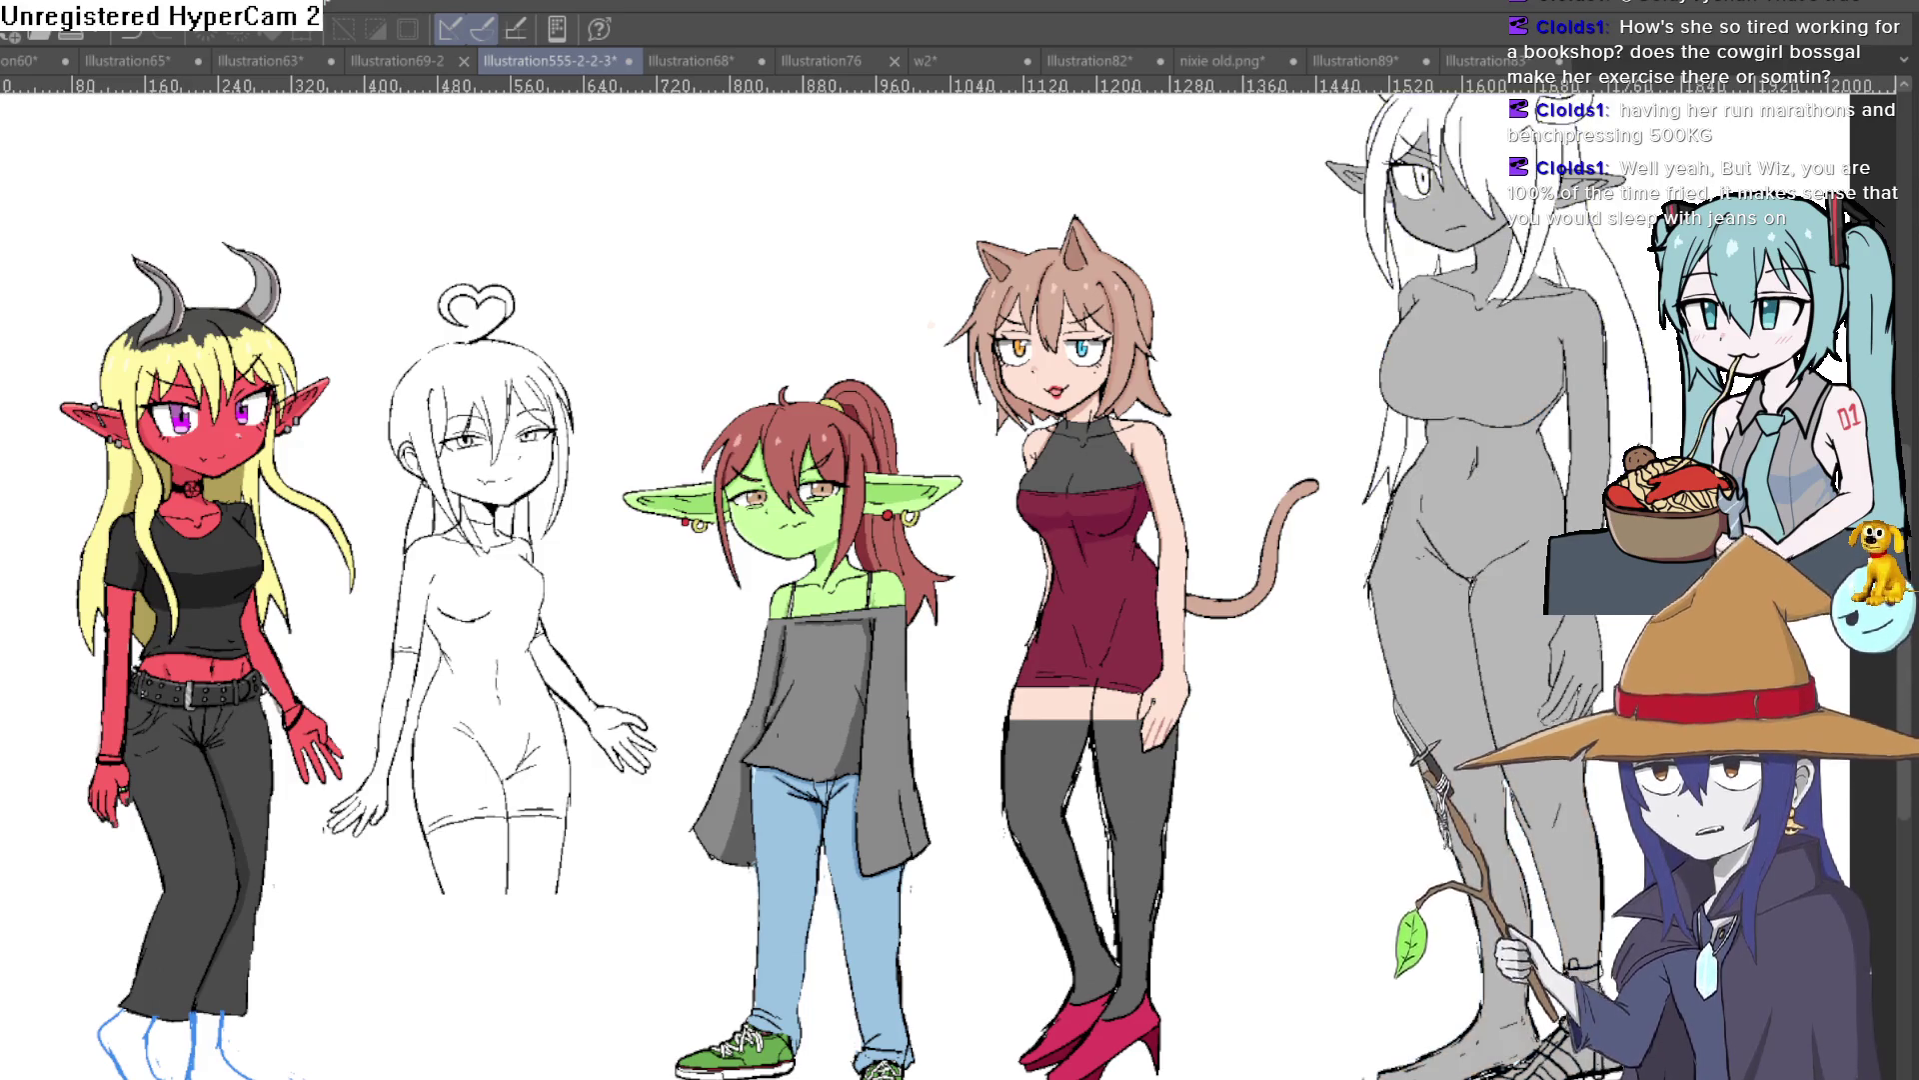
pyautogui.hotkey('ctrl', 'y')
pyautogui.hotkey('ctrl', 'z')
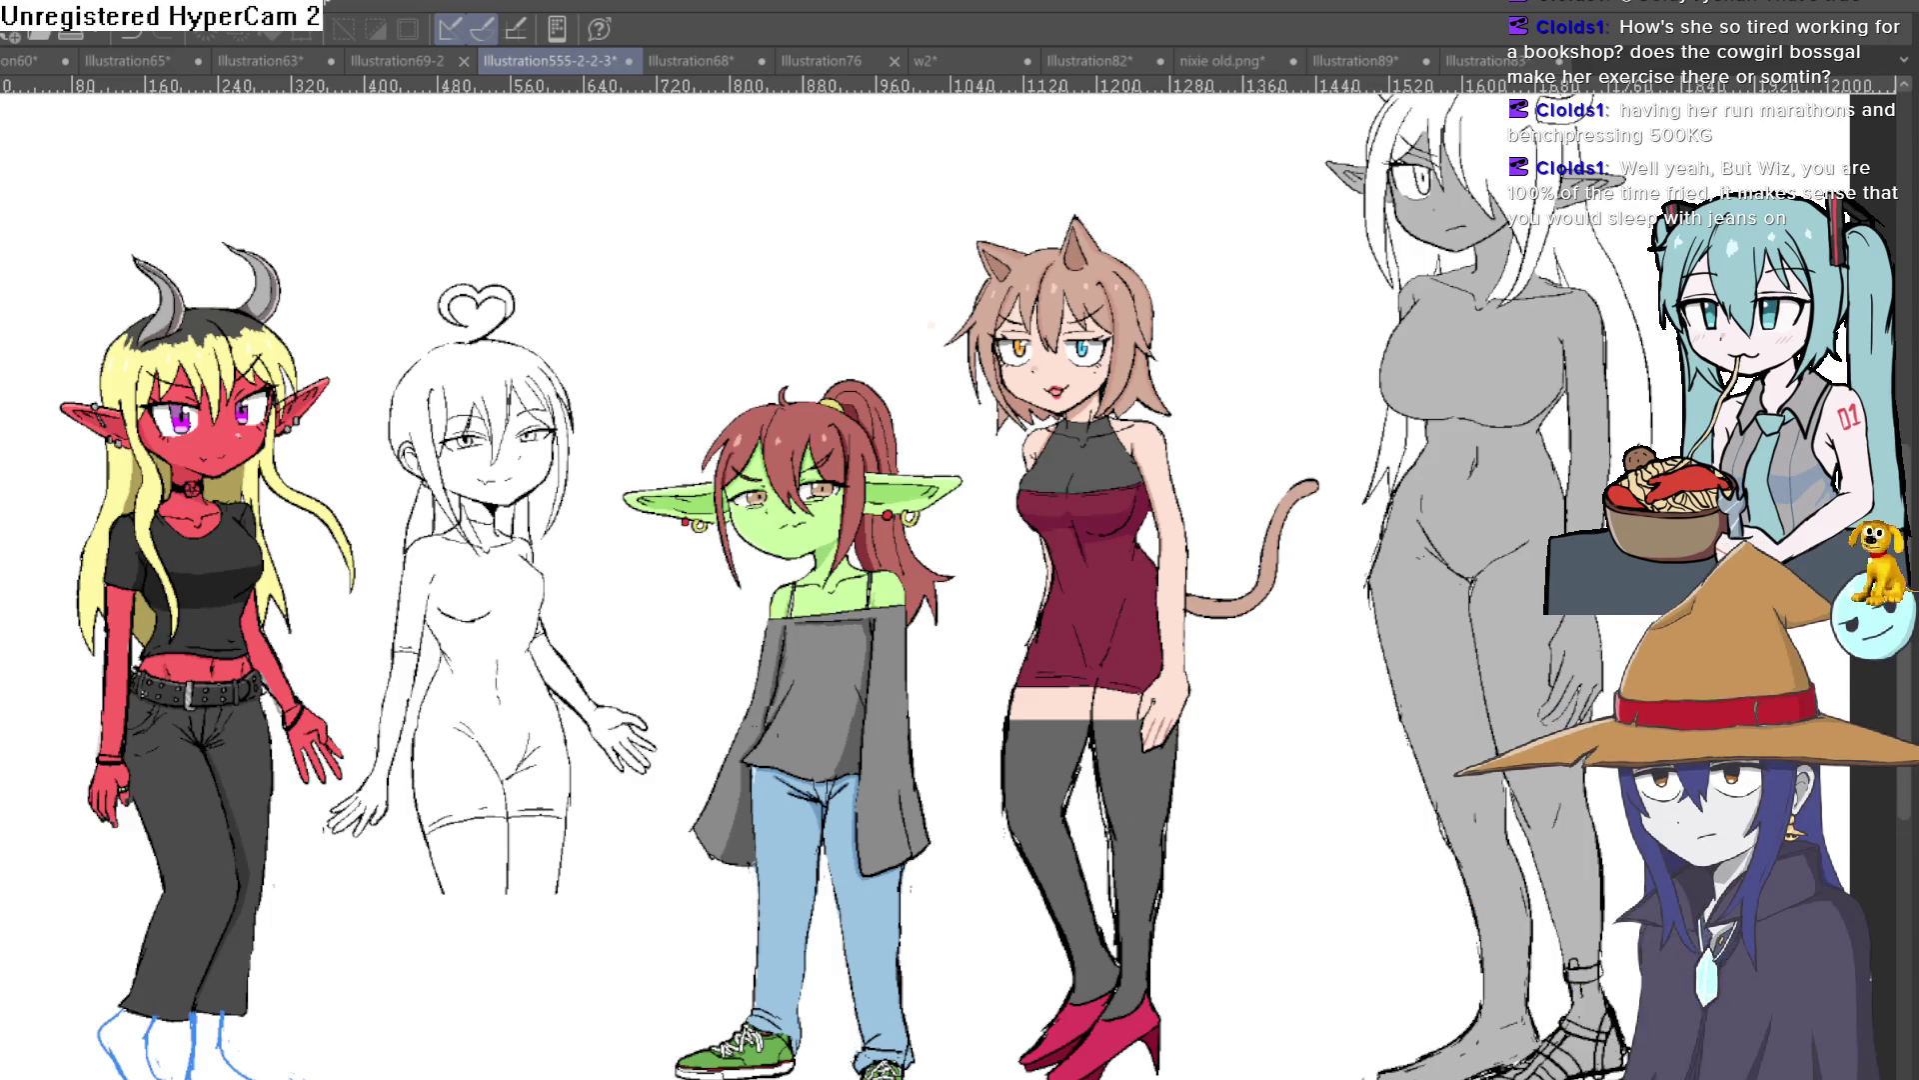
pyautogui.hotkey('ctrl', 'y')
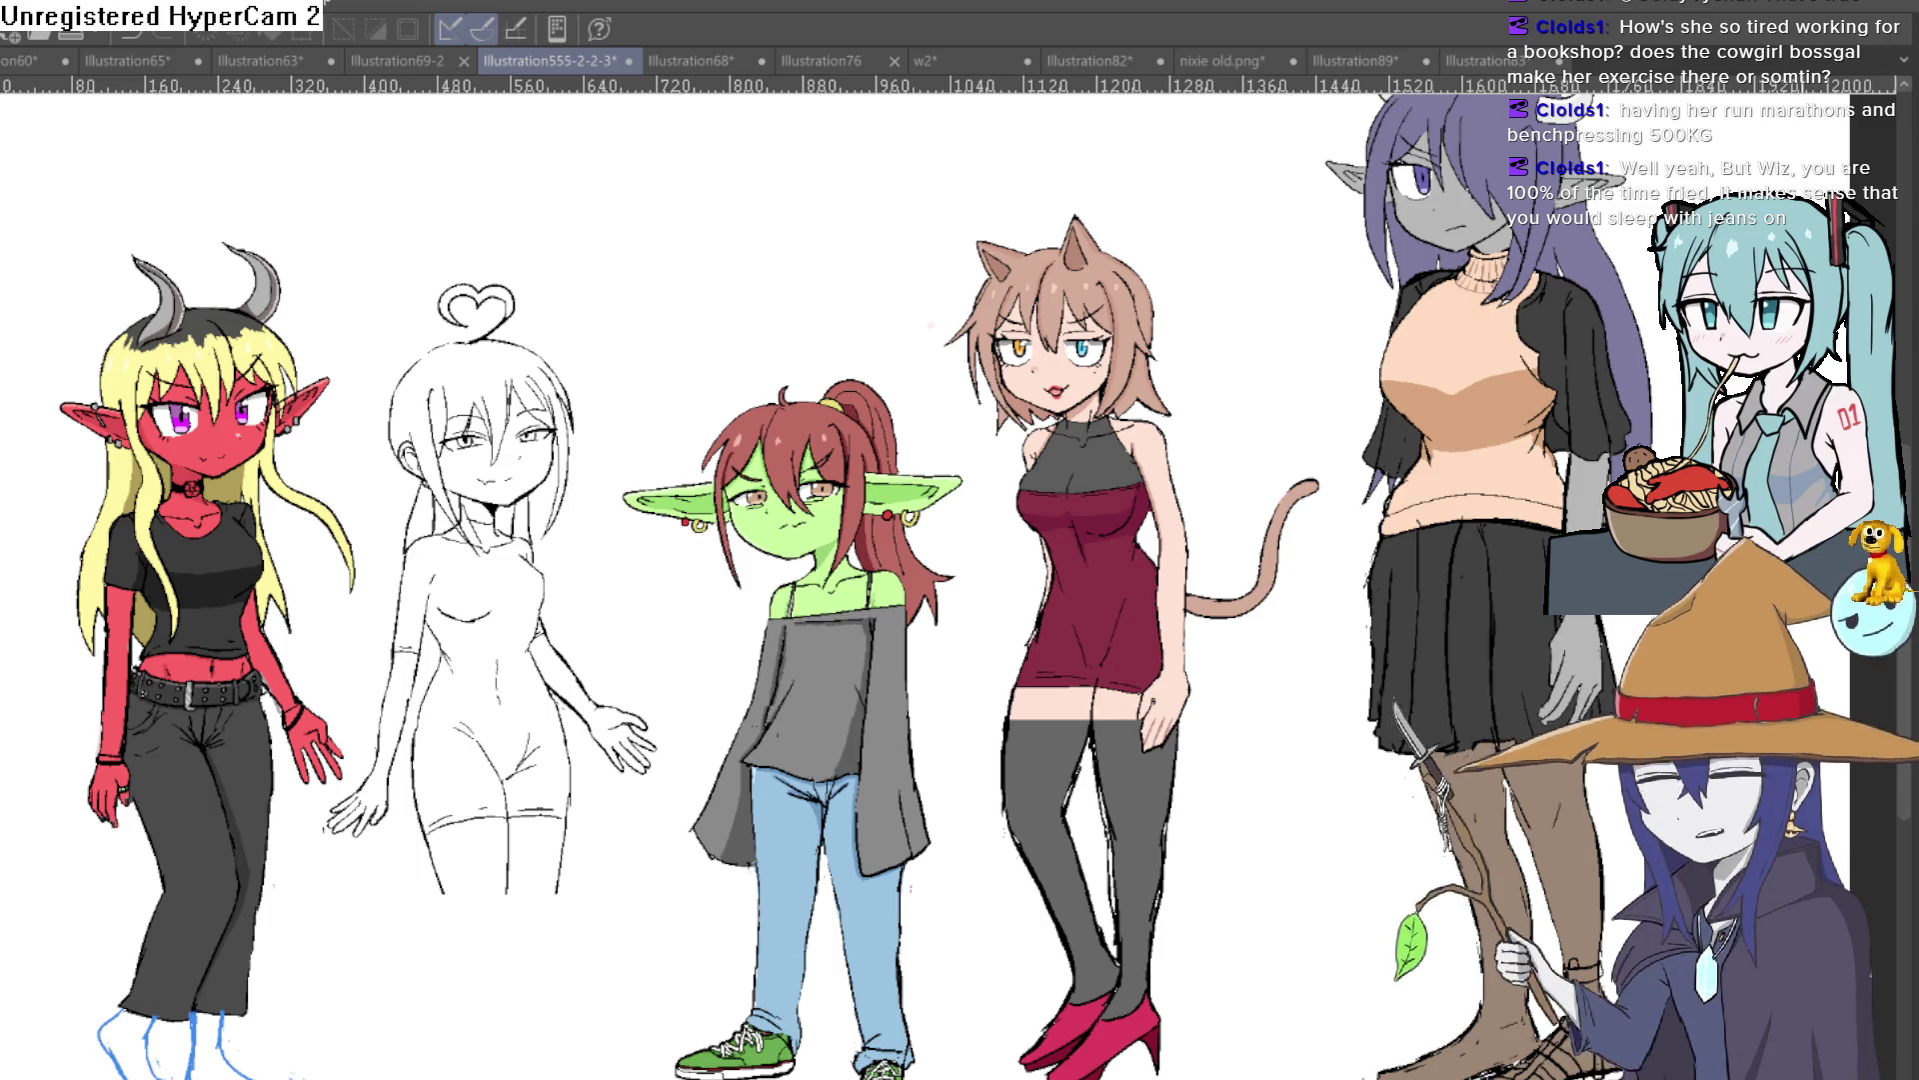
pyautogui.scroll(1, 758, 562)
pyautogui.scroll(1, 757, 561)
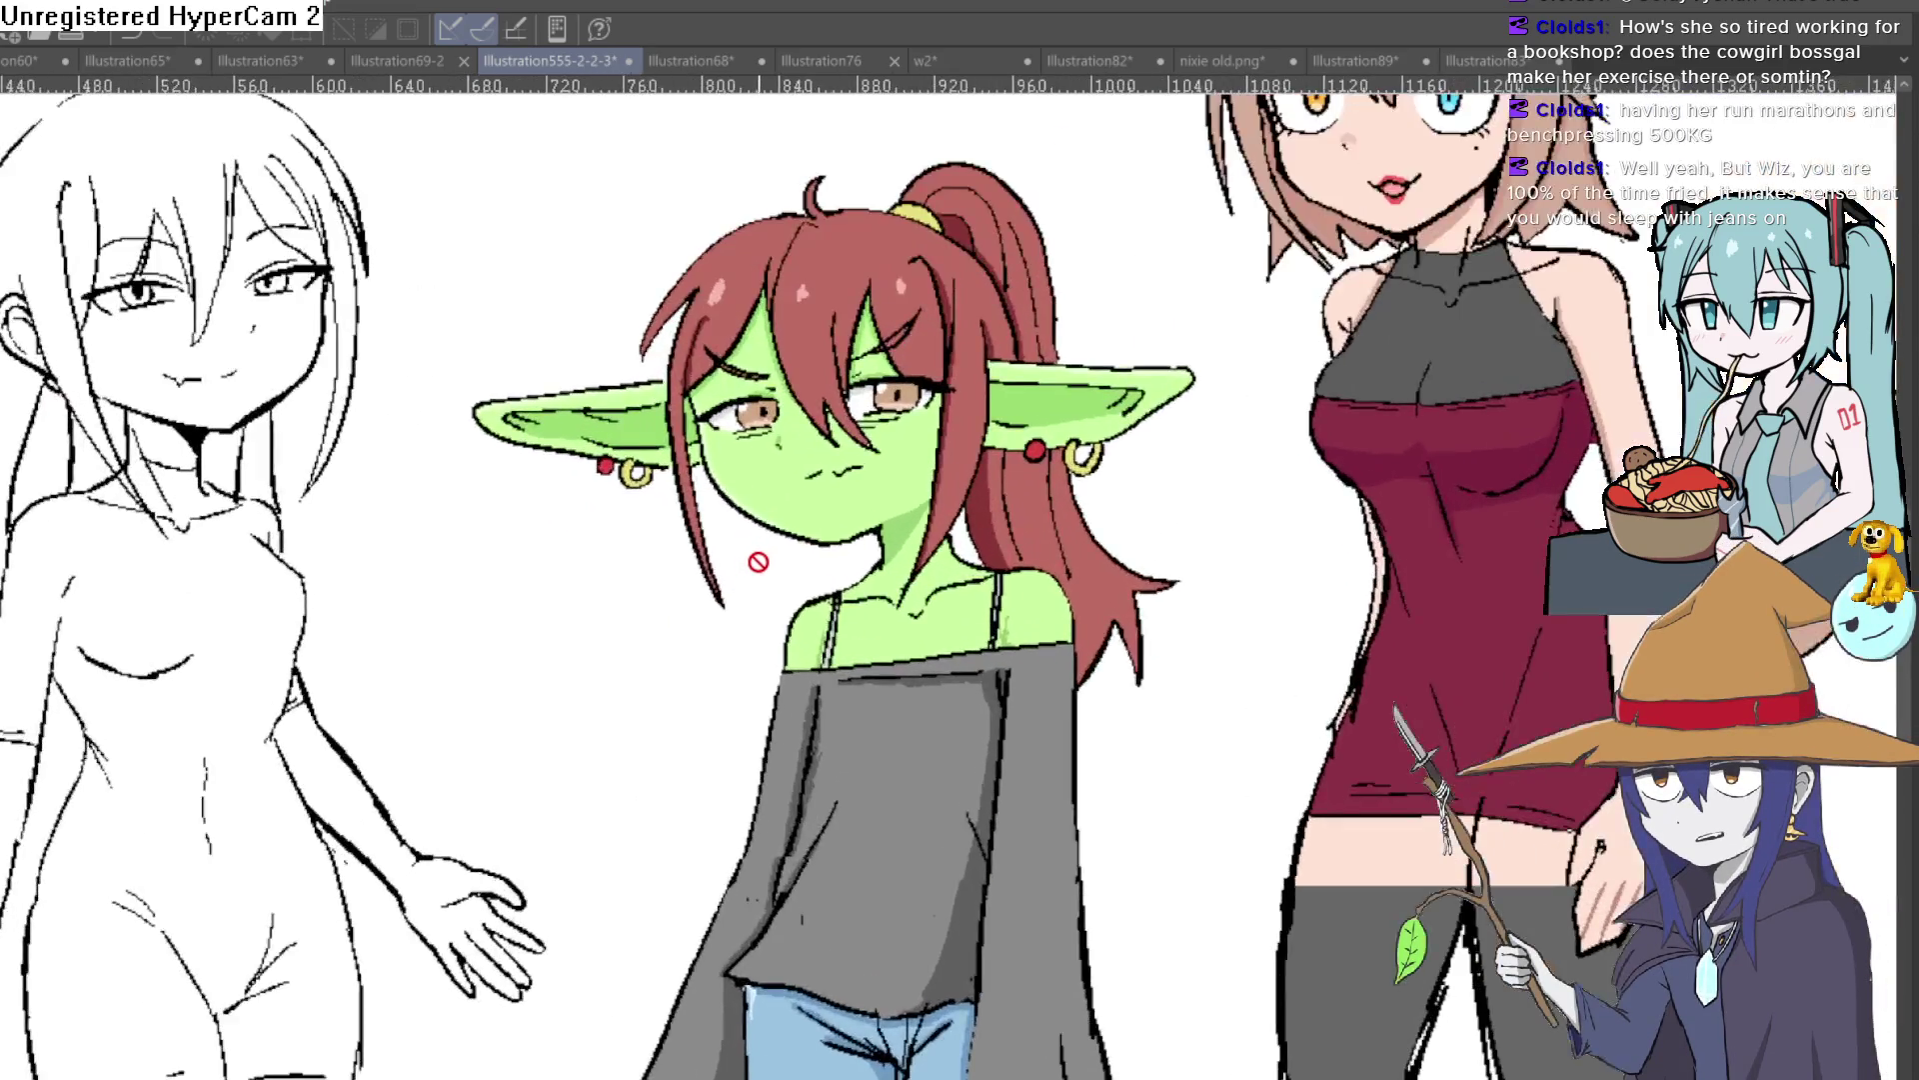
pyautogui.scroll(2, 758, 562)
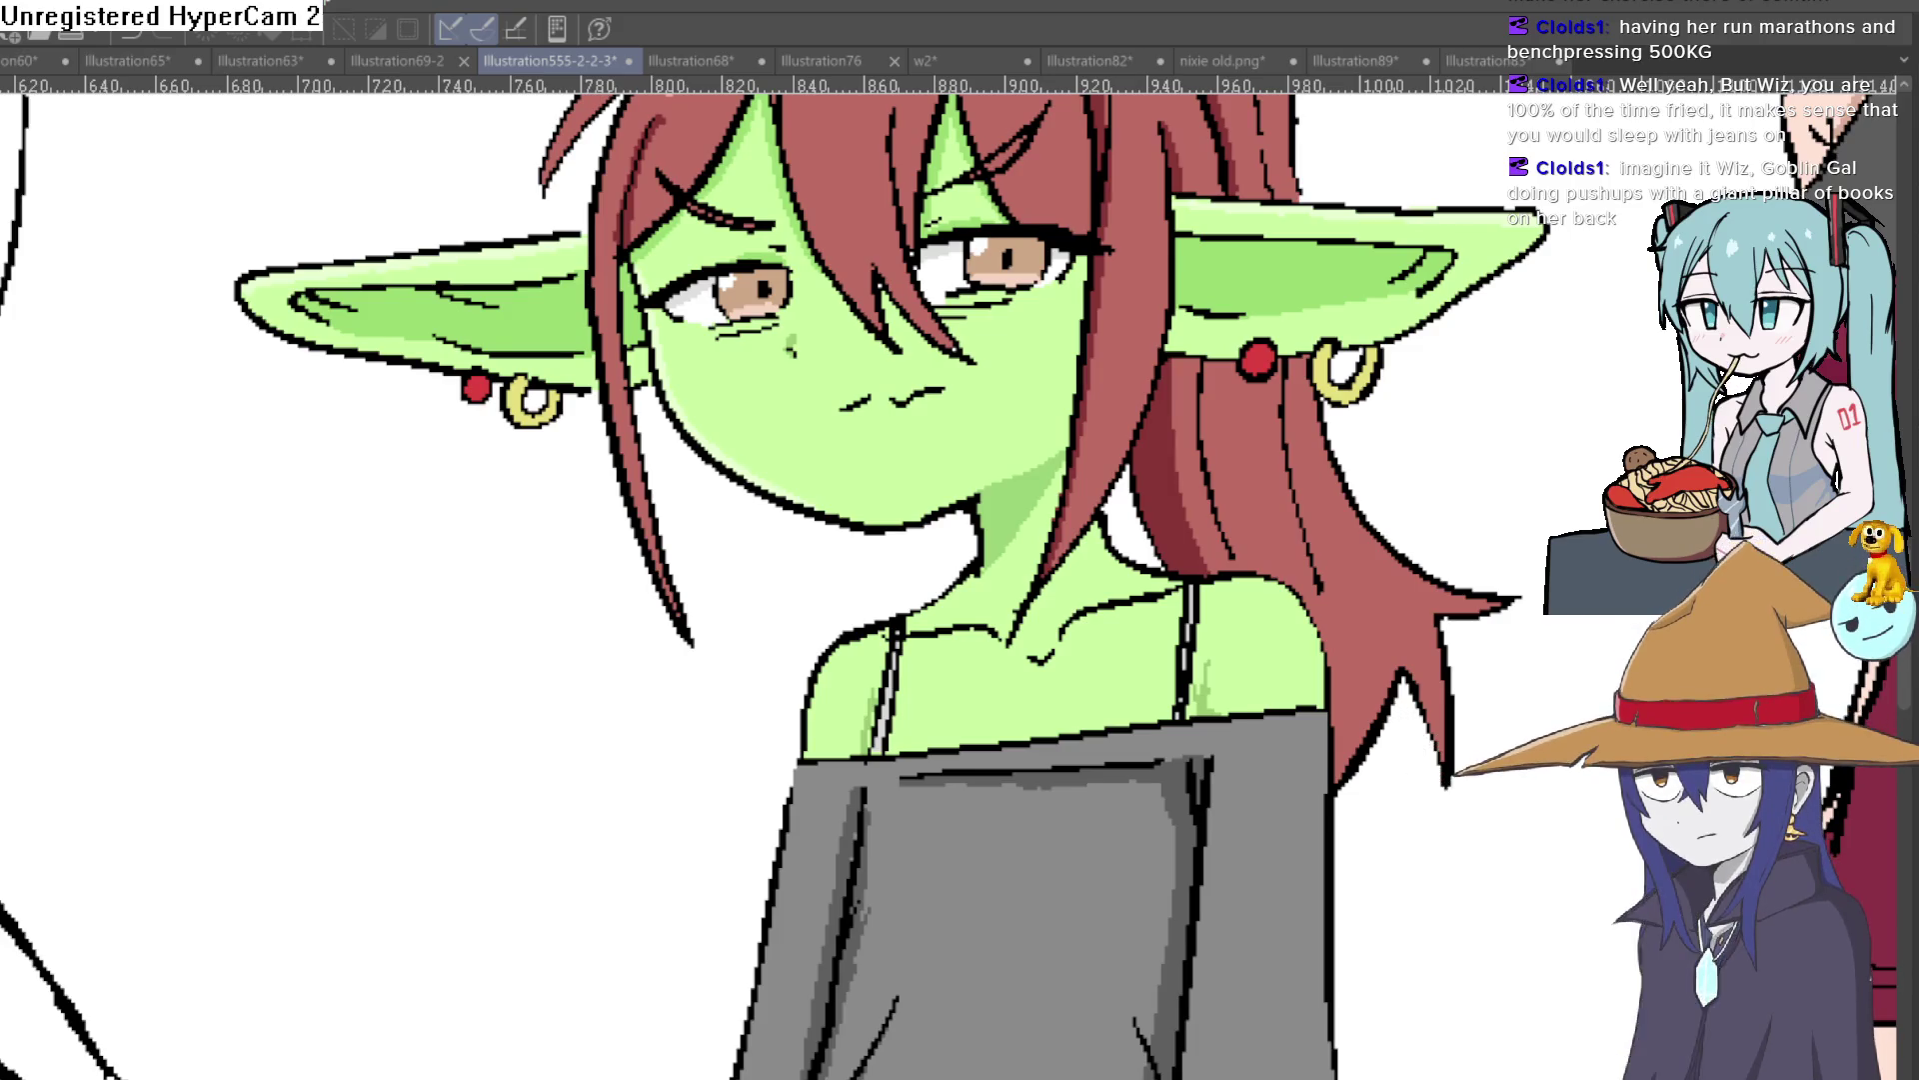
# Step: Preview the Construct 3 scene and advance Nixie's dialogue to 'Teehee I'm a goblin lol'
pyautogui.scroll(-1, 838, 322)
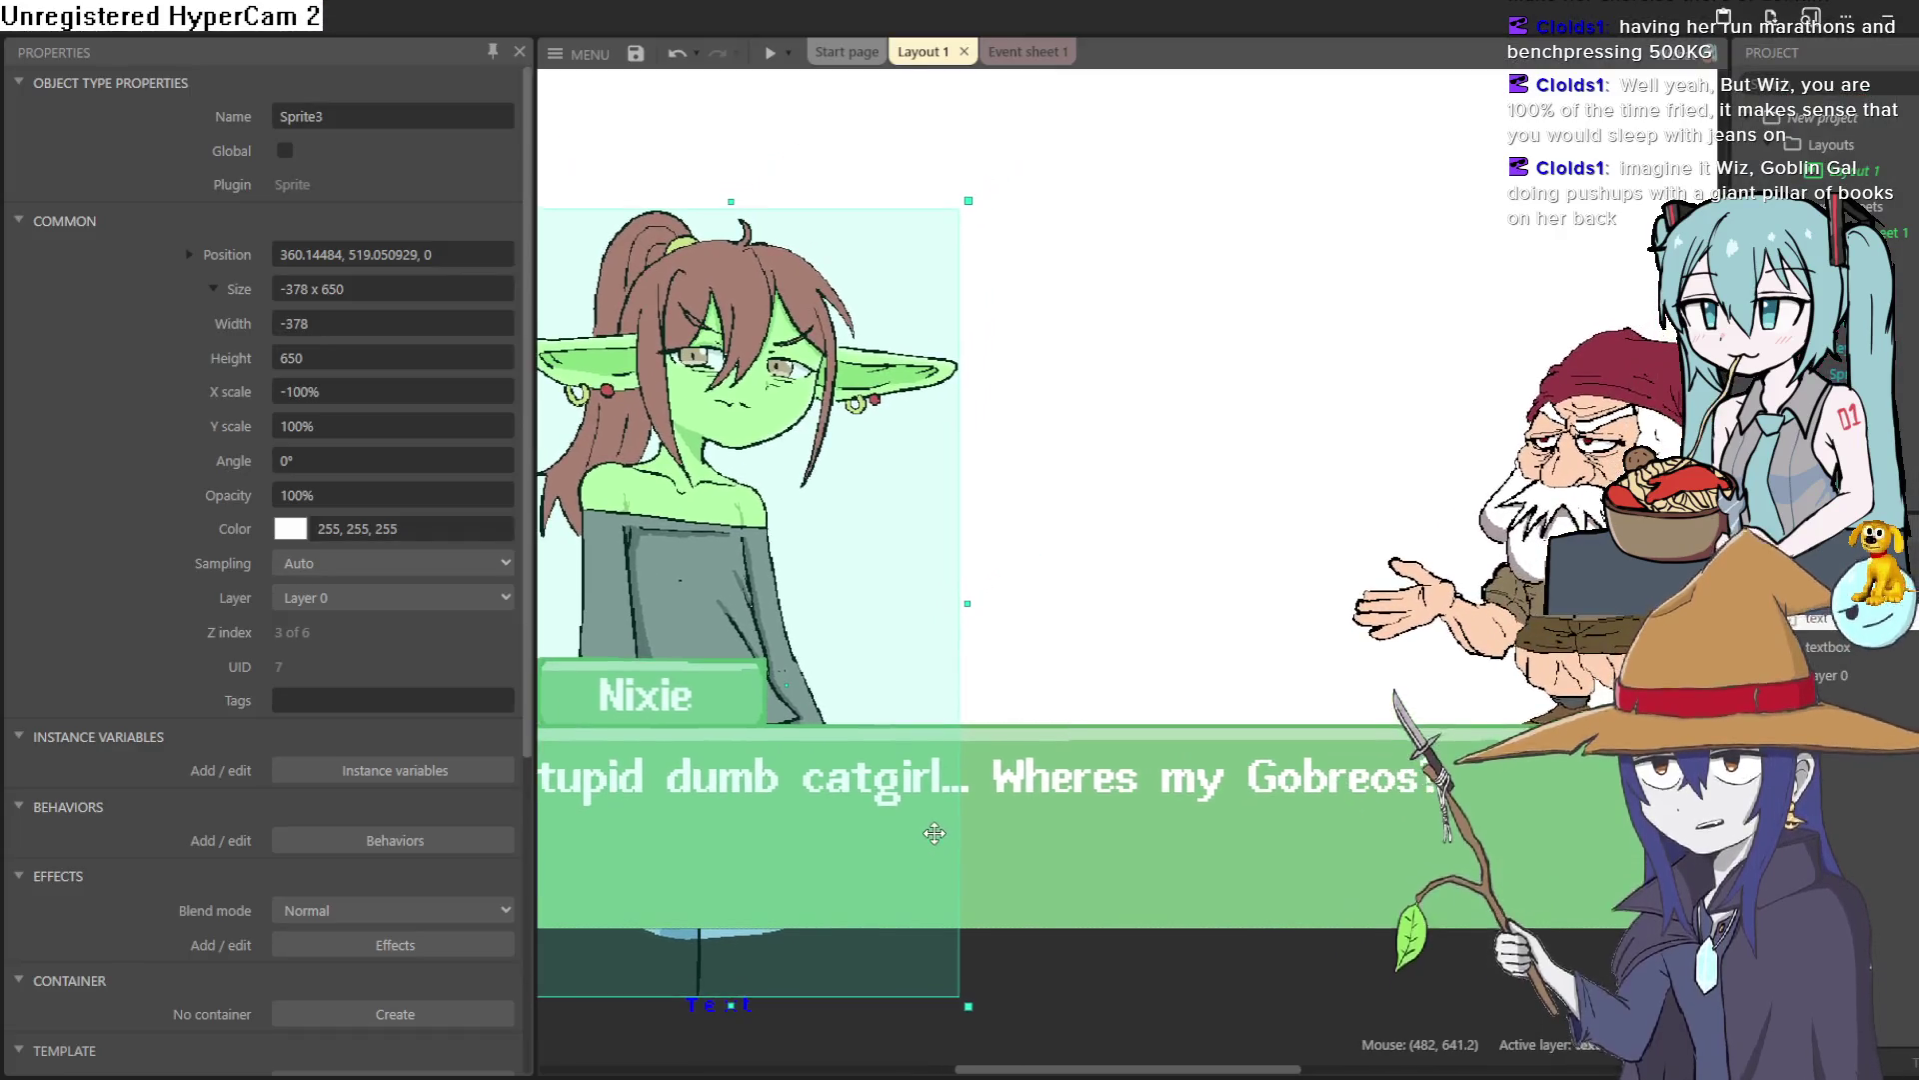
pyautogui.click(770, 52)
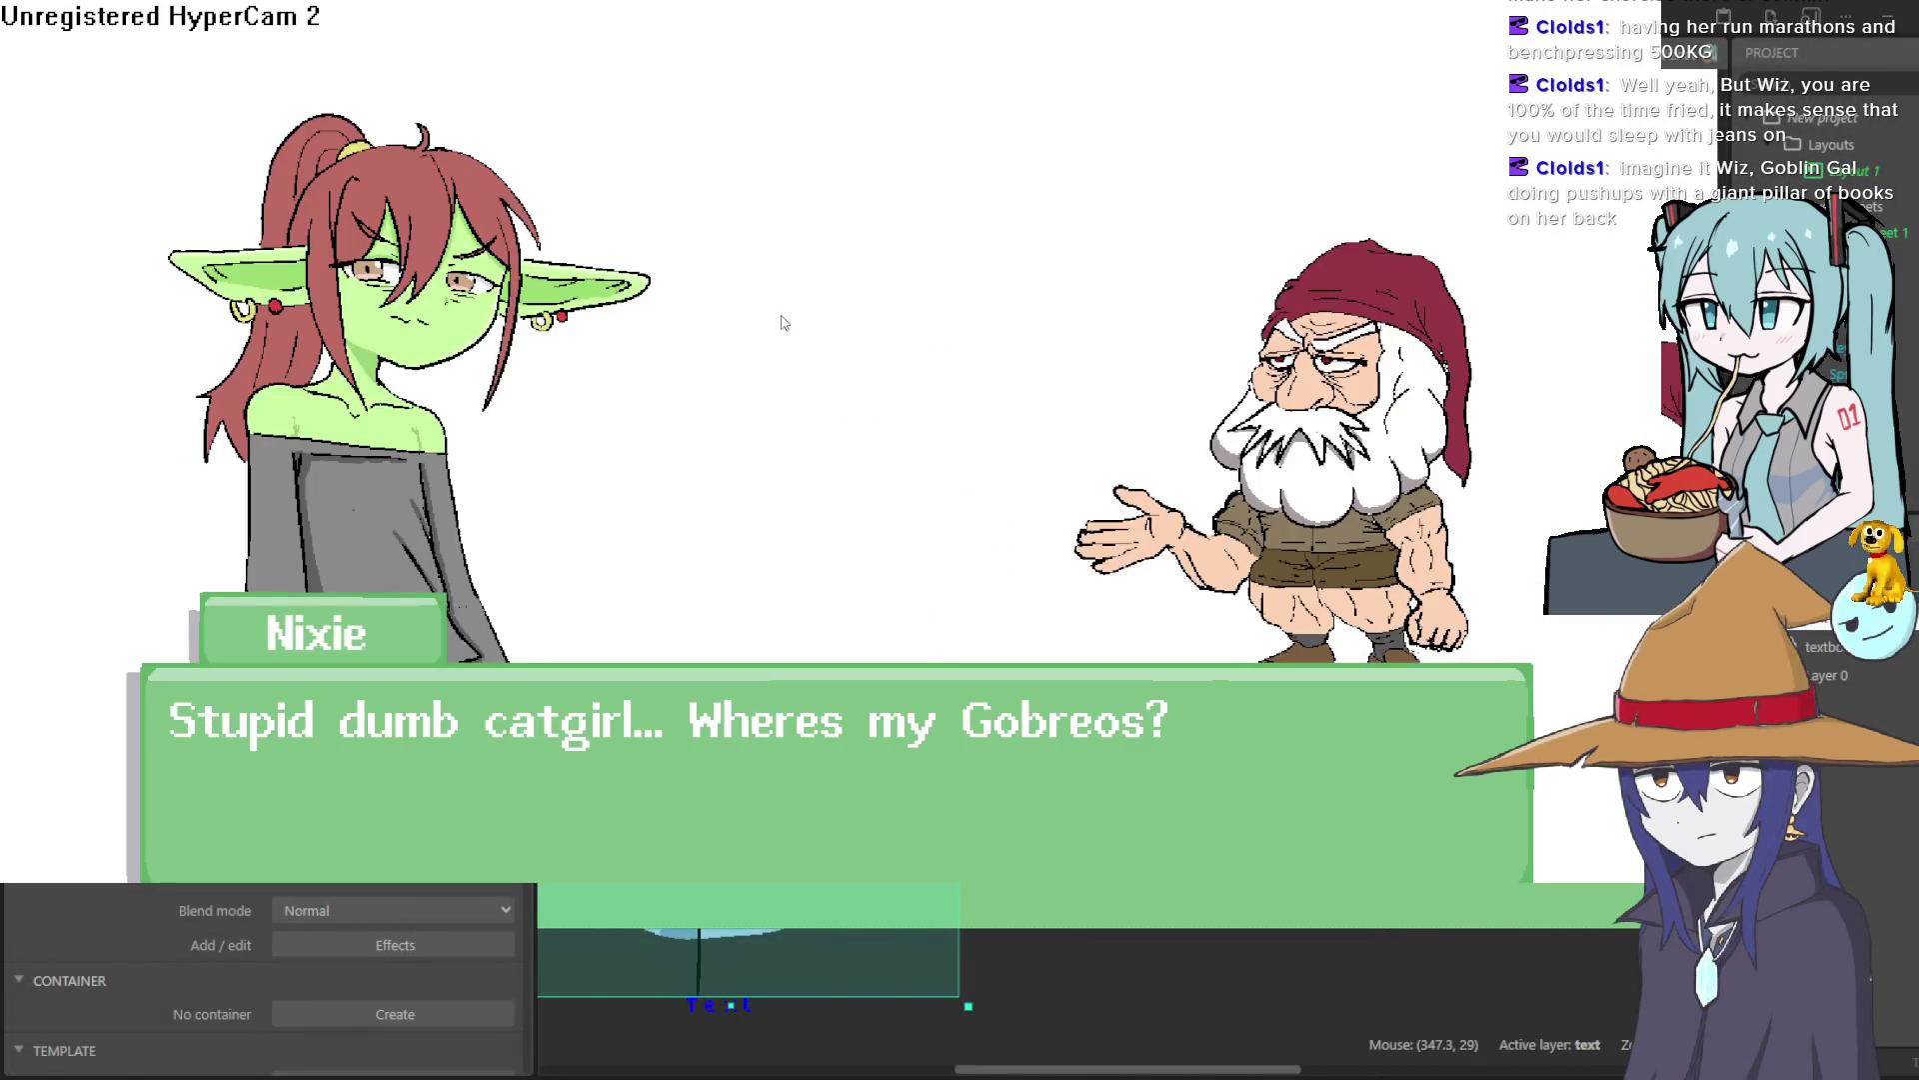
pyautogui.click(782, 322)
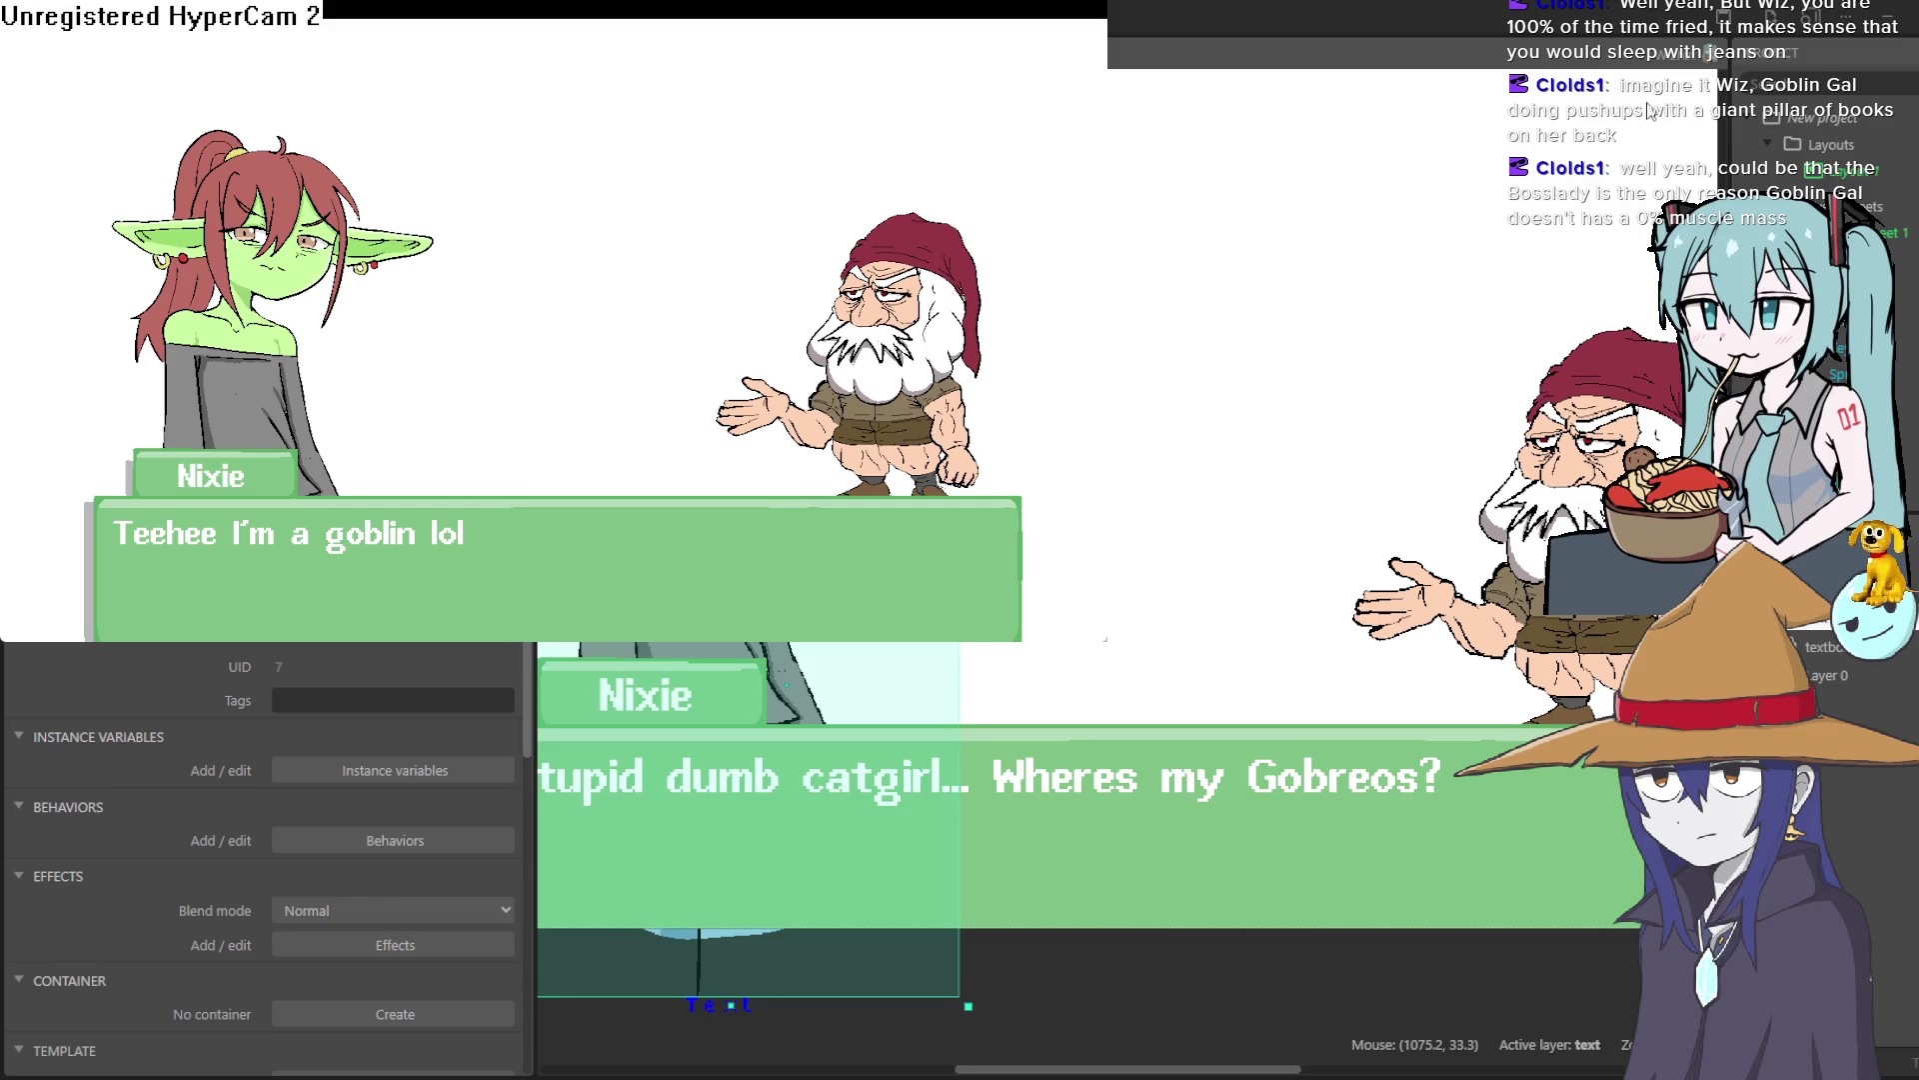
# Step: Close the game preview and save the Construct 3 project
pyautogui.click(1200, 60)
pyautogui.click(635, 53)
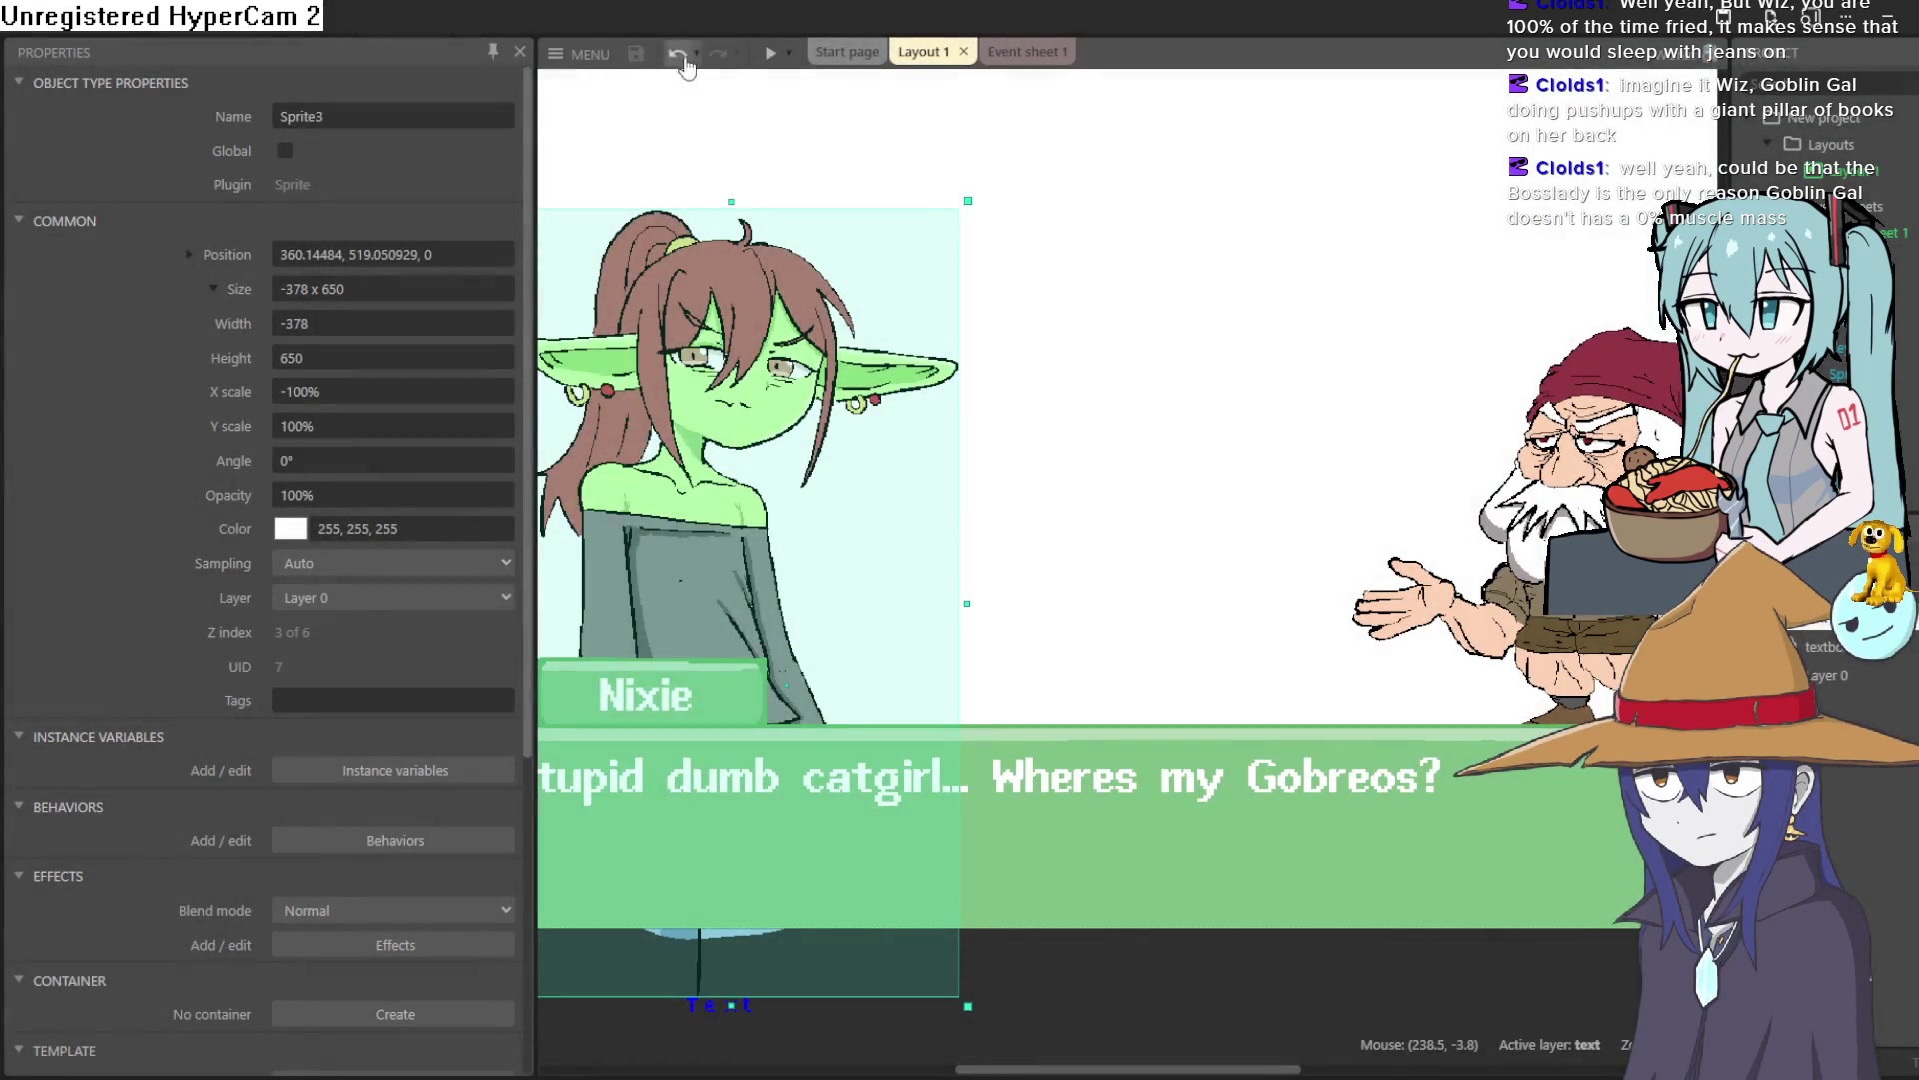
pyautogui.hscroll(3, 1220, 471)
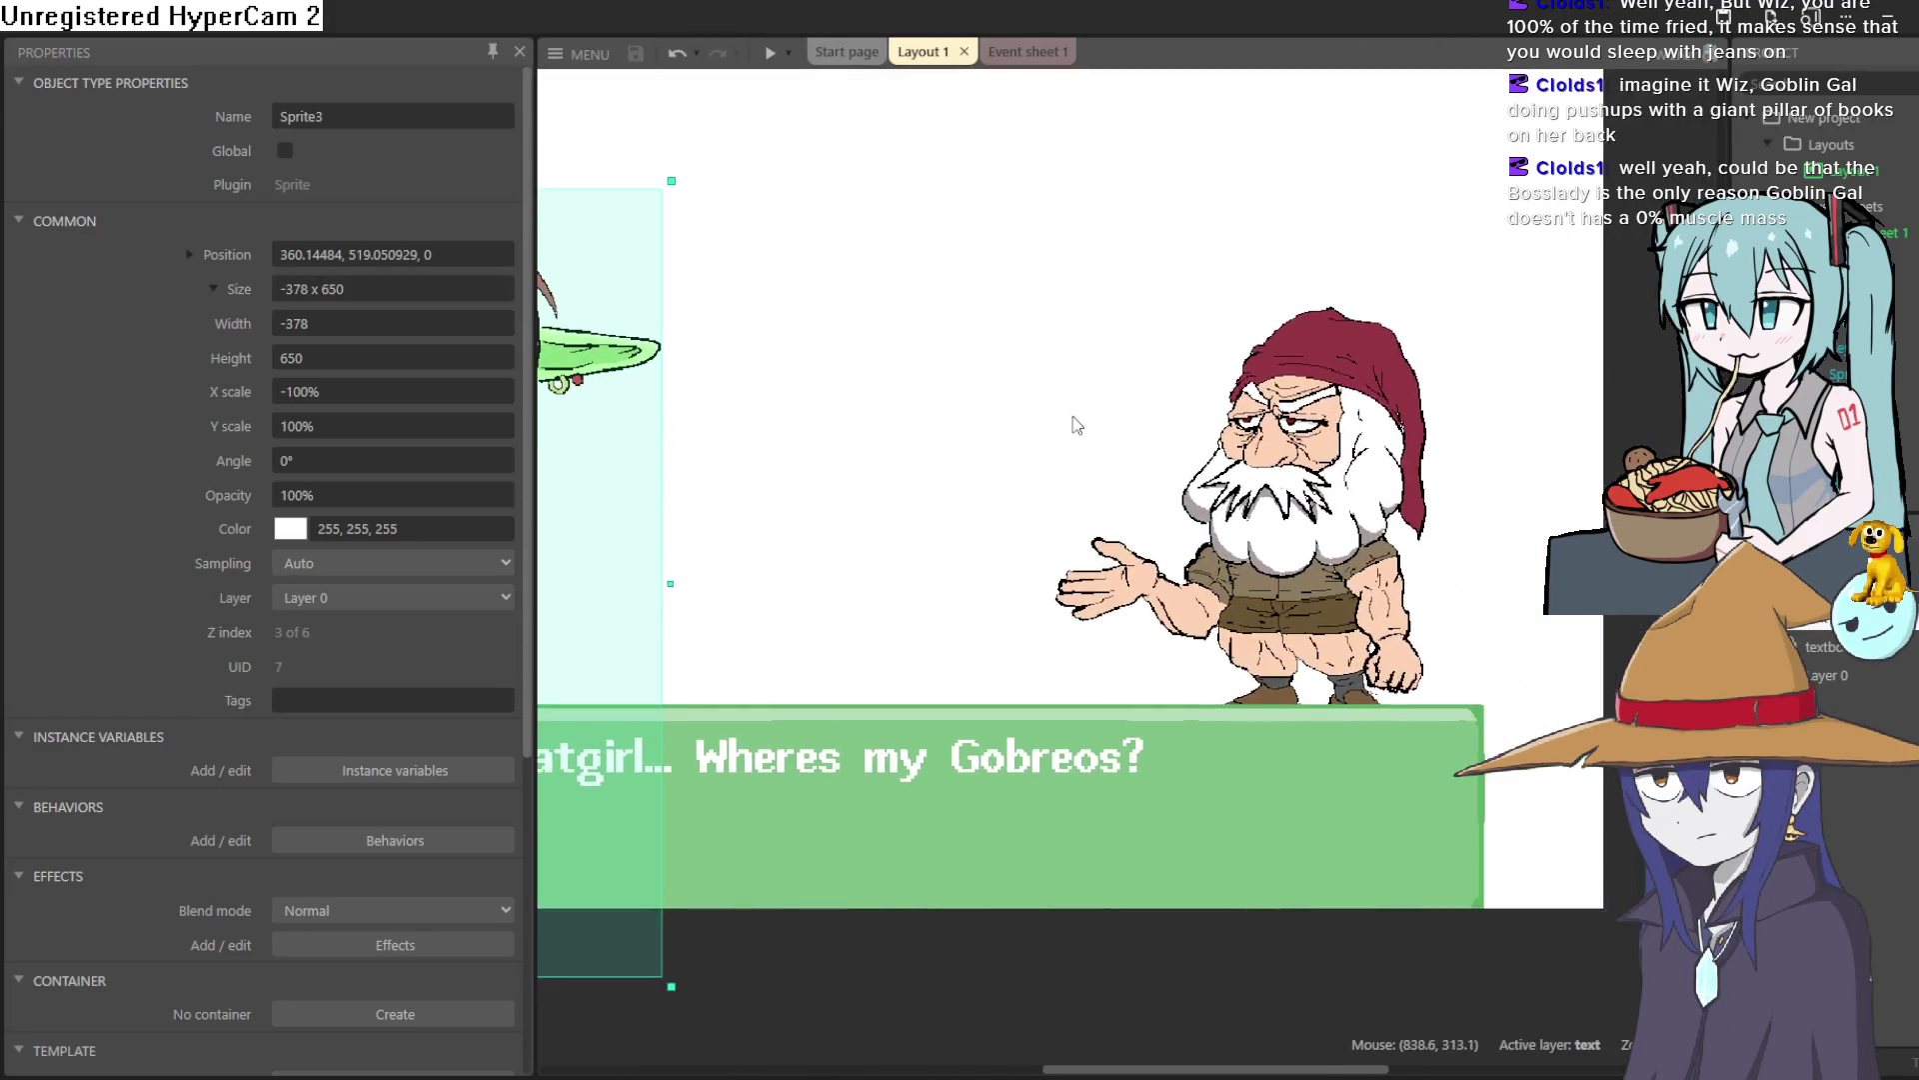
pyautogui.scroll(-3, 1071, 420)
pyautogui.scroll(3, 1166, 457)
pyautogui.scroll(1, 1167, 457)
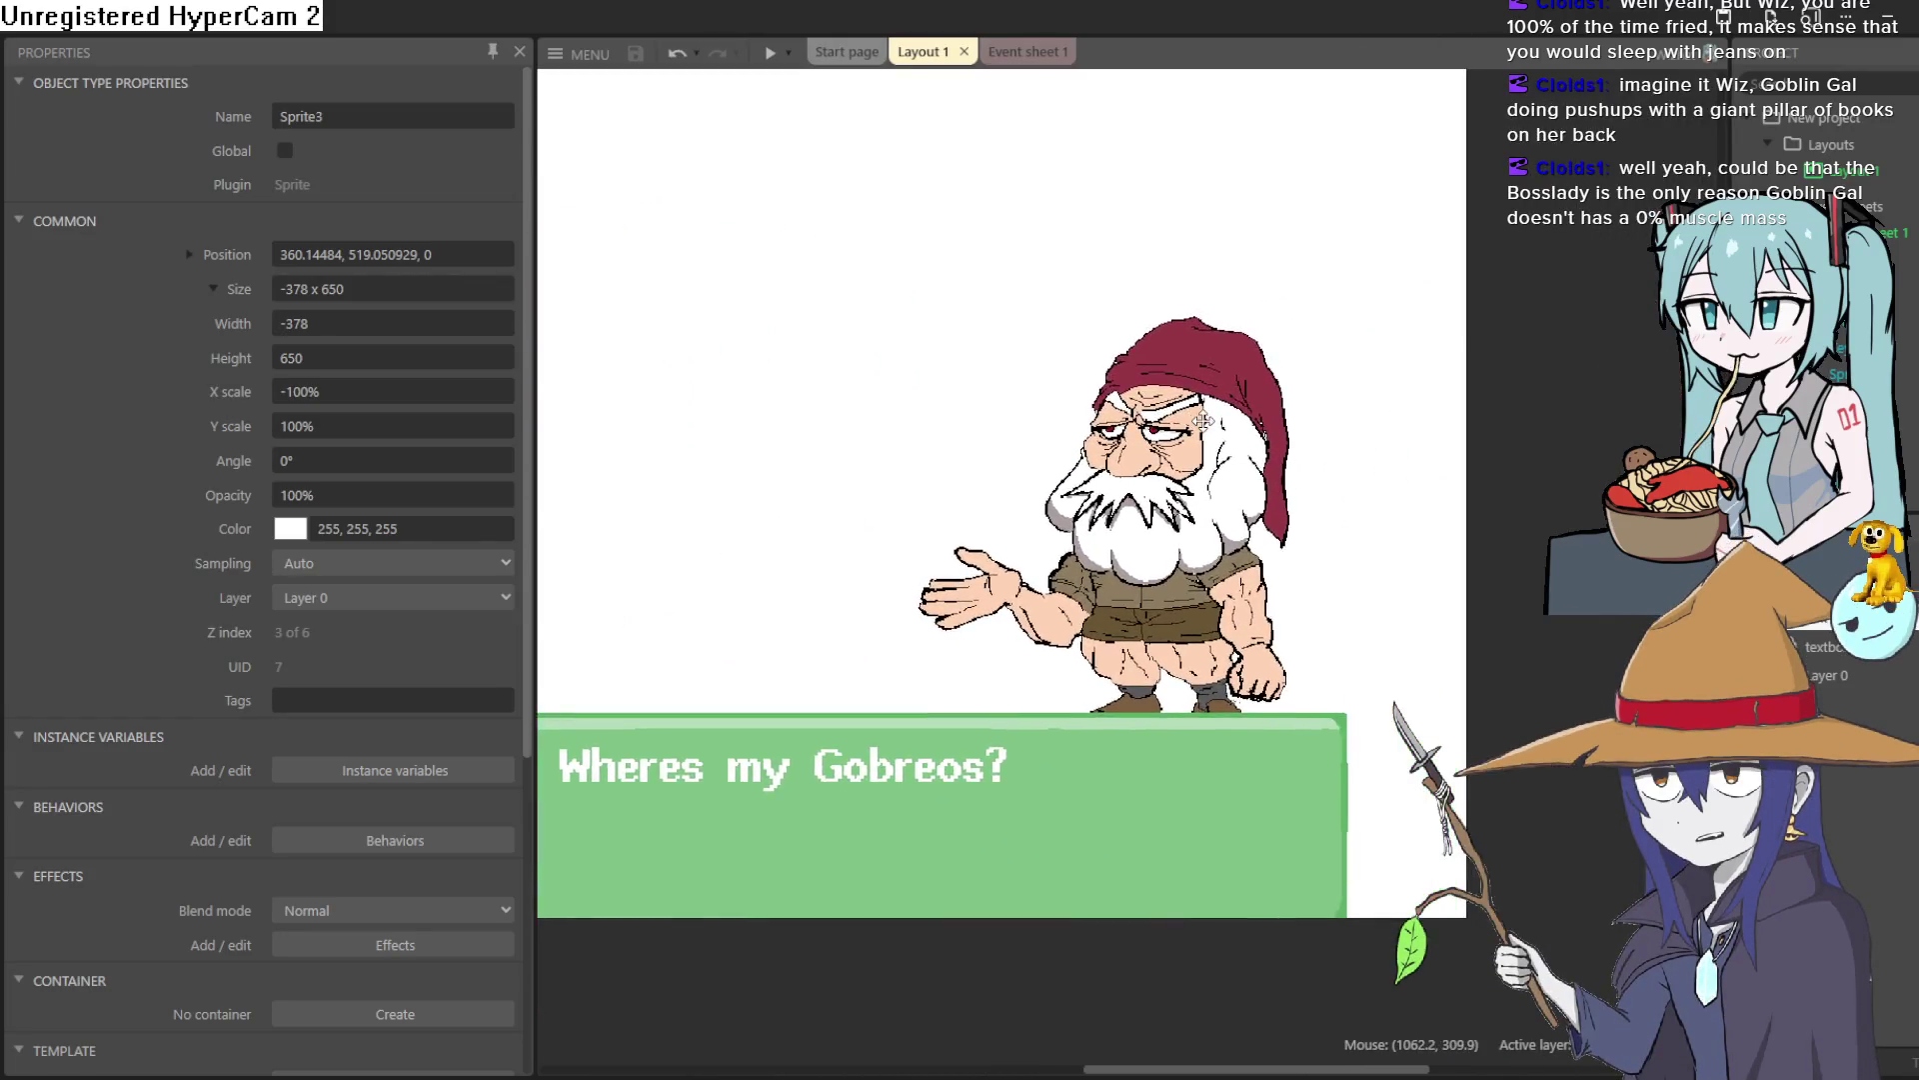
pyautogui.scroll(-2, 1130, 399)
pyautogui.scroll(-2, 1097, 357)
pyautogui.scroll(1, 1097, 357)
# Step: Look over the scene layout, then switch to the gnome drawing in Clip Studio Paint
pyautogui.scroll(-1, 1214, 386)
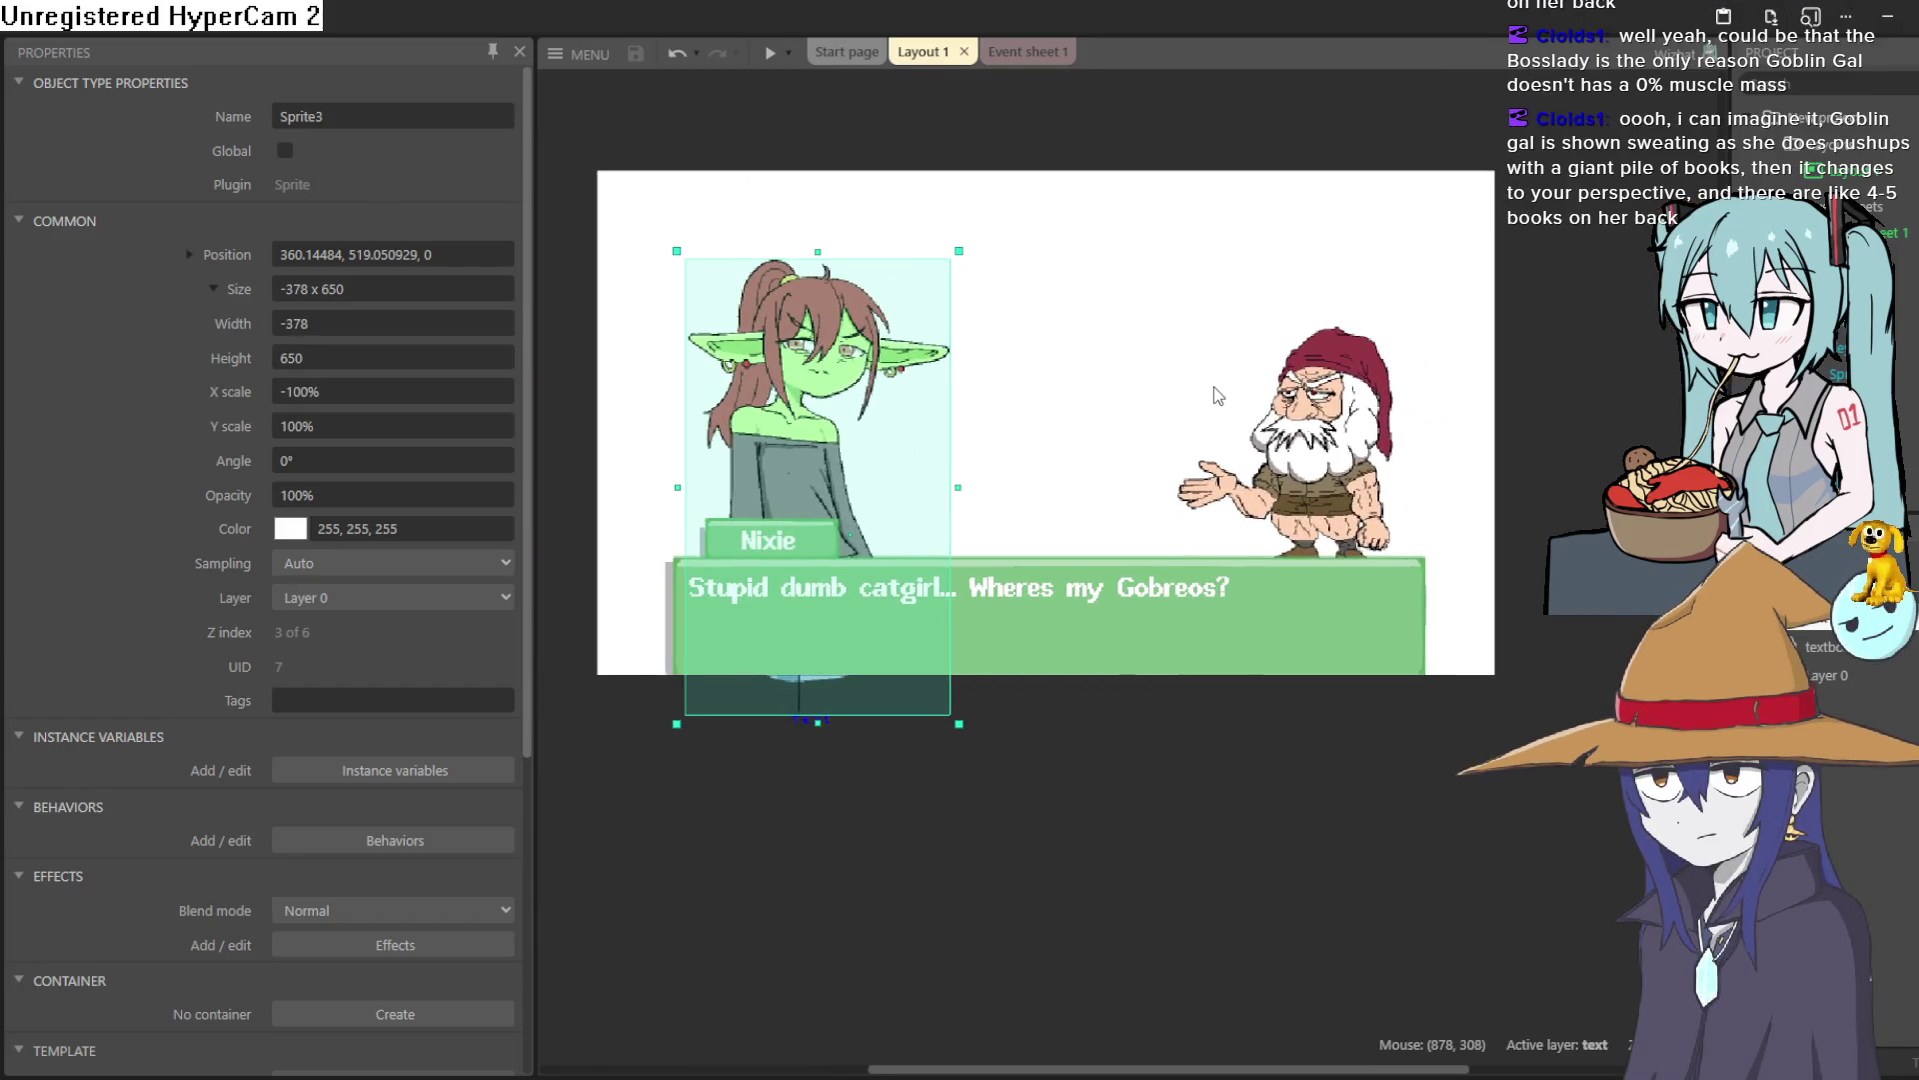
pyautogui.scroll(2, 1214, 385)
pyautogui.scroll(1, 1255, 452)
pyautogui.scroll(1, 1254, 451)
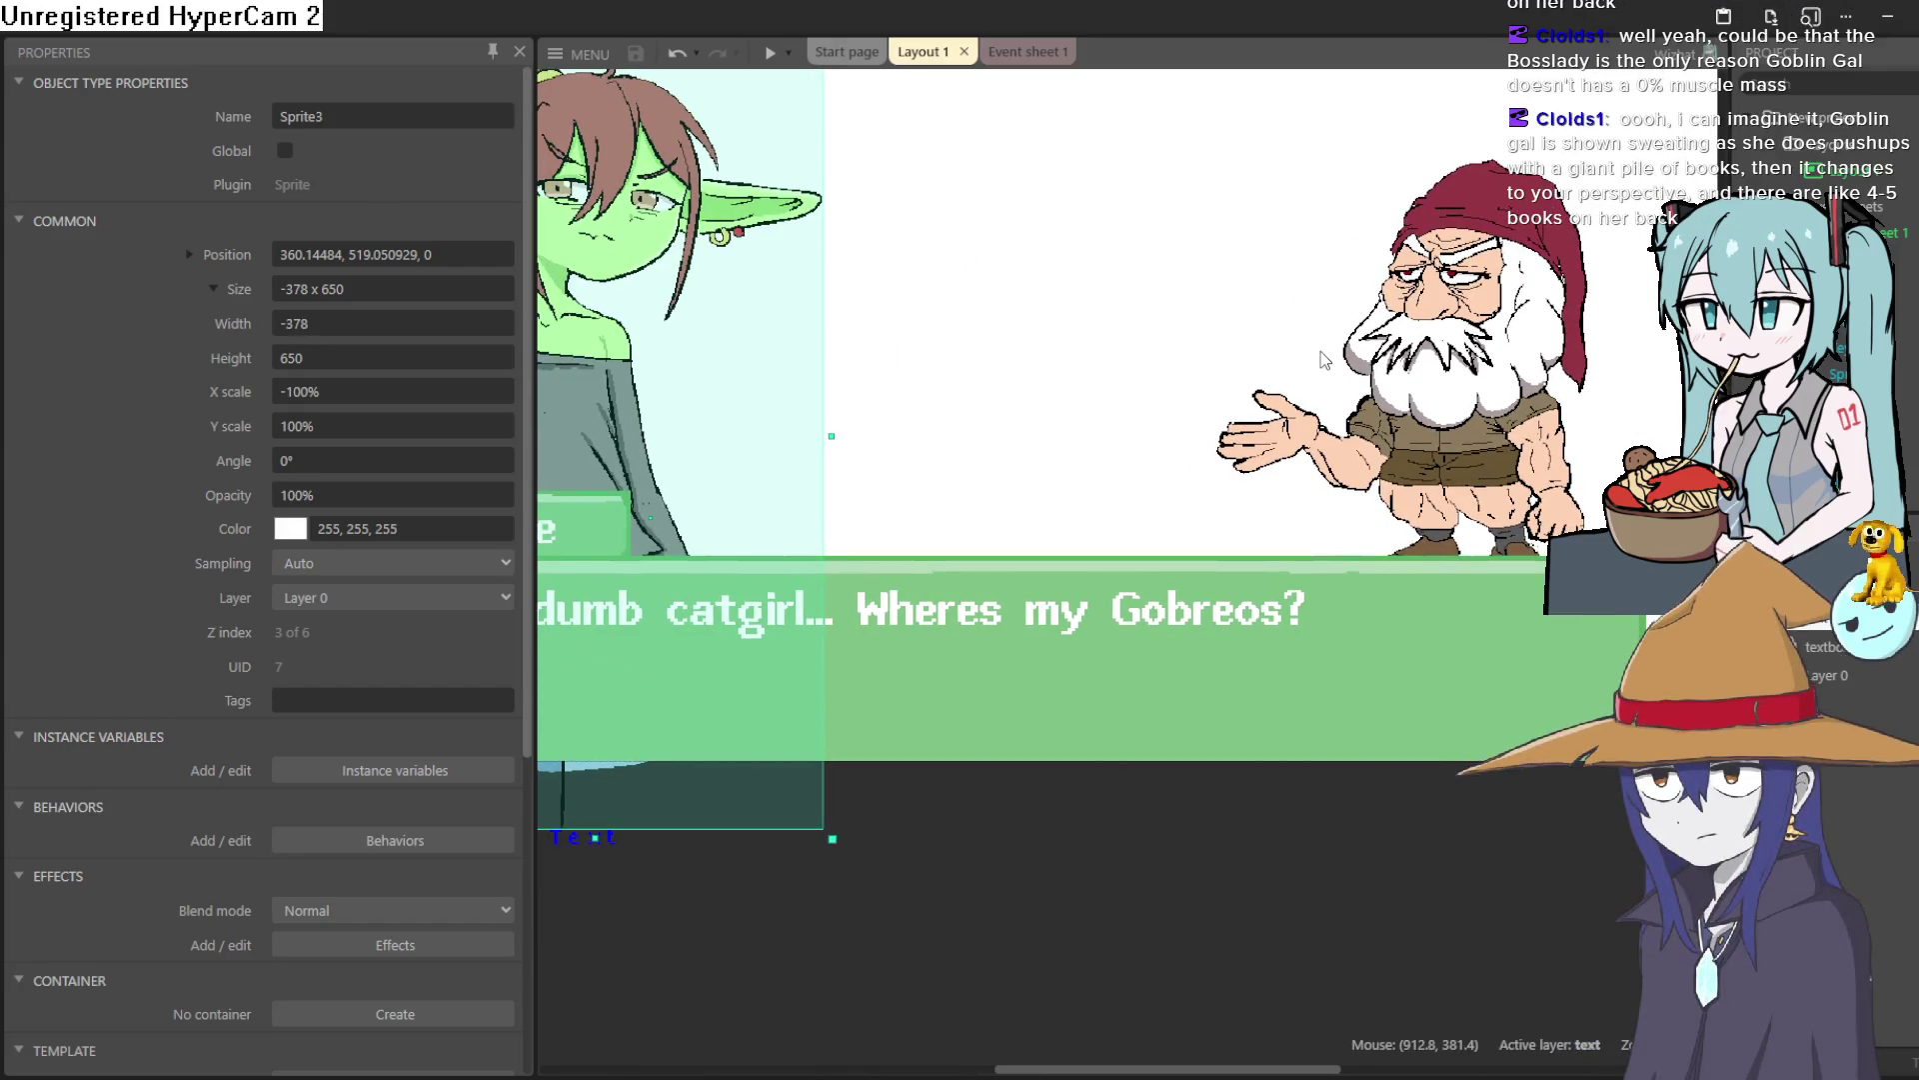
pyautogui.scroll(-1, 1256, 350)
pyautogui.hscroll(2, 1257, 350)
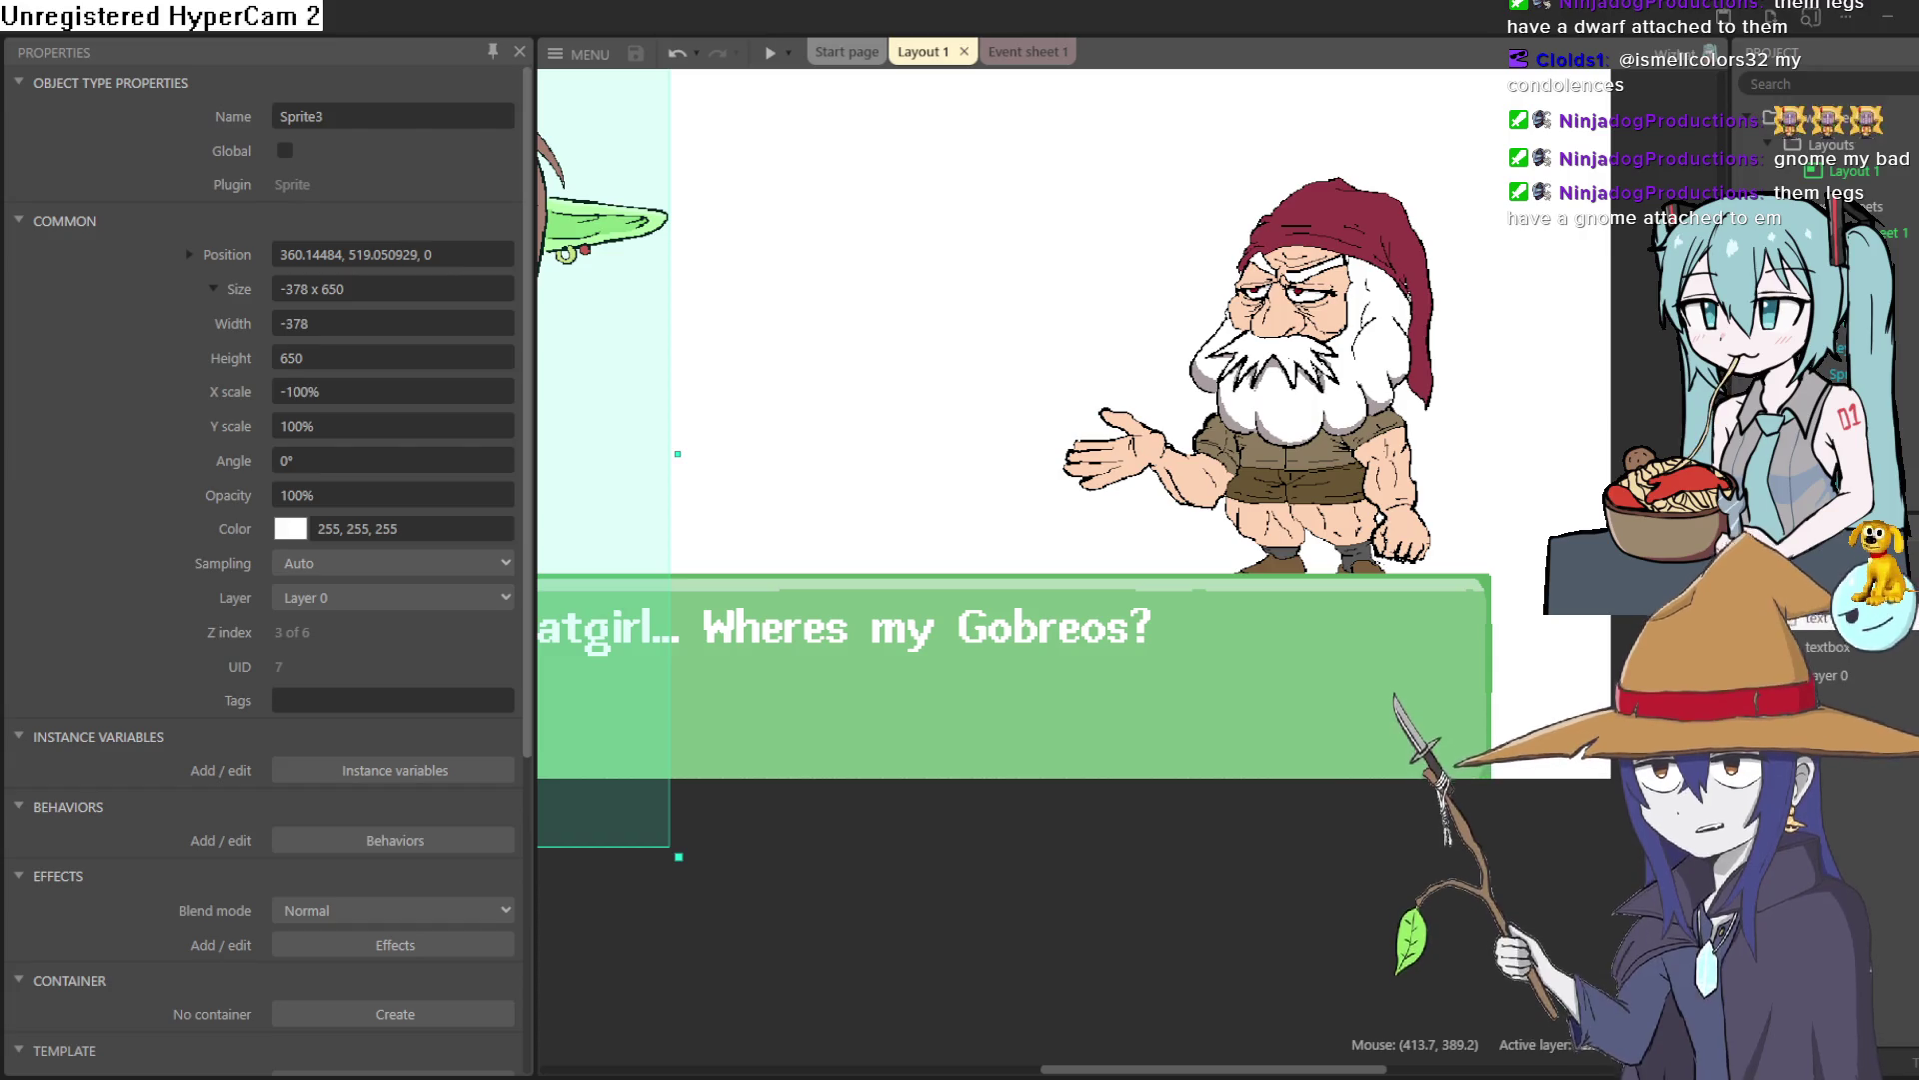
pyautogui.hotkey('alt', 'Tab')
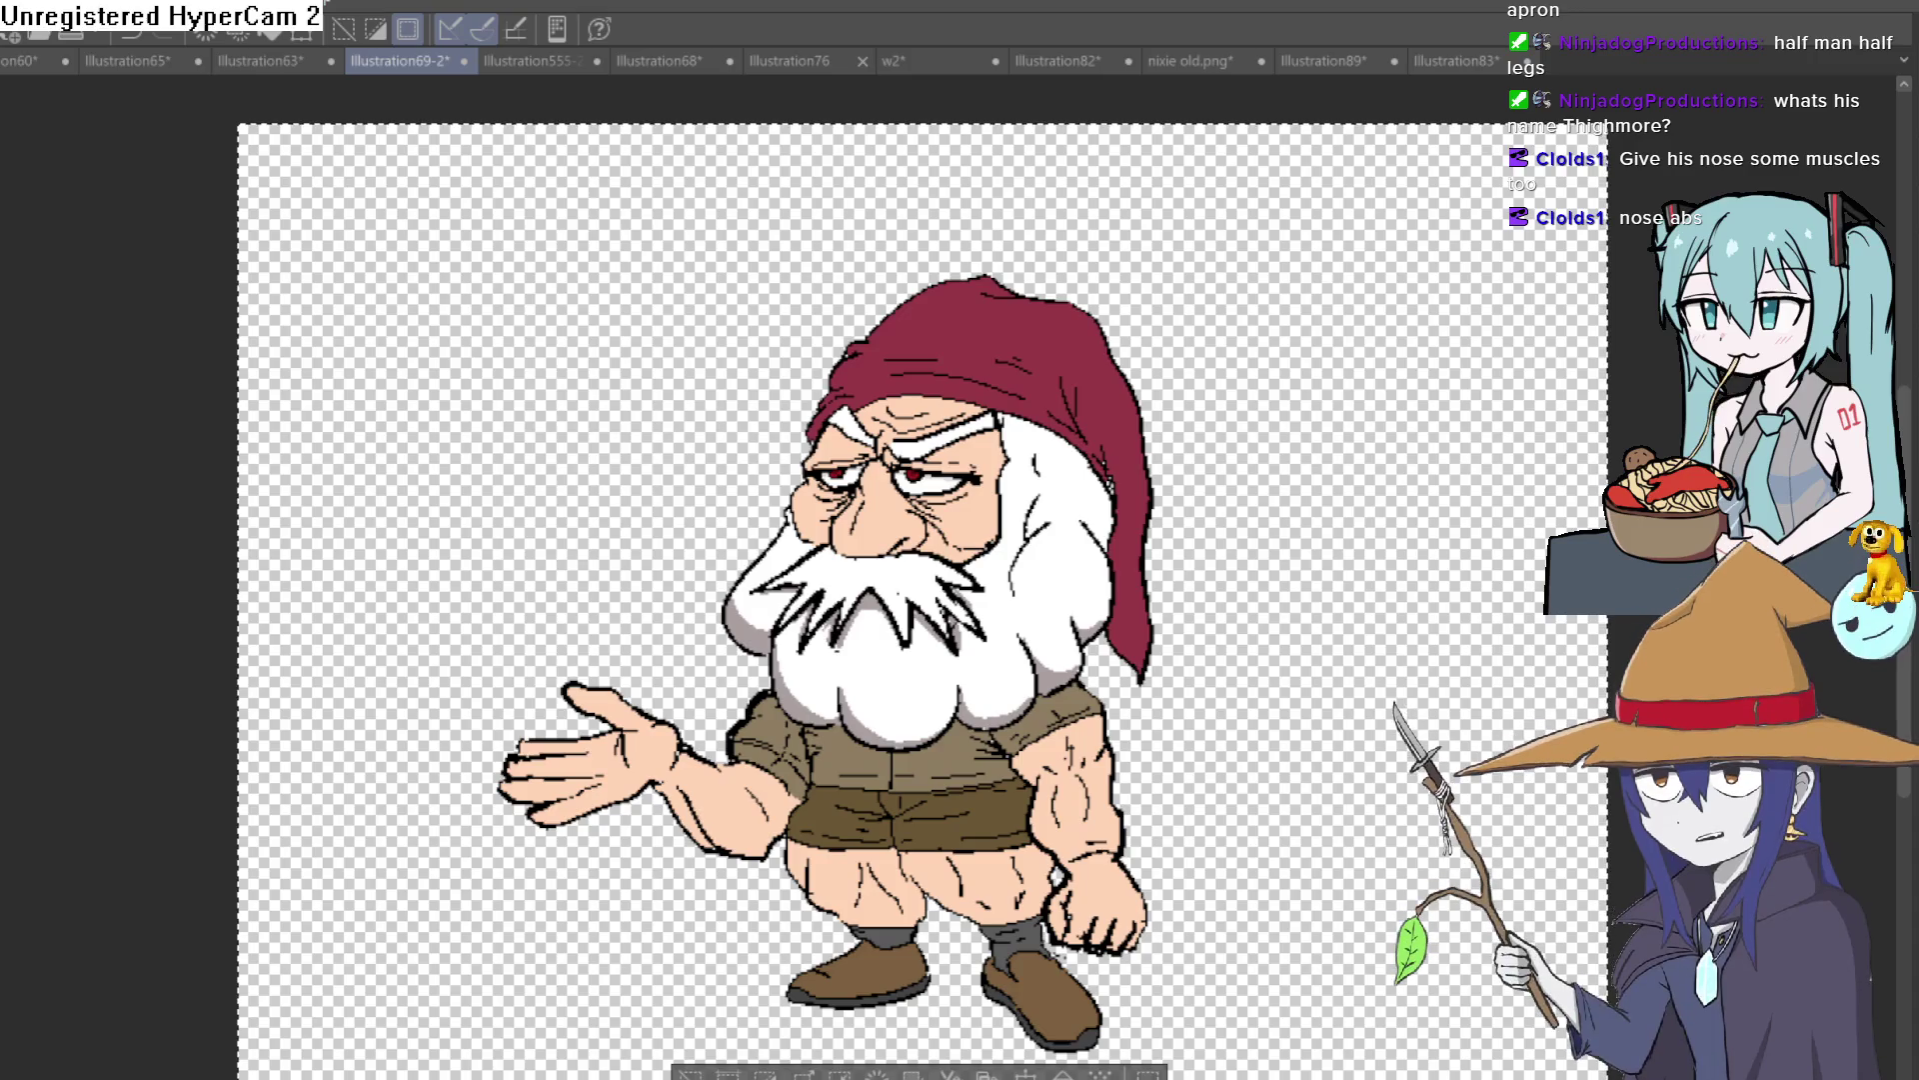
pyautogui.hotkey('ctrl', 'Tab')
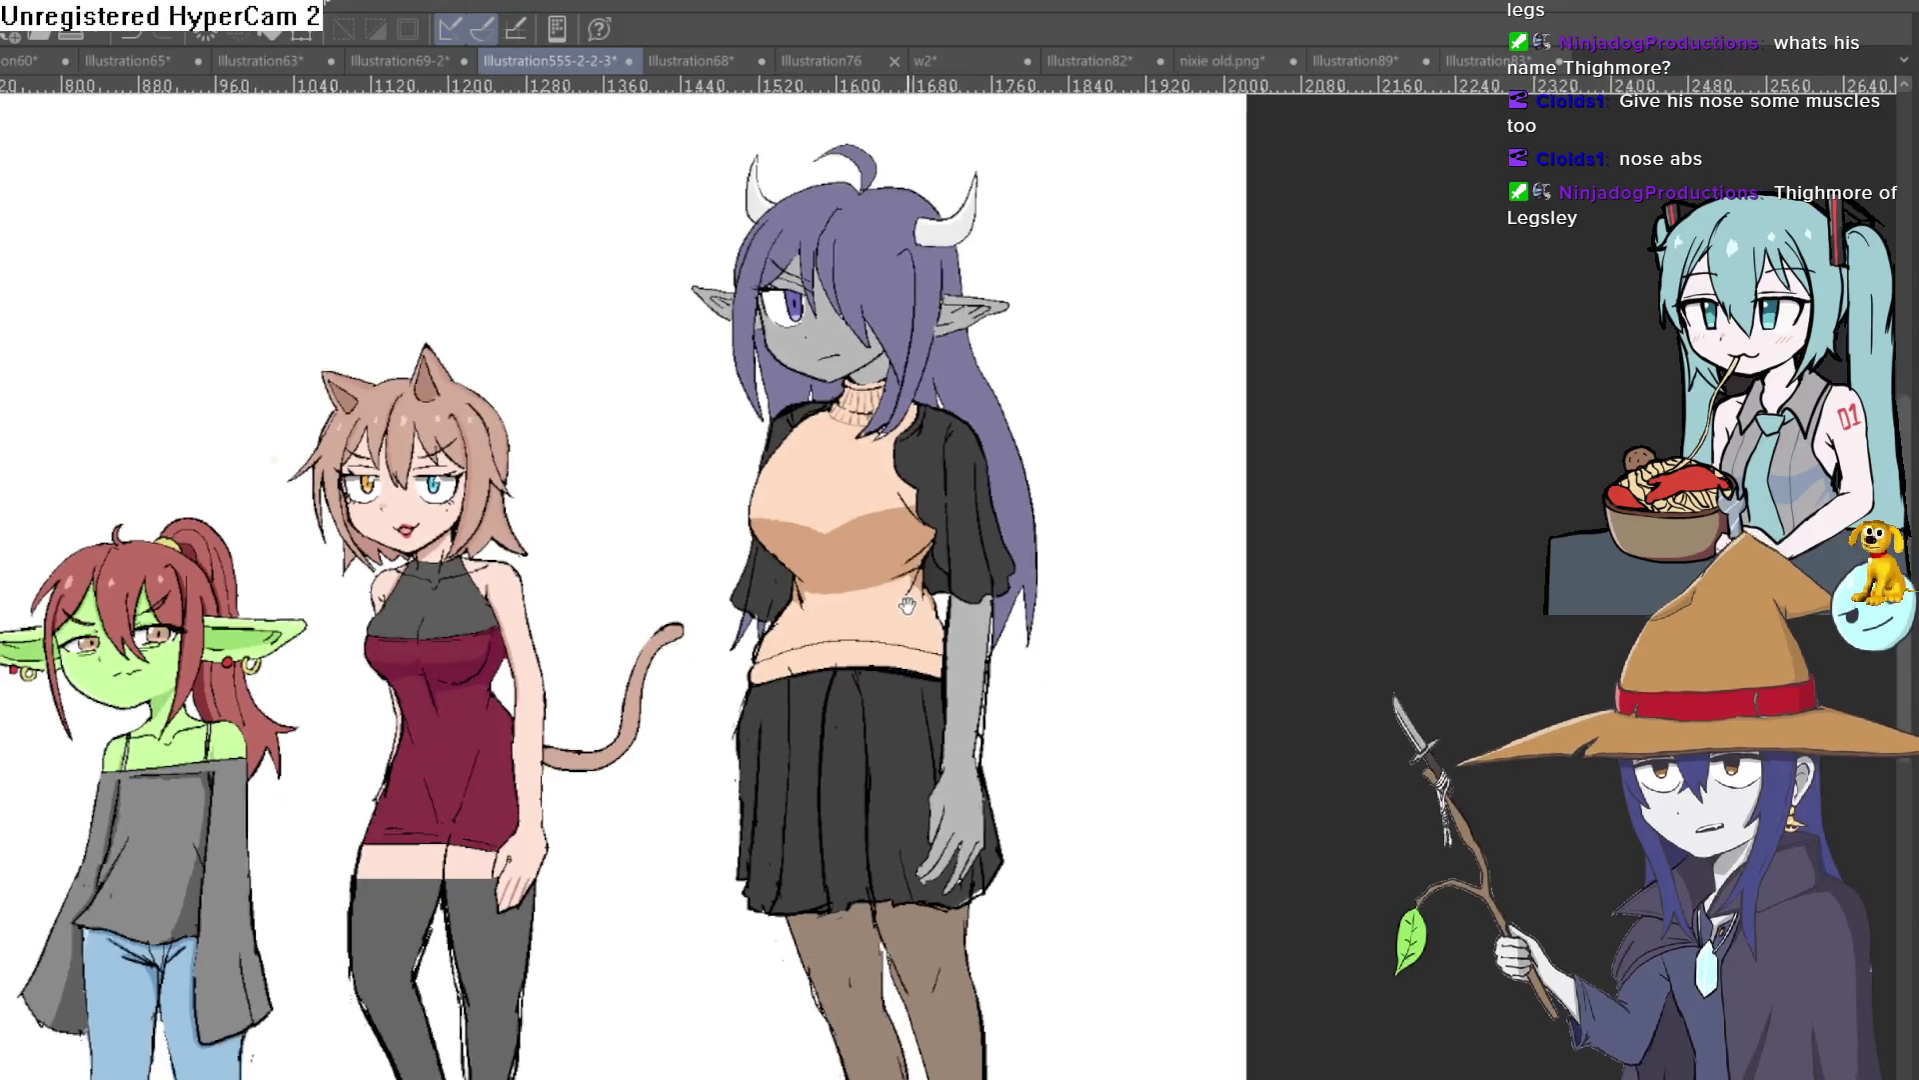
pyautogui.moveTo(918, 583); pyautogui.dragTo(926, 489)
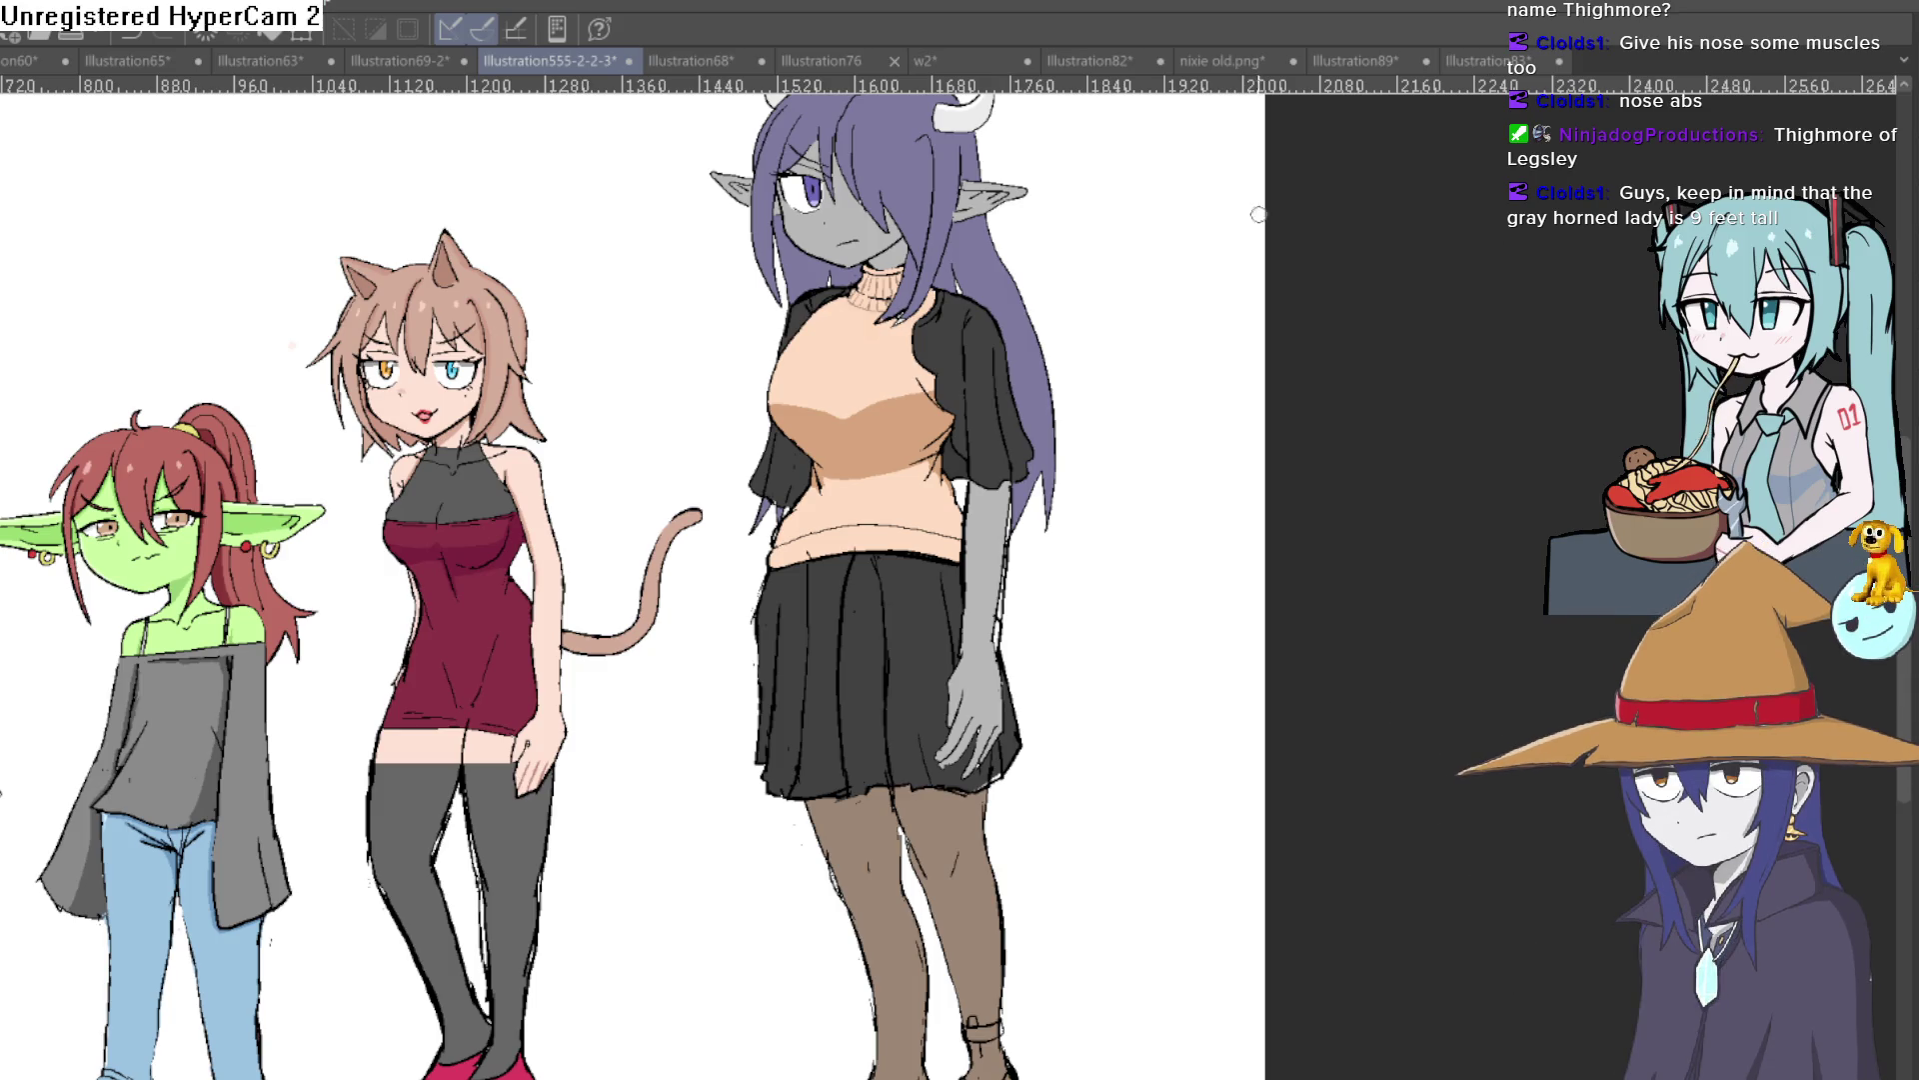
pyautogui.scroll(1, 954, 219)
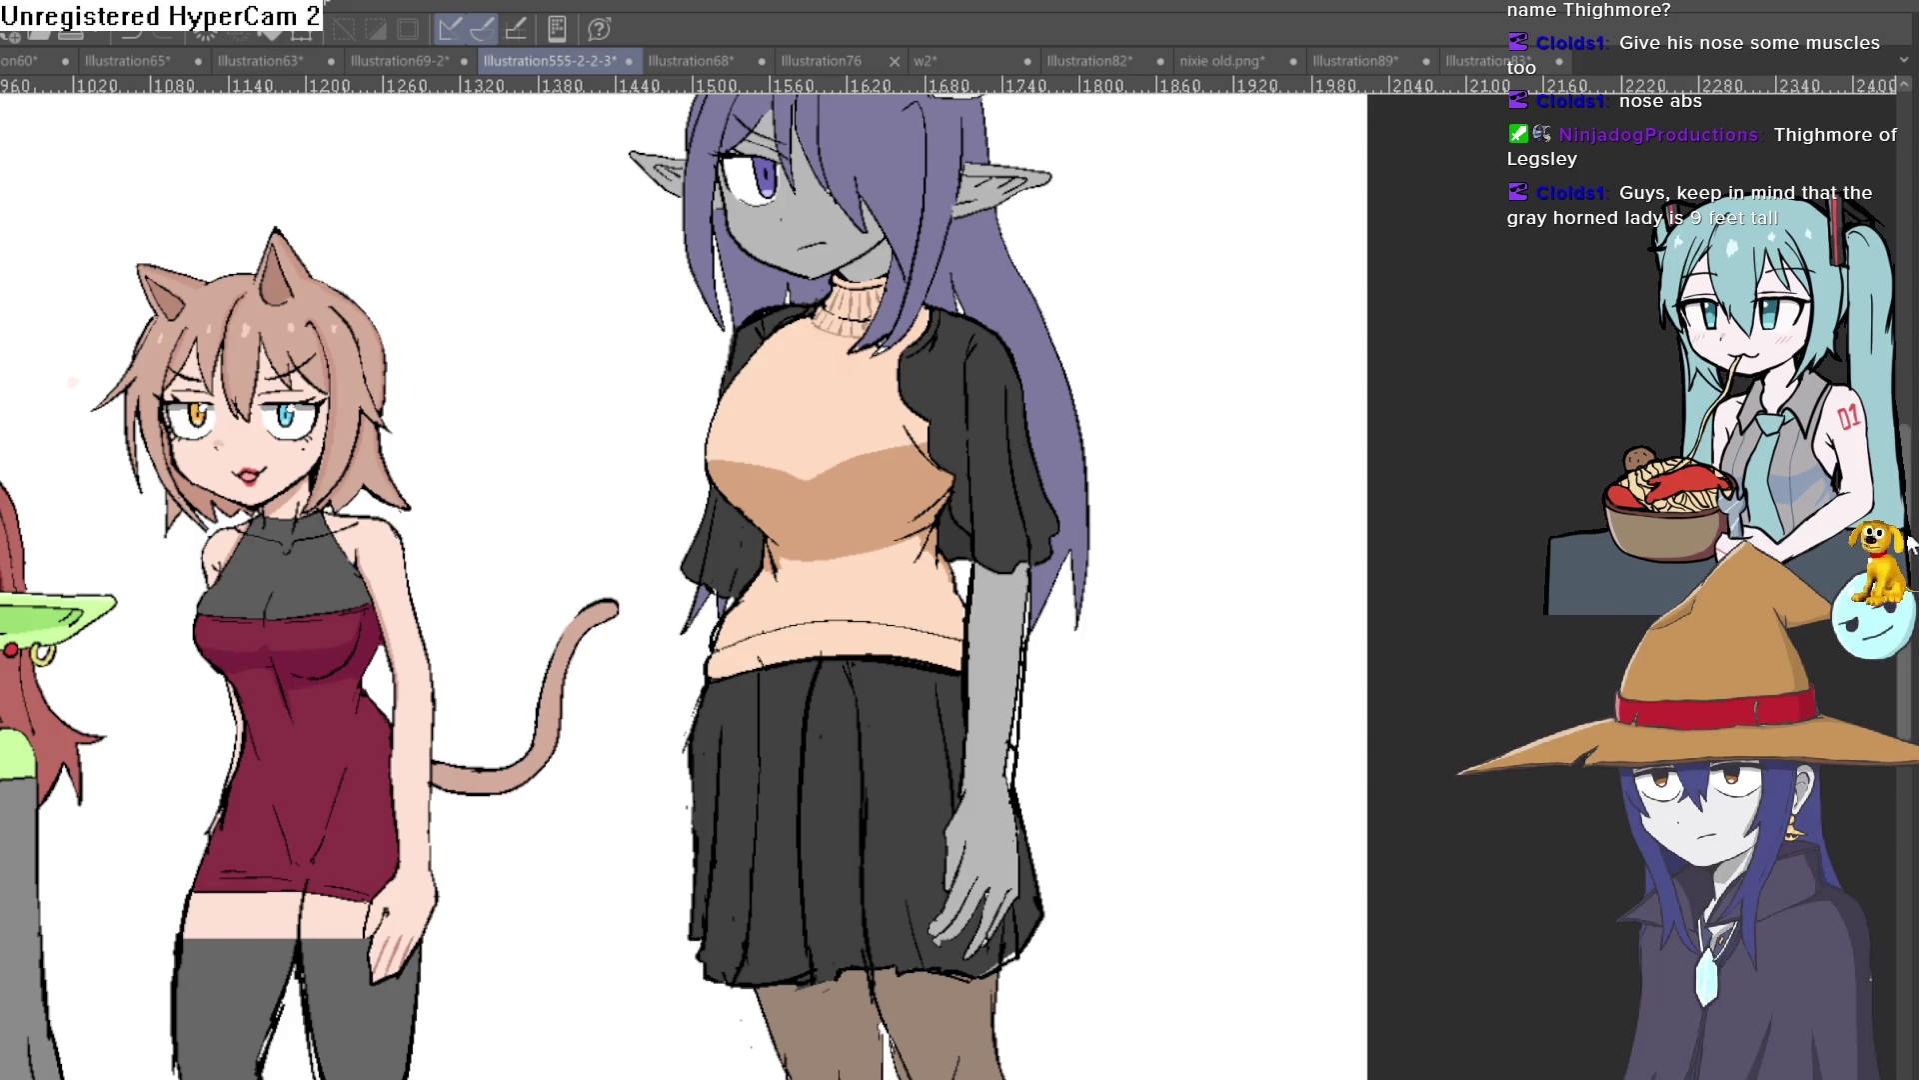
pyautogui.scroll(3, 684, 586)
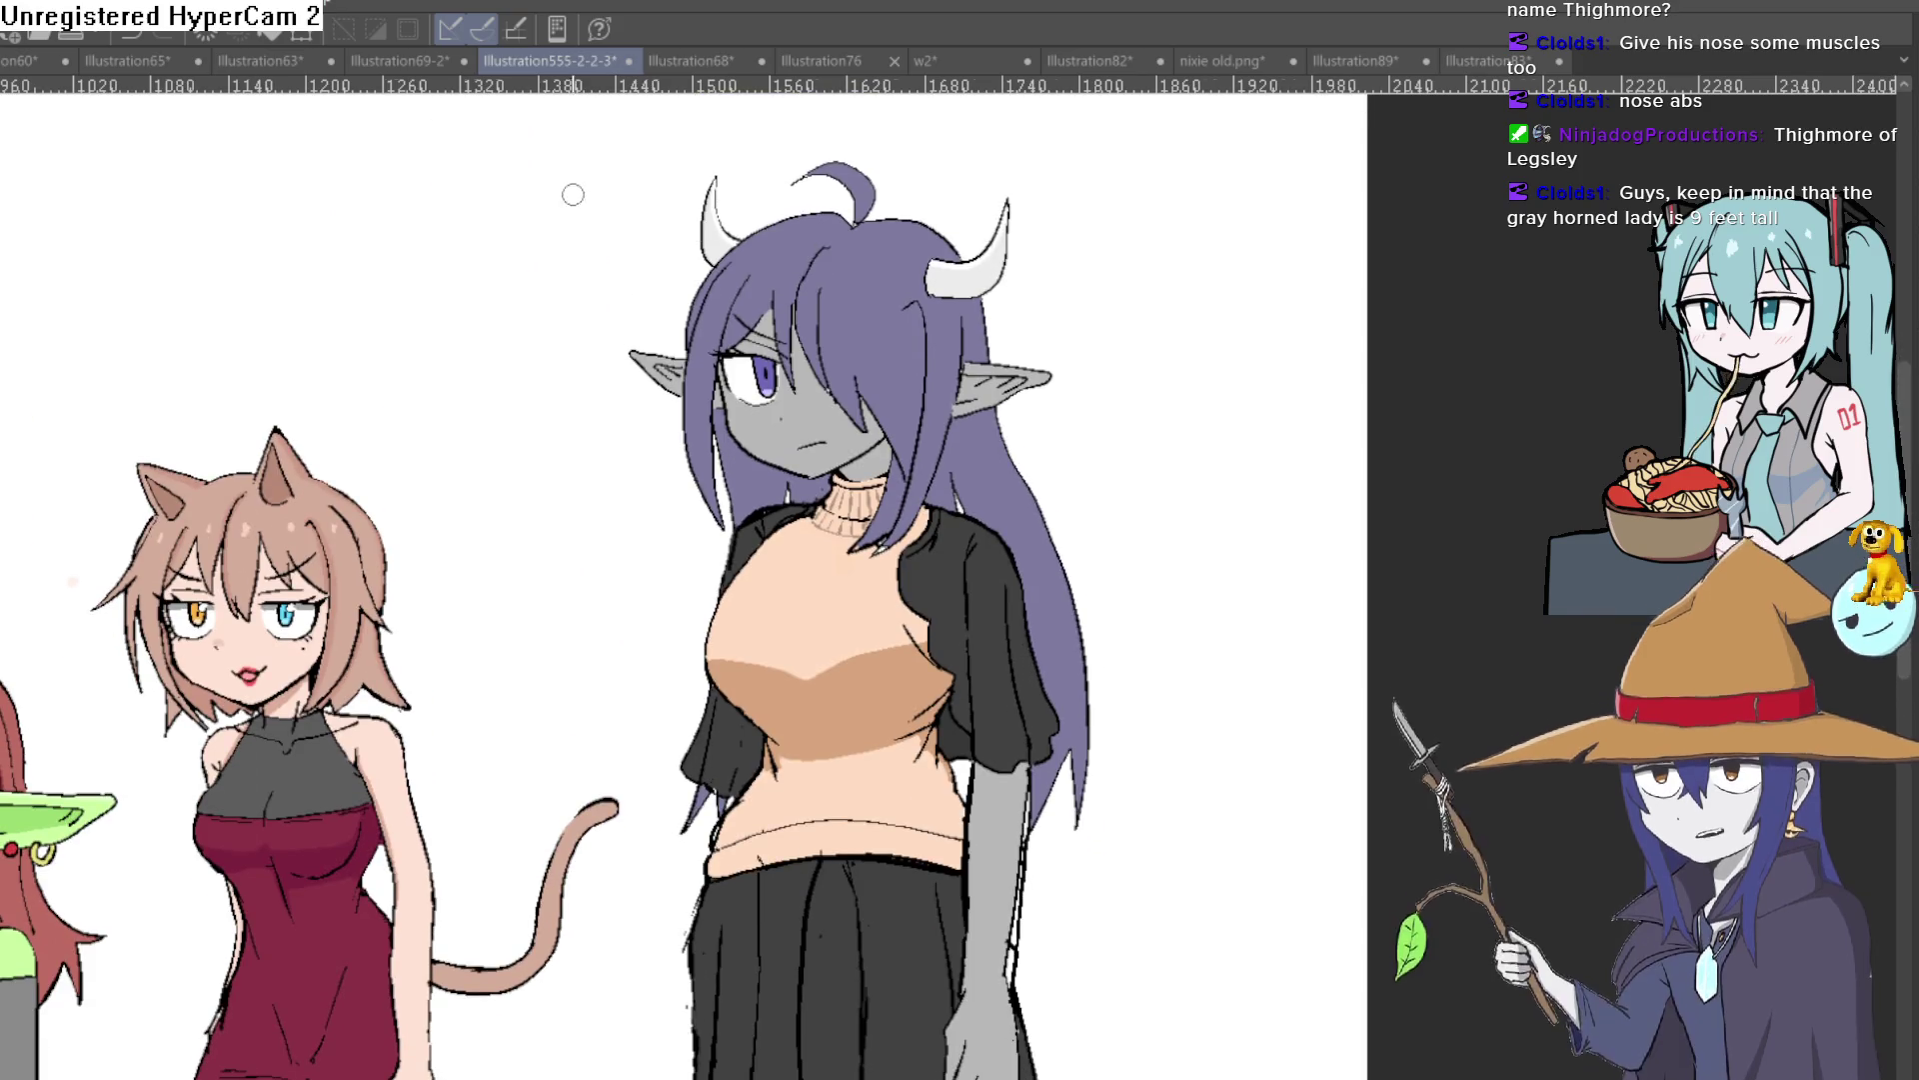
pyautogui.scroll(1, 583, 197)
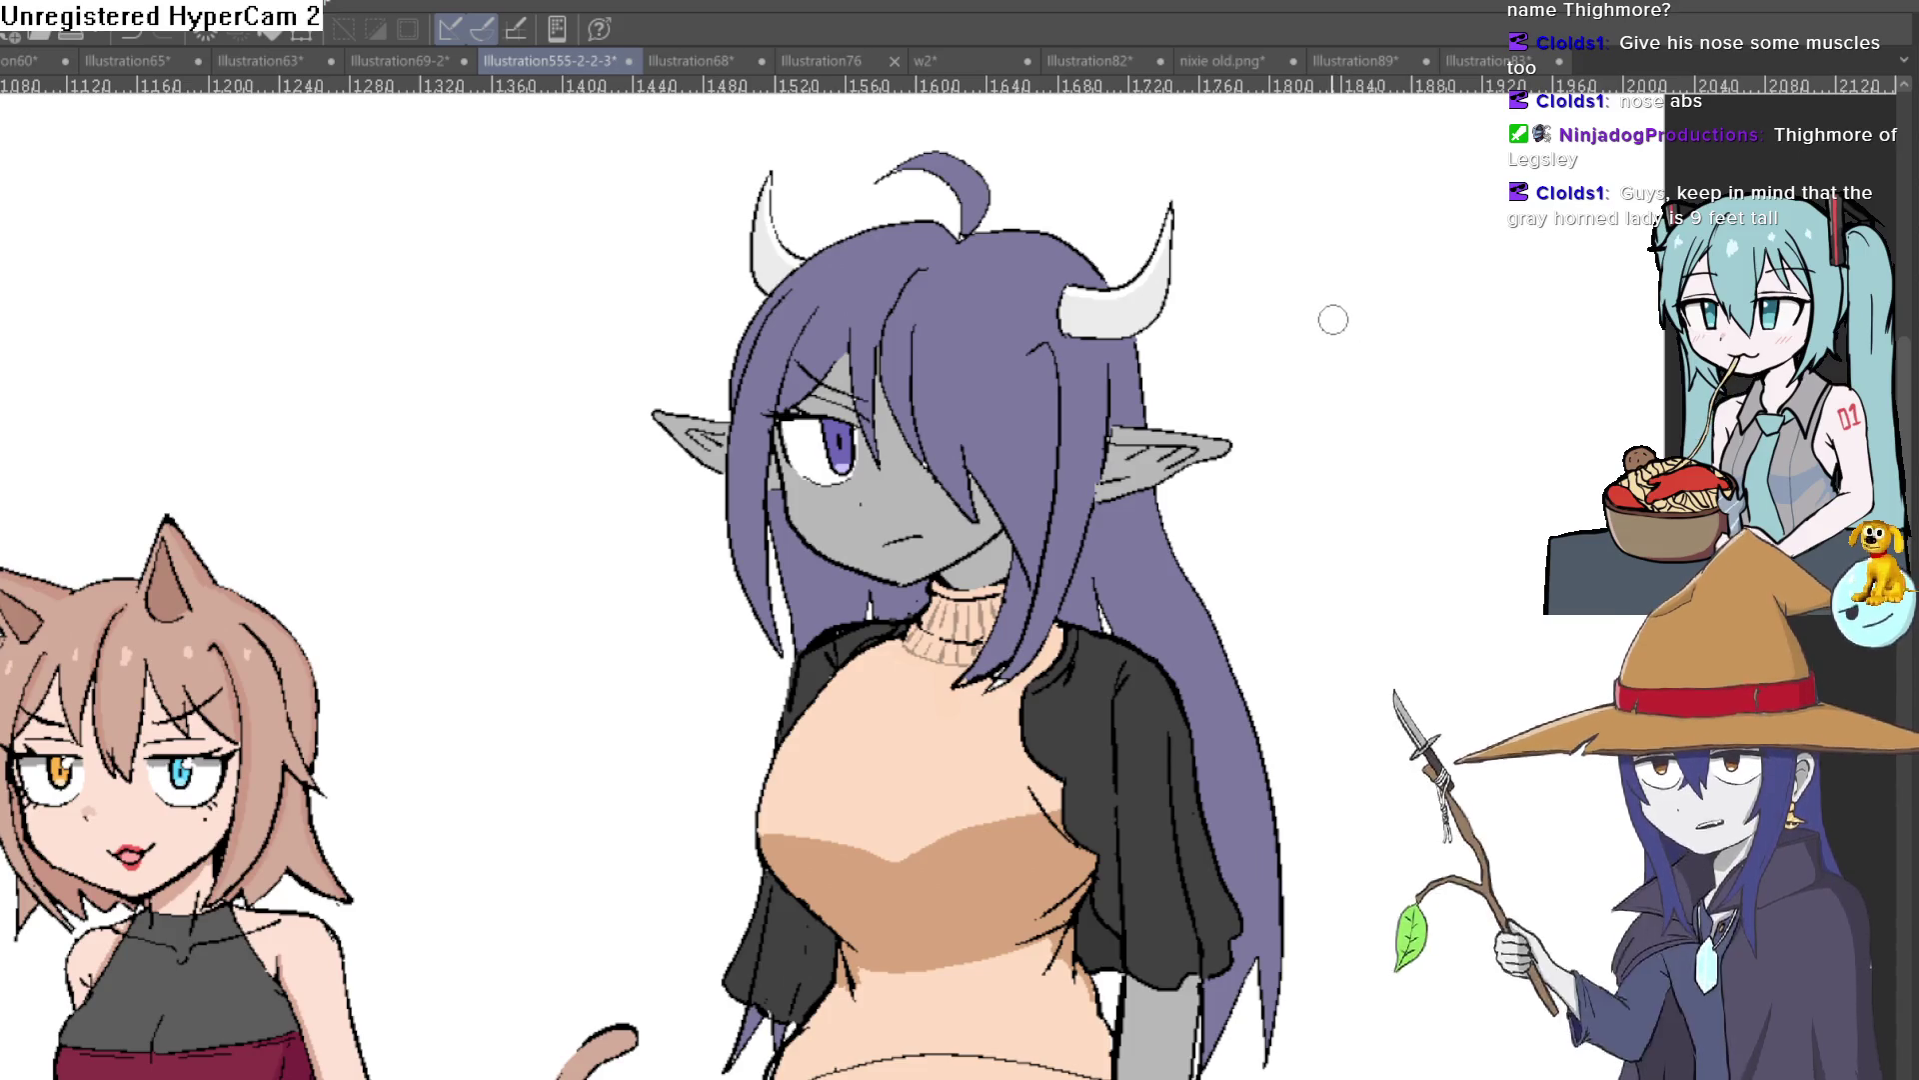
pyautogui.click(434, 60)
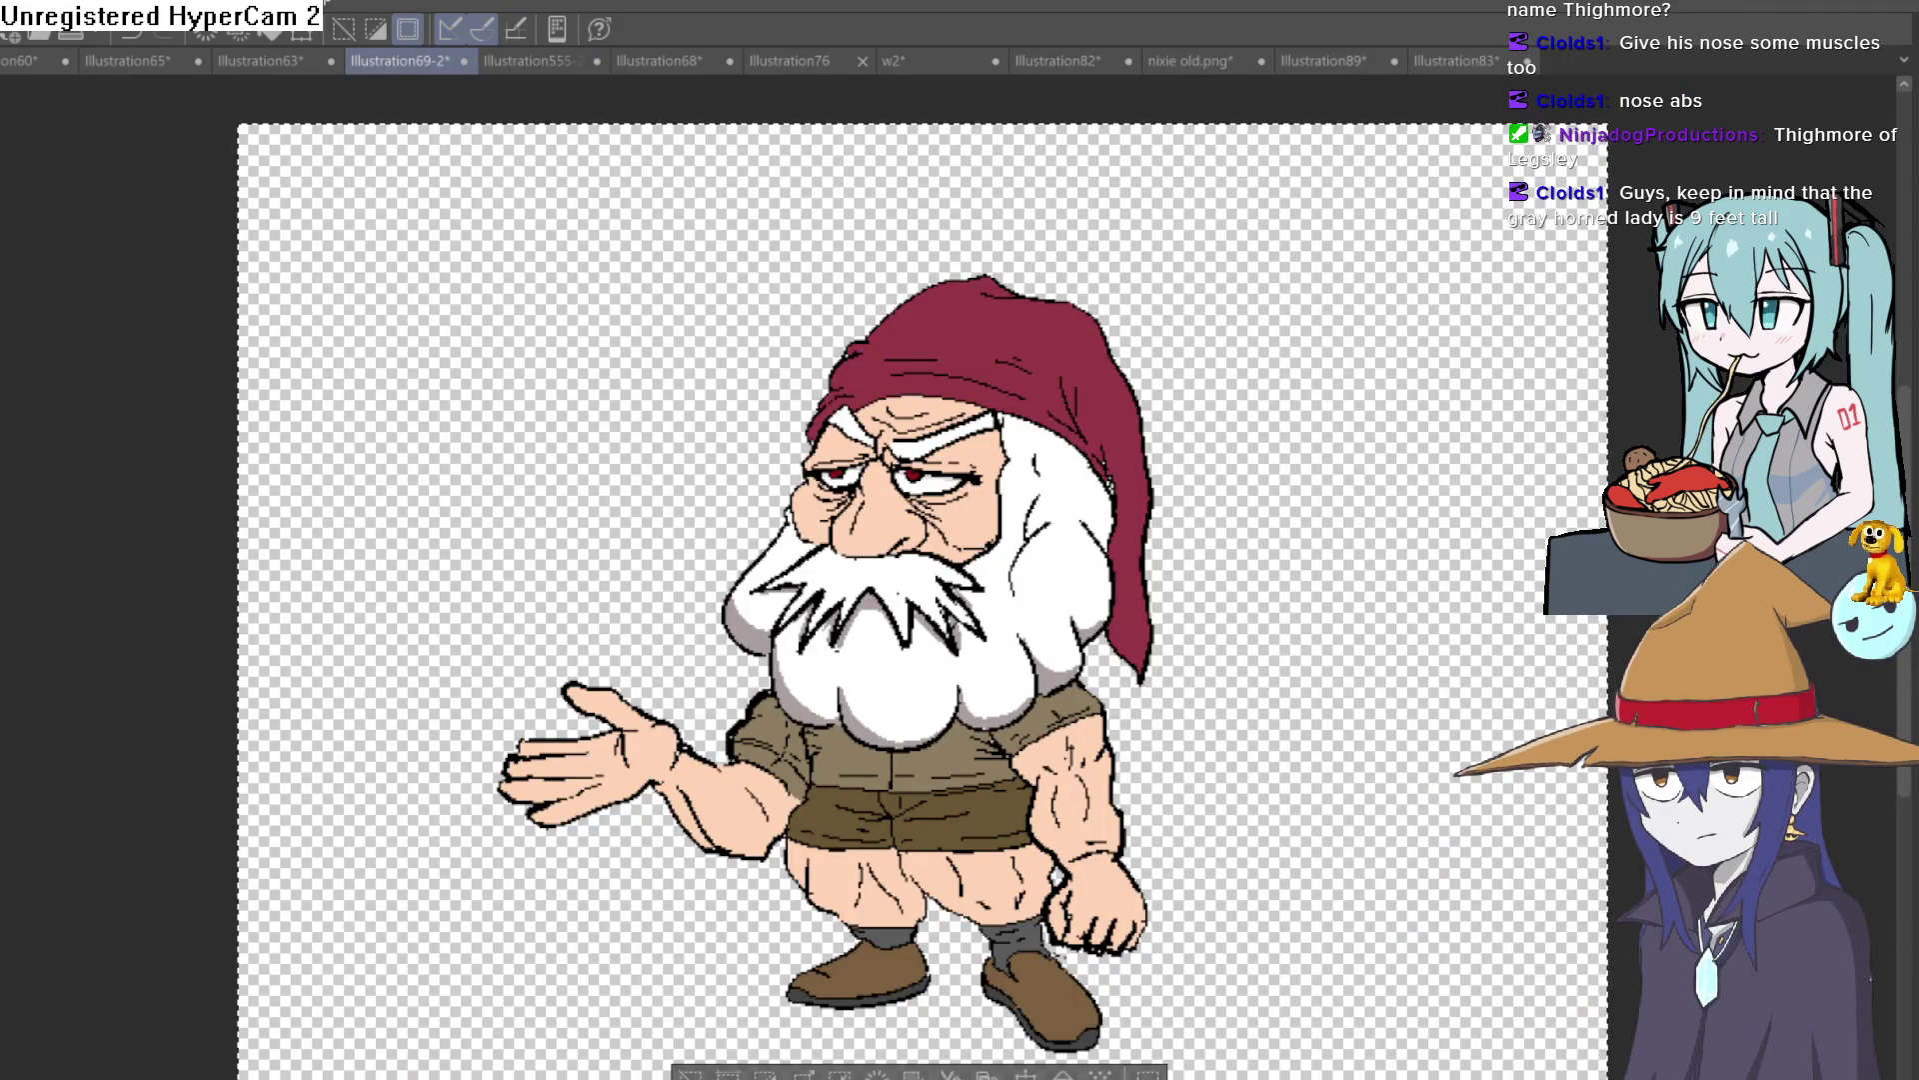
# Step: Draw short horizontal strokes, an arch and a vertical line across the gnome's middle and lower nose
pyautogui.scroll(5, 891, 510)
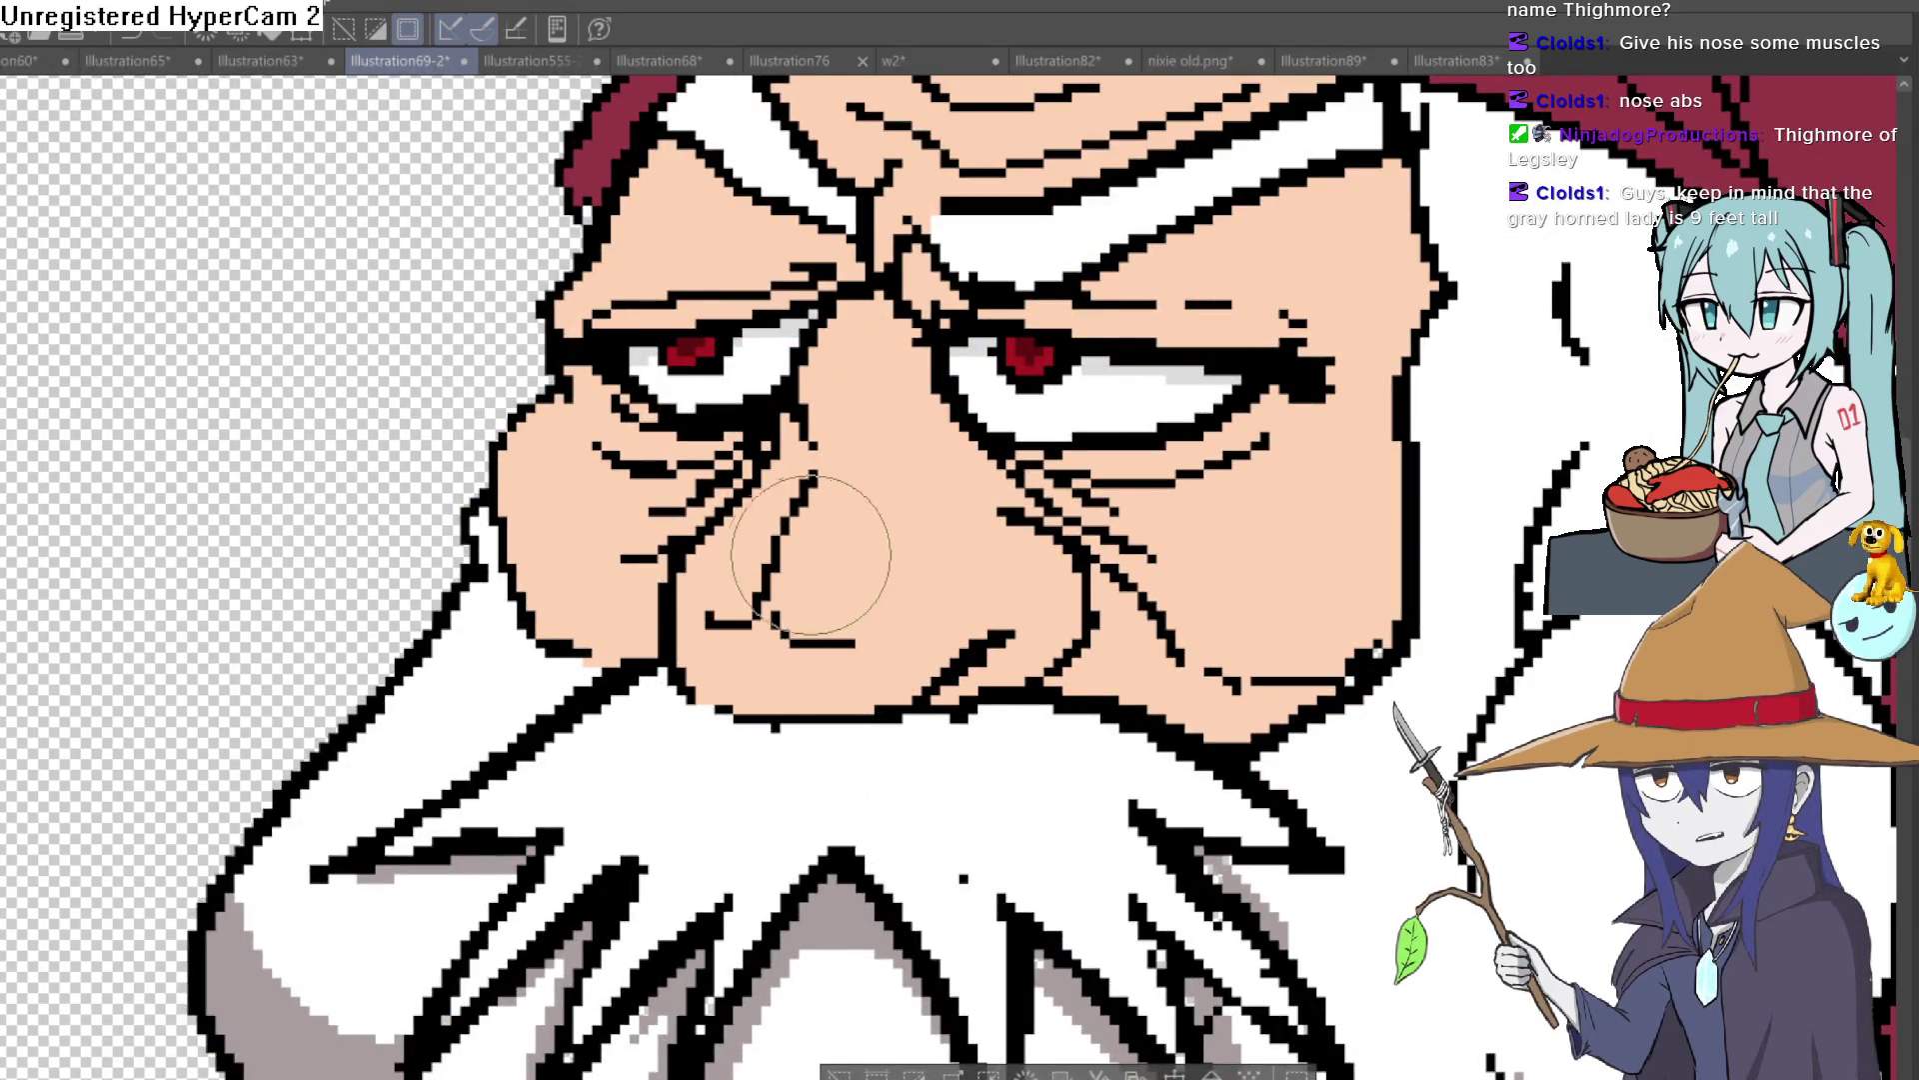
pyautogui.moveTo(805, 557); pyautogui.dragTo(869, 558)
pyautogui.moveTo(705, 620); pyautogui.dragTo(750, 621)
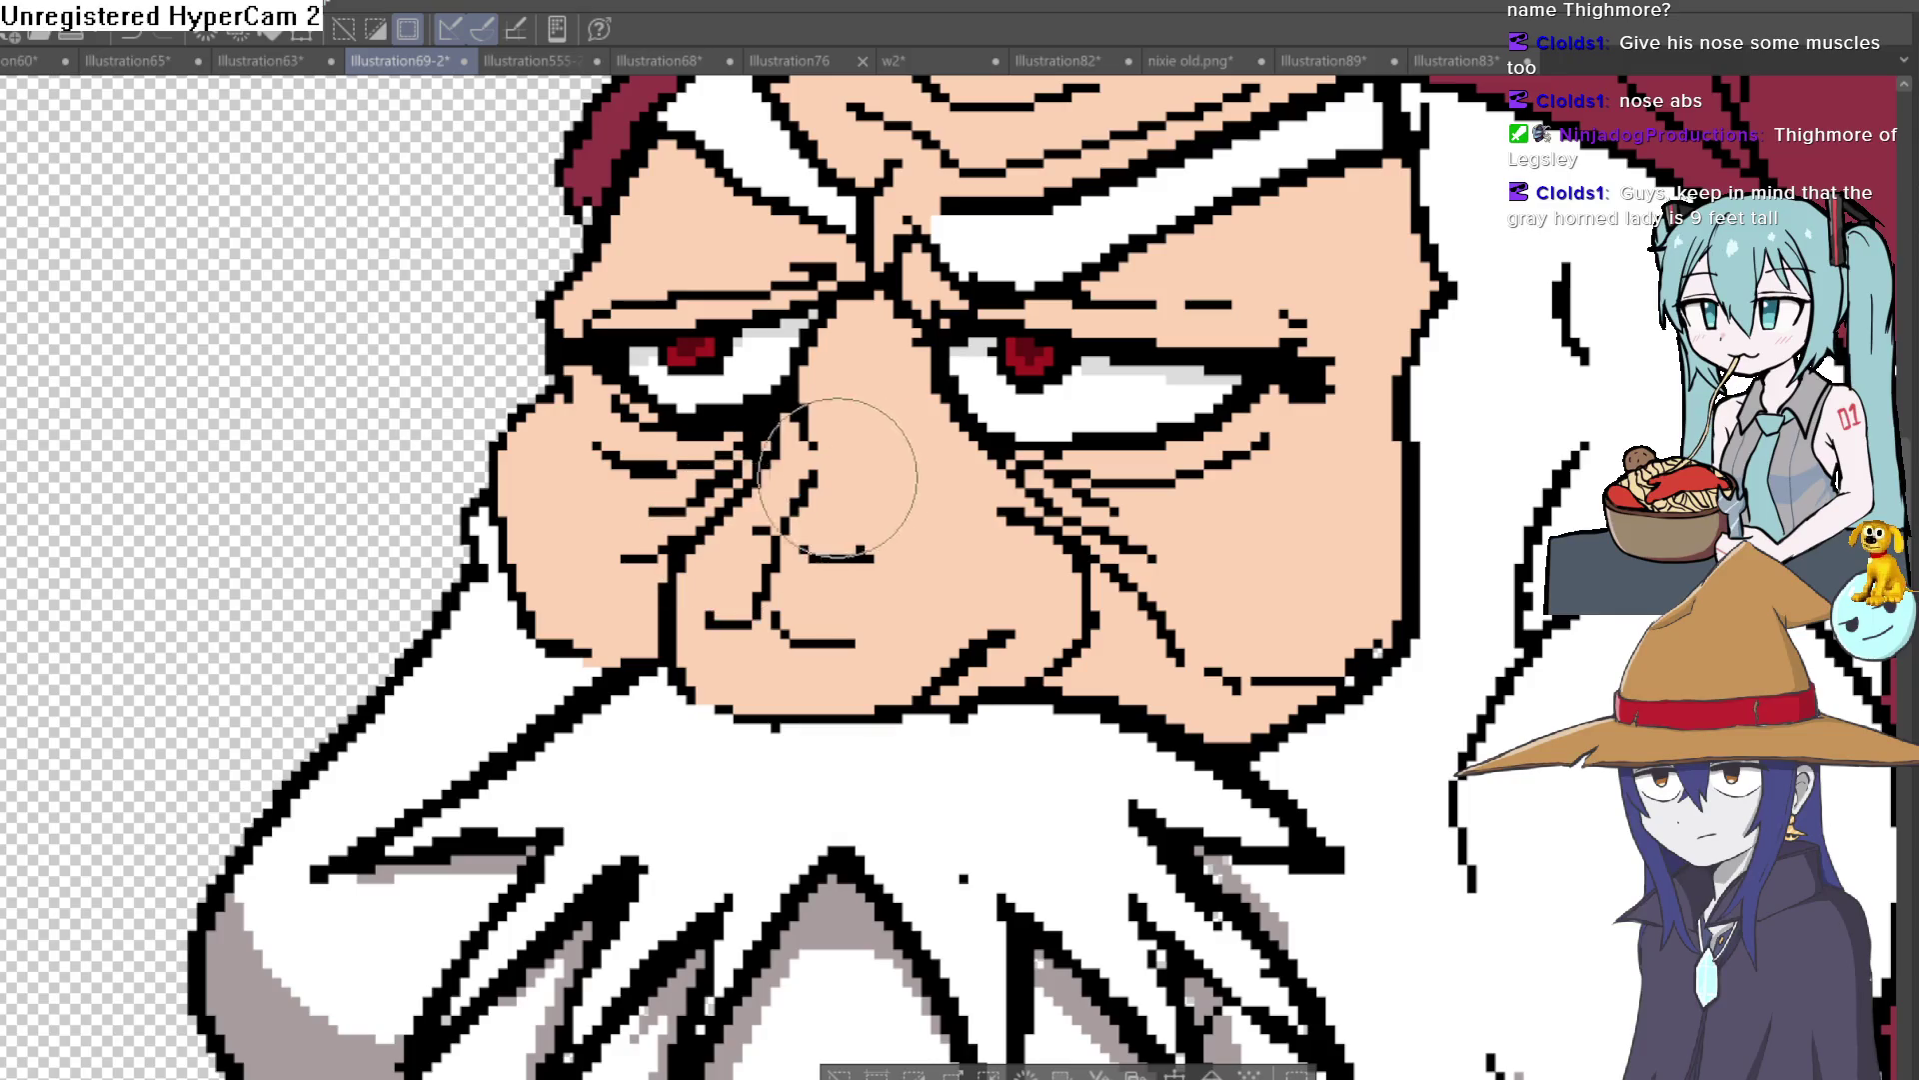
pyautogui.moveTo(808, 510); pyautogui.dragTo(895, 508)
pyautogui.moveTo(800, 548); pyautogui.dragTo(870, 552)
pyautogui.moveTo(835, 654); pyautogui.dragTo(811, 690)
pyautogui.moveTo(712, 638); pyautogui.dragTo(714, 694)
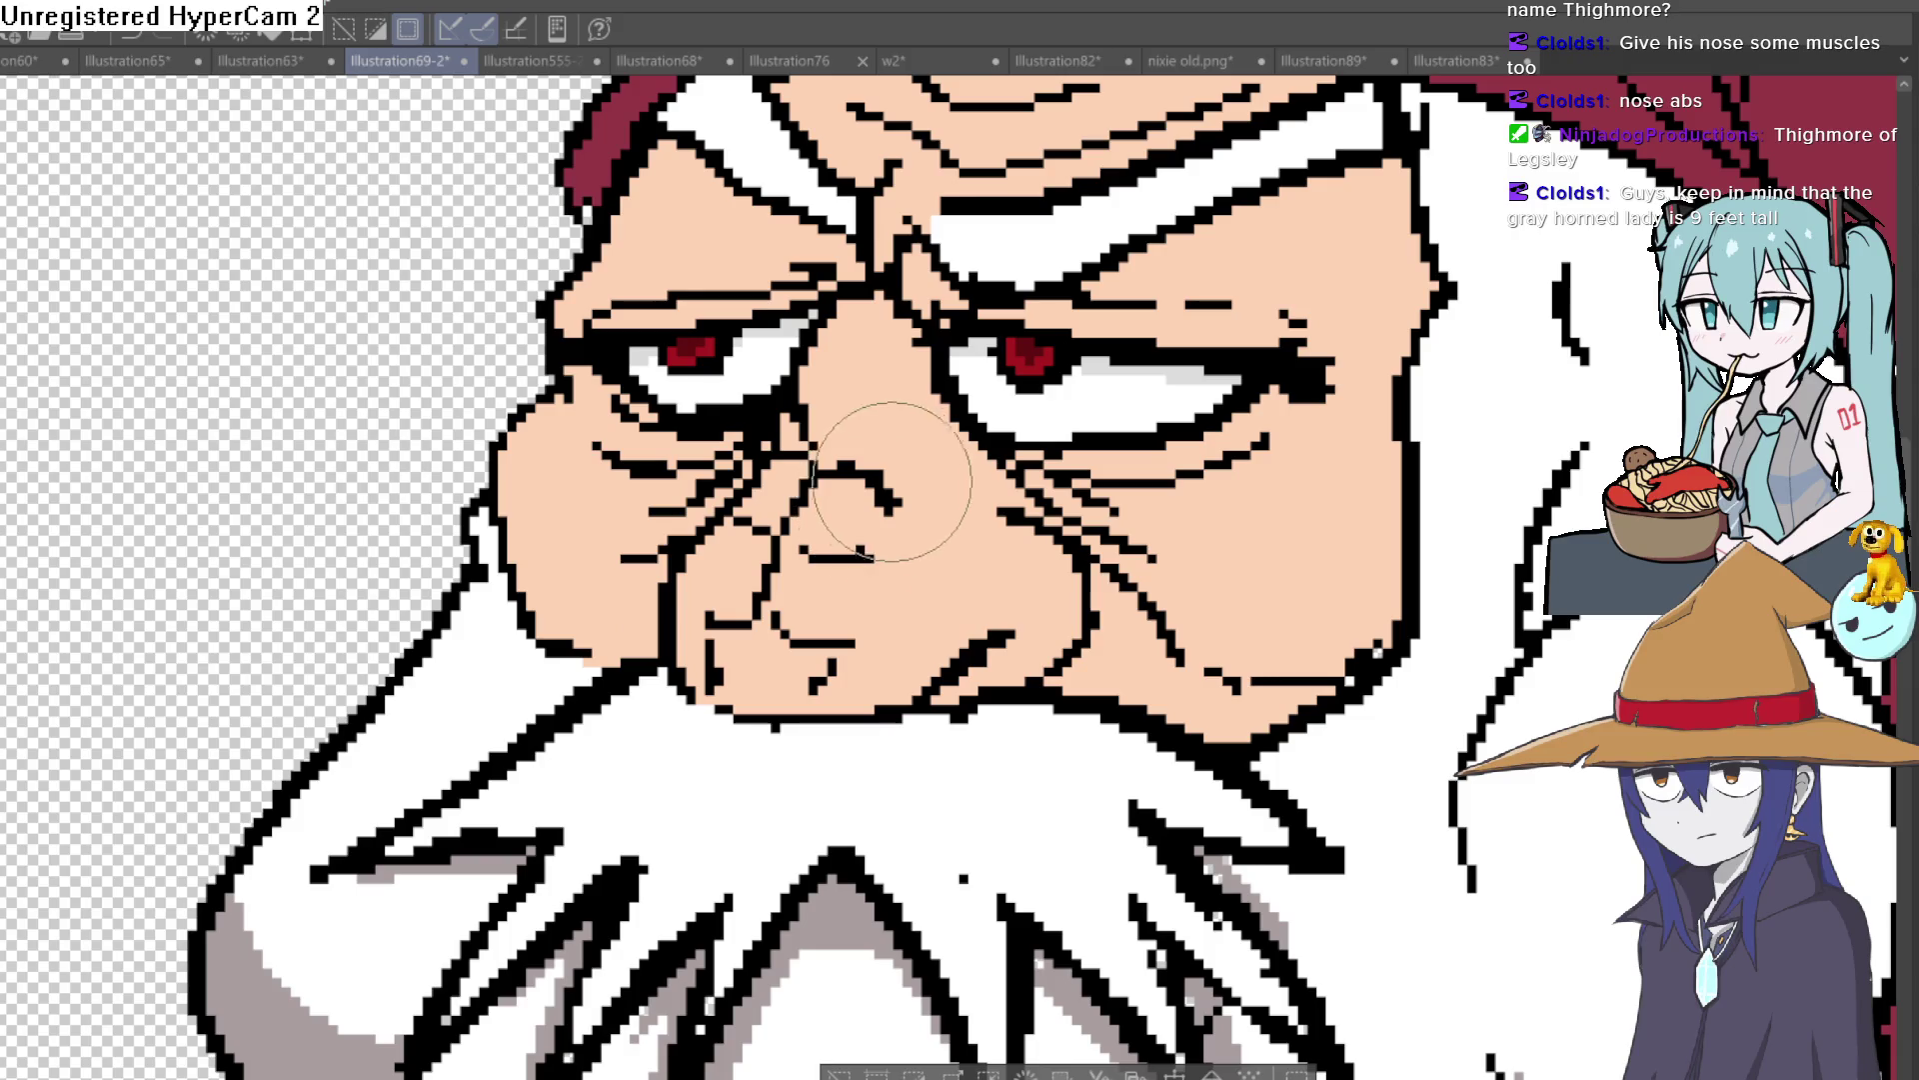
# Step: Add curved muscle lines, the right nostril curve and upper-nose marks, undoing the last diagonal marks
pyautogui.moveTo(776, 599); pyautogui.dragTo(839, 643)
pyautogui.moveTo(862, 556); pyautogui.dragTo(880, 630)
pyautogui.moveTo(885, 495); pyautogui.dragTo(892, 540)
pyautogui.moveTo(879, 418); pyautogui.dragTo(850, 470)
pyautogui.hotkey('ctrl', 'z')
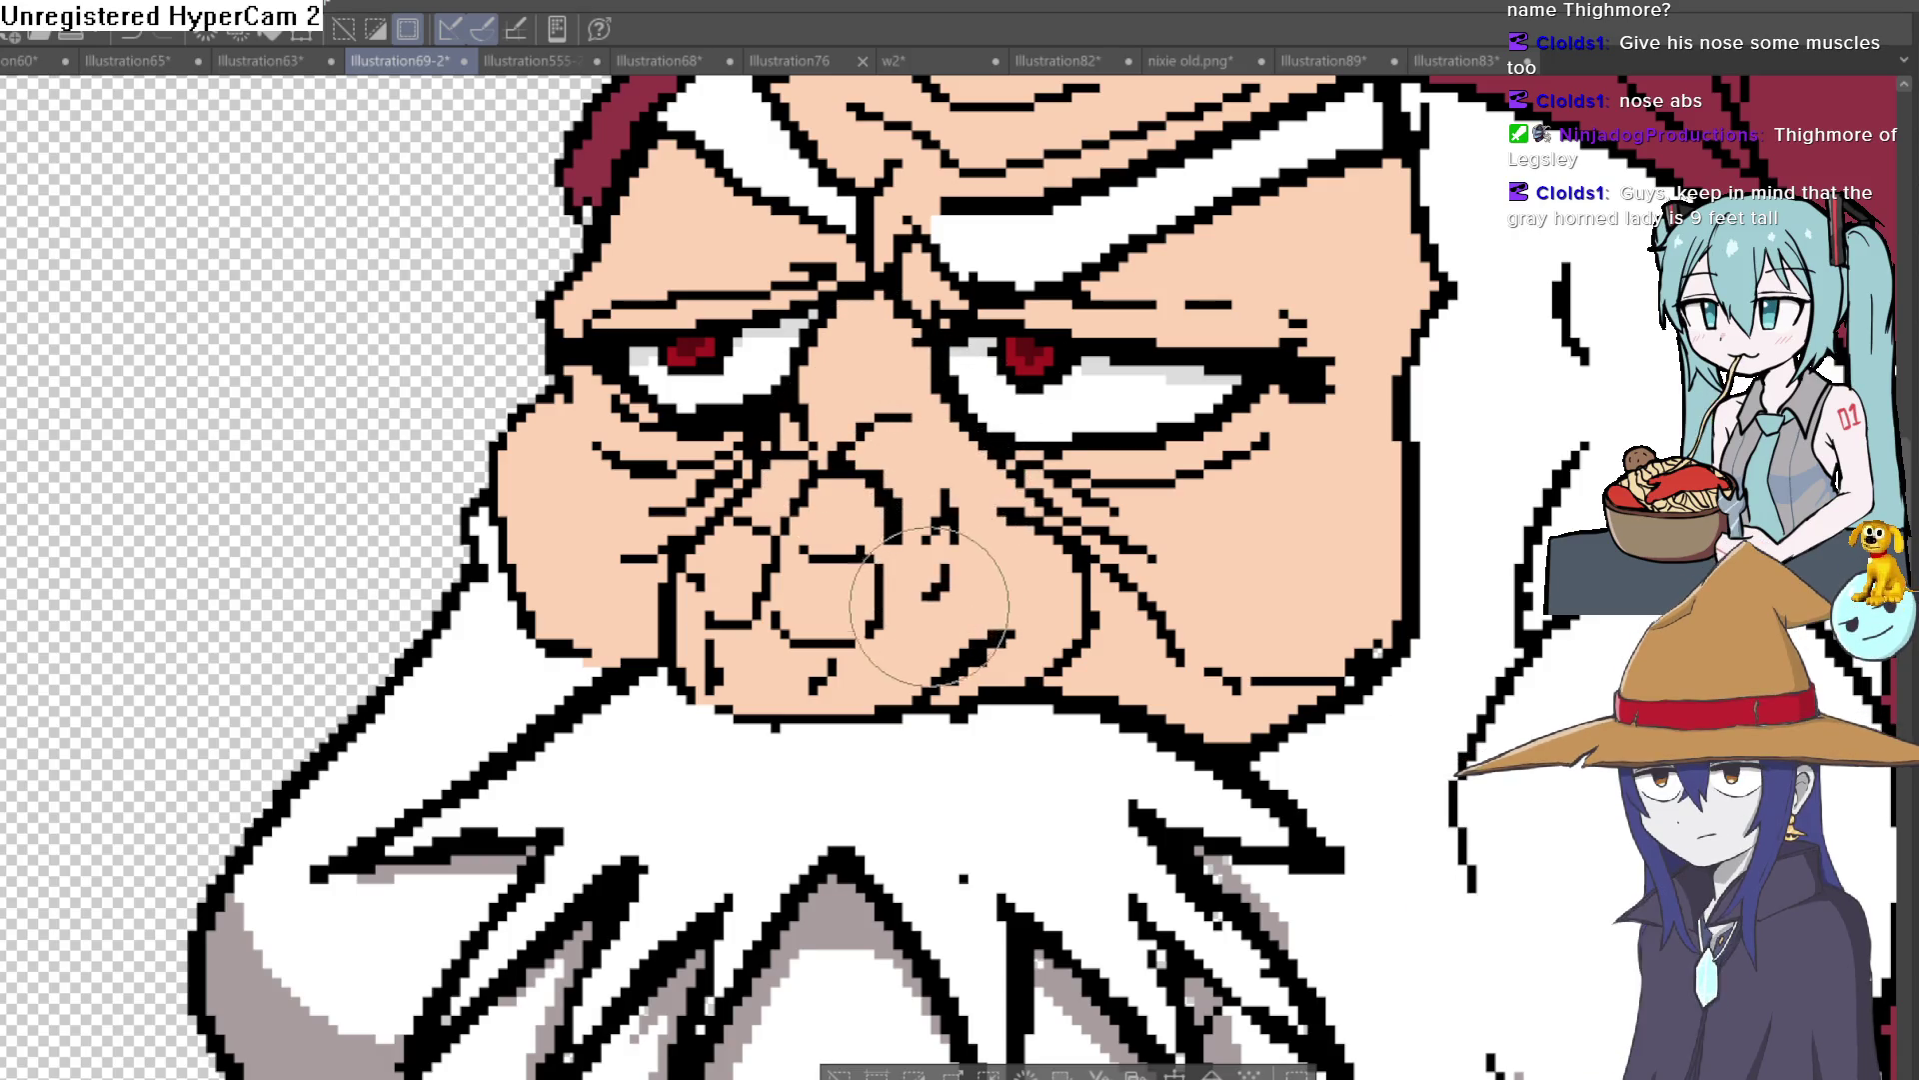
pyautogui.scroll(-2, 905, 610)
pyautogui.scroll(-4, 908, 590)
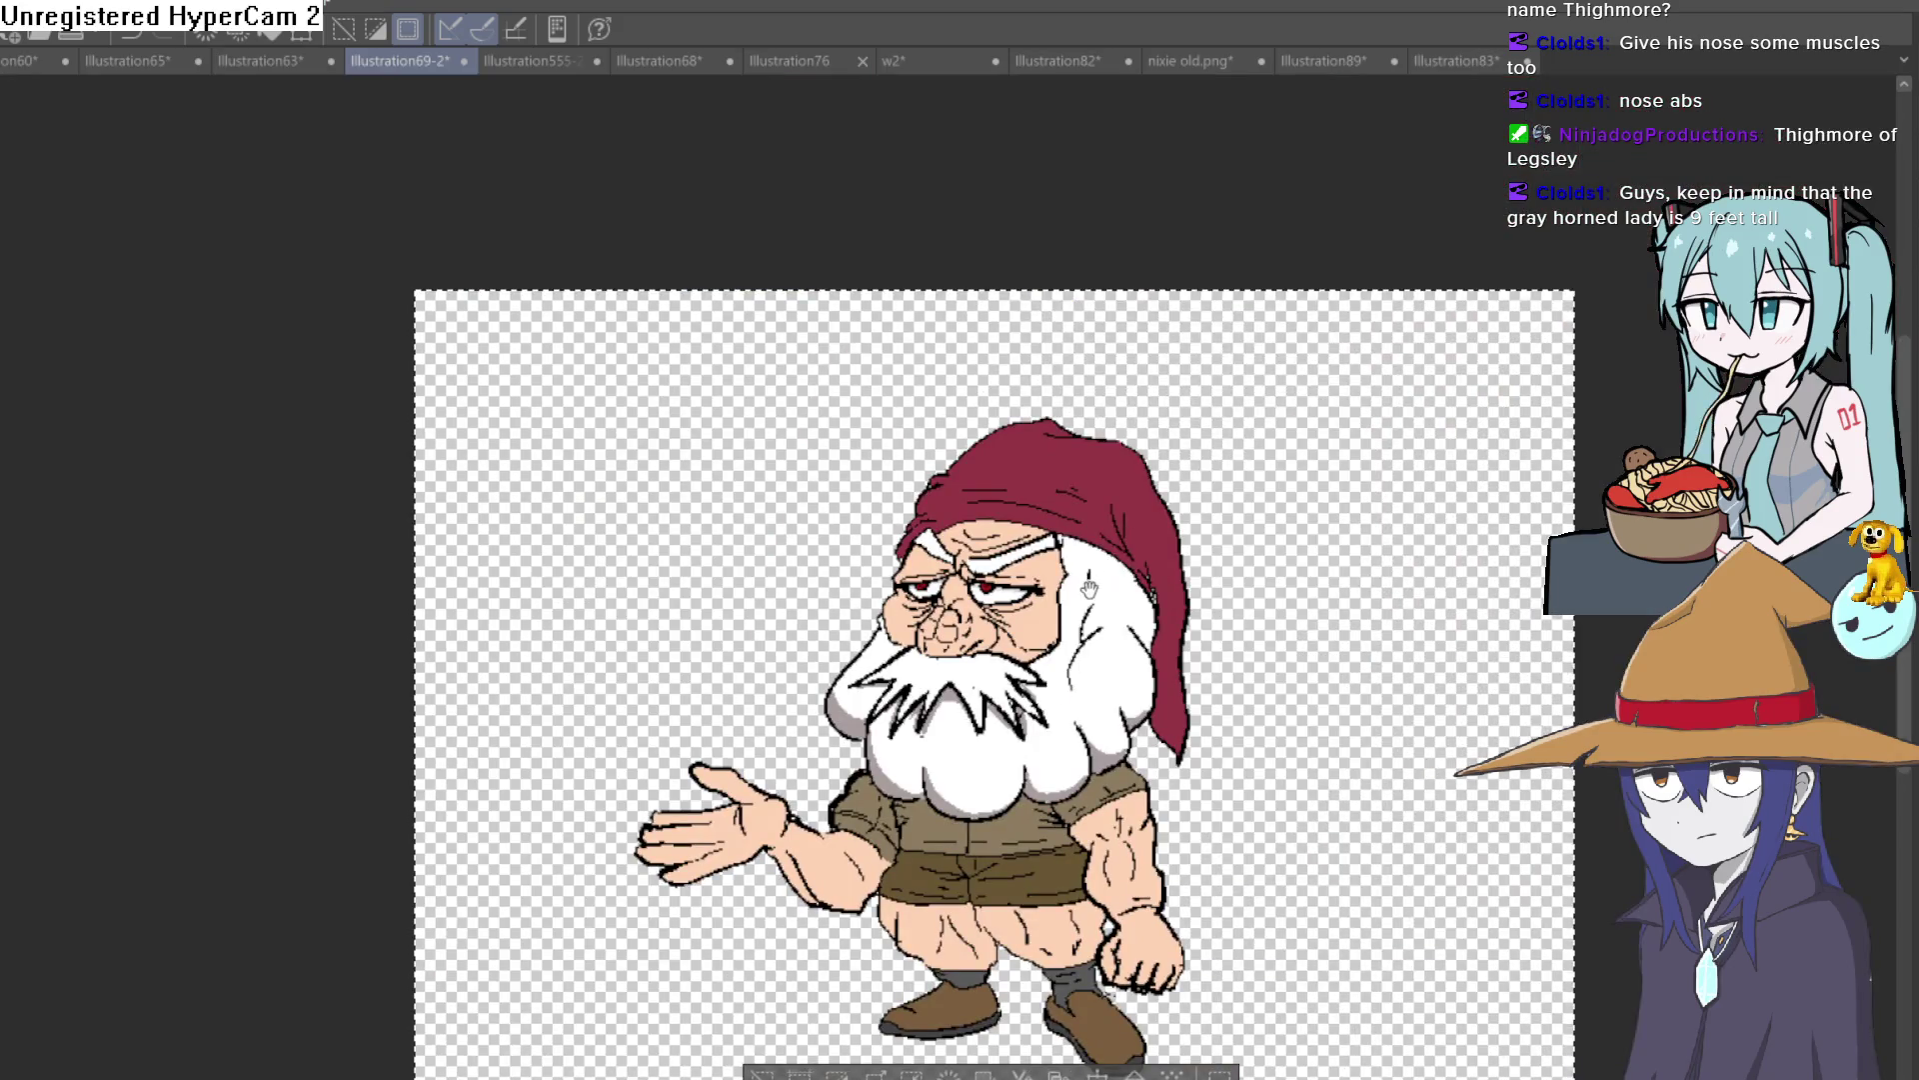
# Step: Zoom in on the gnome's face and undo the sketched nose lines
pyautogui.scroll(1, 1079, 589)
pyautogui.scroll(2, 1050, 588)
pyautogui.scroll(-1, 1021, 588)
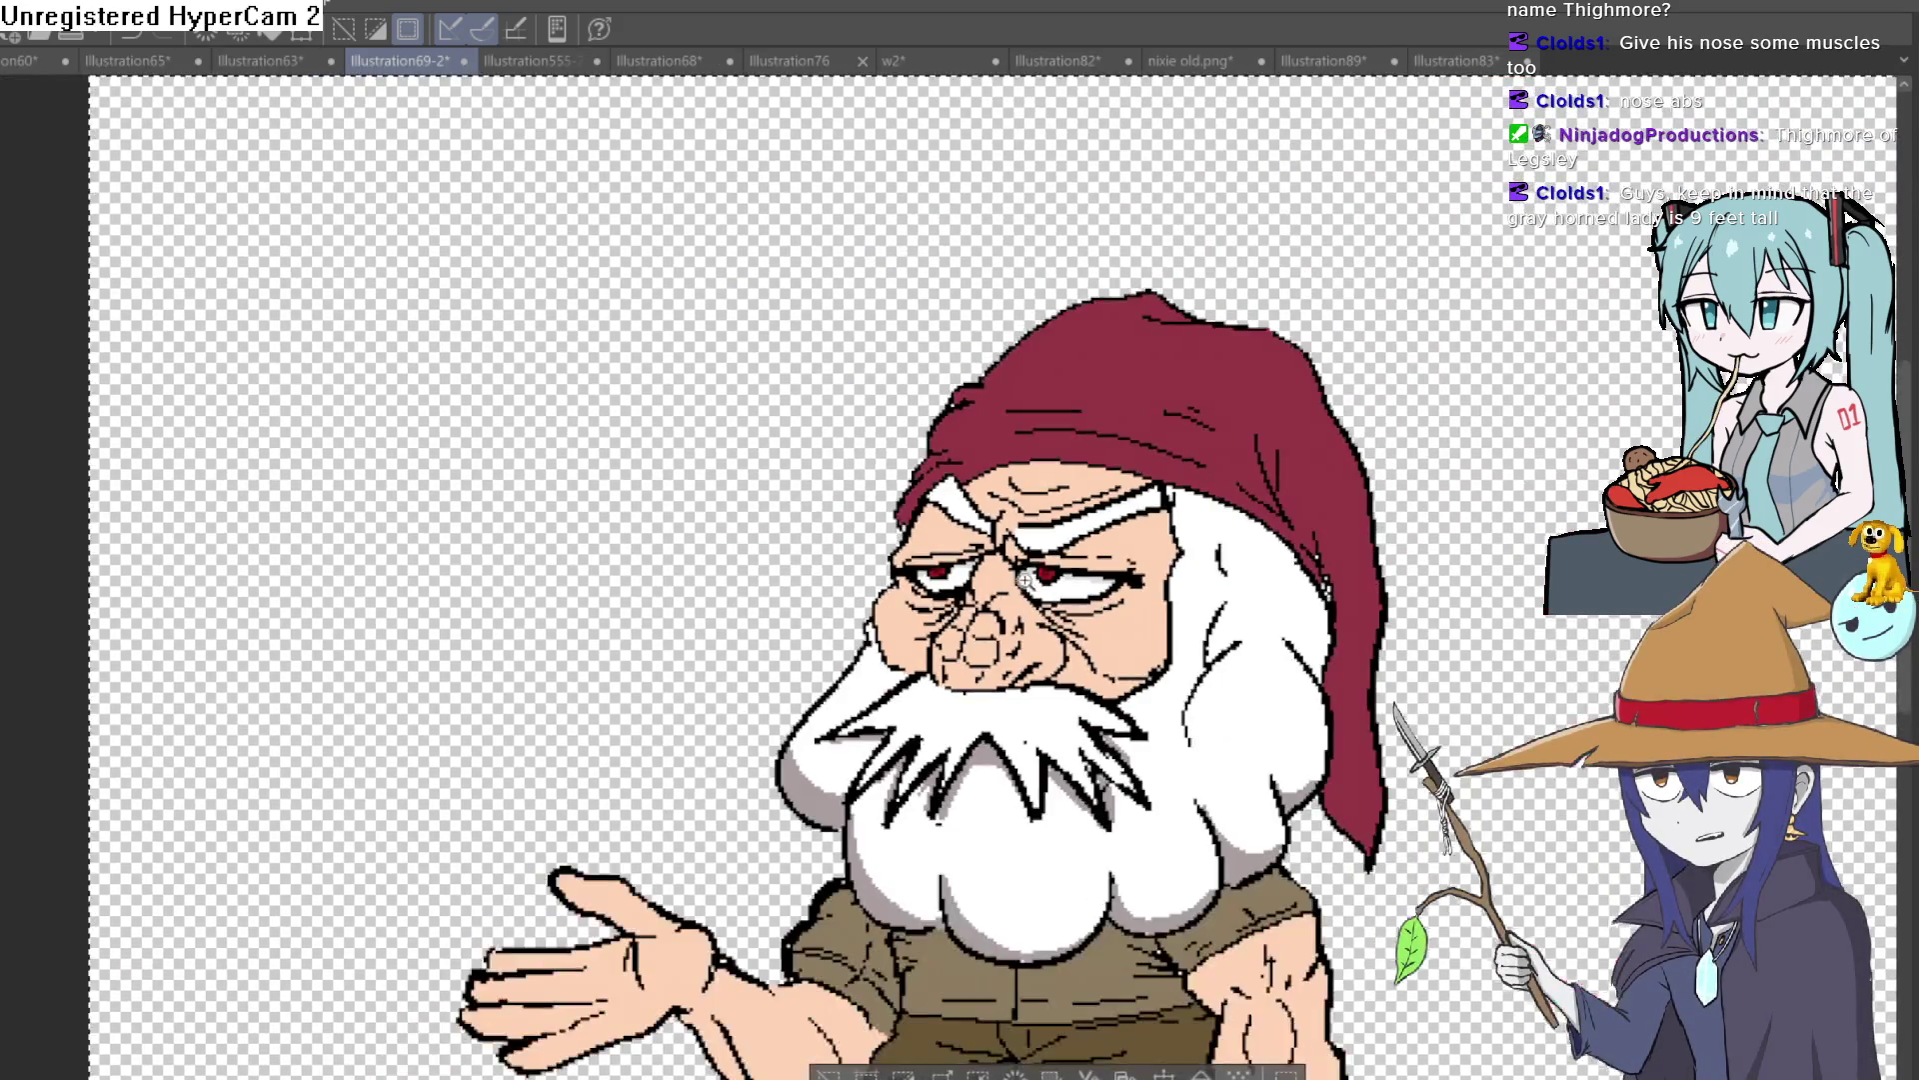
pyautogui.scroll(3, 1020, 587)
pyautogui.scroll(-1, 1070, 540)
pyautogui.scroll(-2, 1118, 492)
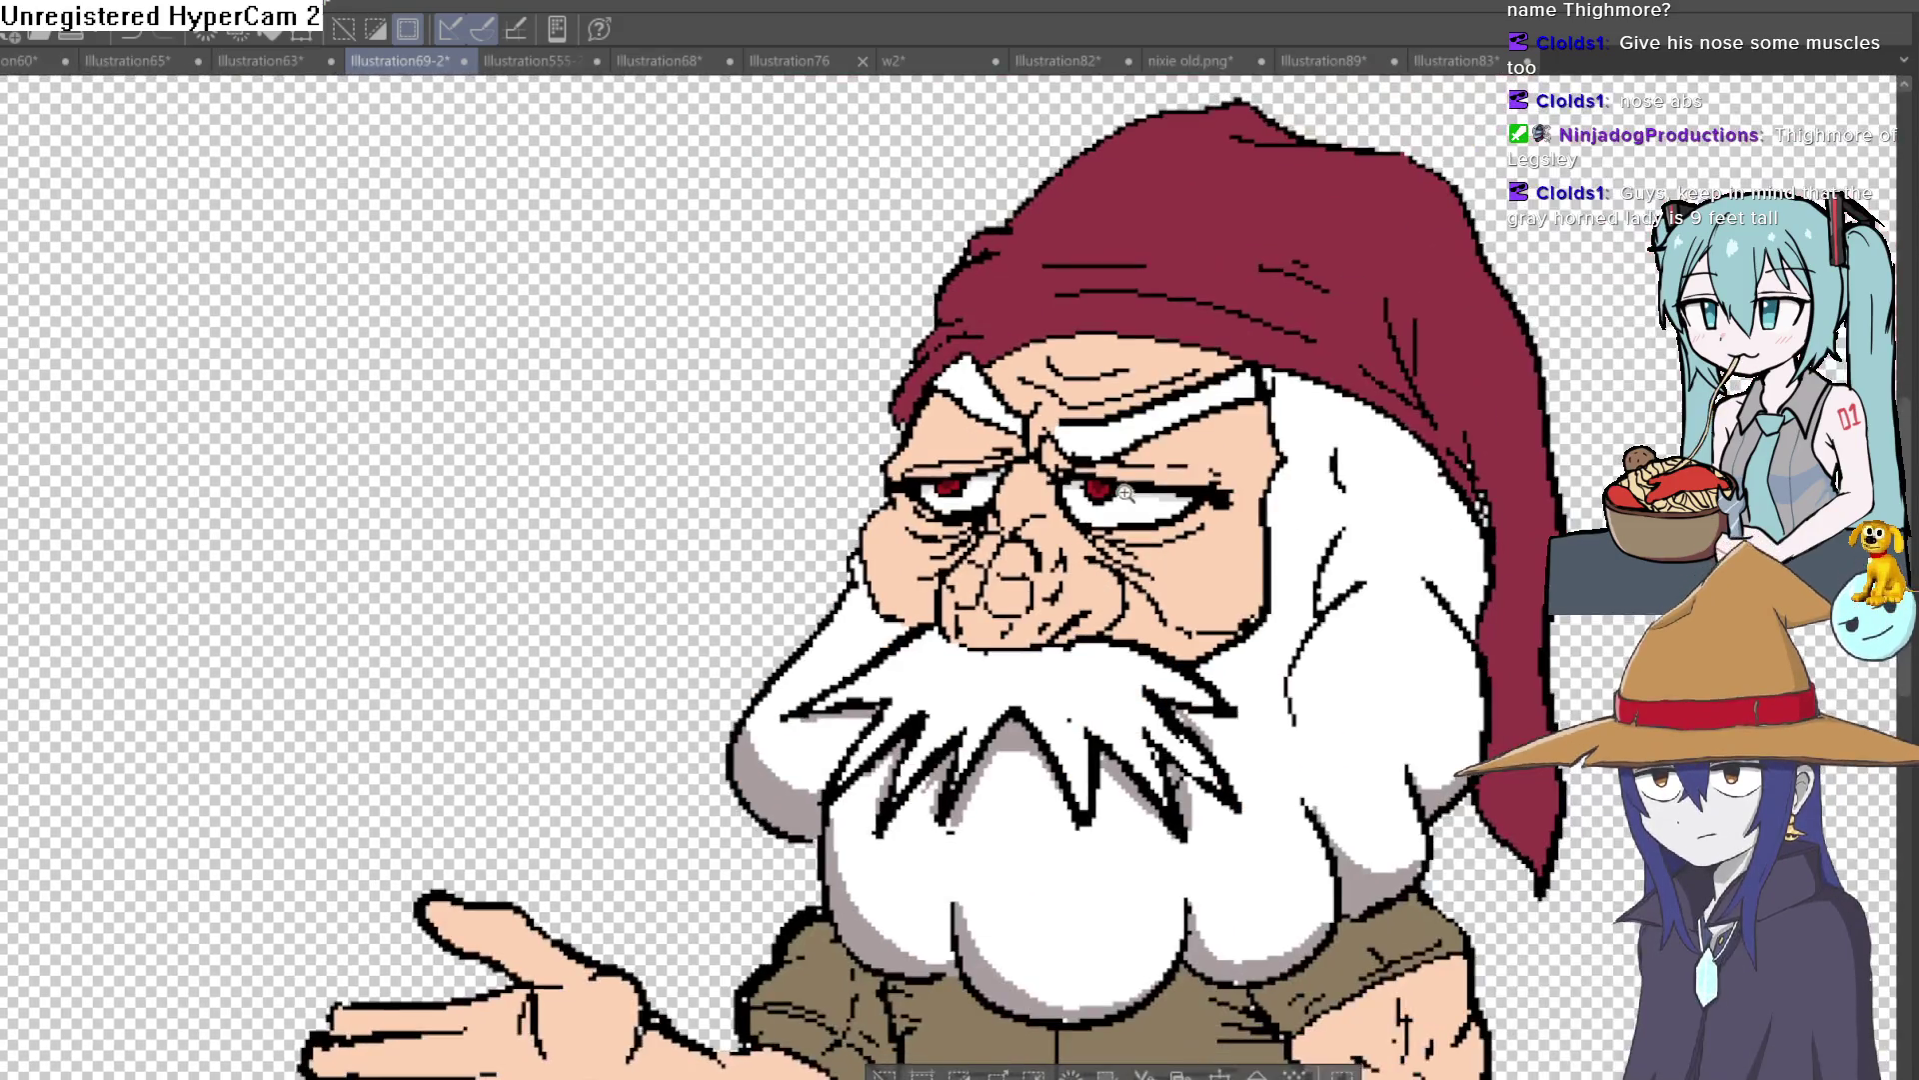
pyautogui.scroll(-1, 1115, 485)
pyautogui.scroll(-2, 1112, 465)
pyautogui.scroll(-1, 1107, 441)
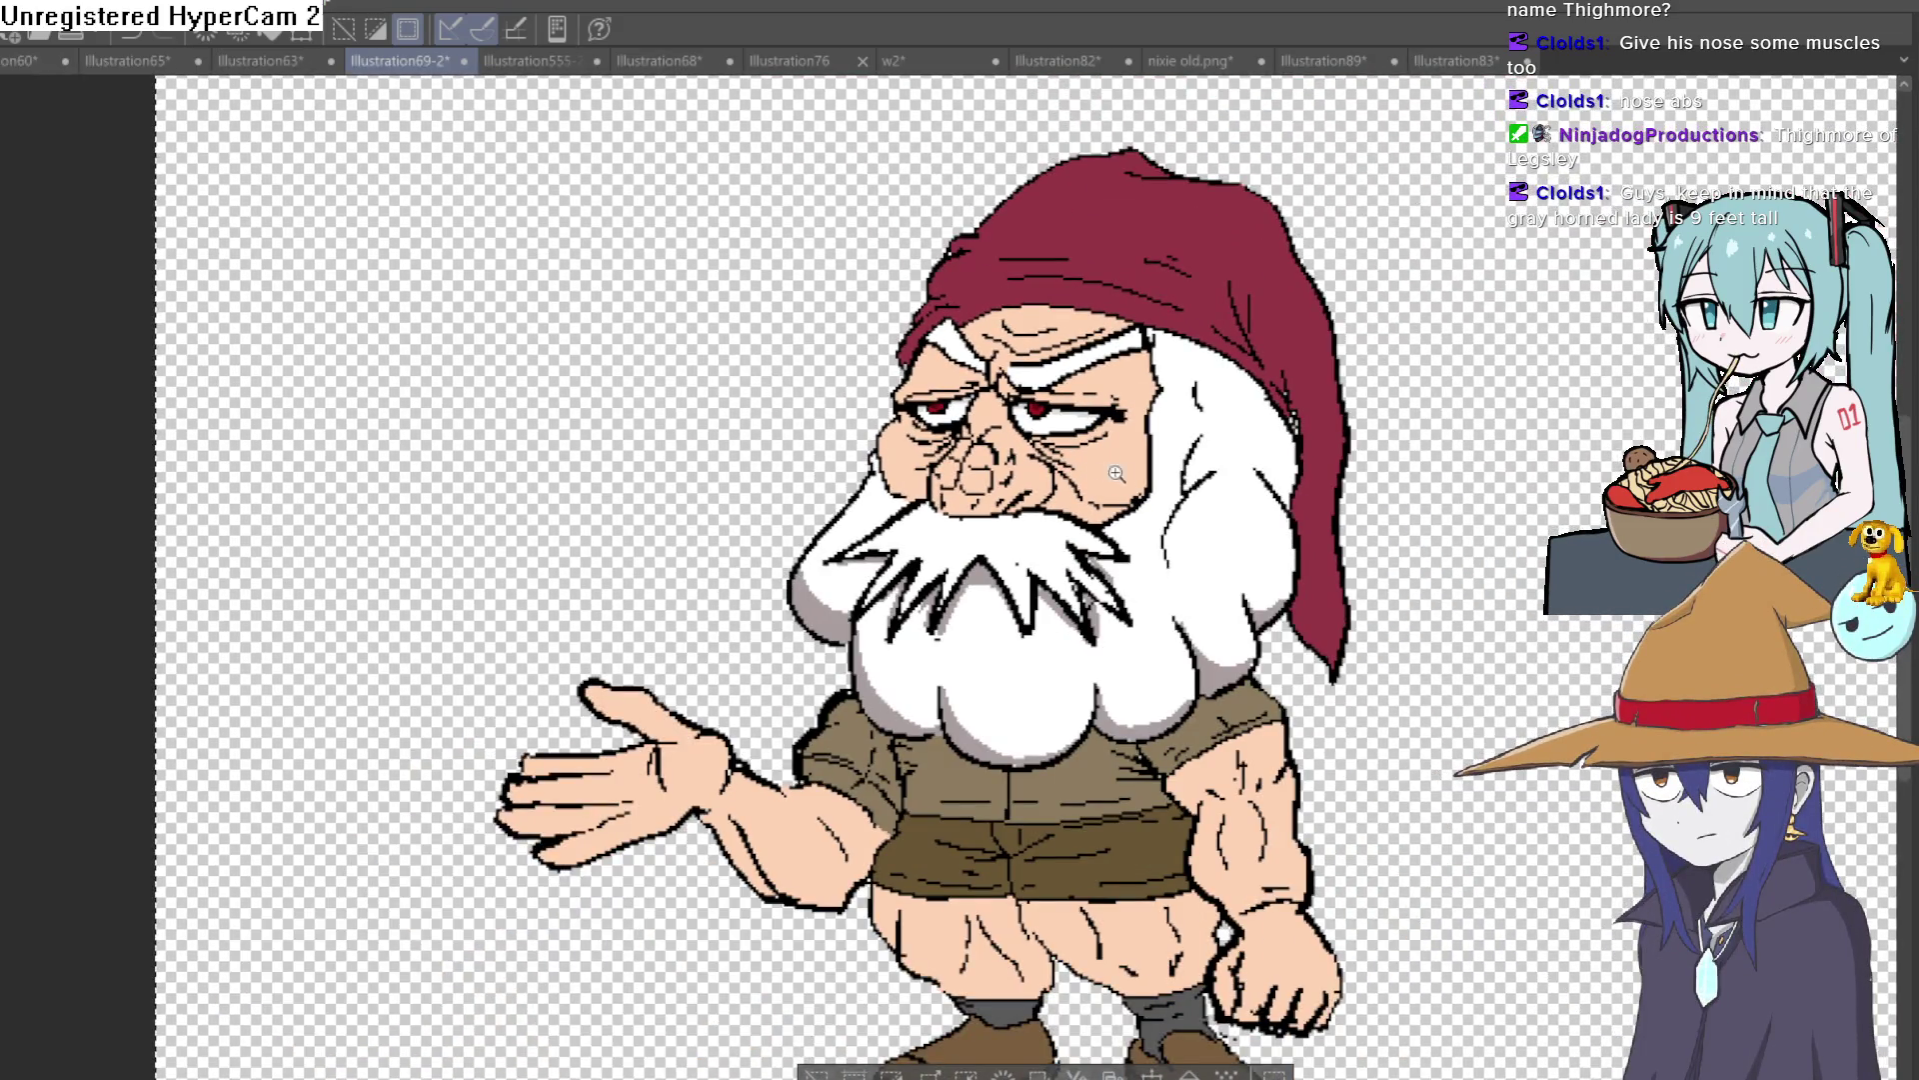
pyautogui.scroll(-1, 994, 567)
pyautogui.scroll(-1, 995, 567)
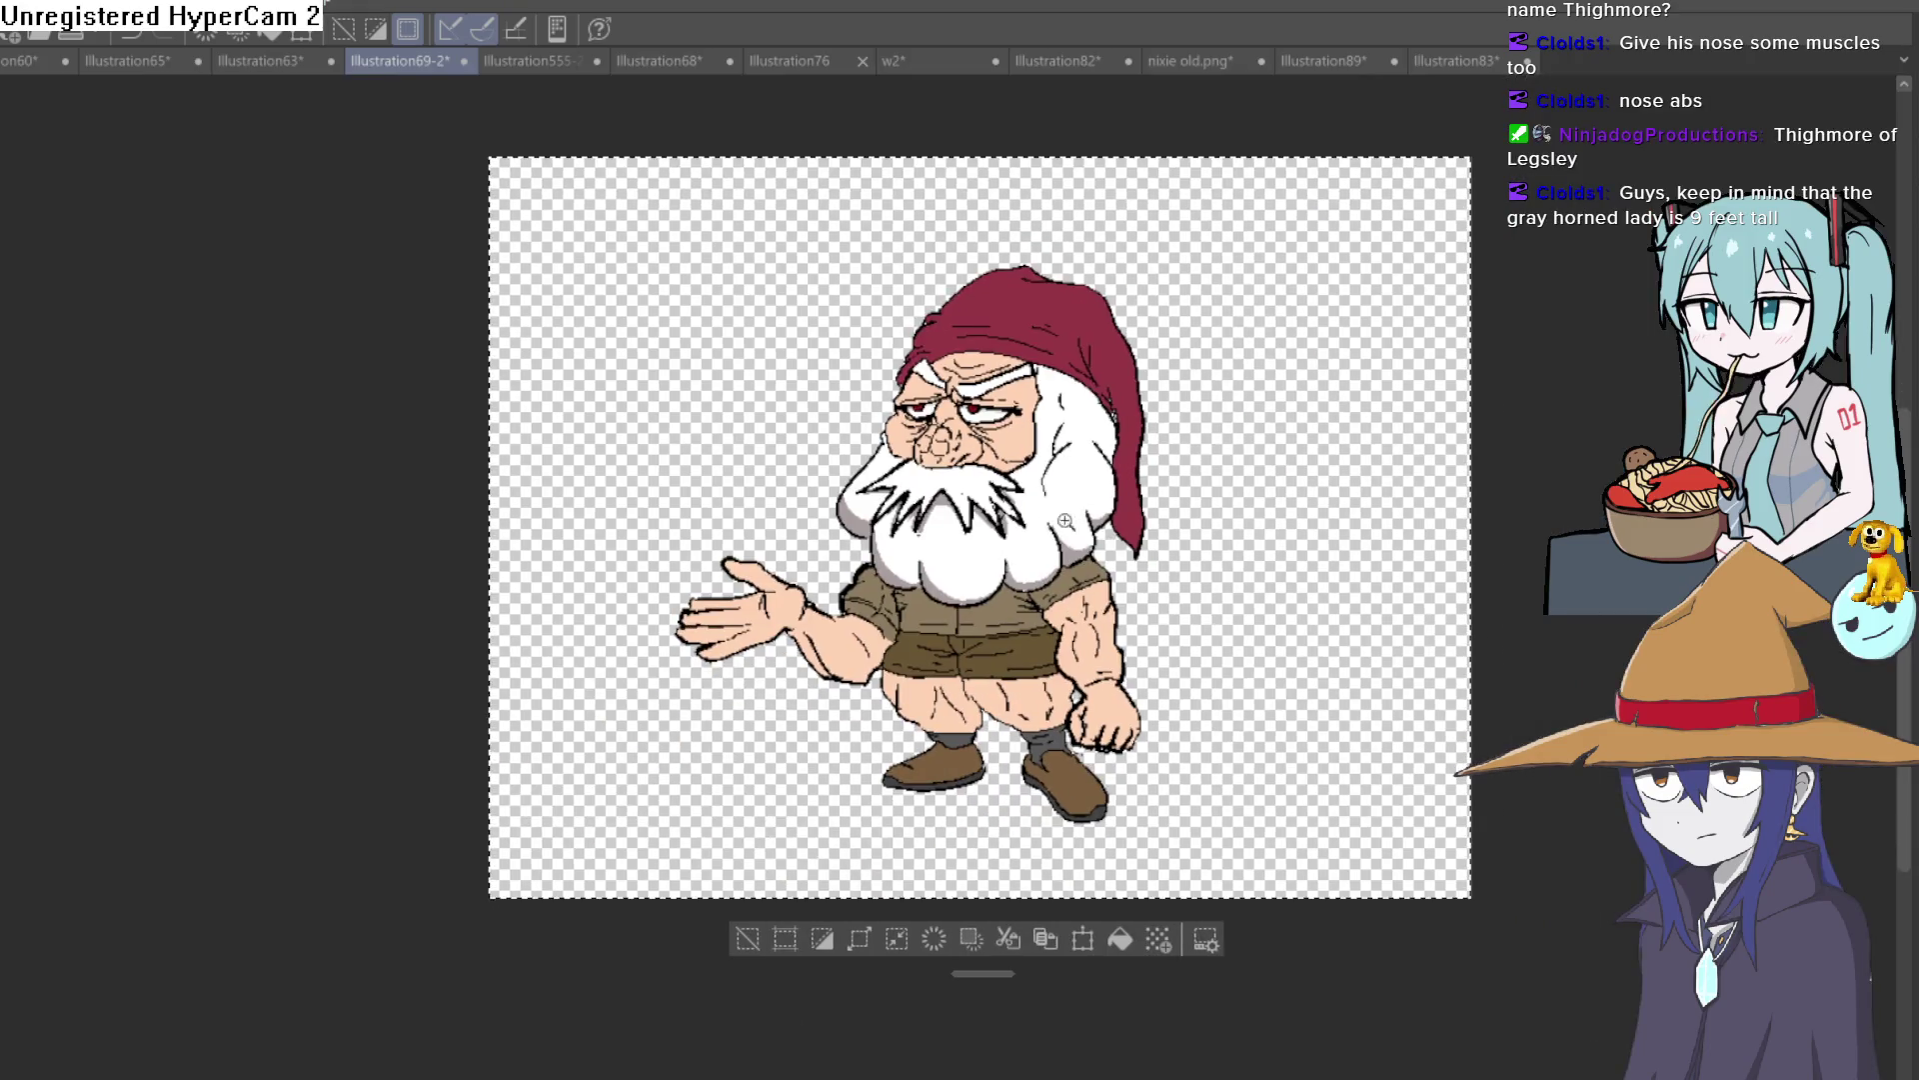
pyautogui.scroll(3, 999, 589)
pyautogui.scroll(1, 1009, 635)
pyautogui.moveTo(1009, 635); pyautogui.dragTo(987, 552)
pyautogui.scroll(-1, 1142, 602)
pyautogui.scroll(-1, 1142, 603)
pyautogui.scroll(1, 1143, 603)
pyautogui.scroll(1, 1143, 603)
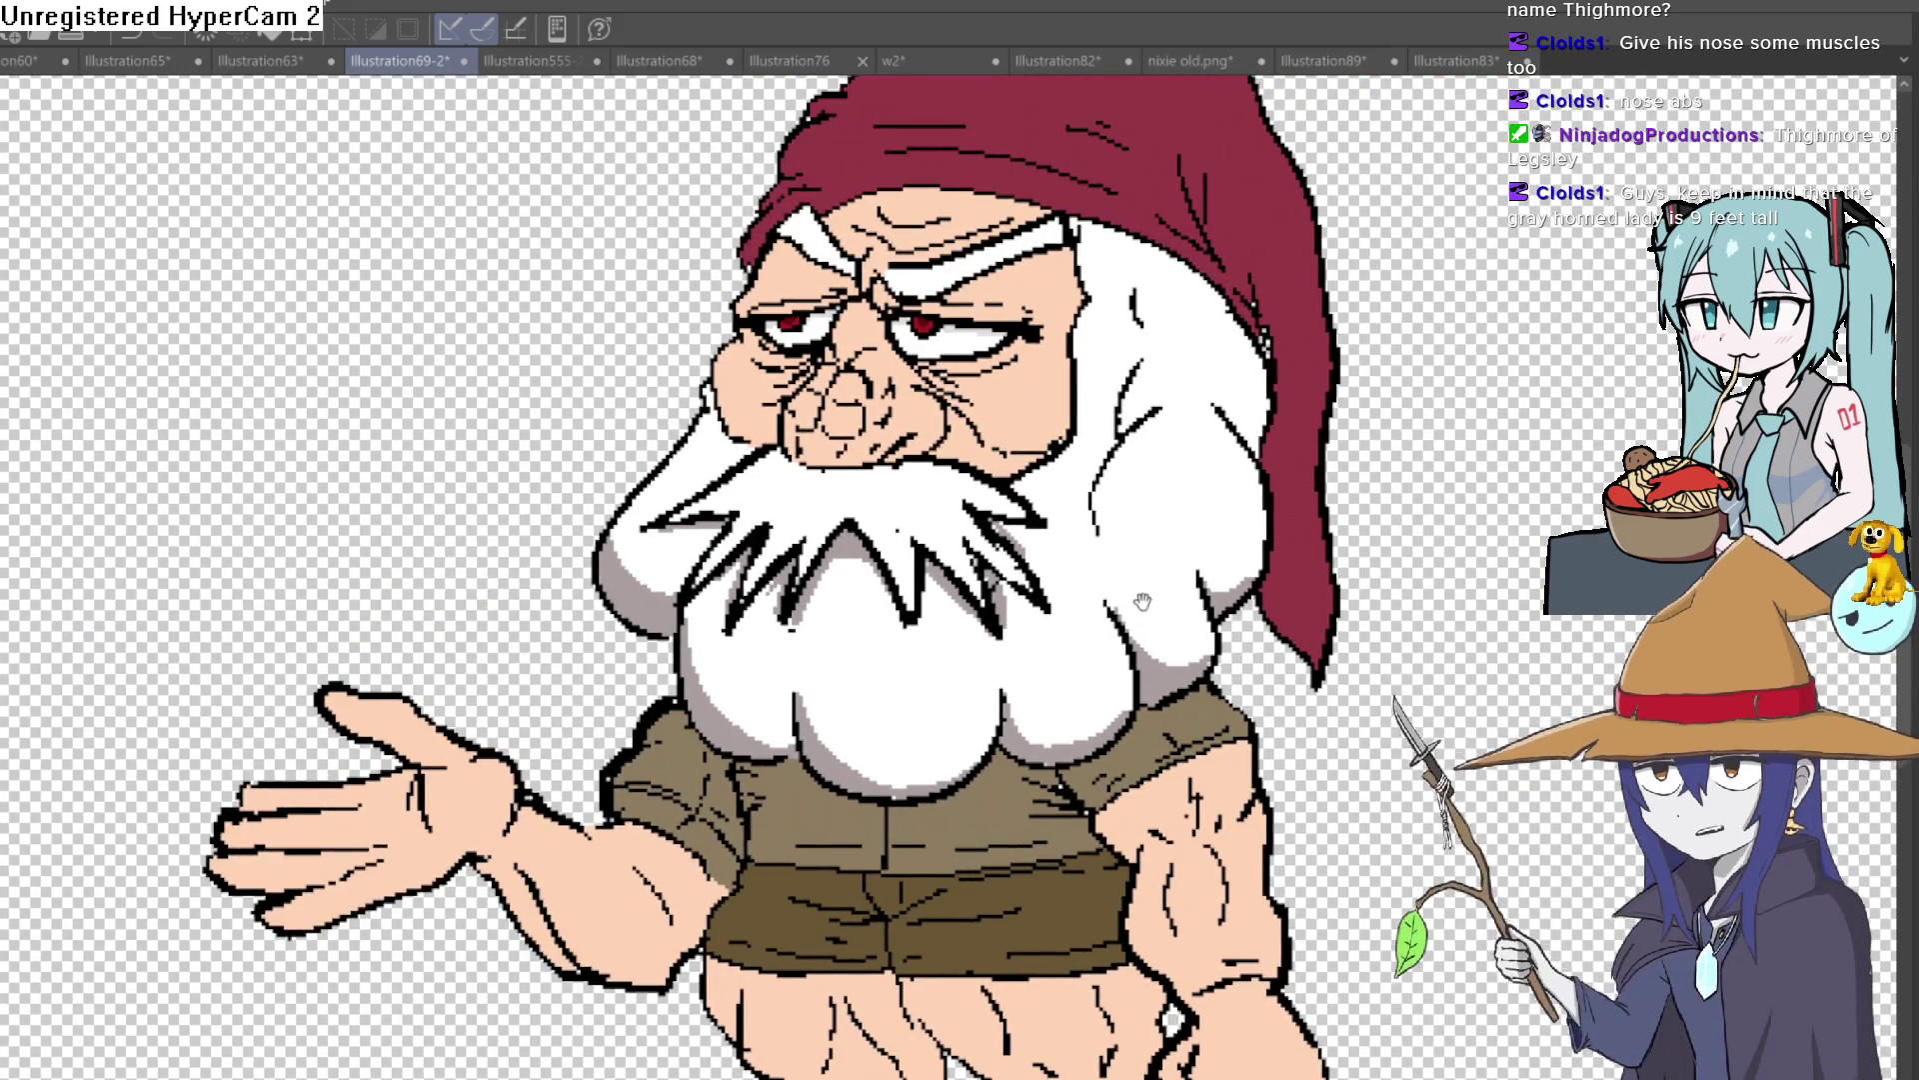
pyautogui.hotkey('ctrl', 'z')
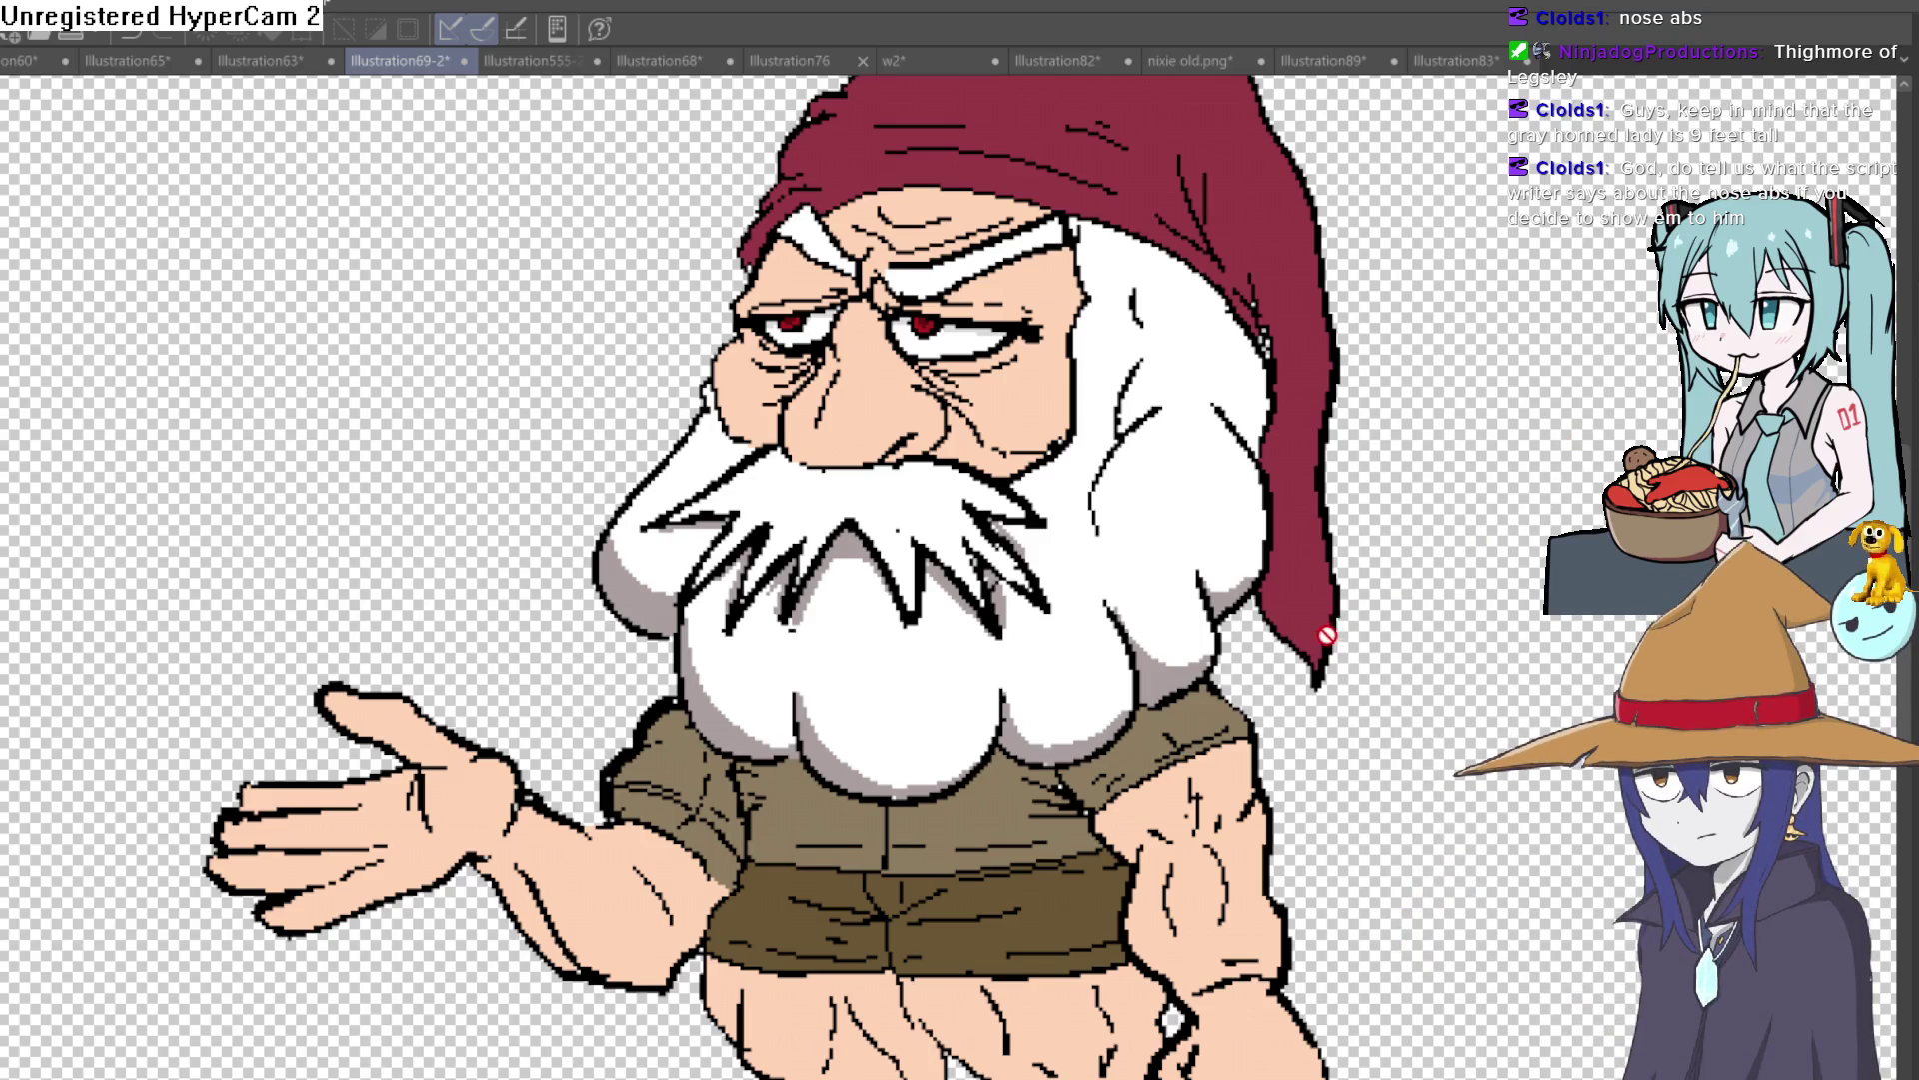
# Step: Zoom out to the full gnome figure and tilt the canvas view slightly
pyautogui.scroll(-3, 1325, 633)
pyautogui.scroll(-2, 1340, 610)
pyautogui.moveTo(1385, 585)
pyautogui.mouseDown()
pyautogui.moveTo(1389, 570)
pyautogui.moveTo(1364, 604)
pyautogui.mouseUp()
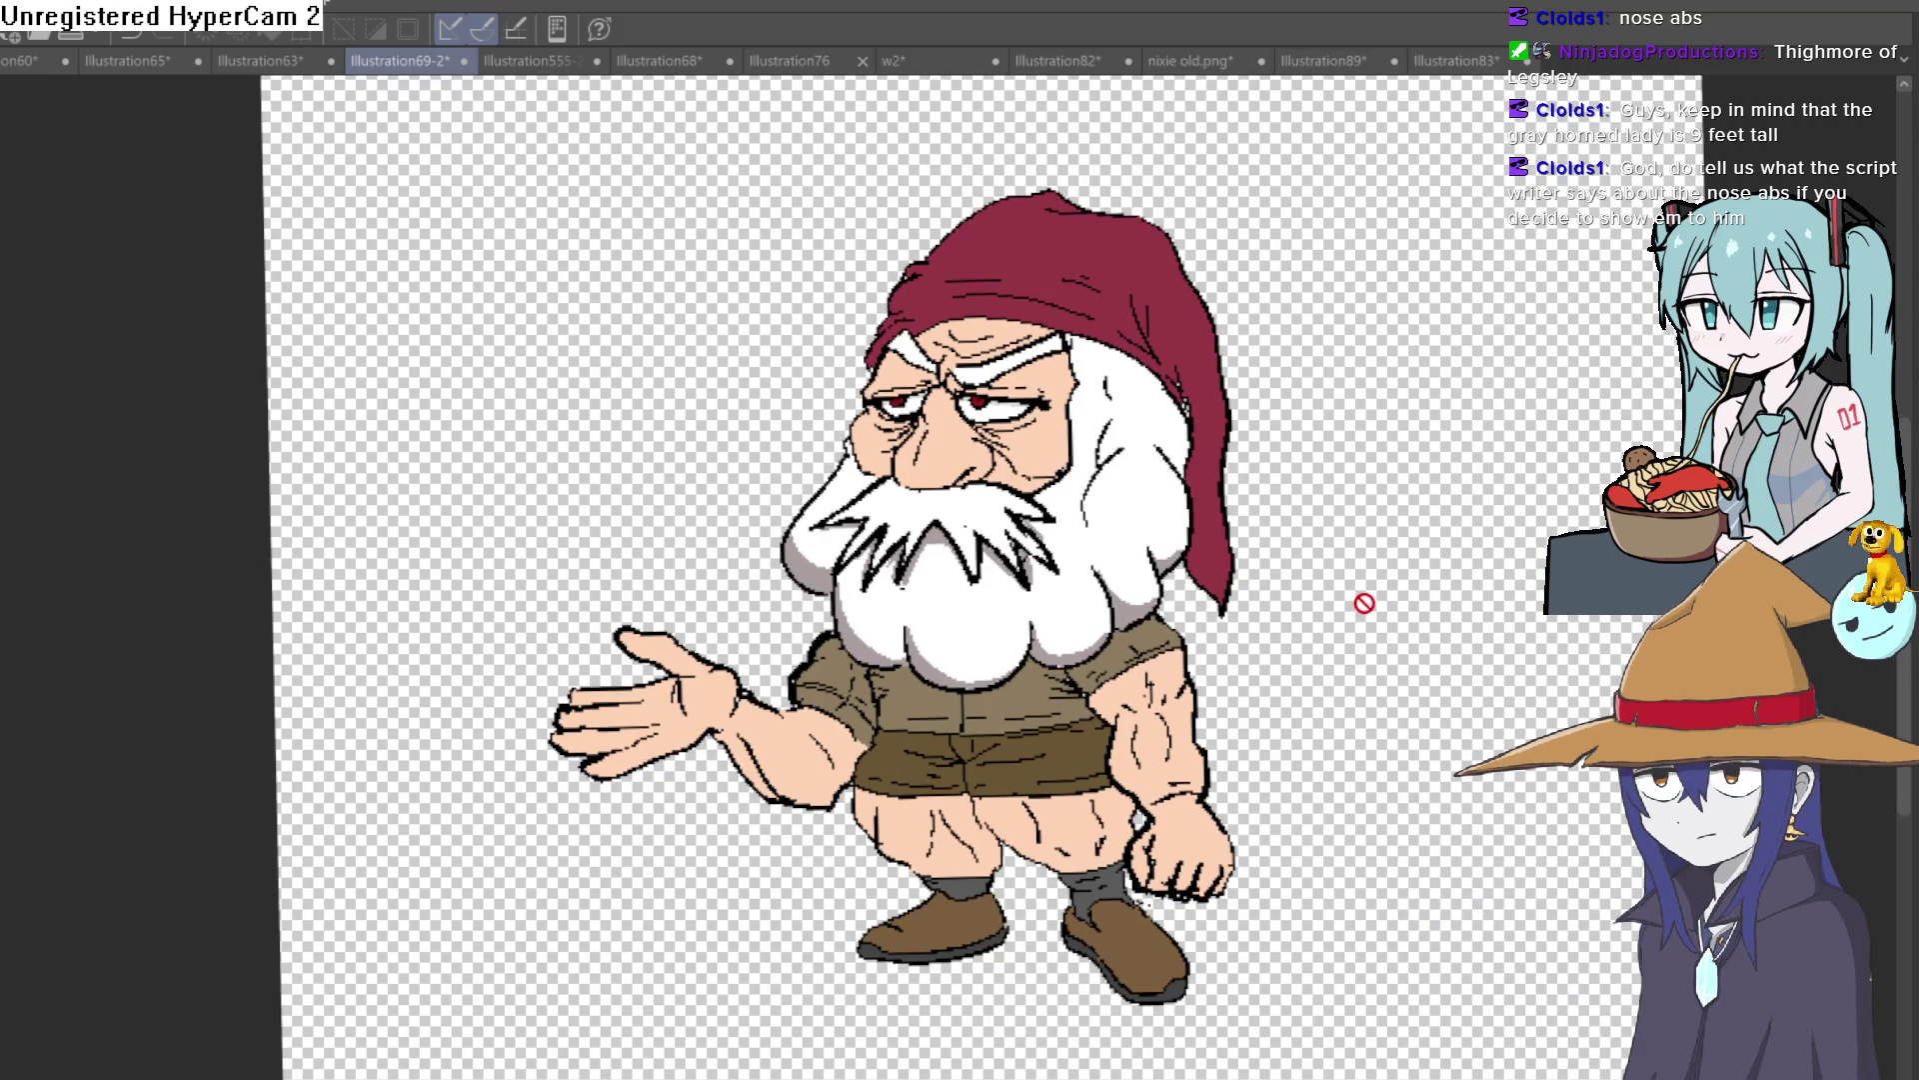
# Step: Open the Illustration83 creature sketches after a brief look at Illustration89
pyautogui.click(1454, 68)
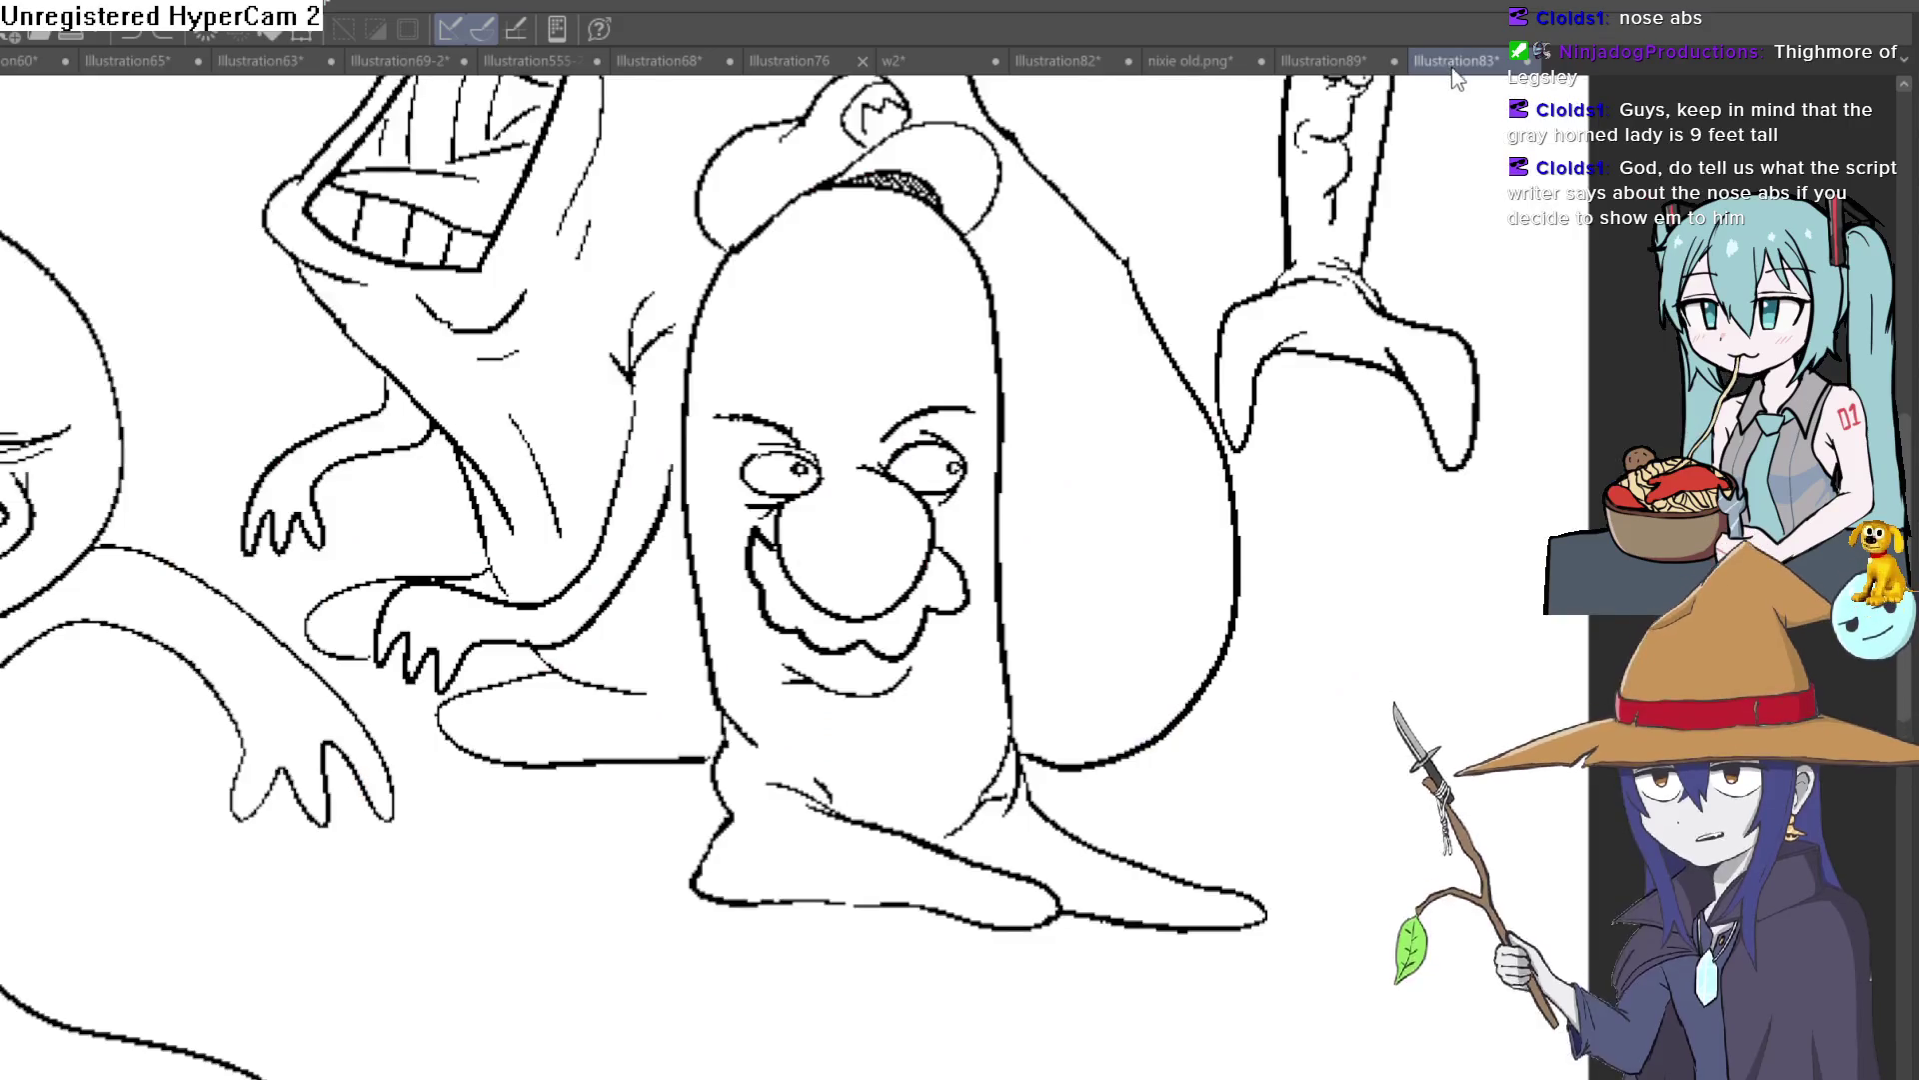
pyautogui.click(1330, 62)
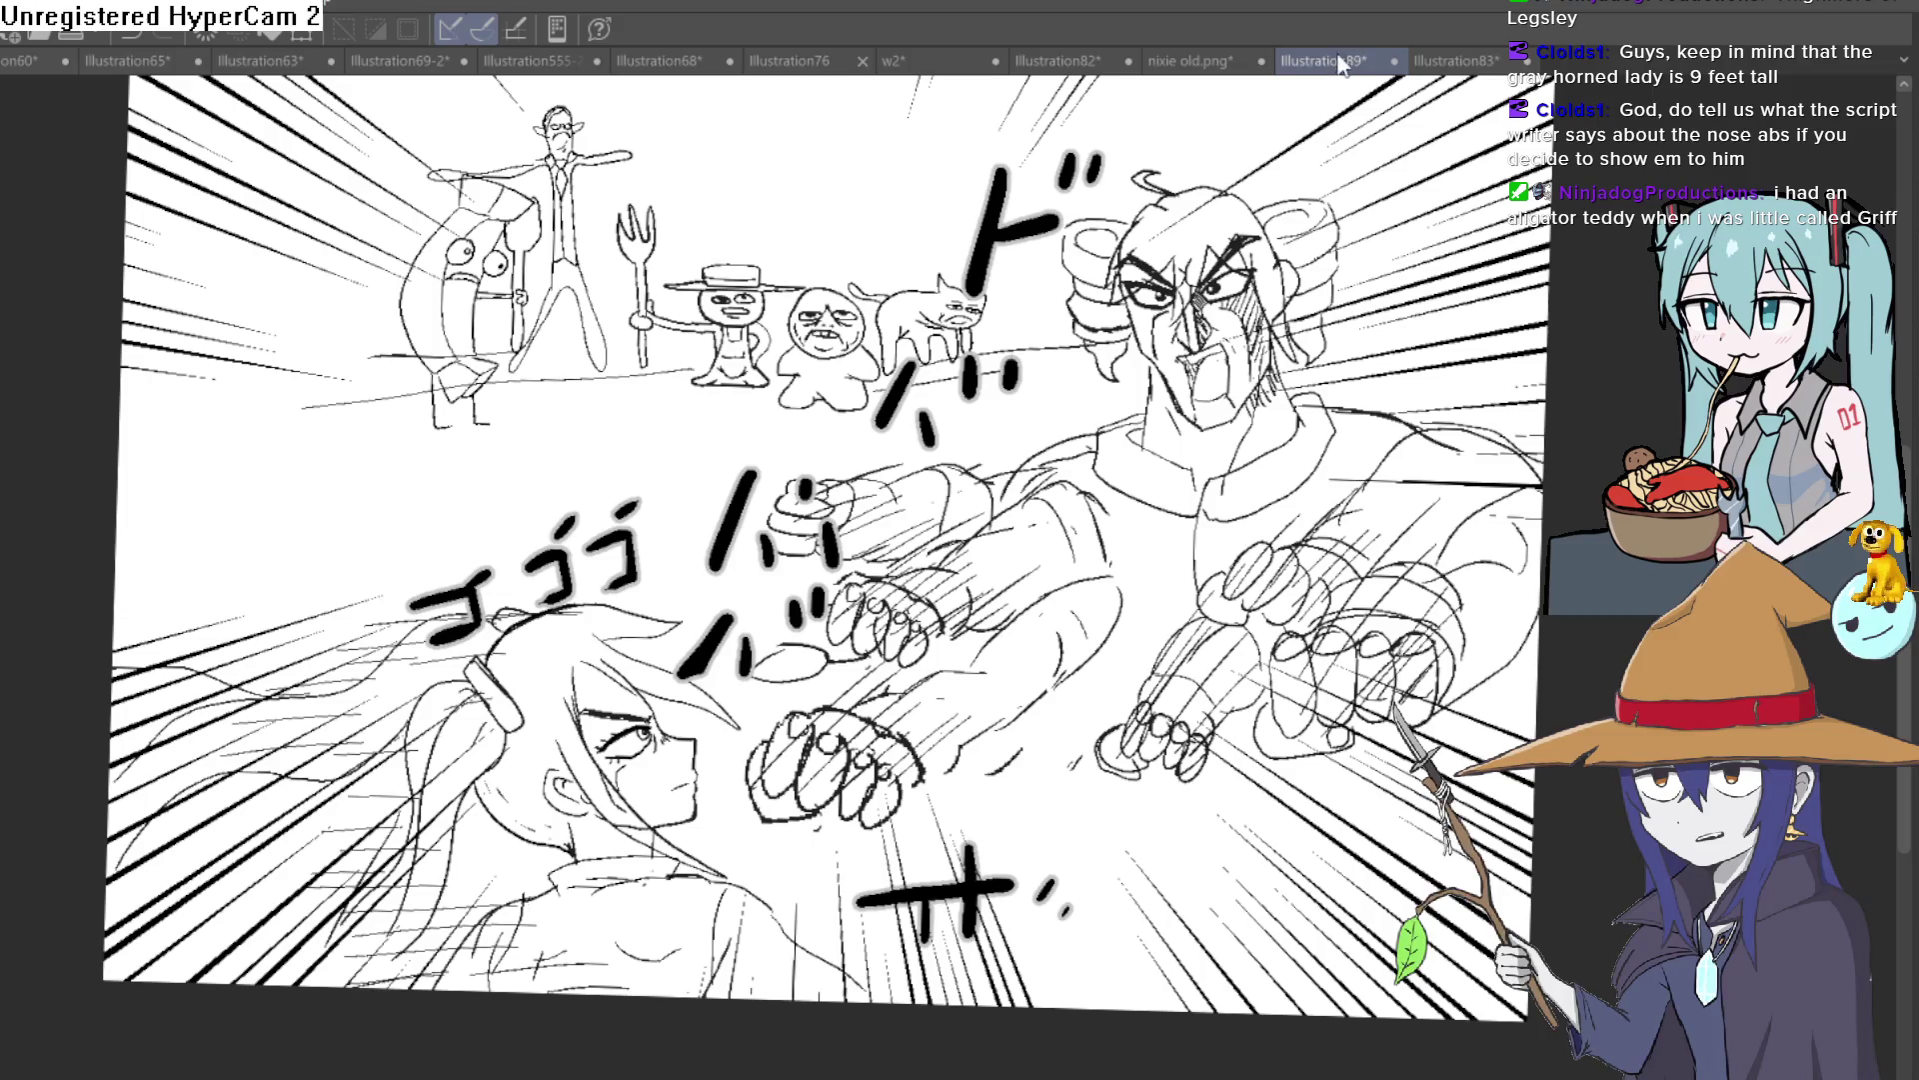
pyautogui.click(1477, 62)
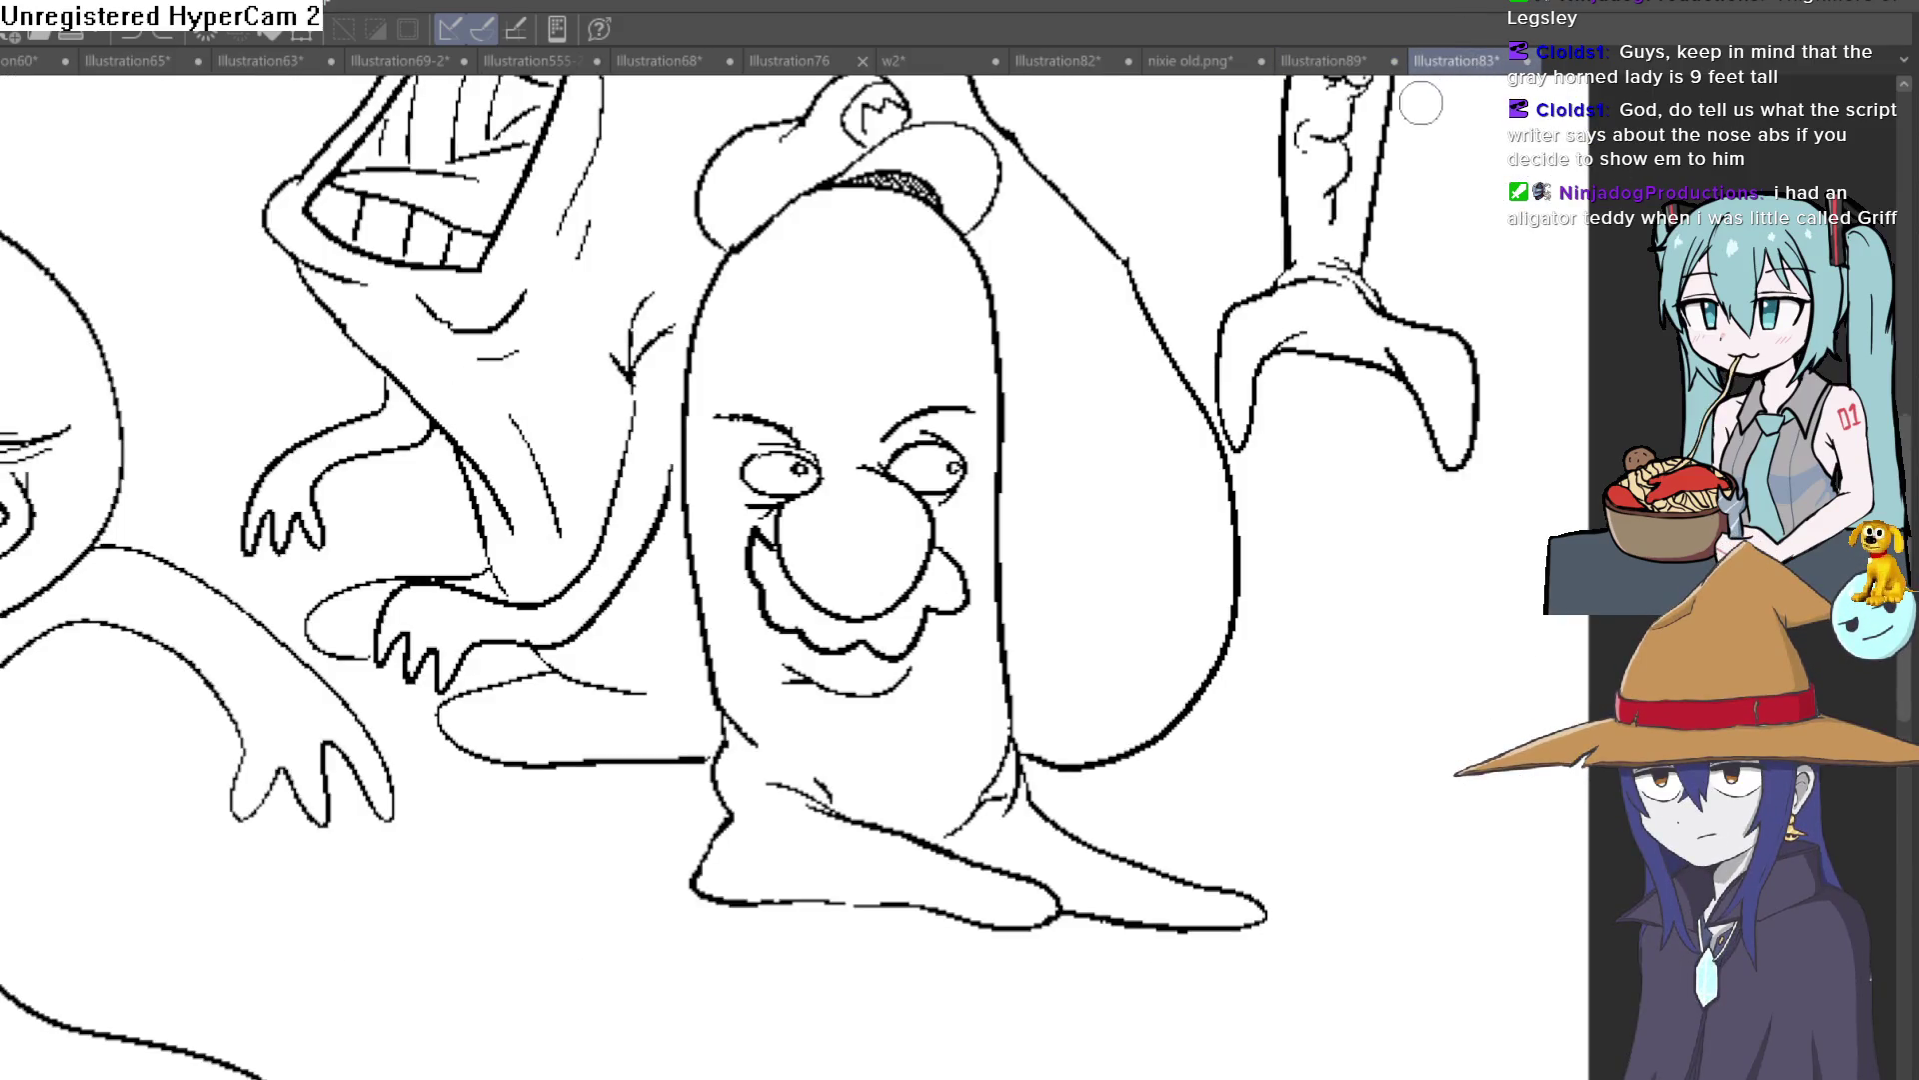
pyautogui.scroll(-1, 1329, 210)
pyautogui.scroll(-2, 1329, 210)
pyautogui.scroll(-1, 1330, 210)
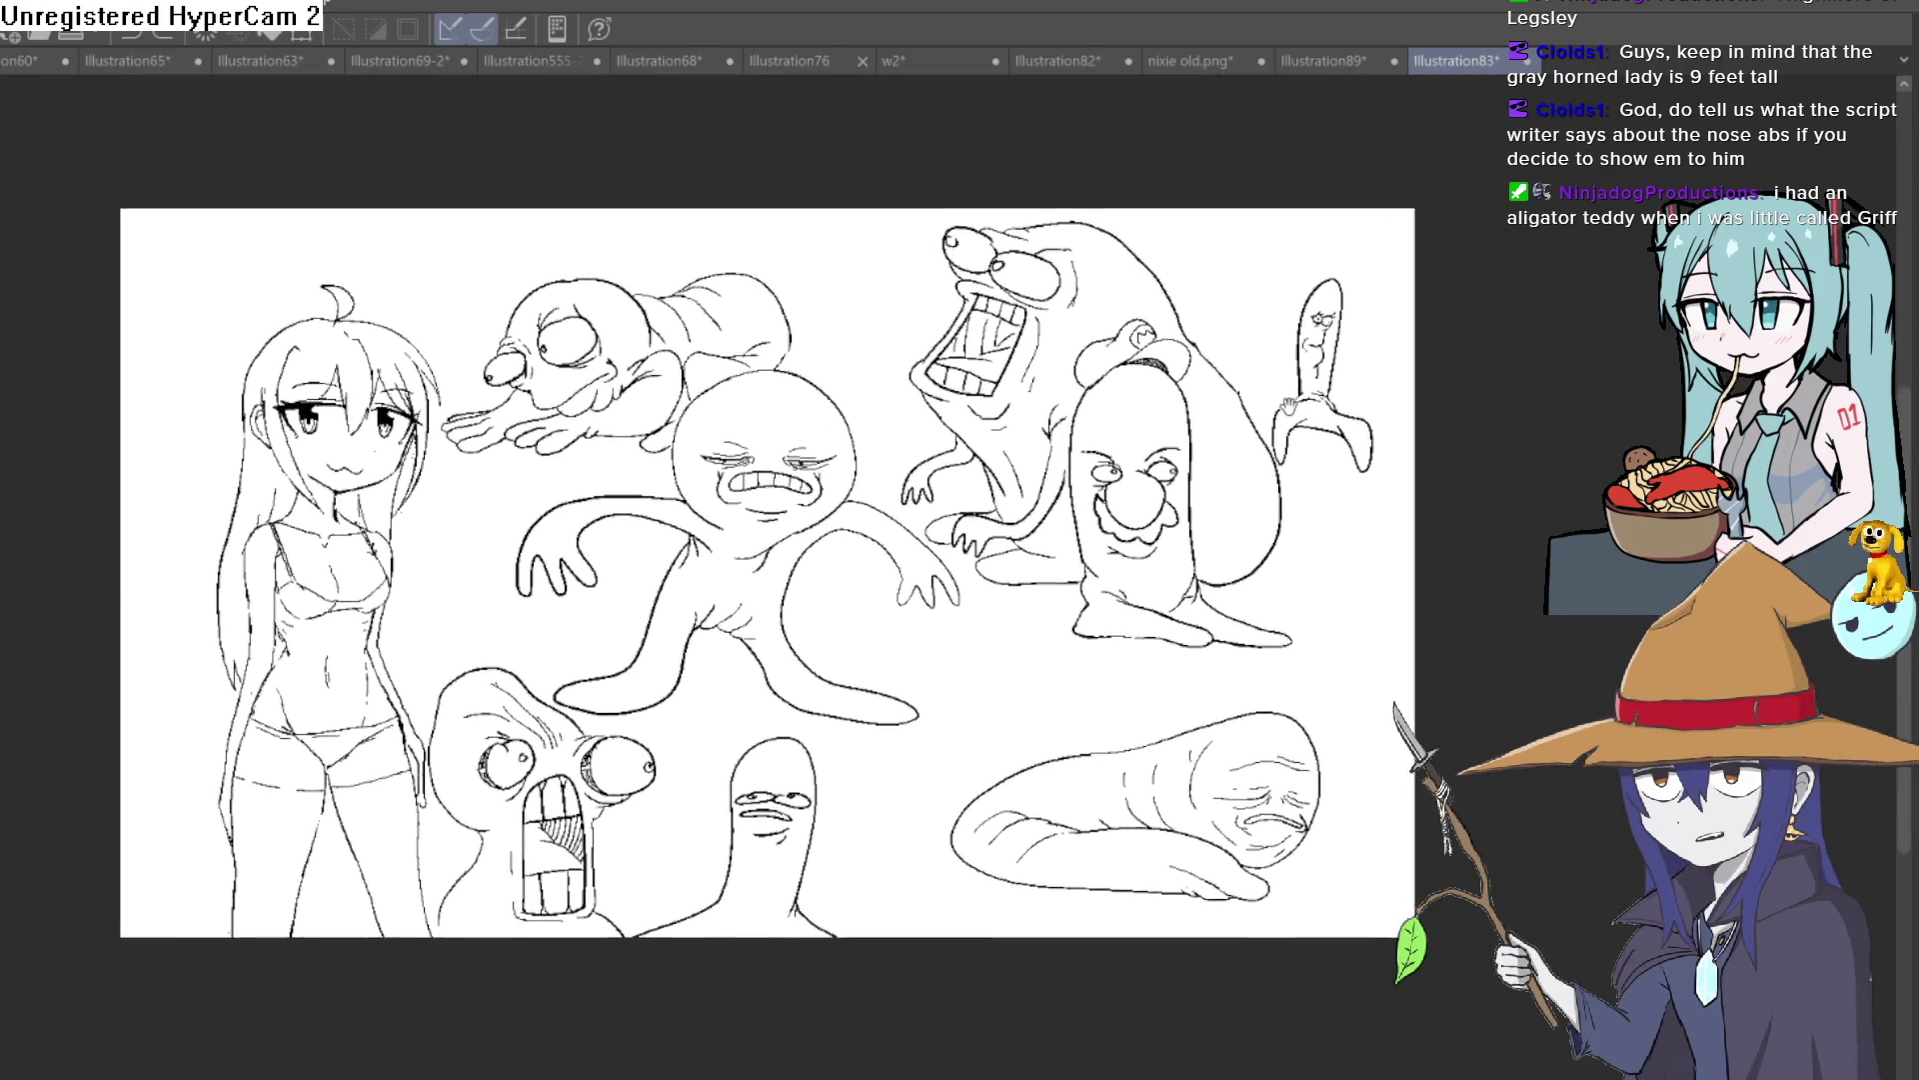
pyautogui.scroll(3, 1276, 428)
pyautogui.scroll(-1, 1190, 334)
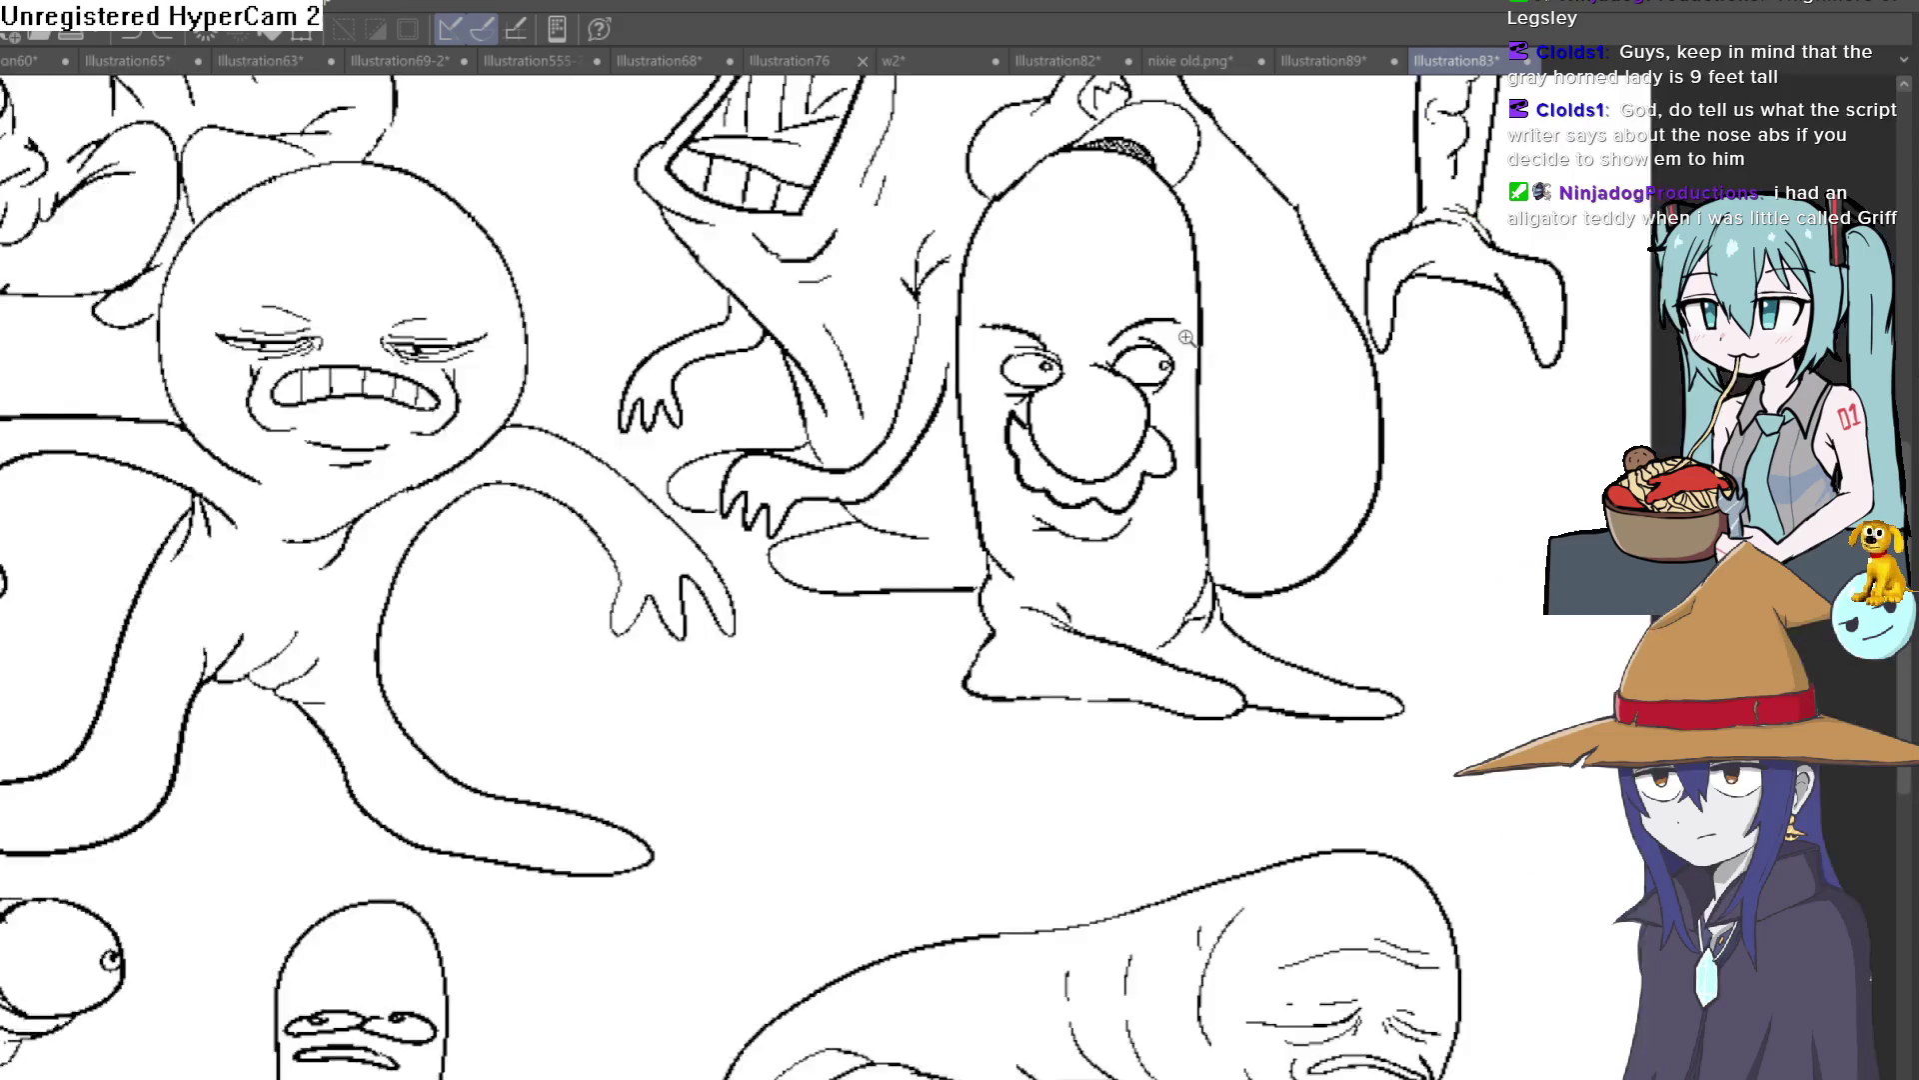
# Step: Pan across the girl sketch and creature doodles to centre the worm creature's face
pyautogui.moveTo(1191, 334); pyautogui.dragTo(1362, 430)
pyautogui.scroll(-1, 1361, 430)
pyautogui.scroll(-1, 1363, 330)
pyautogui.scroll(-1, 1365, 200)
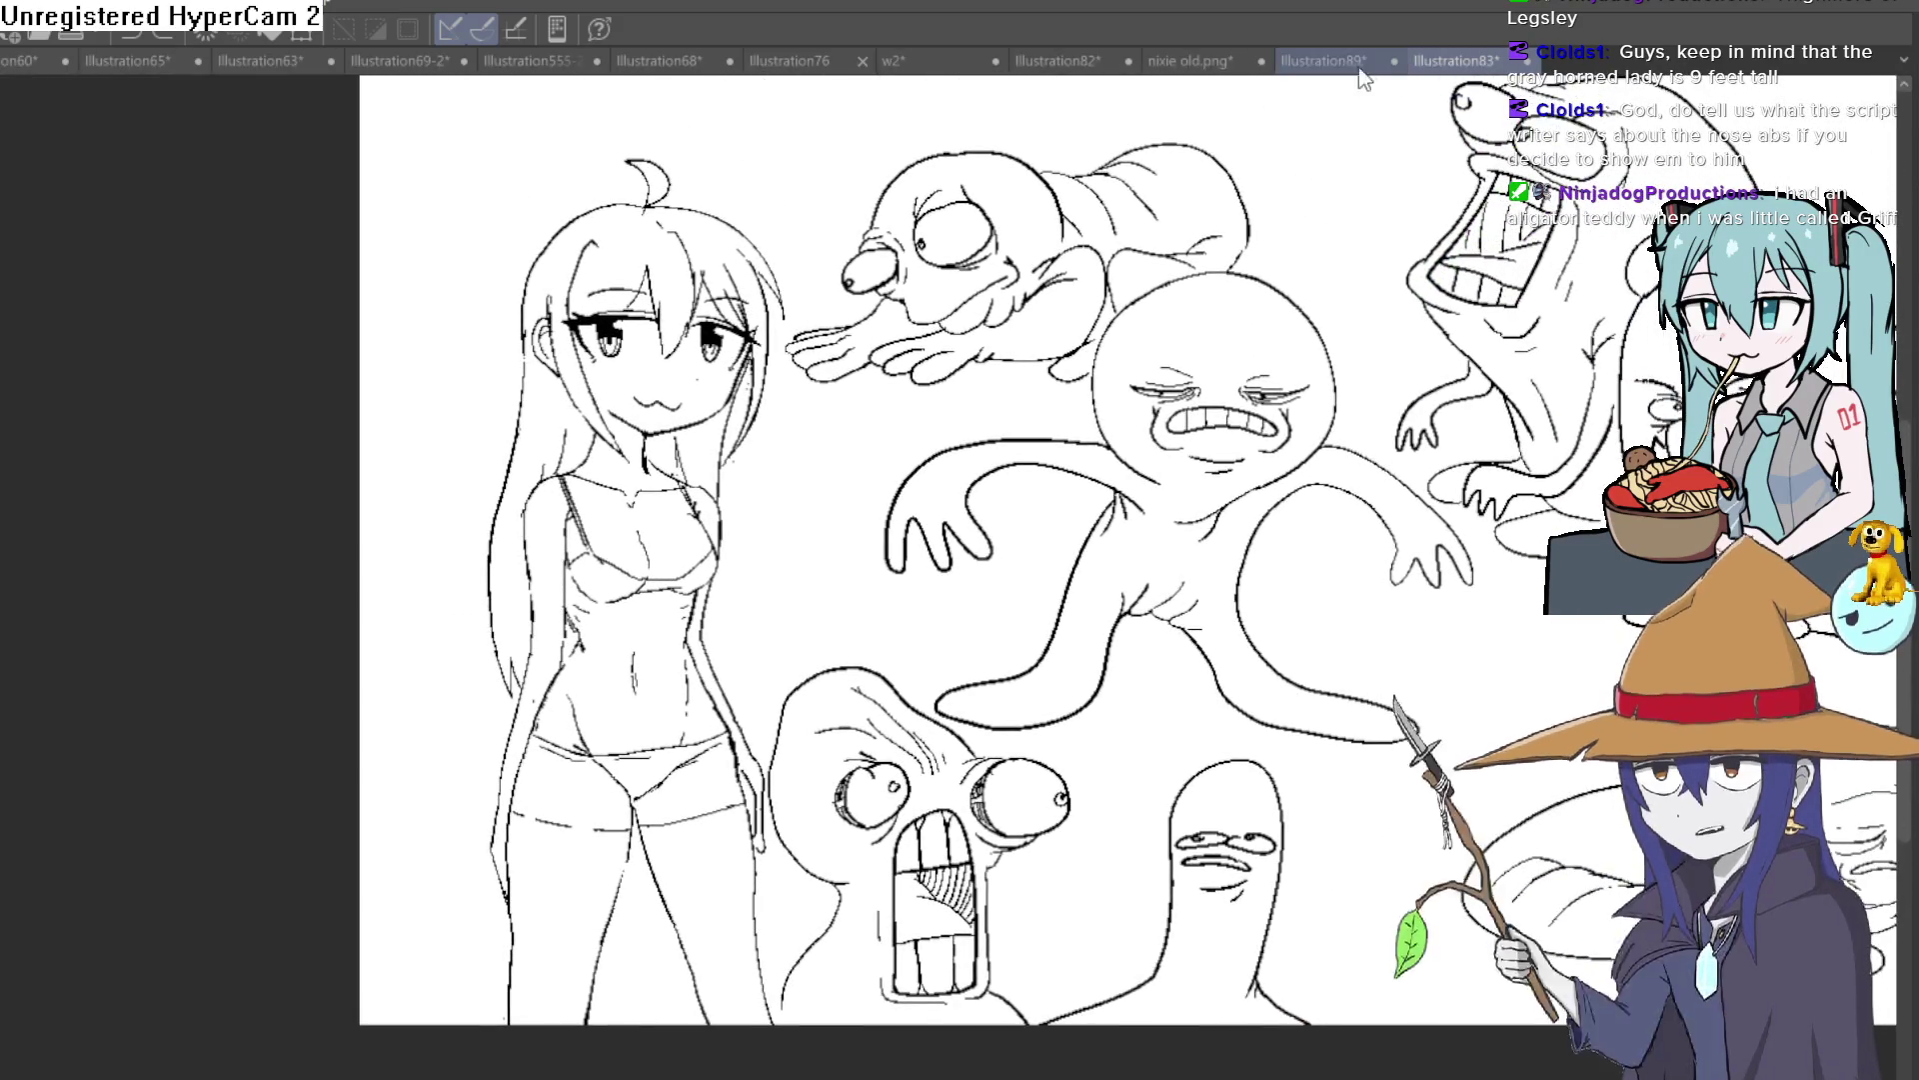
pyautogui.moveTo(1836, 814); pyautogui.dragTo(1580, 694)
pyautogui.scroll(1, 1579, 695)
pyautogui.scroll(1, 1449, 679)
pyautogui.scroll(1, 1309, 658)
pyautogui.scroll(1, 1227, 653)
pyautogui.moveTo(1228, 653)
pyautogui.mouseDown()
pyautogui.moveTo(1242, 557)
pyautogui.moveTo(1164, 357)
pyautogui.mouseUp()
pyautogui.scroll(1, 1166, 549)
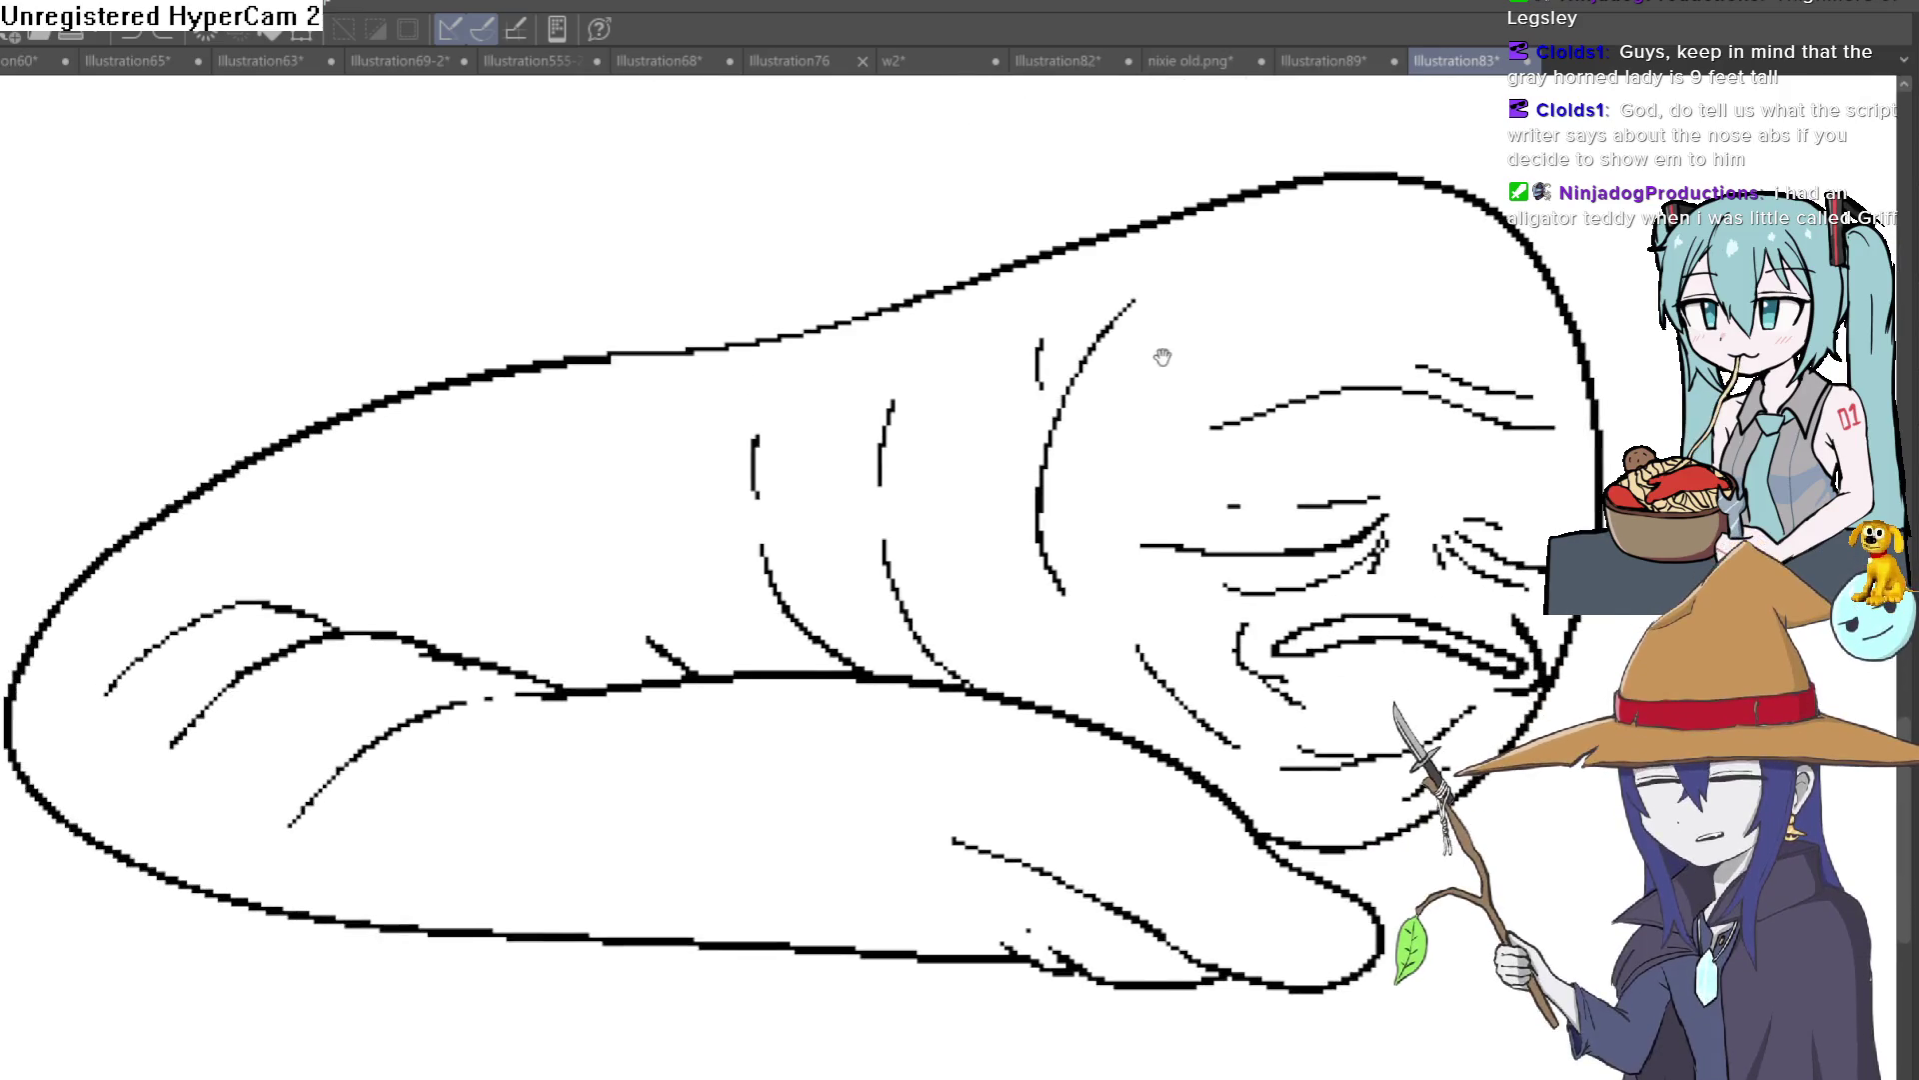
pyautogui.click(1297, 68)
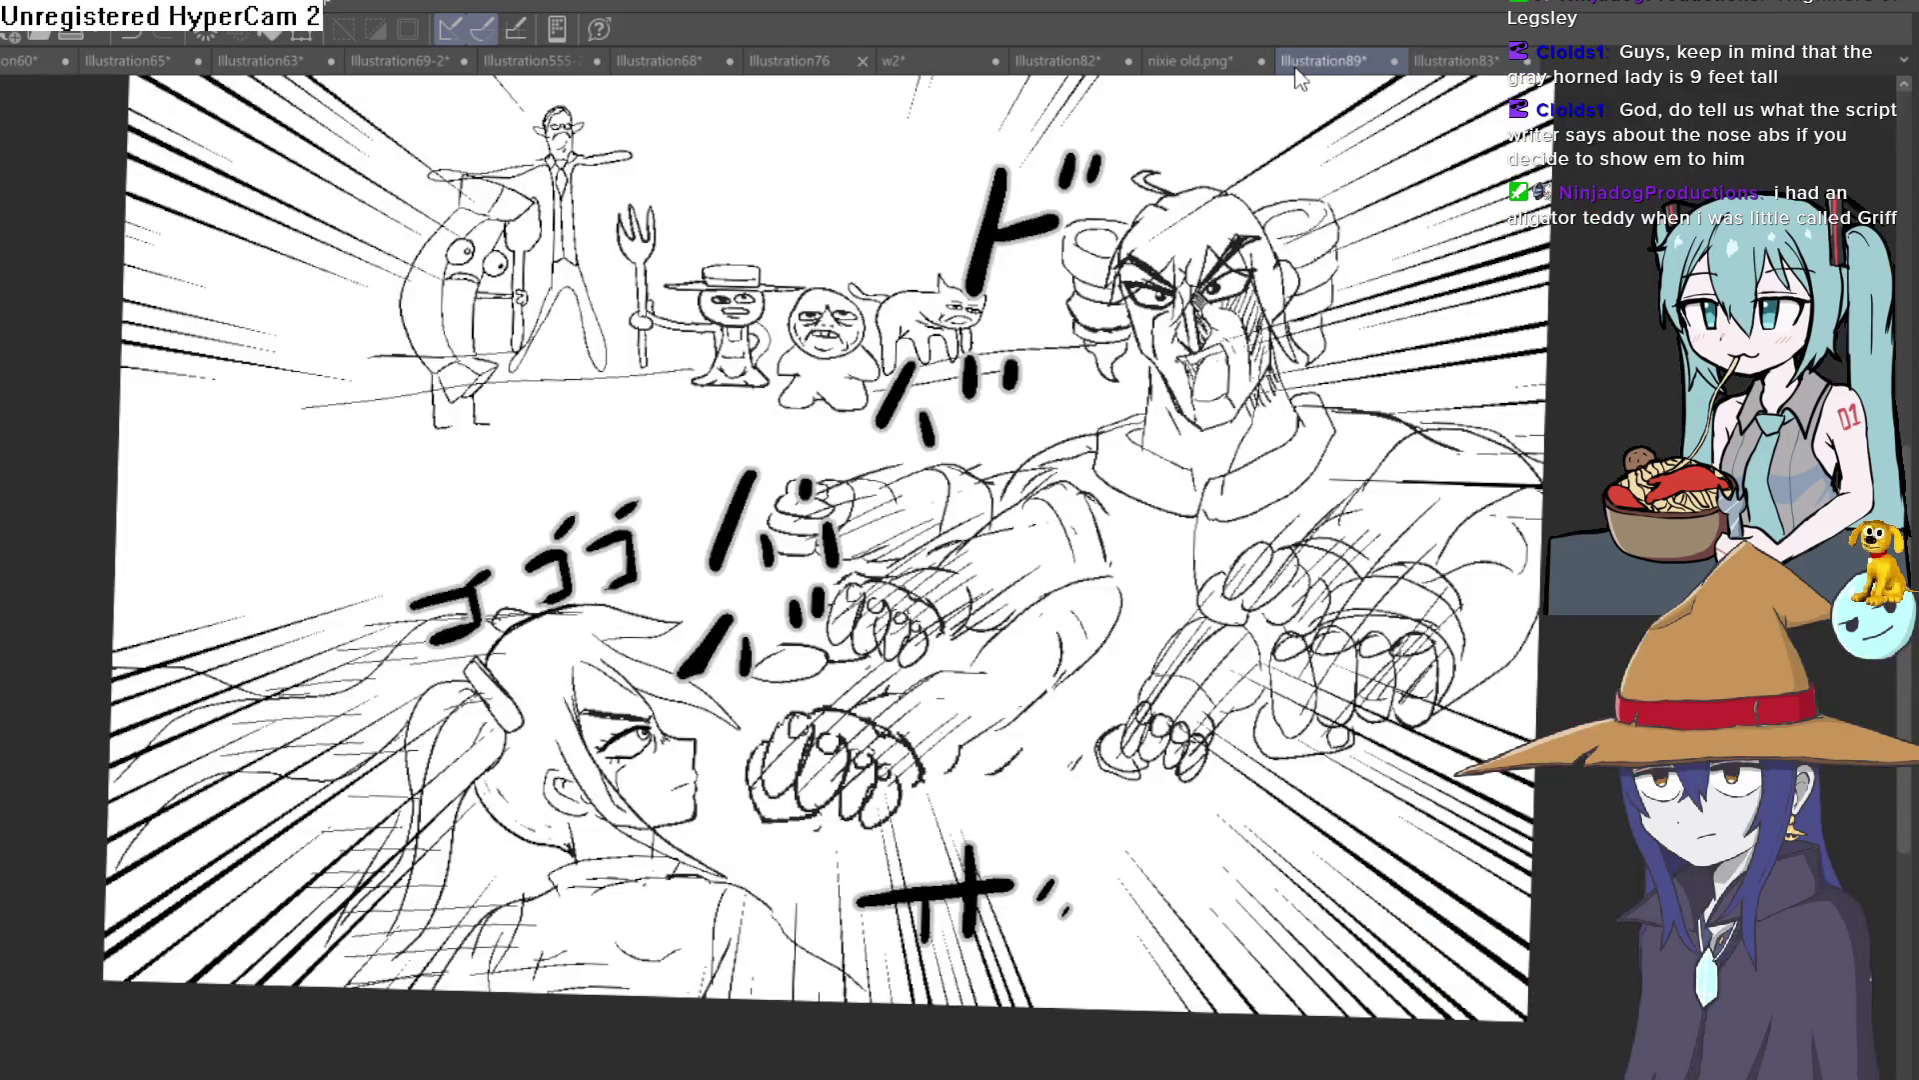
# Step: Nudge and zoom the Illustration89 battle sketch to look over the brute, girl and onlookers
pyautogui.moveTo(1319, 400)
pyautogui.mouseDown()
pyautogui.moveTo(1320, 375)
pyautogui.moveTo(1302, 395)
pyautogui.mouseUp()
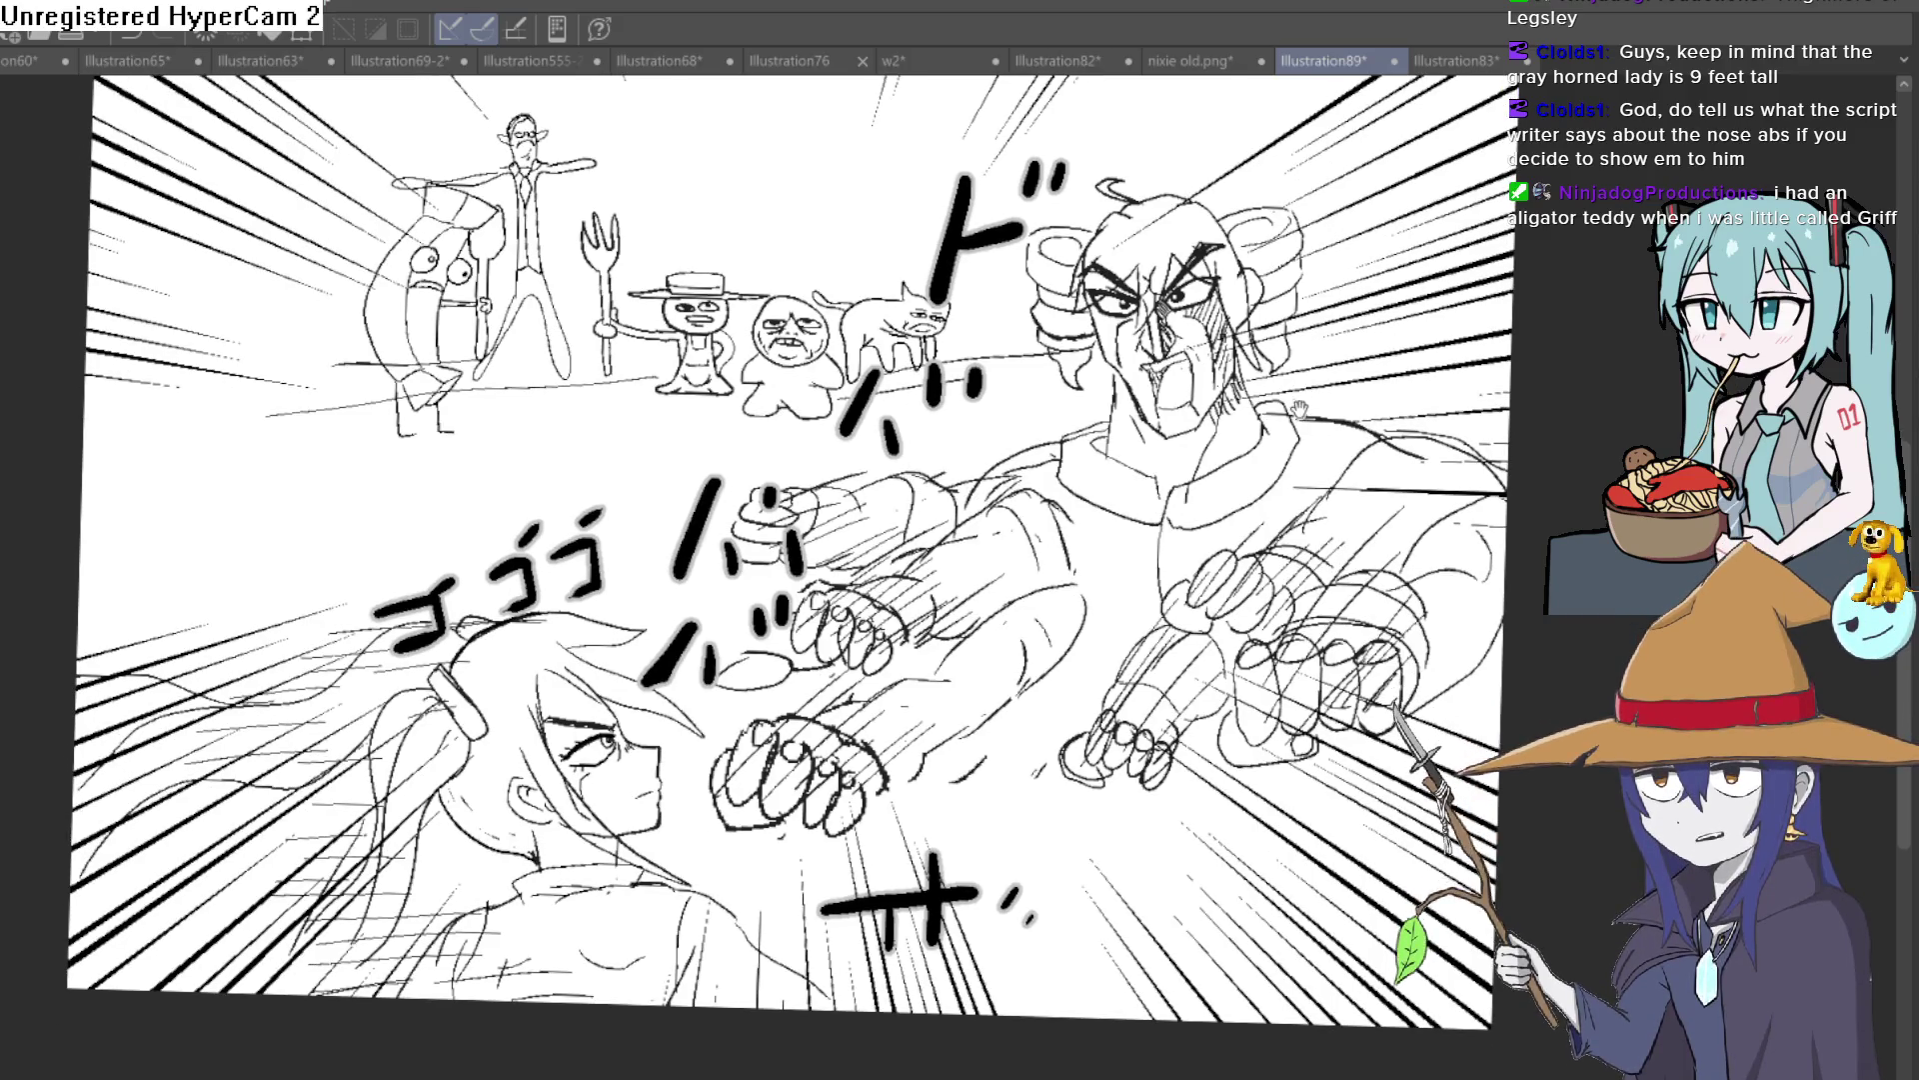
pyautogui.moveTo(1302, 395); pyautogui.dragTo(1291, 401)
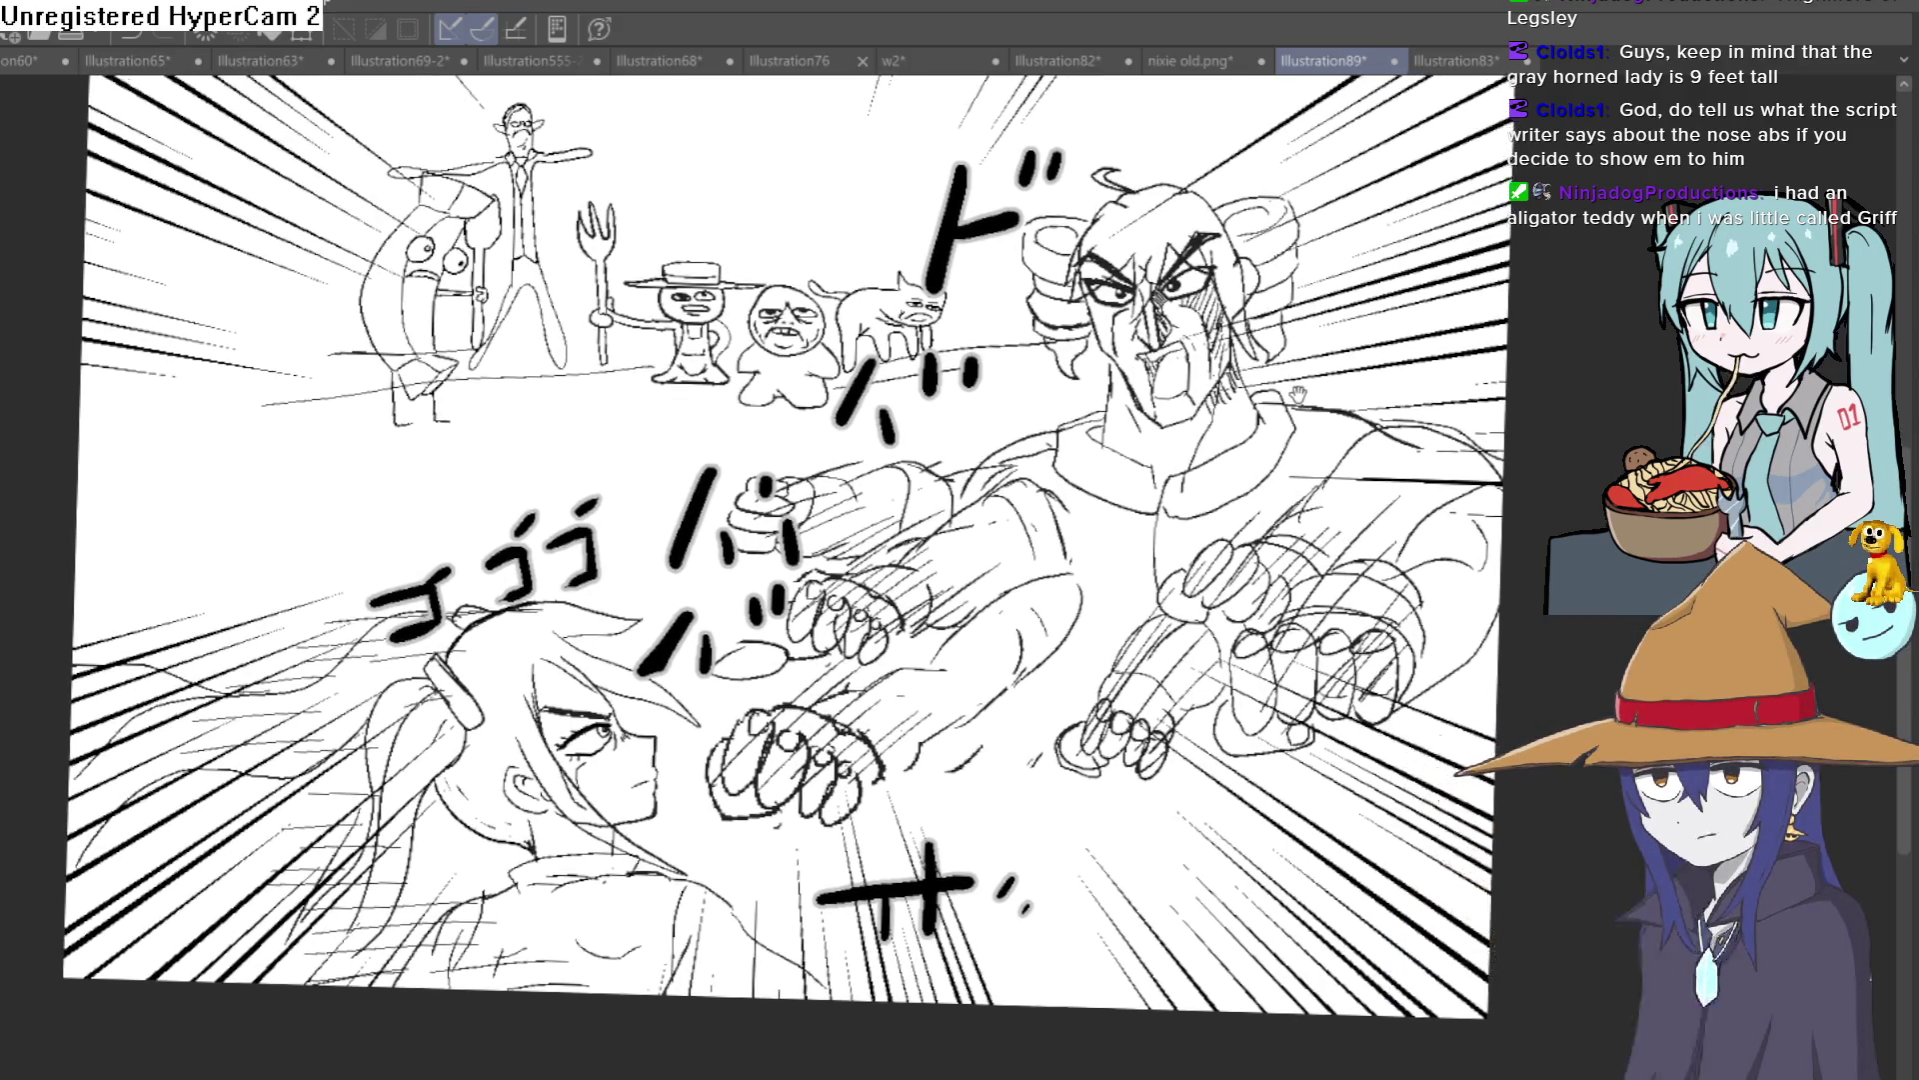
pyautogui.scroll(3, 1290, 401)
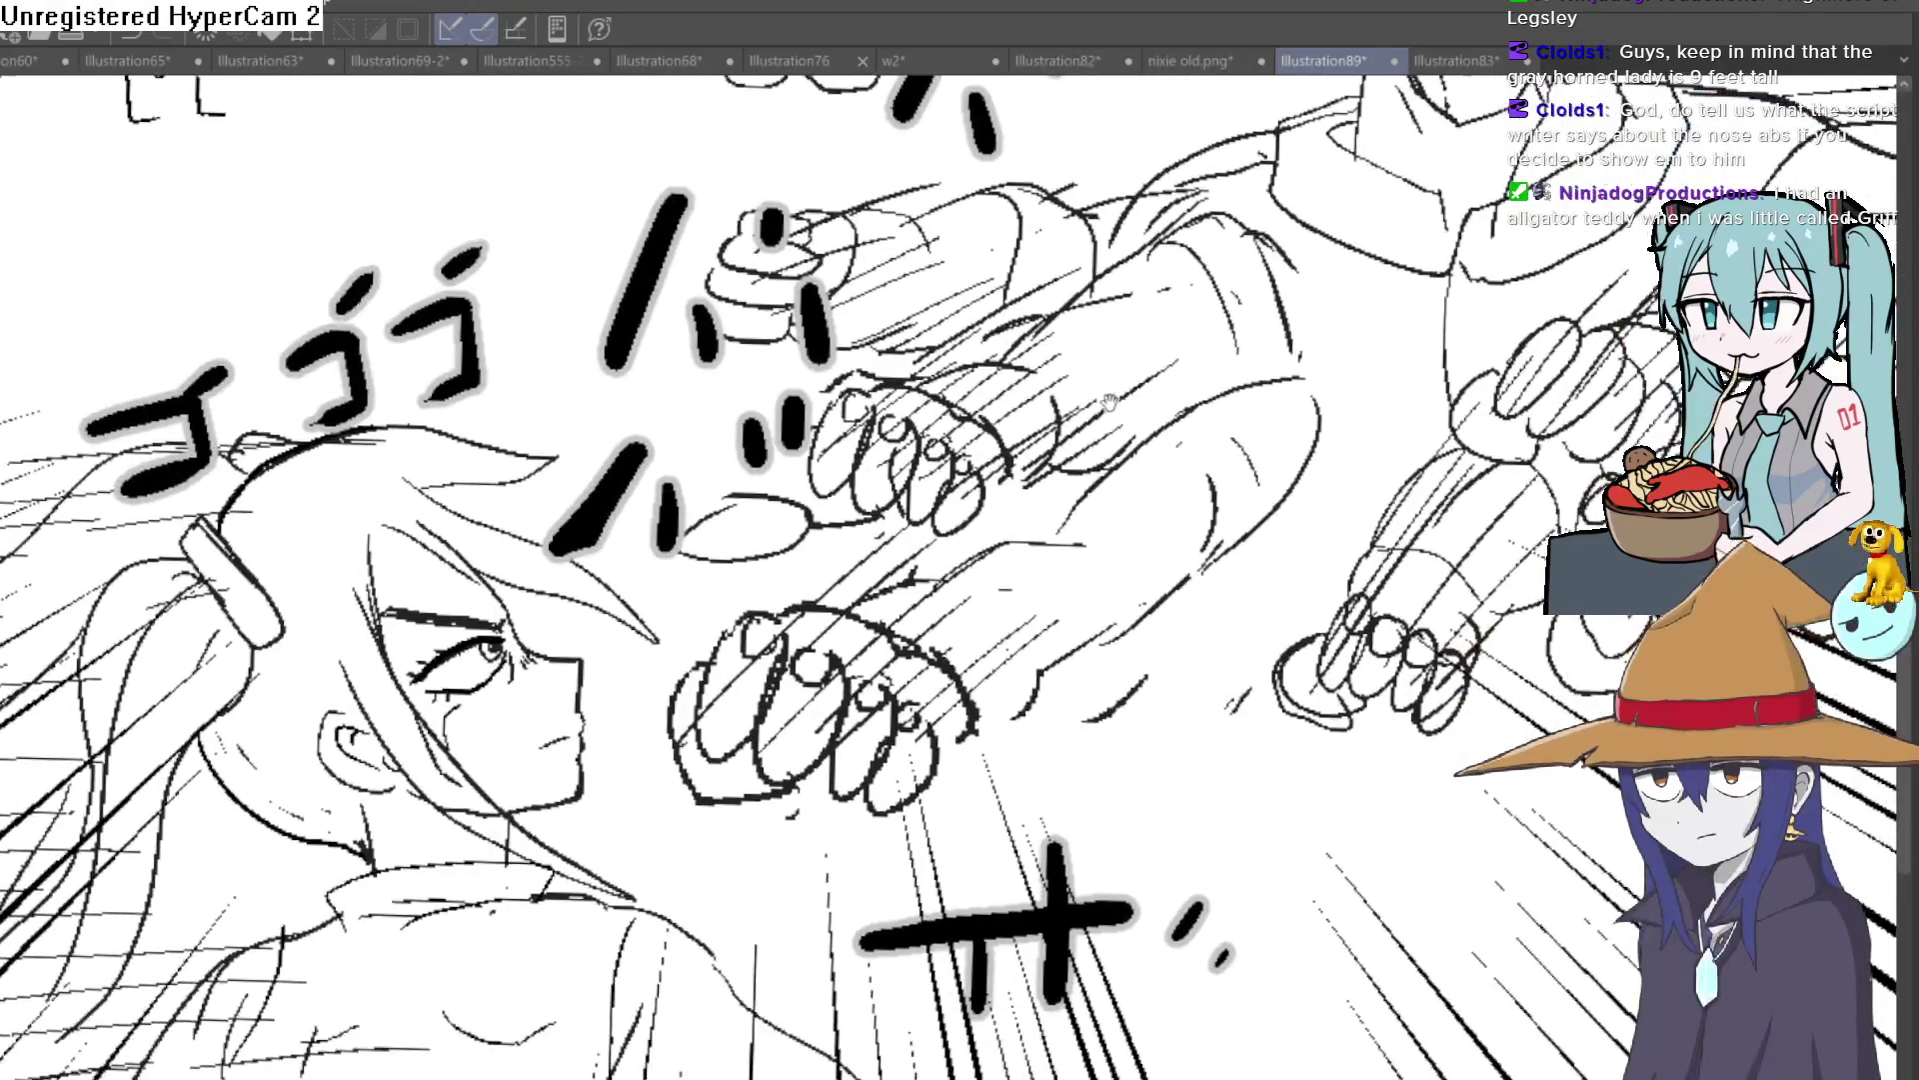
pyautogui.scroll(2, 810, 532)
pyautogui.scroll(-4, 1137, 462)
pyautogui.scroll(2, 1221, 450)
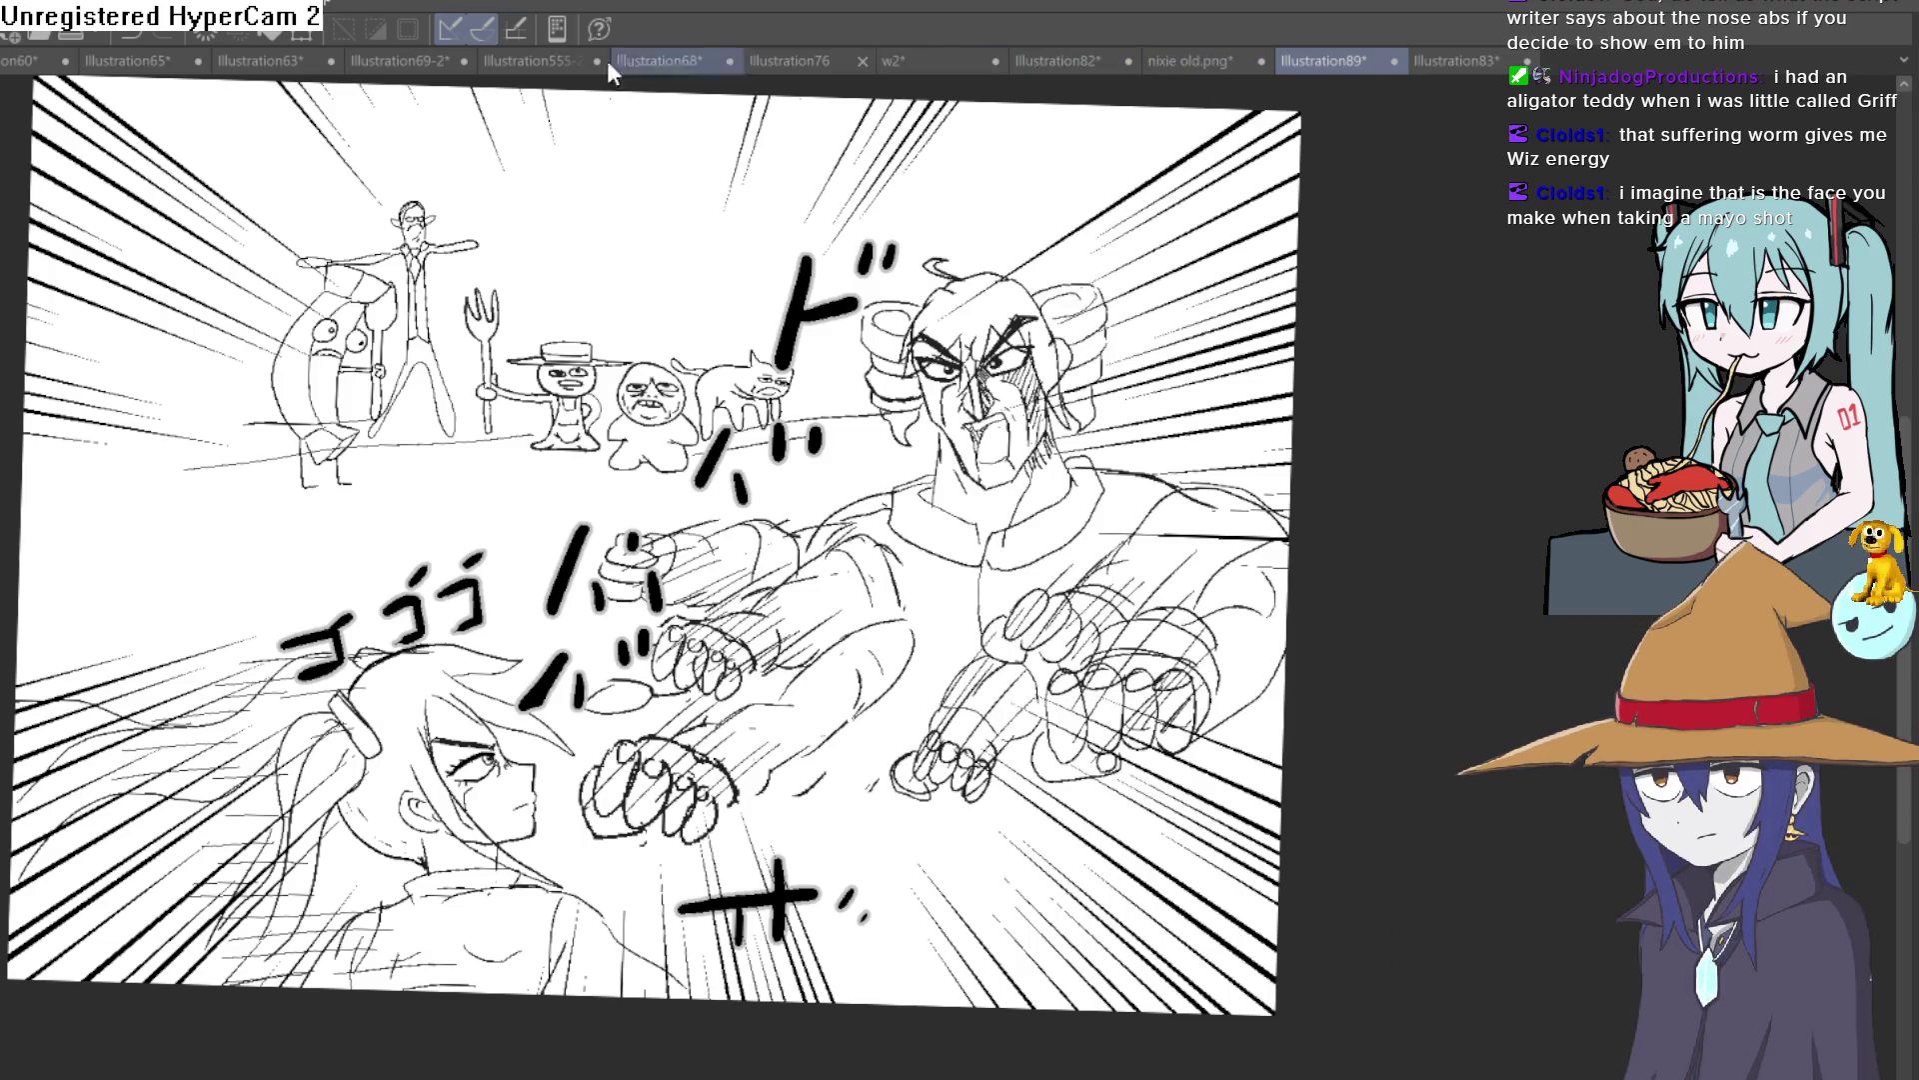
pyautogui.click(260, 61)
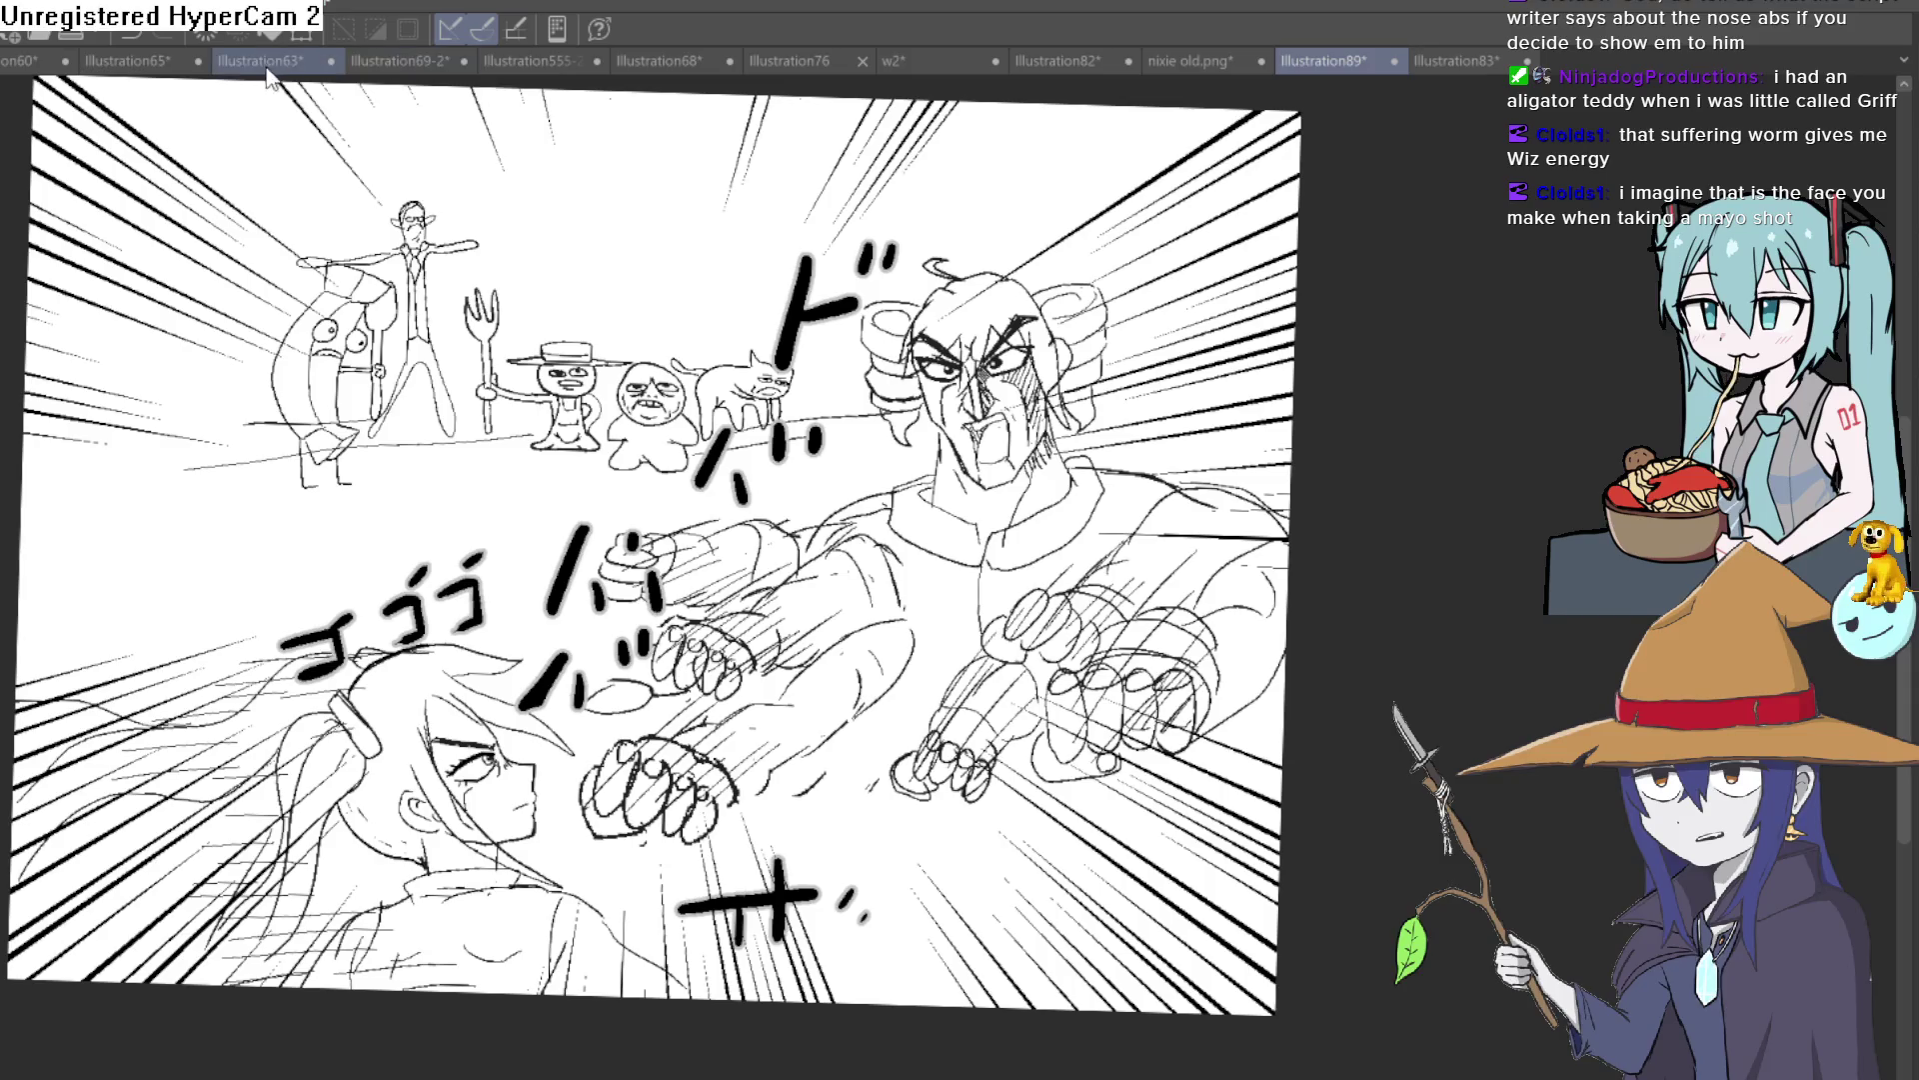
pyautogui.click(398, 61)
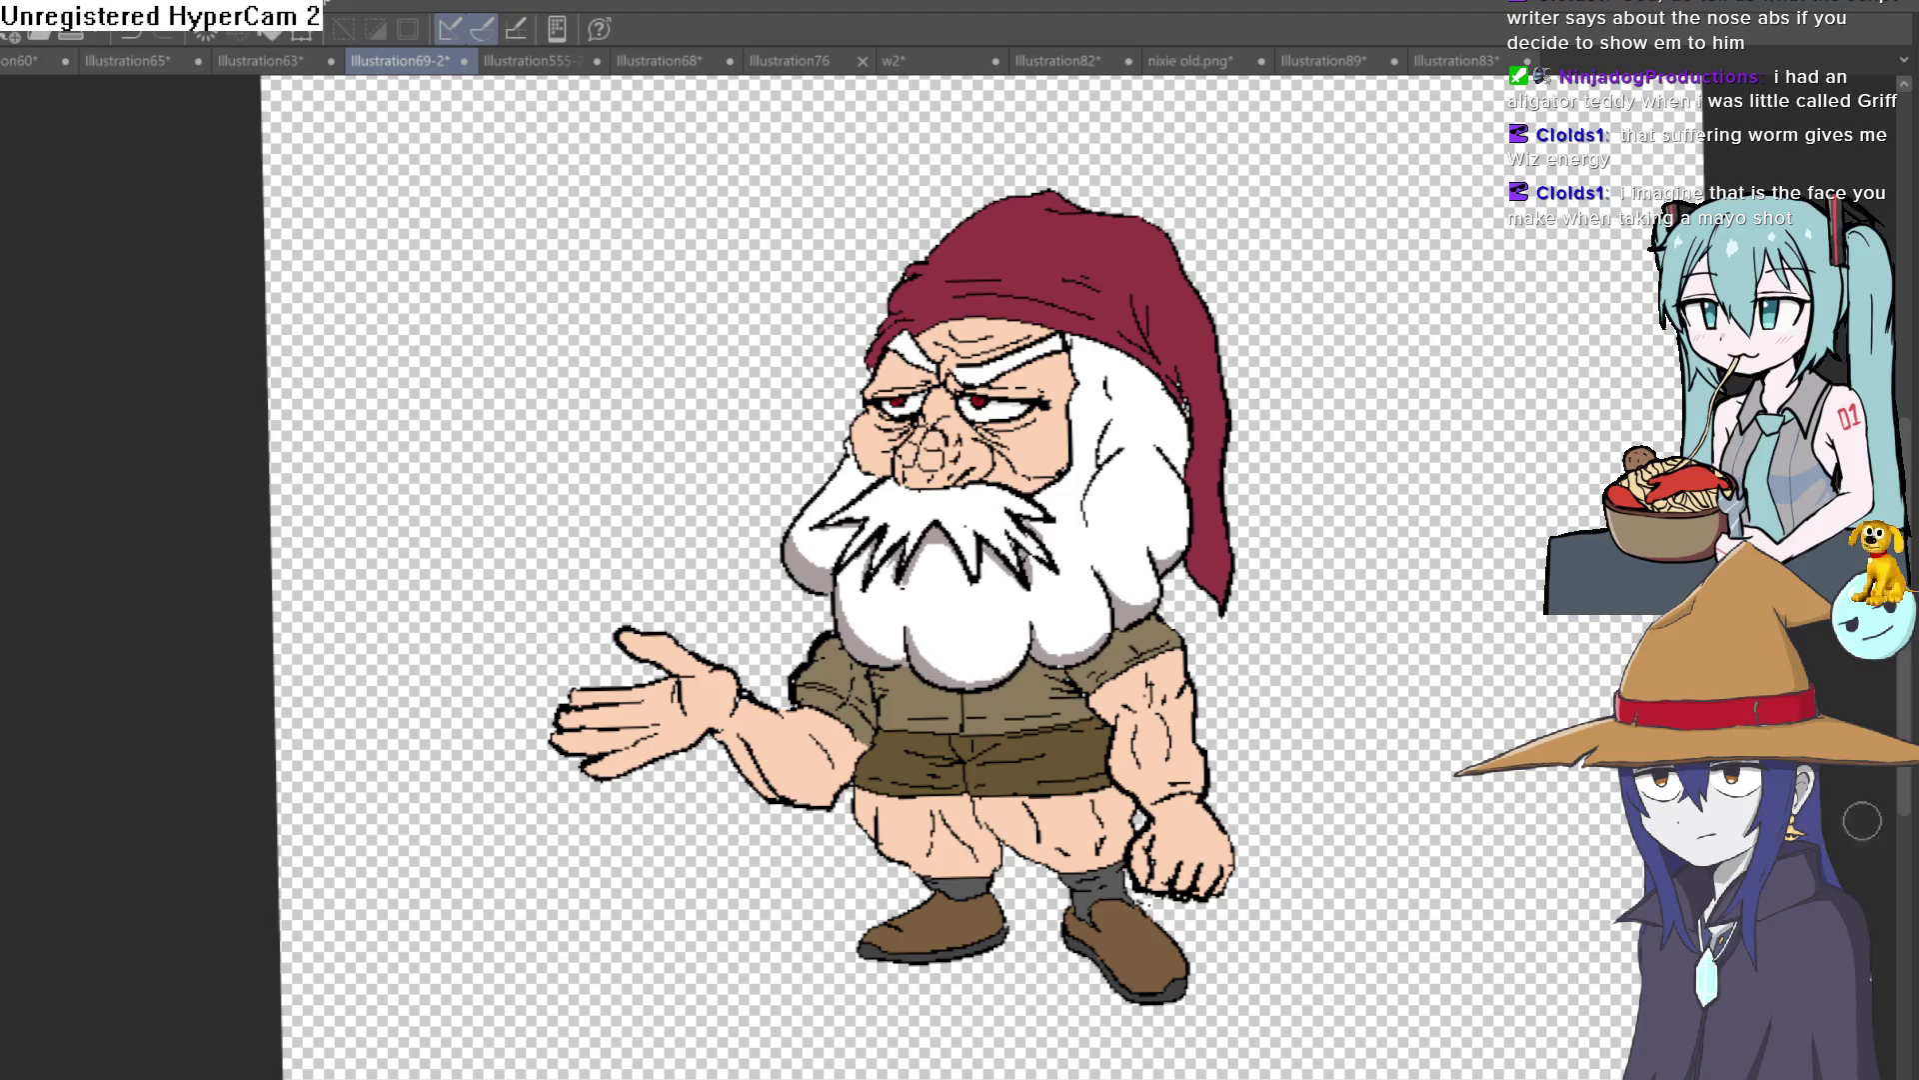
pyautogui.scroll(2, 1132, 537)
pyautogui.scroll(1, 1364, 420)
pyautogui.scroll(1, 1364, 420)
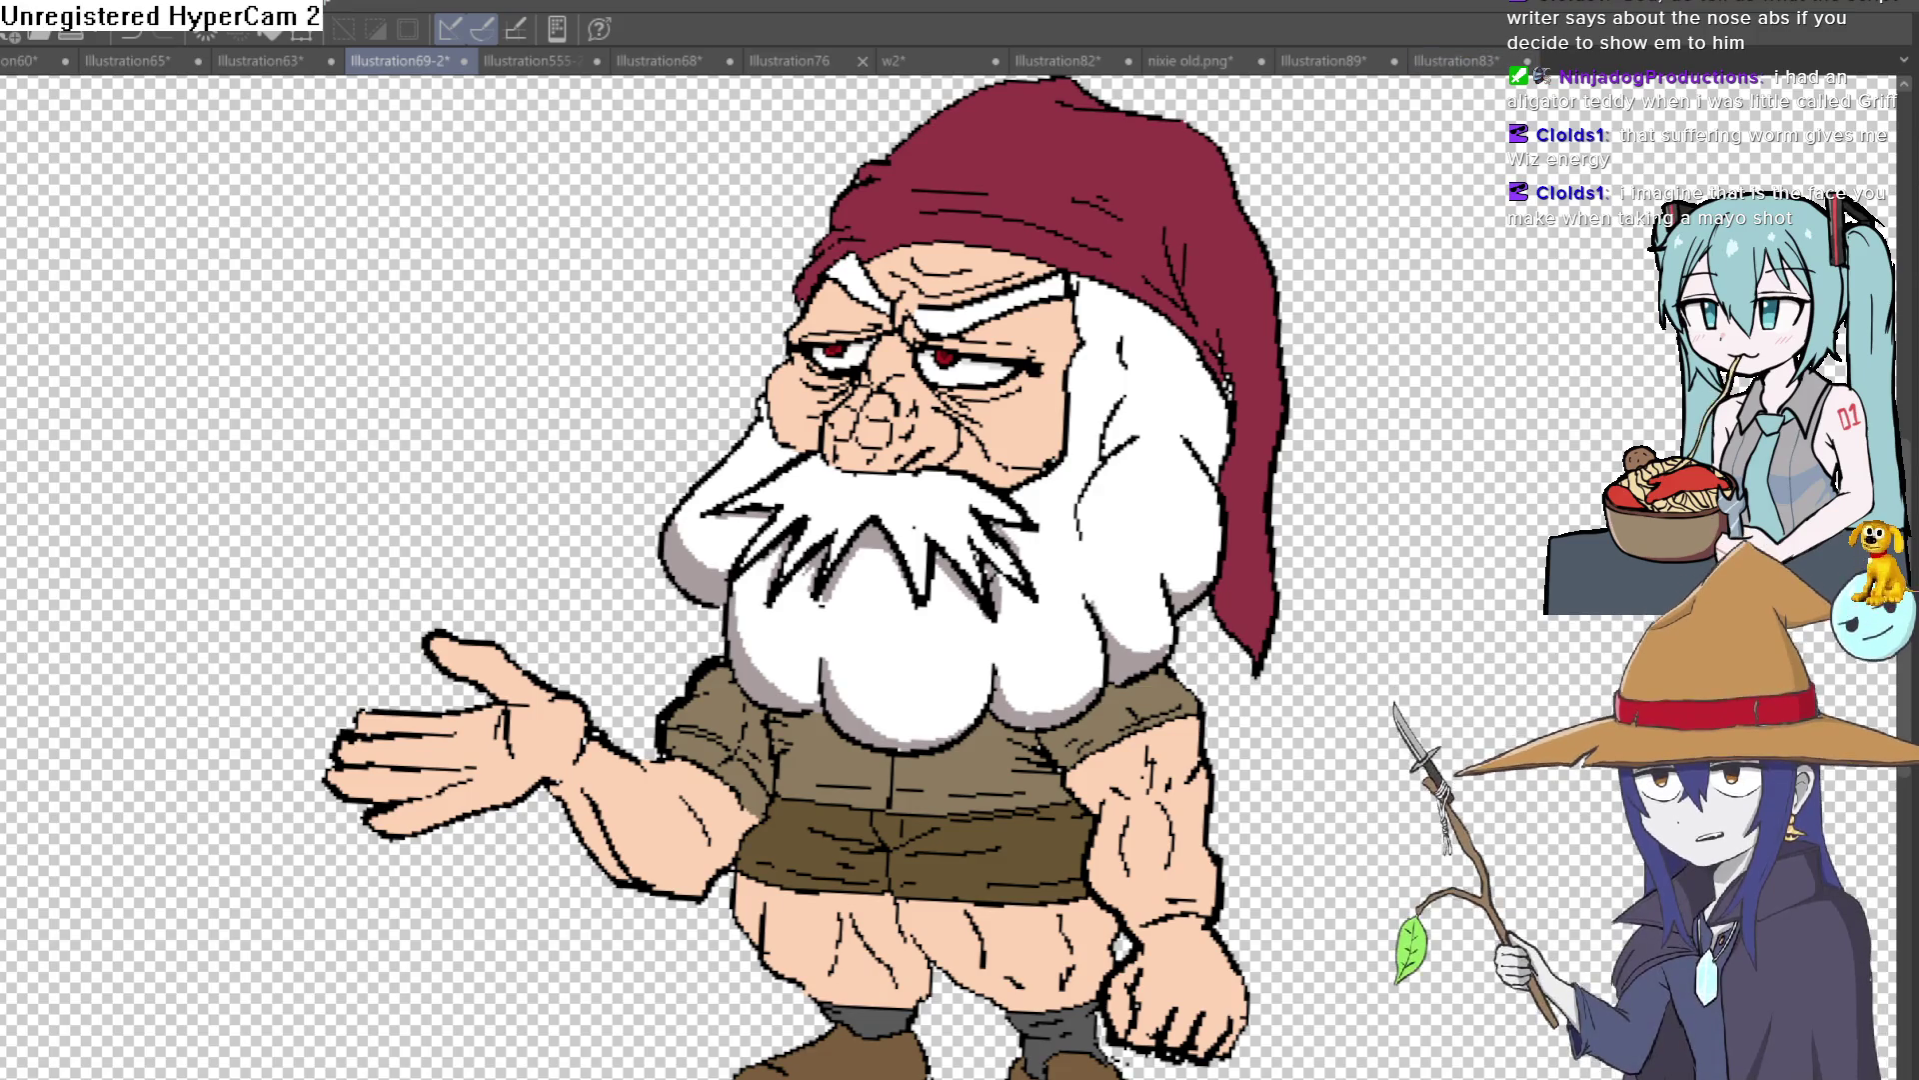
pyautogui.click(1342, 62)
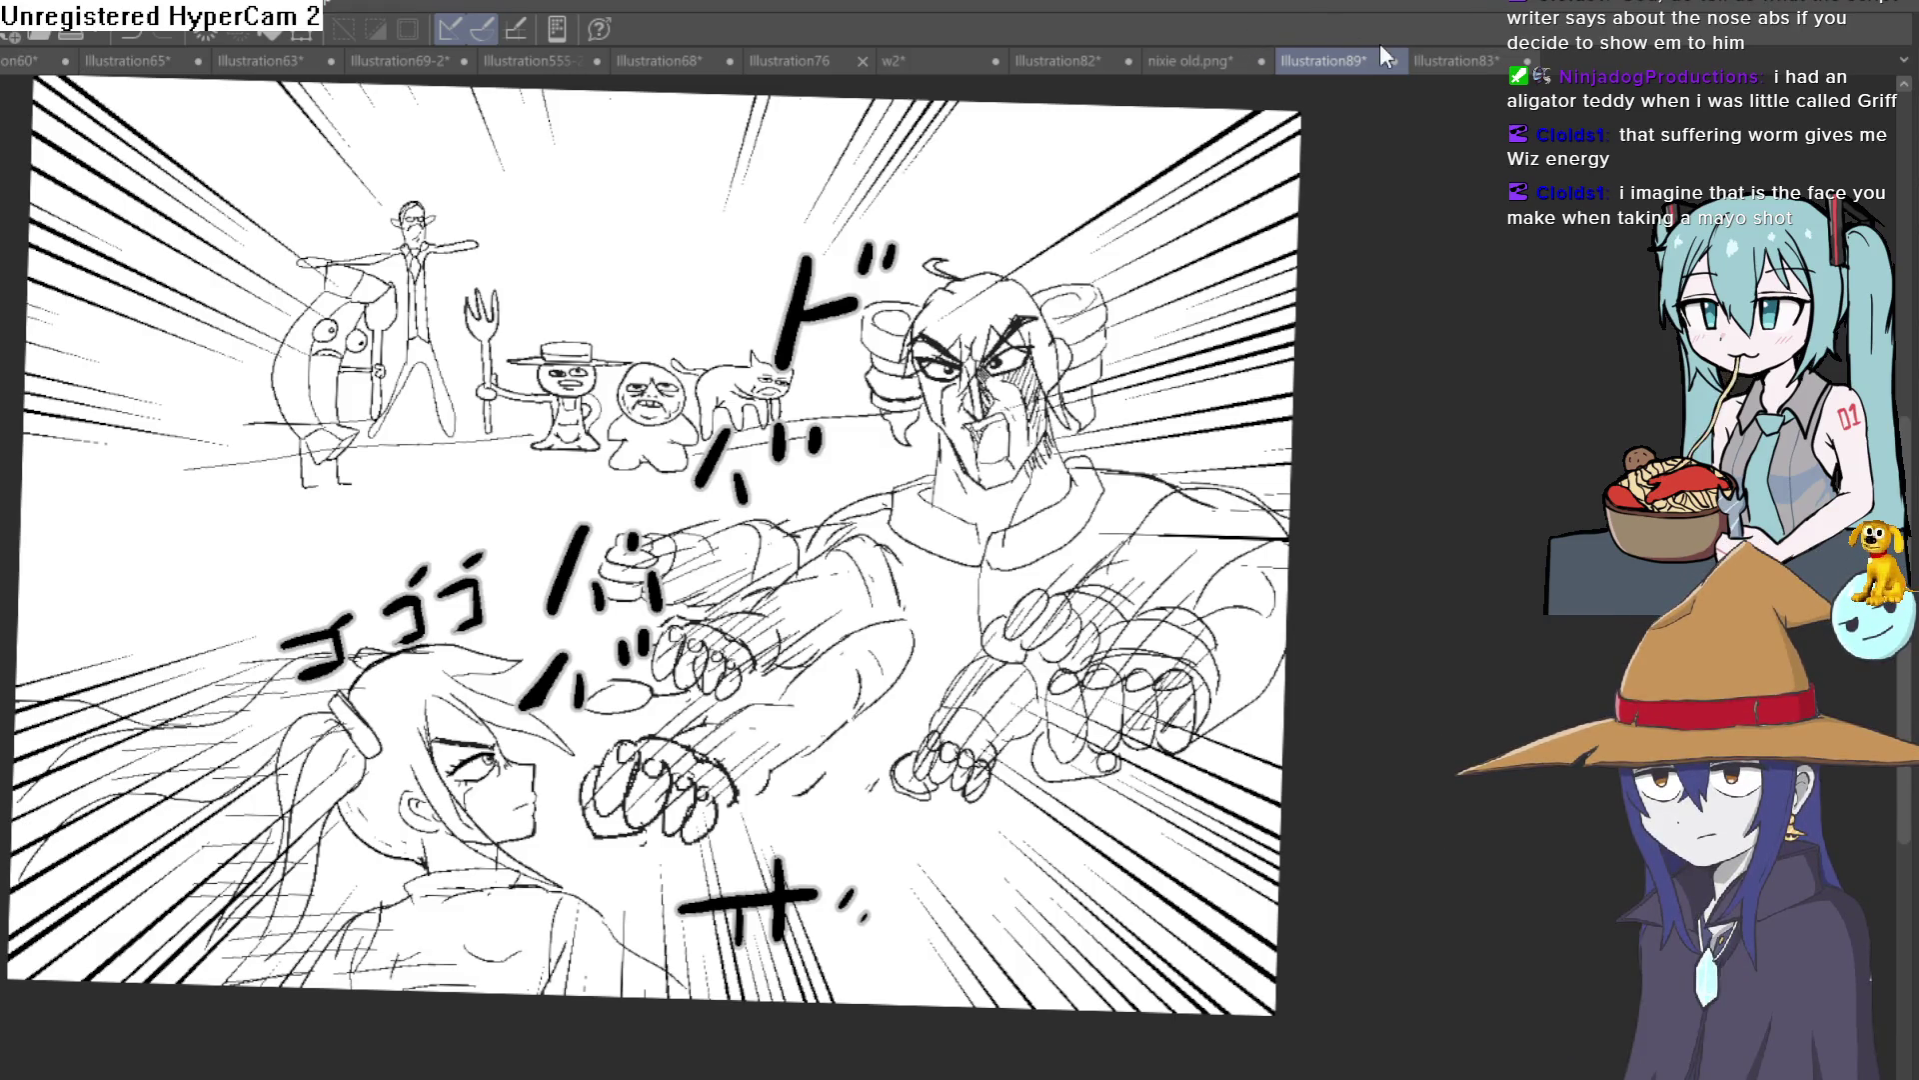
# Step: Zoom around the battle sketch, then switch to the drawing with the wrinkled worm
pyautogui.scroll(1, 967, 597)
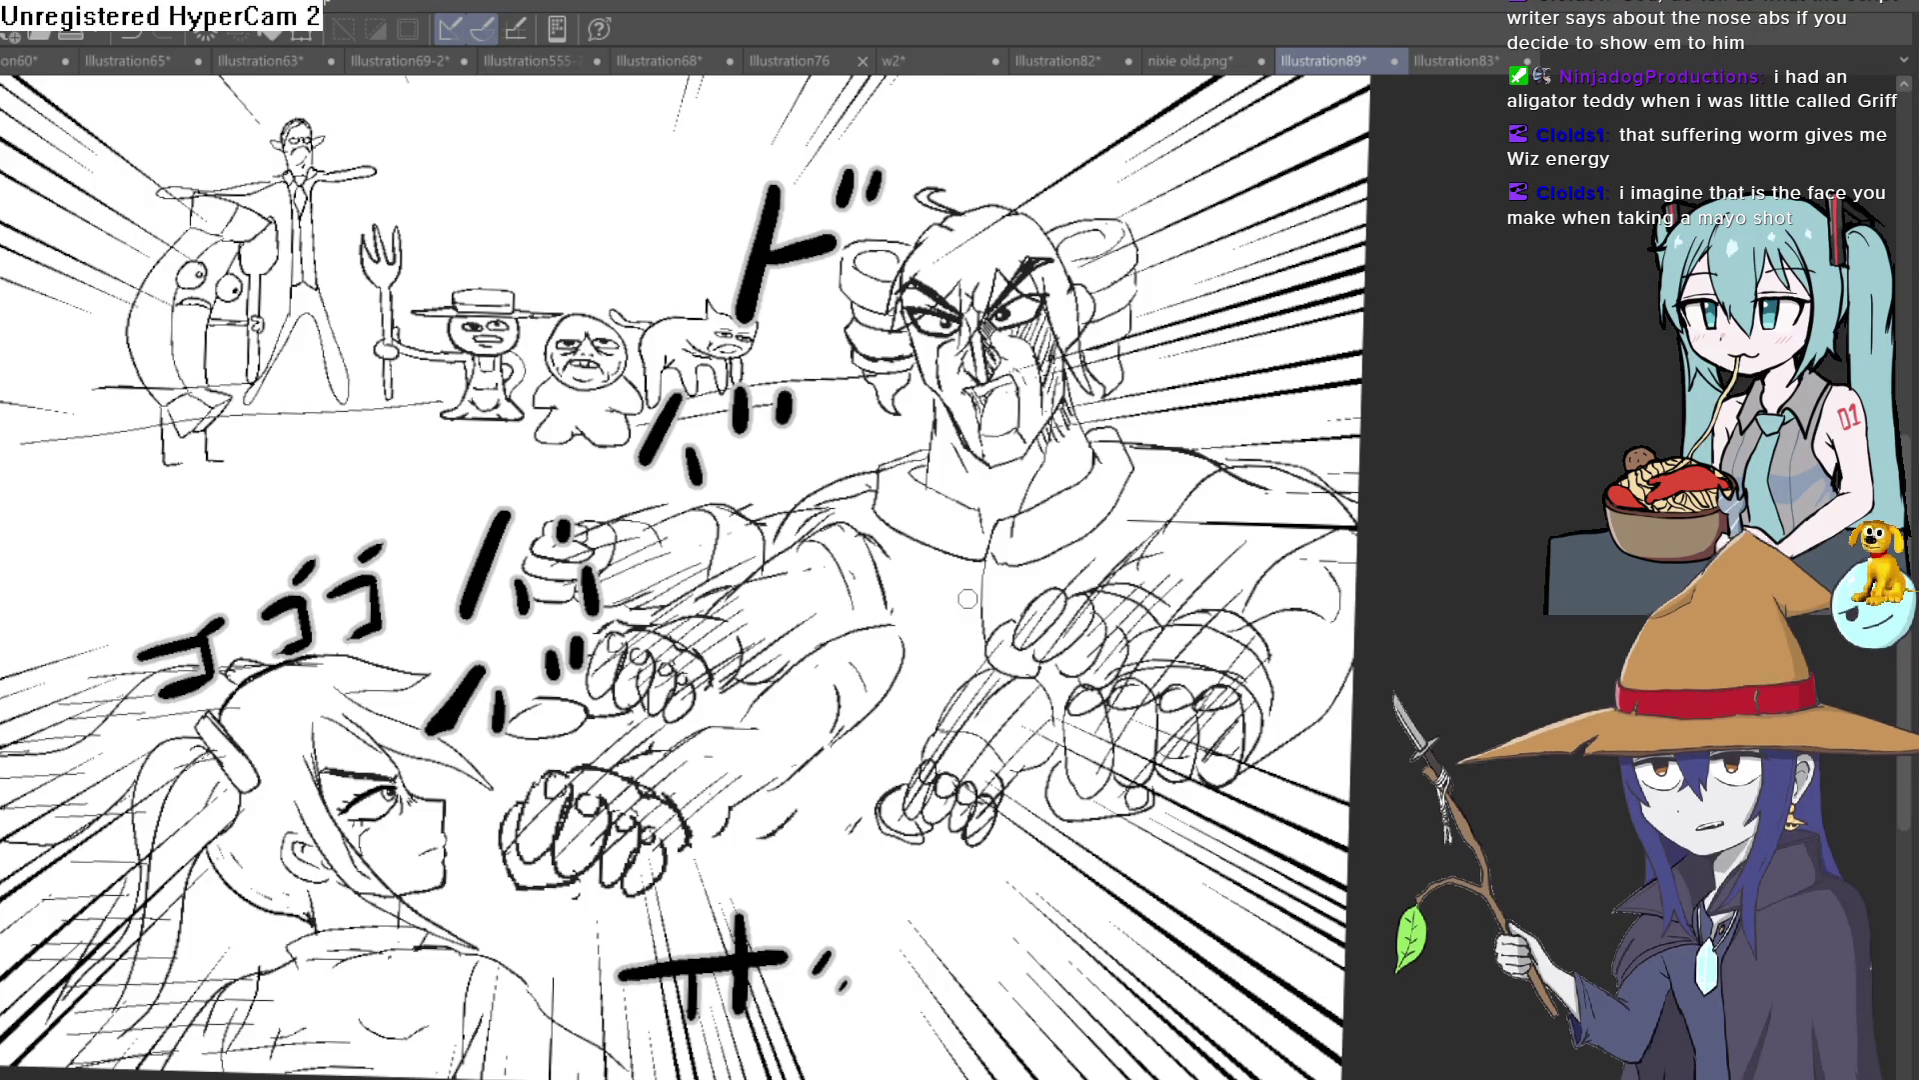
pyautogui.scroll(1, 965, 601)
pyautogui.scroll(-1, 965, 601)
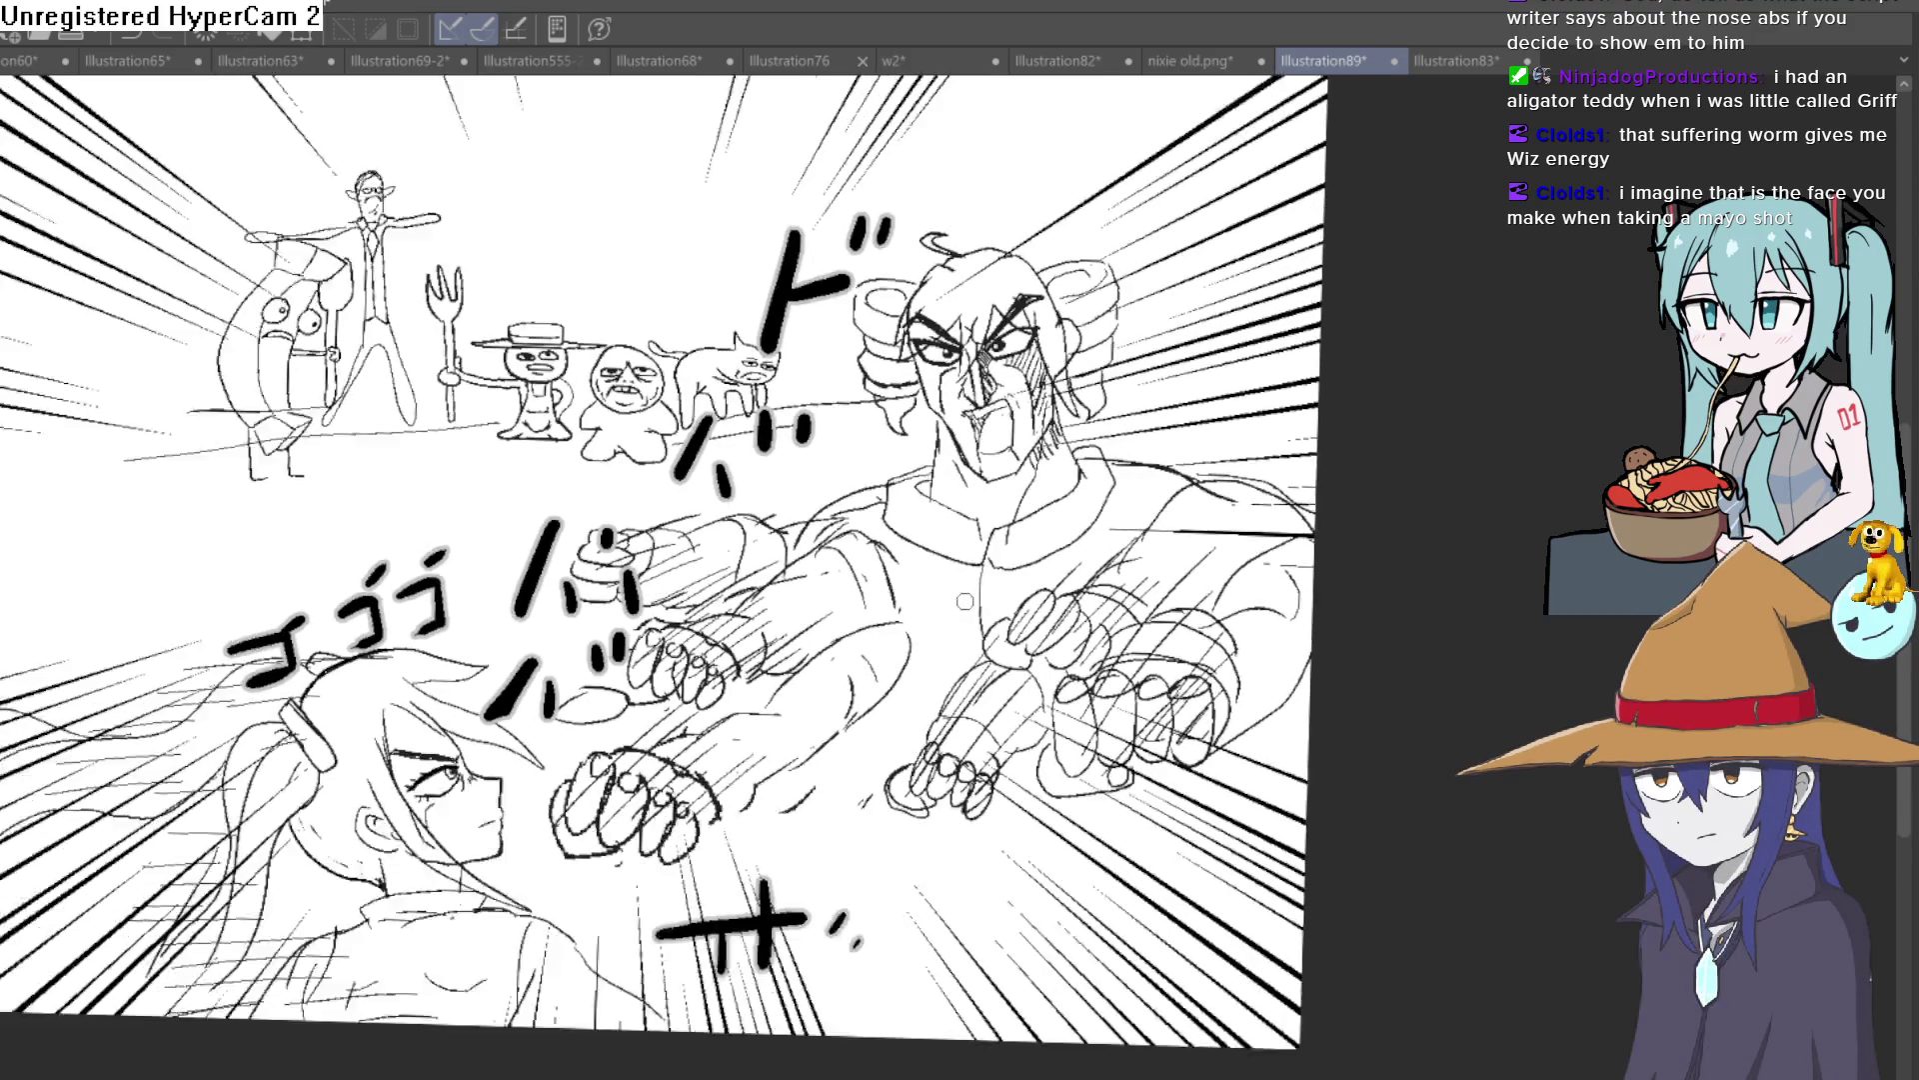
pyautogui.scroll(-1, 964, 603)
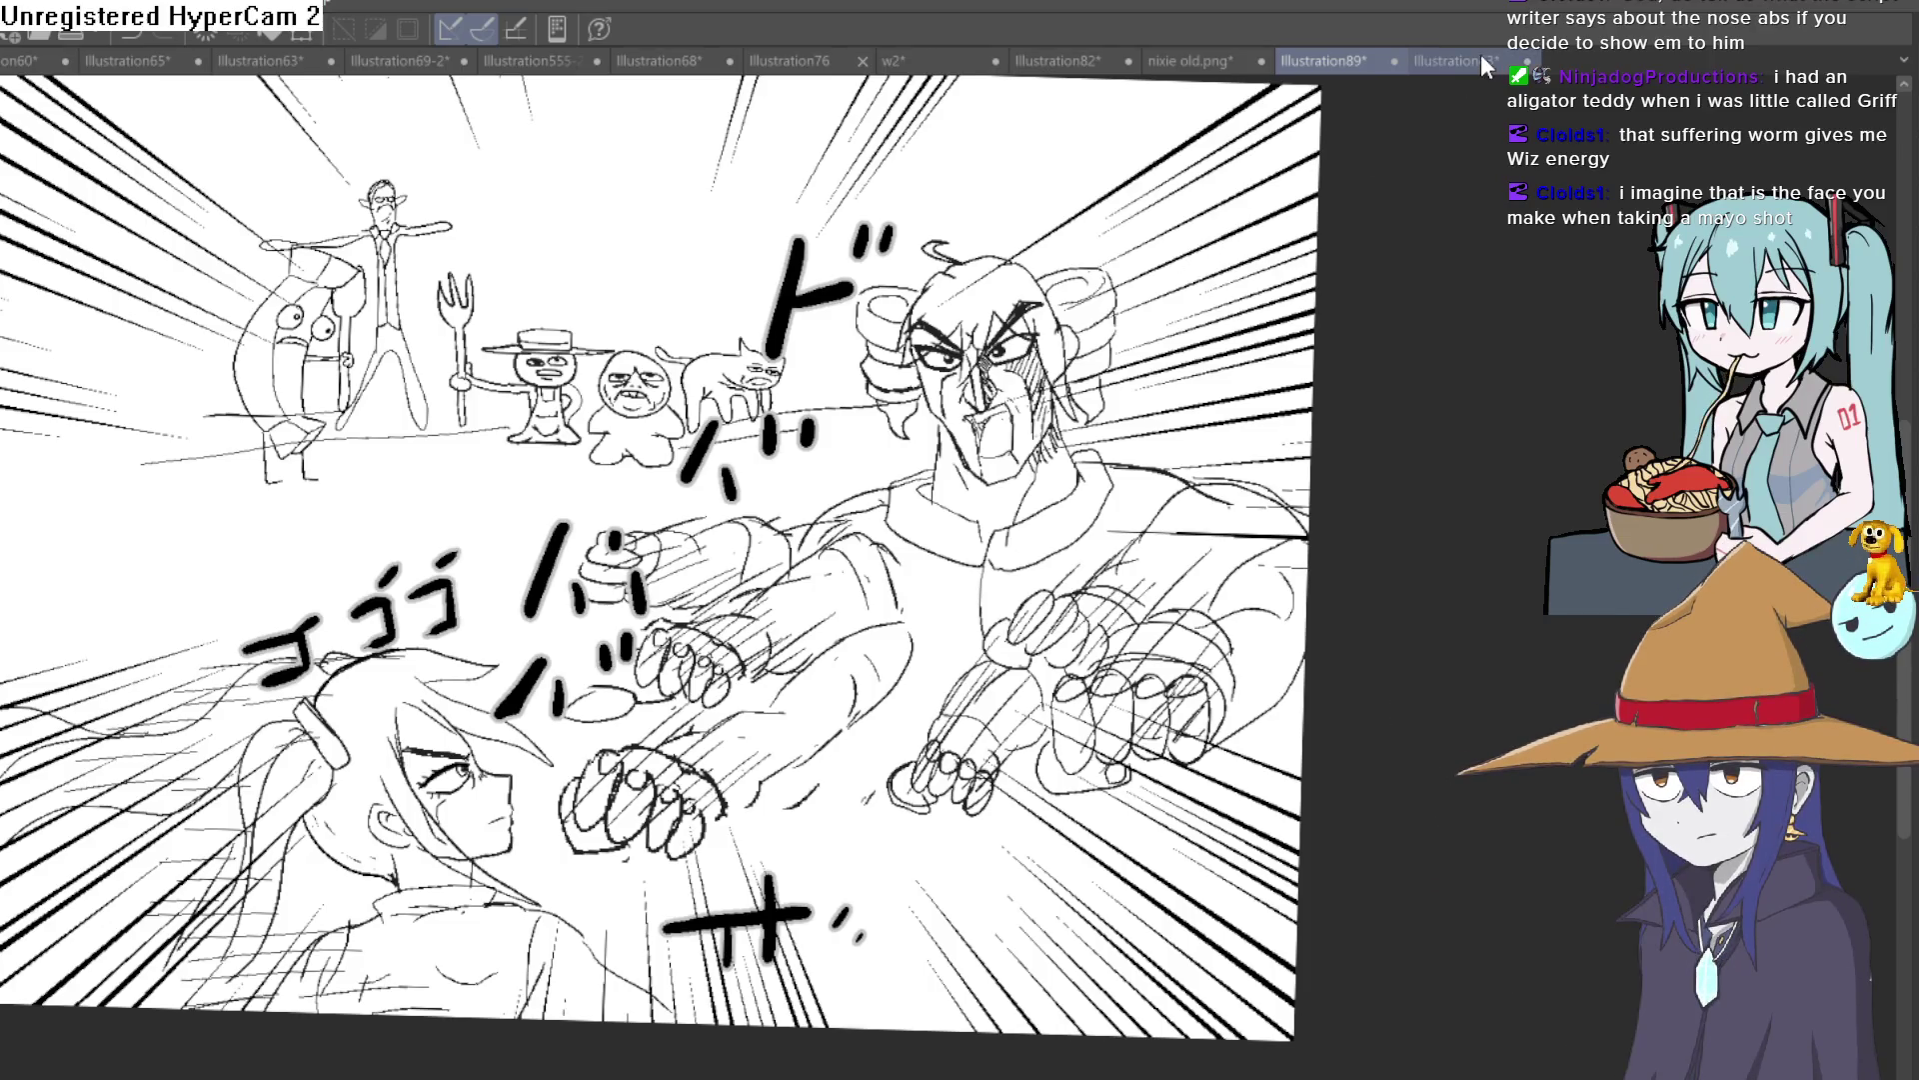
pyautogui.click(1449, 61)
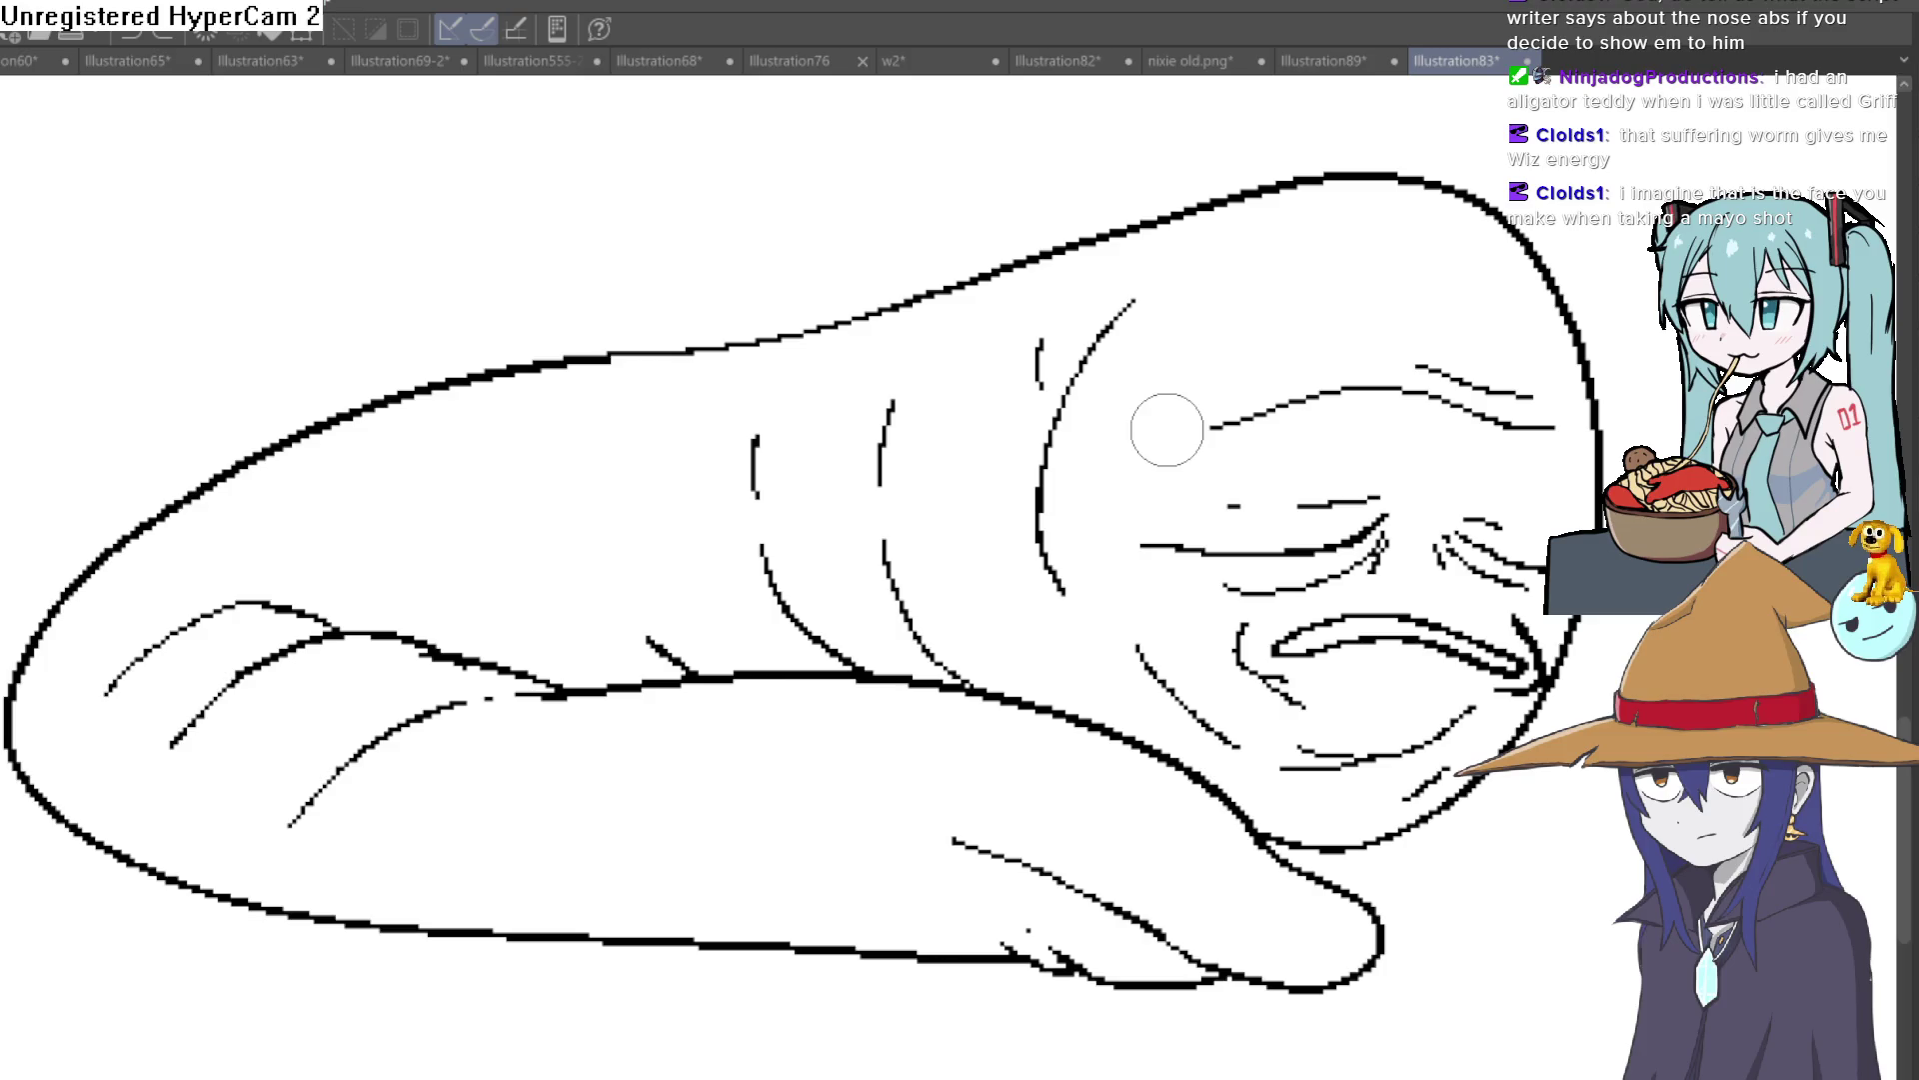
pyautogui.scroll(-2, 1161, 428)
pyautogui.scroll(-2, 1160, 428)
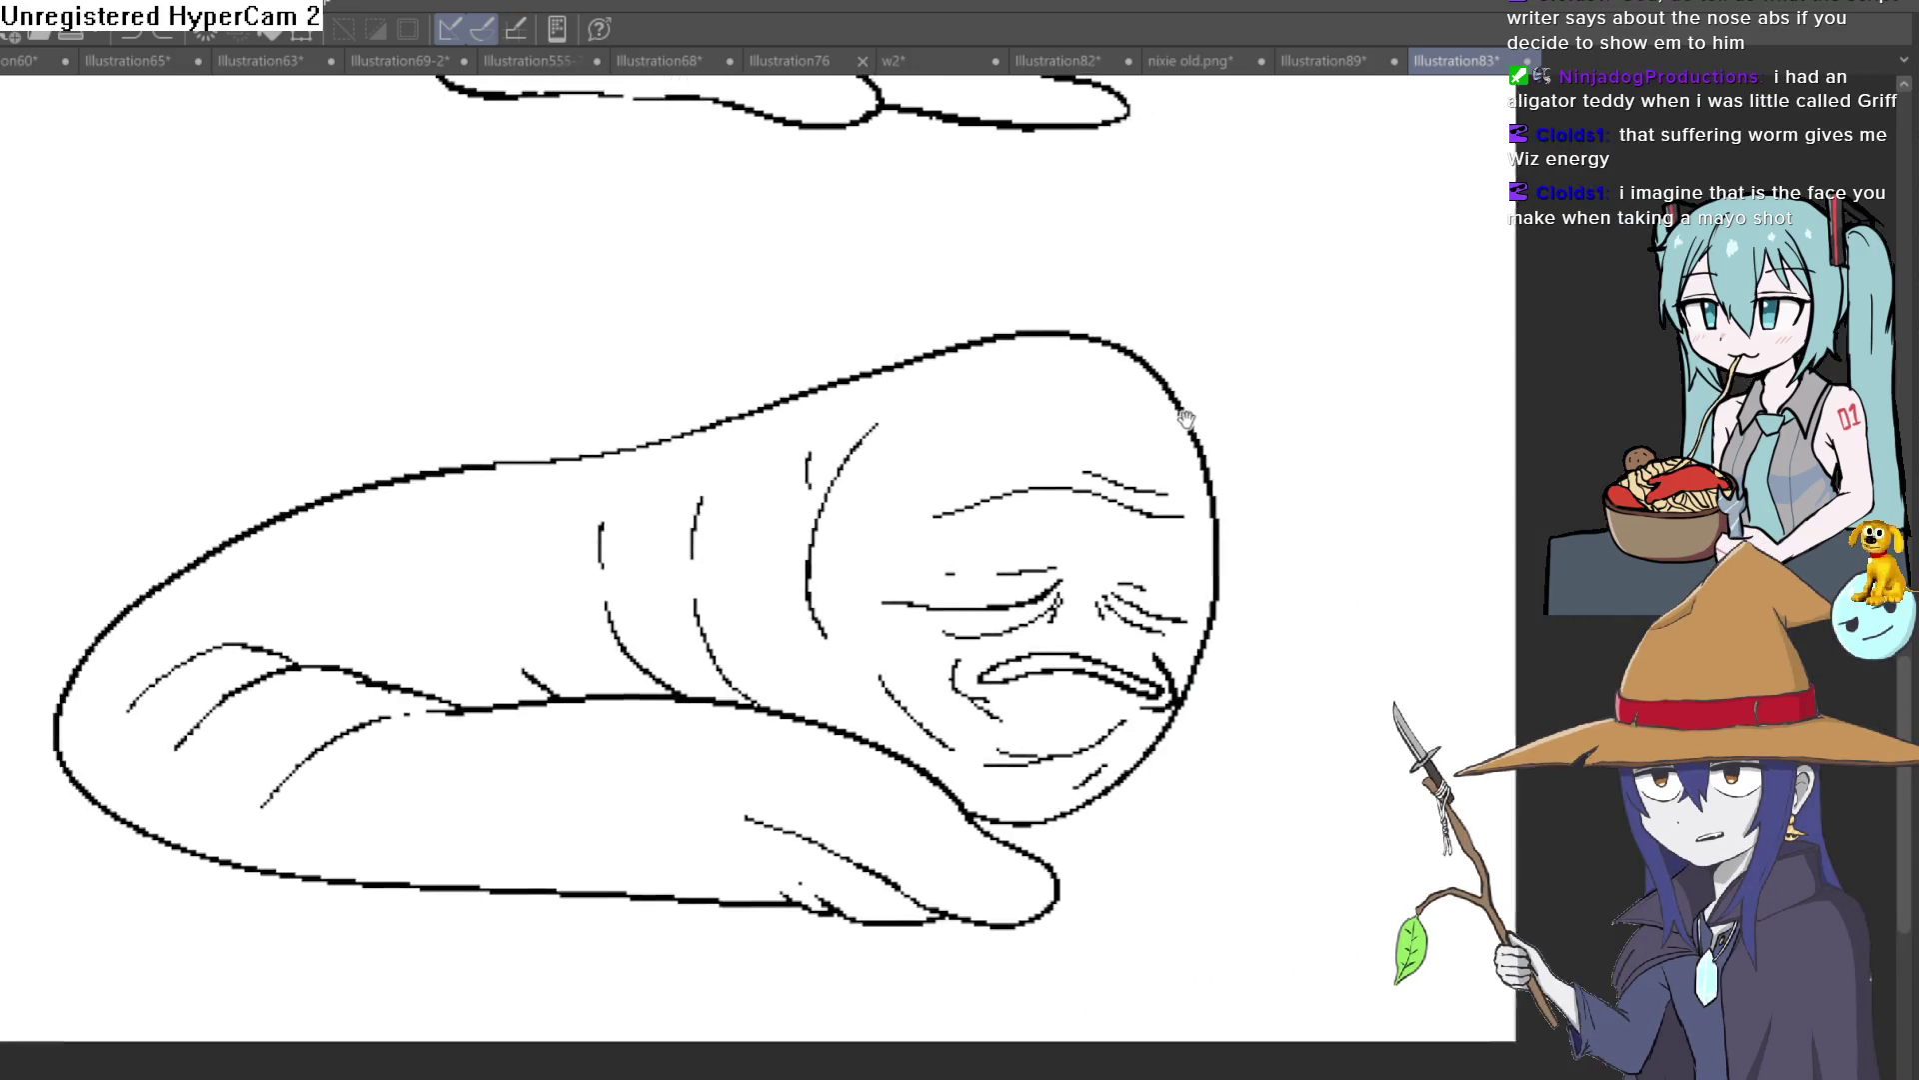
pyautogui.moveTo(869, 366)
pyautogui.mouseDown()
pyautogui.moveTo(1123, 428)
pyautogui.moveTo(1203, 420)
pyautogui.moveTo(1149, 364)
pyautogui.mouseUp()
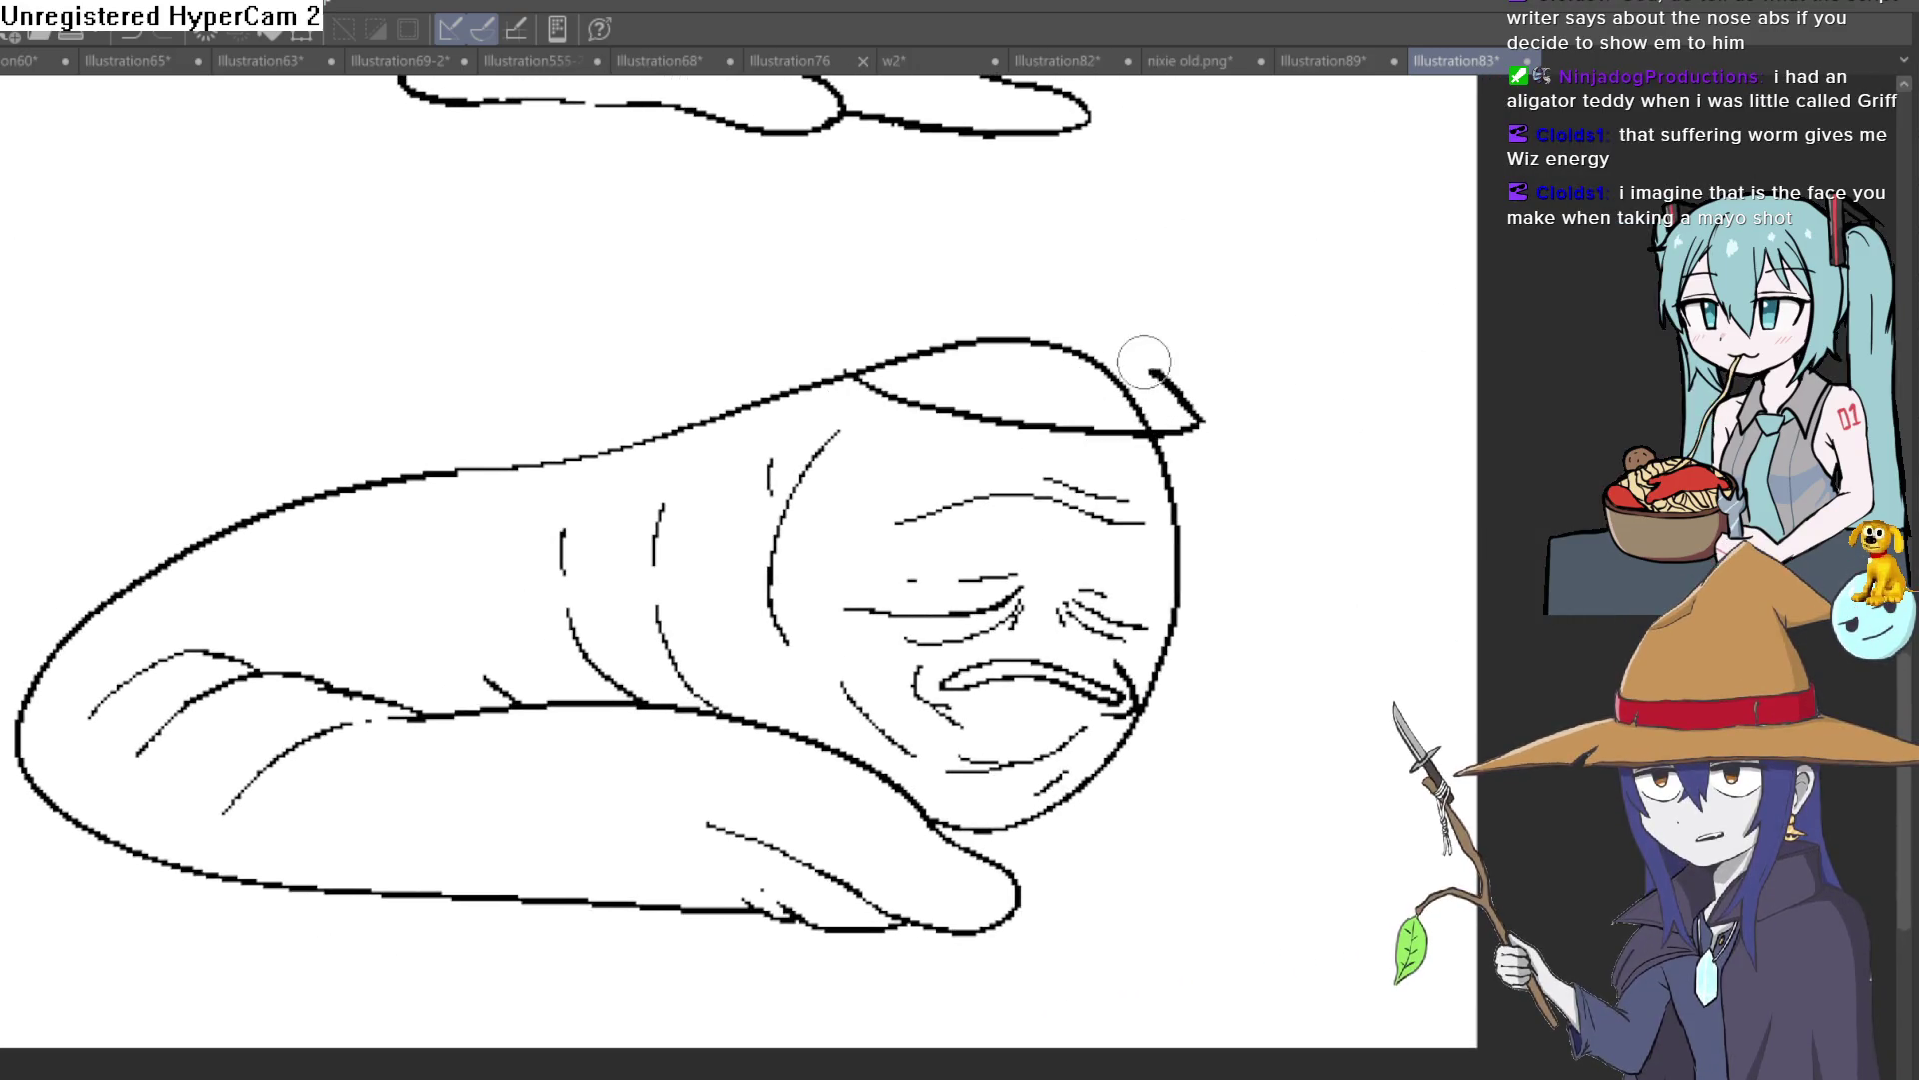
pyautogui.moveTo(932, 322)
pyautogui.mouseDown()
pyautogui.moveTo(1100, 392)
pyautogui.moveTo(1144, 351)
pyautogui.moveTo(960, 300)
pyautogui.moveTo(1039, 207)
pyautogui.mouseUp()
pyautogui.moveTo(1095, 333)
pyautogui.mouseDown()
pyautogui.moveTo(1123, 340)
pyautogui.moveTo(1118, 210)
pyautogui.moveTo(1203, 222)
pyautogui.moveTo(1233, 192)
pyautogui.mouseUp()
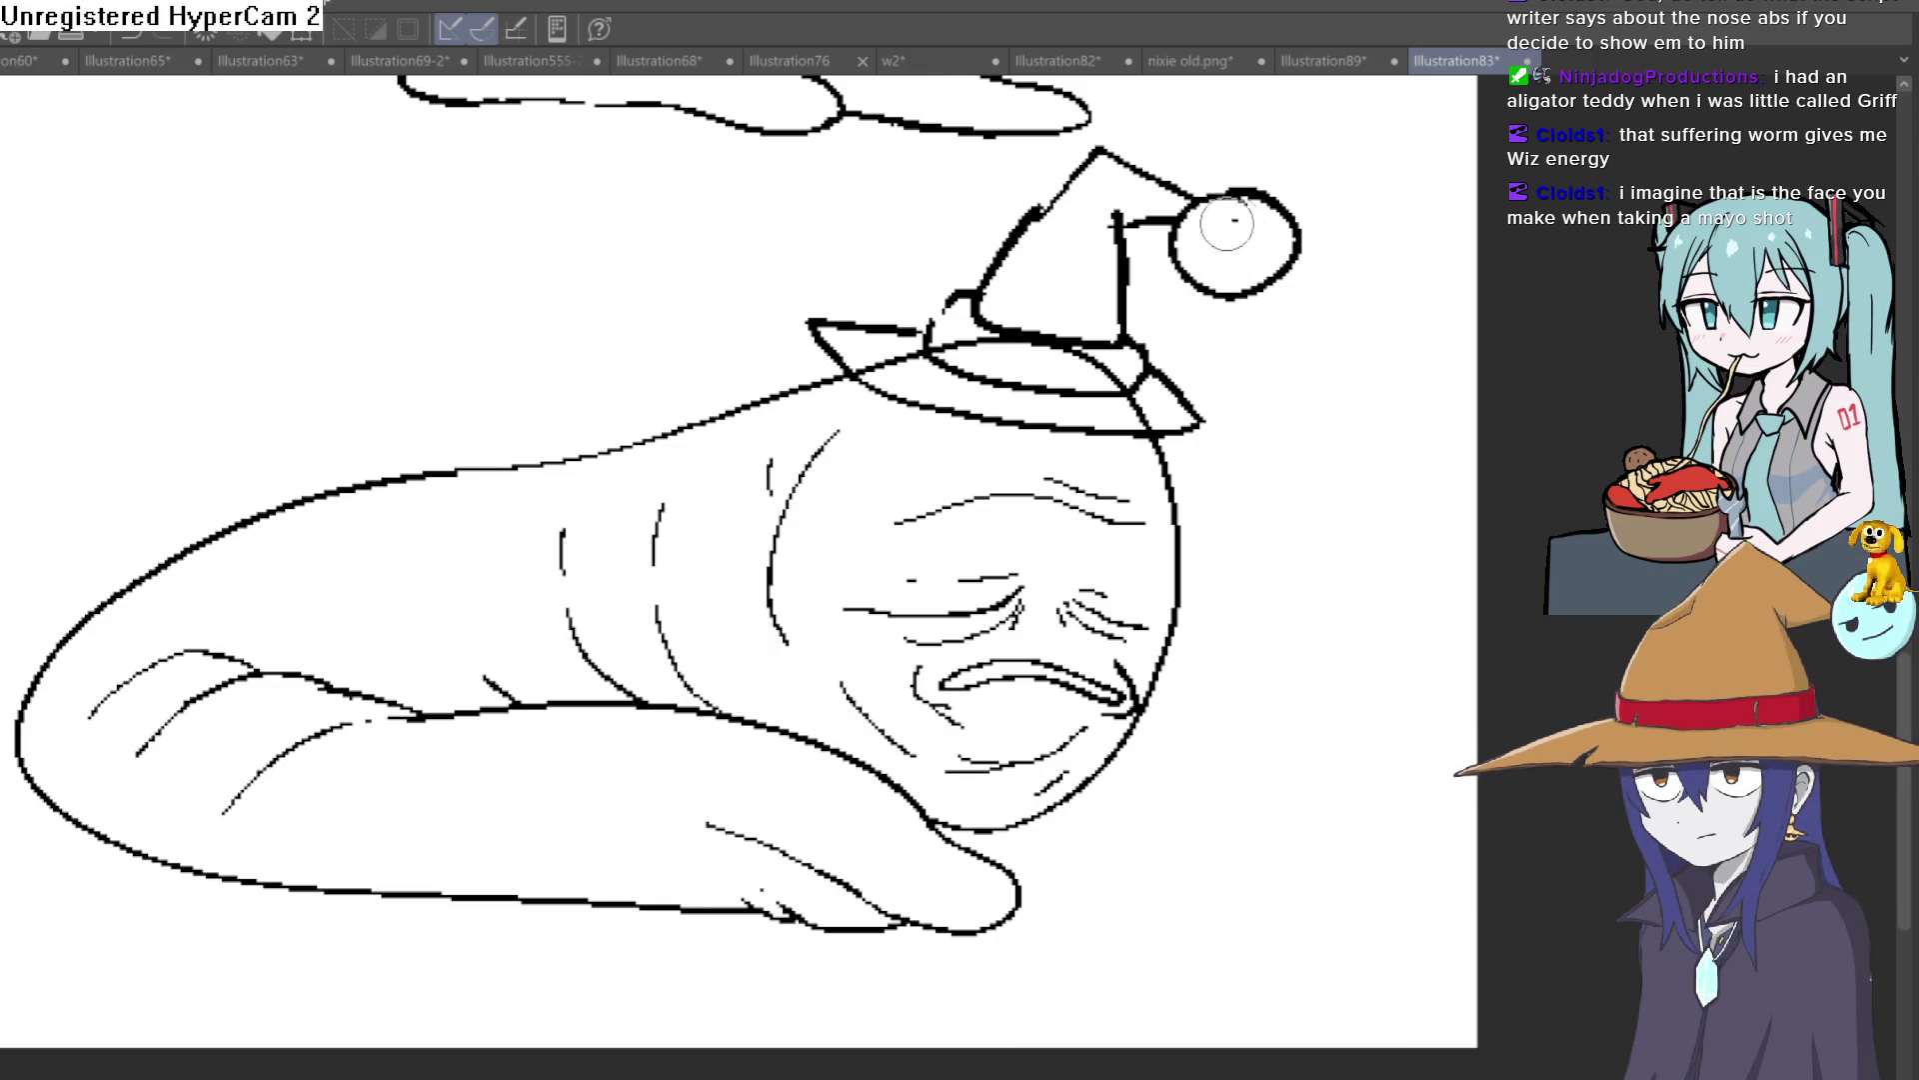
pyautogui.moveTo(1110, 362); pyautogui.dragTo(977, 343)
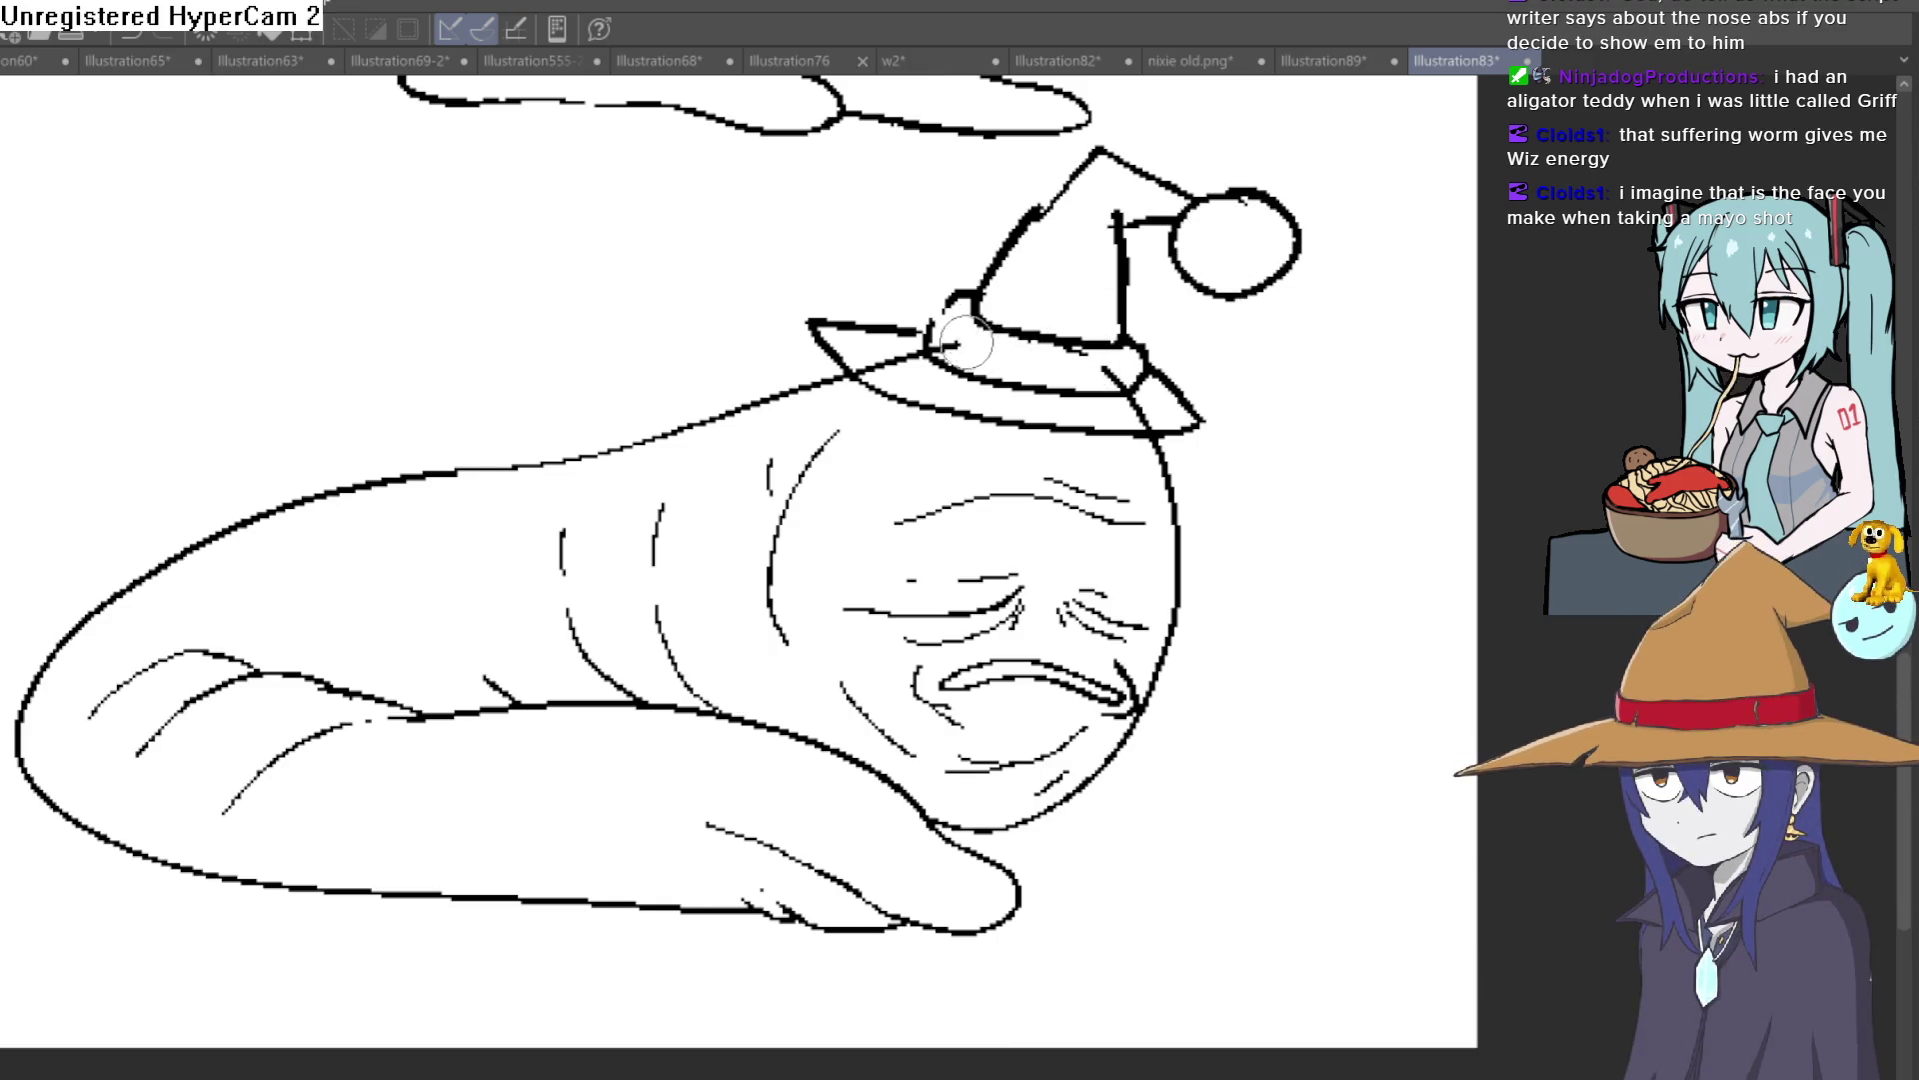
pyautogui.press('-')
pyautogui.press('-')
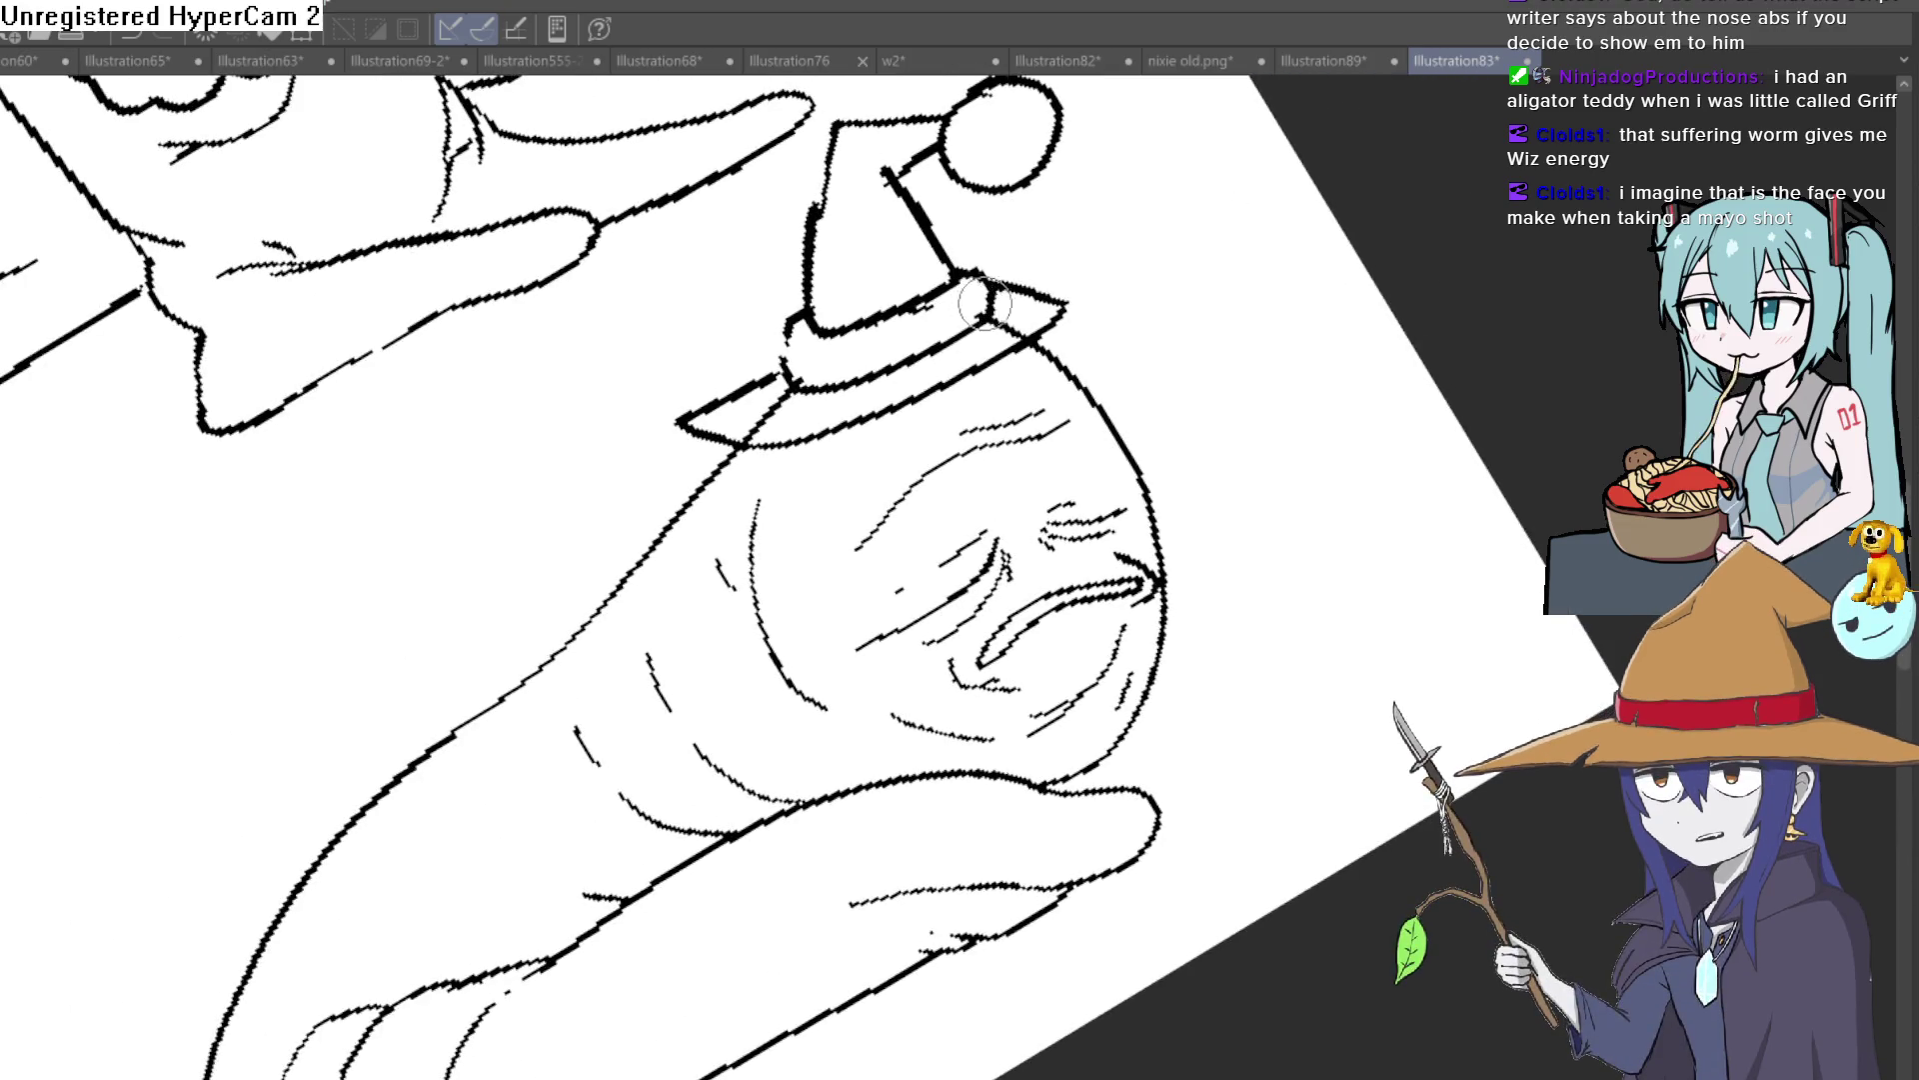
pyautogui.moveTo(993, 325); pyautogui.dragTo(992, 332)
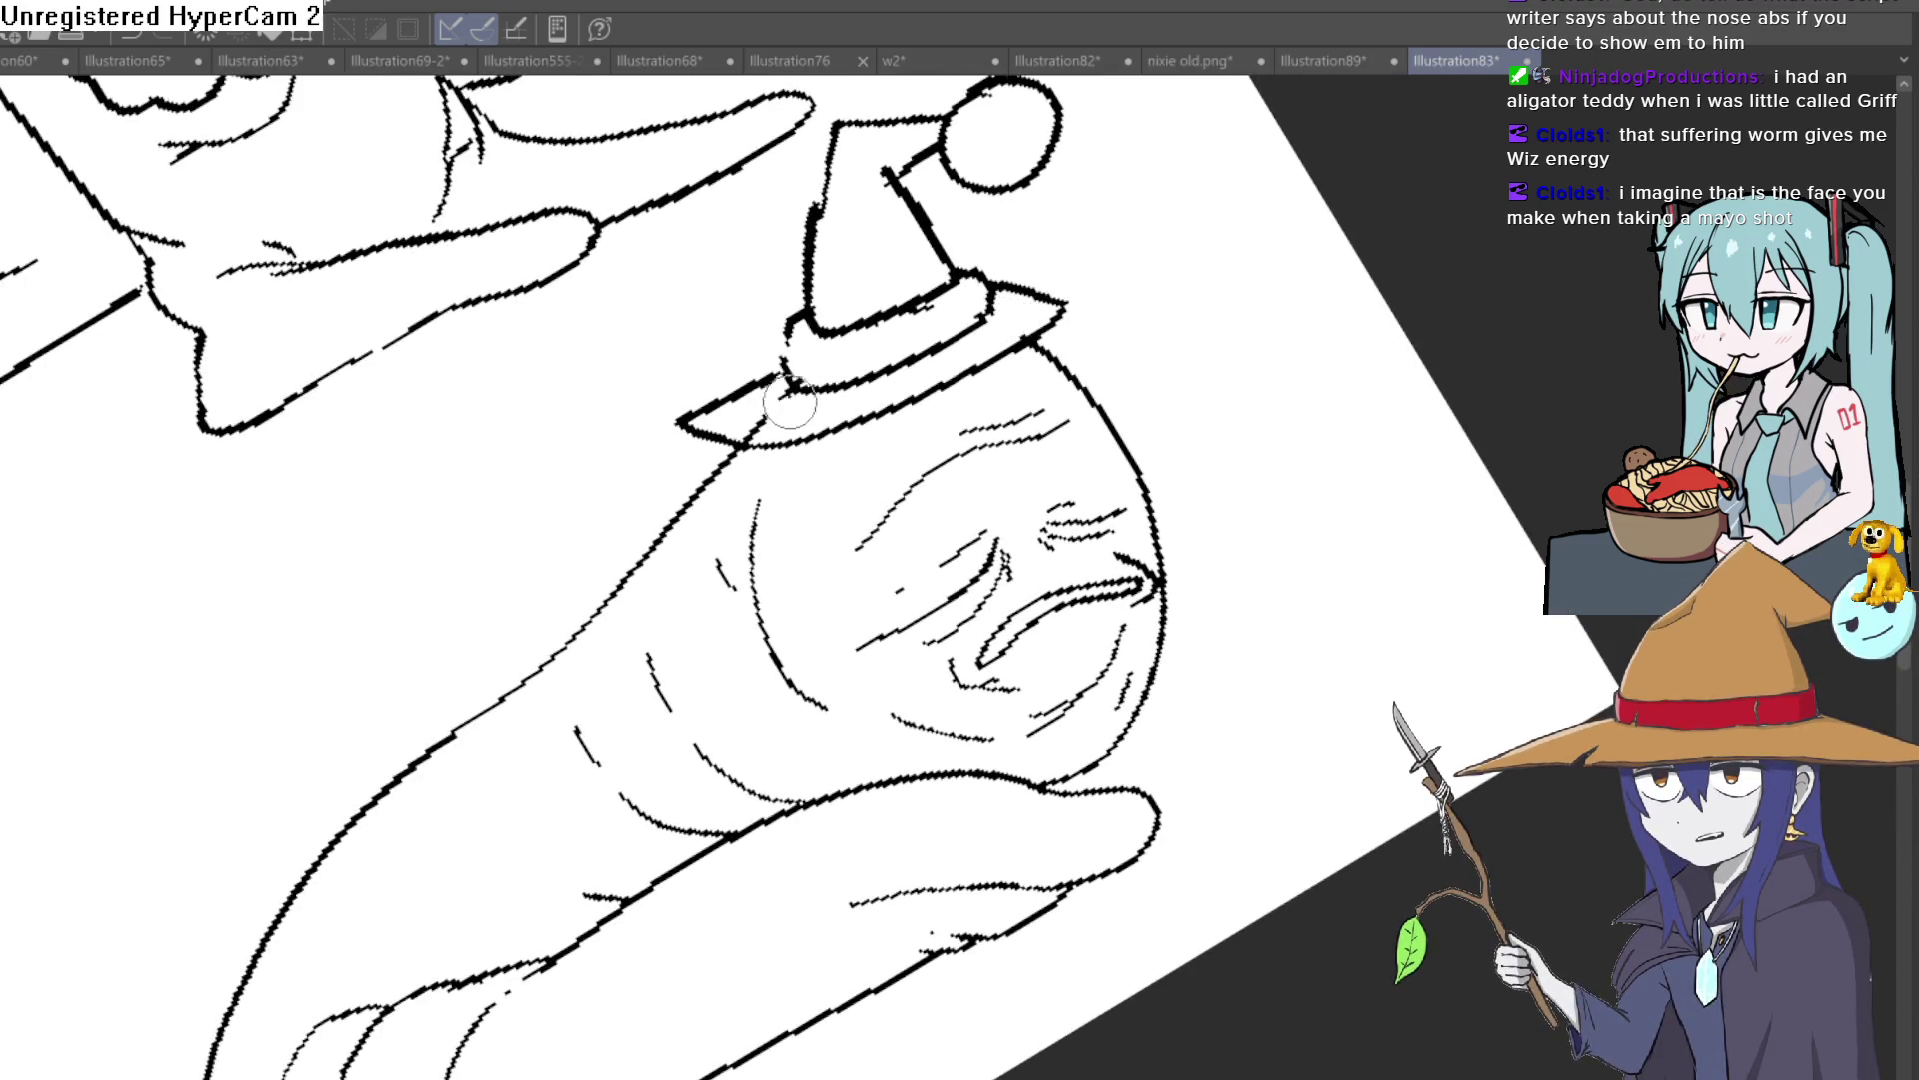
pyautogui.hotkey('ctrl', '-')
pyautogui.hotkey('ctrl', '-')
pyautogui.press('^')
pyautogui.press('^')
pyautogui.press('^')
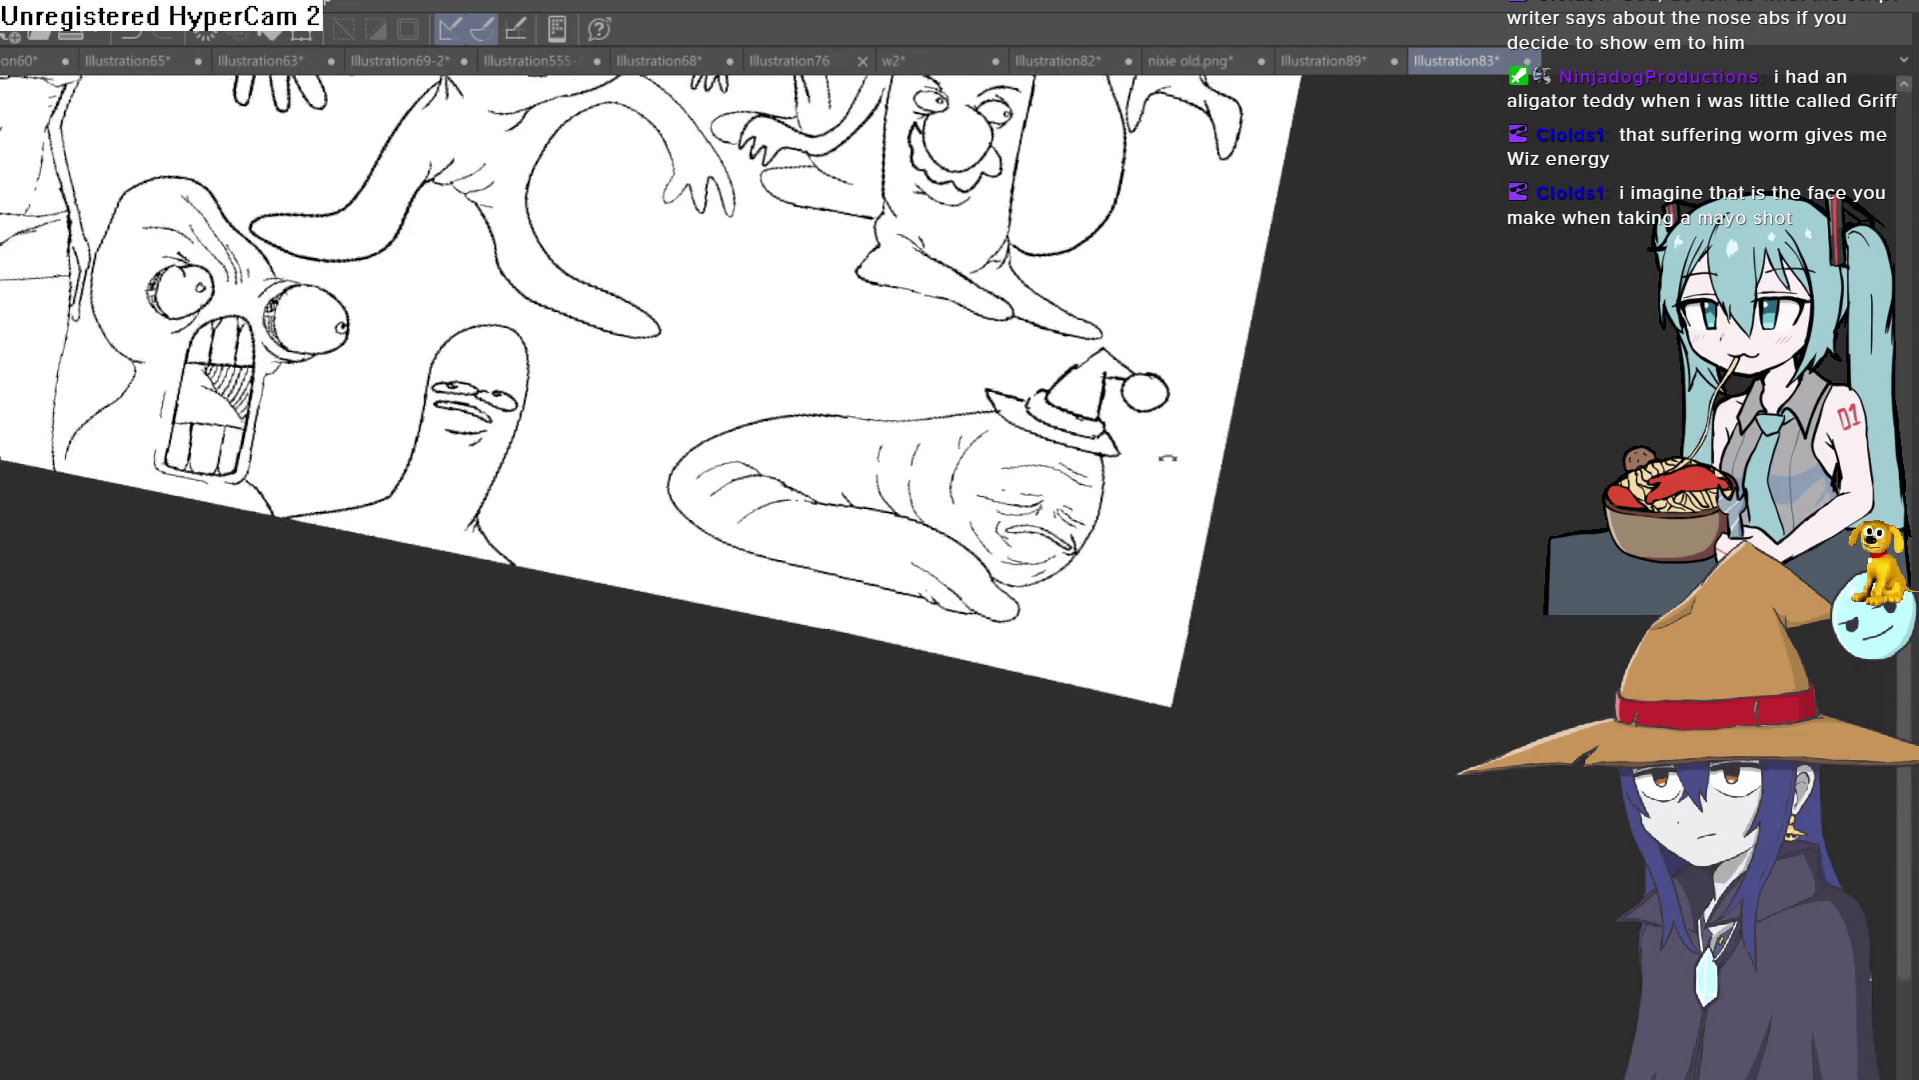
pyautogui.moveTo(1193, 501)
pyautogui.mouseDown()
pyautogui.moveTo(1378, 278)
pyautogui.moveTo(1268, 446)
pyautogui.mouseUp()
pyautogui.hotkey('ctrl', '+')
pyautogui.hotkey('ctrl', '+')
pyautogui.hotkey('ctrl', '+')
pyautogui.moveTo(1110, 480); pyautogui.dragTo(1053, 427)
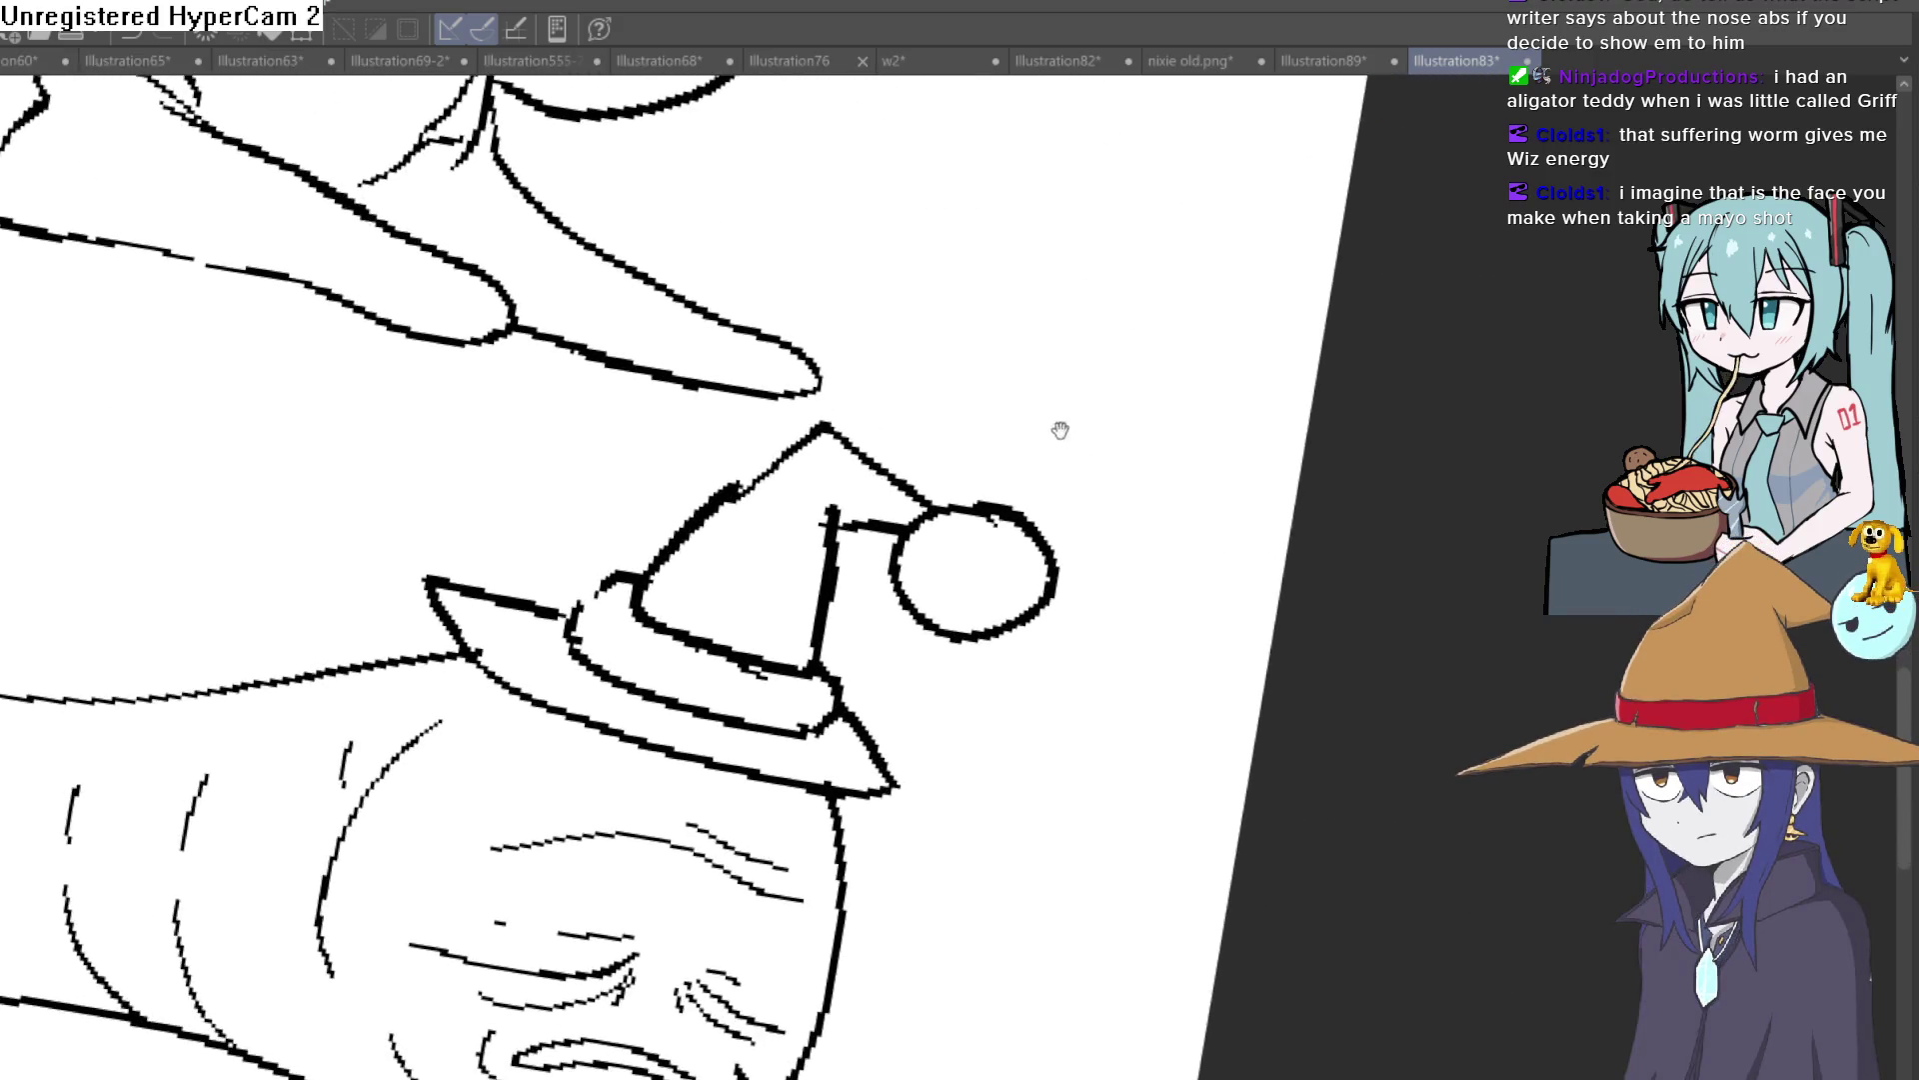
pyautogui.moveTo(783, 718); pyautogui.dragTo(1064, 419)
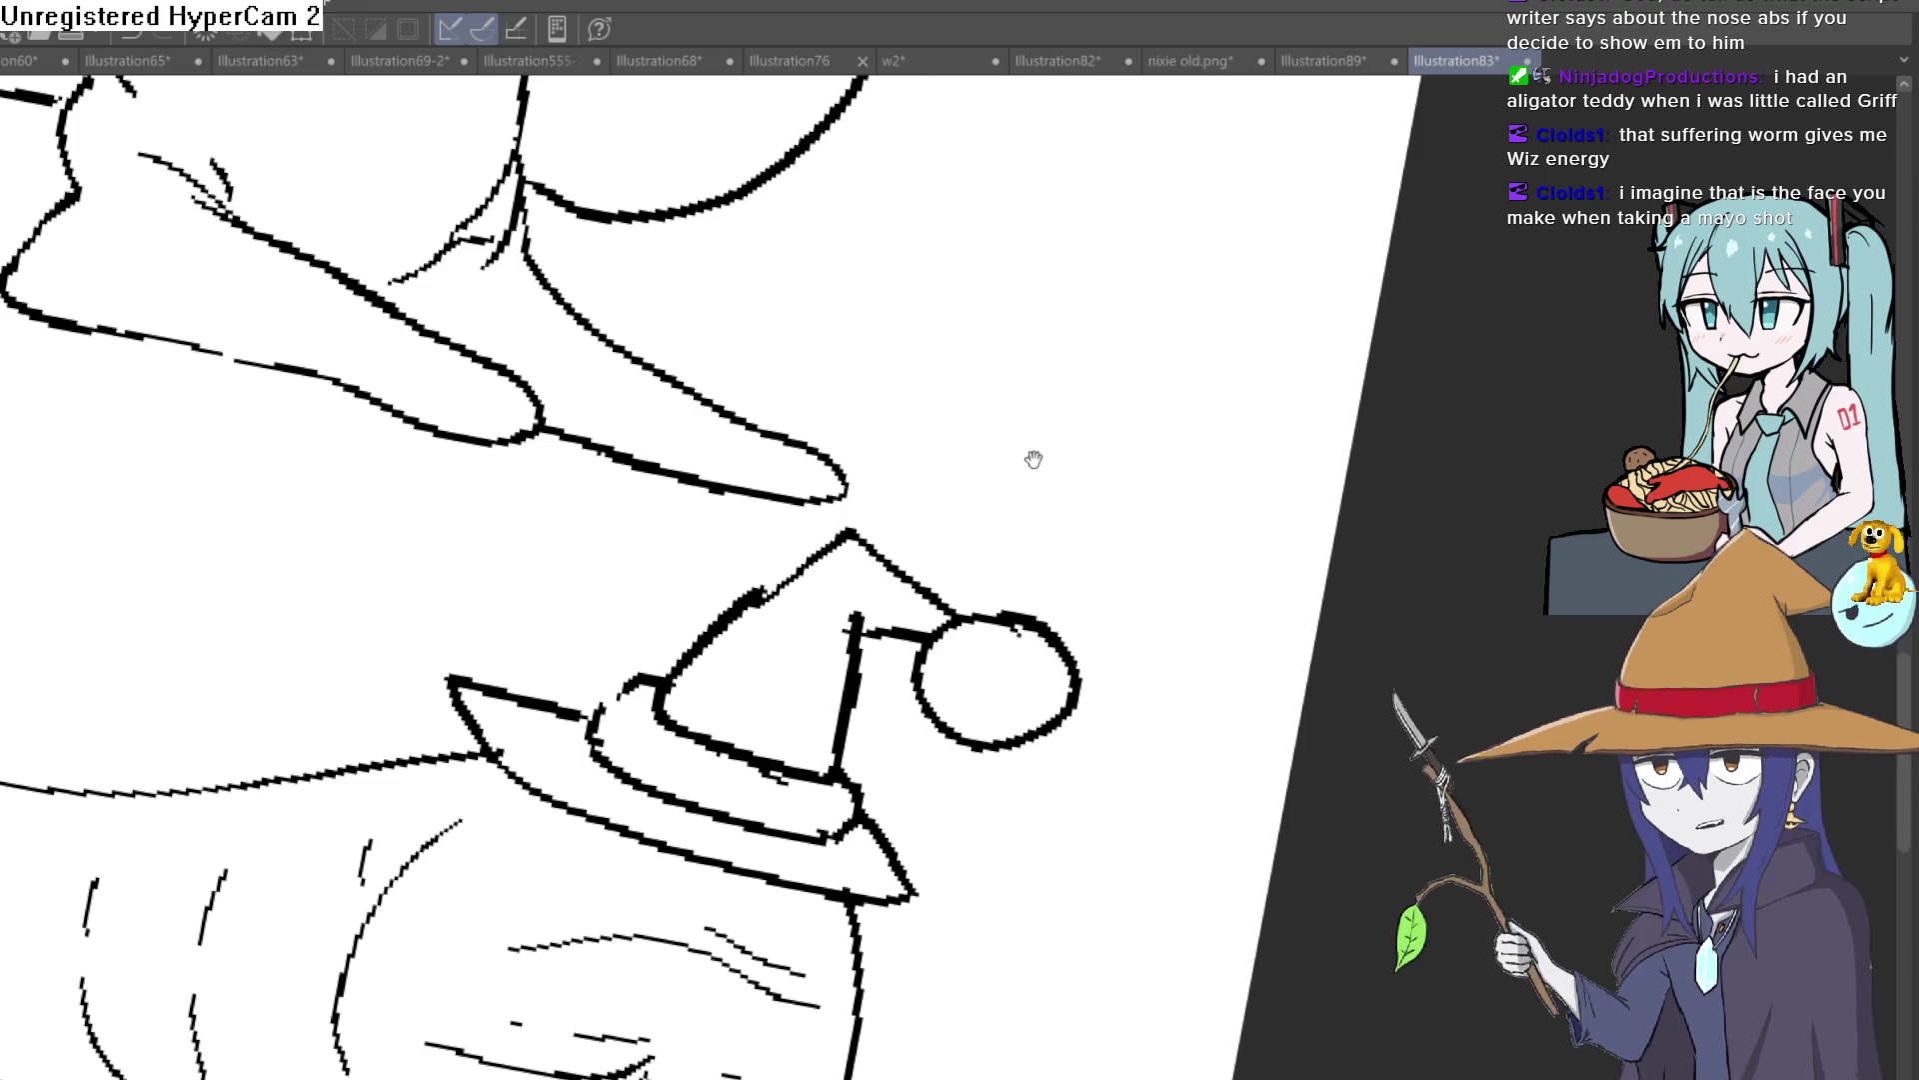
pyautogui.moveTo(1024, 477)
pyautogui.mouseDown()
pyautogui.moveTo(1139, 424)
pyautogui.moveTo(1170, 320)
pyautogui.mouseUp()
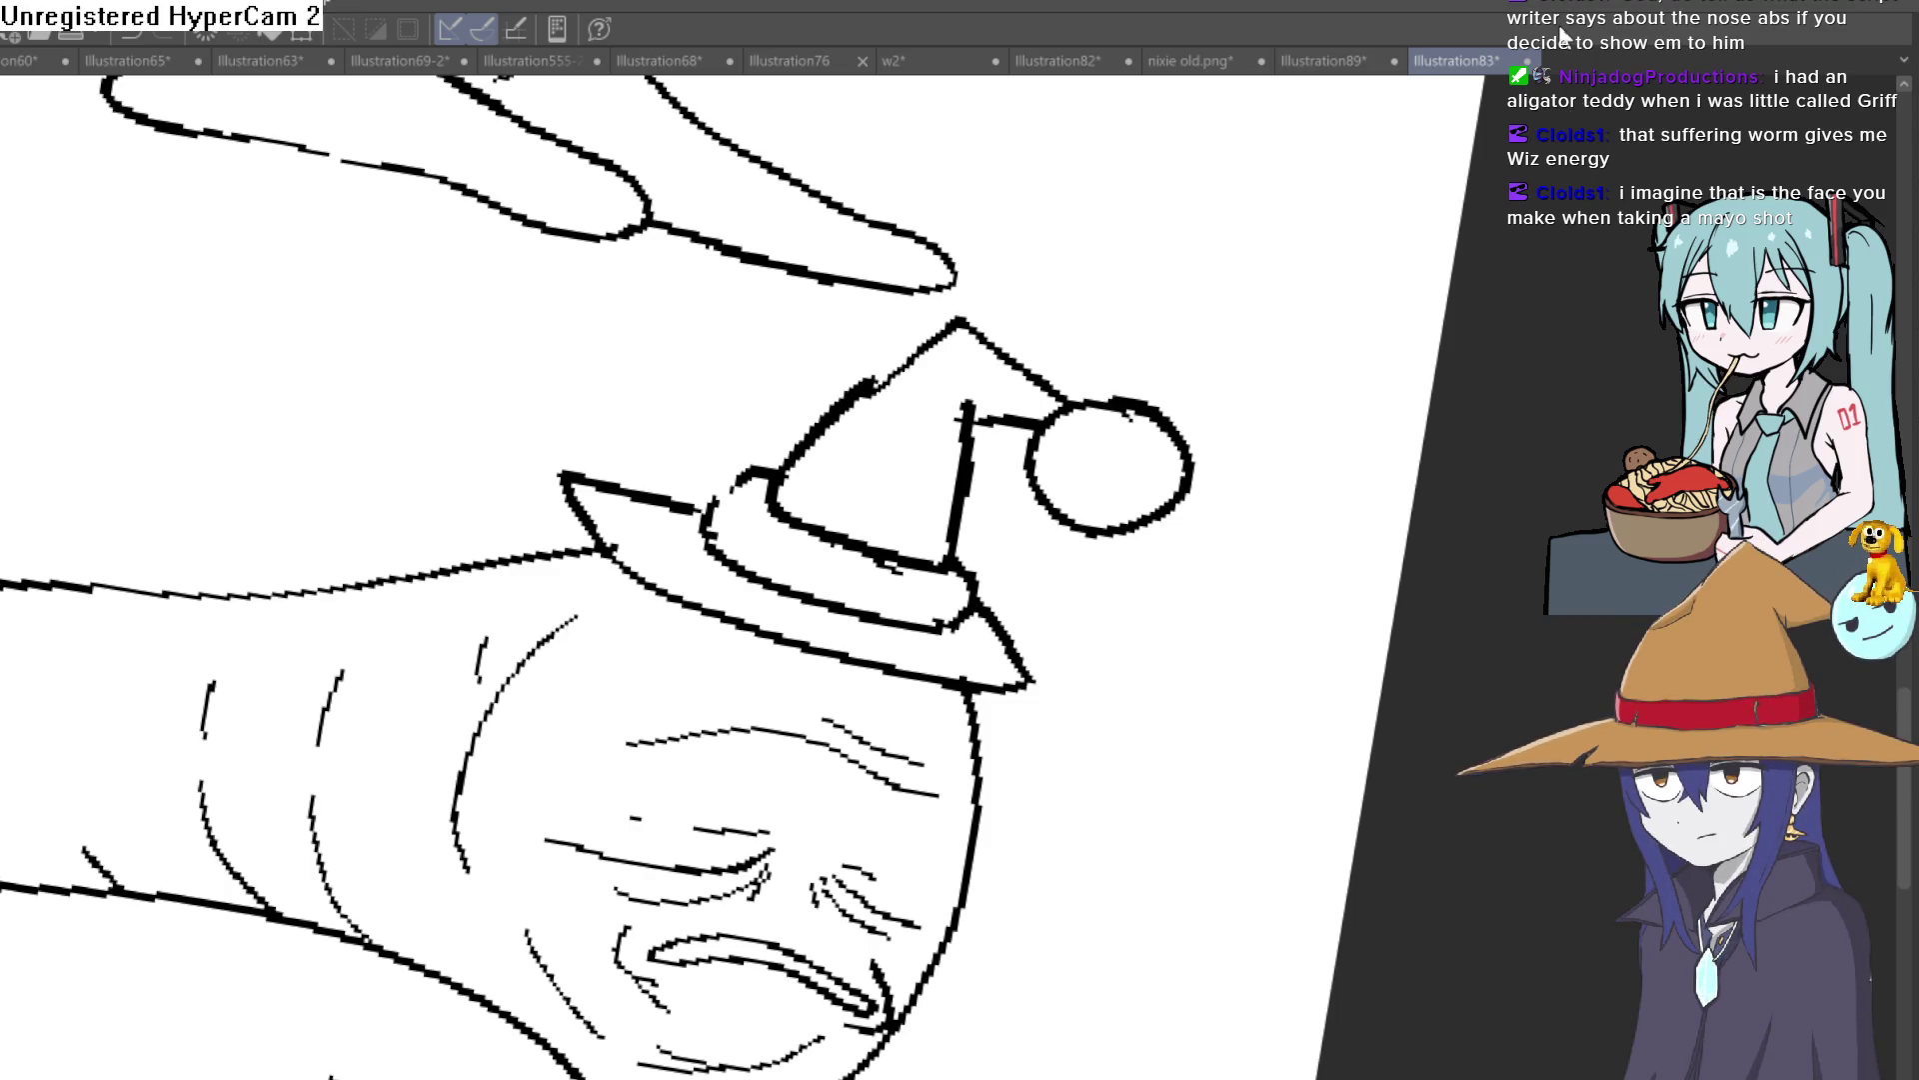
pyautogui.scroll(-2, 1128, 475)
pyautogui.scroll(-2, 1200, 320)
pyautogui.scroll(-2, 1225, 310)
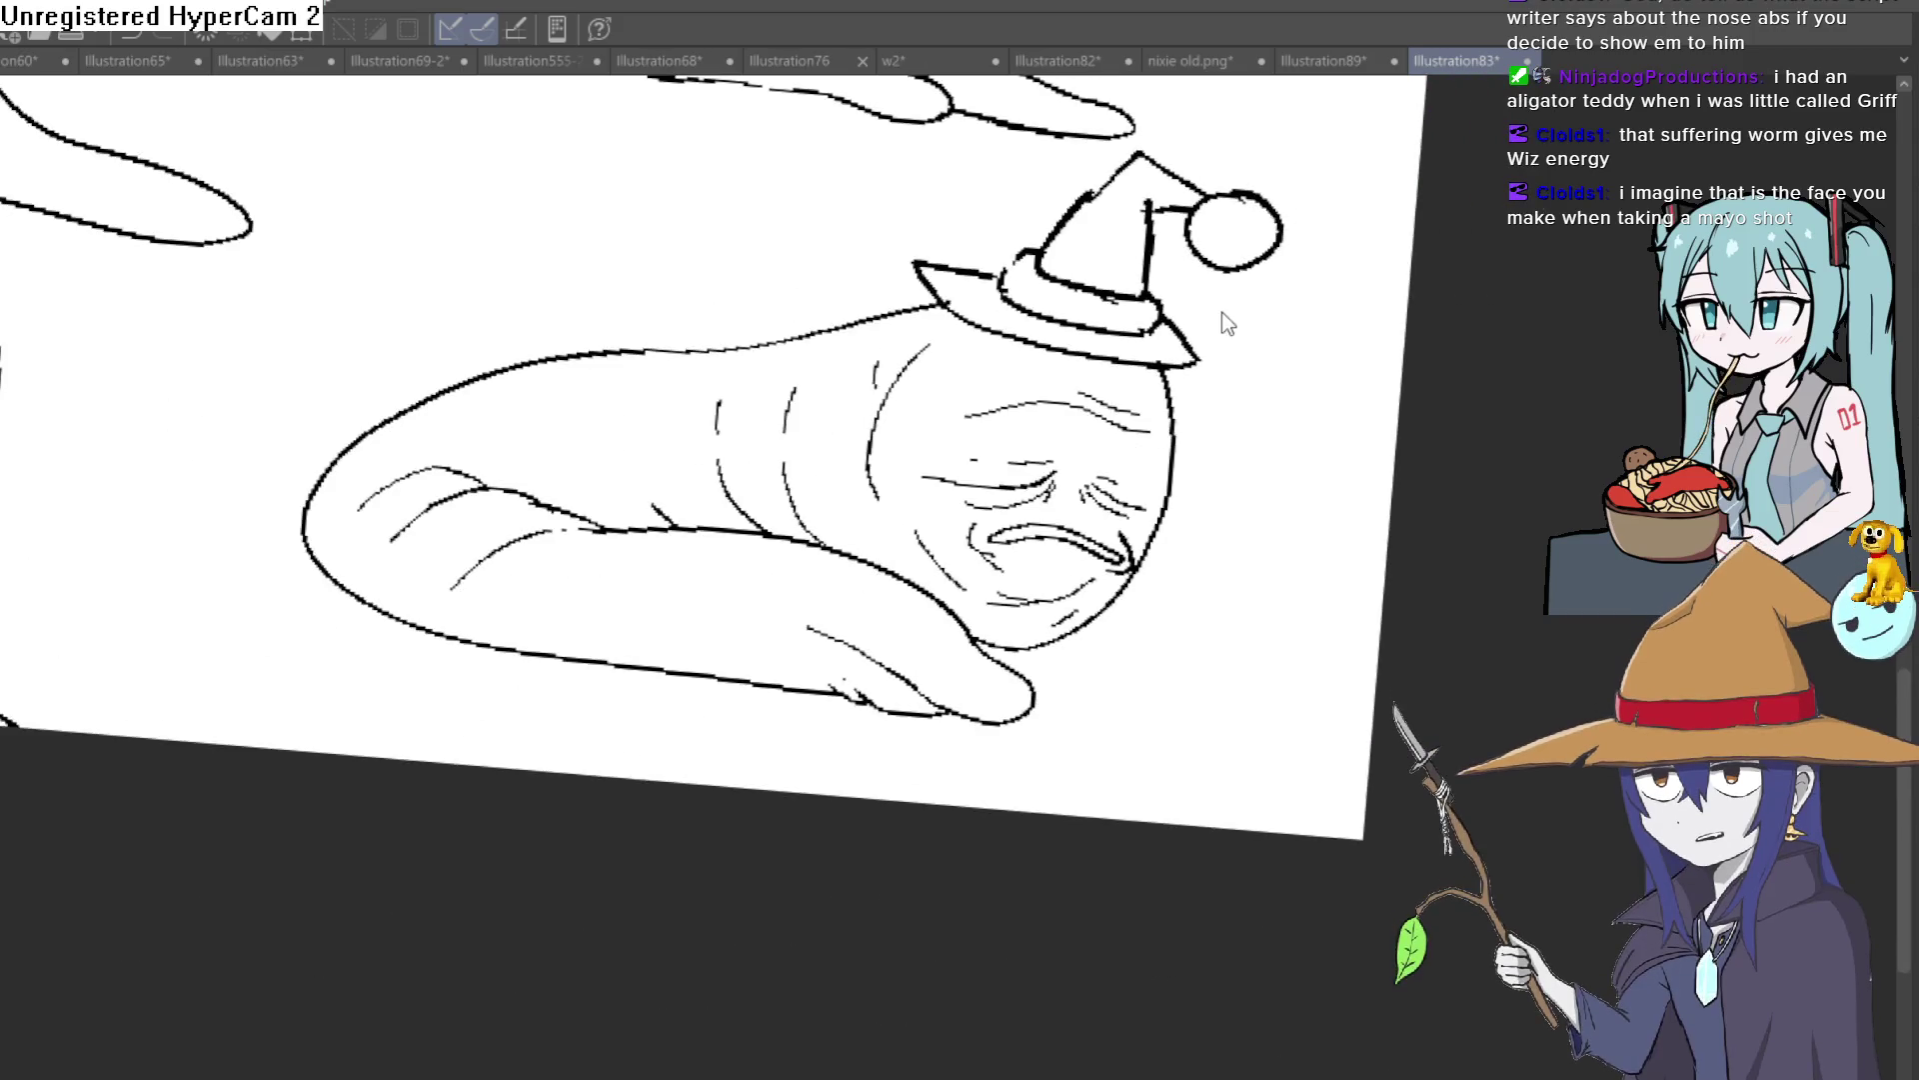
pyautogui.hotkey('ctrl', 'z')
pyautogui.hotkey('ctrl', 'z')
pyautogui.hotkey('ctrl', 'z')
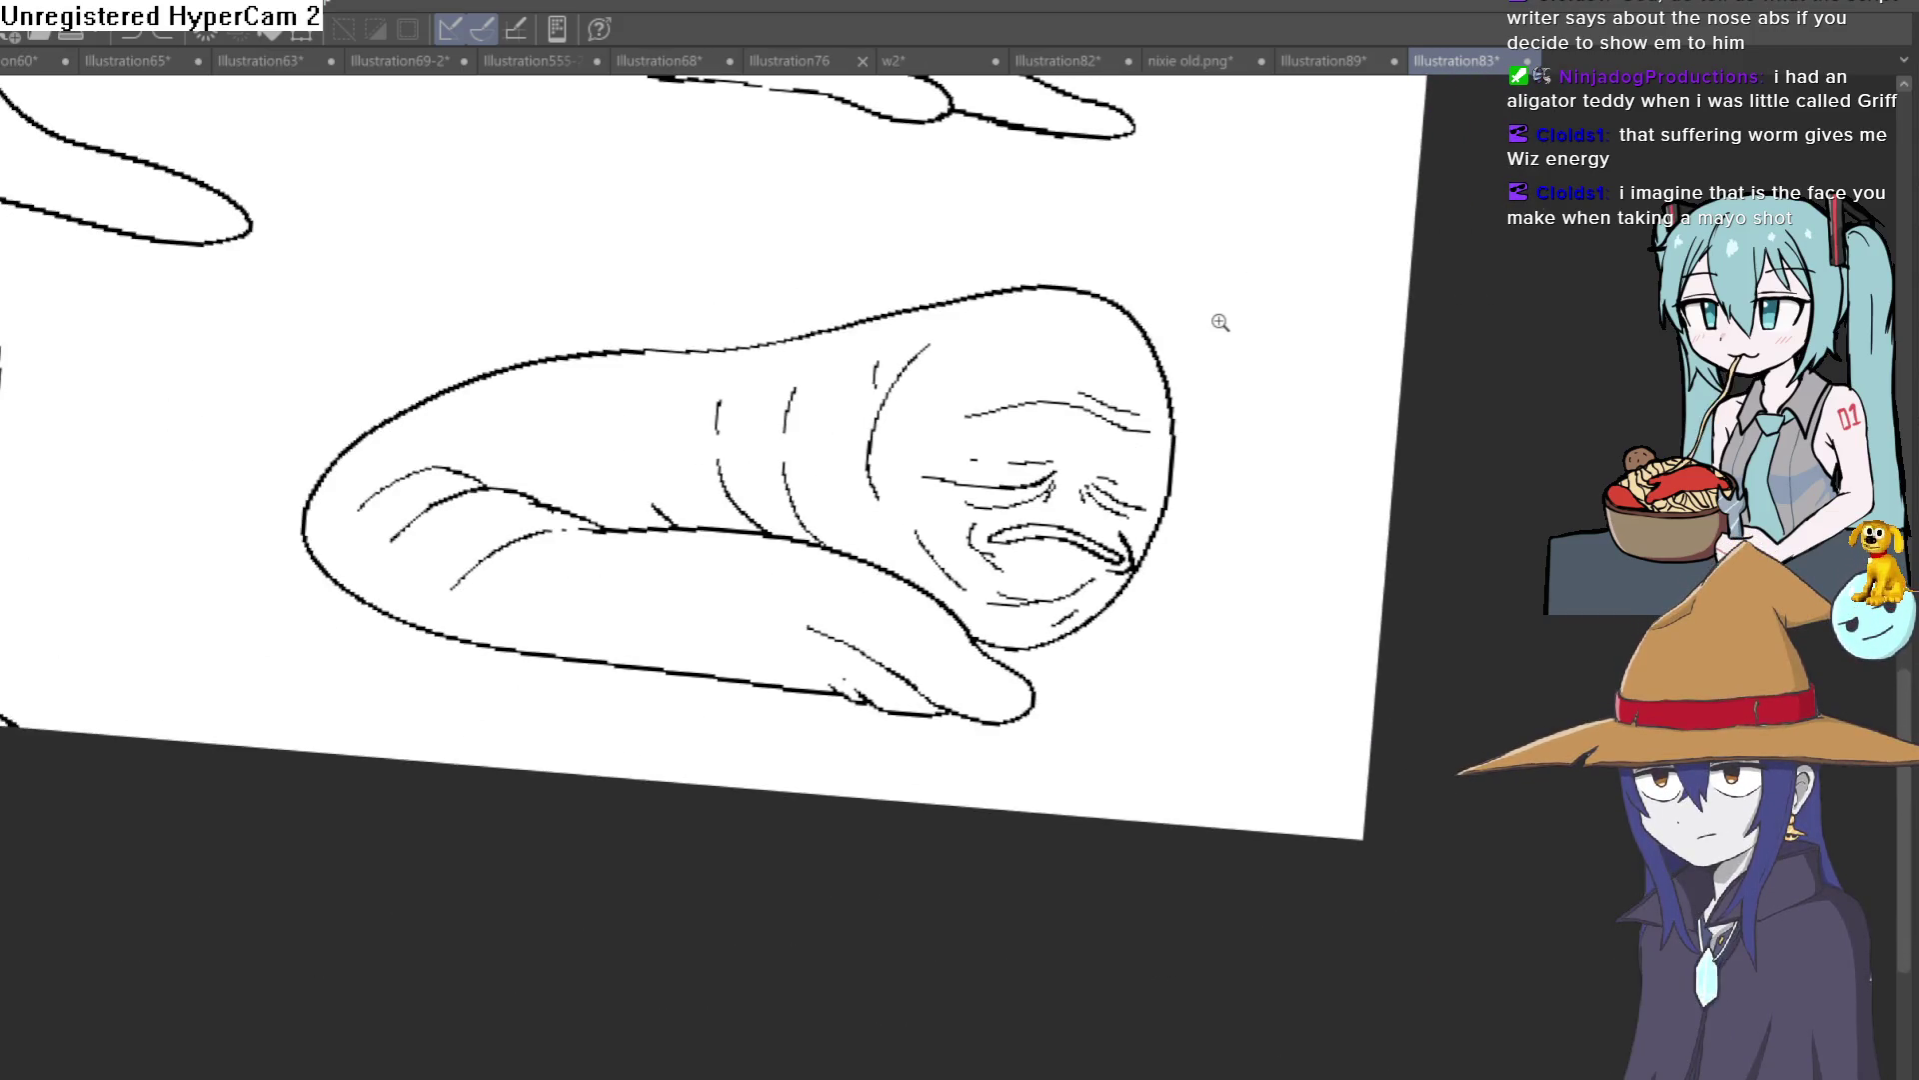
pyautogui.scroll(-1, 1193, 318)
pyautogui.scroll(1, 1196, 330)
pyautogui.scroll(1, 1204, 320)
pyautogui.scroll(1, 1213, 300)
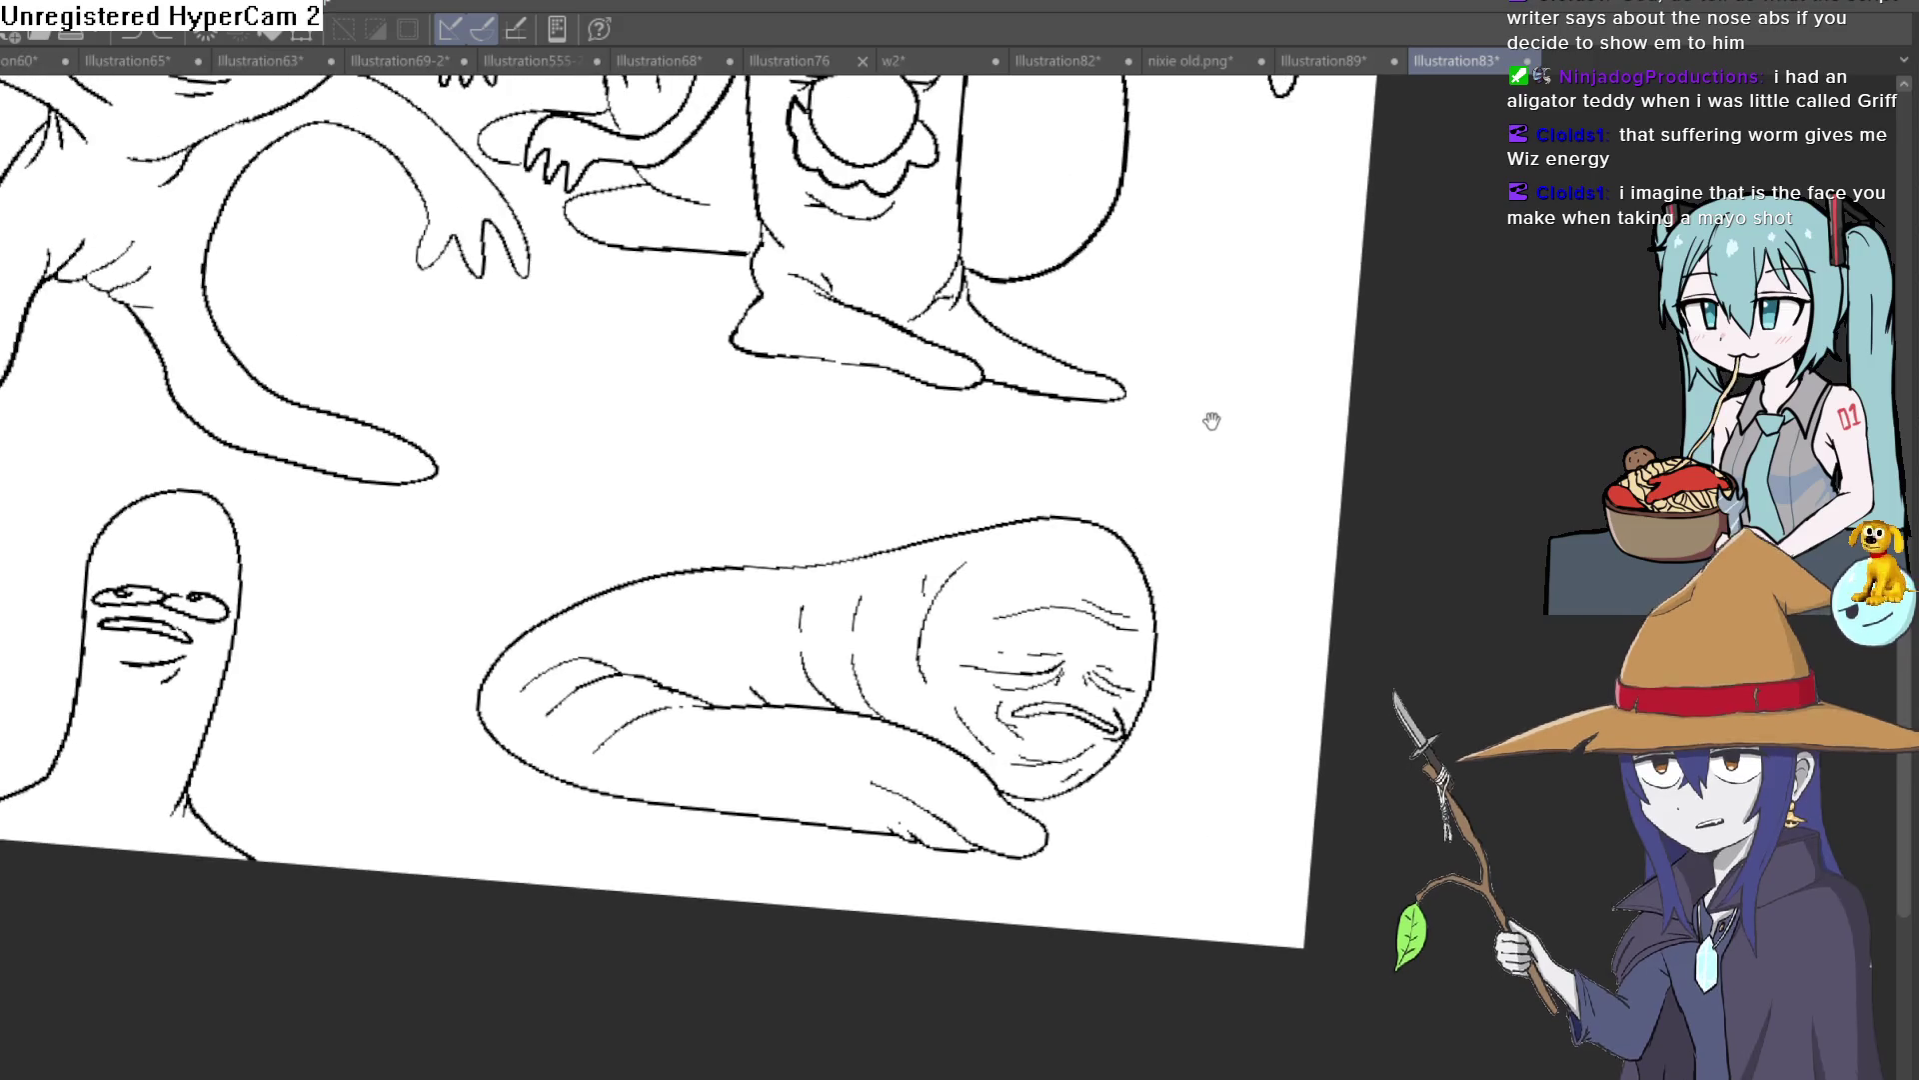
pyautogui.scroll(1, 1214, 274)
pyautogui.scroll(1, 1214, 274)
pyautogui.scroll(1, 1222, 313)
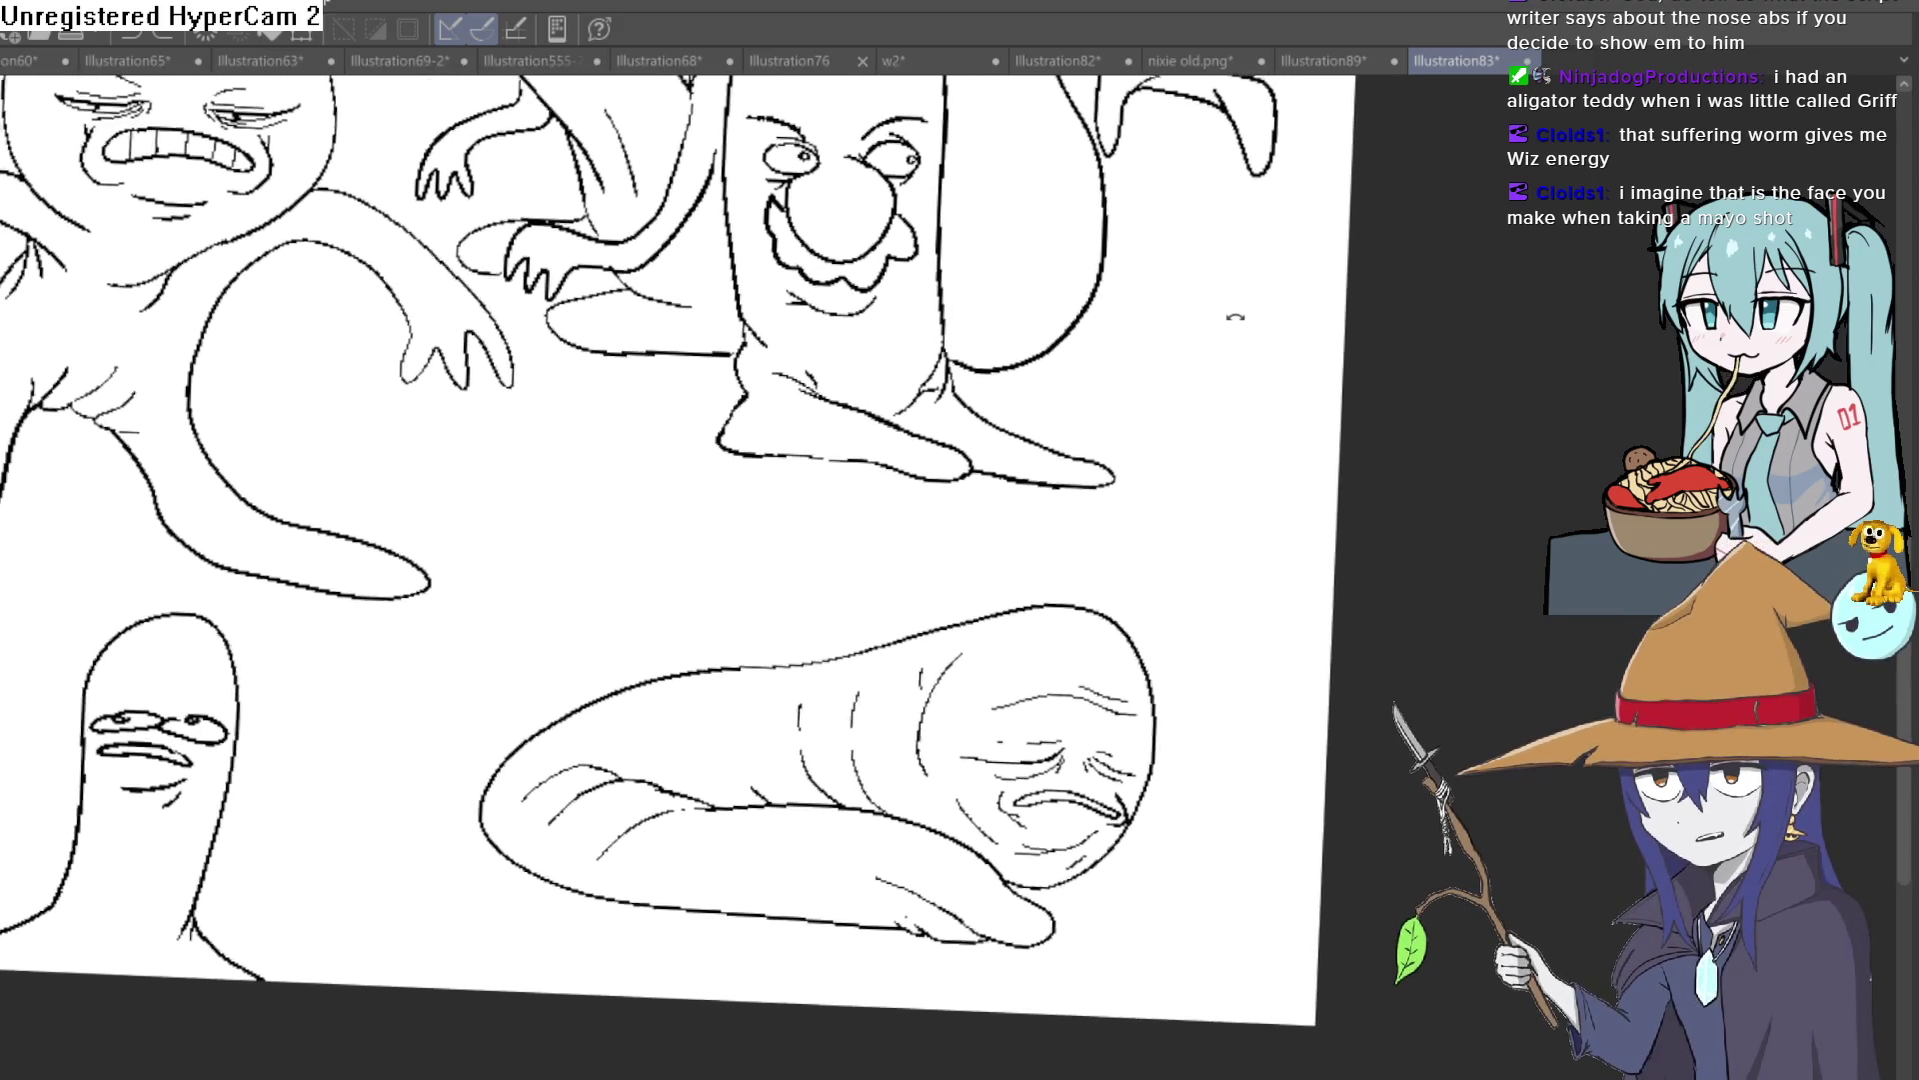
pyautogui.scroll(1, 1235, 318)
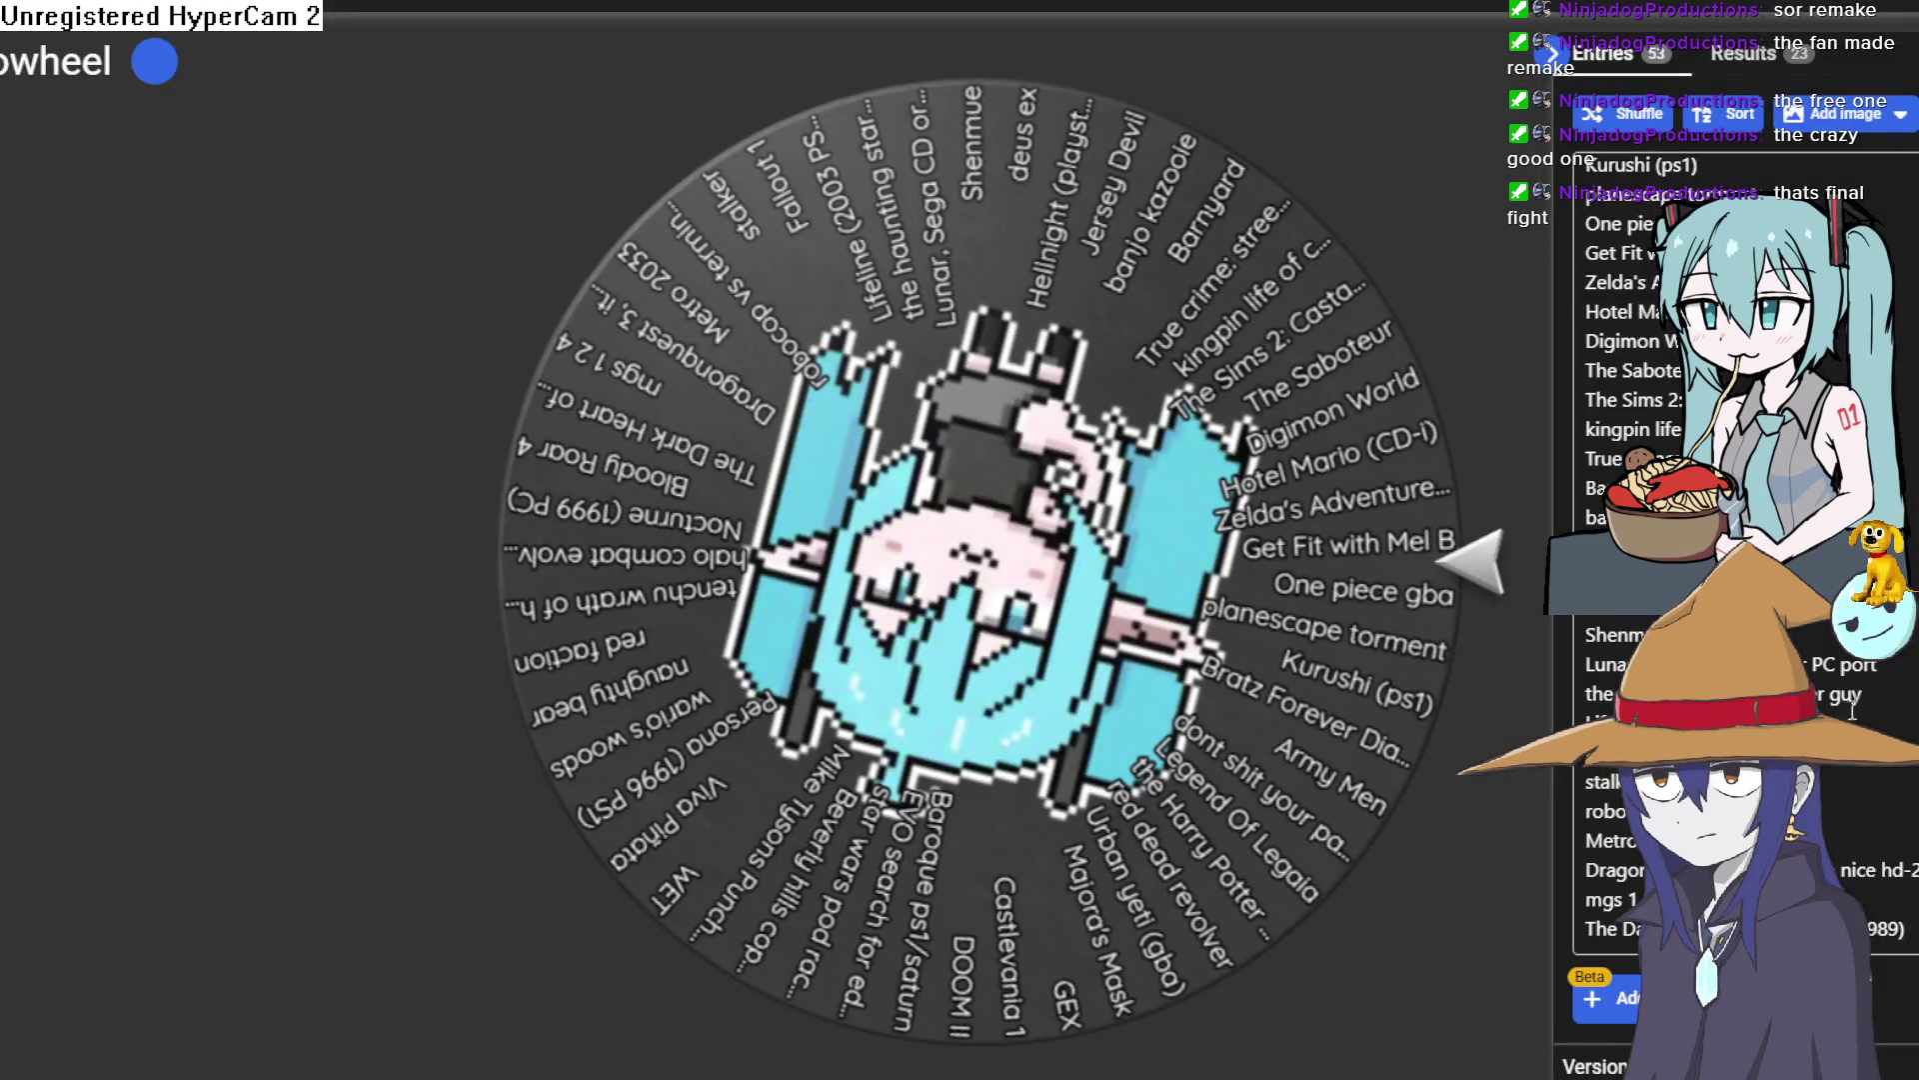
# Step: Start a new line at the end of the Entries list for the Streets of Rage title
pyautogui.scroll(-6, 1837, 705)
pyautogui.scroll(4, 1837, 706)
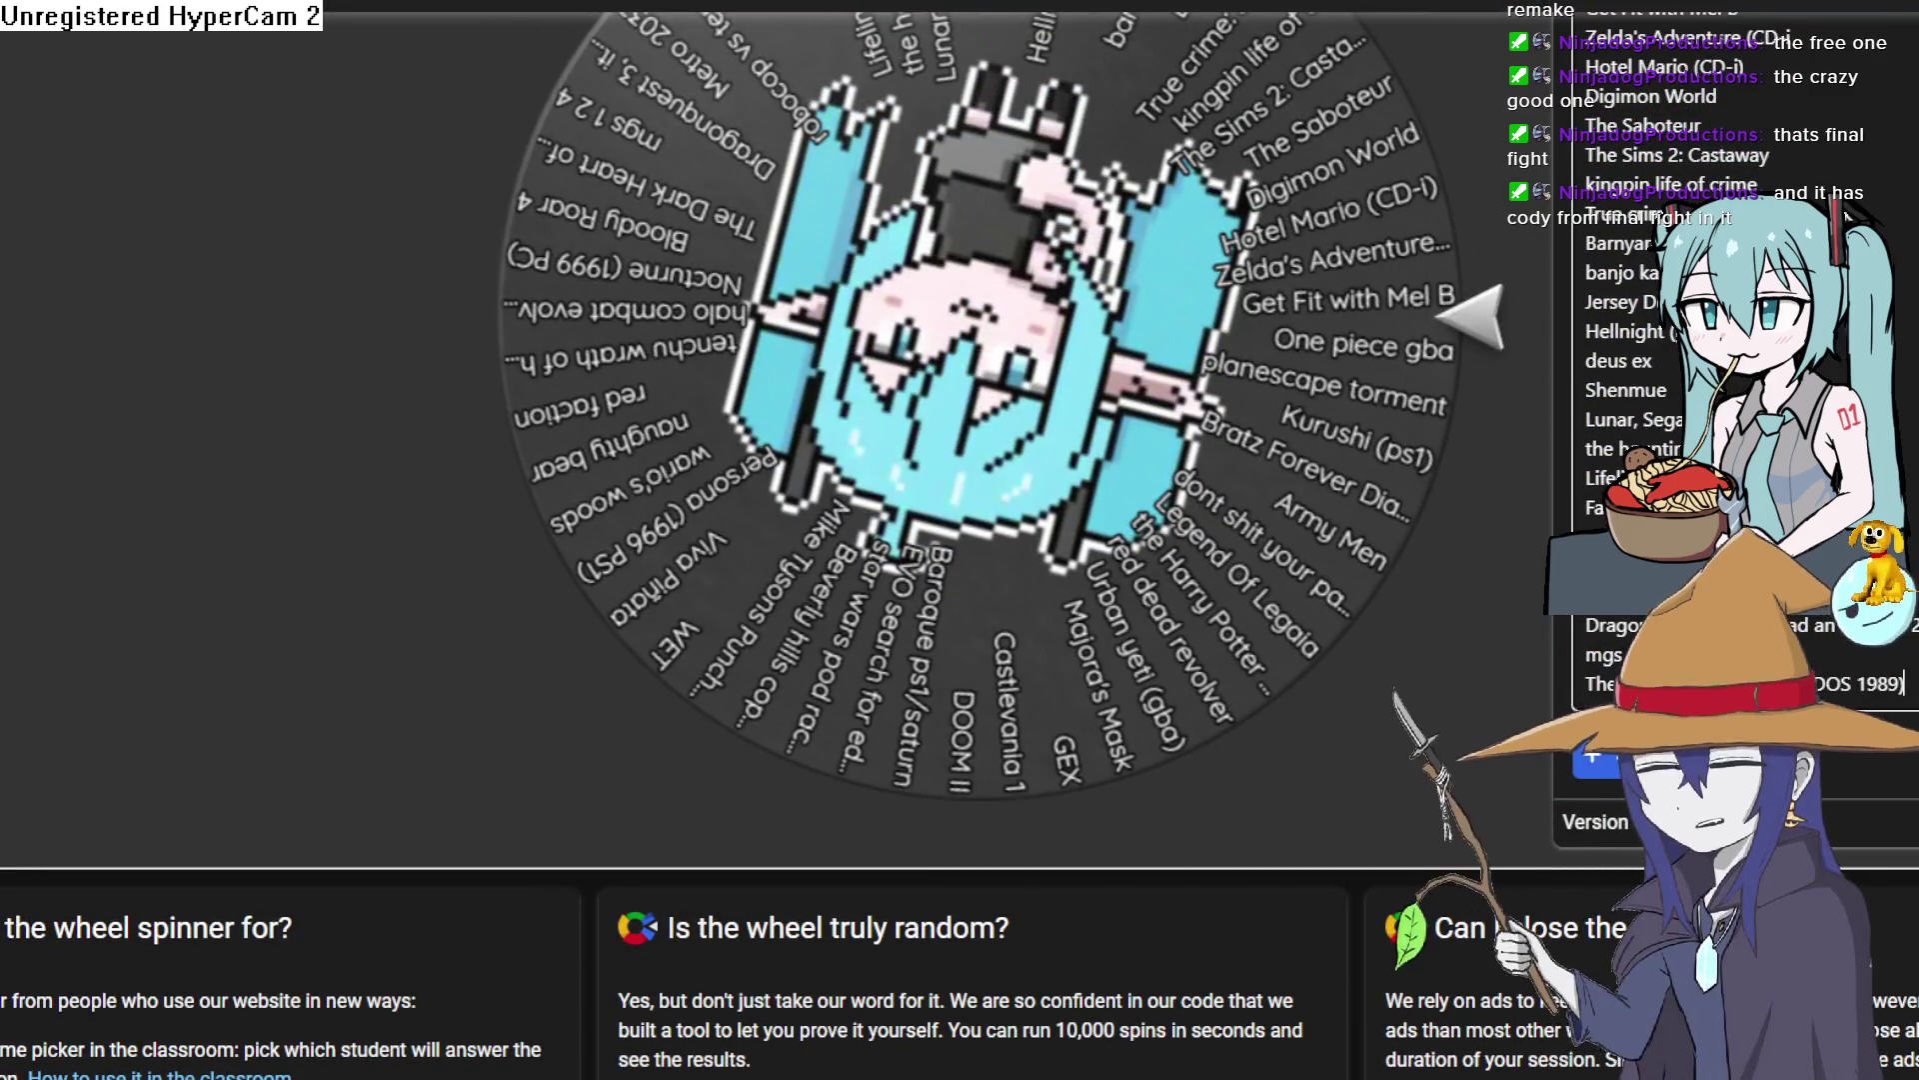
pyautogui.press('Return')
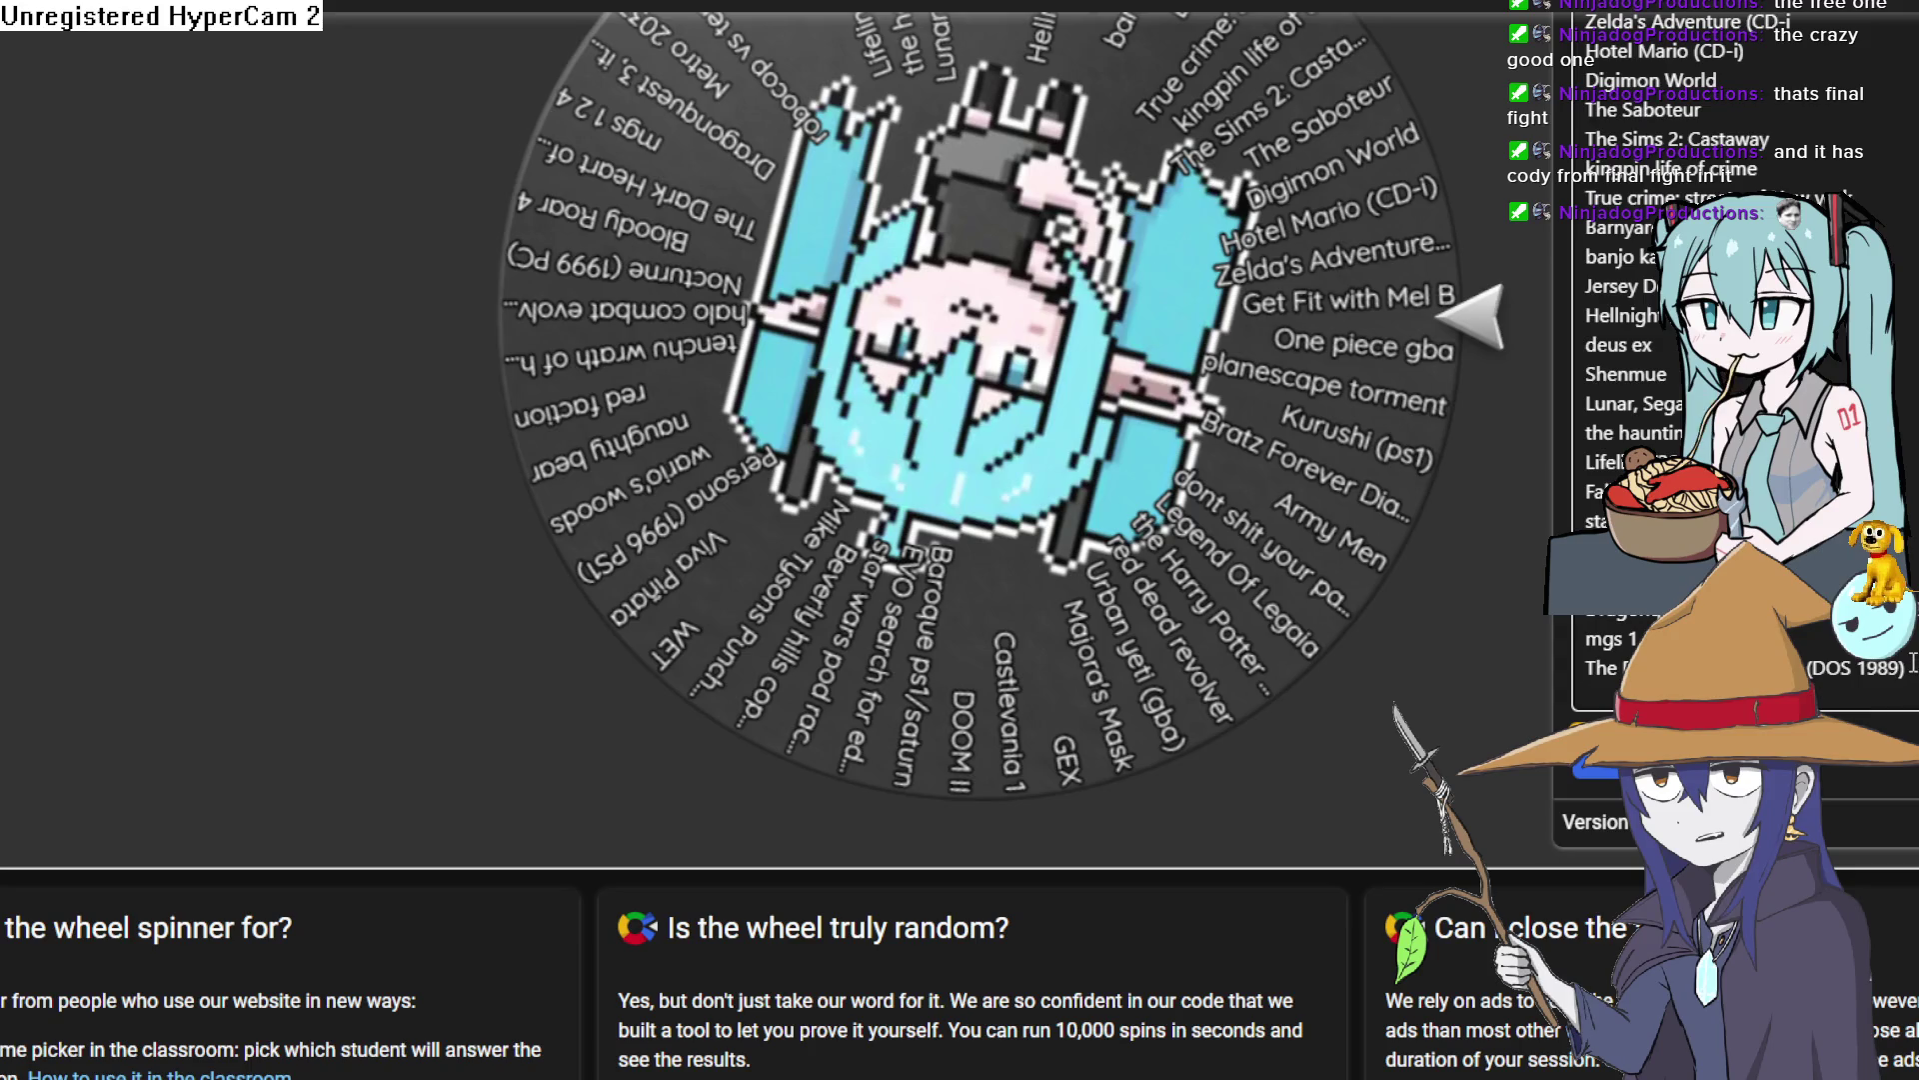
pyautogui.scroll(3, 1030, 568)
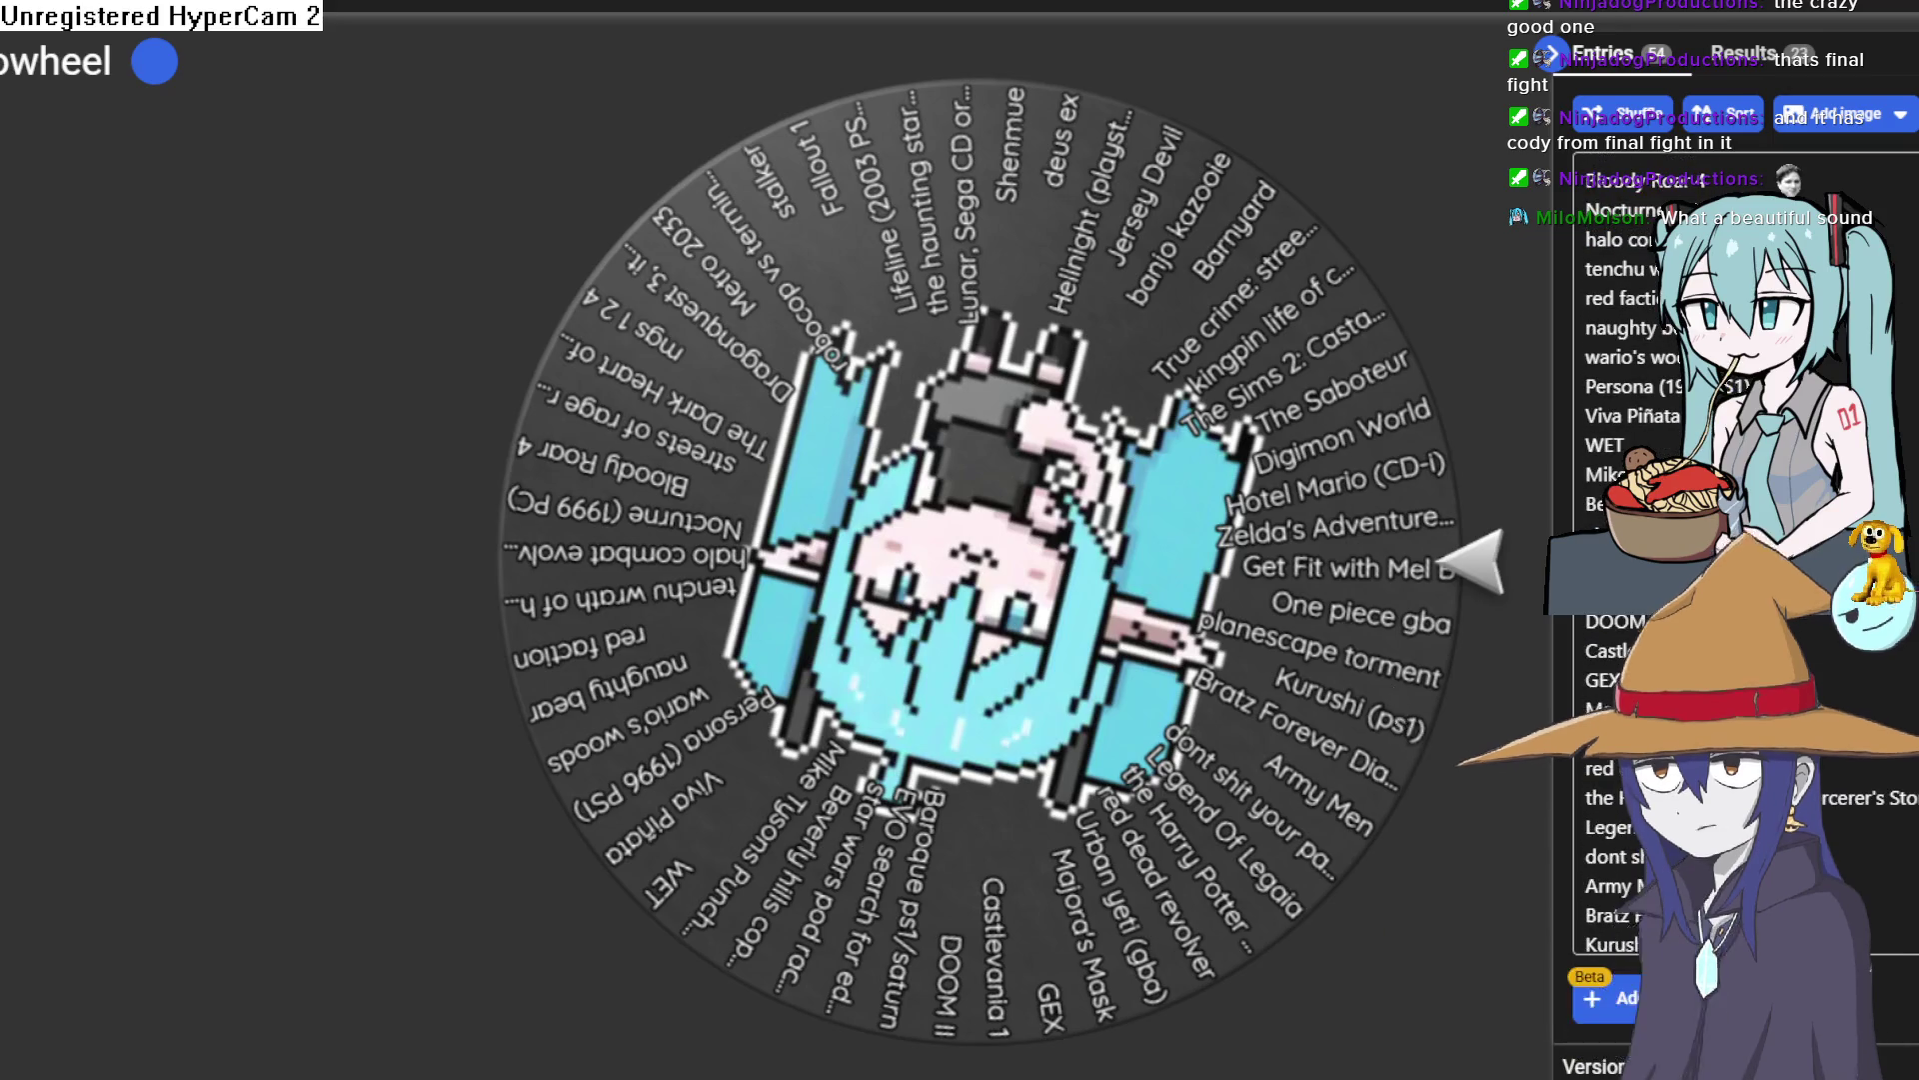
# Step: Drag-select the game entries in the Entries list, then clear the selection
pyautogui.moveTo(1639, 170); pyautogui.dragTo(1873, 990)
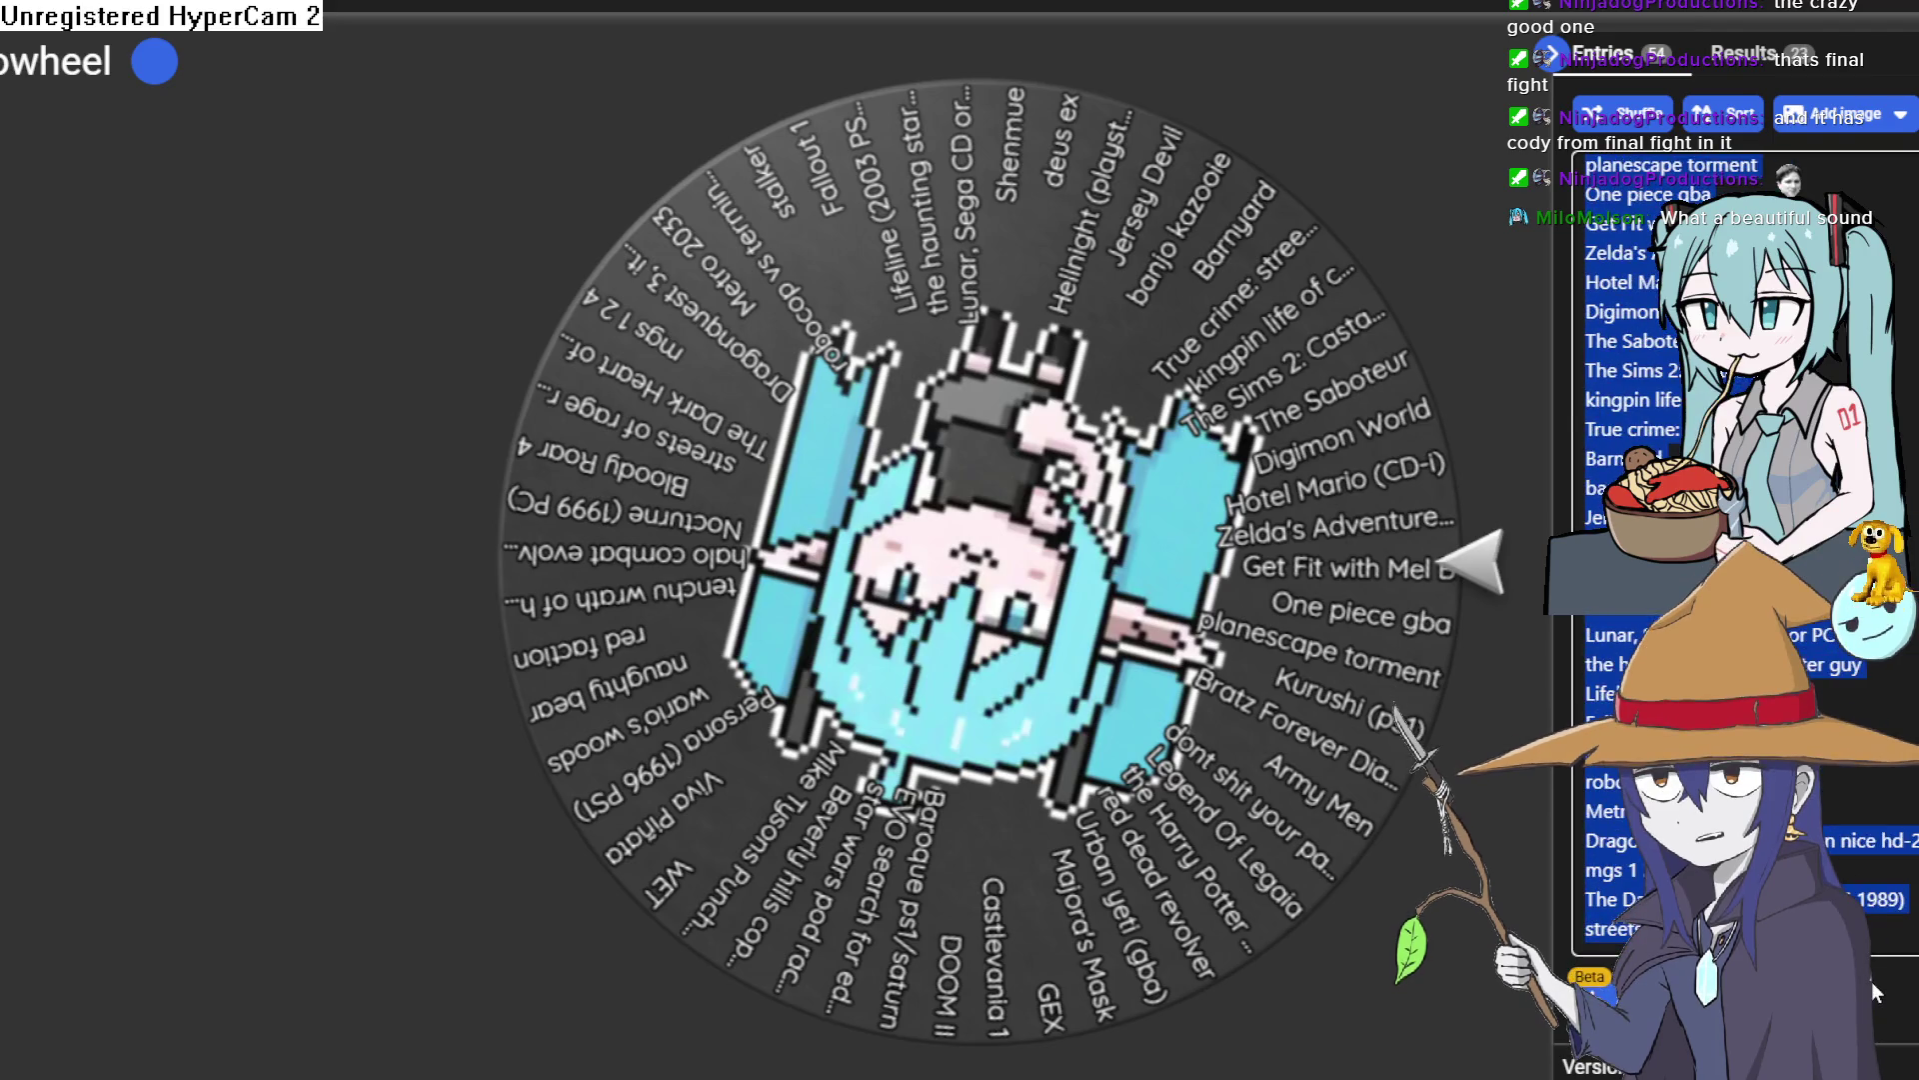
pyautogui.click(1699, 799)
pyautogui.moveTo(1829, 840); pyautogui.dragTo(1650, 165)
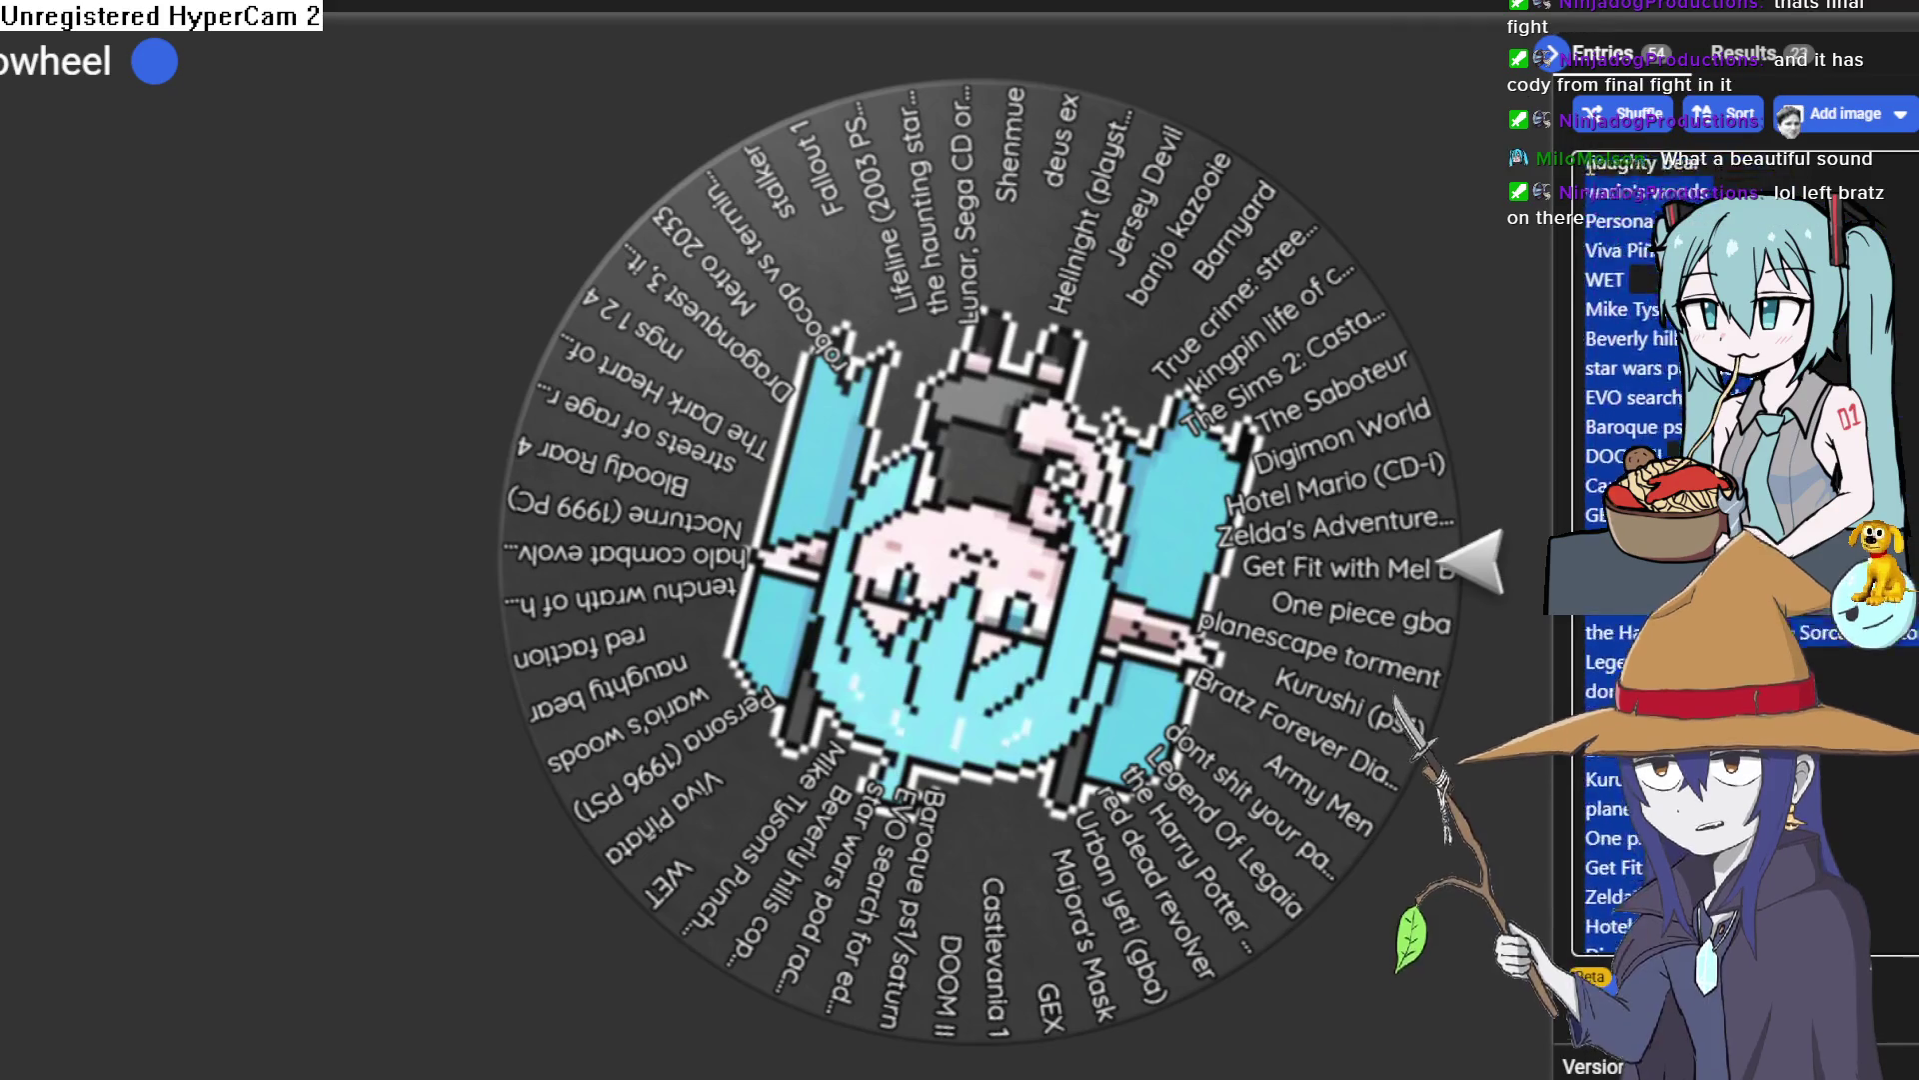
pyautogui.scroll(-2, 1640, 560)
pyautogui.scroll(-2, 1639, 559)
pyautogui.scroll(-2, 1639, 560)
pyautogui.scroll(-2, 1640, 560)
pyautogui.scroll(-2, 1860, 843)
pyautogui.click(1860, 843)
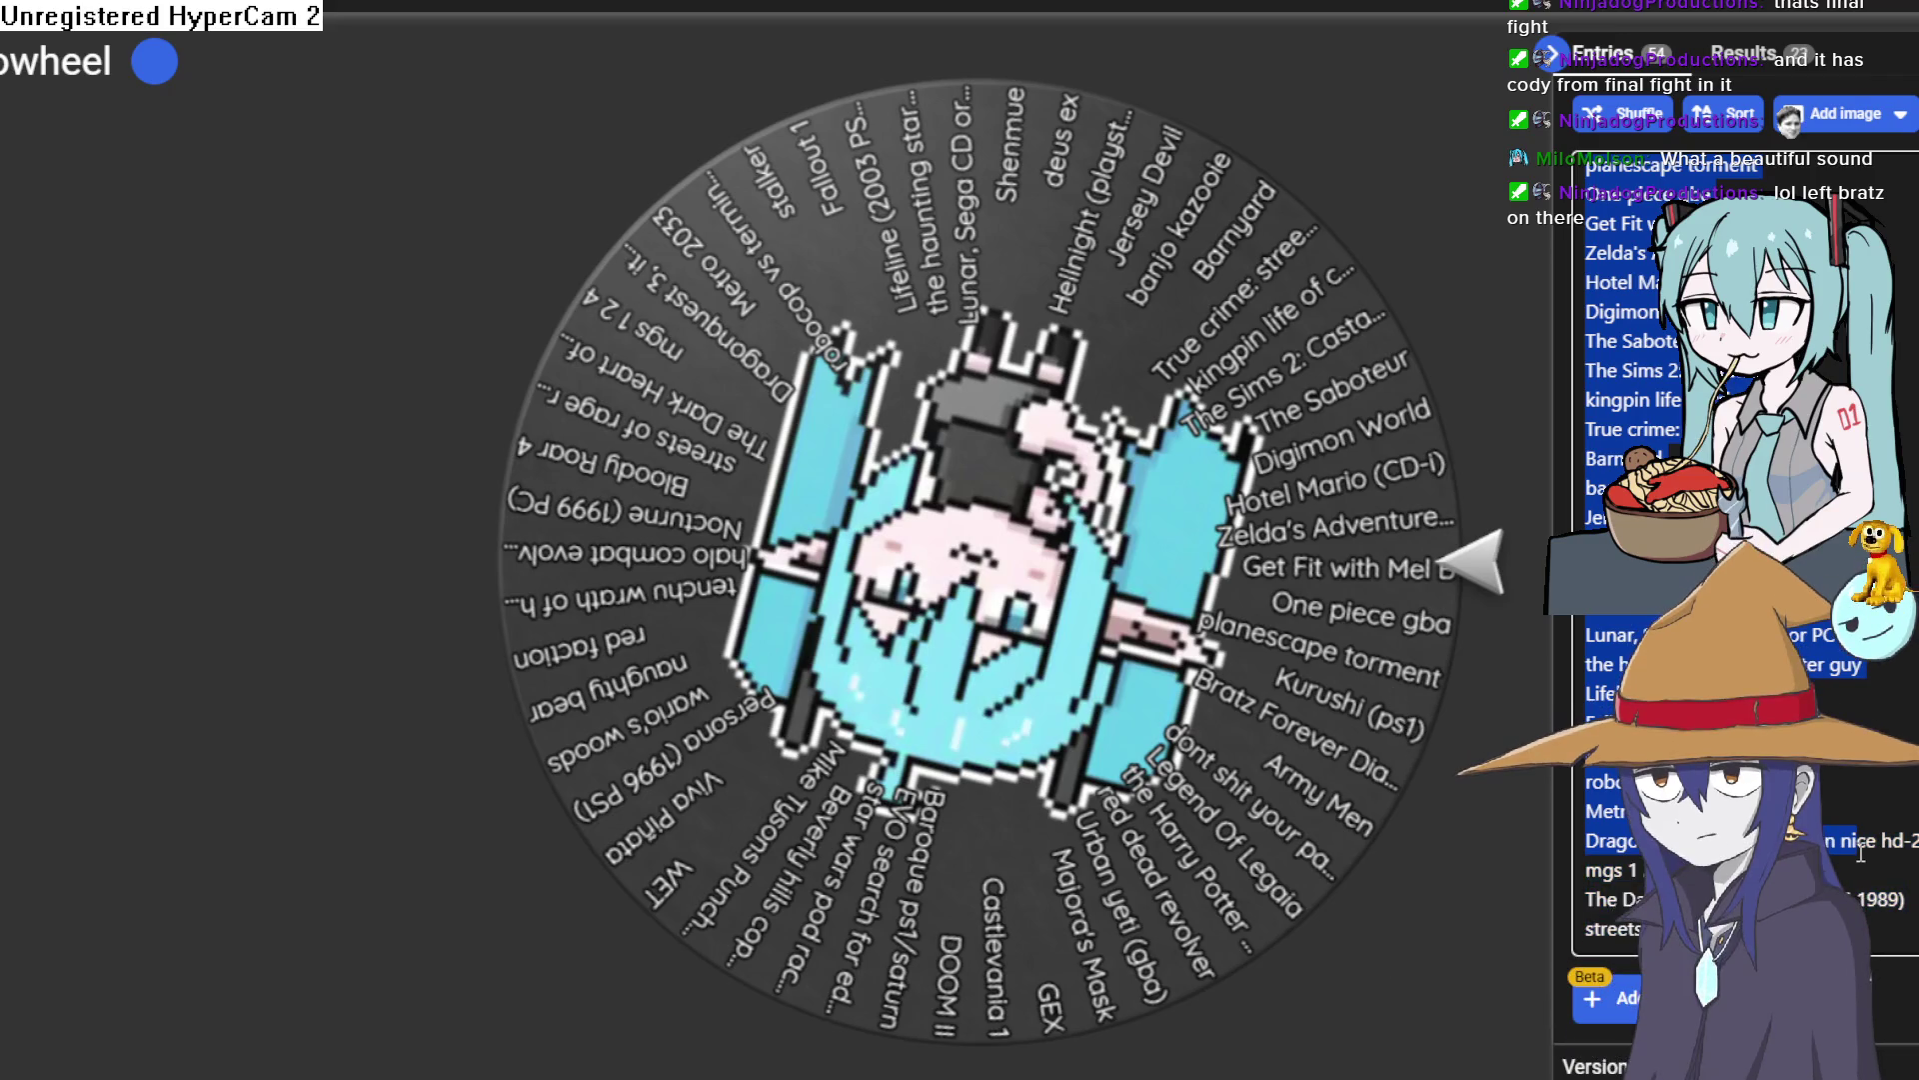
# Step: Scroll through the entries to select GEX, then switch to Clip Studio Paint's creature doodles
pyautogui.scroll(-8, 1639, 560)
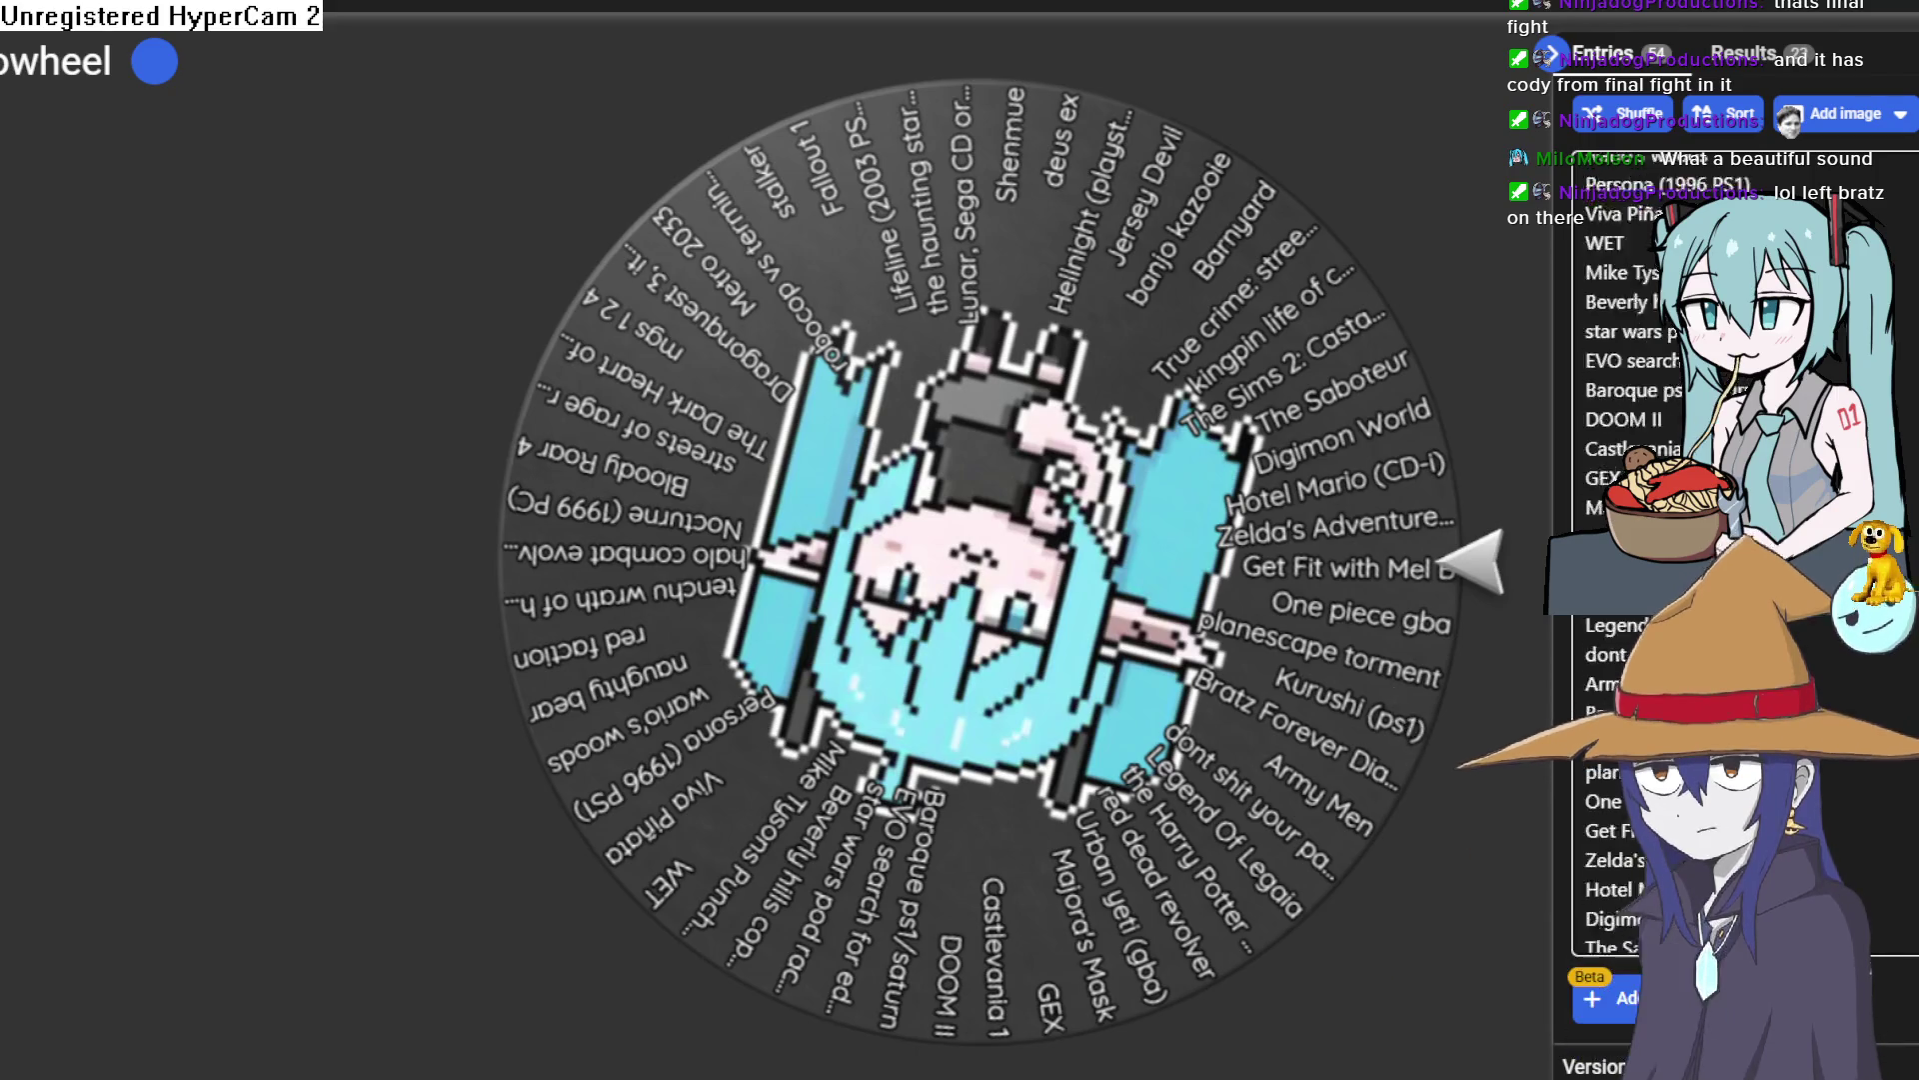
pyautogui.scroll(-5, 1640, 560)
pyautogui.scroll(-3, 1640, 560)
pyautogui.scroll(-3, 1640, 560)
pyautogui.scroll(-3, 1640, 560)
pyautogui.scroll(3, 1500, 556)
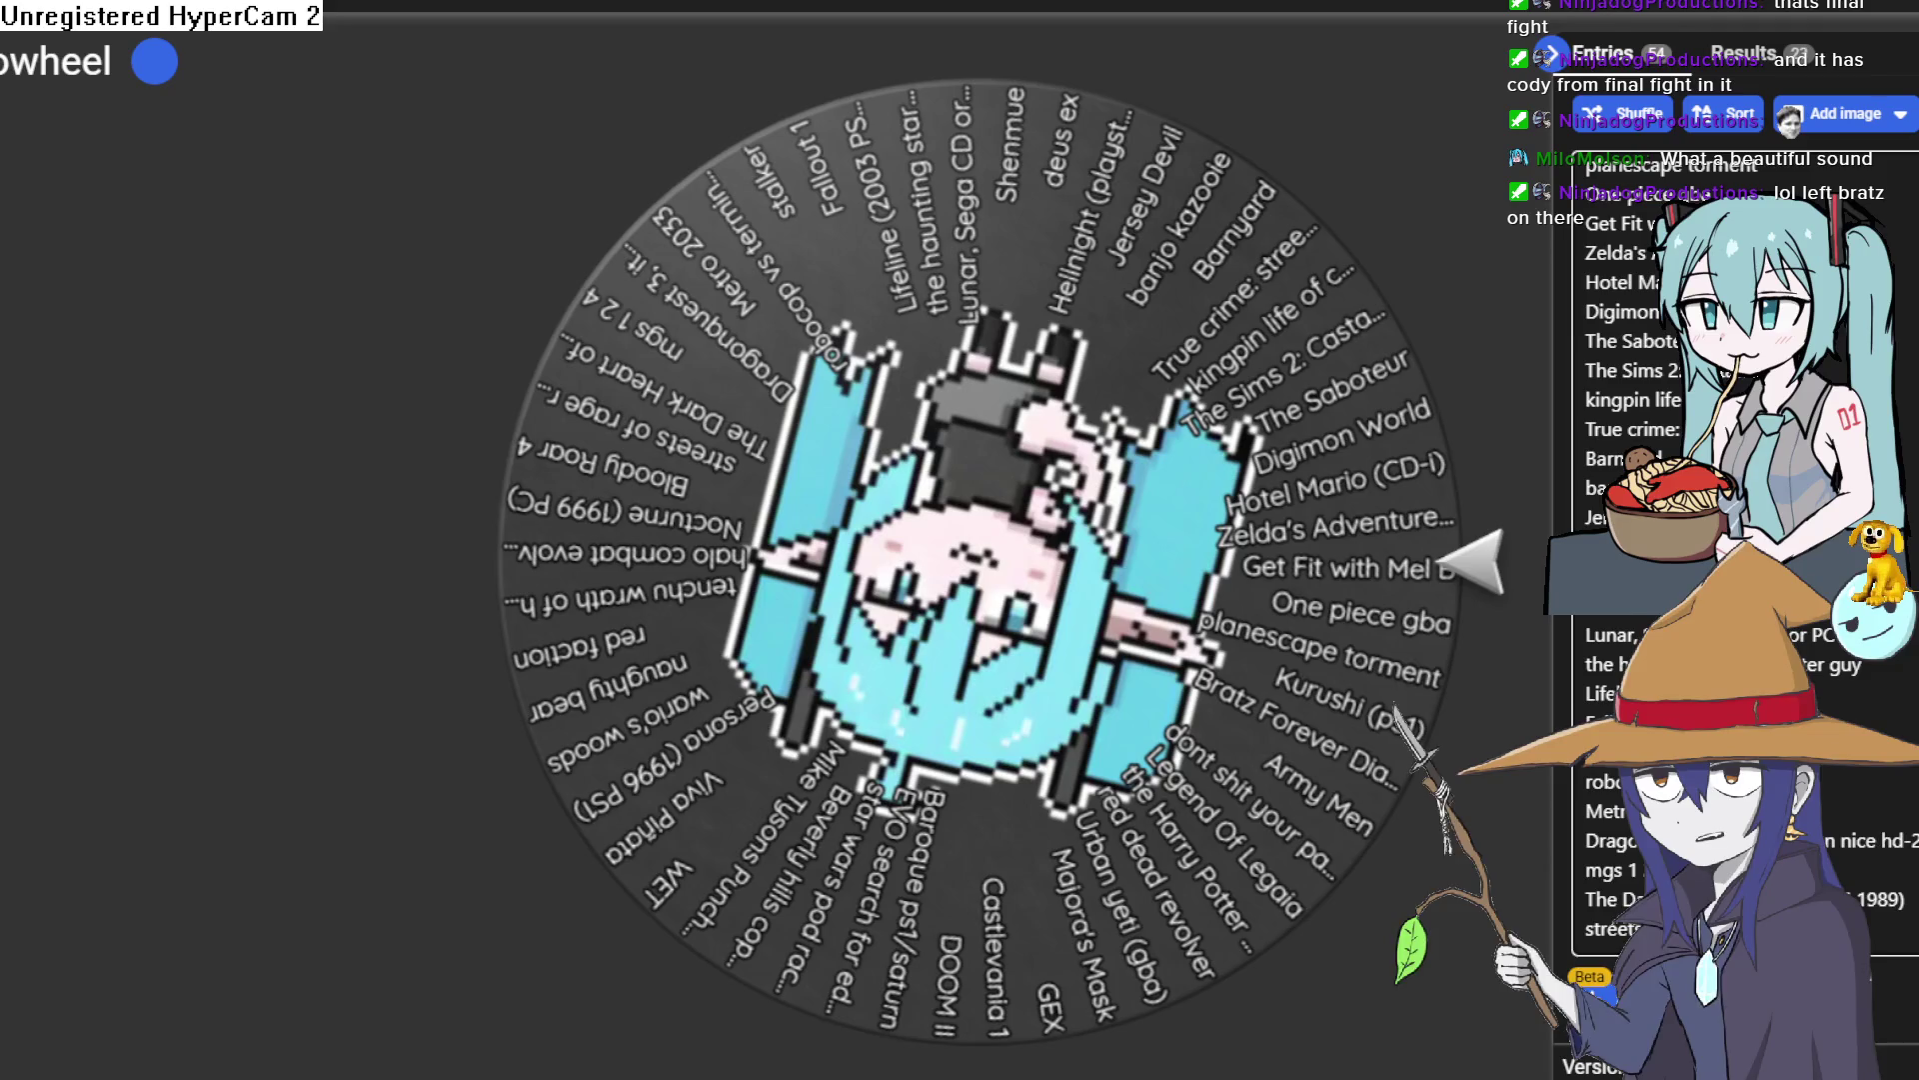
pyautogui.scroll(2, 1649, 550)
pyautogui.scroll(2, 1649, 550)
pyautogui.scroll(2, 1650, 550)
pyautogui.scroll(2, 1650, 549)
pyautogui.scroll(1, 1650, 550)
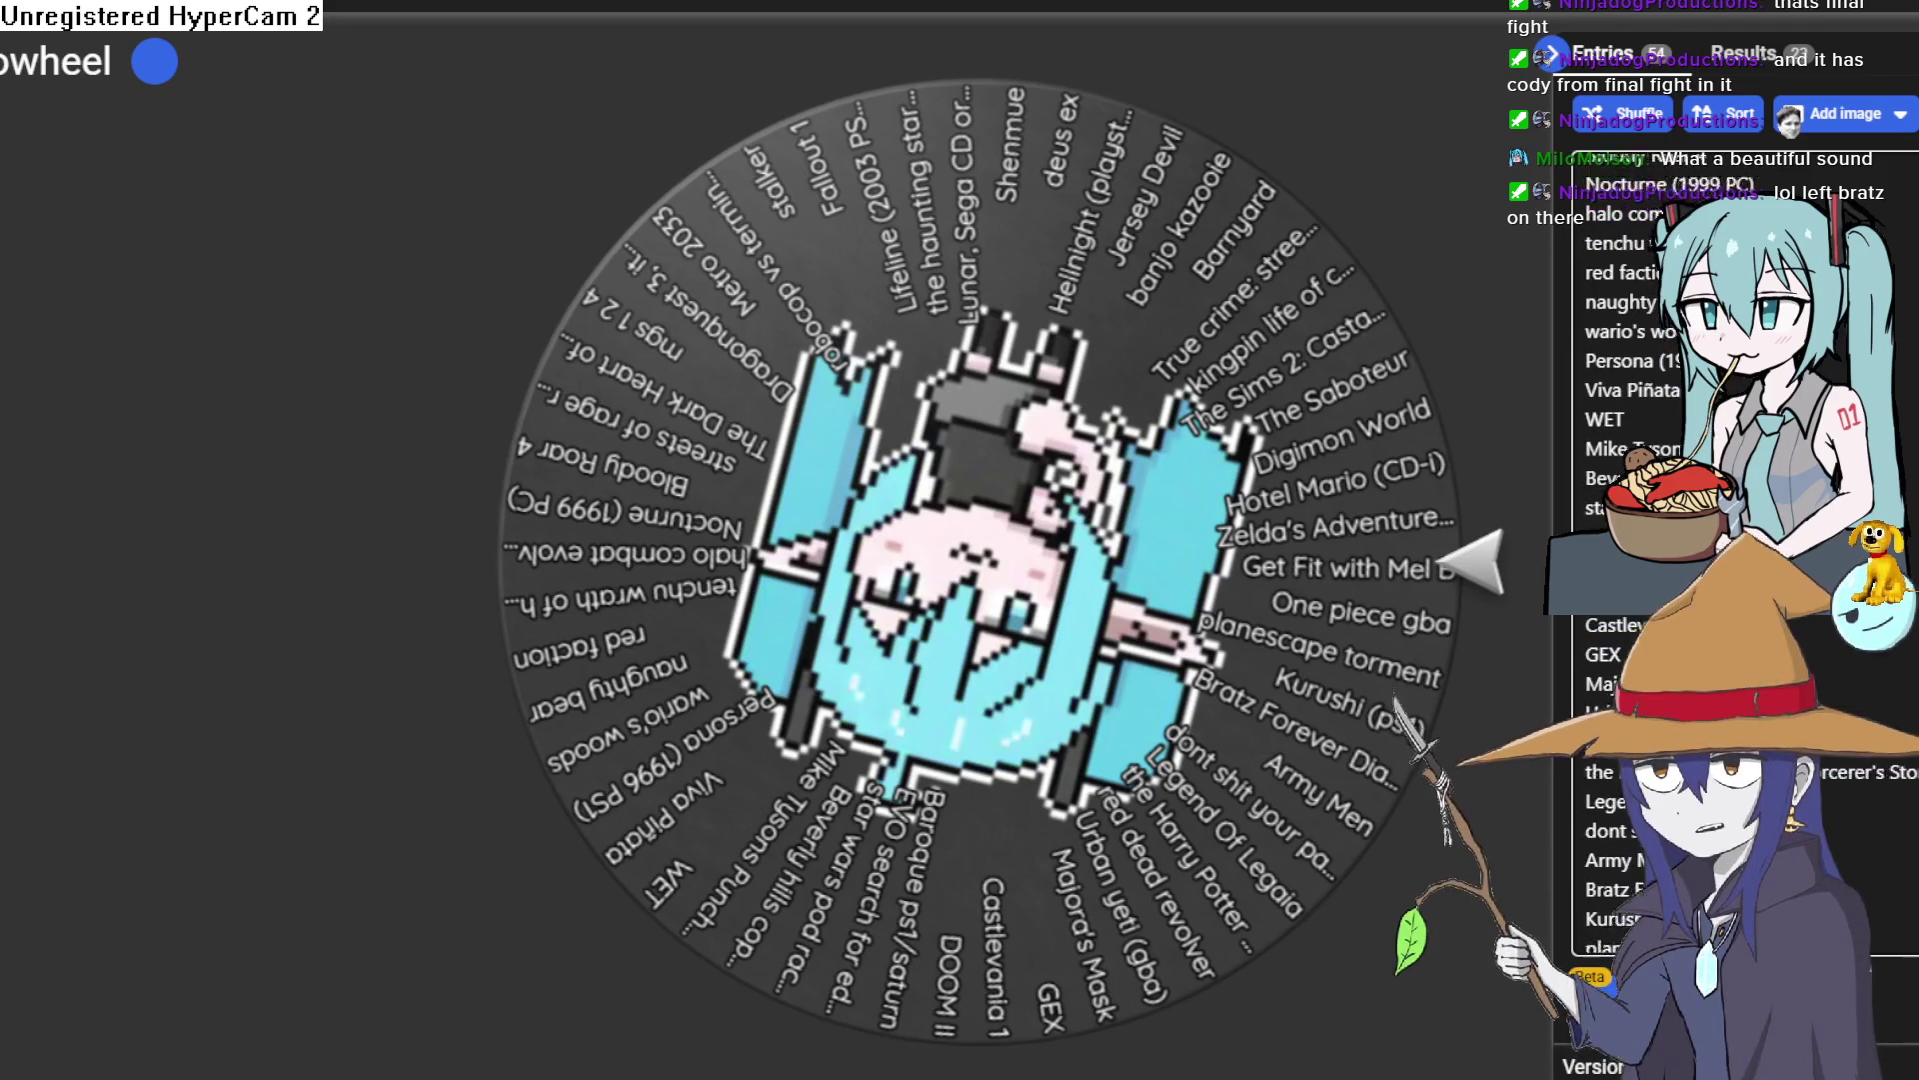
pyautogui.scroll(1, 1650, 550)
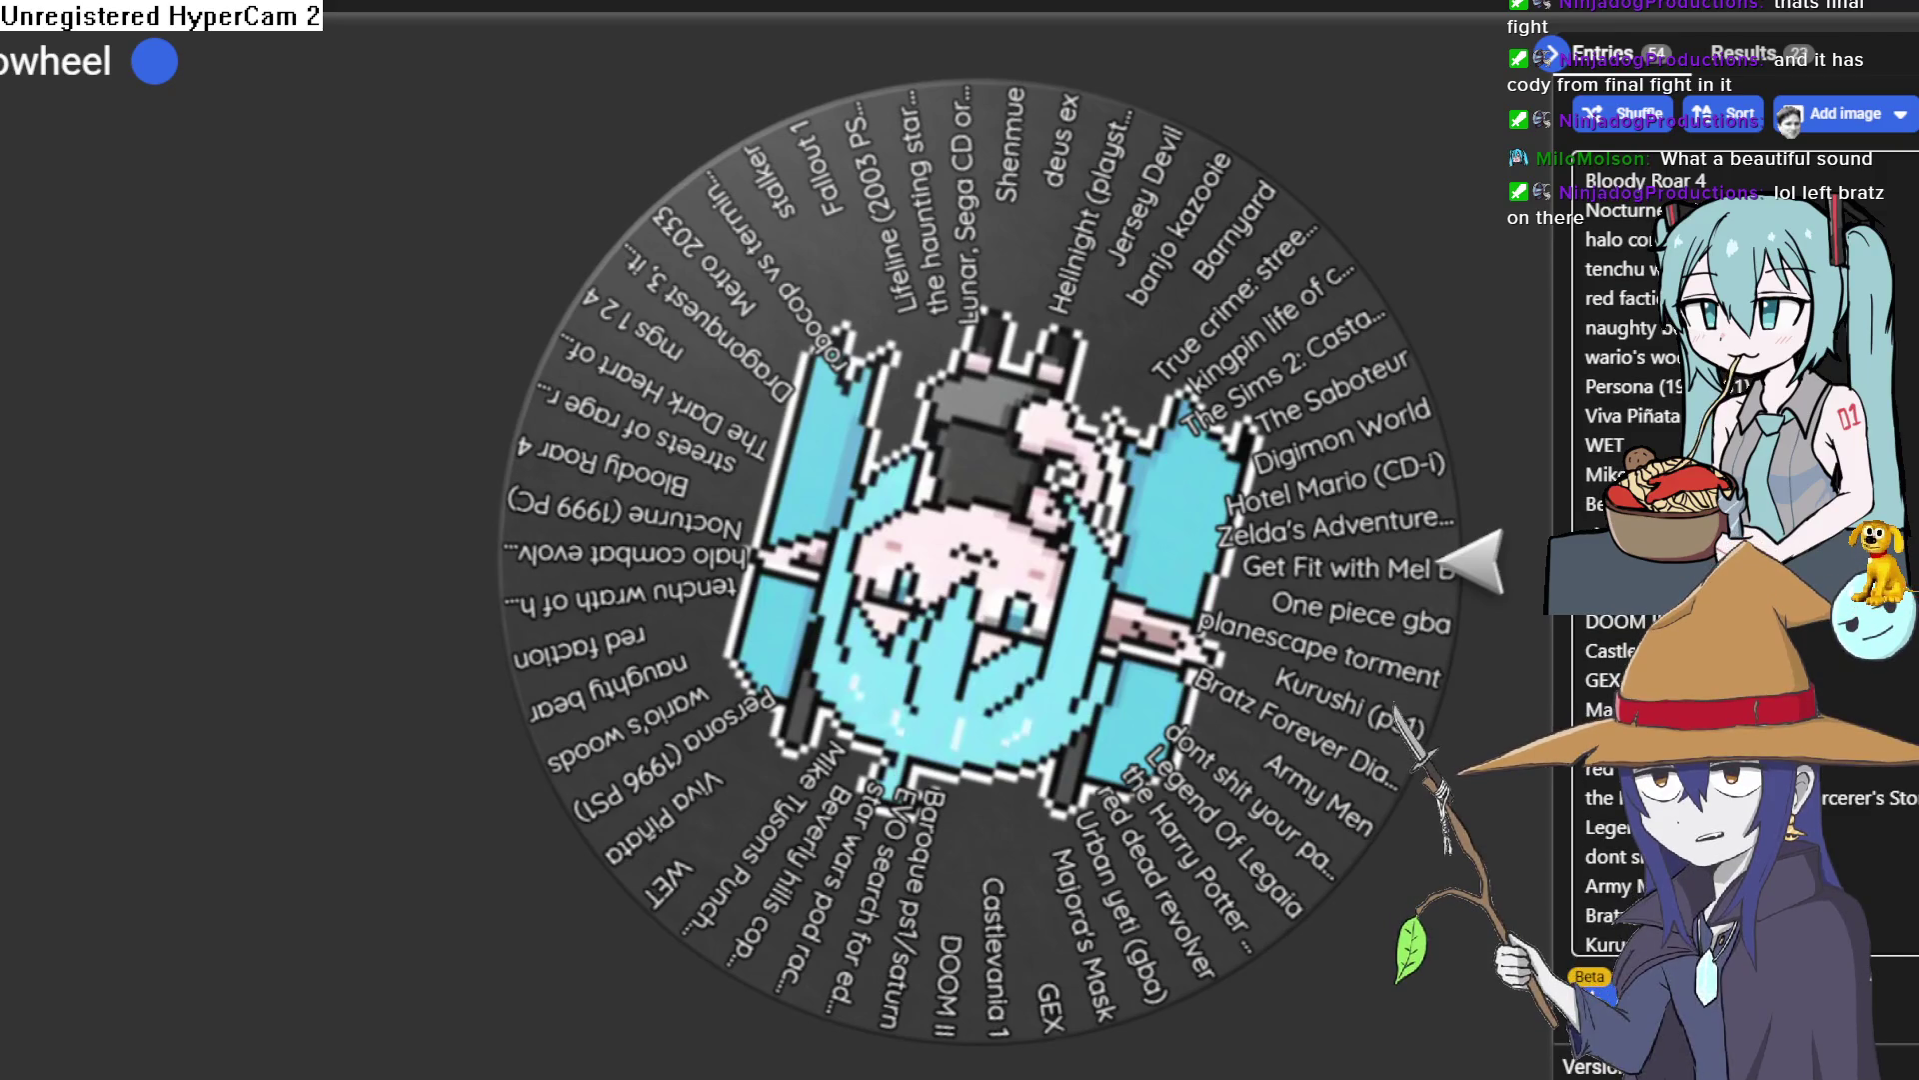
pyautogui.doubleClick(1589, 679)
pyautogui.hotkey('alt', 'Tab')
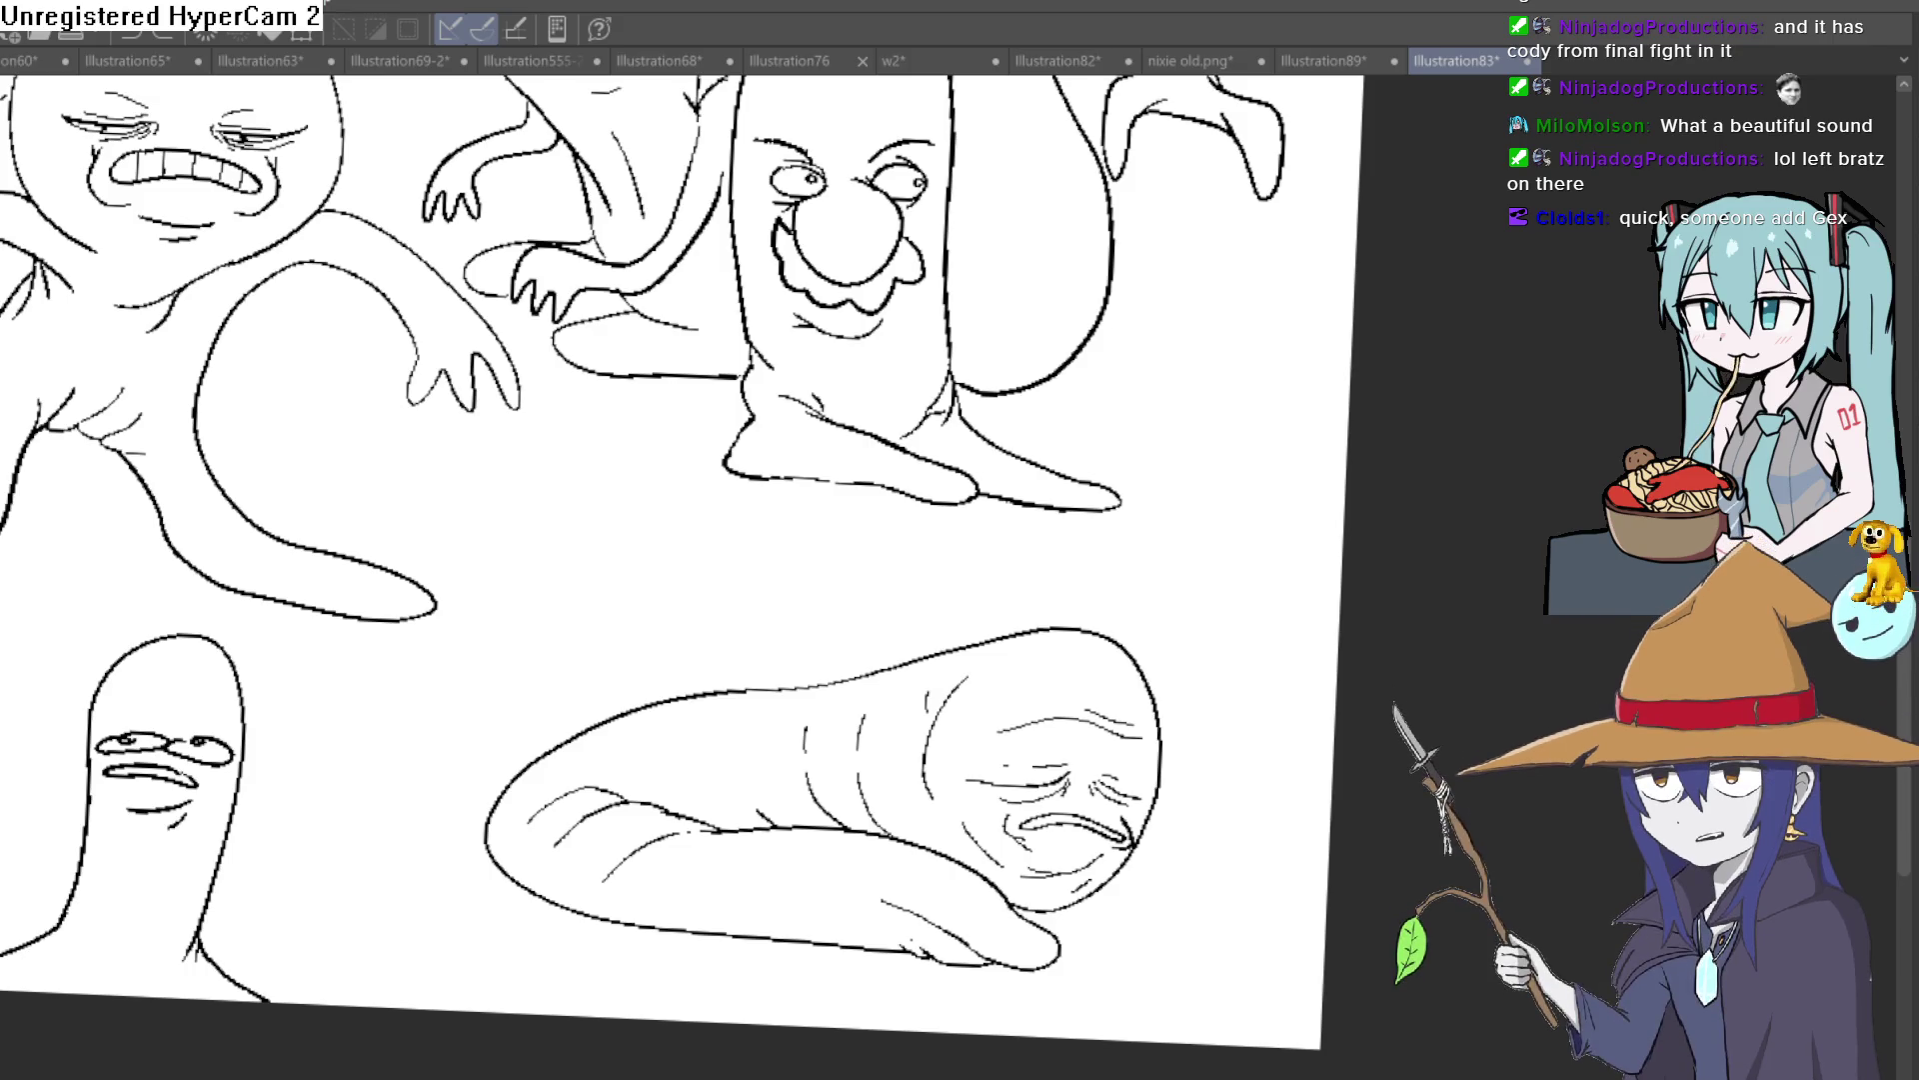
# Step: Cycle through Illustration89, nixie old.png, Illustration82, w2, Illustration76 and Illustration68 to Illustration555-2-2-3
pyautogui.click(1323, 61)
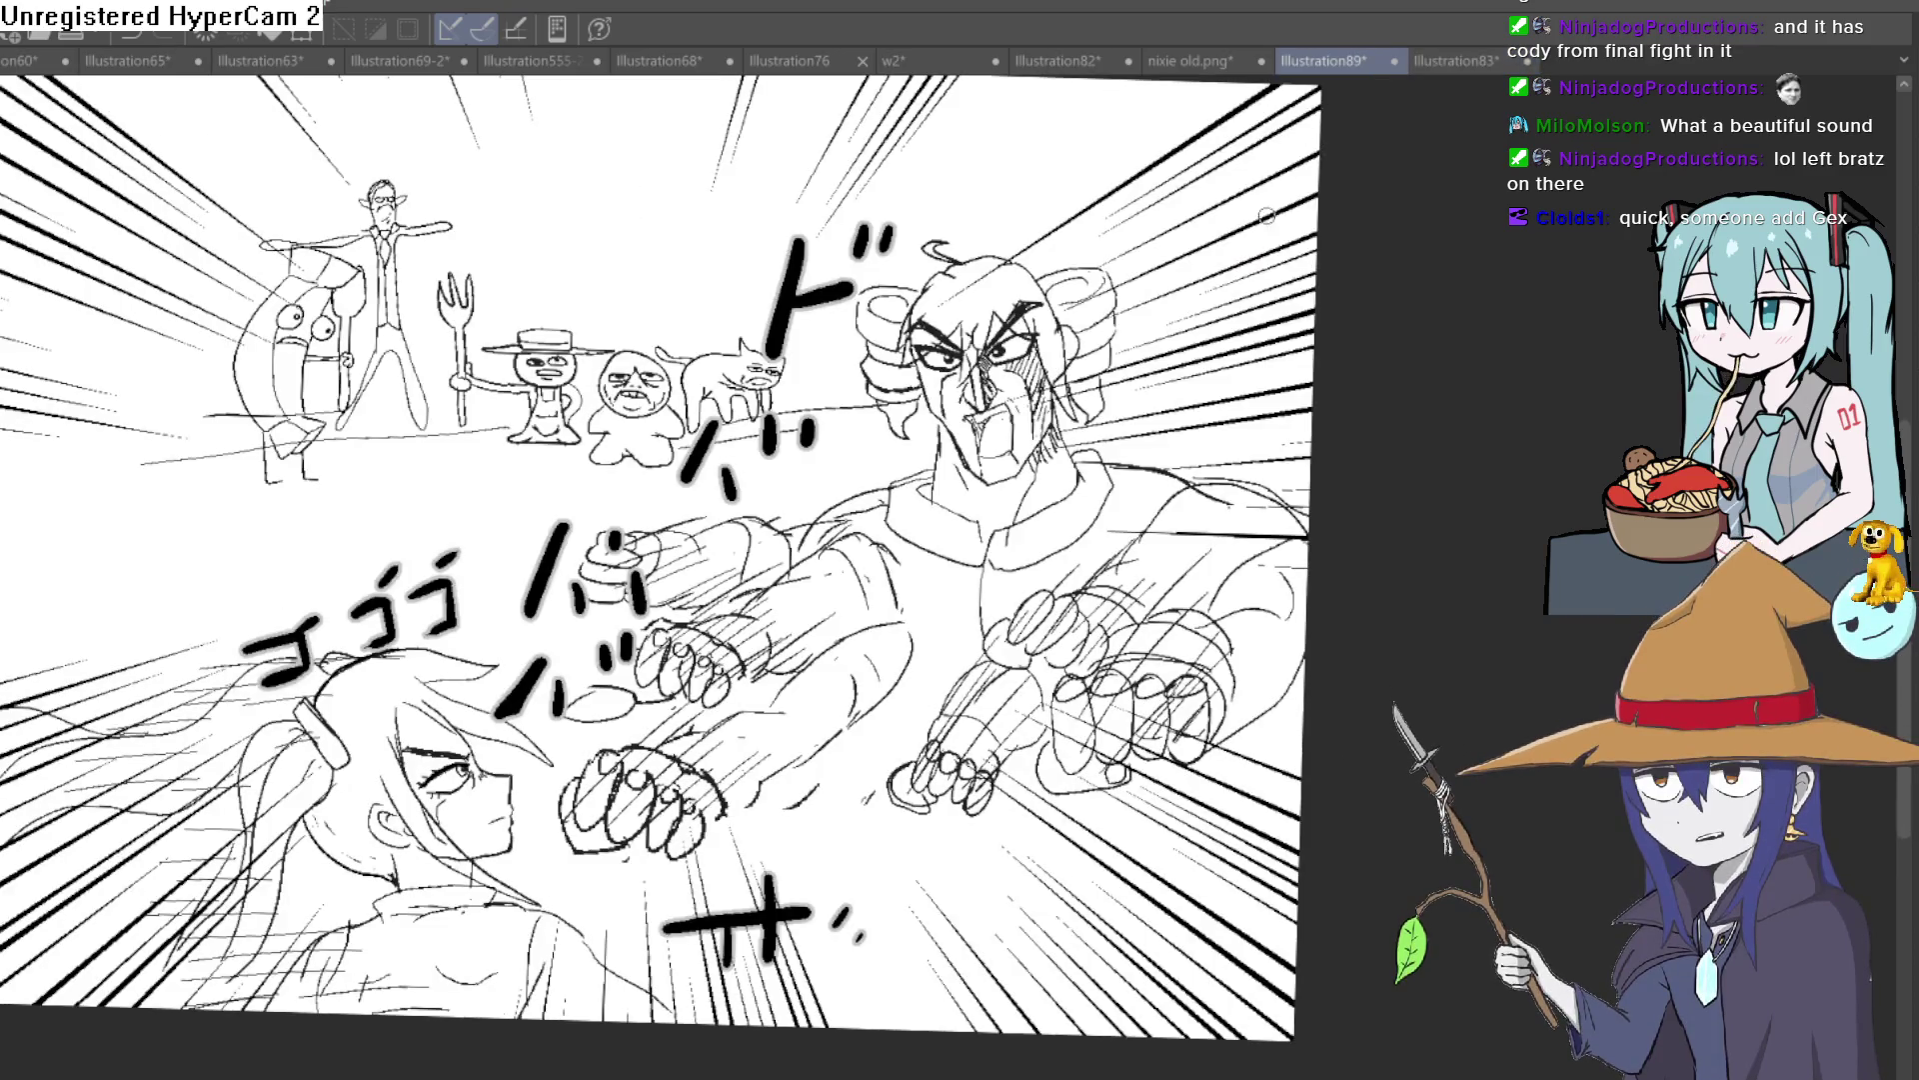
pyautogui.moveTo(1287, 219); pyautogui.dragTo(1426, 233)
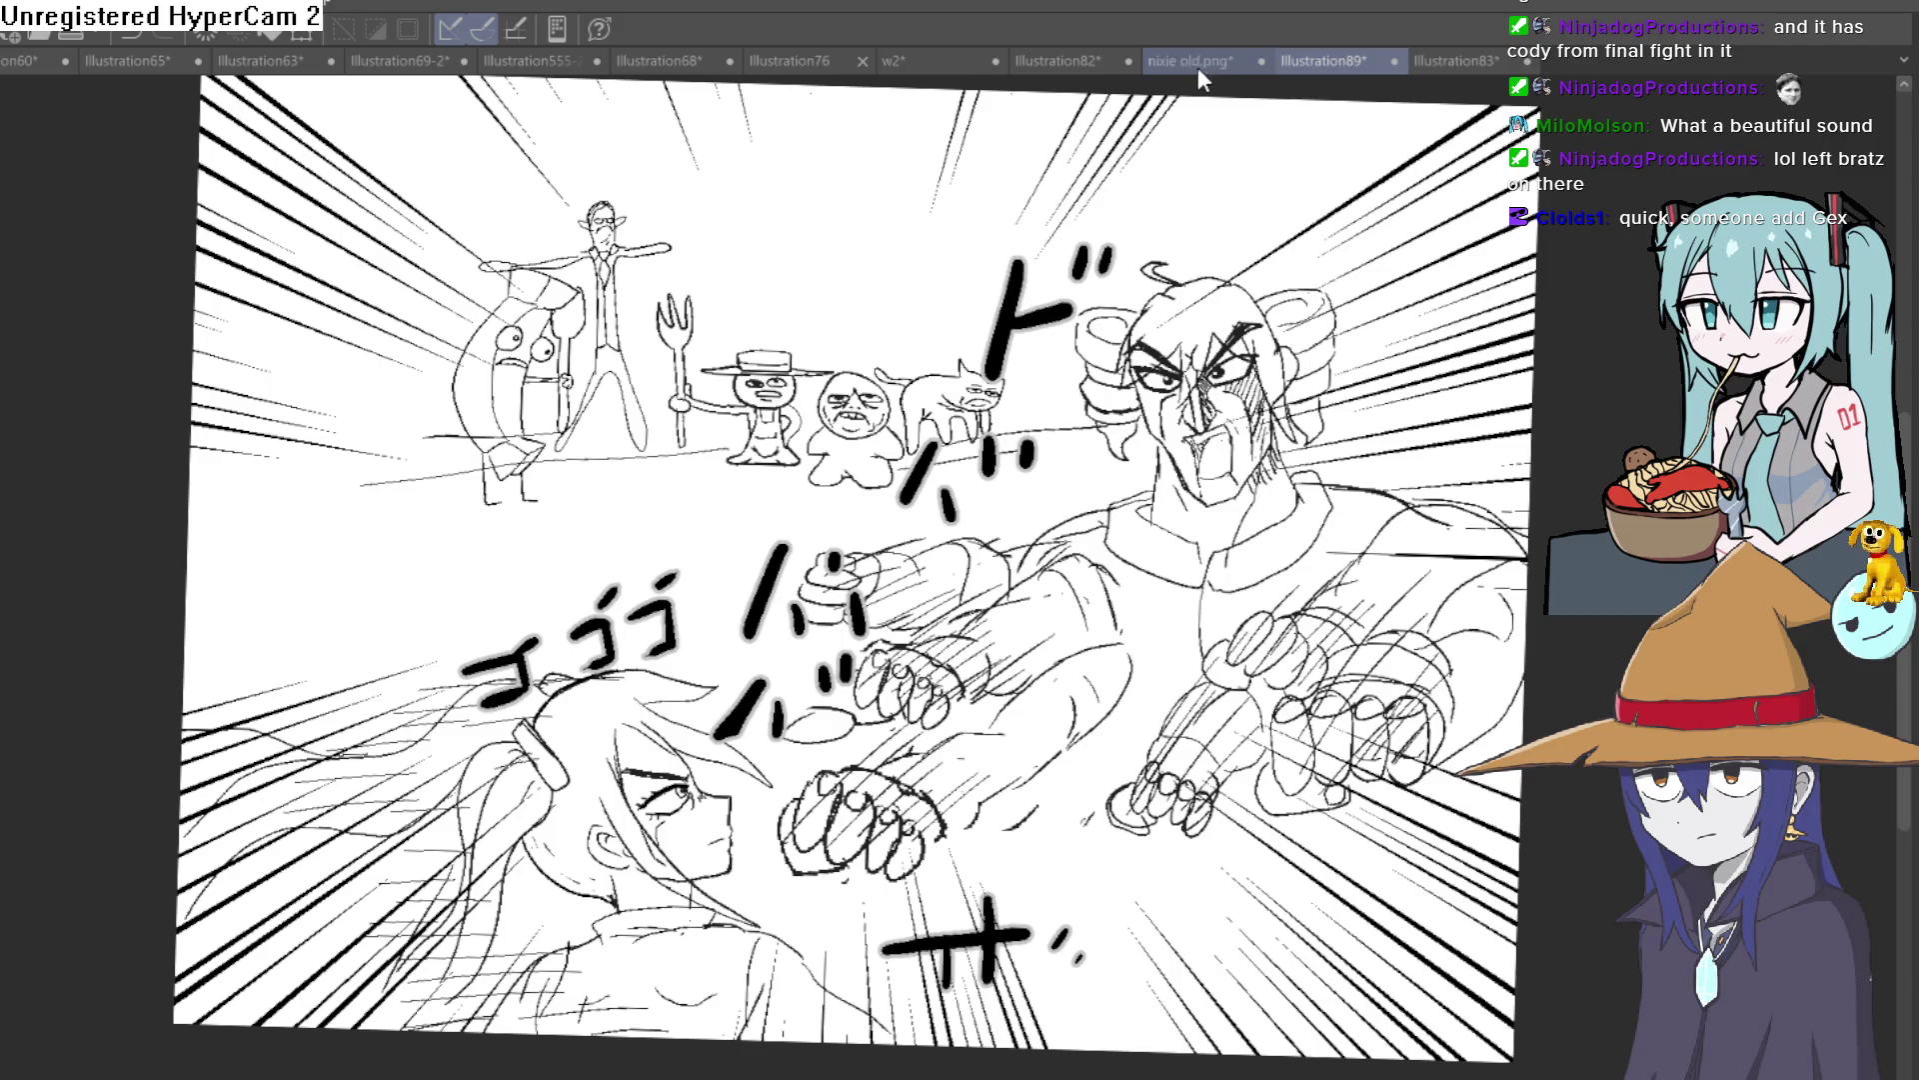
pyautogui.click(1200, 64)
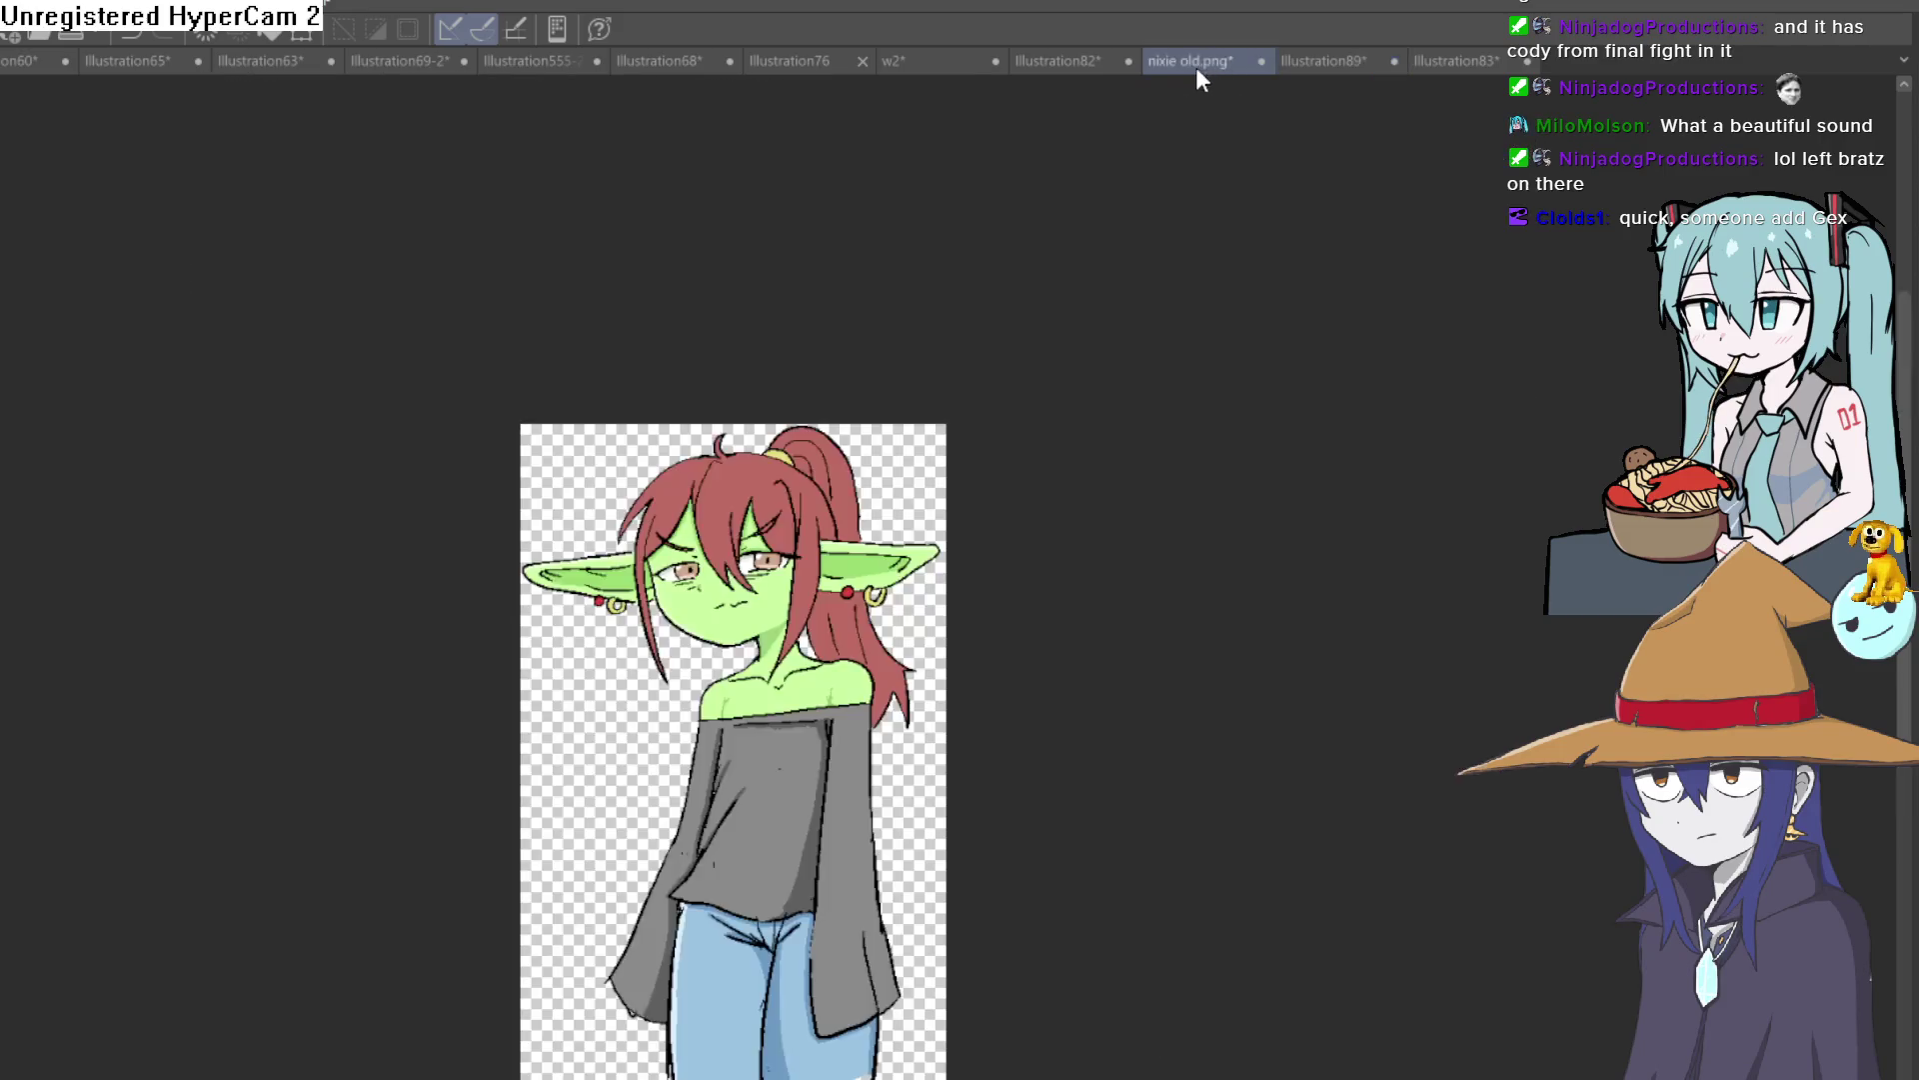
pyautogui.click(1020, 61)
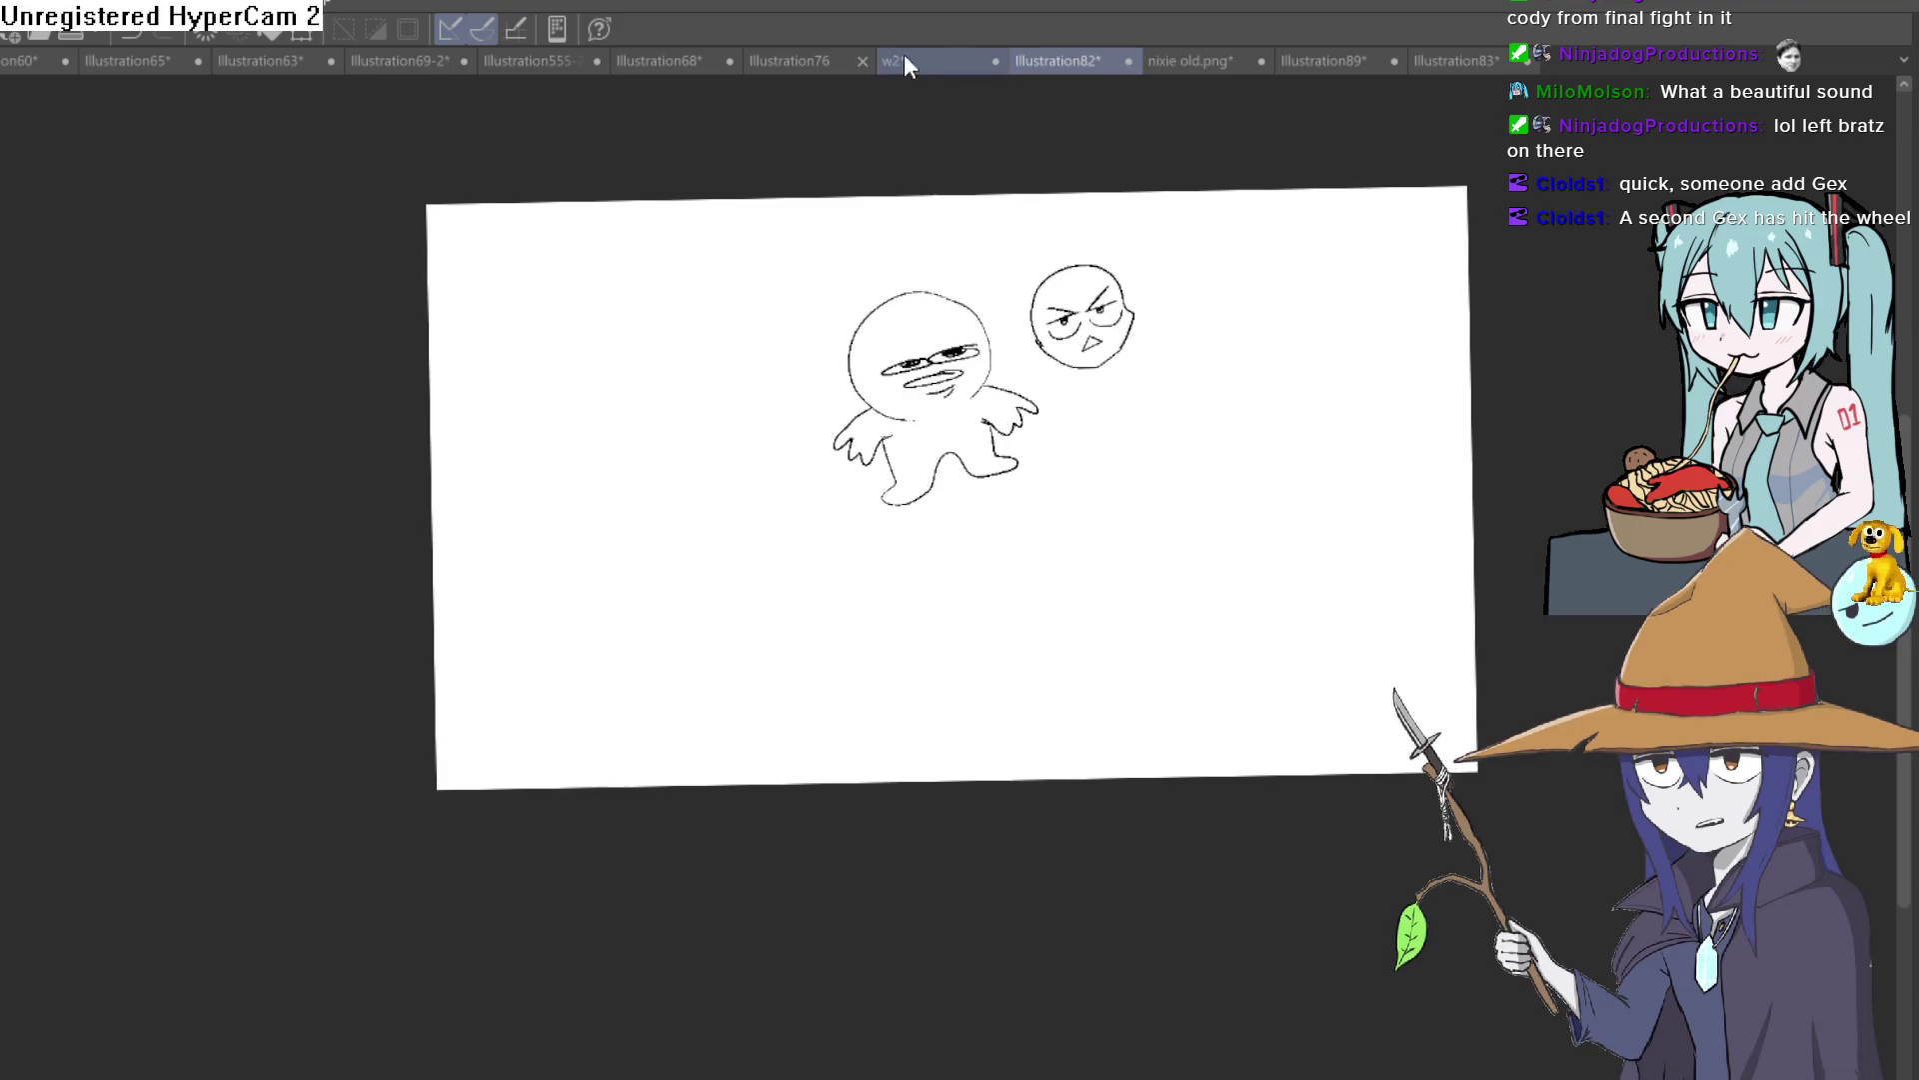
pyautogui.click(935, 58)
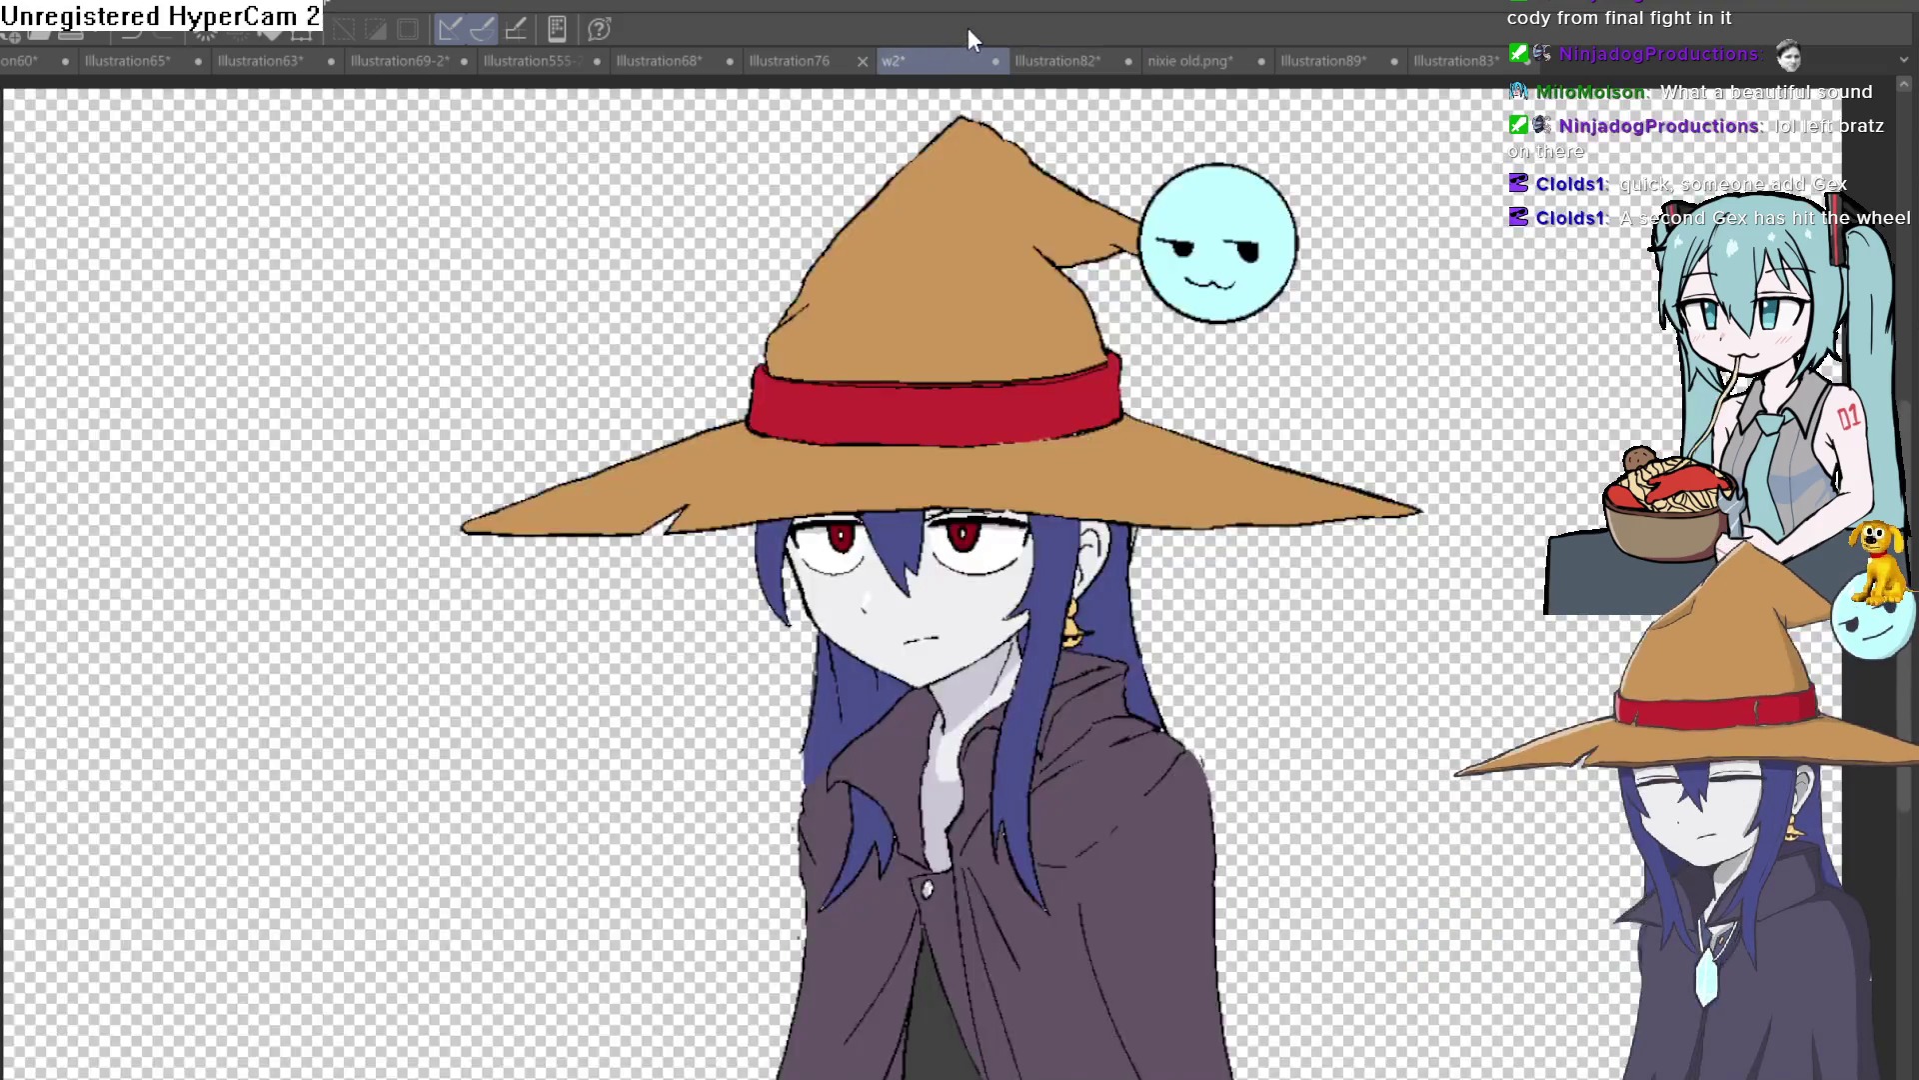
pyautogui.click(799, 60)
pyautogui.click(640, 60)
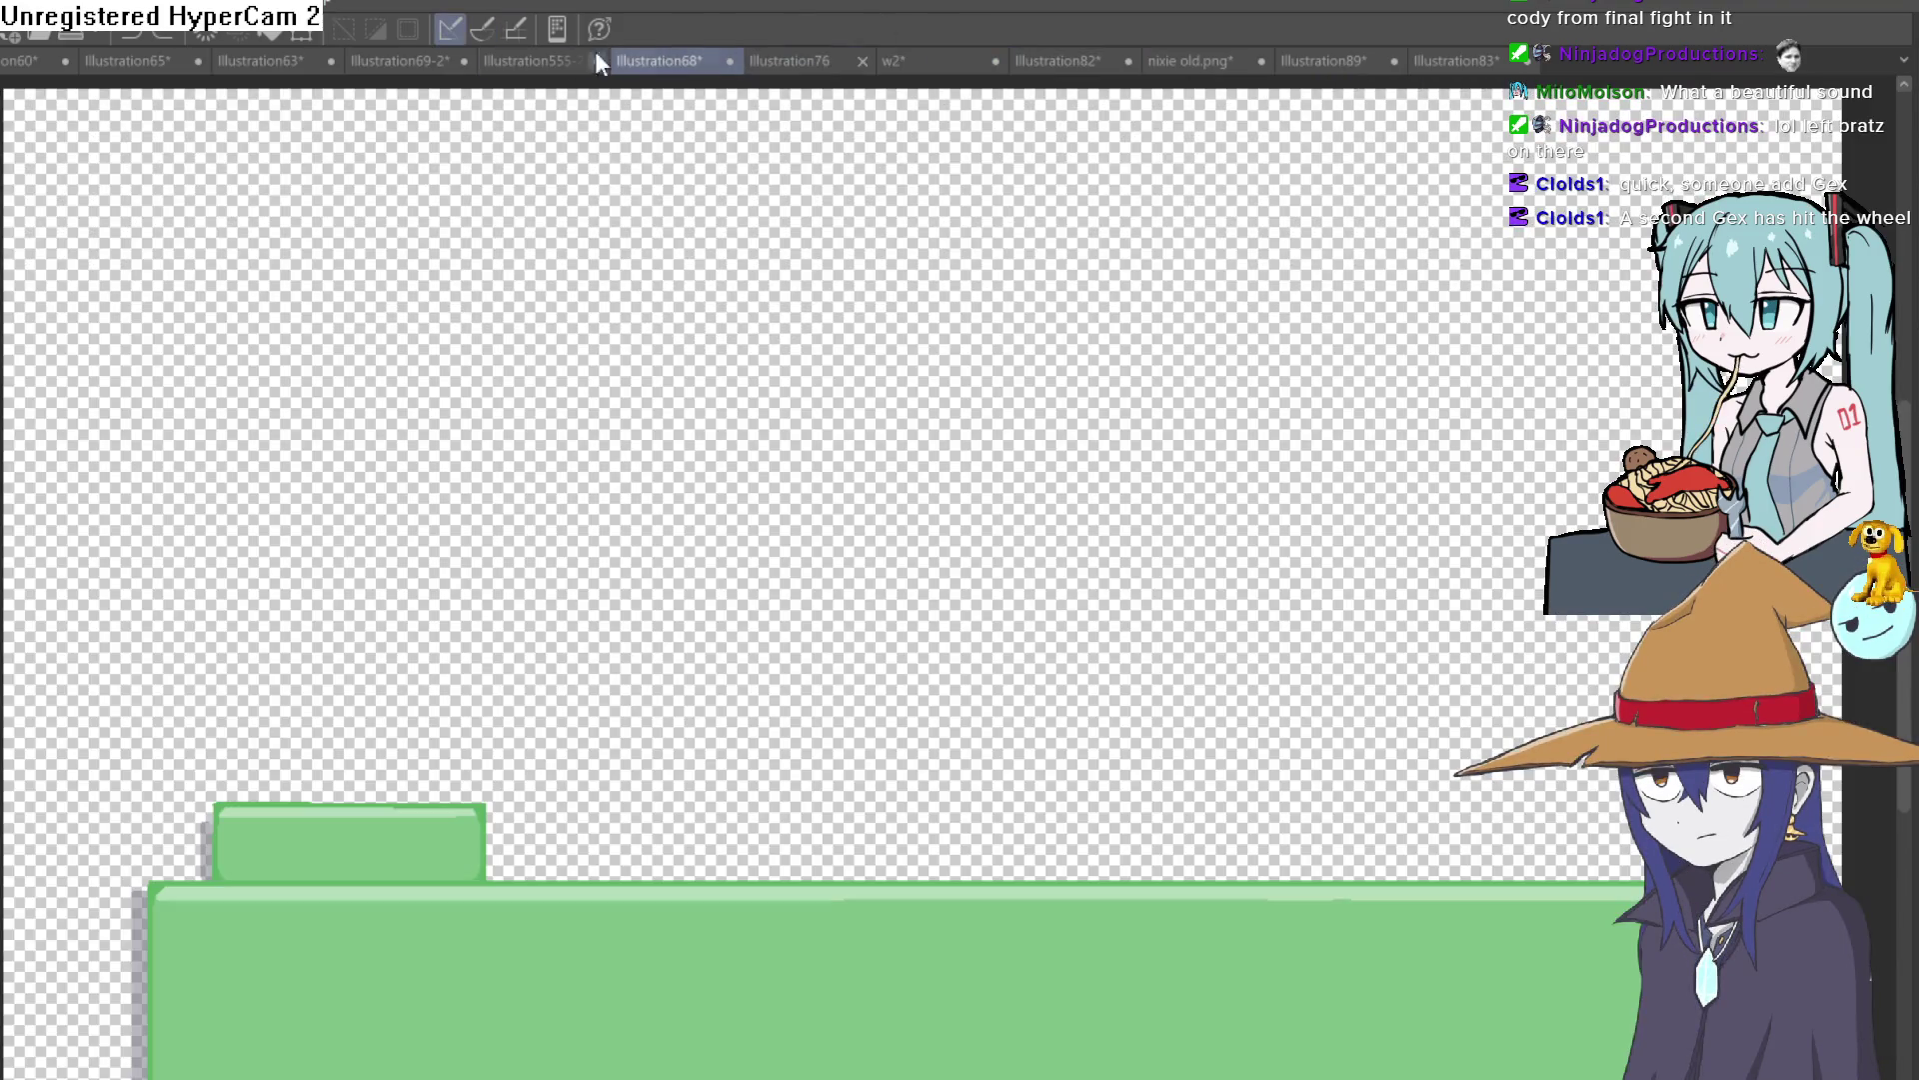
pyautogui.click(540, 60)
# Step: Zoom and pan to frame the demon girl, goblin, cat girl and horned girl together
pyautogui.scroll(-2, 1199, 358)
pyautogui.scroll(1, 1201, 358)
pyautogui.scroll(-1, 1194, 350)
pyautogui.scroll(-1, 1127, 728)
pyautogui.moveTo(1126, 729); pyautogui.dragTo(1159, 300)
pyautogui.scroll(6, 1169, 593)
pyautogui.scroll(-5, 1169, 593)
pyautogui.moveTo(1110, 150); pyautogui.dragTo(1109, 880)
pyautogui.scroll(-1, 1110, 600)
pyautogui.moveTo(1112, 571)
pyautogui.mouseDown()
pyautogui.moveTo(1111, 625)
pyautogui.moveTo(1120, 555)
pyautogui.mouseUp()
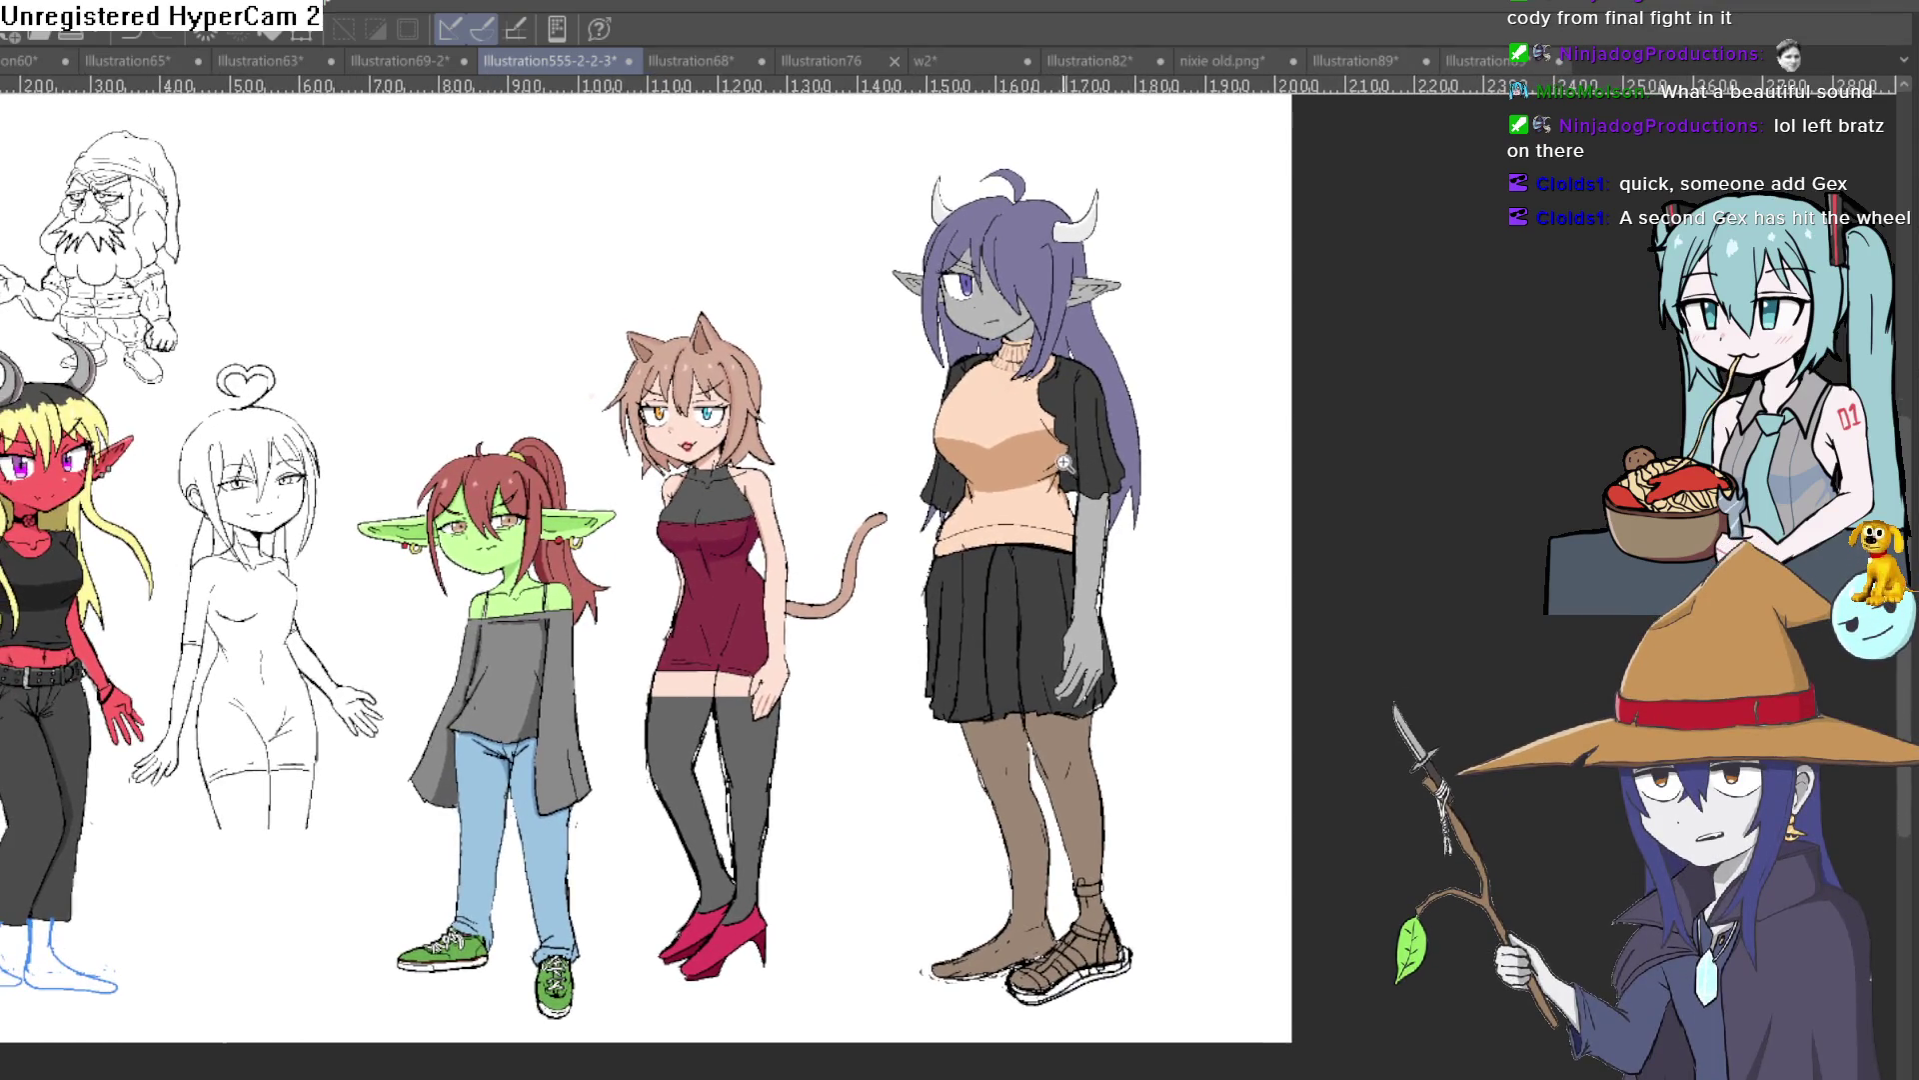
pyautogui.scroll(1, 1085, 459)
pyautogui.scroll(1, 1085, 460)
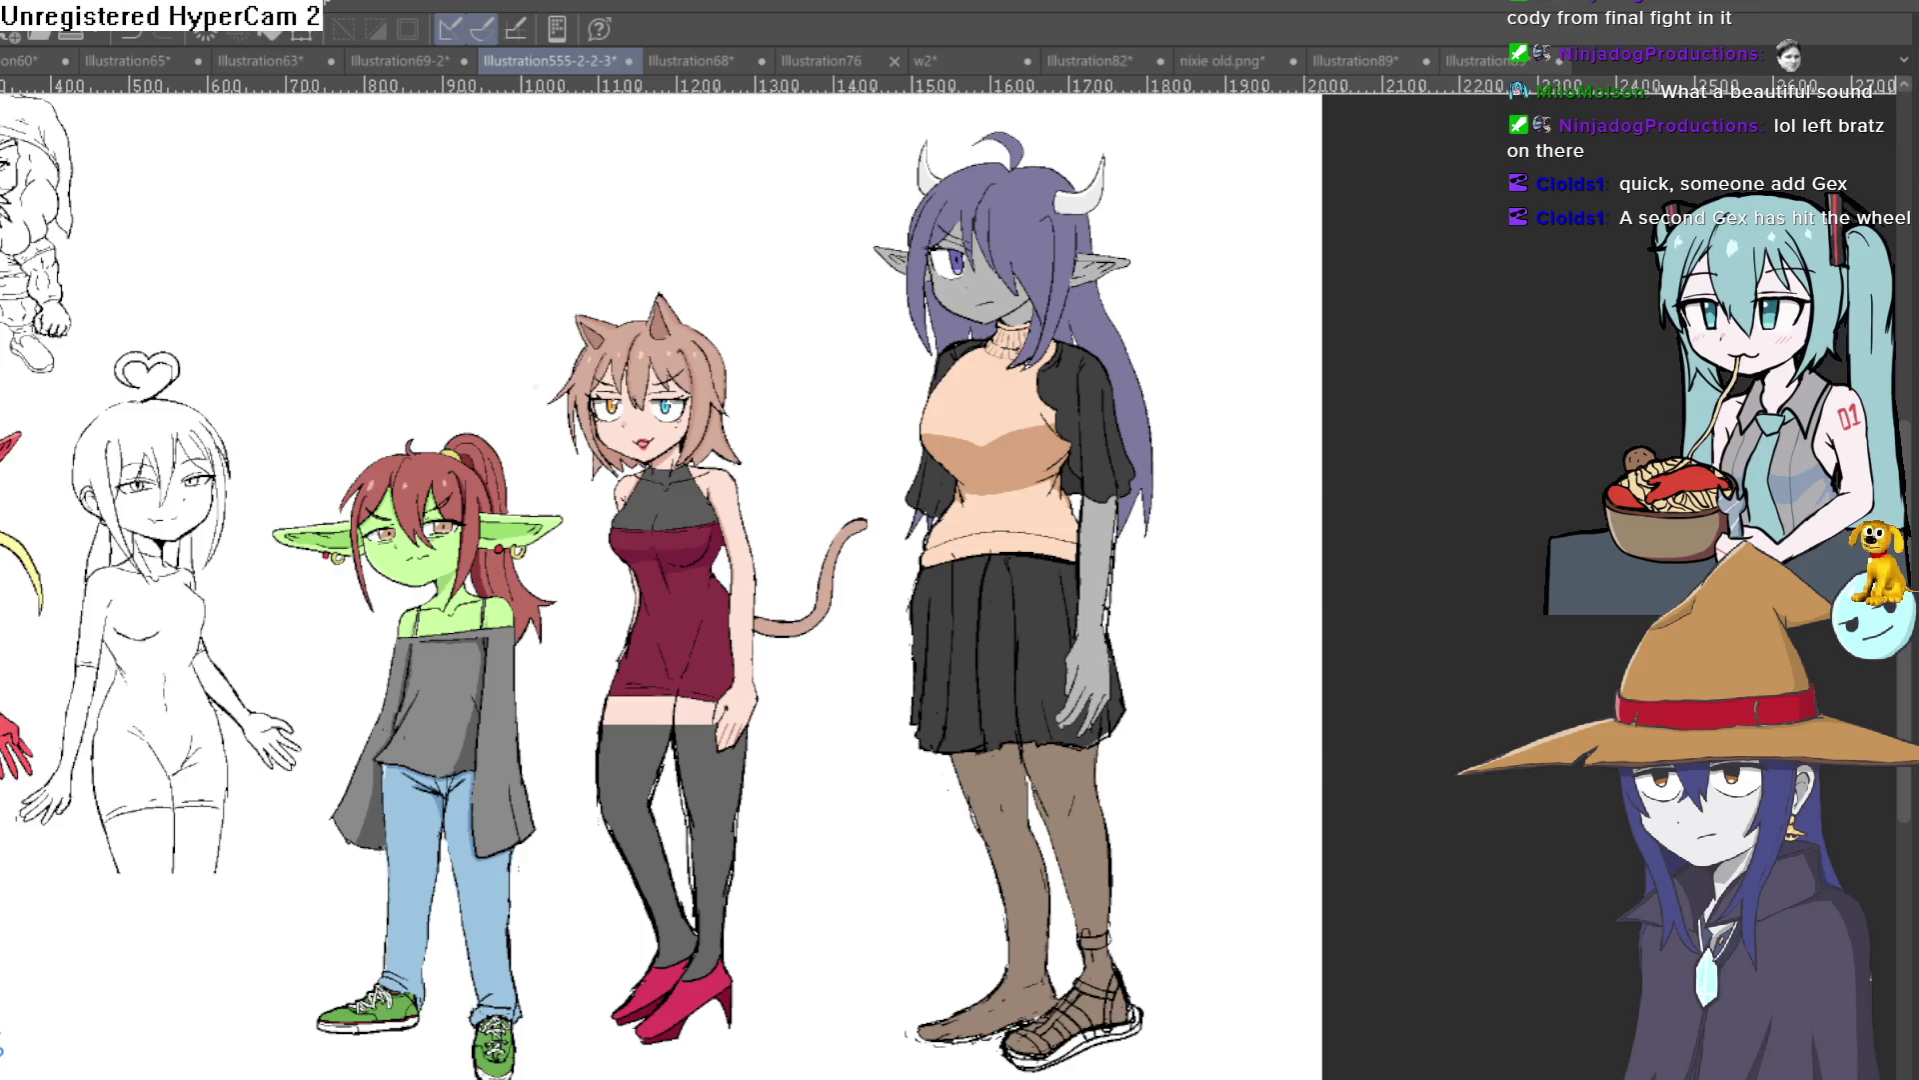
pyautogui.press('h')
pyautogui.press('h')
pyautogui.press('h')
pyautogui.press('h')
pyautogui.scroll(2, 1213, 400)
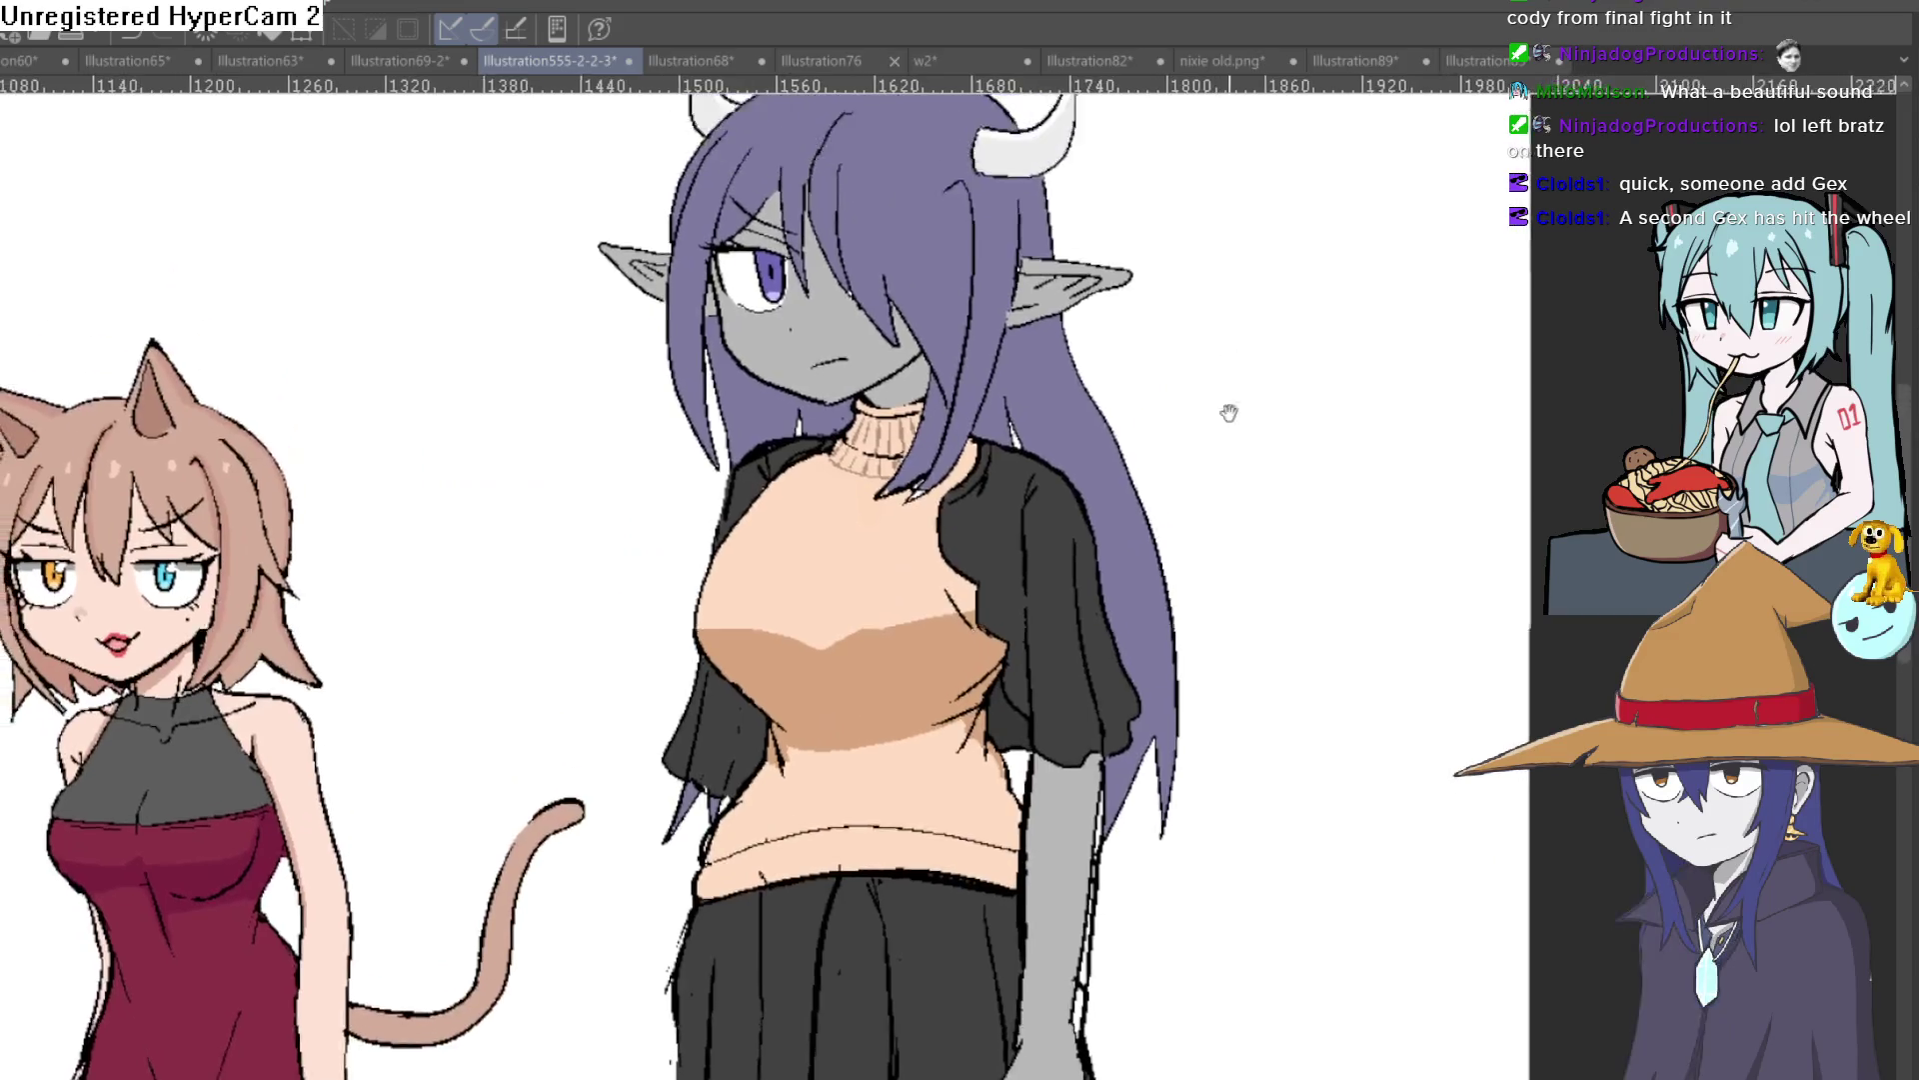
pyautogui.scroll(2, 1111, 373)
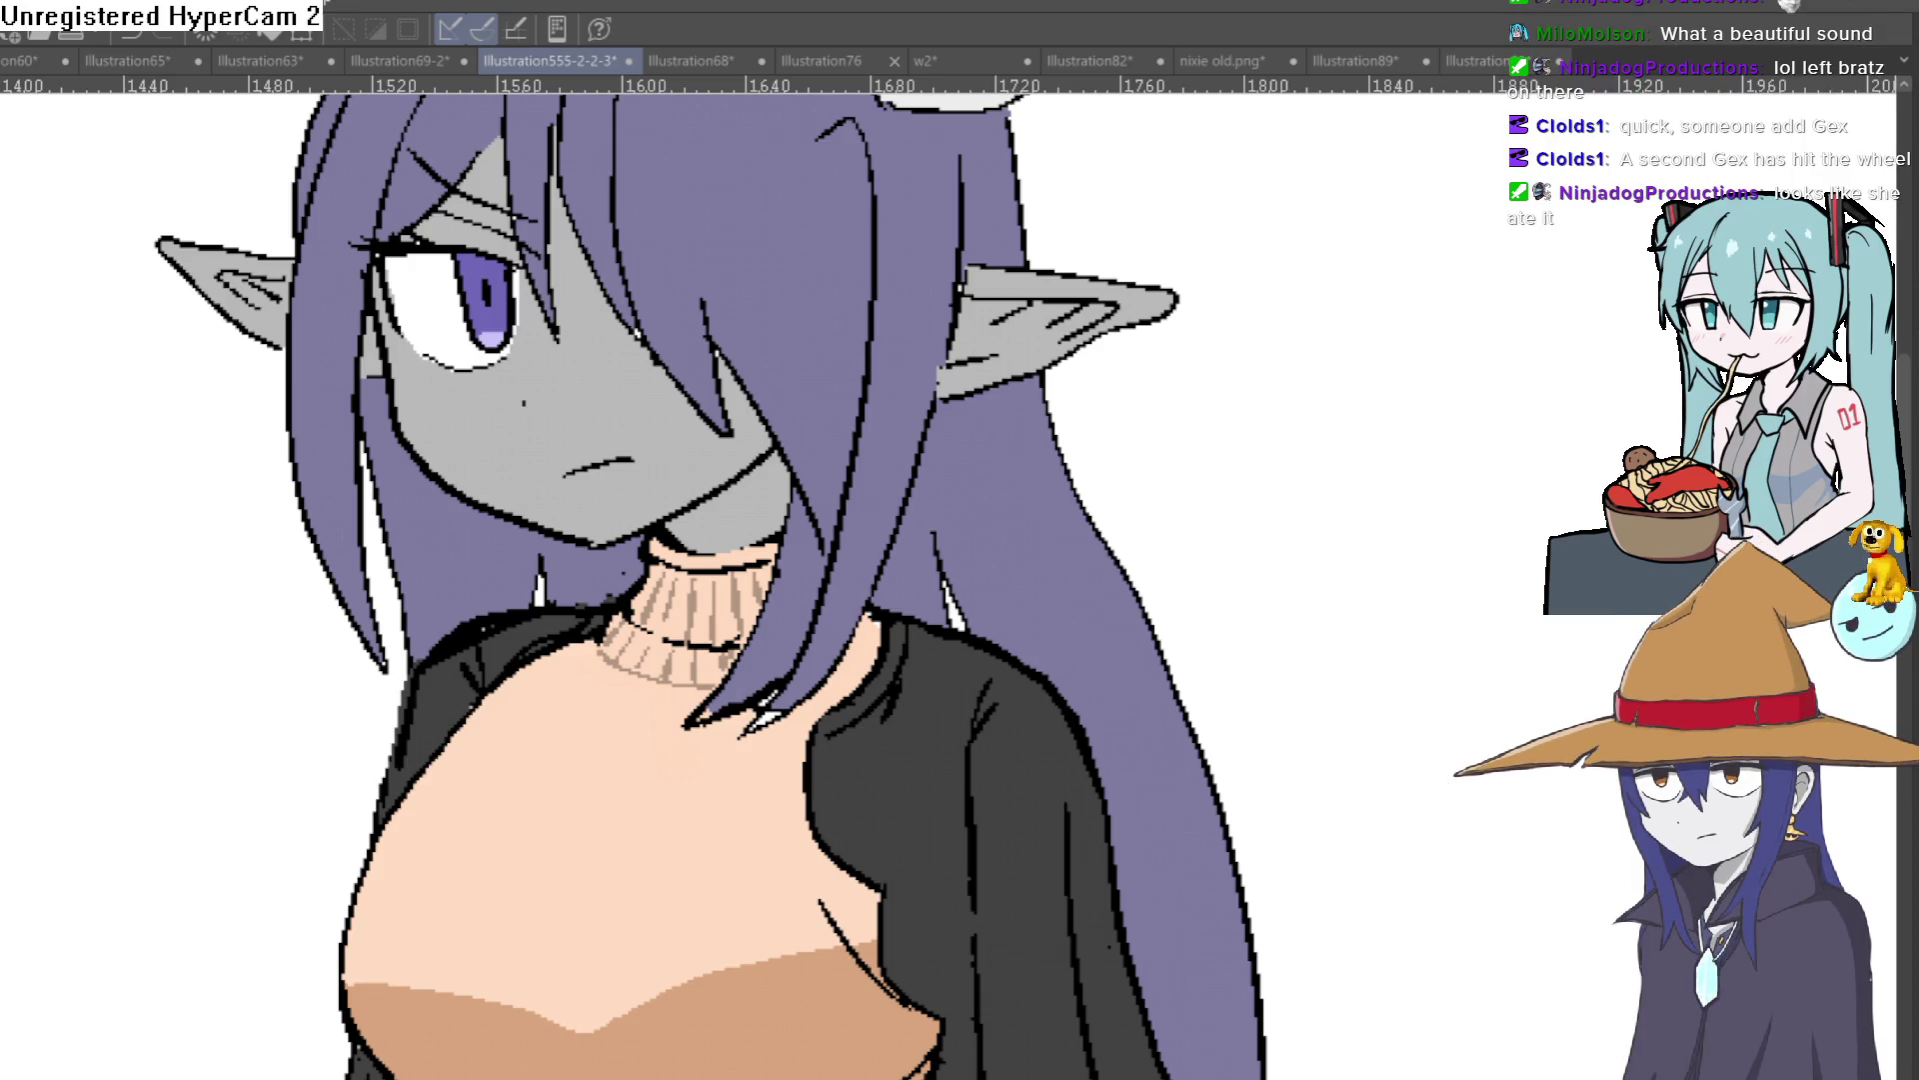
pyautogui.scroll(-3, 1265, 341)
pyautogui.scroll(-3, 1134, 450)
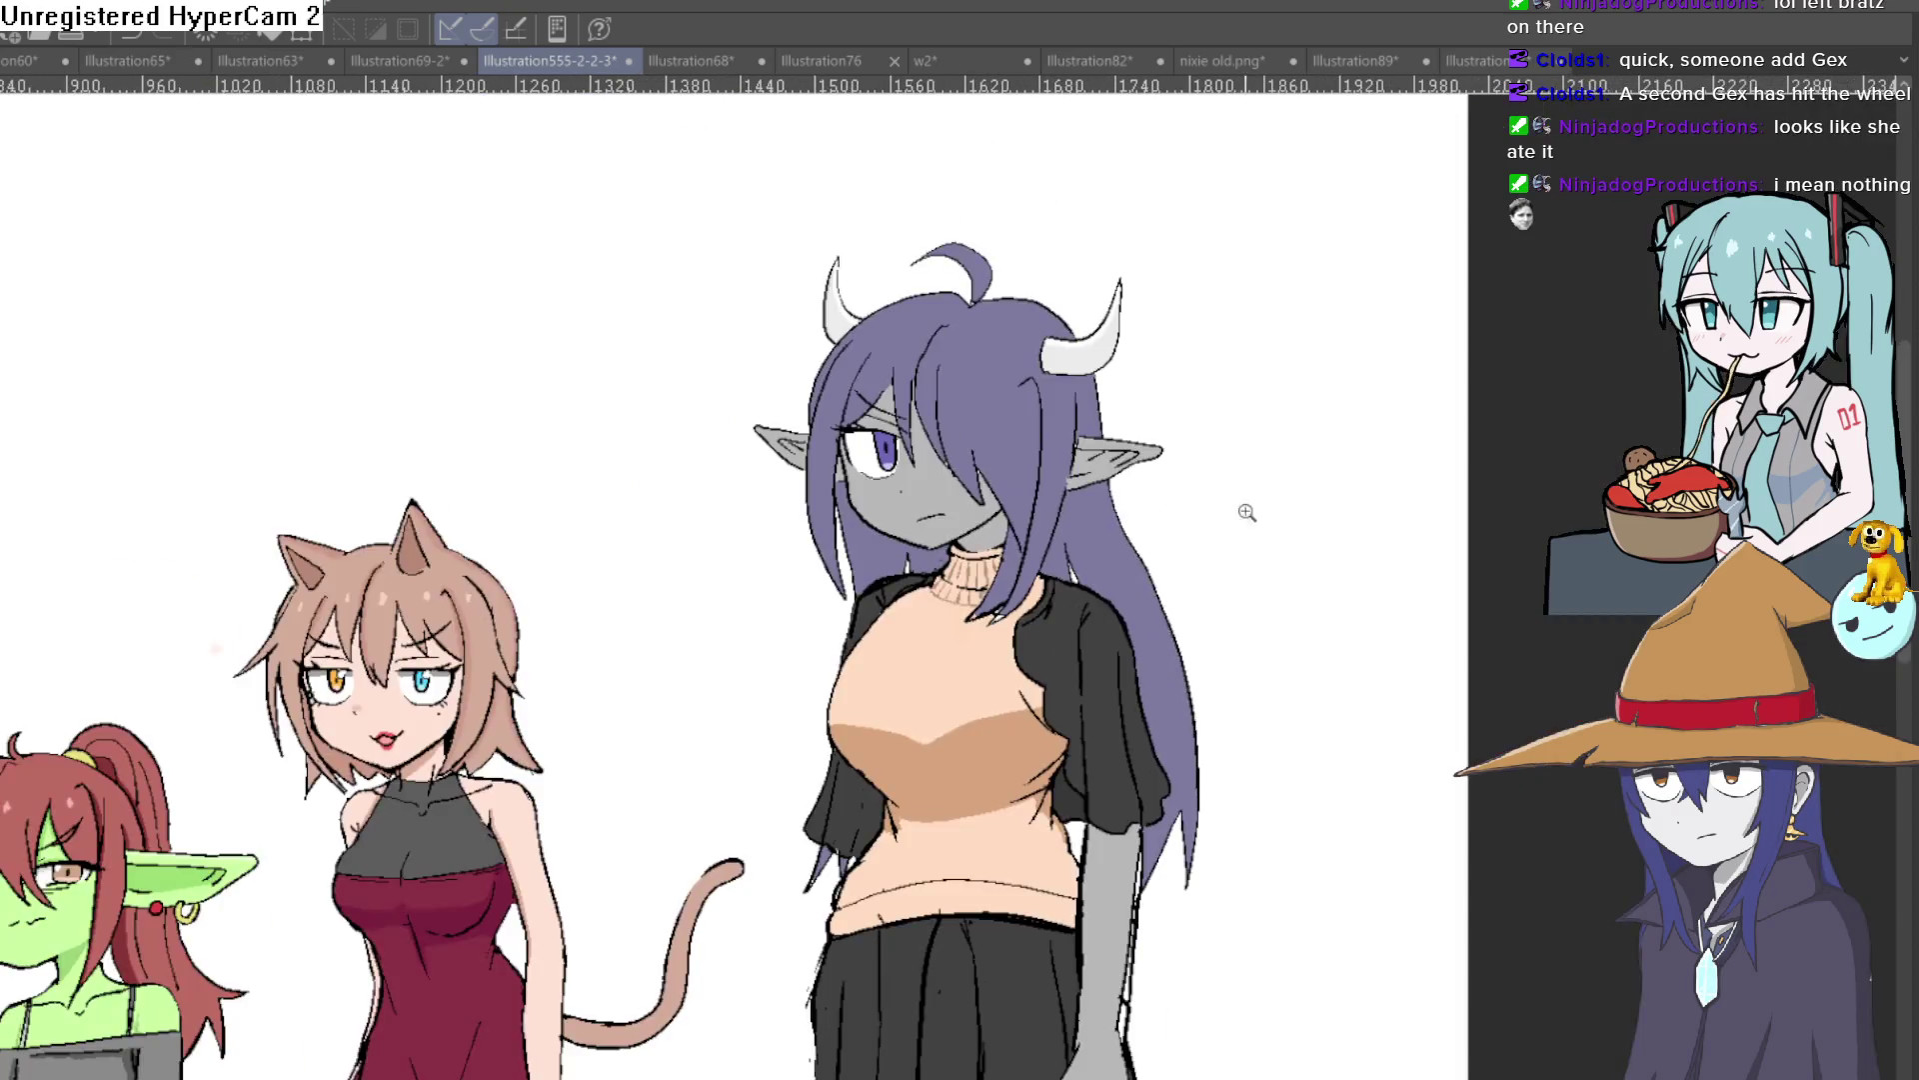
pyautogui.scroll(1, 1233, 506)
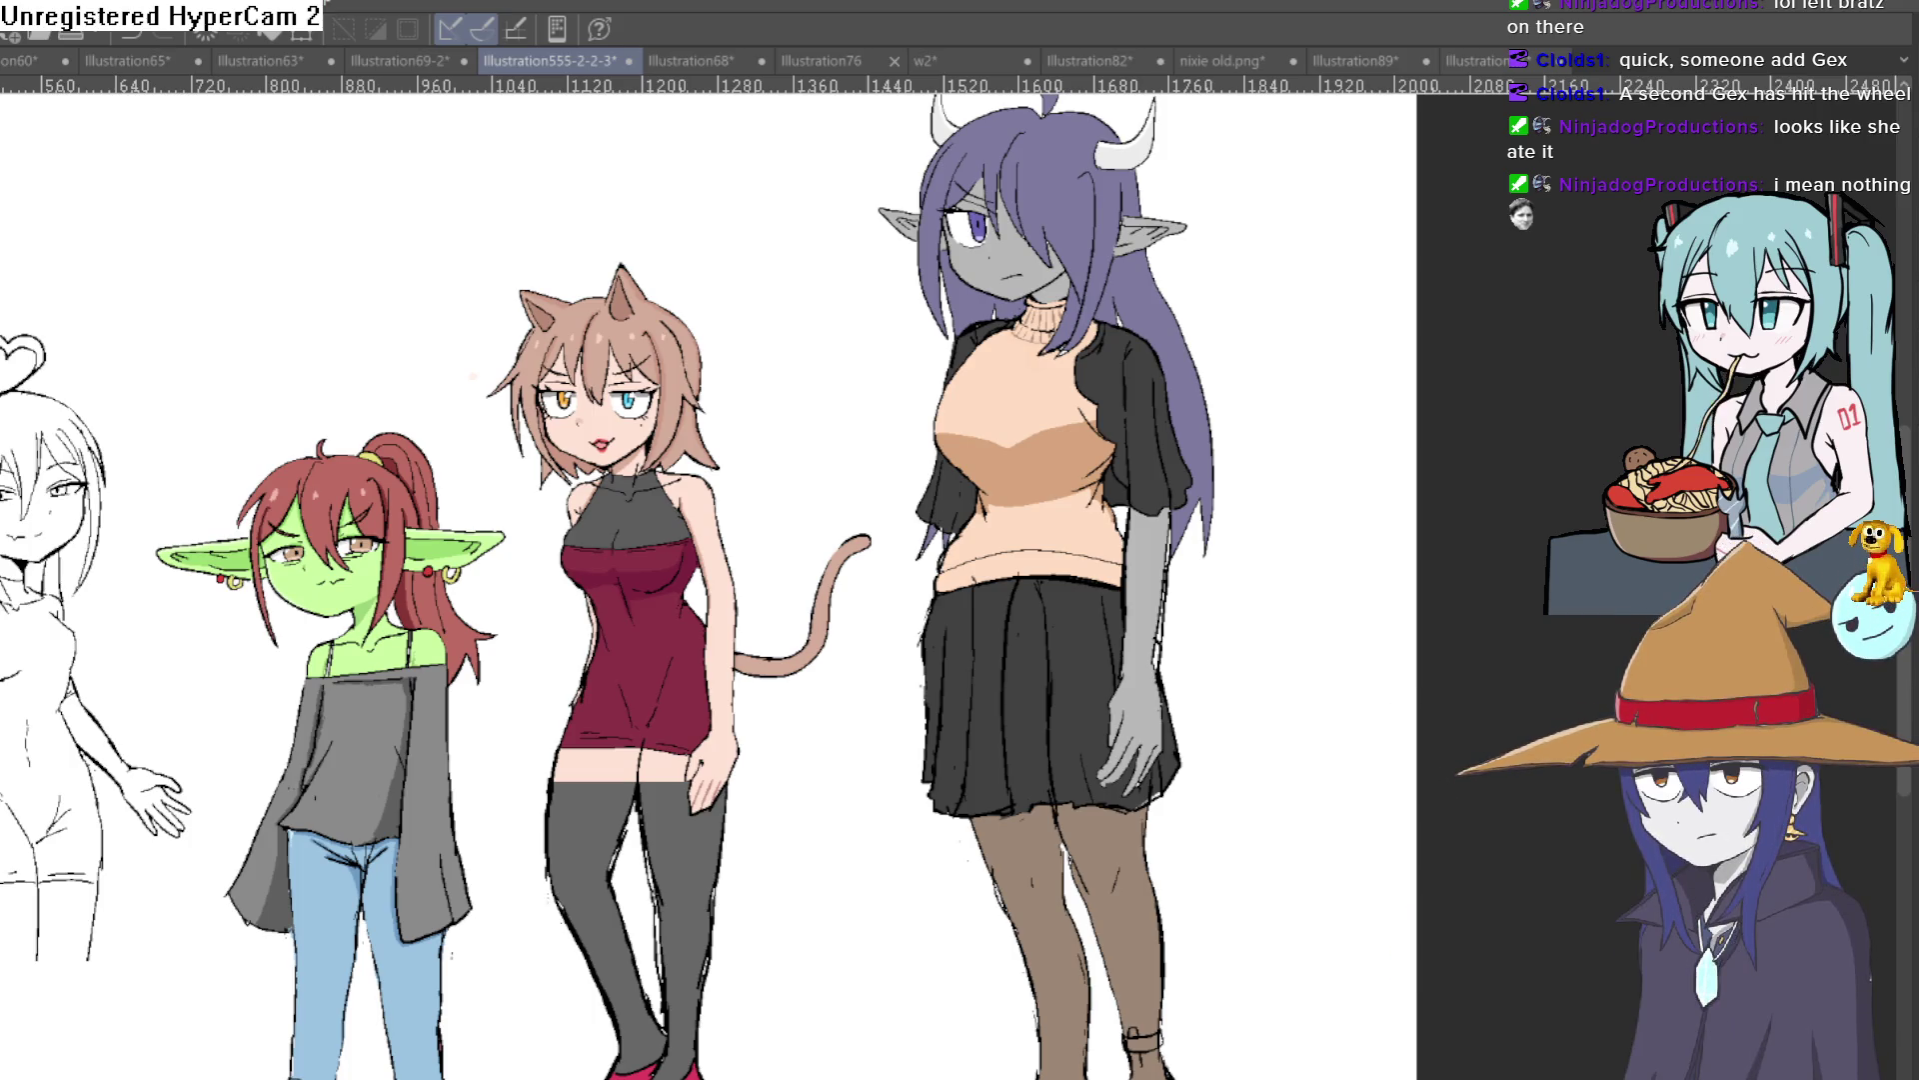
pyautogui.hotkey('ctrl', 'z')
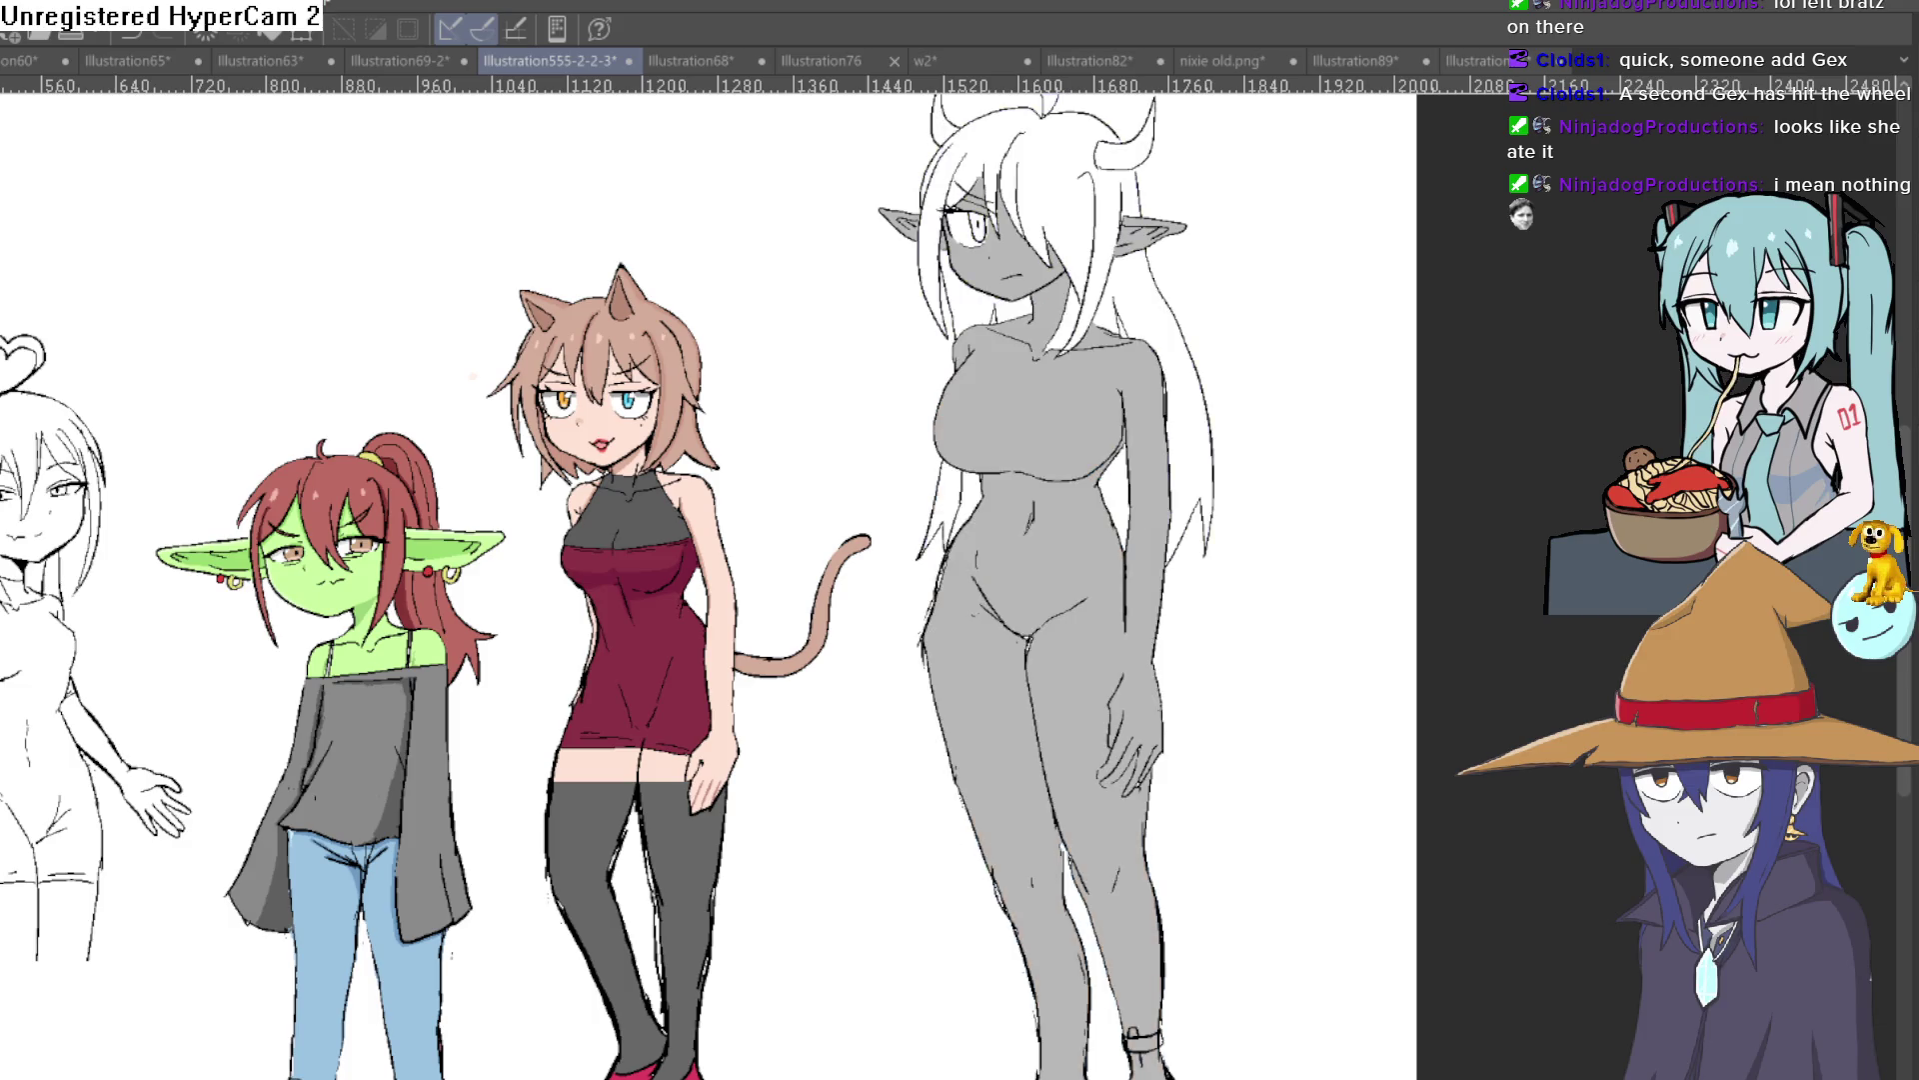
pyautogui.hotkey('ctrl', 'y')
pyautogui.hotkey('ctrl', 'z')
pyautogui.hotkey('ctrl', 'y')
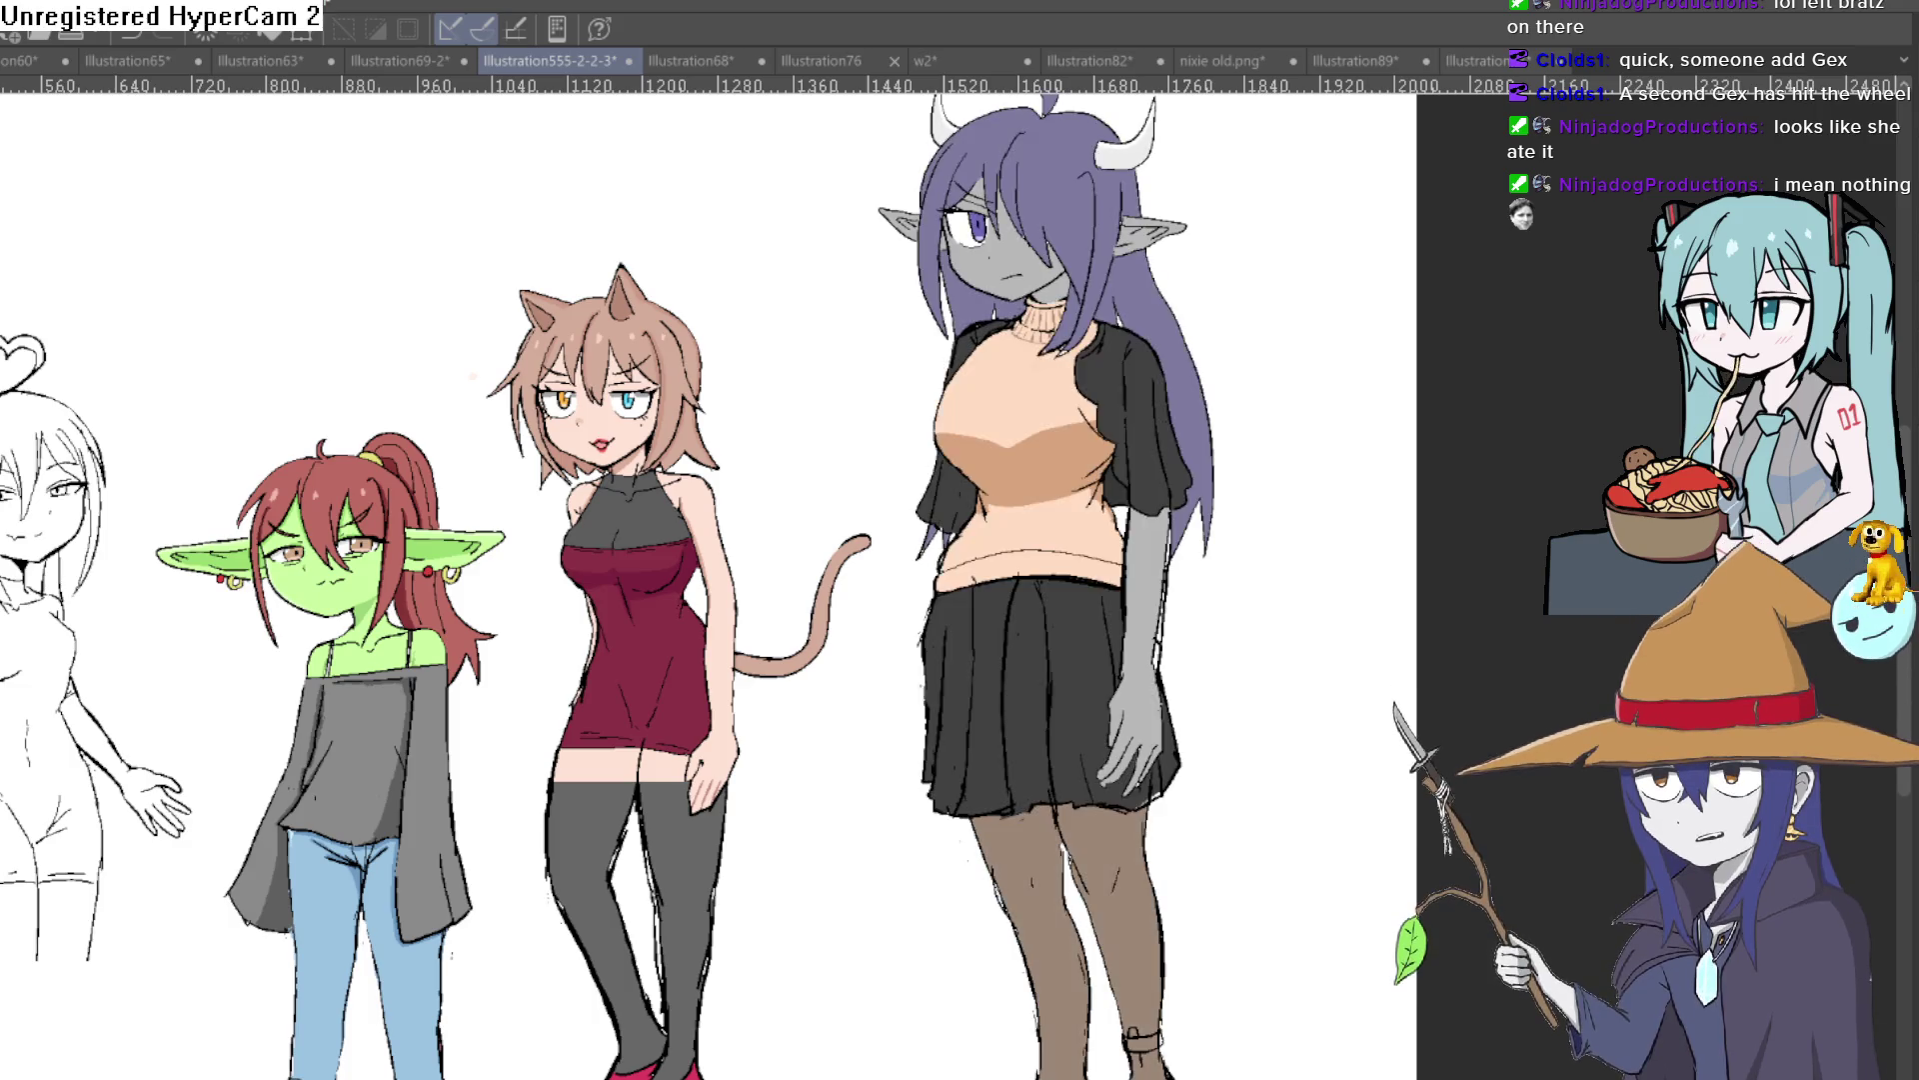
pyautogui.hotkey('ctrl', 'z')
pyautogui.hotkey('ctrl', 'z')
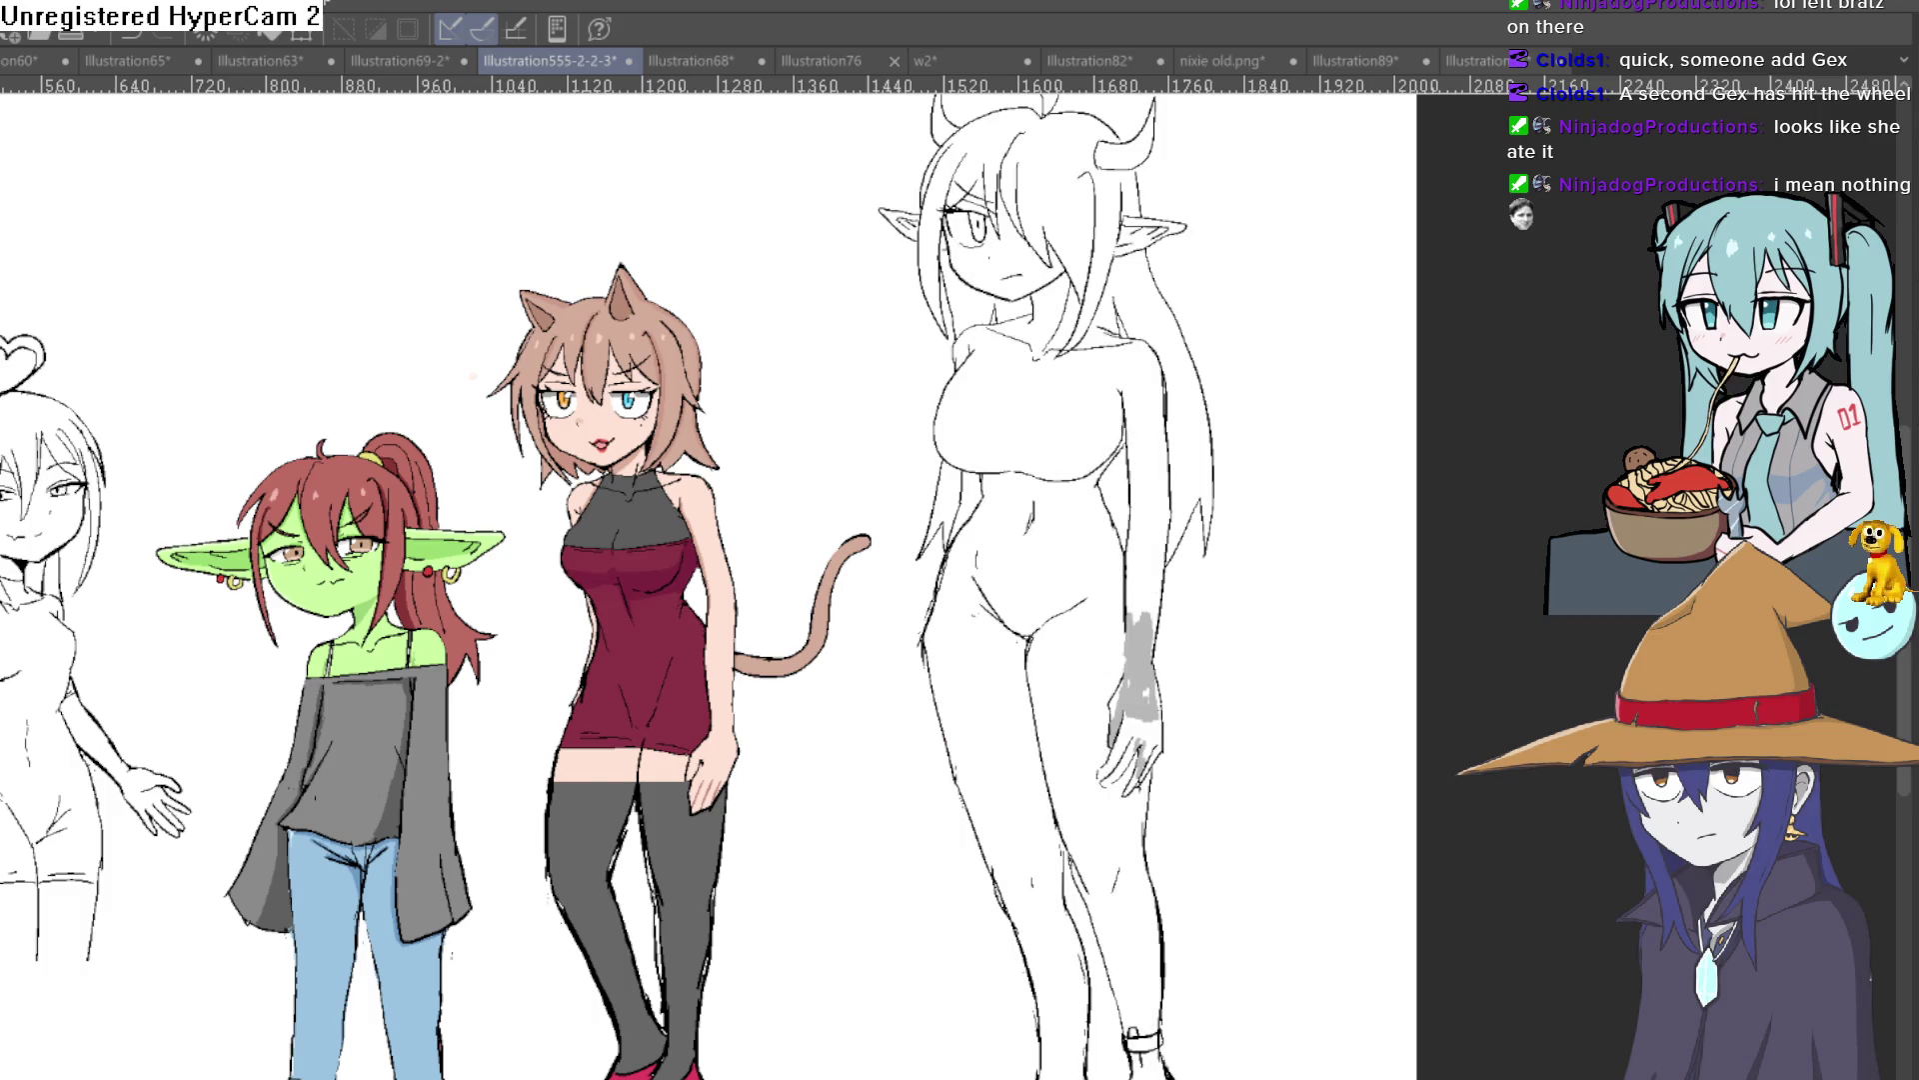
pyautogui.hotkey('ctrl', 'y')
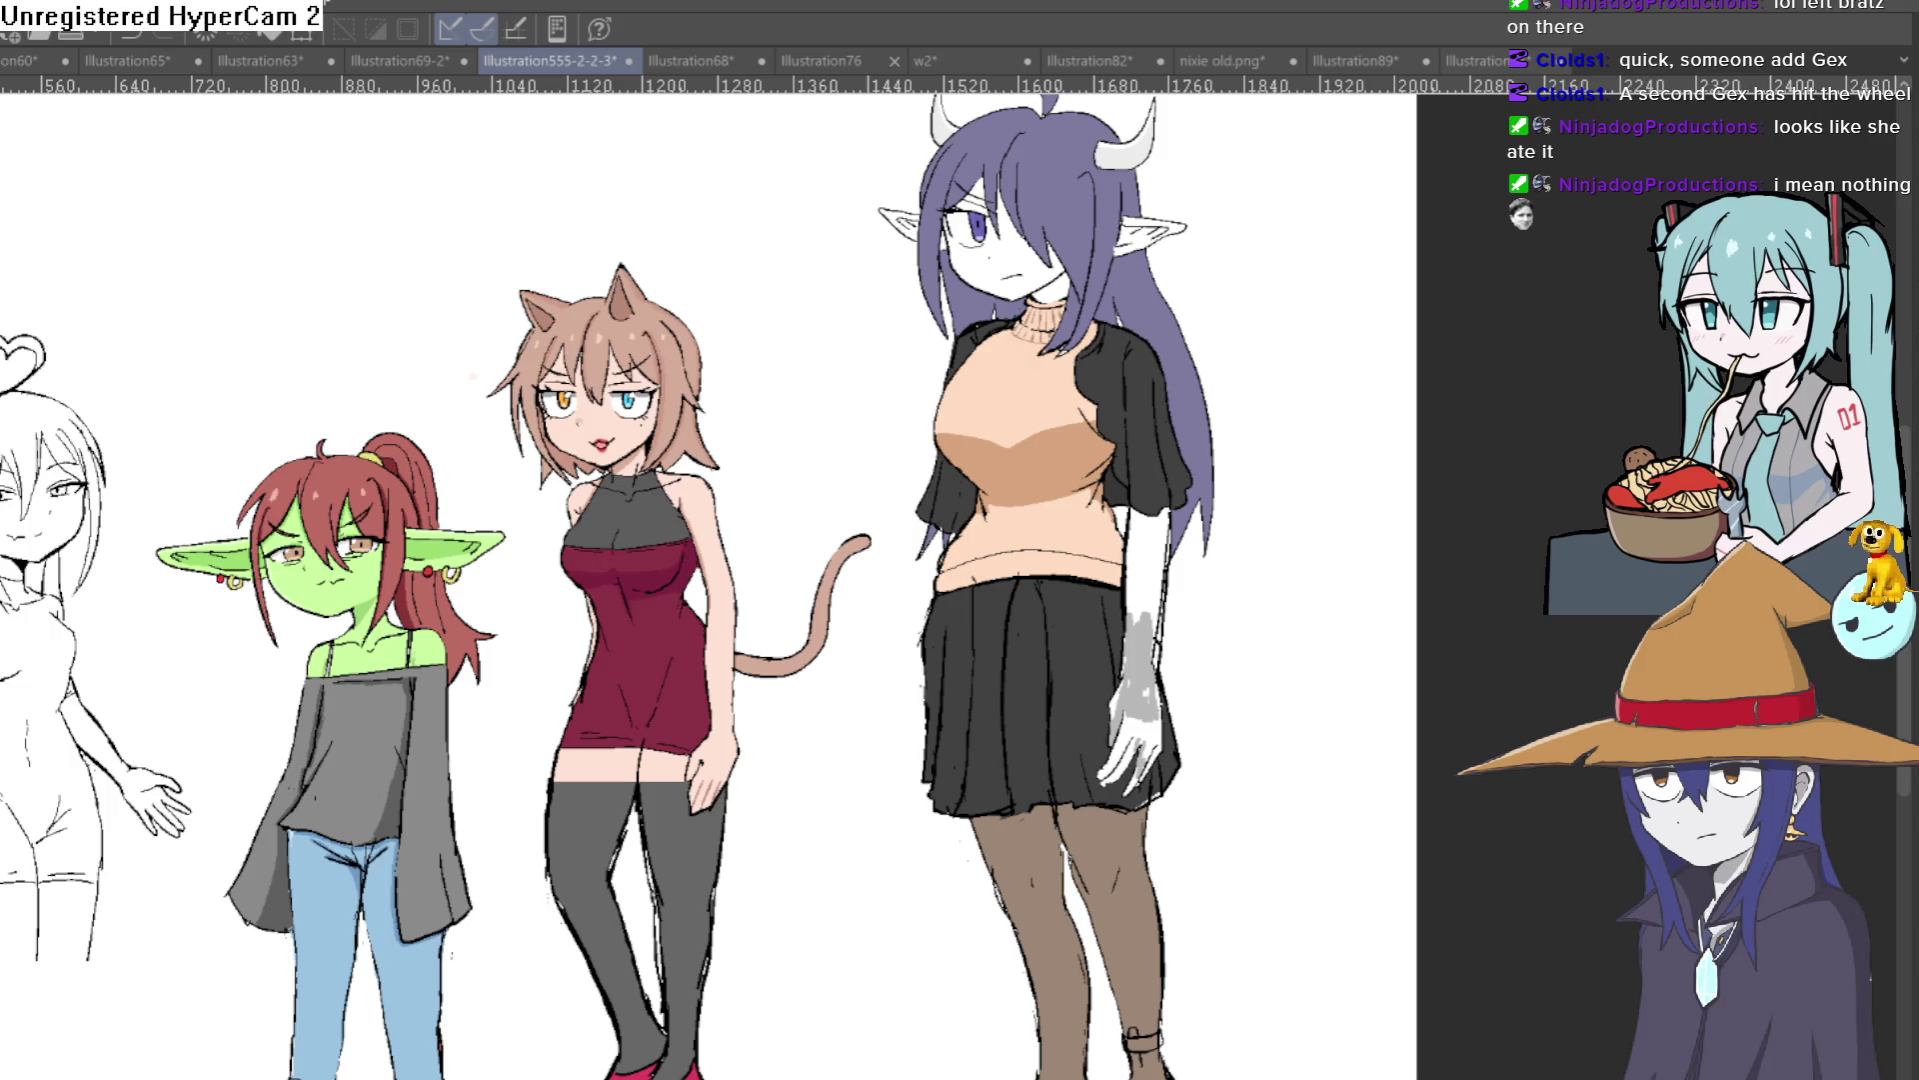
pyautogui.hotkey('ctrl', 'y')
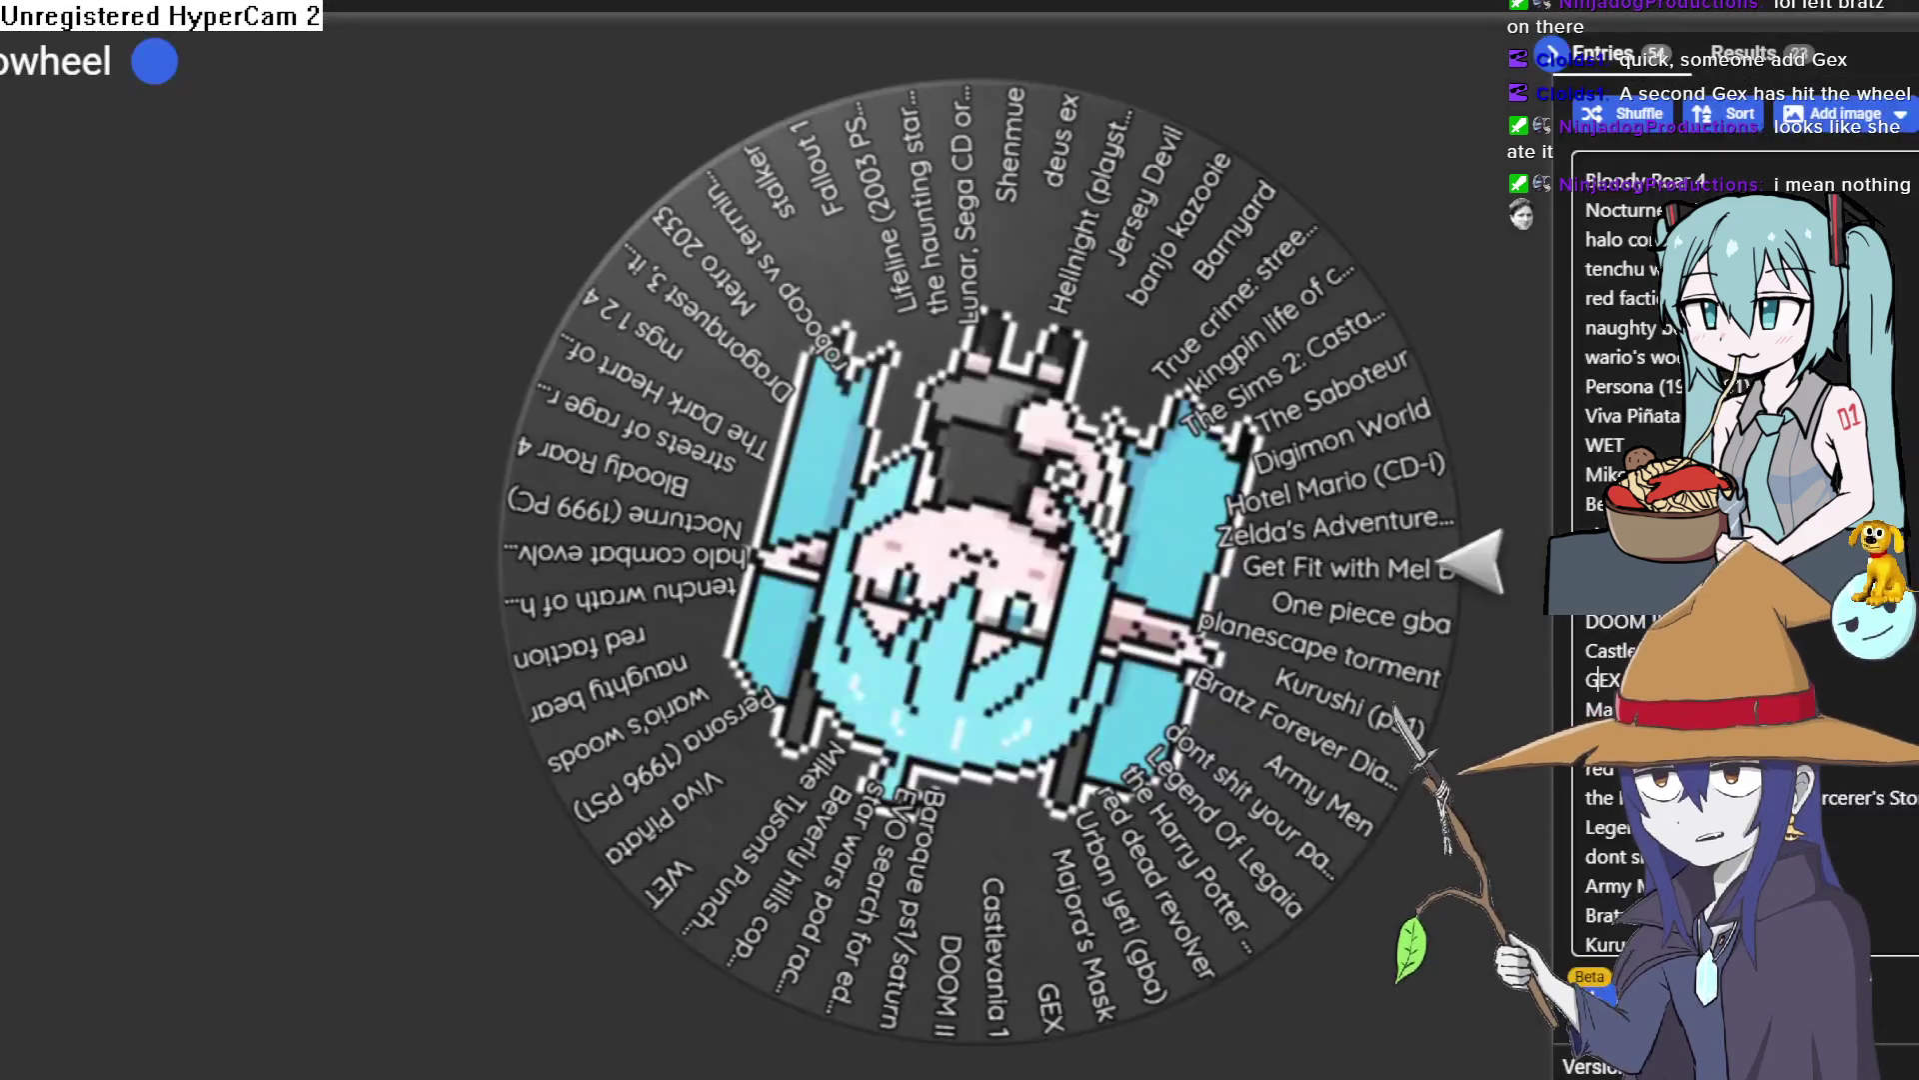
pyautogui.click(1621, 680)
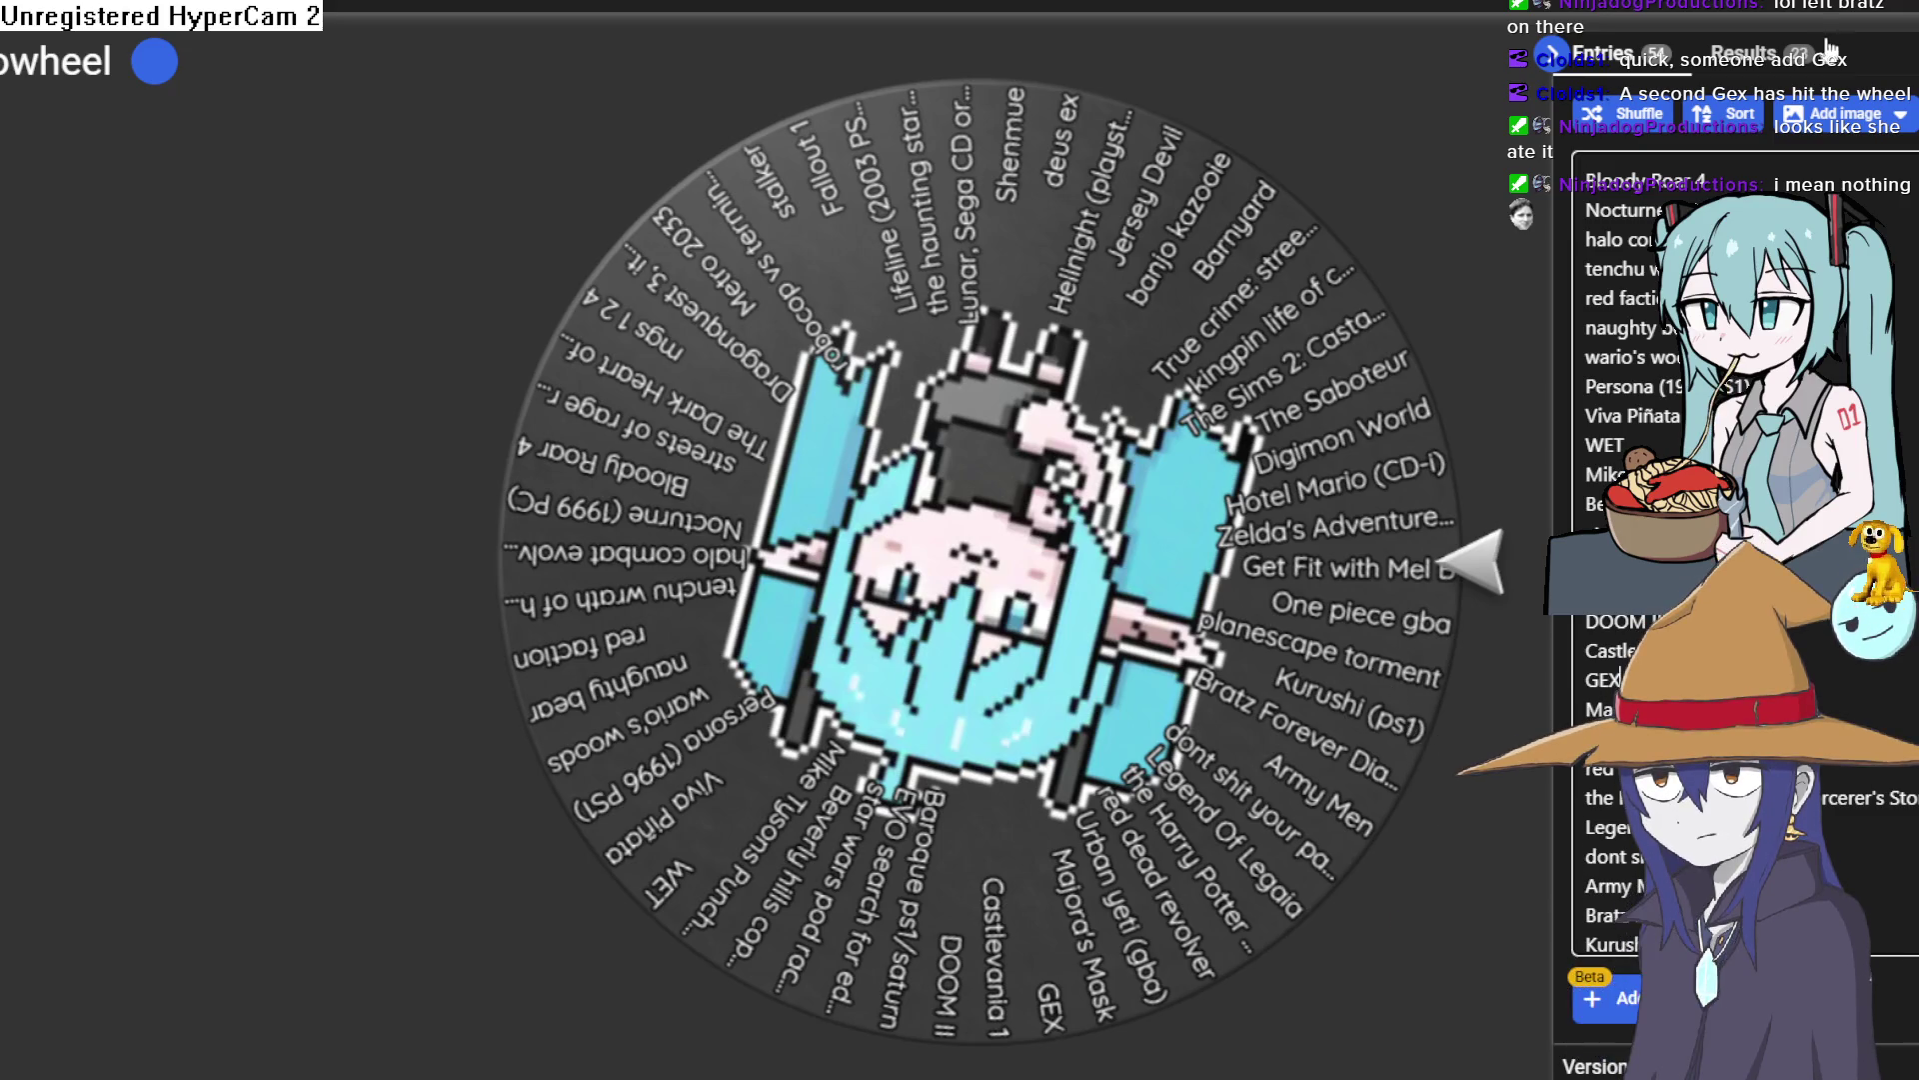
pyautogui.hotkey('alt', 'Tab')
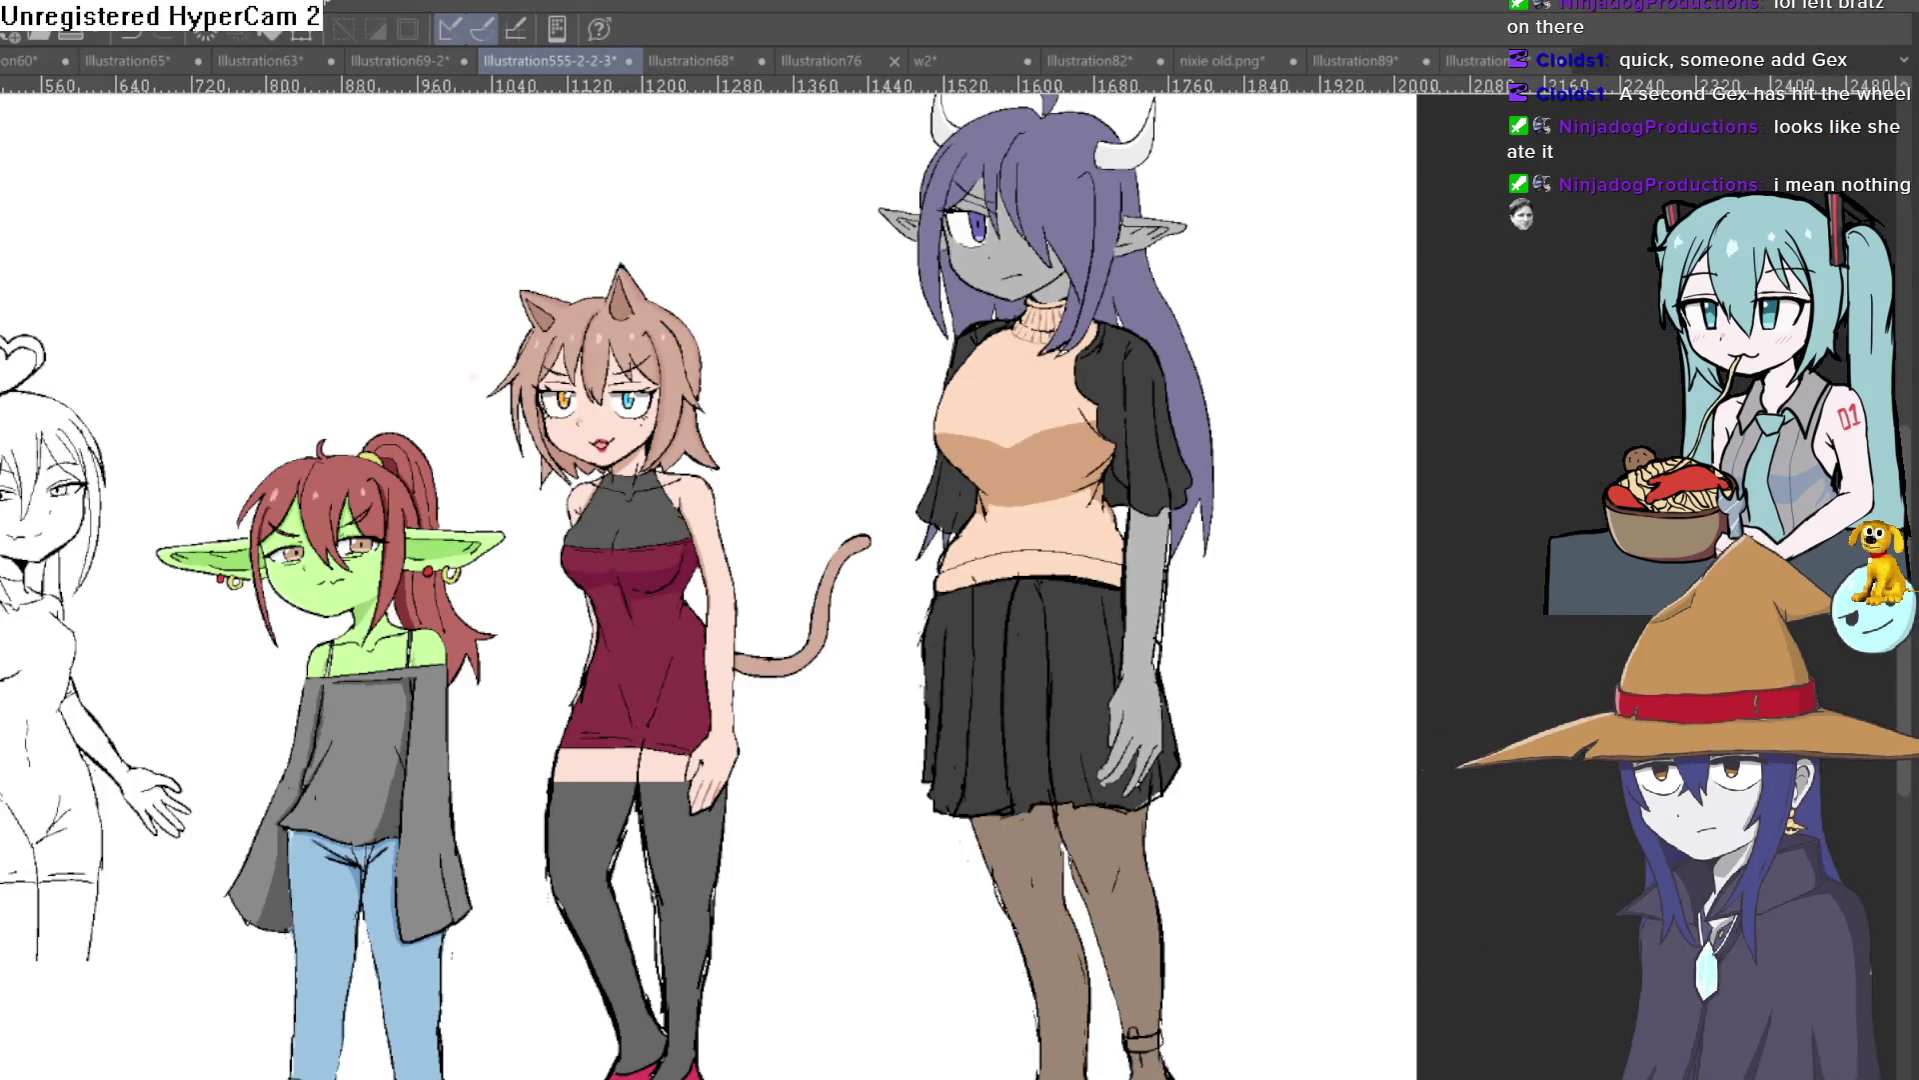